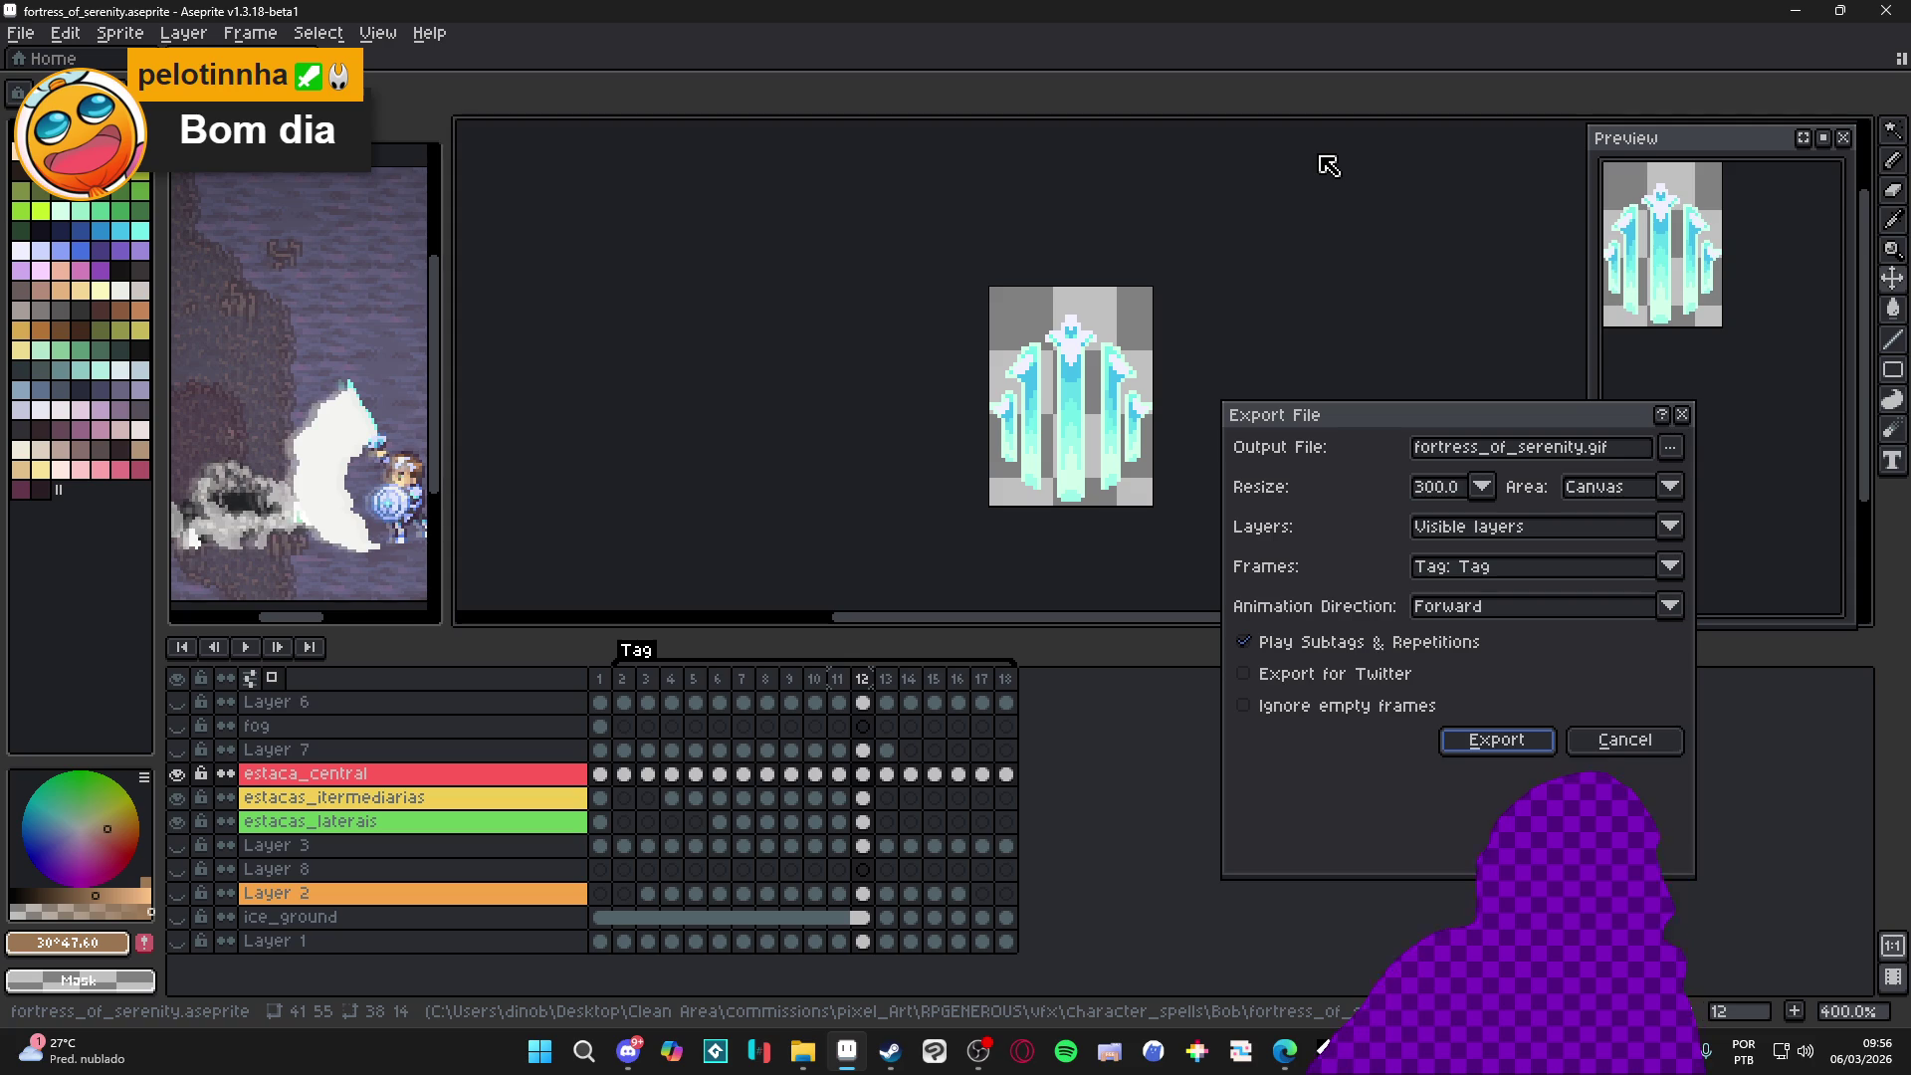
Leave the pending GIF export and bring the Steam library to the front
click(870, 956)
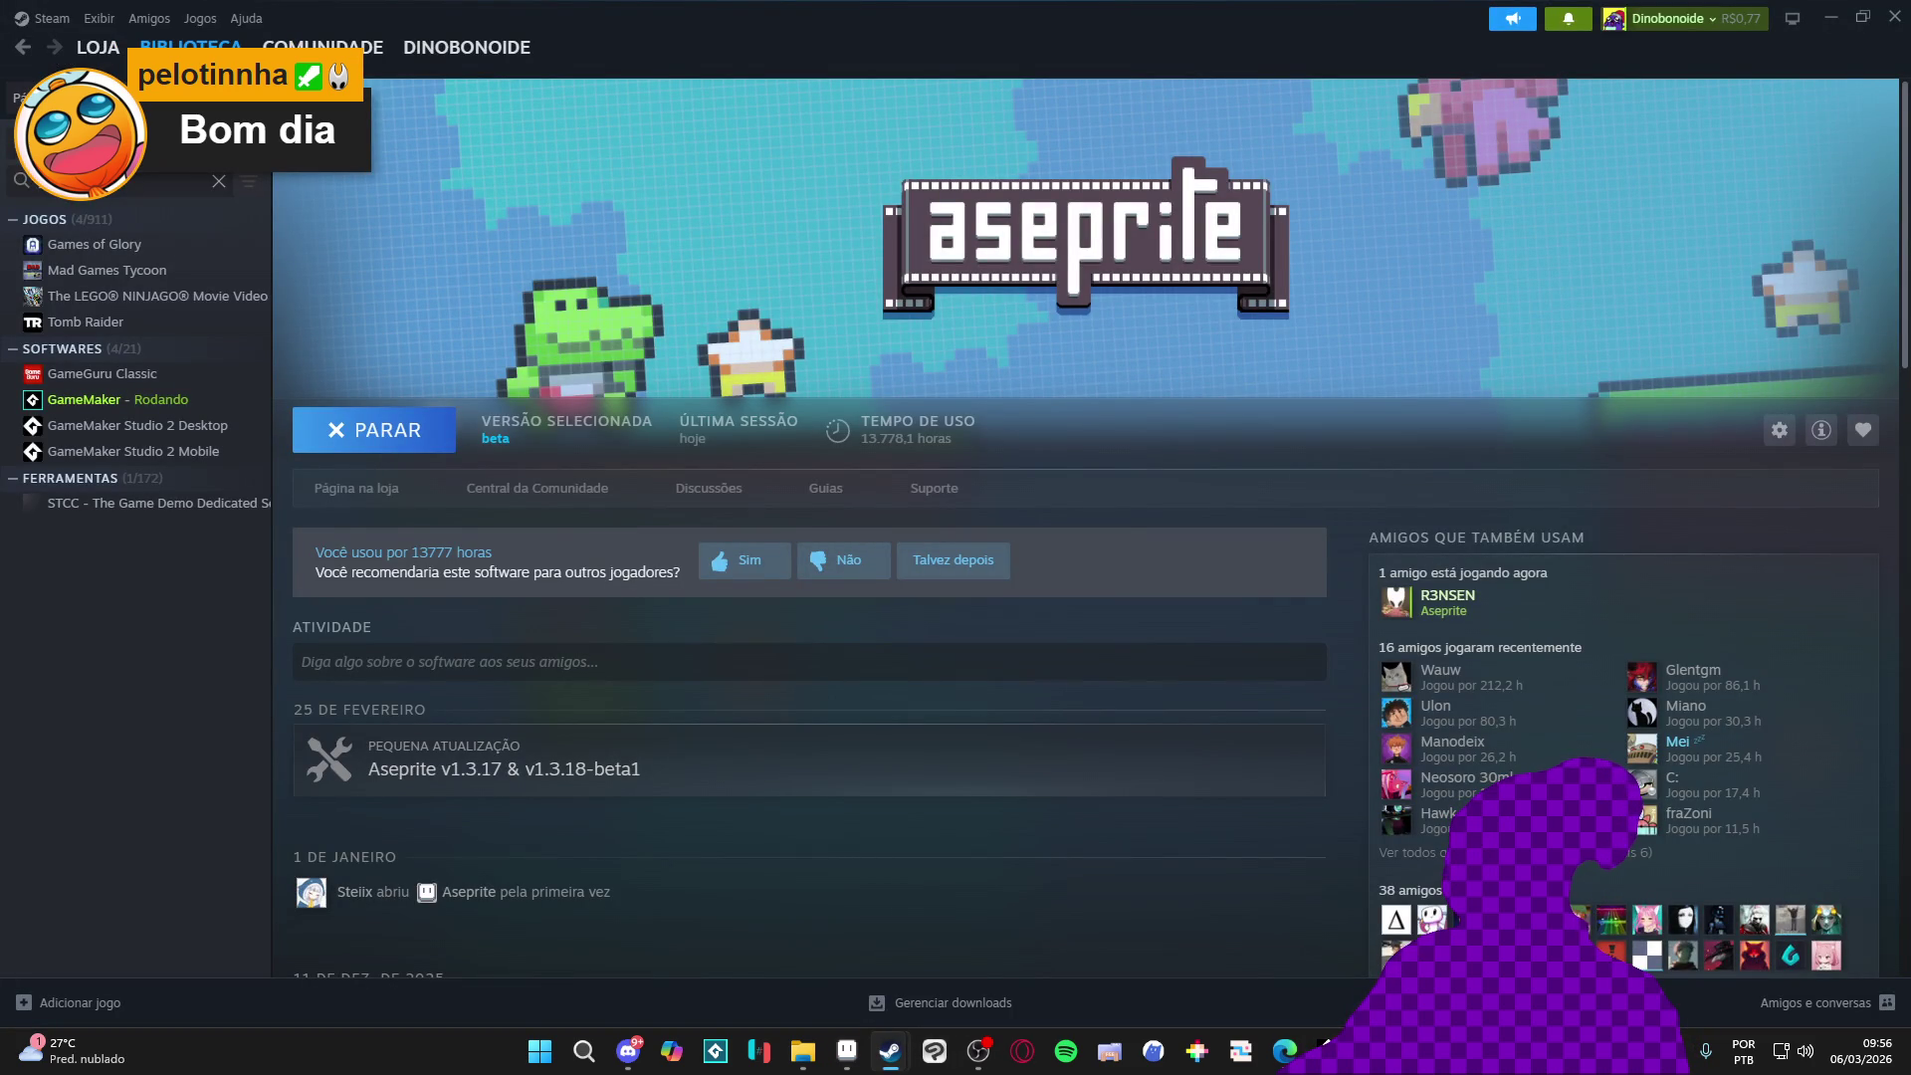
Search the library for 'dininho' and launch Dininho Adventures: Definitive Edition
key(ctrl+a)
key(BackSpace)
text(dininho)
click(105, 273)
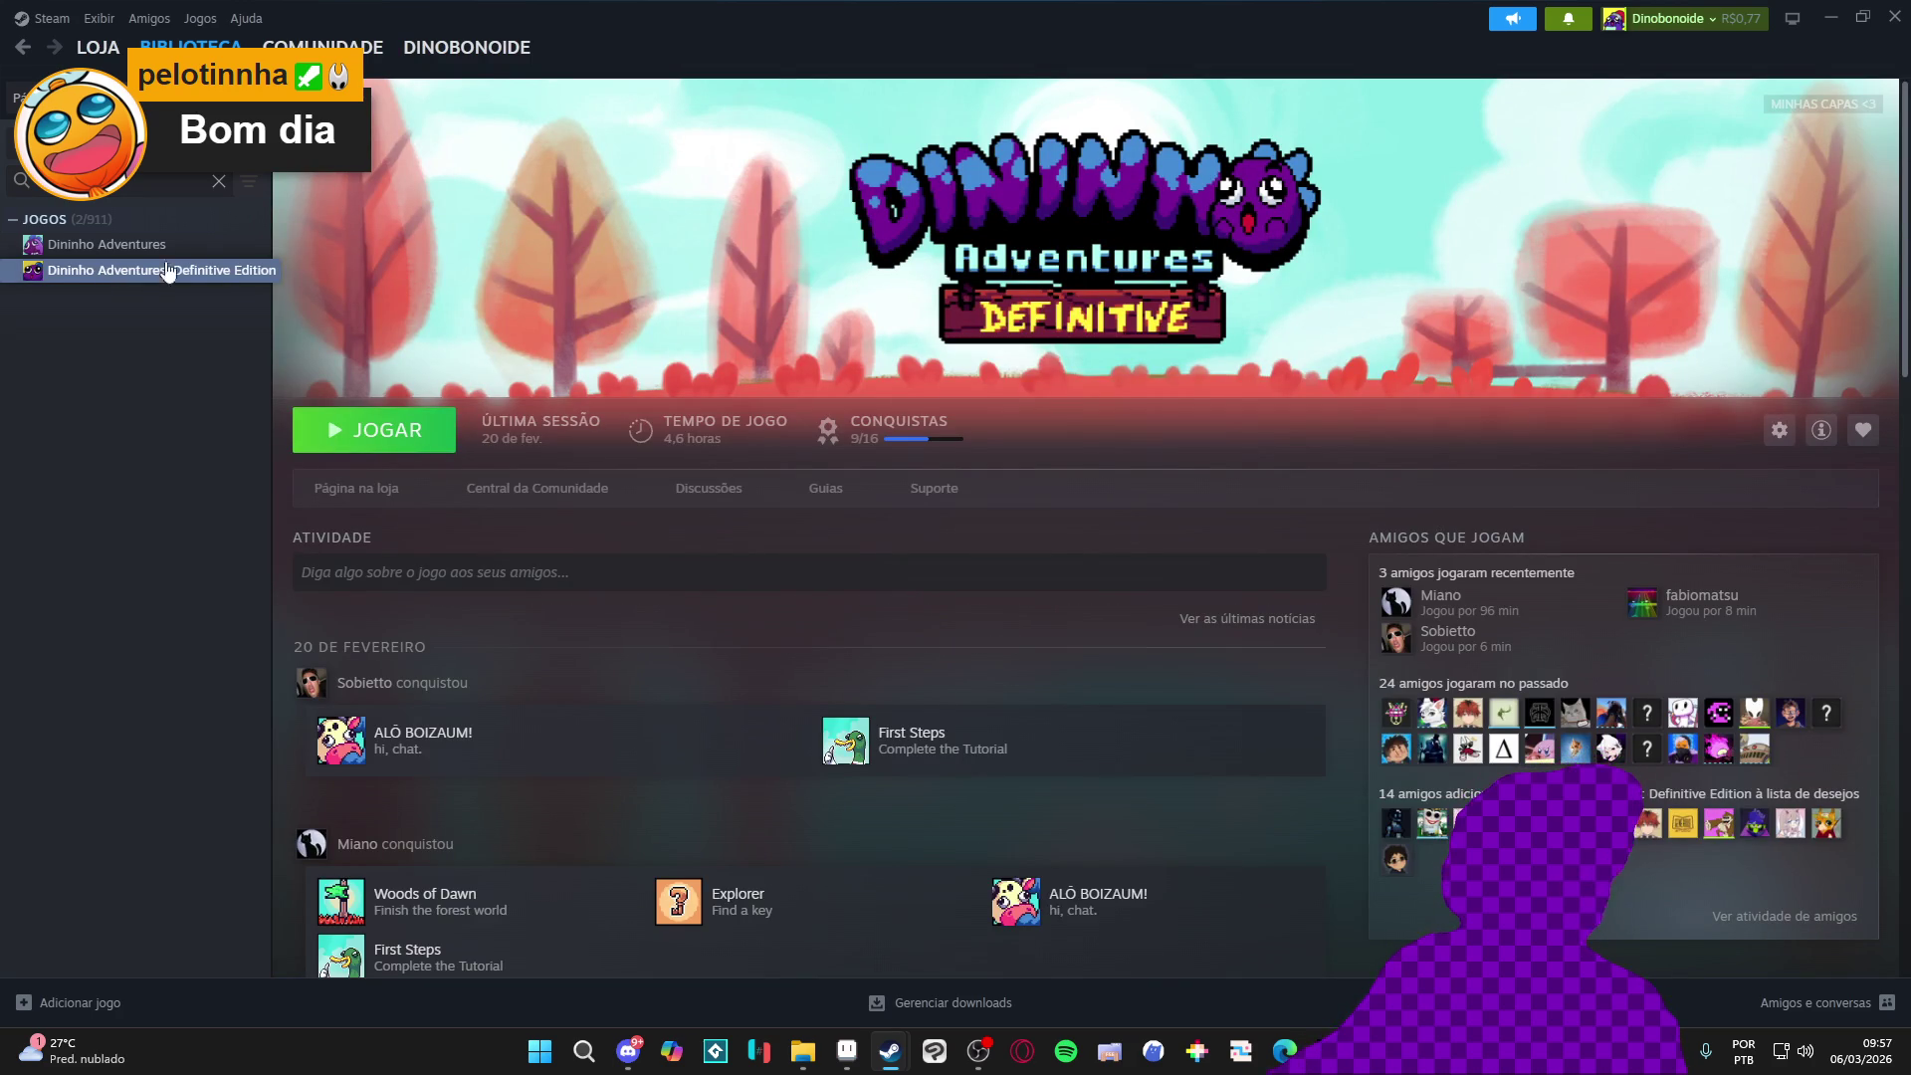
click(305, 445)
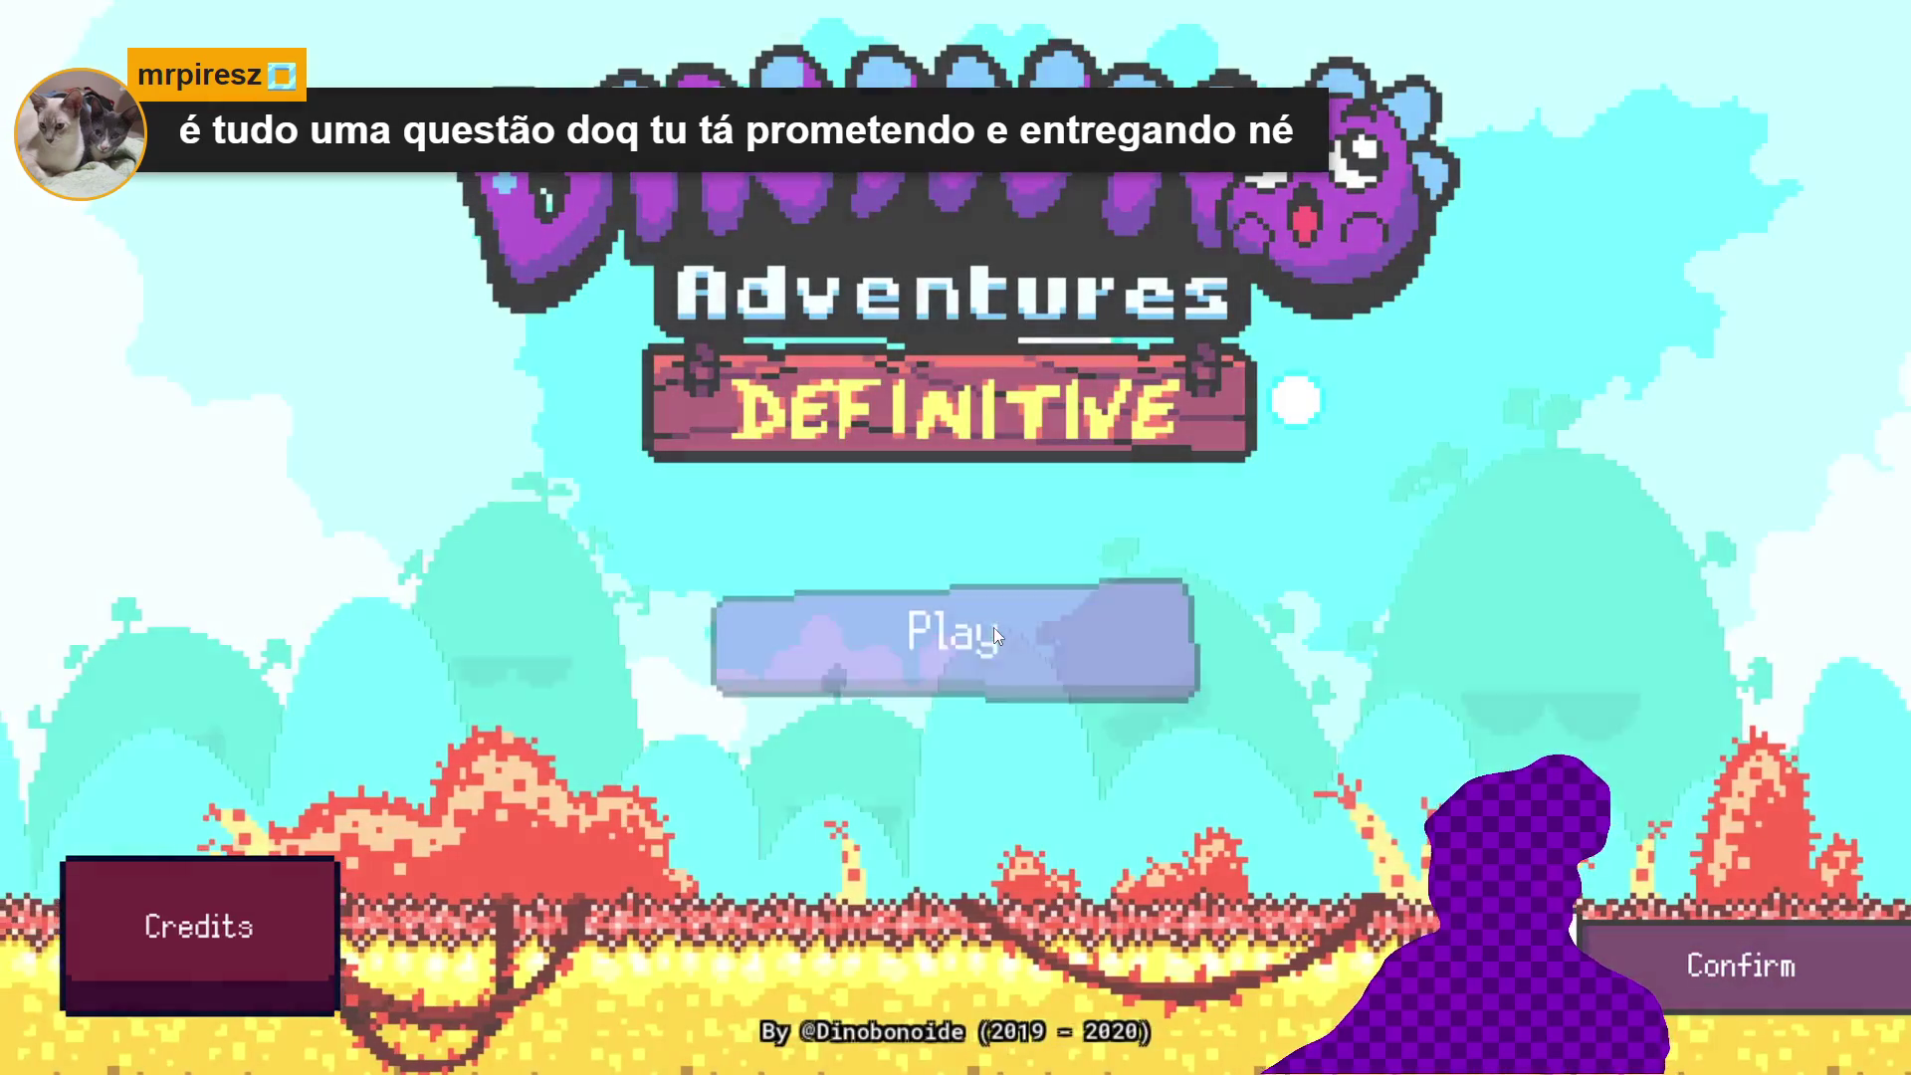
Confirm the title screen and load the middle save file
click(992, 628)
key(Down)
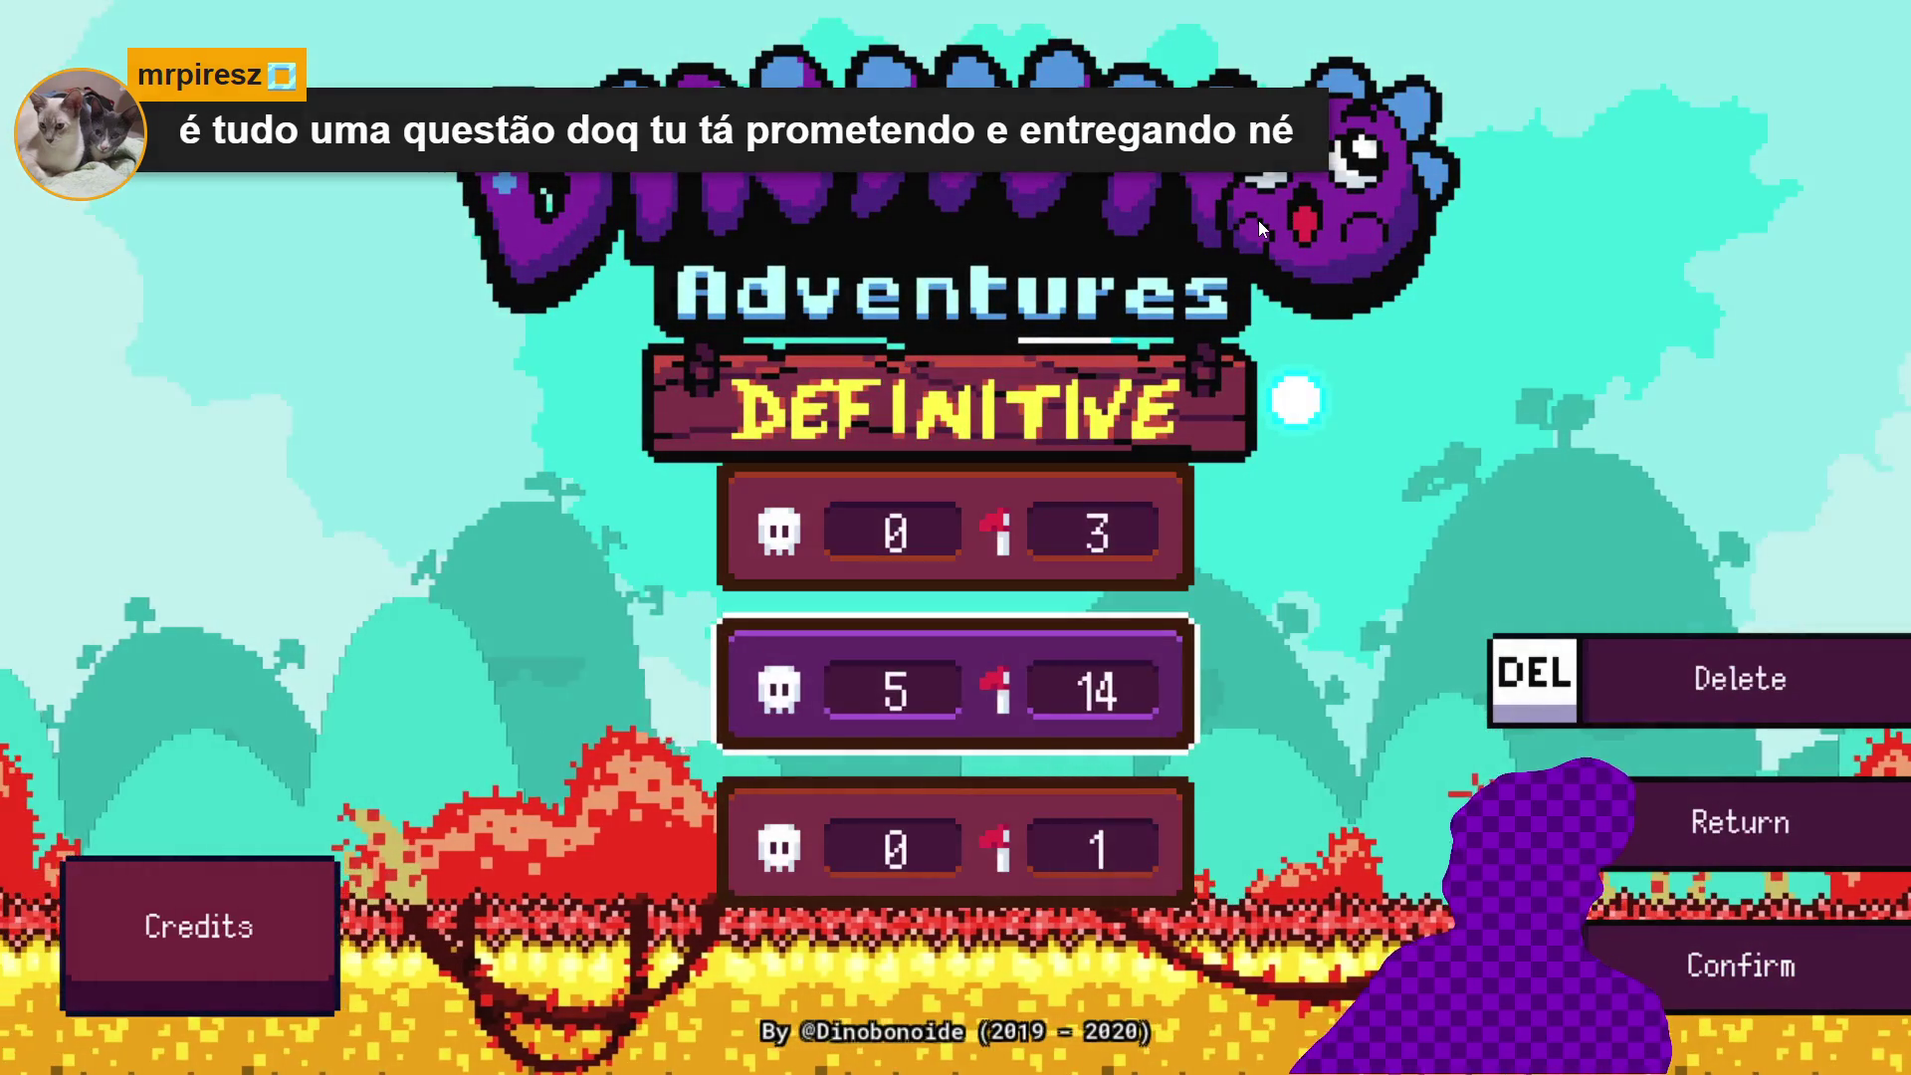
key(Return)
Walk right across the level map and enter the snowy level at the red flag
key(Right)
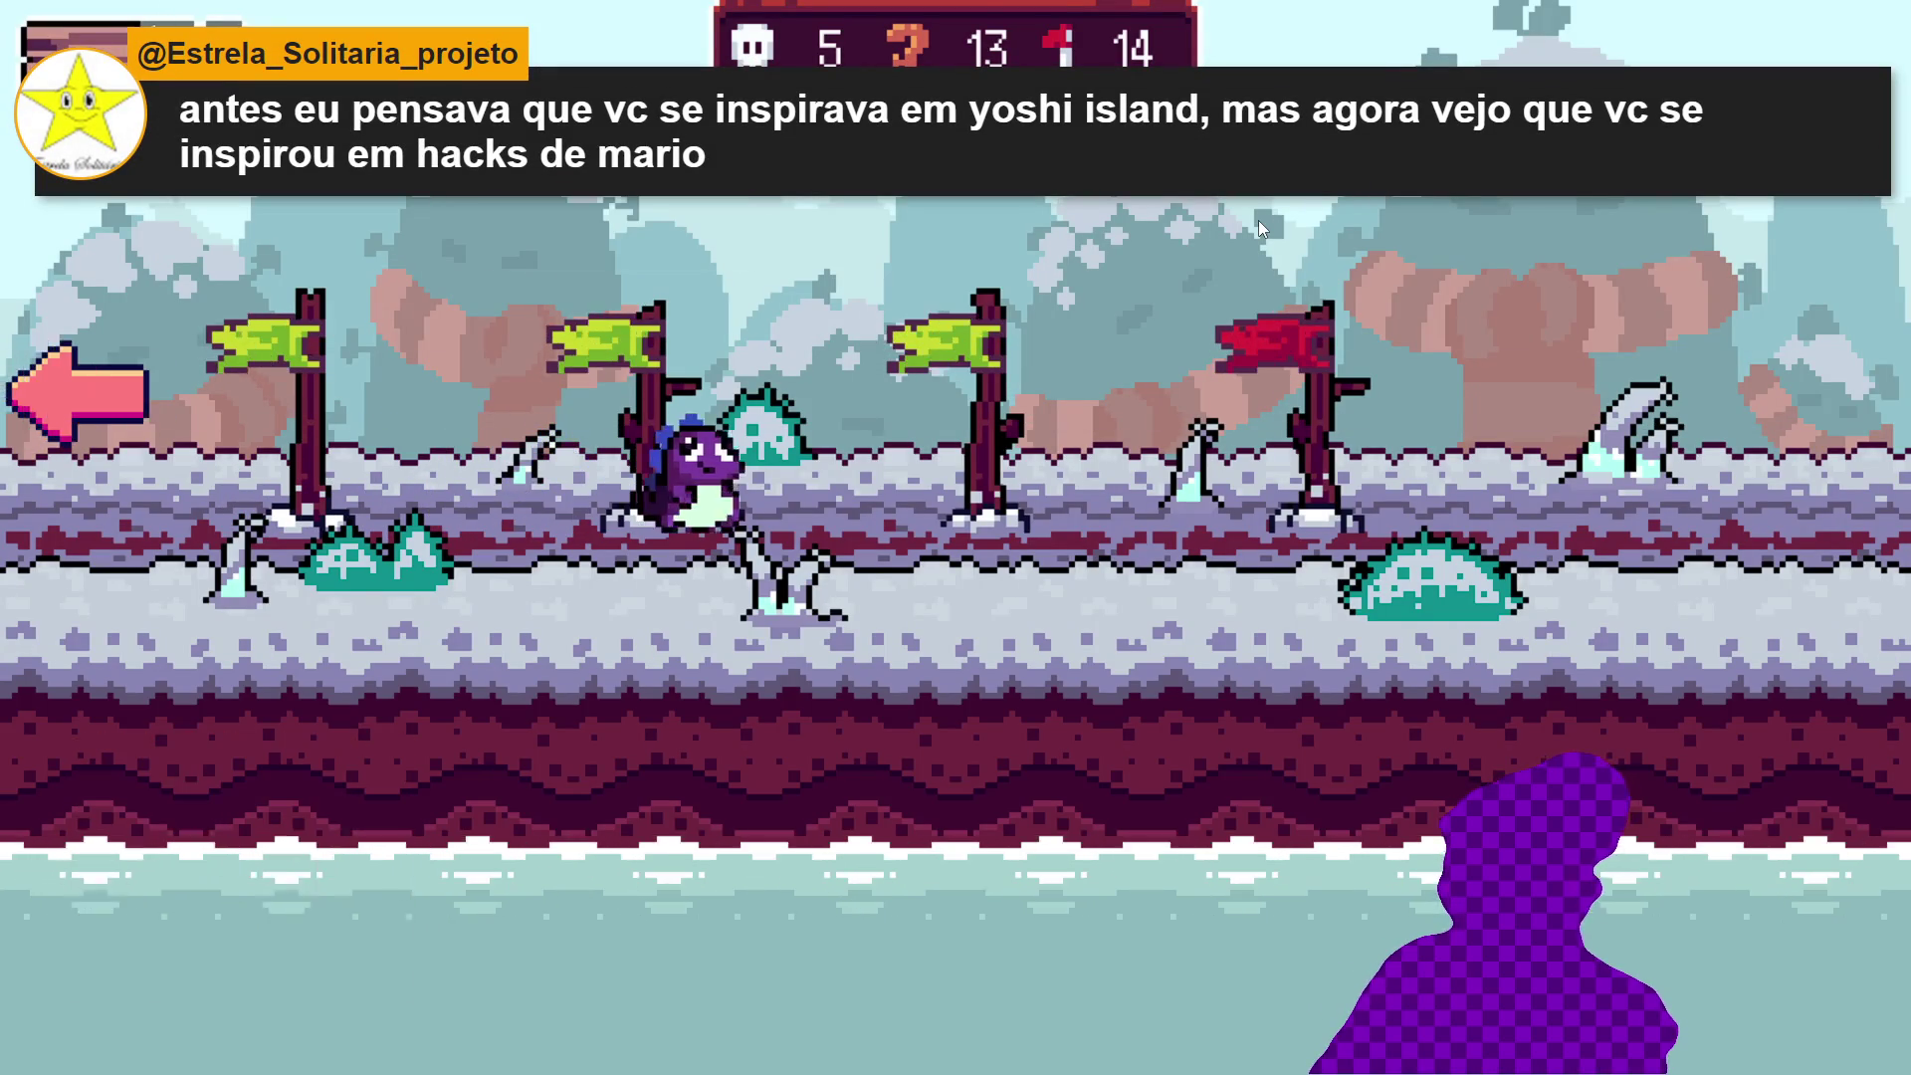
key(Right)
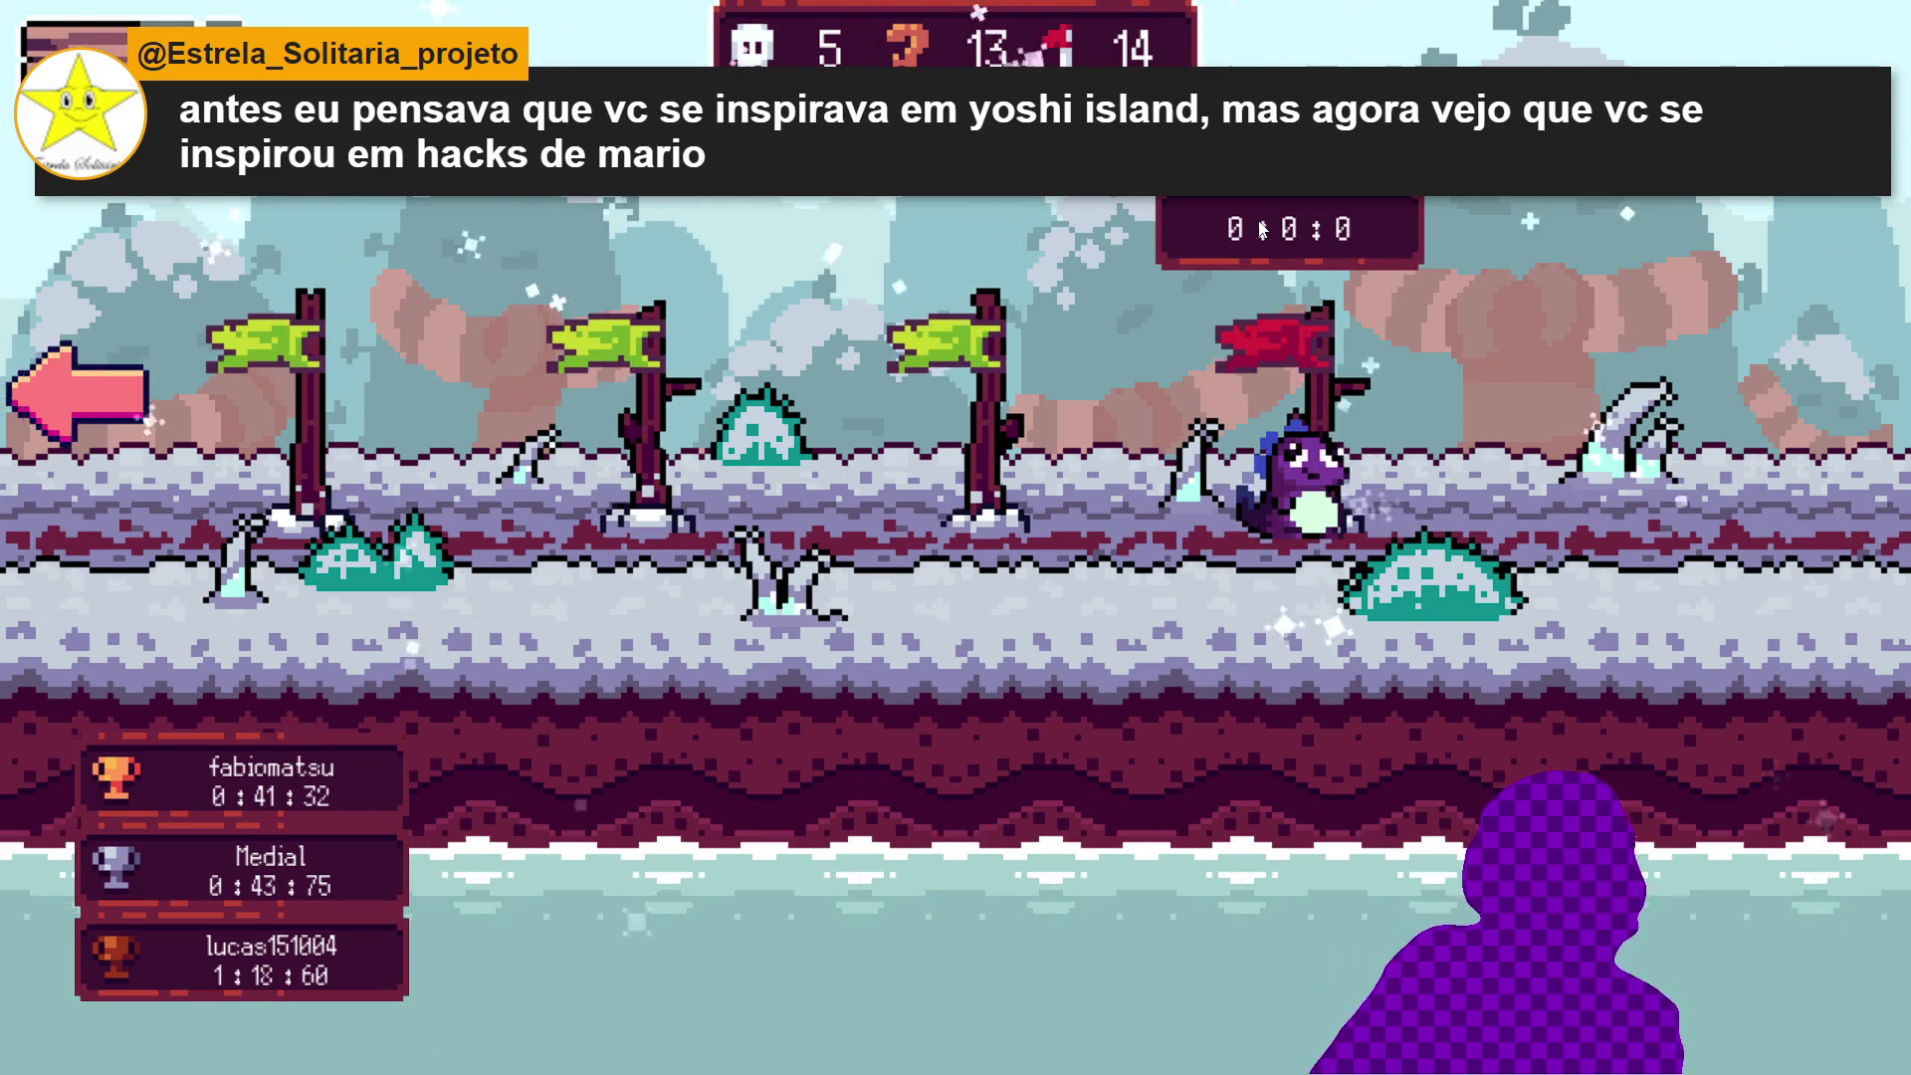
key(Return)
Run right through the snowy level, jumping across the ice pillars and platforms
key(Right)
key(space)
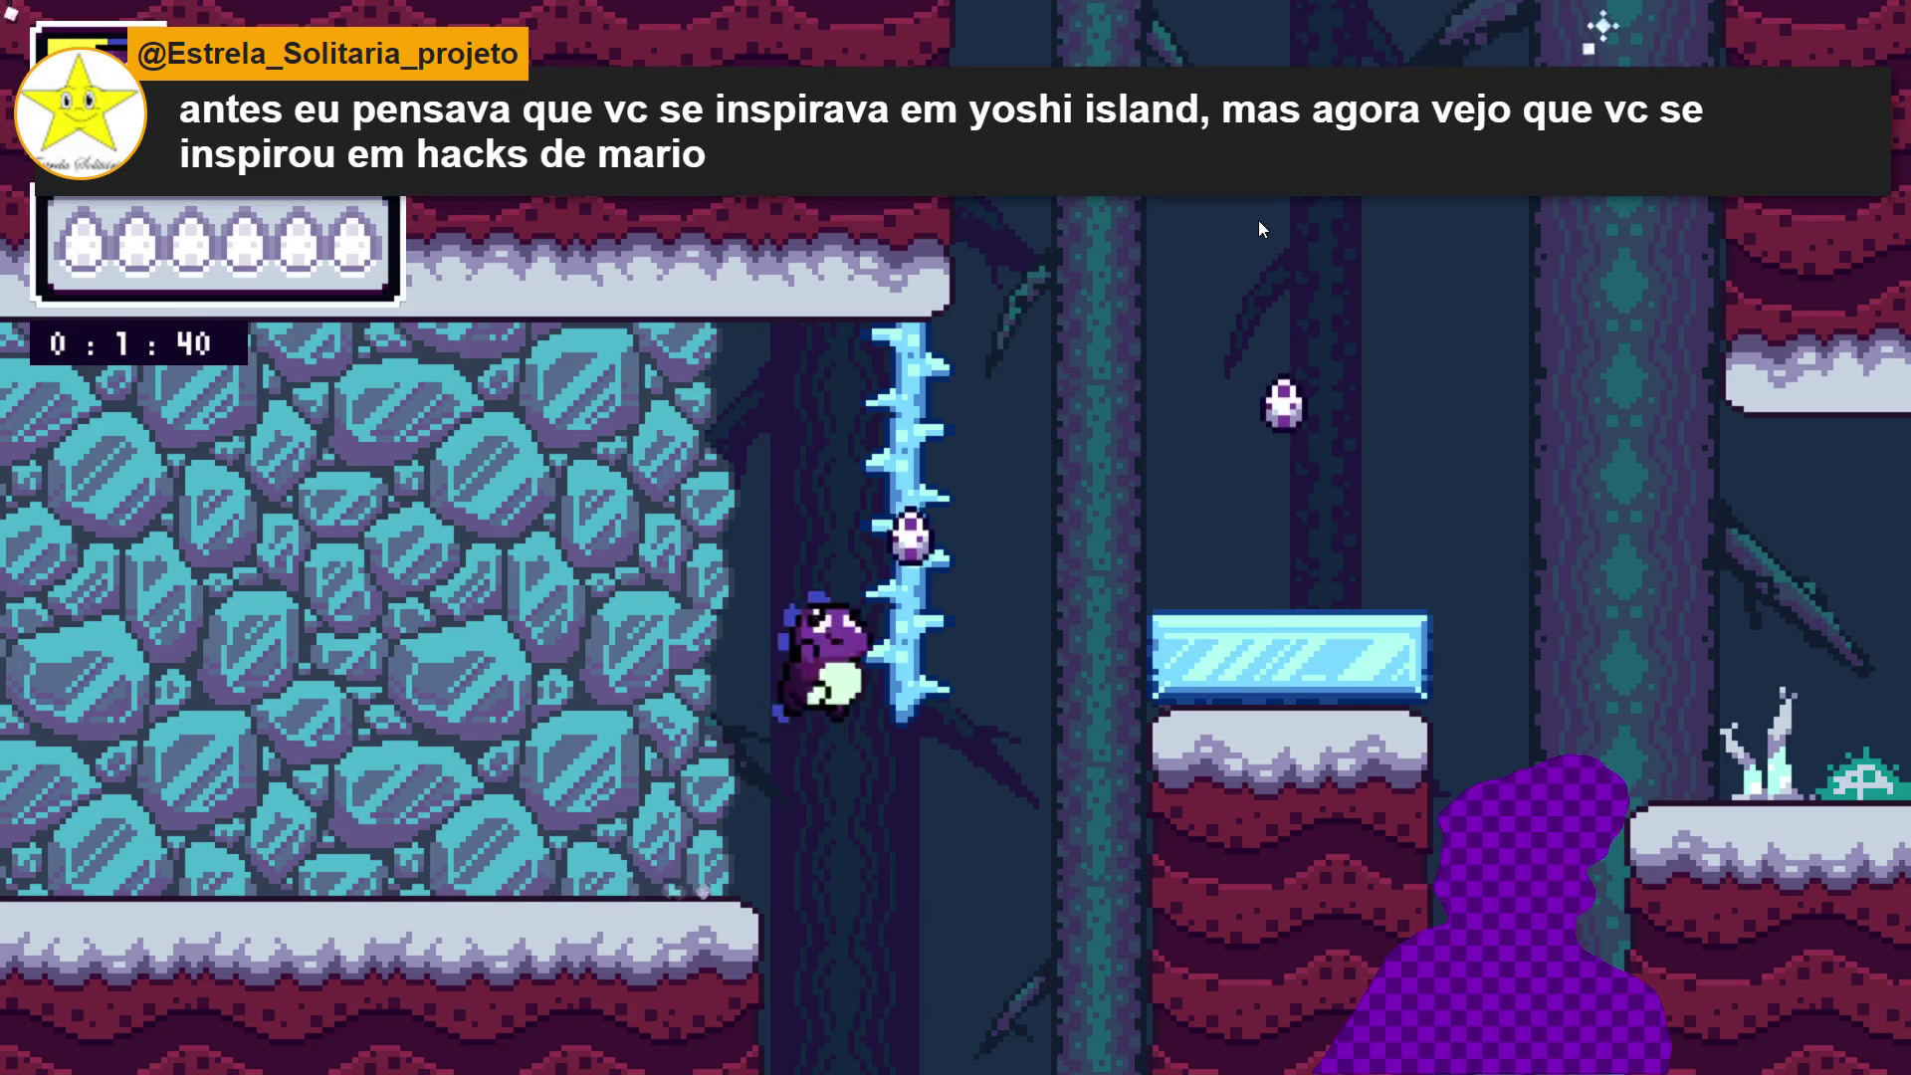
key(space)
key(Right)
key(space)
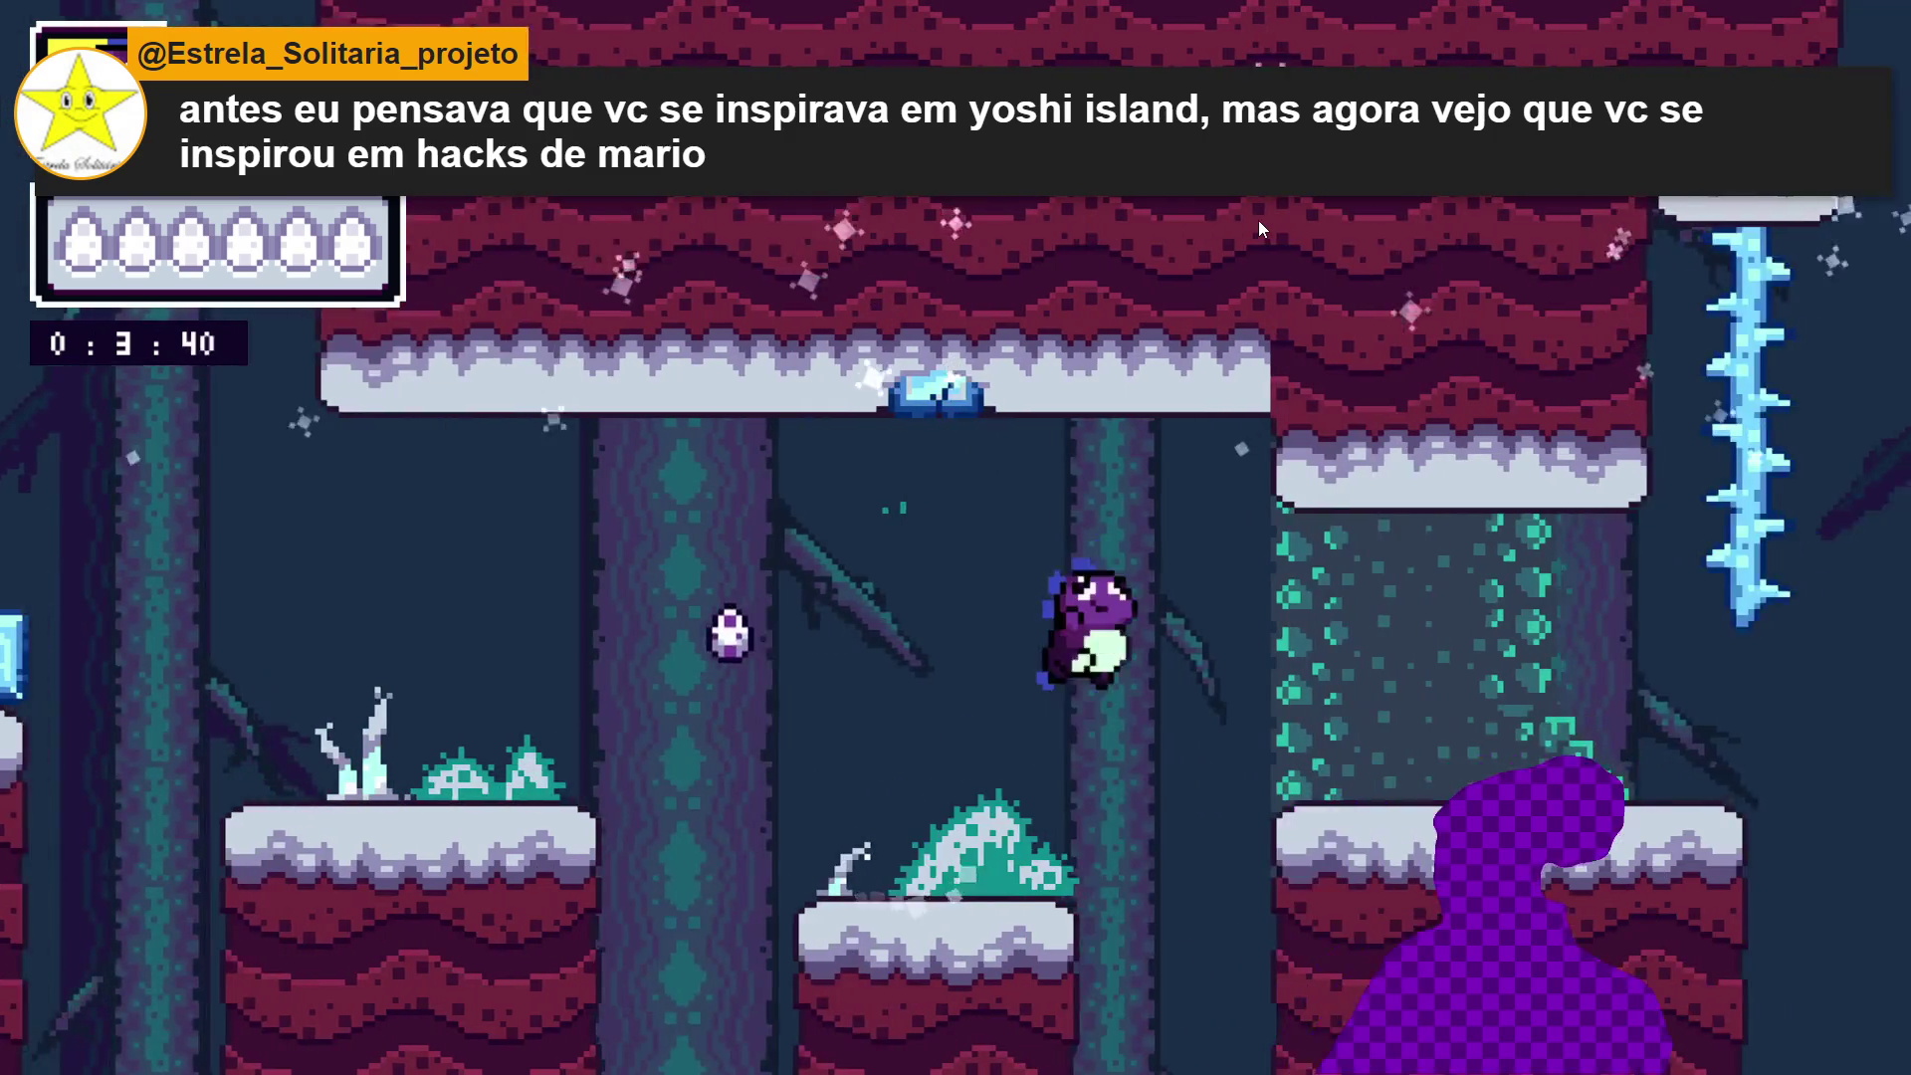
key(Right)
key(space)
key(space)
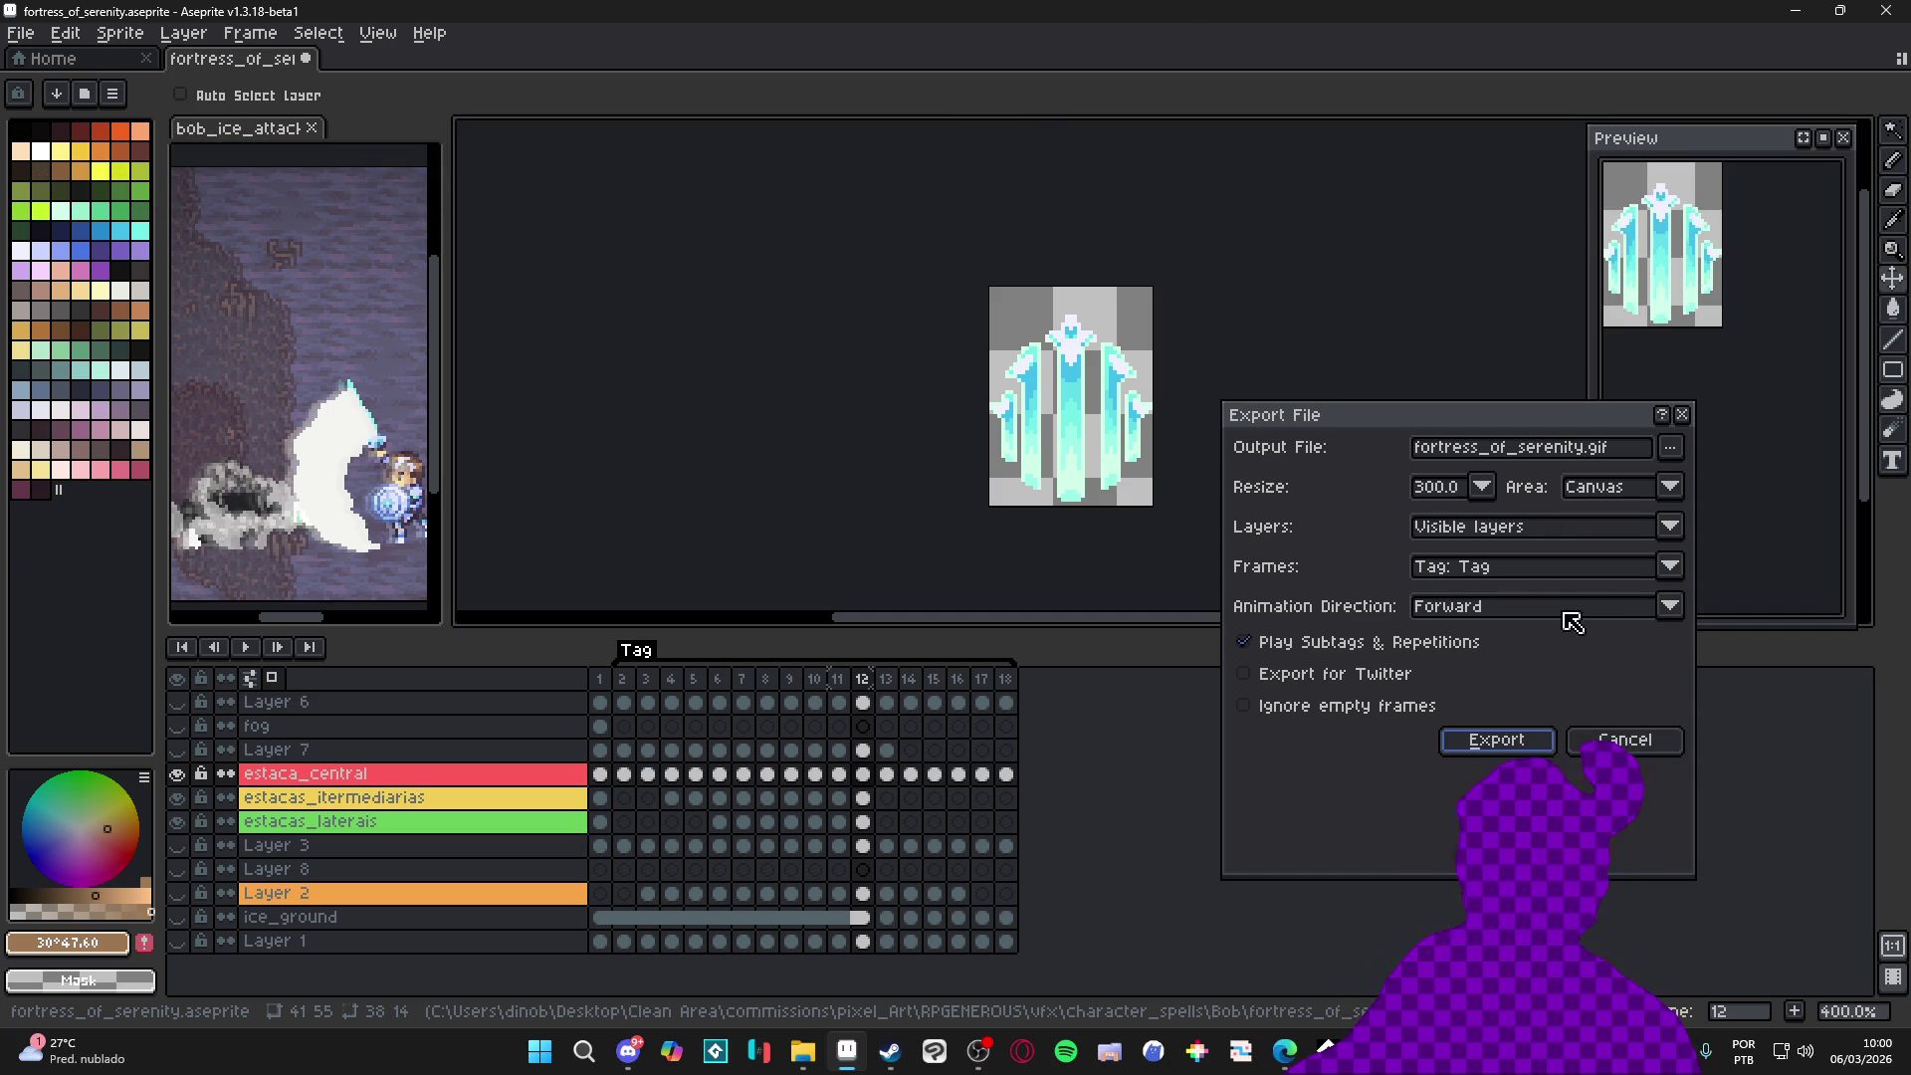
Set the export size to 100% and rename the output to spr_vfx_ice_fortress.gif
click(1481, 487)
click(1460, 565)
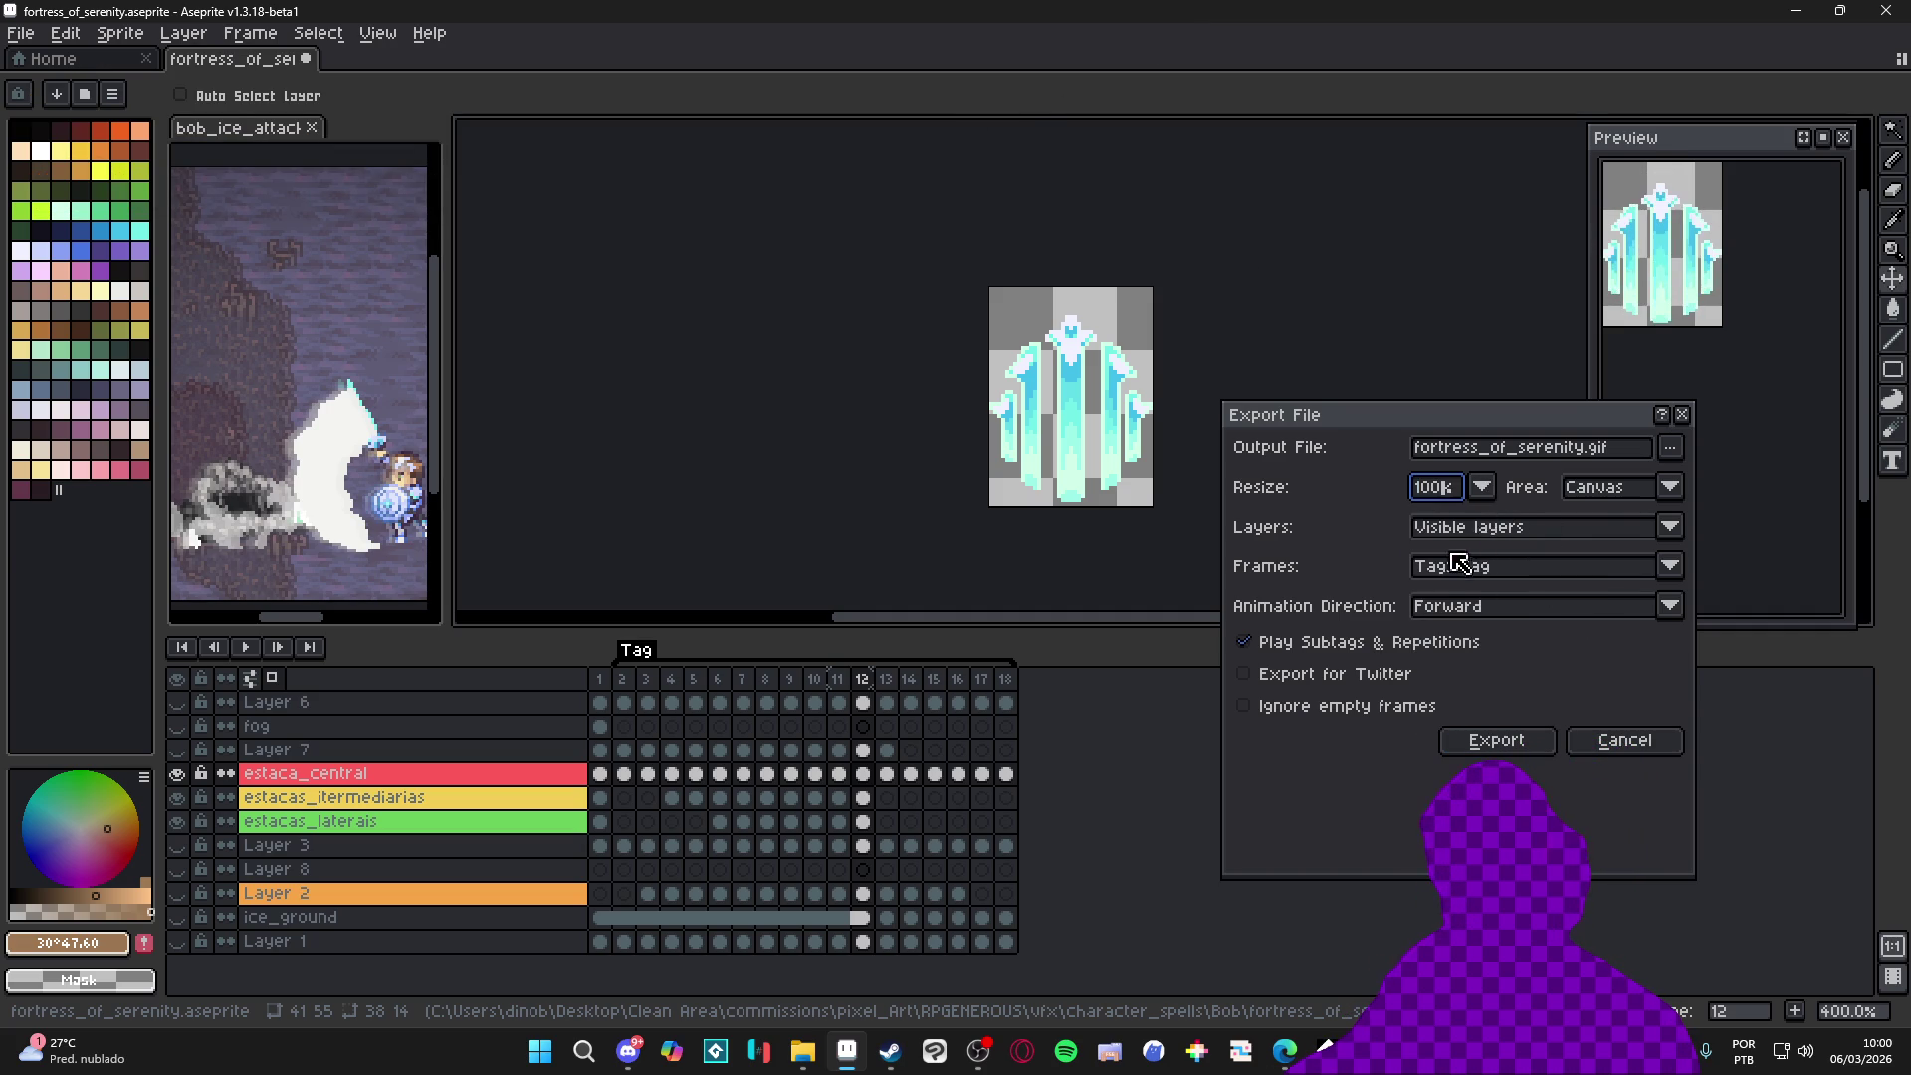
double_click(1556, 448)
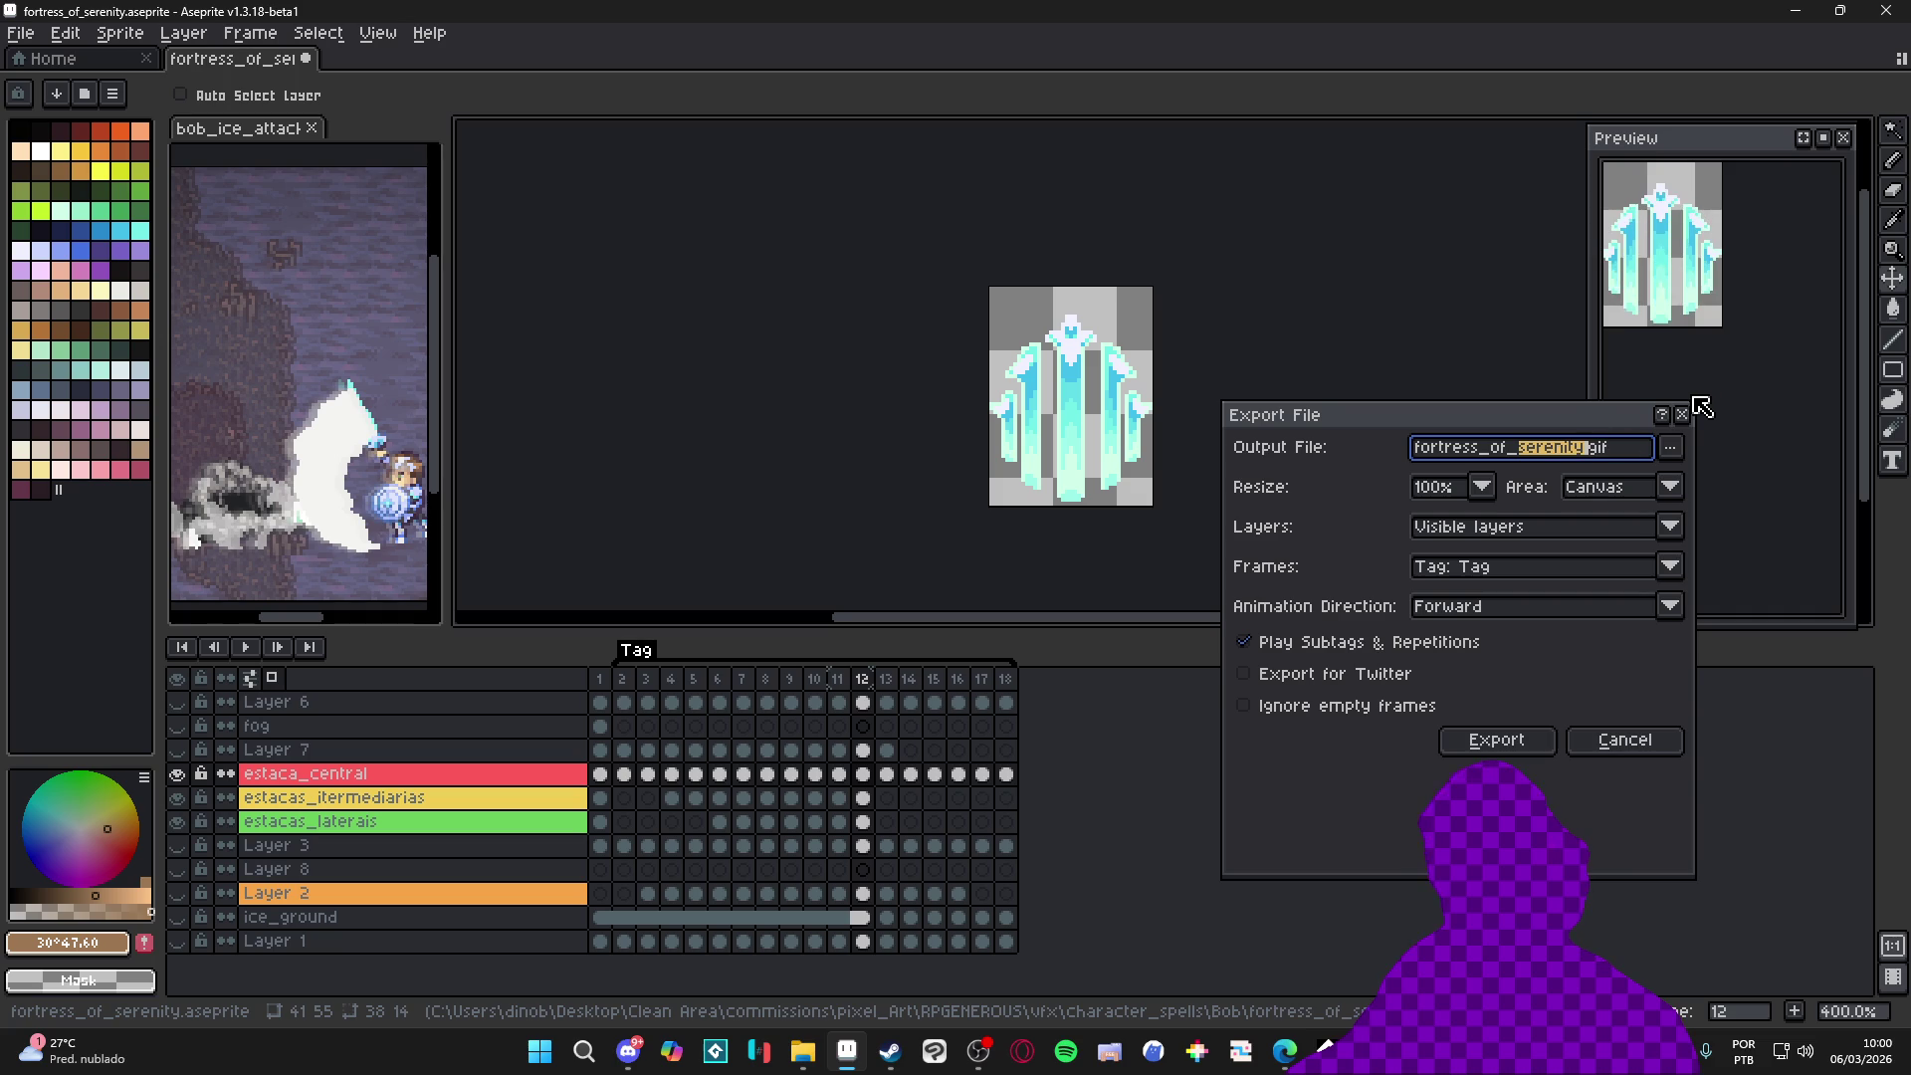
key(BackSpace)
key(BackSpace)
key(BackSpace)
key(BackSpace)
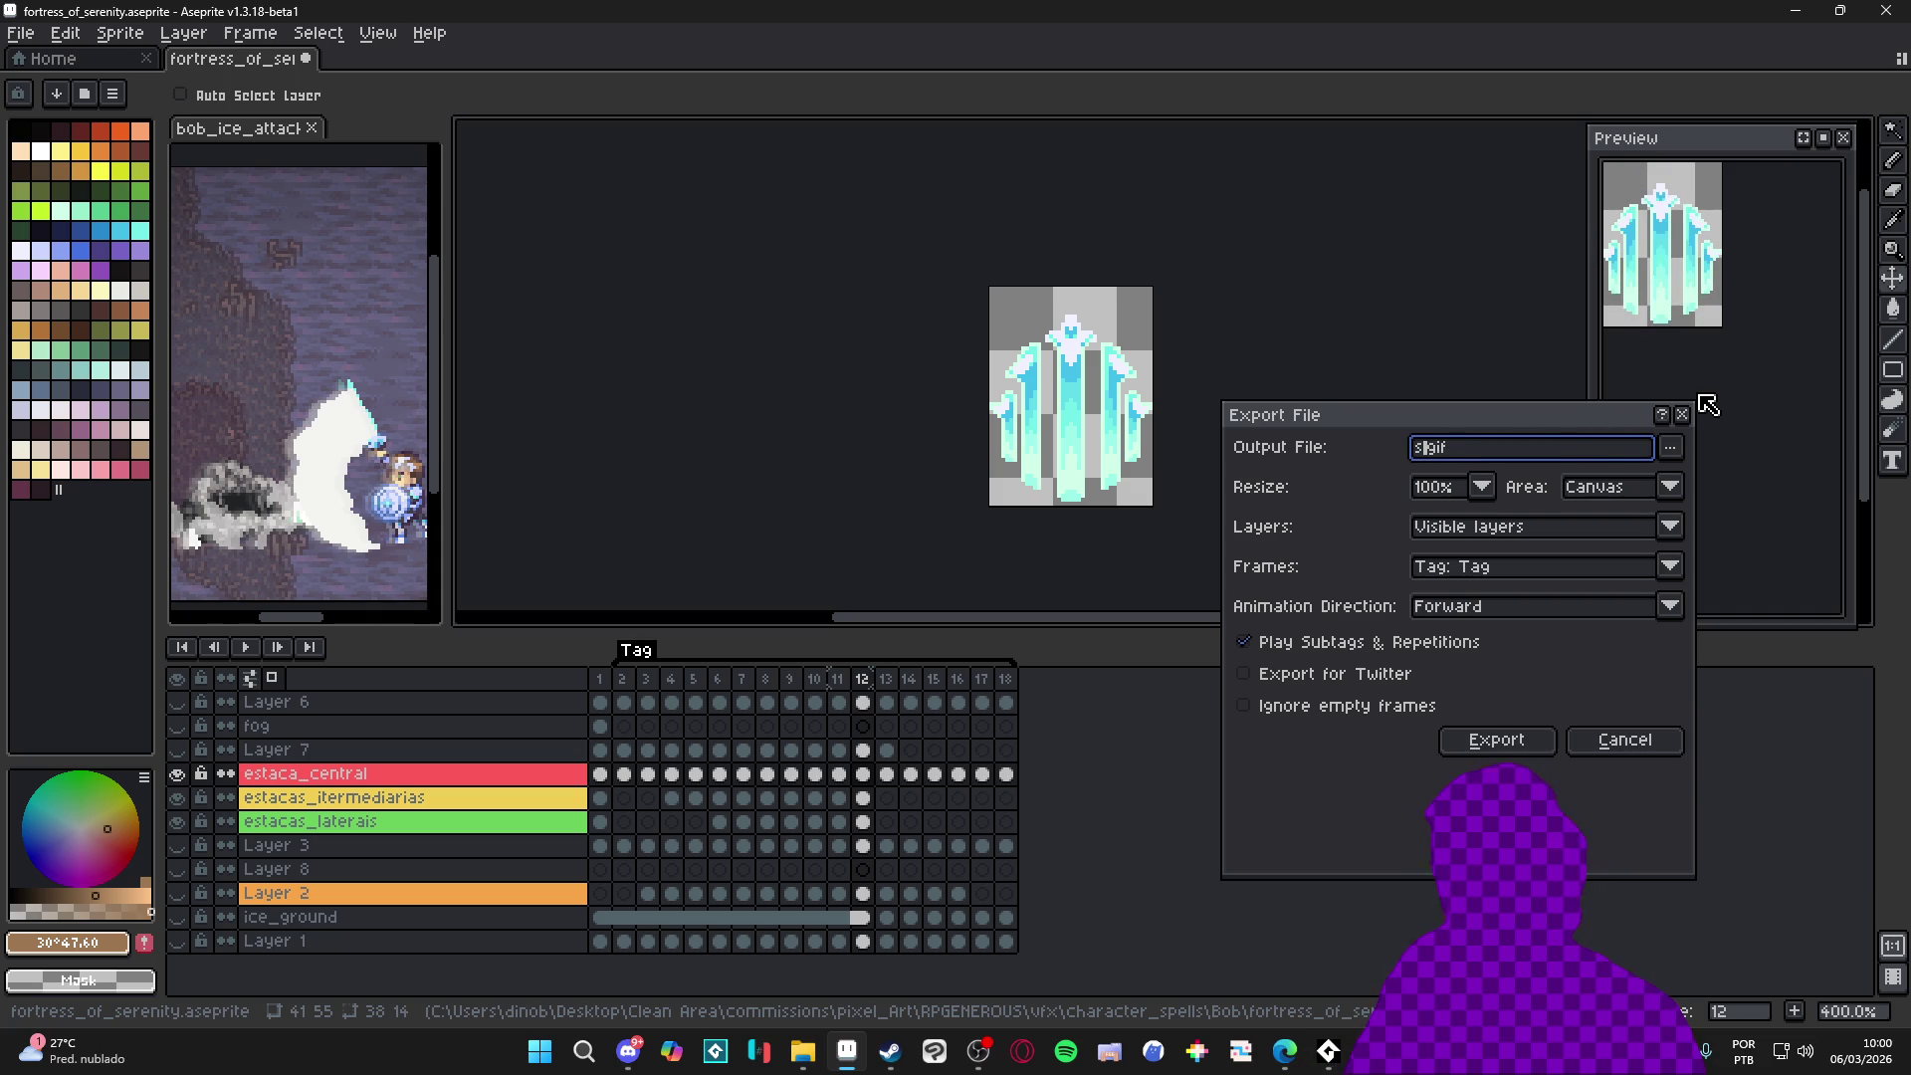
text(p_)
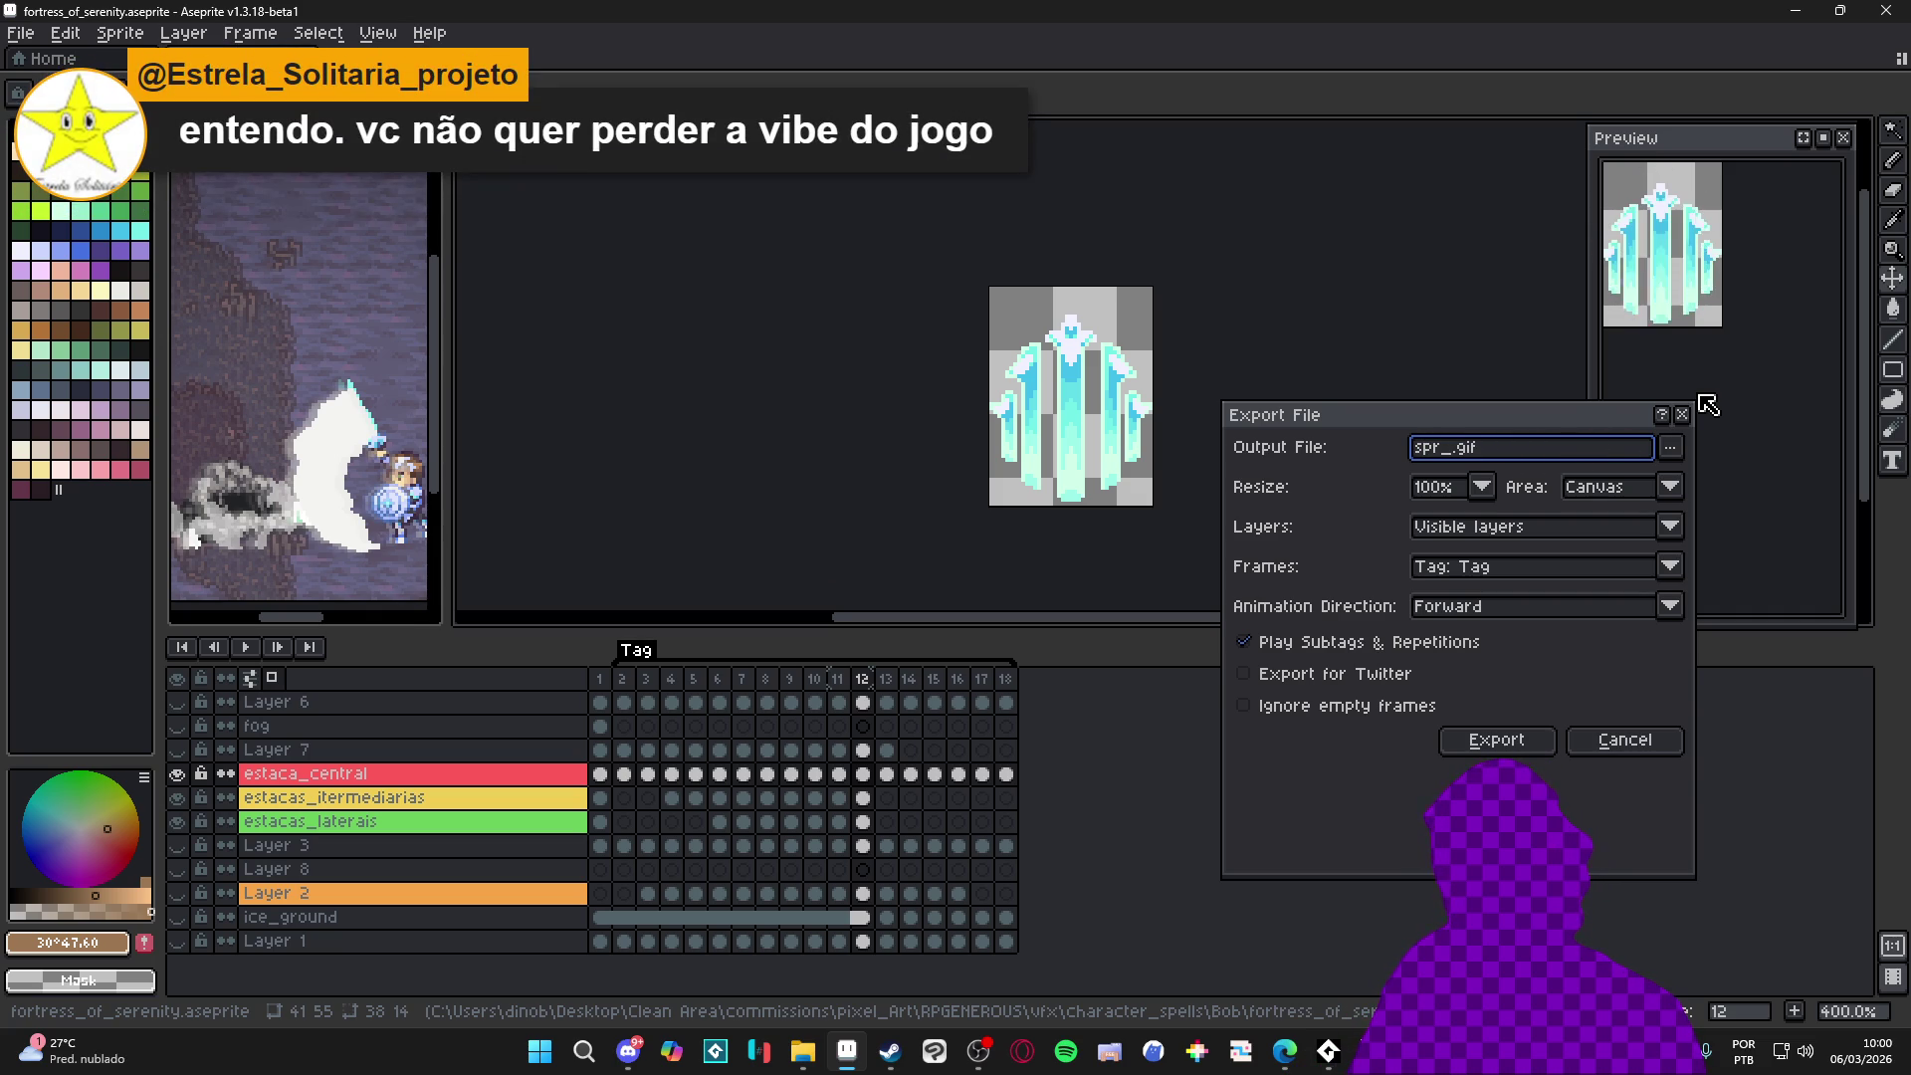
text(f)
text(ortres)
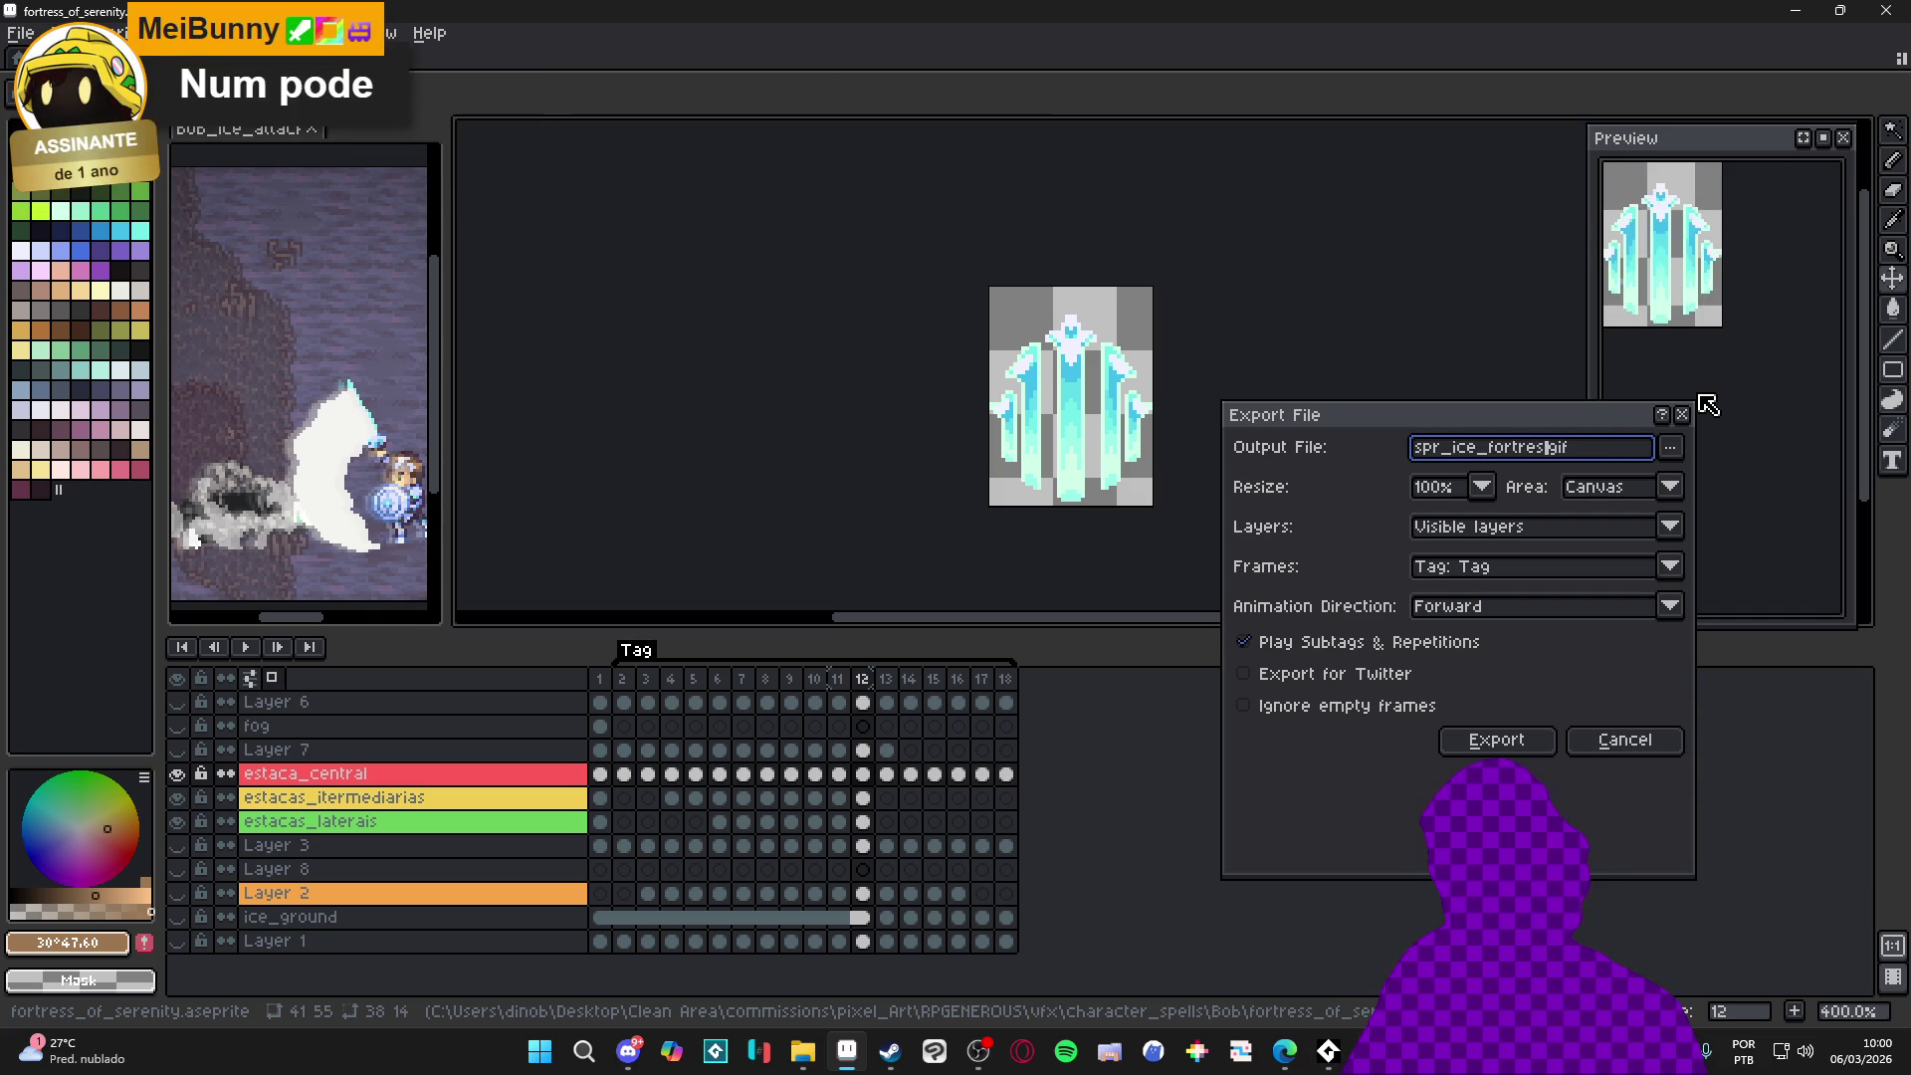
text(vfx_)
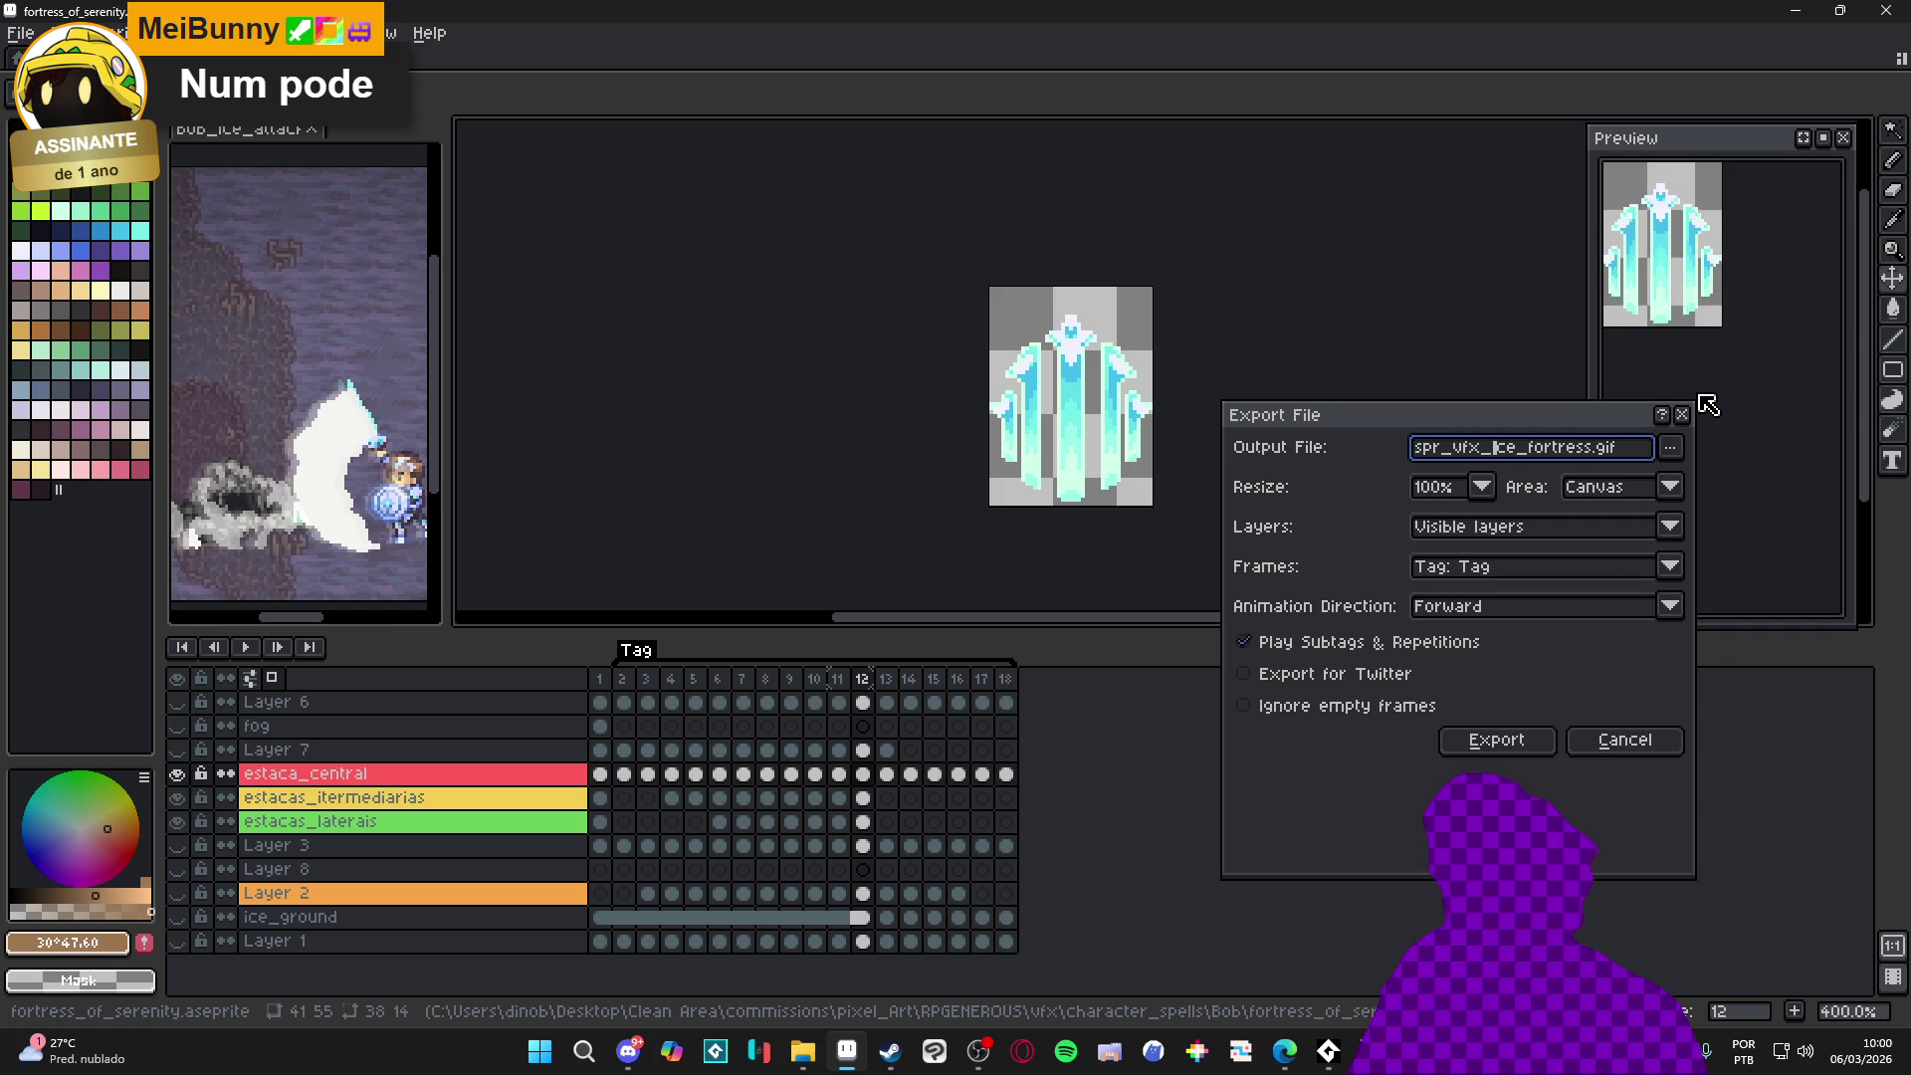
click(1673, 452)
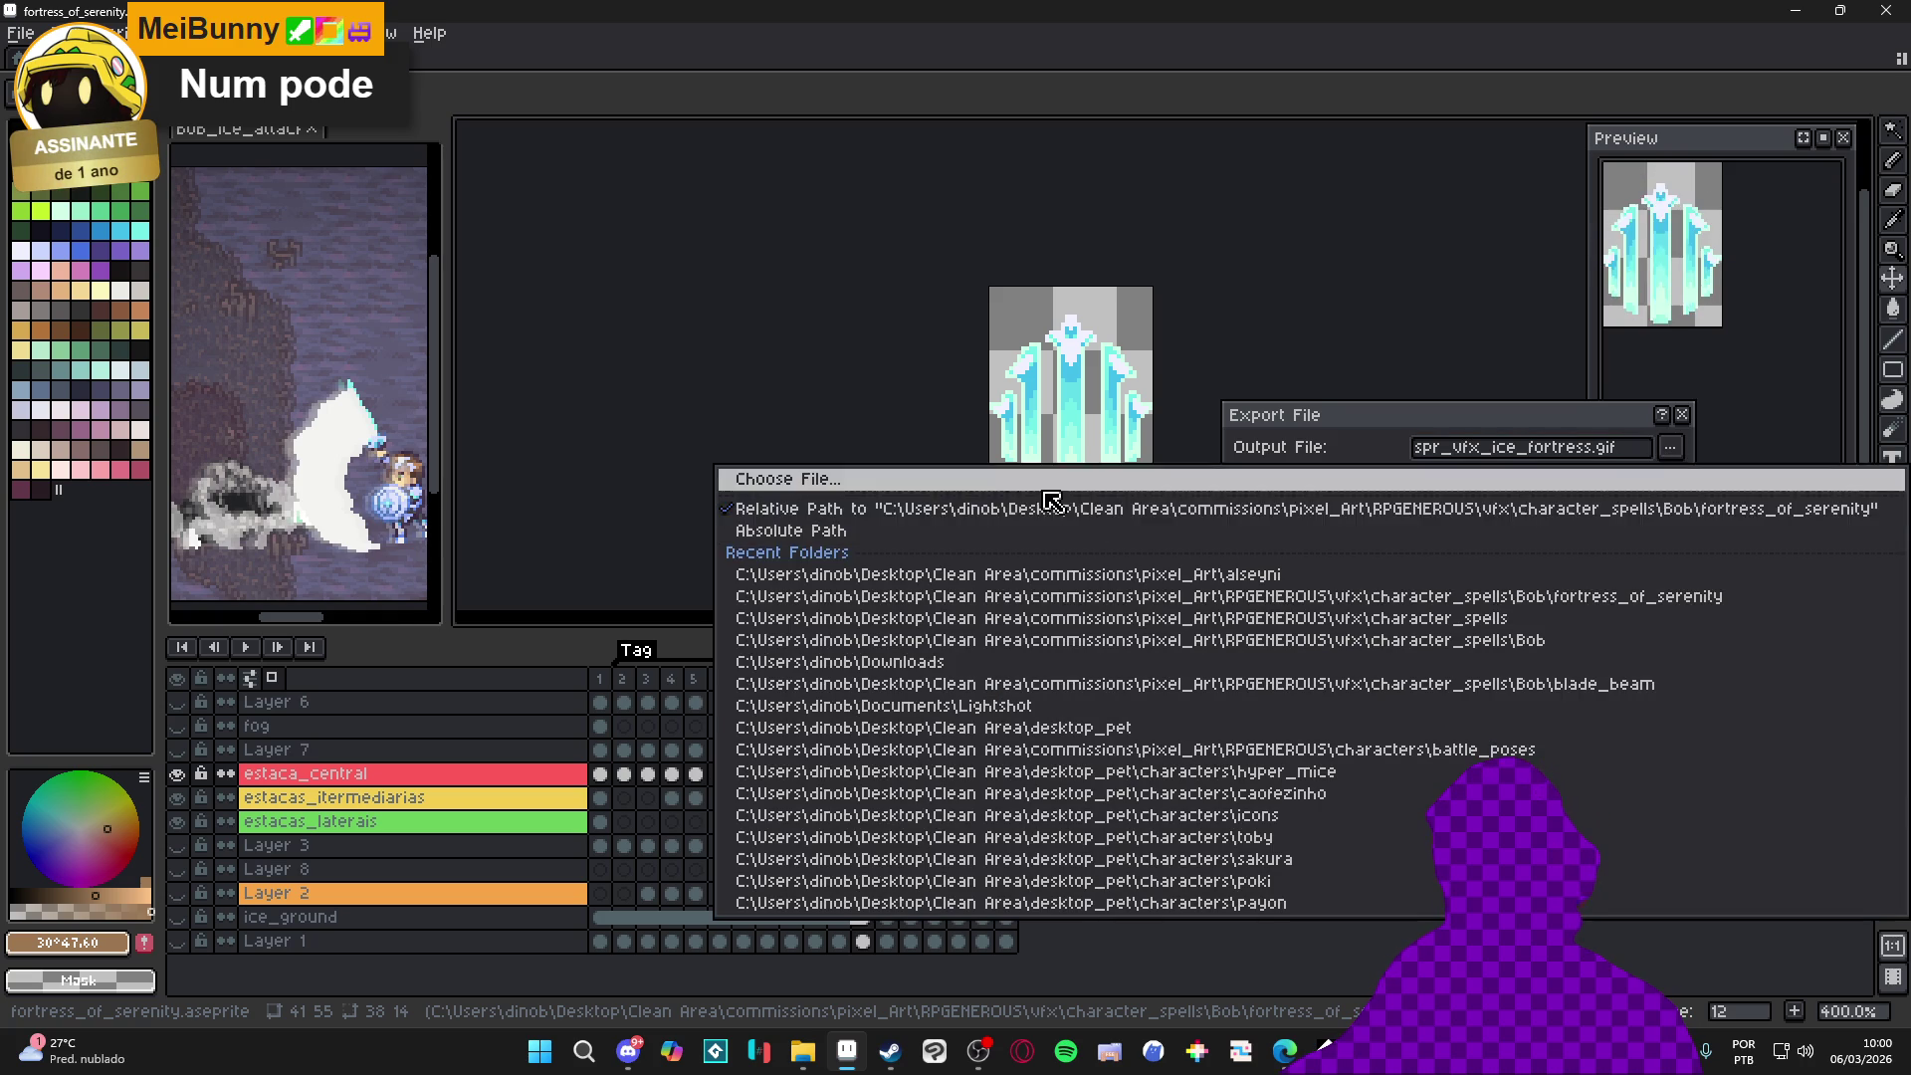
Browse up to the Bob folder and into fortress_of_serenity as the save location
click(1033, 480)
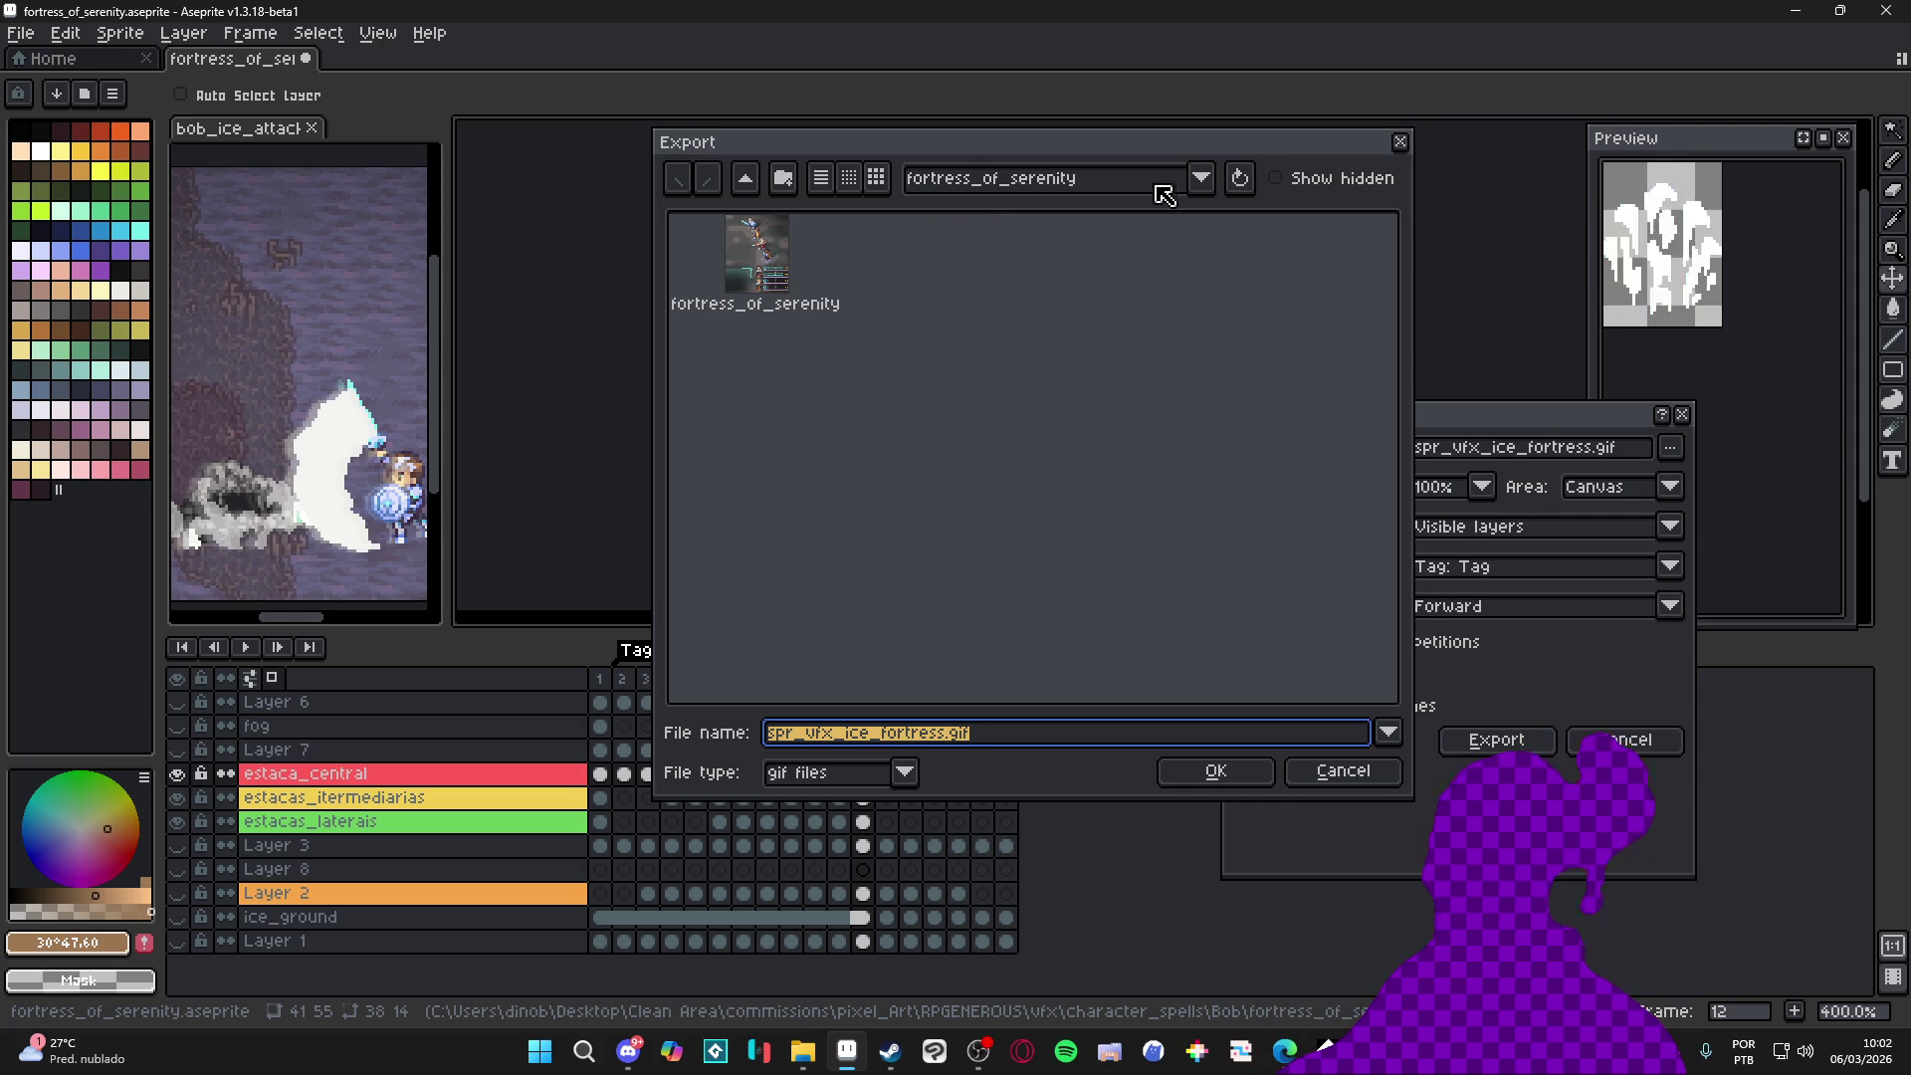
click(985, 194)
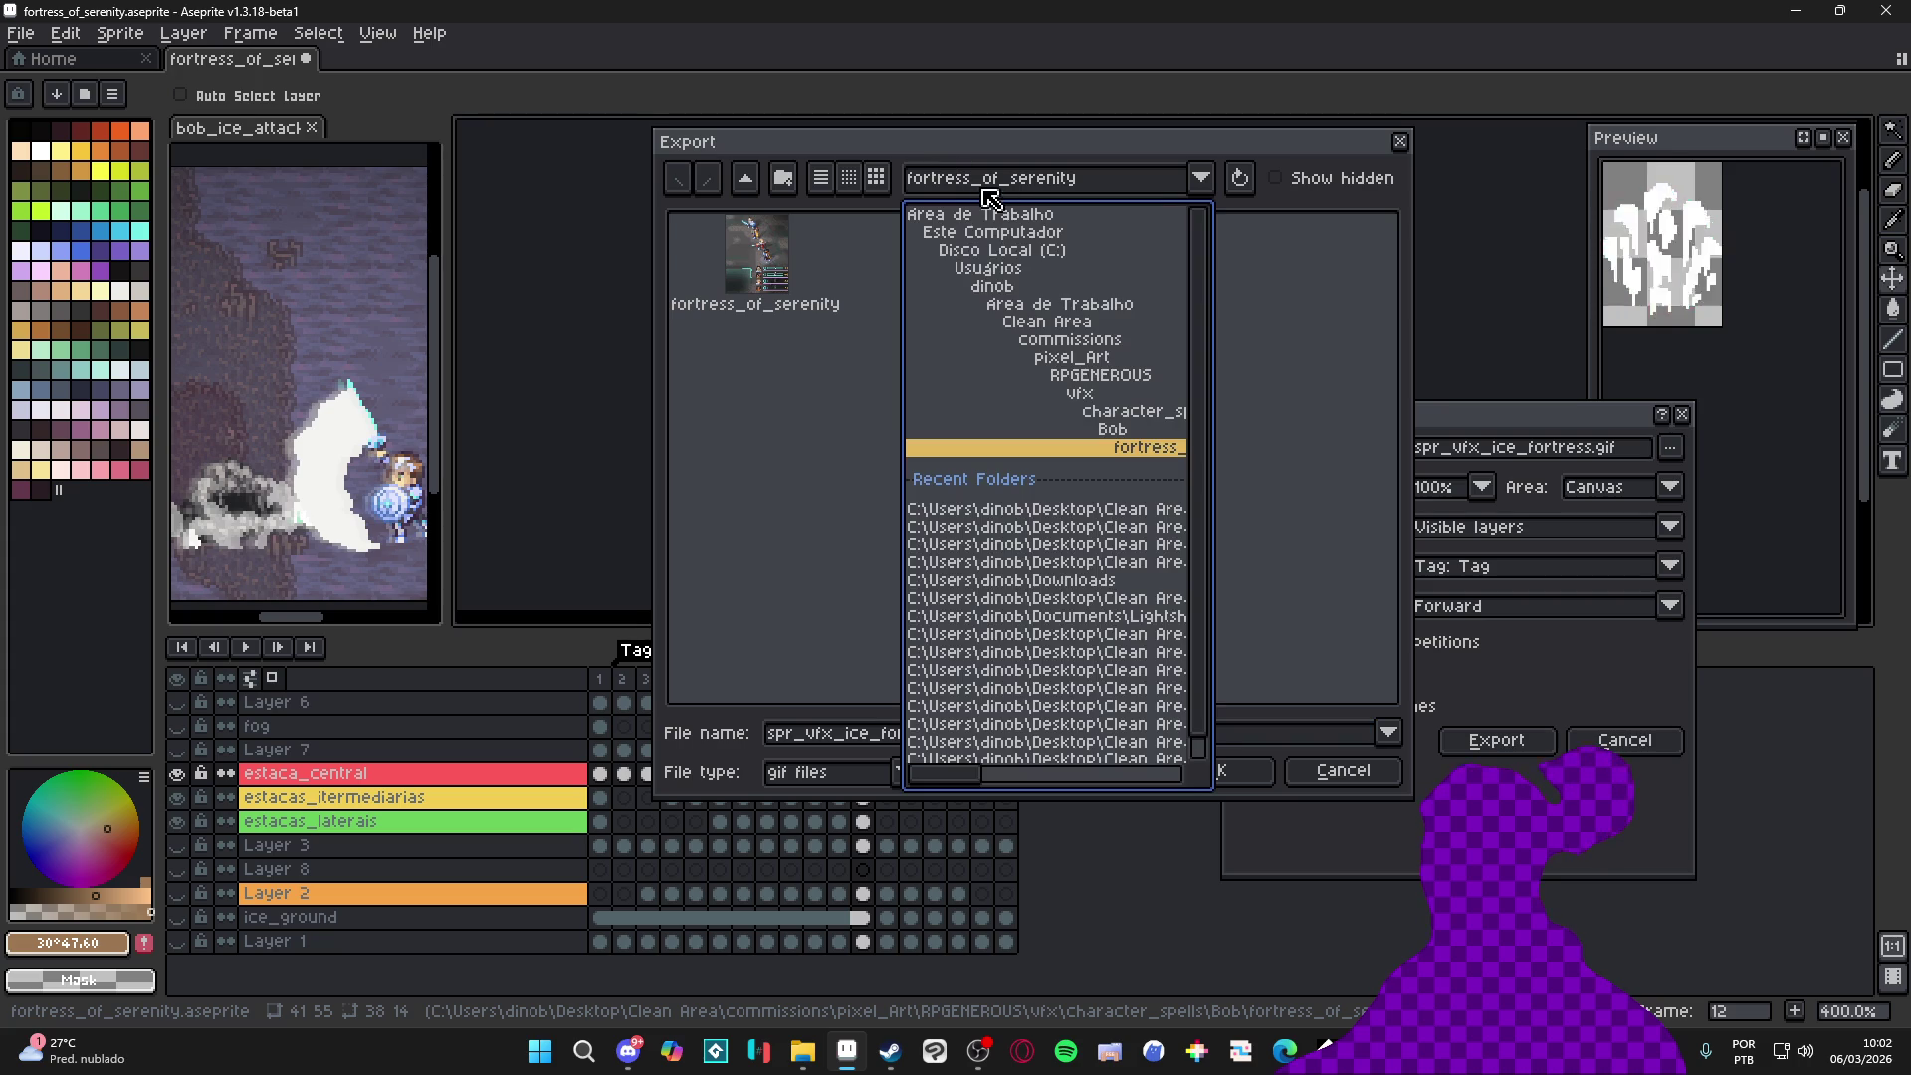
click(746, 181)
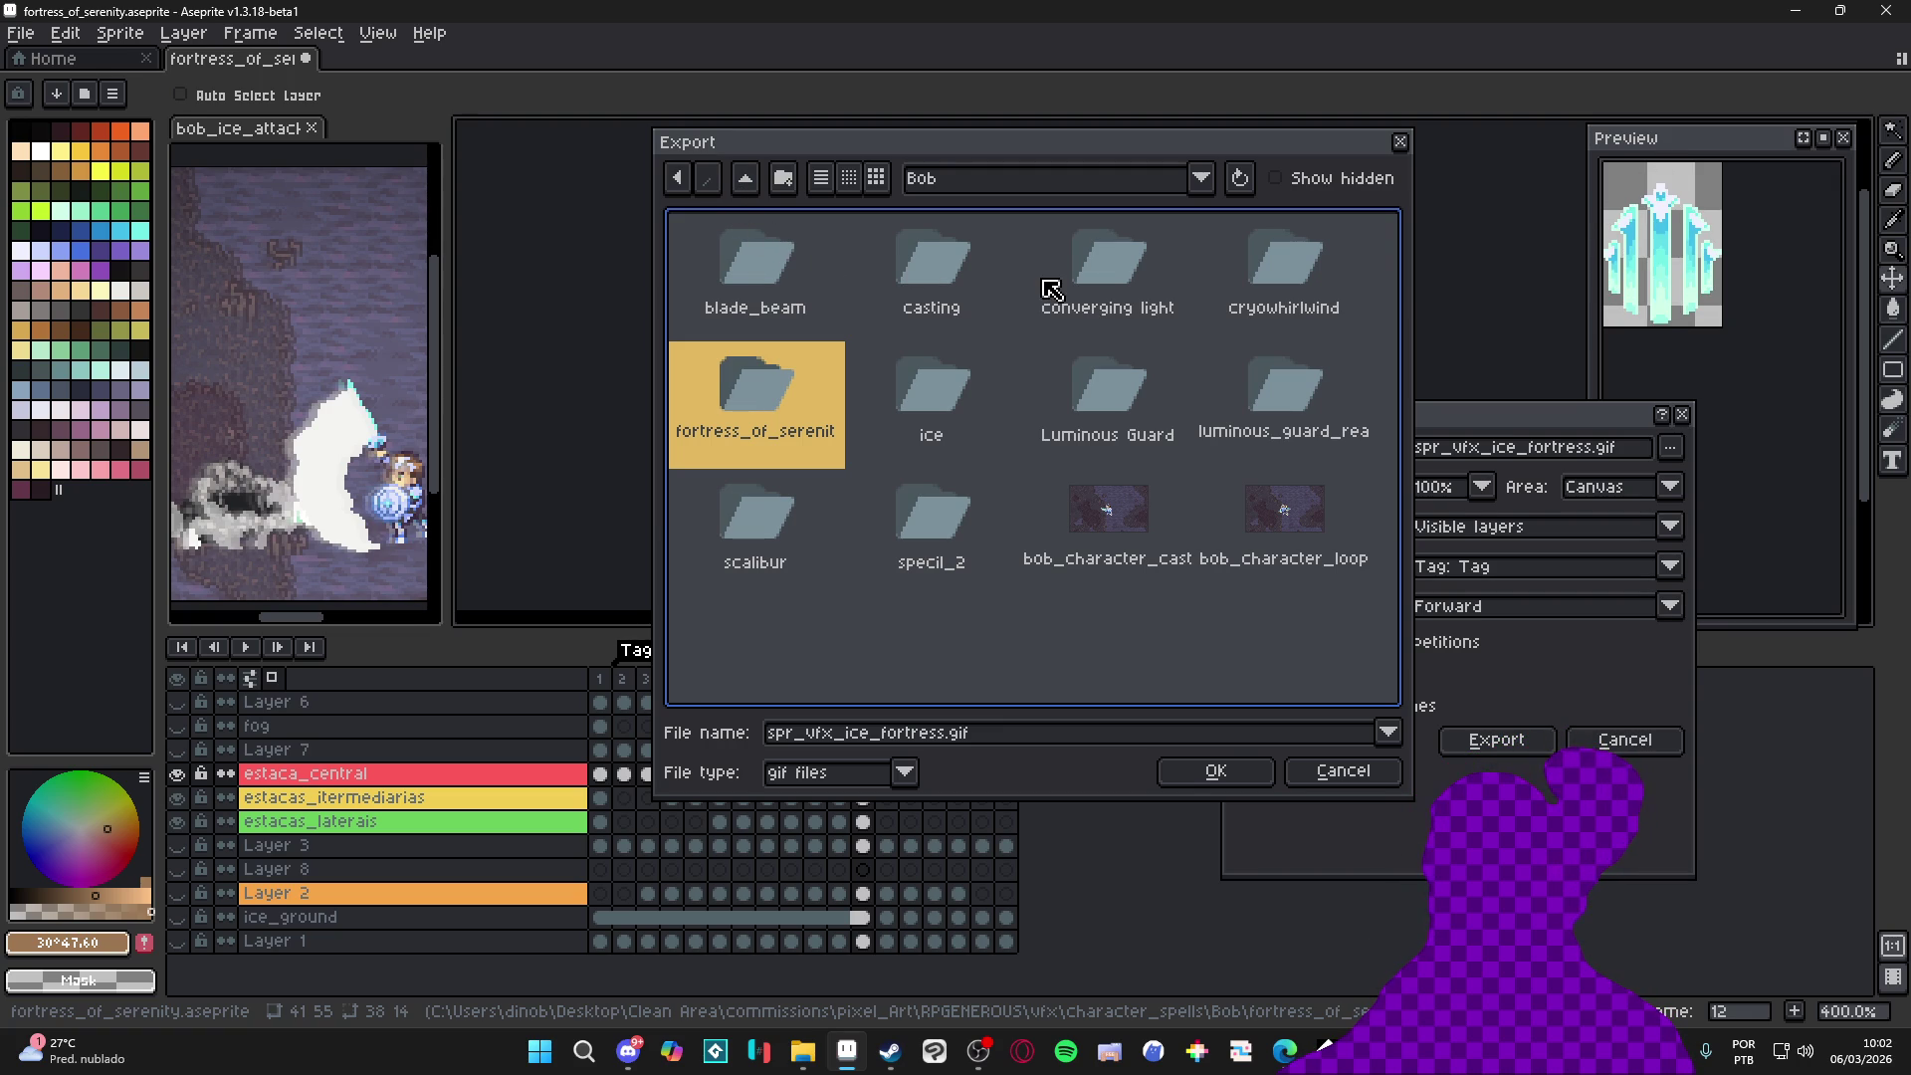
double_click(806, 367)
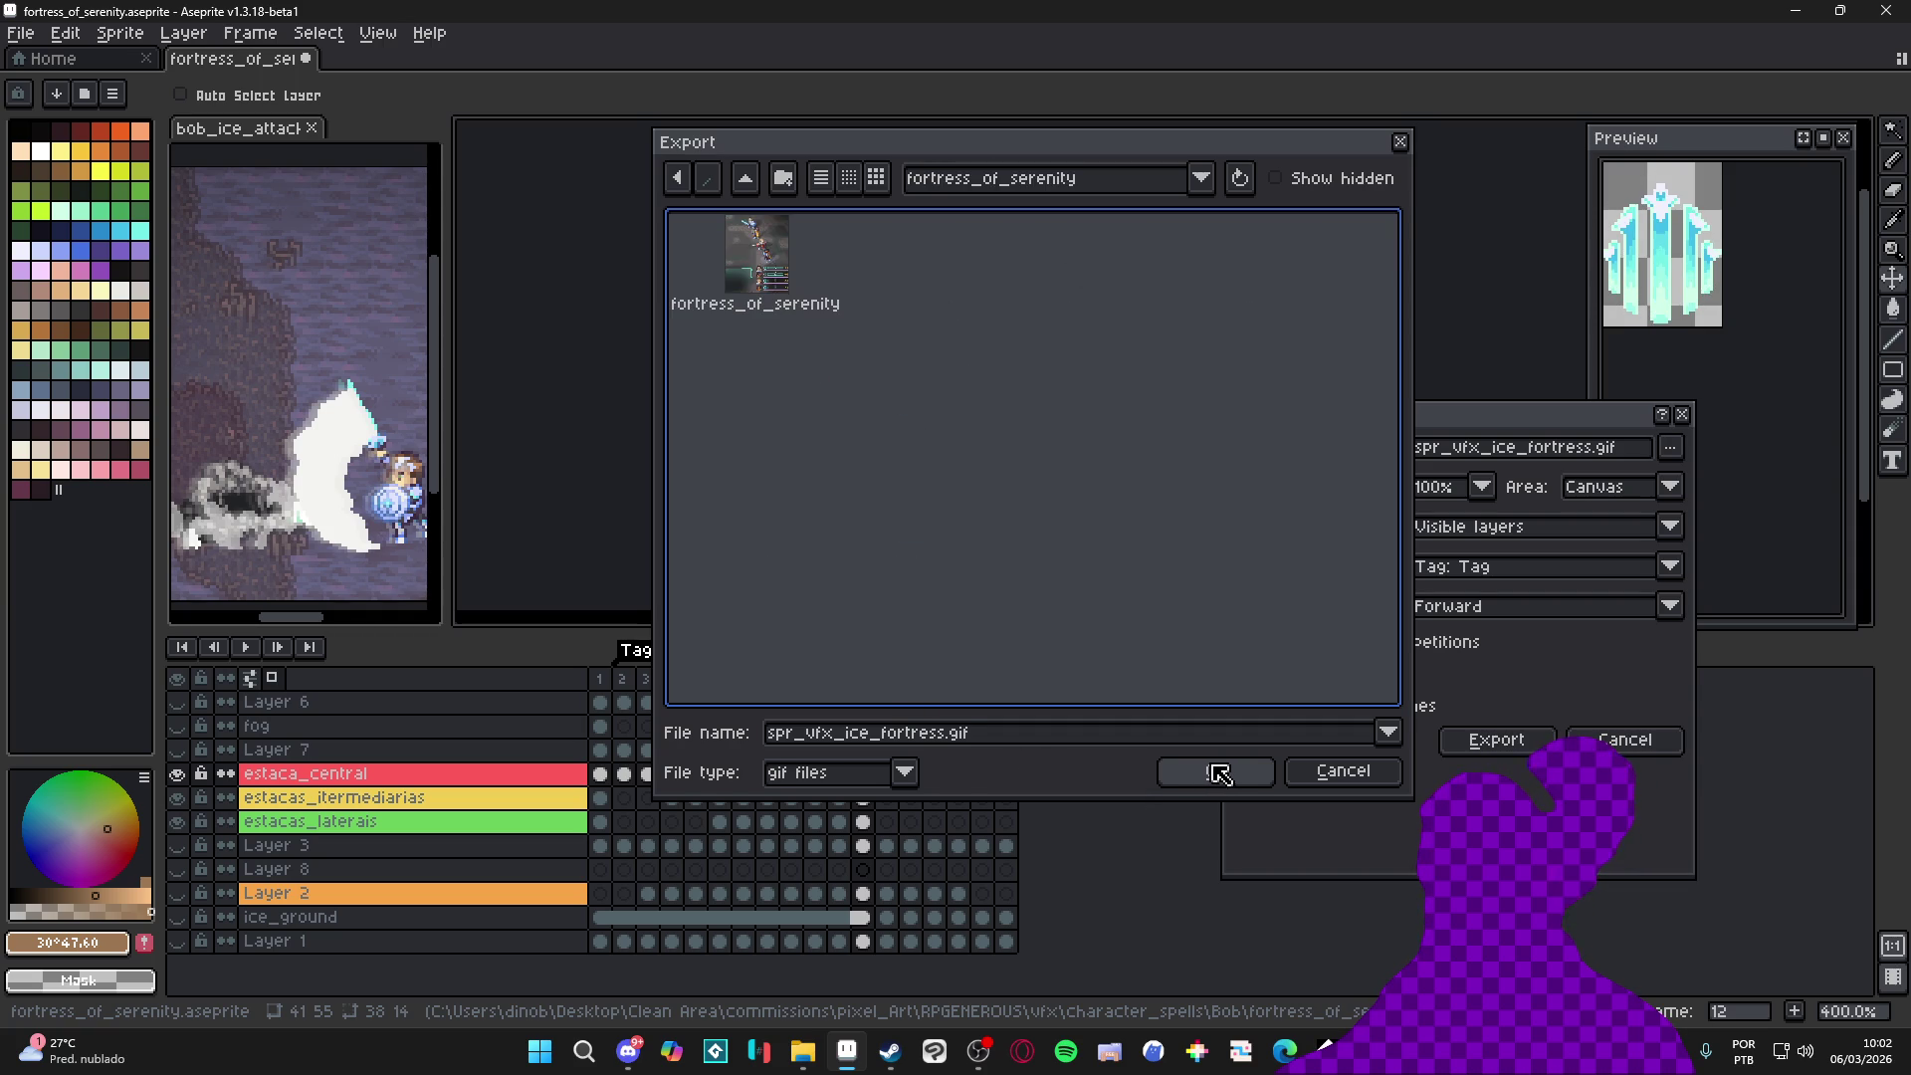
Confirm the location and export spr_vfx_ice_fortress.gif
click(1218, 772)
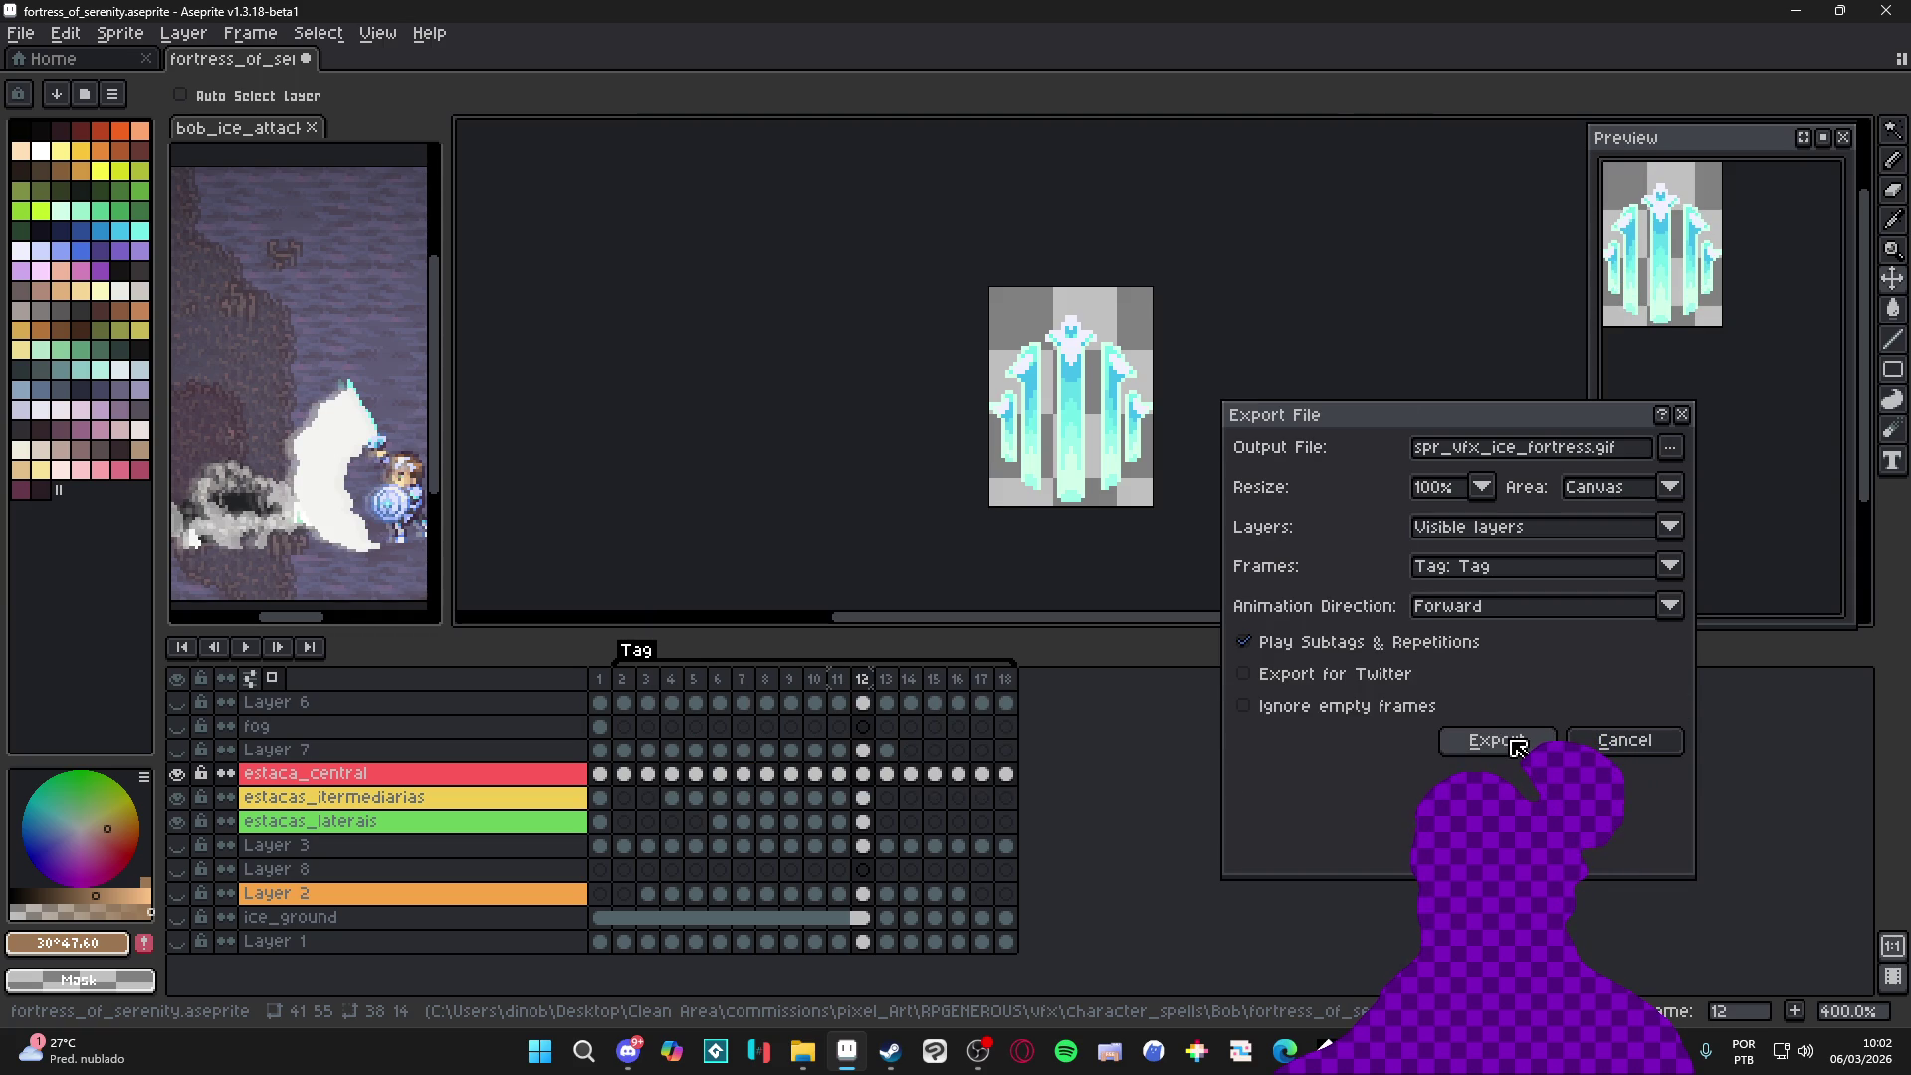
click(1498, 740)
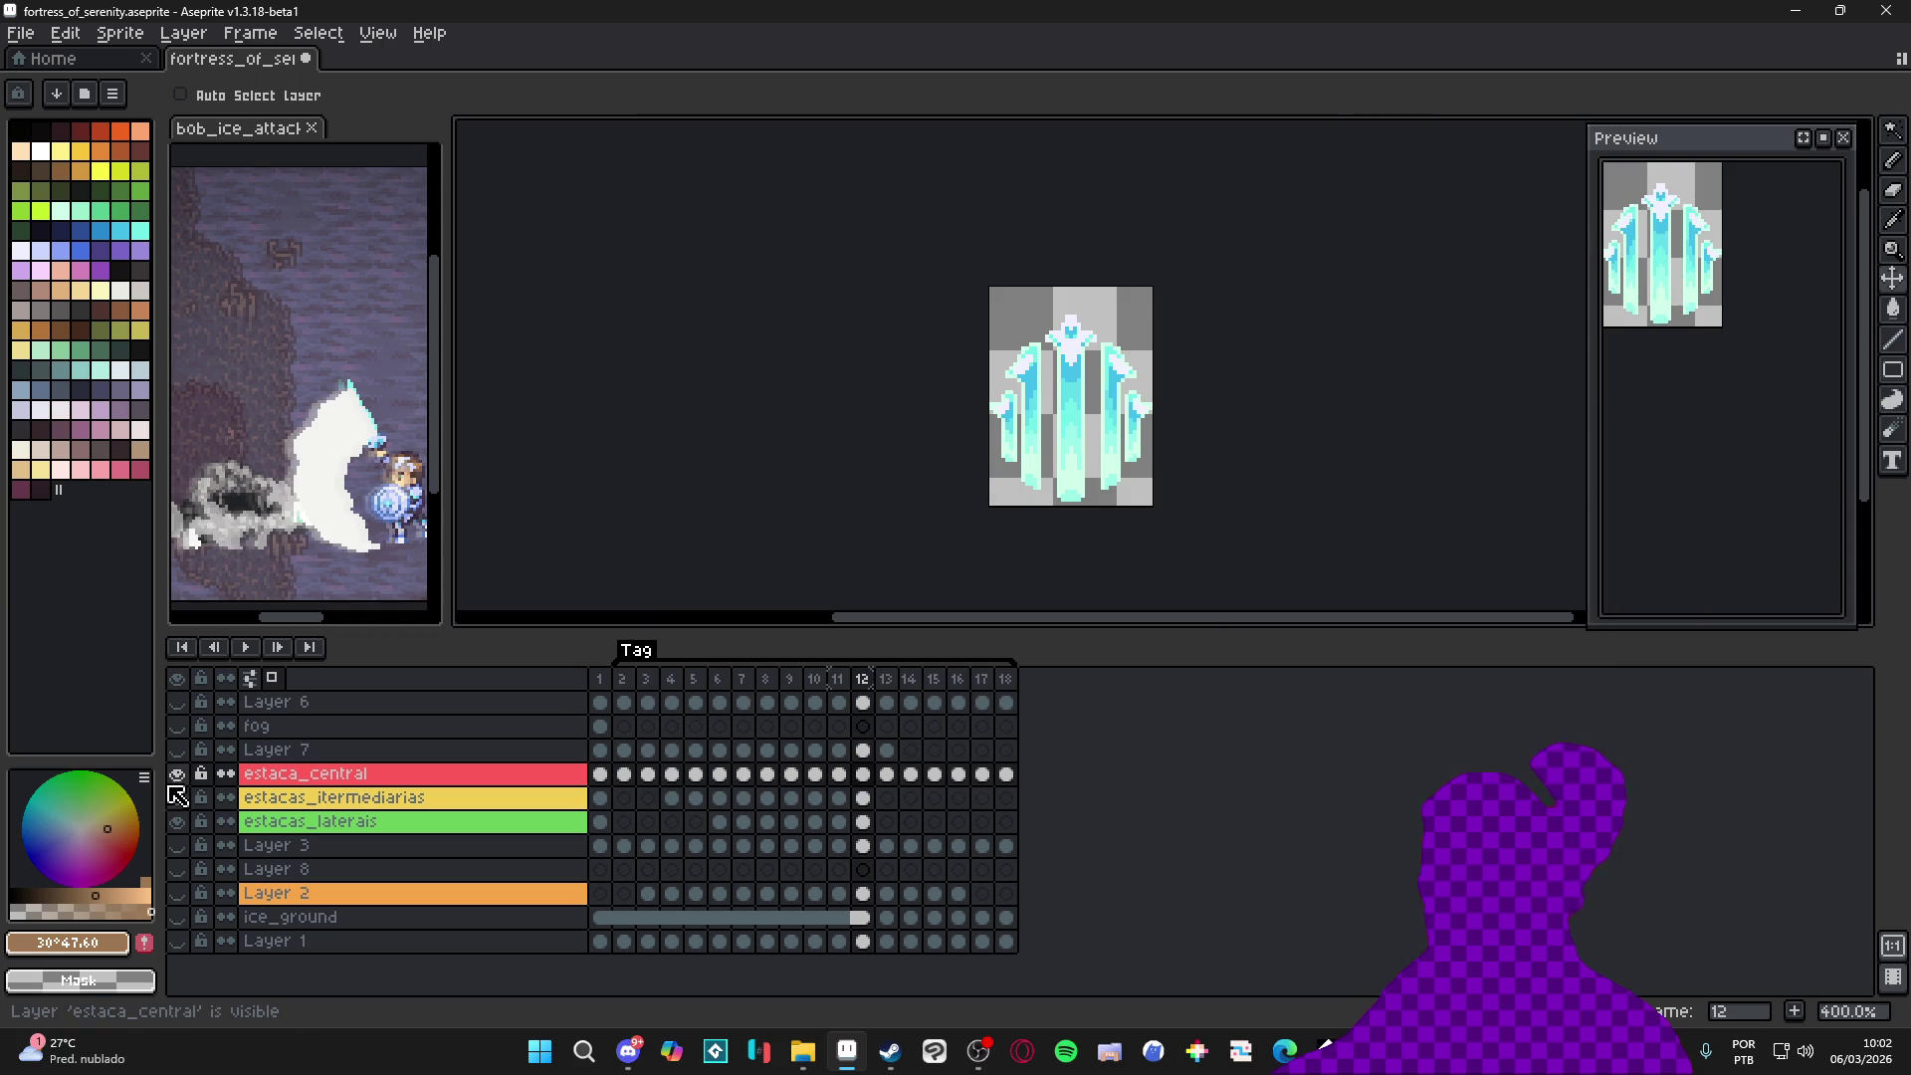
Hide the stake layers leaving only Layer 2's snowy ground, stop playback and go to frame 3
drag(174, 787, 182, 851)
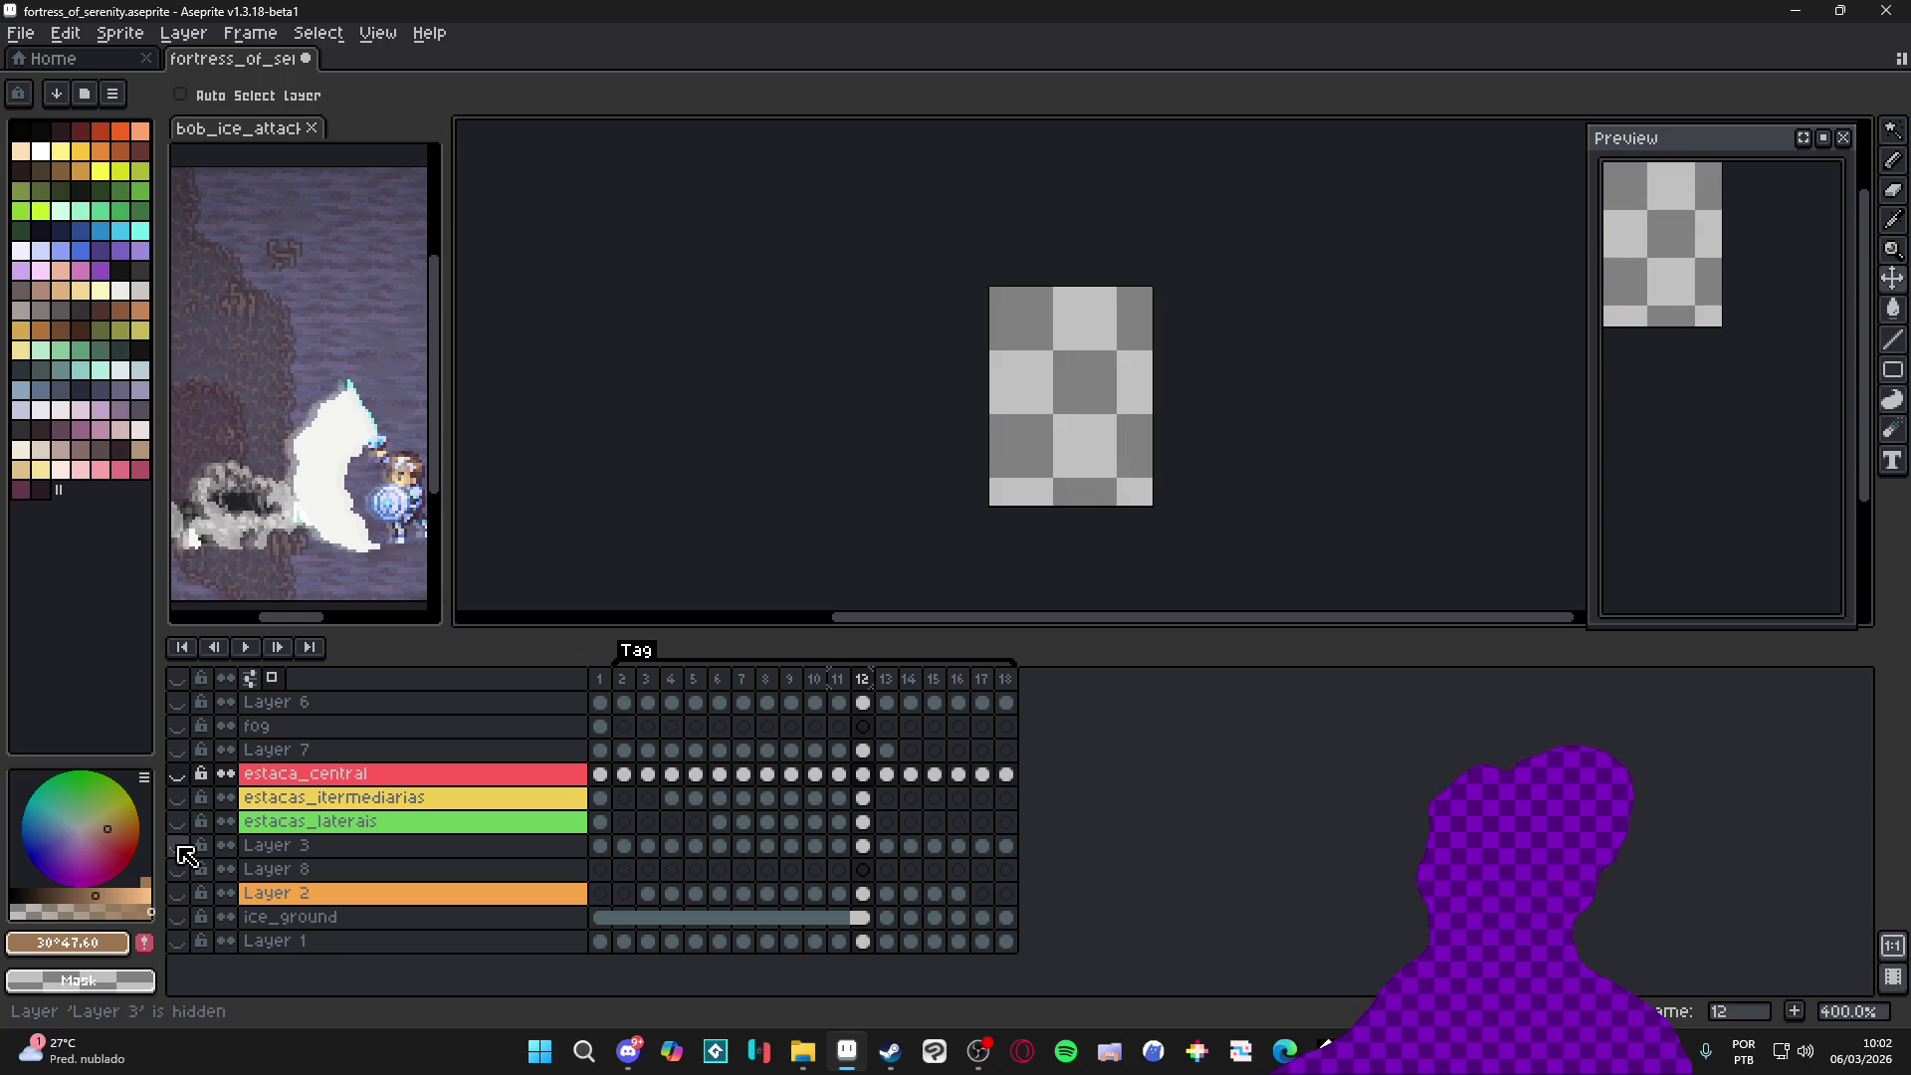
click(179, 892)
drag(1758, 422, 1760, 431)
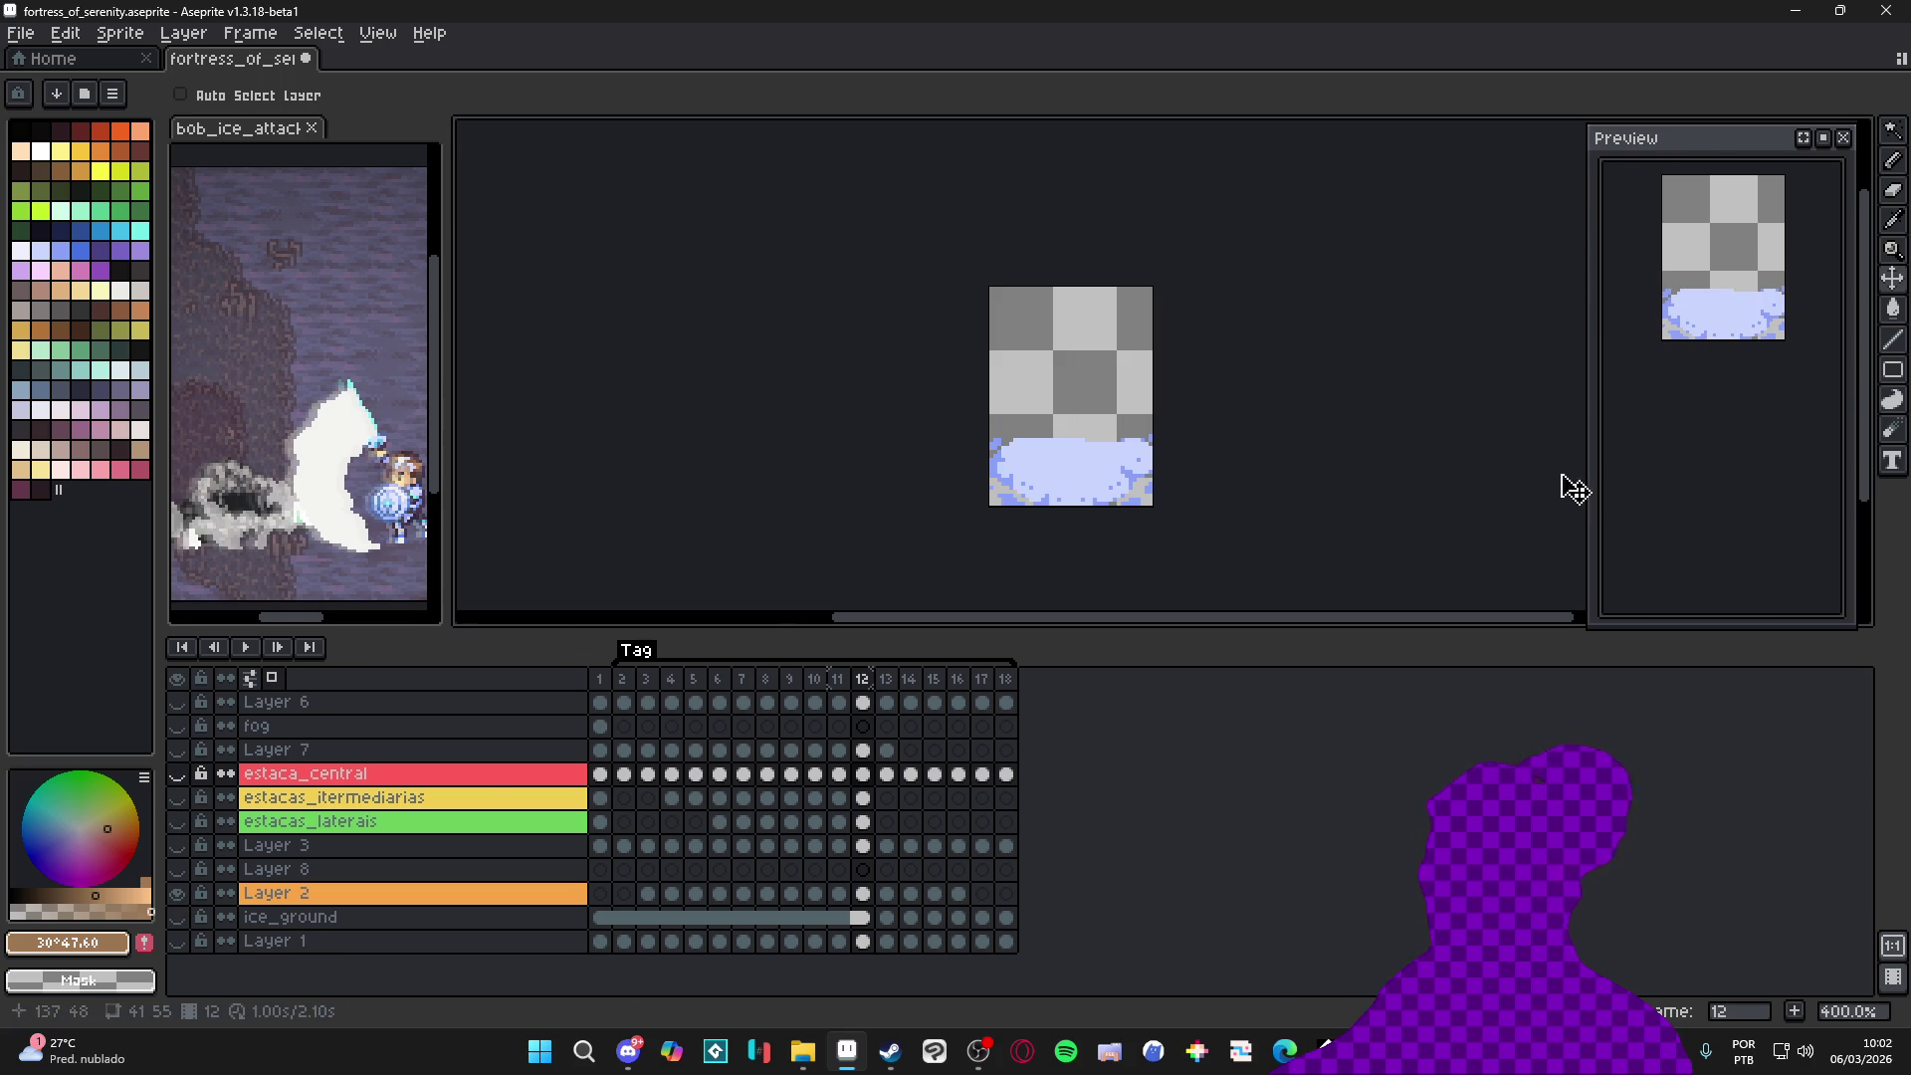
click(1823, 138)
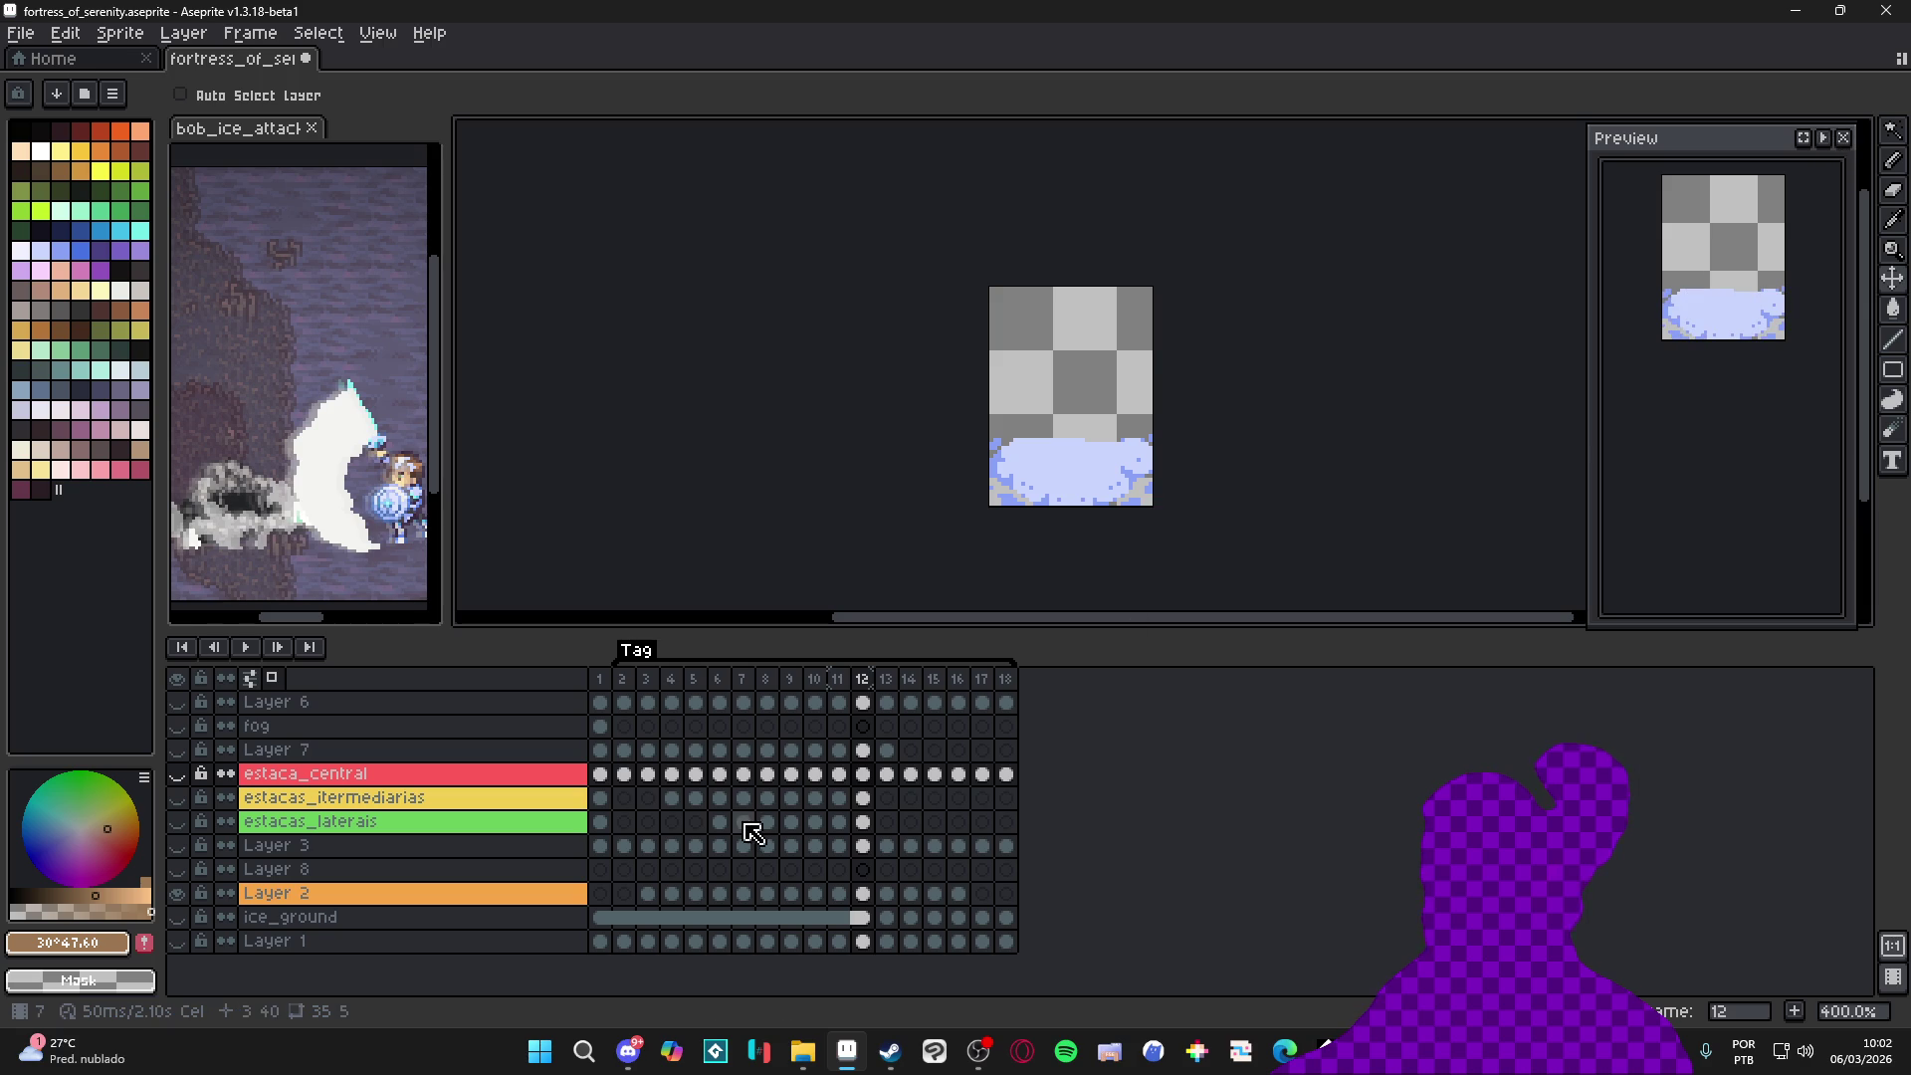
click(623, 690)
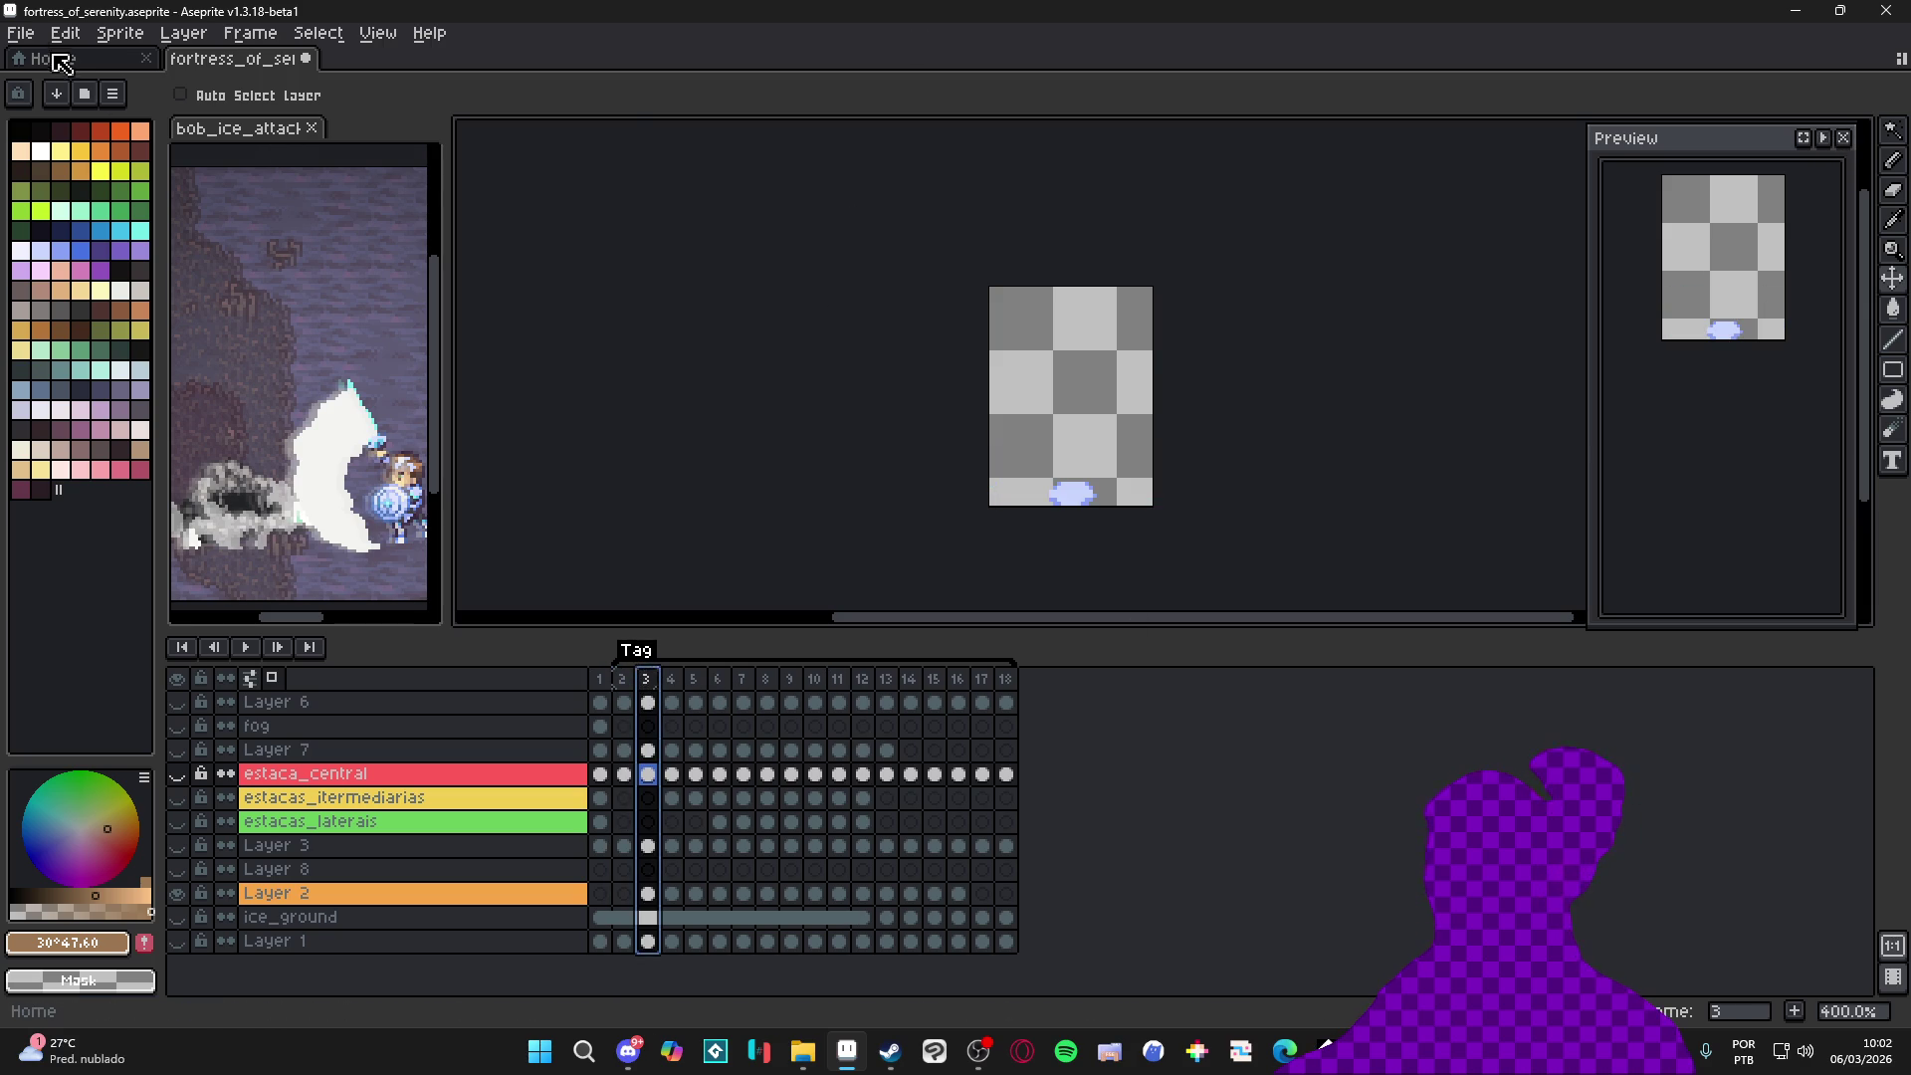
Start a Save As in GIF format based on the spr_vfx_ice_fortress name
click(21, 32)
click(133, 171)
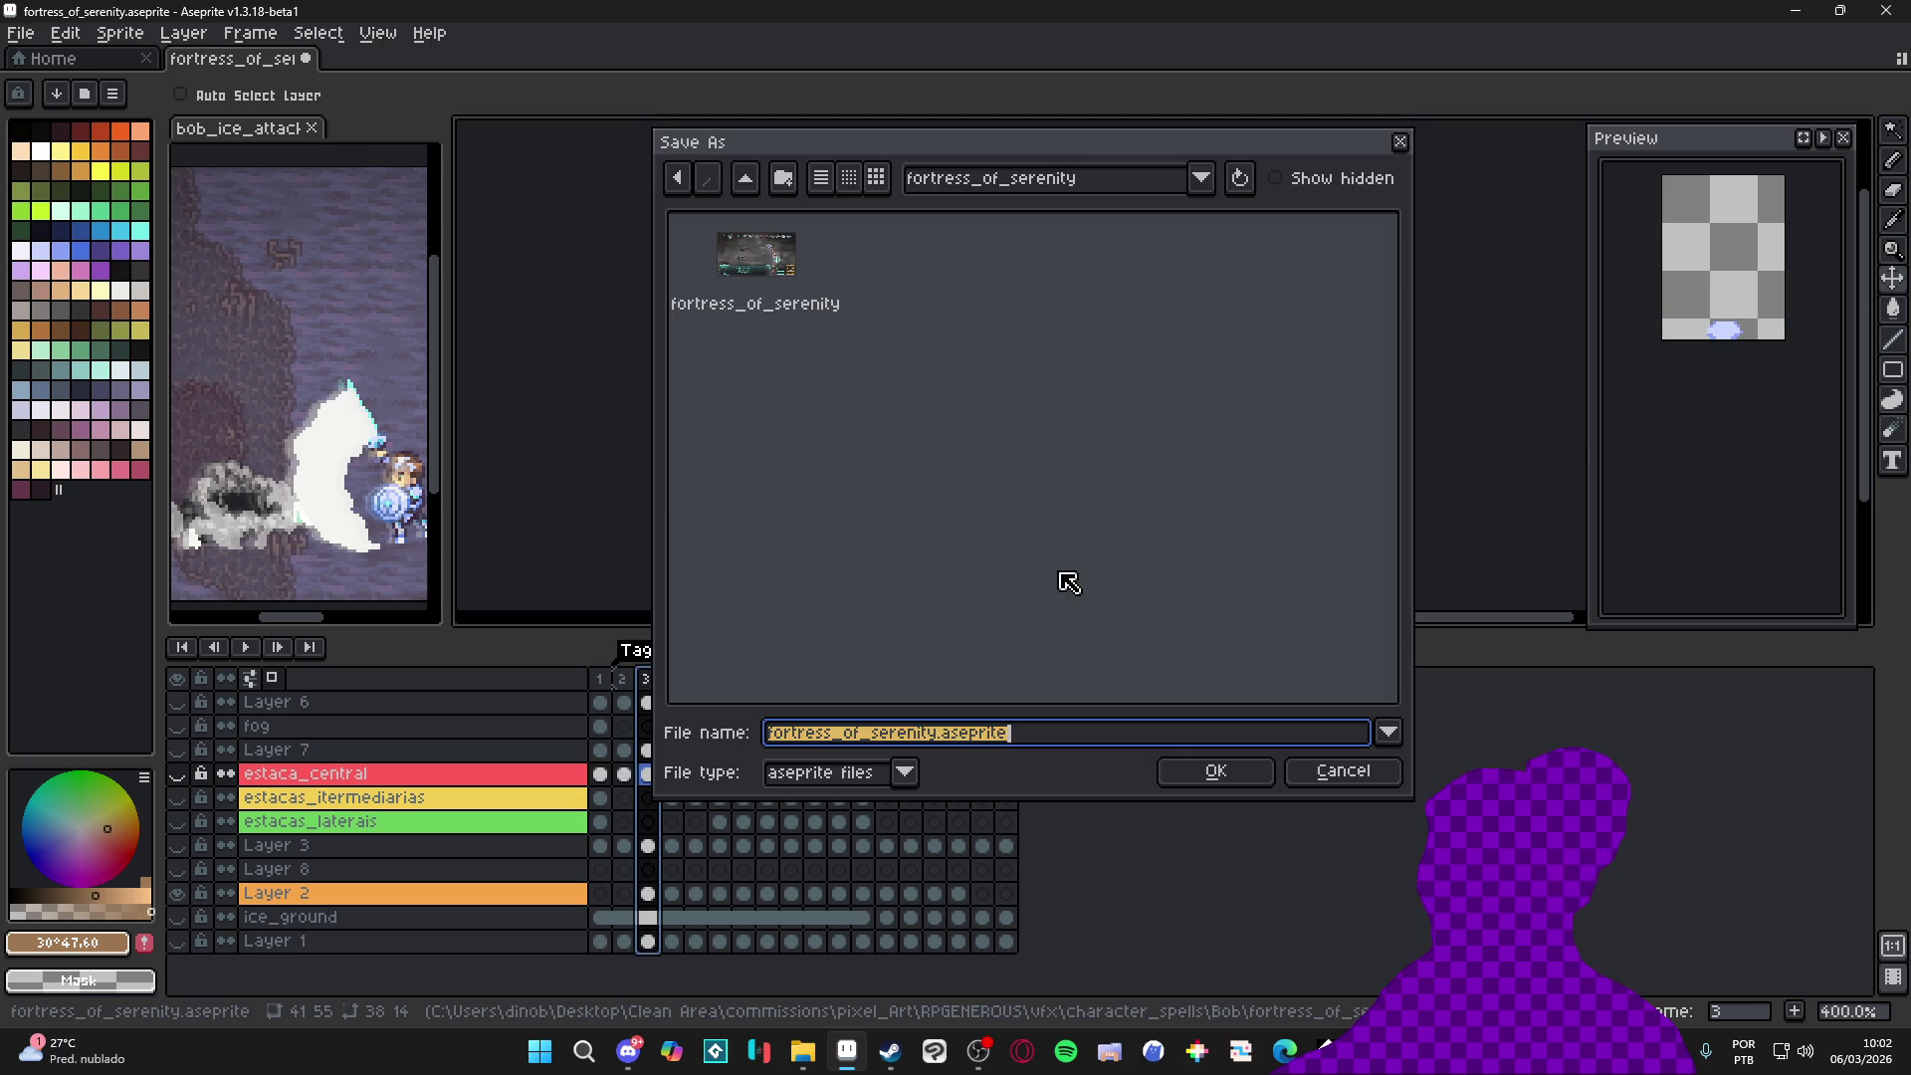
click(839, 773)
click(802, 546)
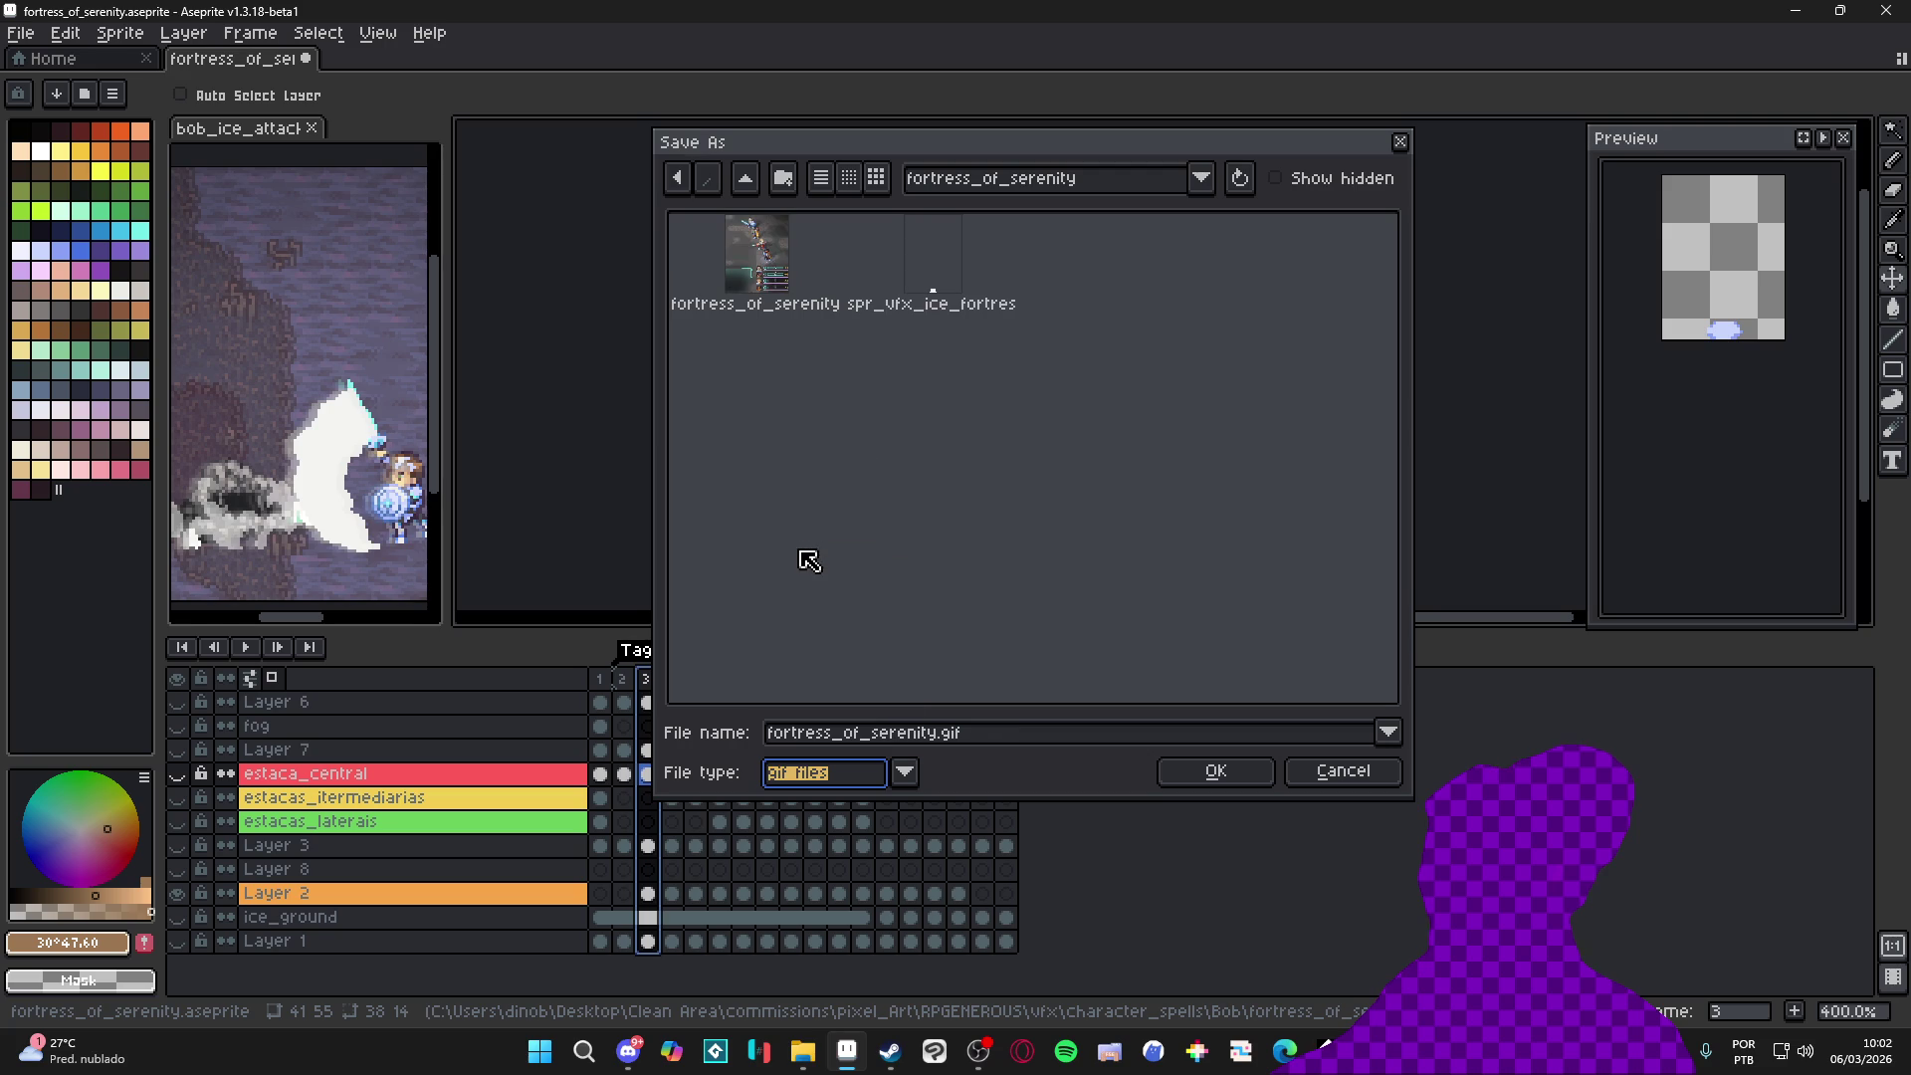
click(981, 278)
Save the animation as spr_vfx_ice_fortress_ground_snow.gif
double_click(924, 733)
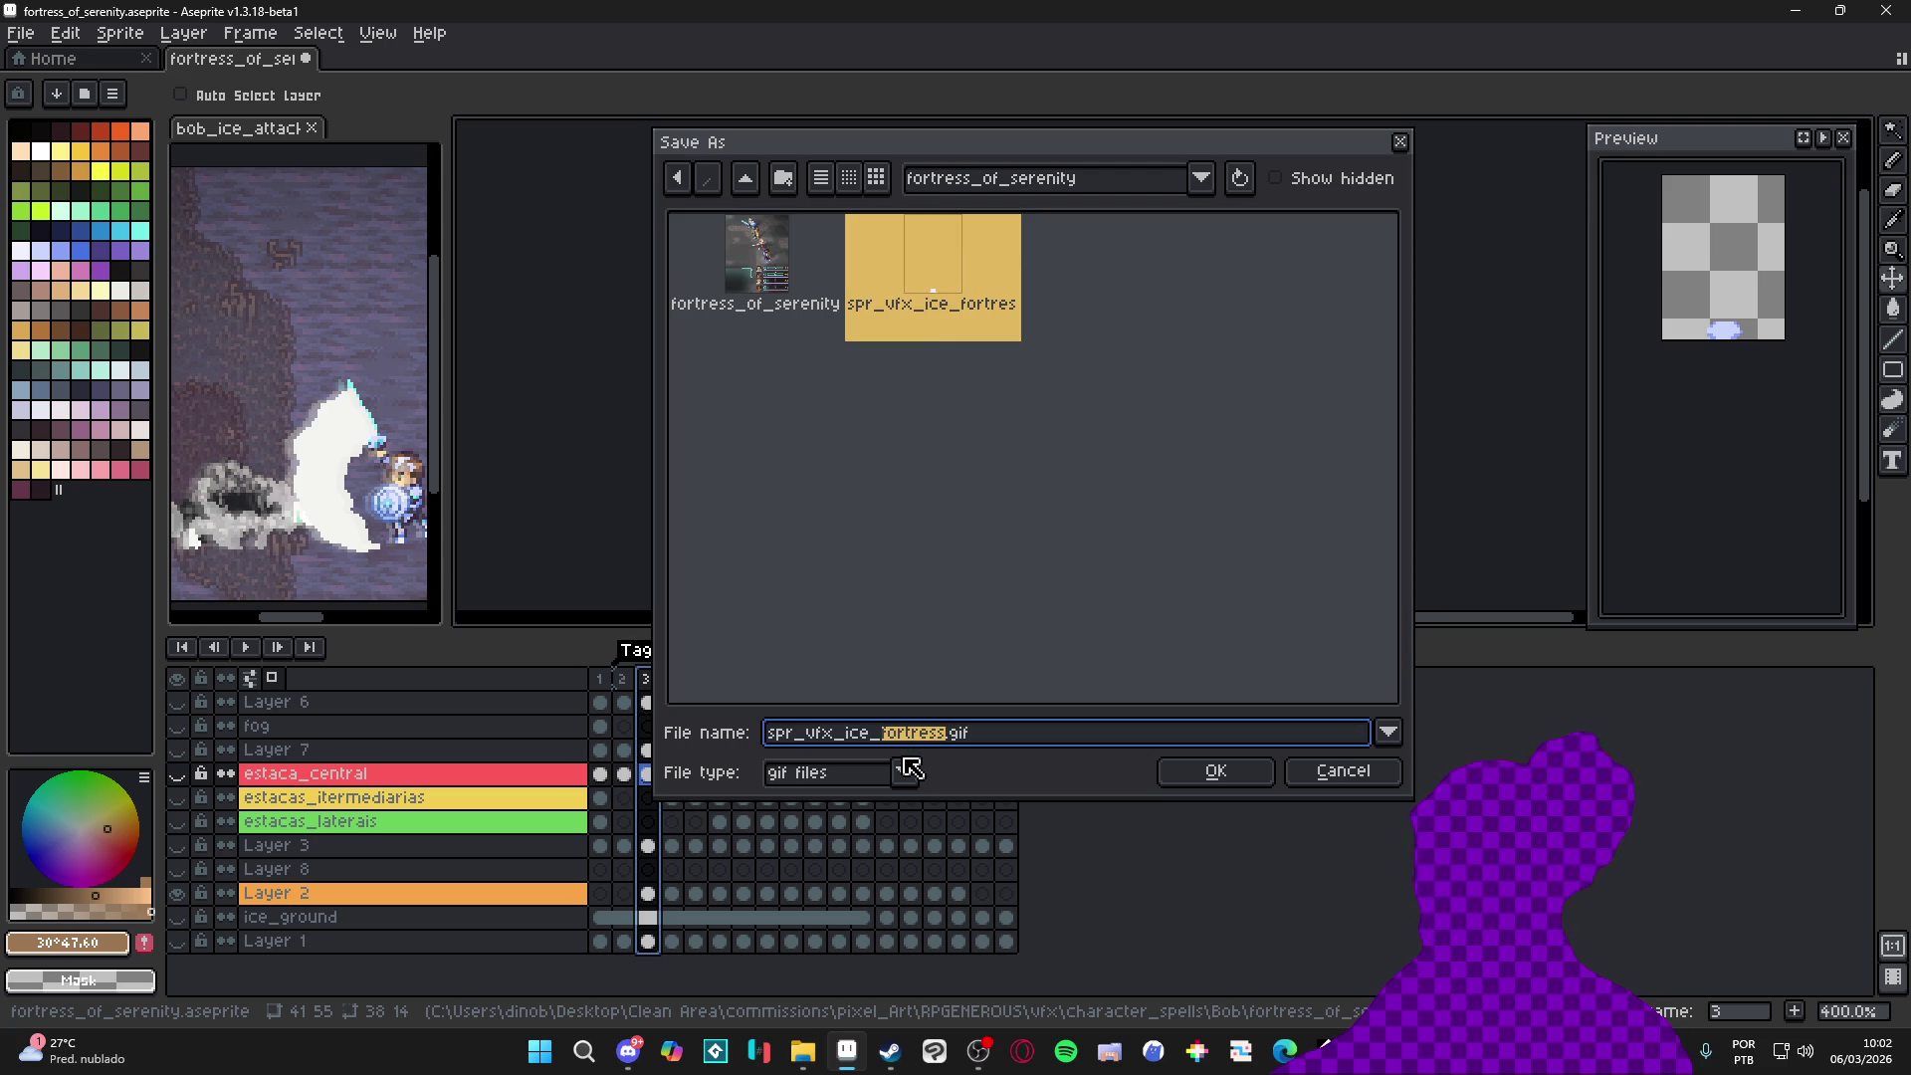
key(BackSpace)
key(BackSpace)
key(BackSpace)
text(_ground_sno)
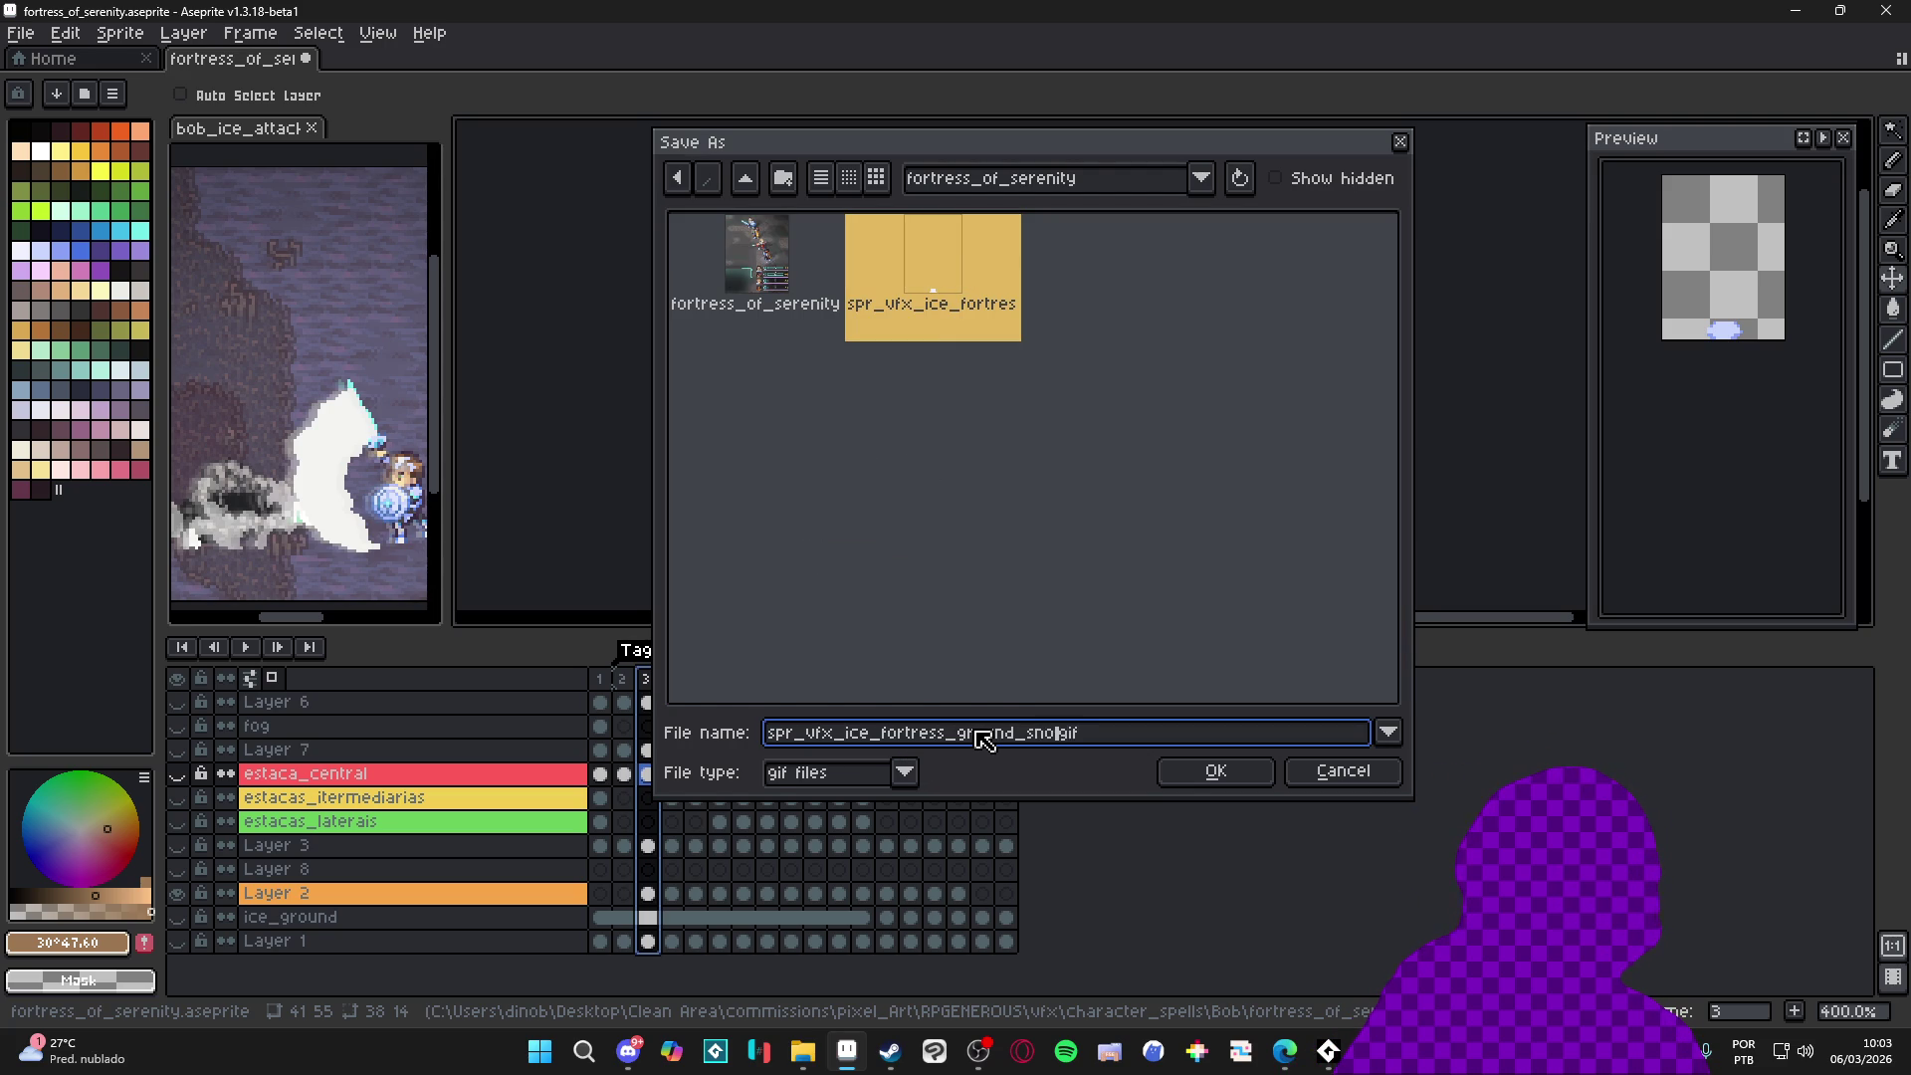
key(Return)
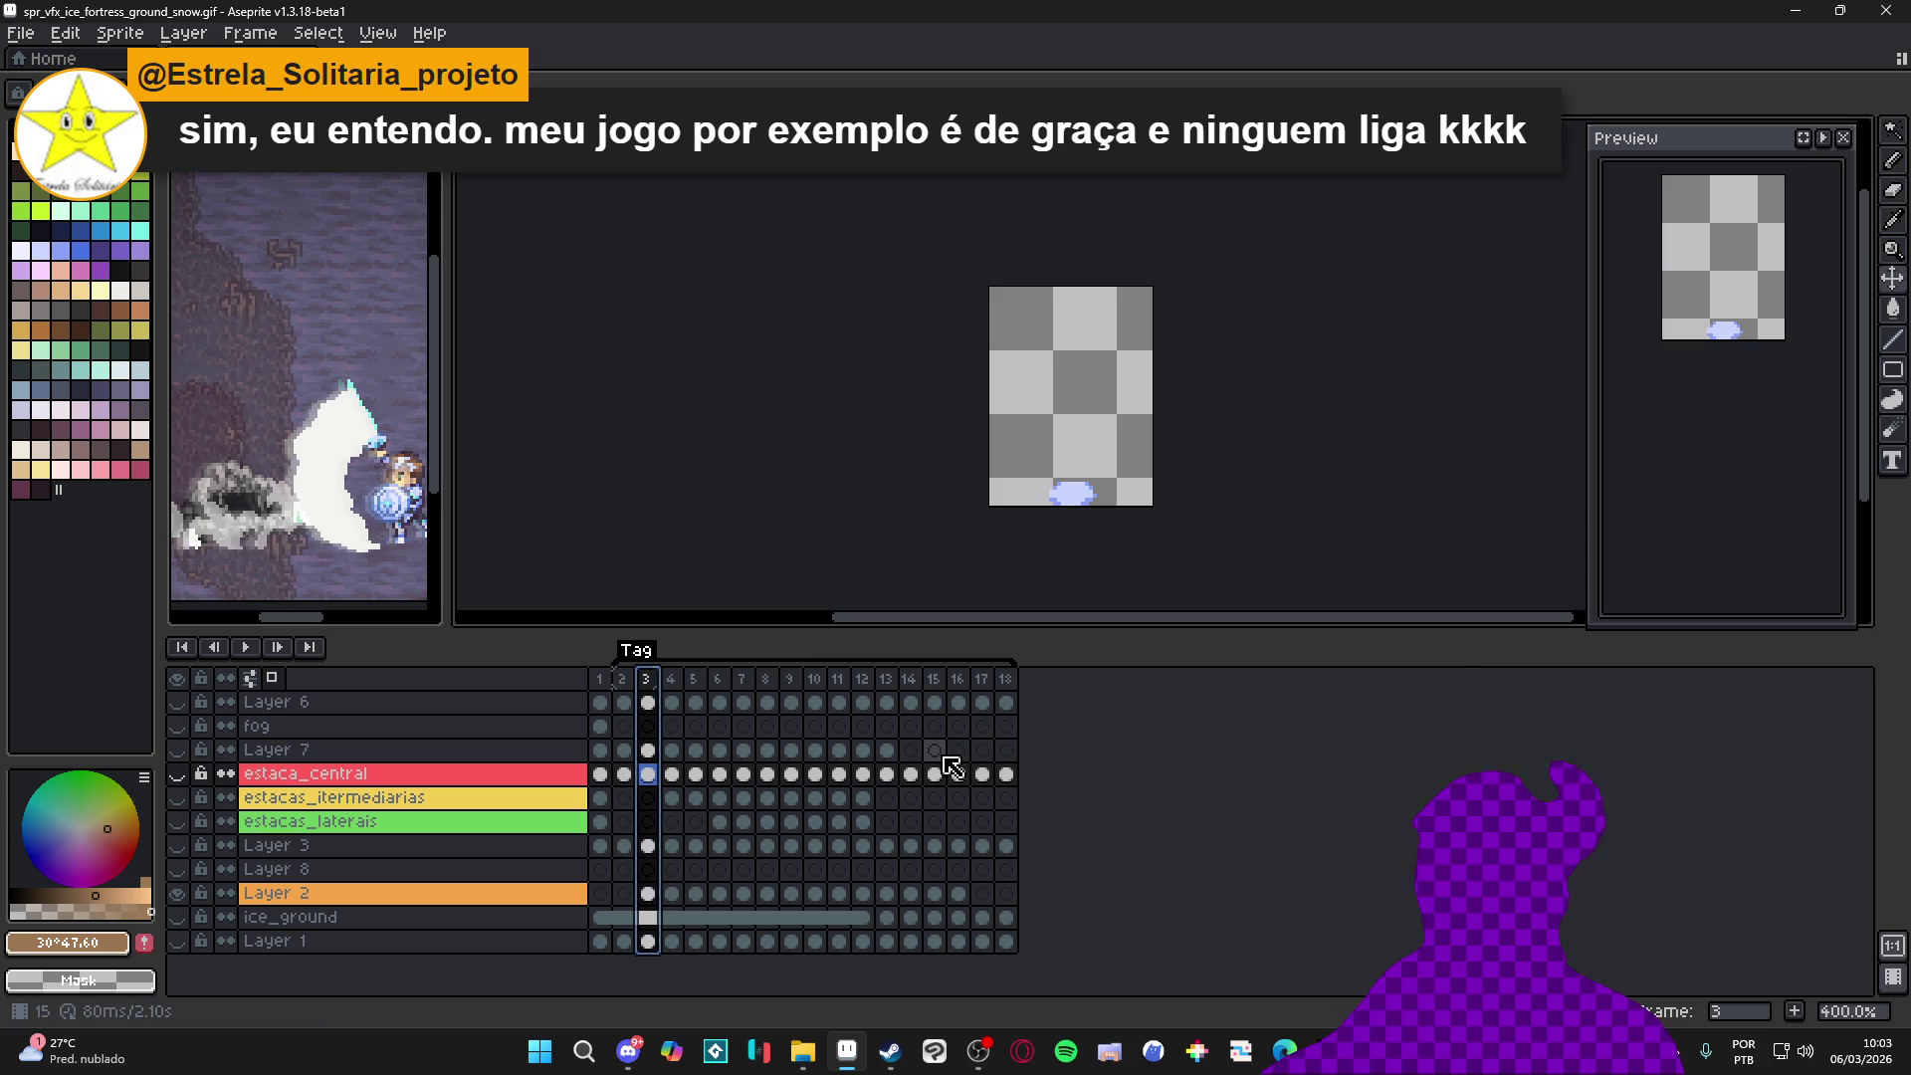
Switch from Aseprite back to the GameMaker Spiritalis project
key(alt+Tab)
key(alt+Tab)
key(alt+Tab)
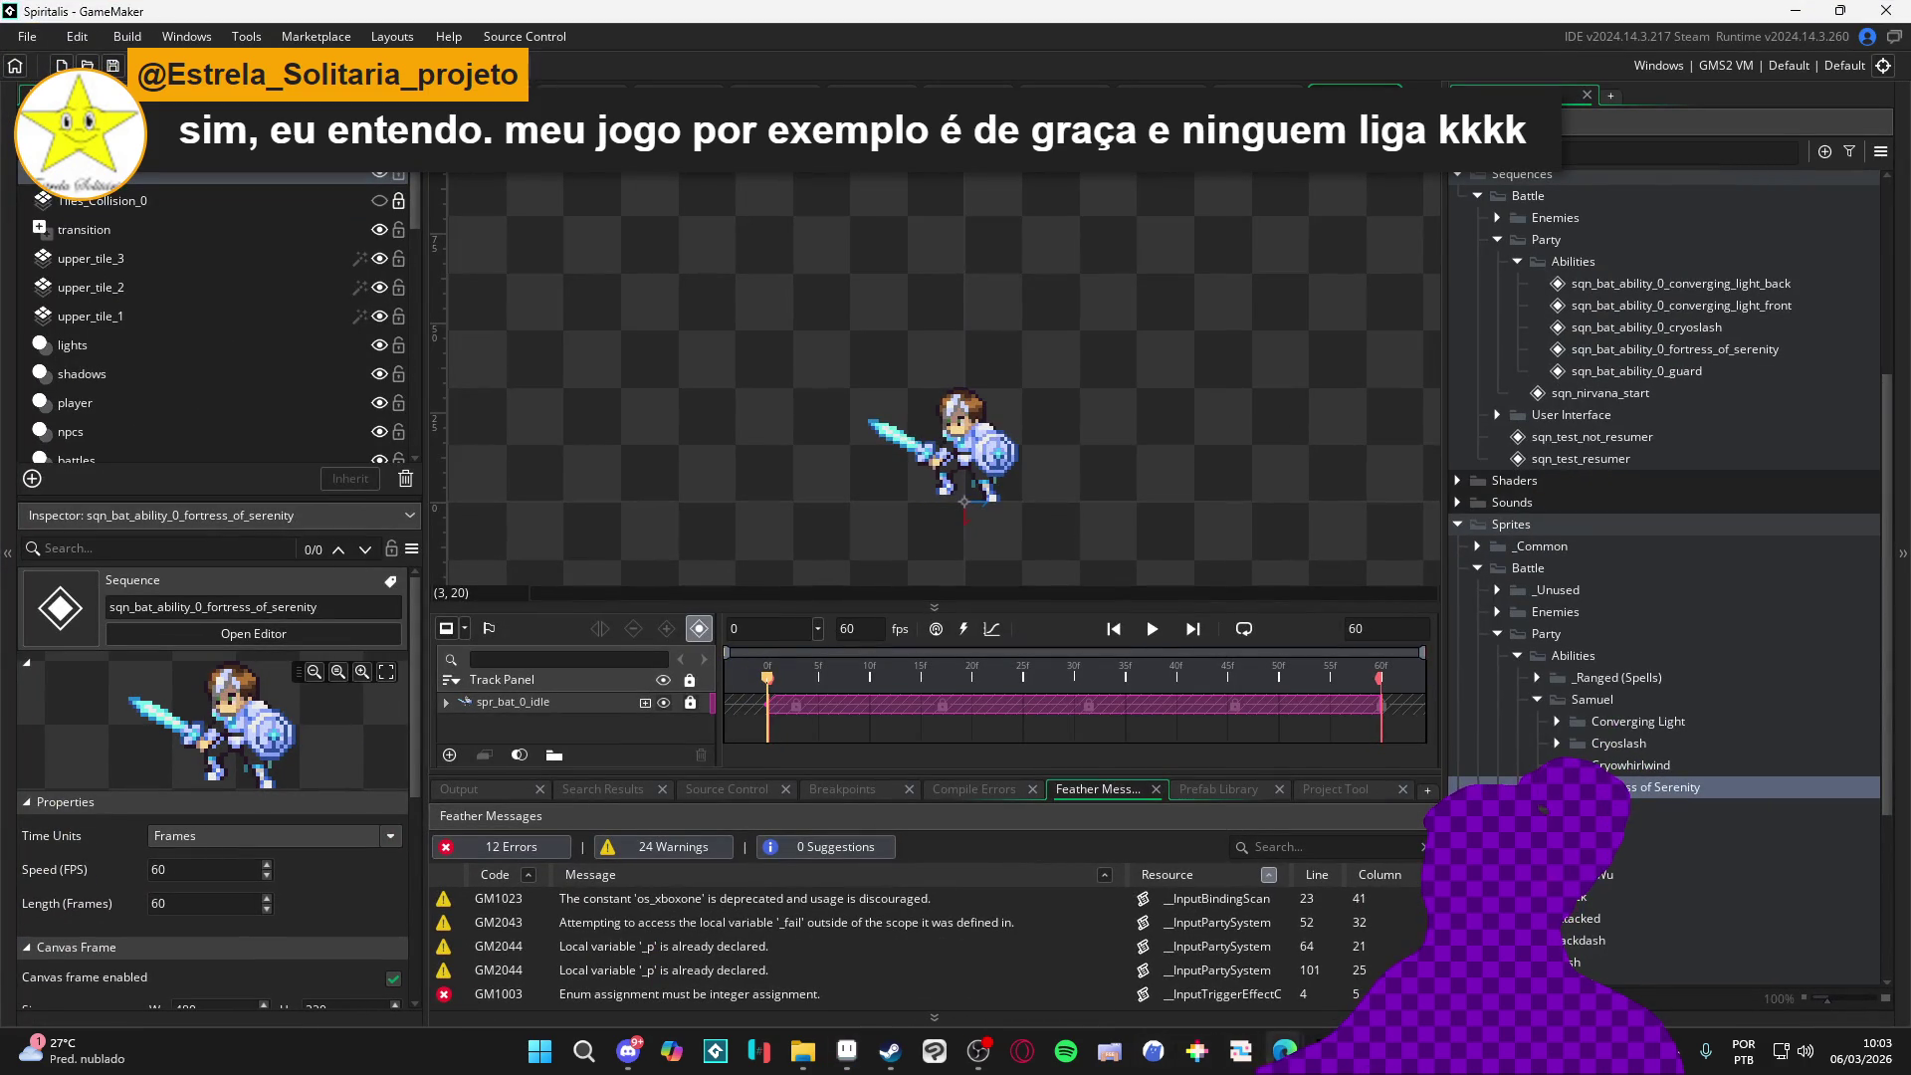
Run a quick test of the game, then bring the Steam library forward
key(alt+Tab)
key(alt+Tab)
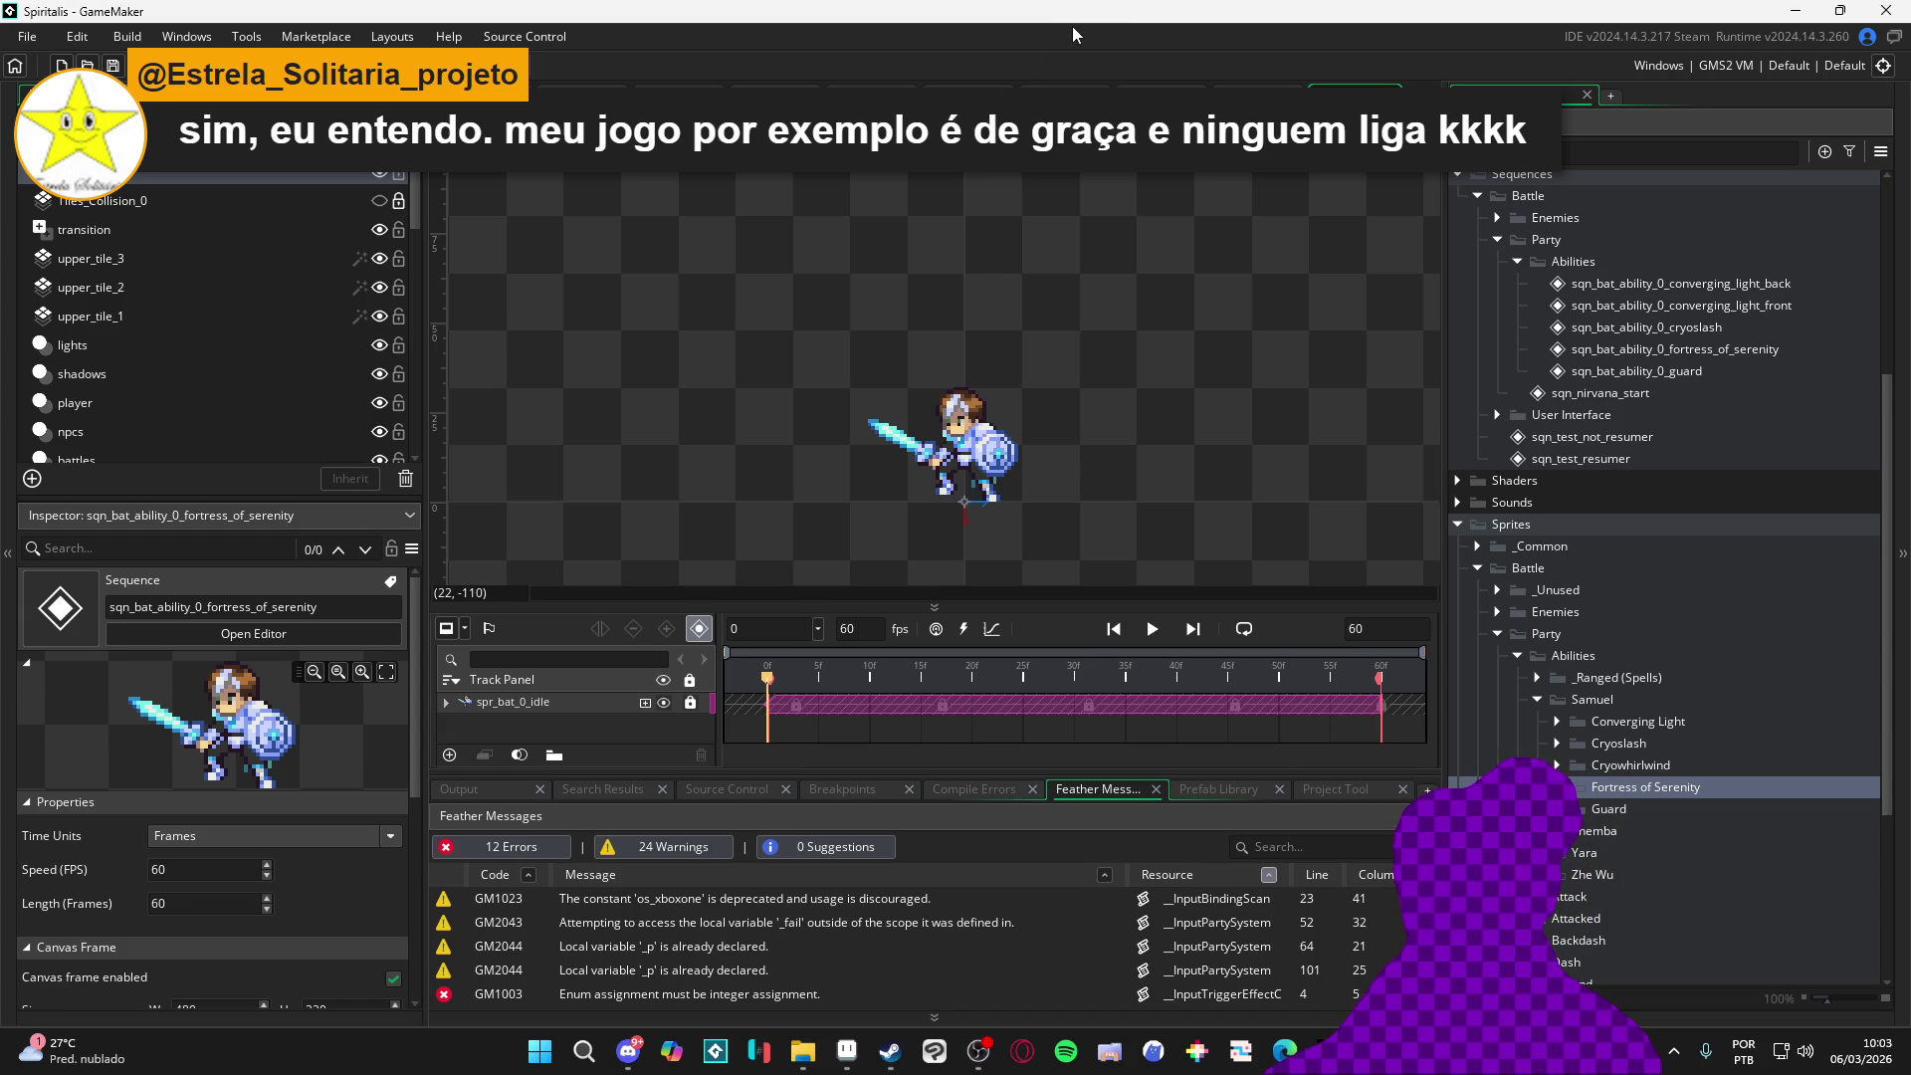
mouse_move(889, 1052)
click(896, 896)
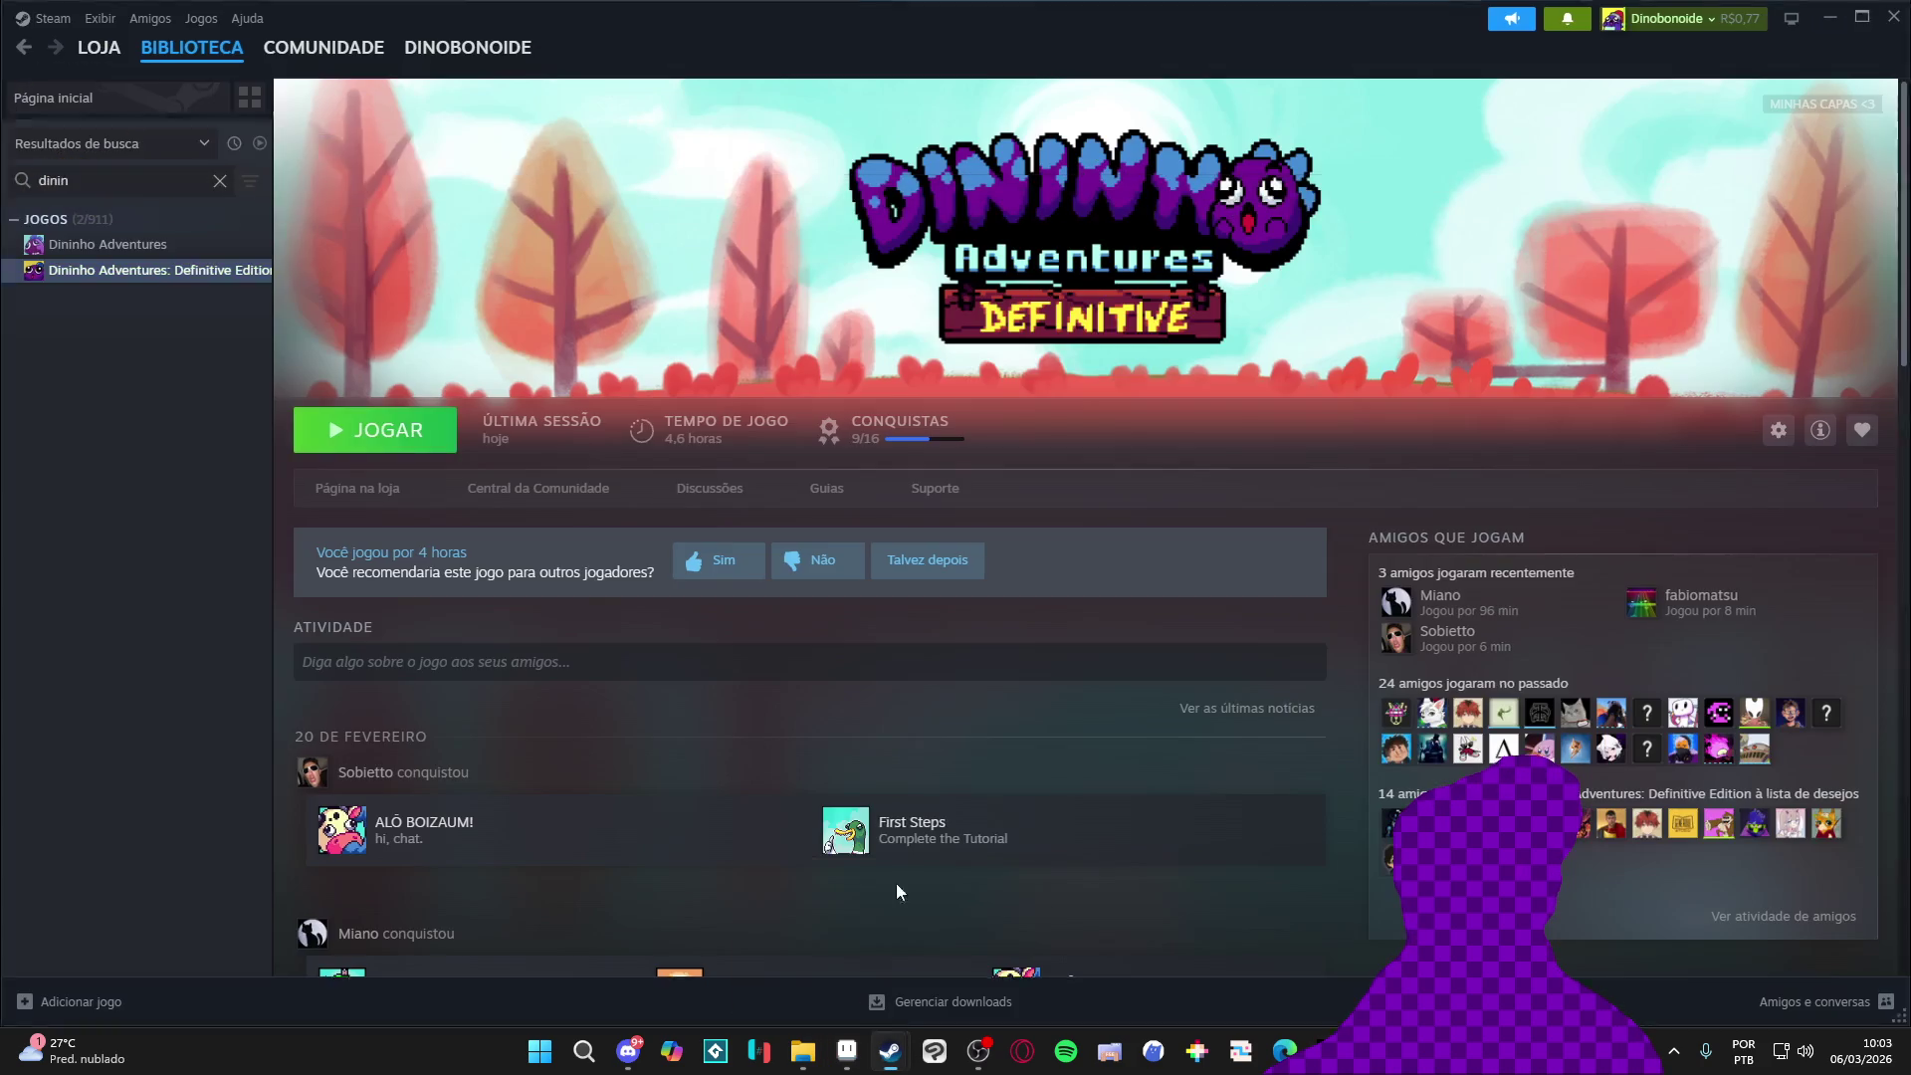
Search the Steam store for 'kaze' and open the Kaze and the Wild Masks page
click(191, 46)
click(98, 47)
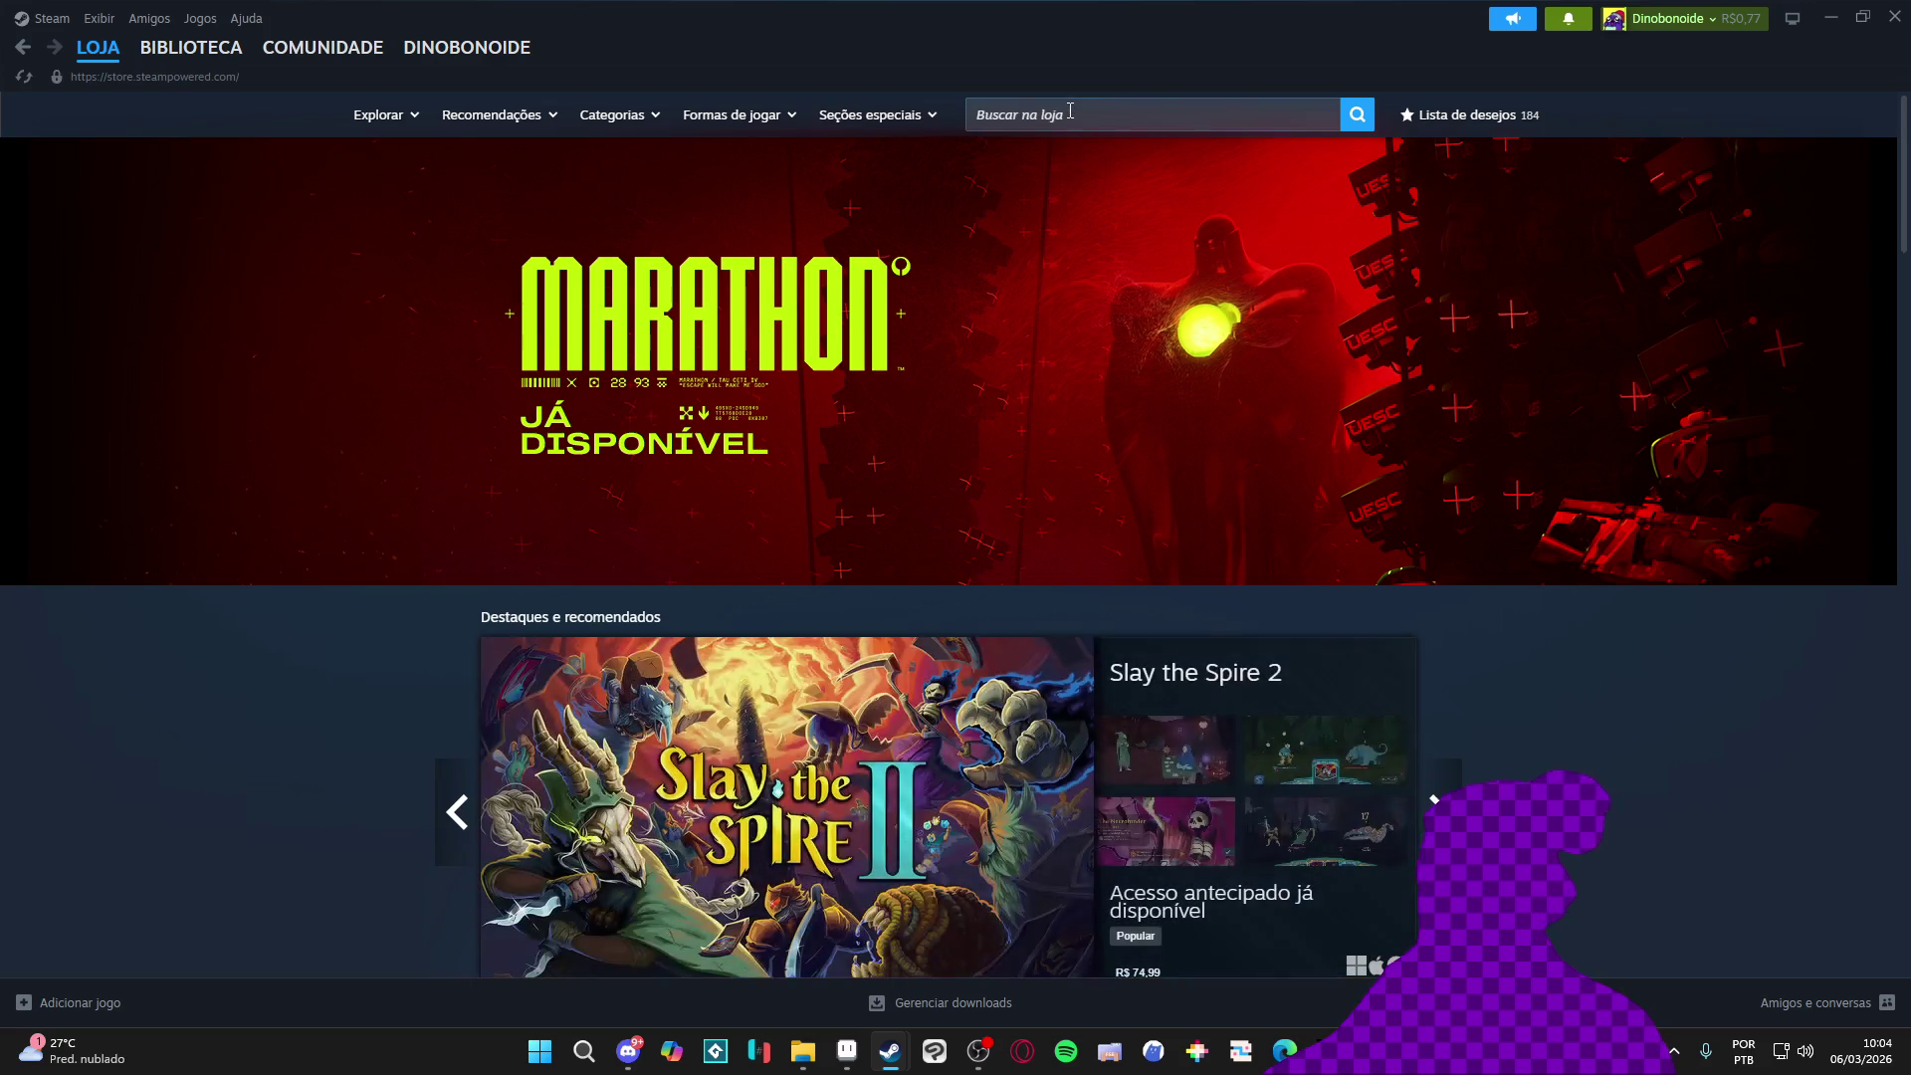
click(1069, 114)
text(kaze)
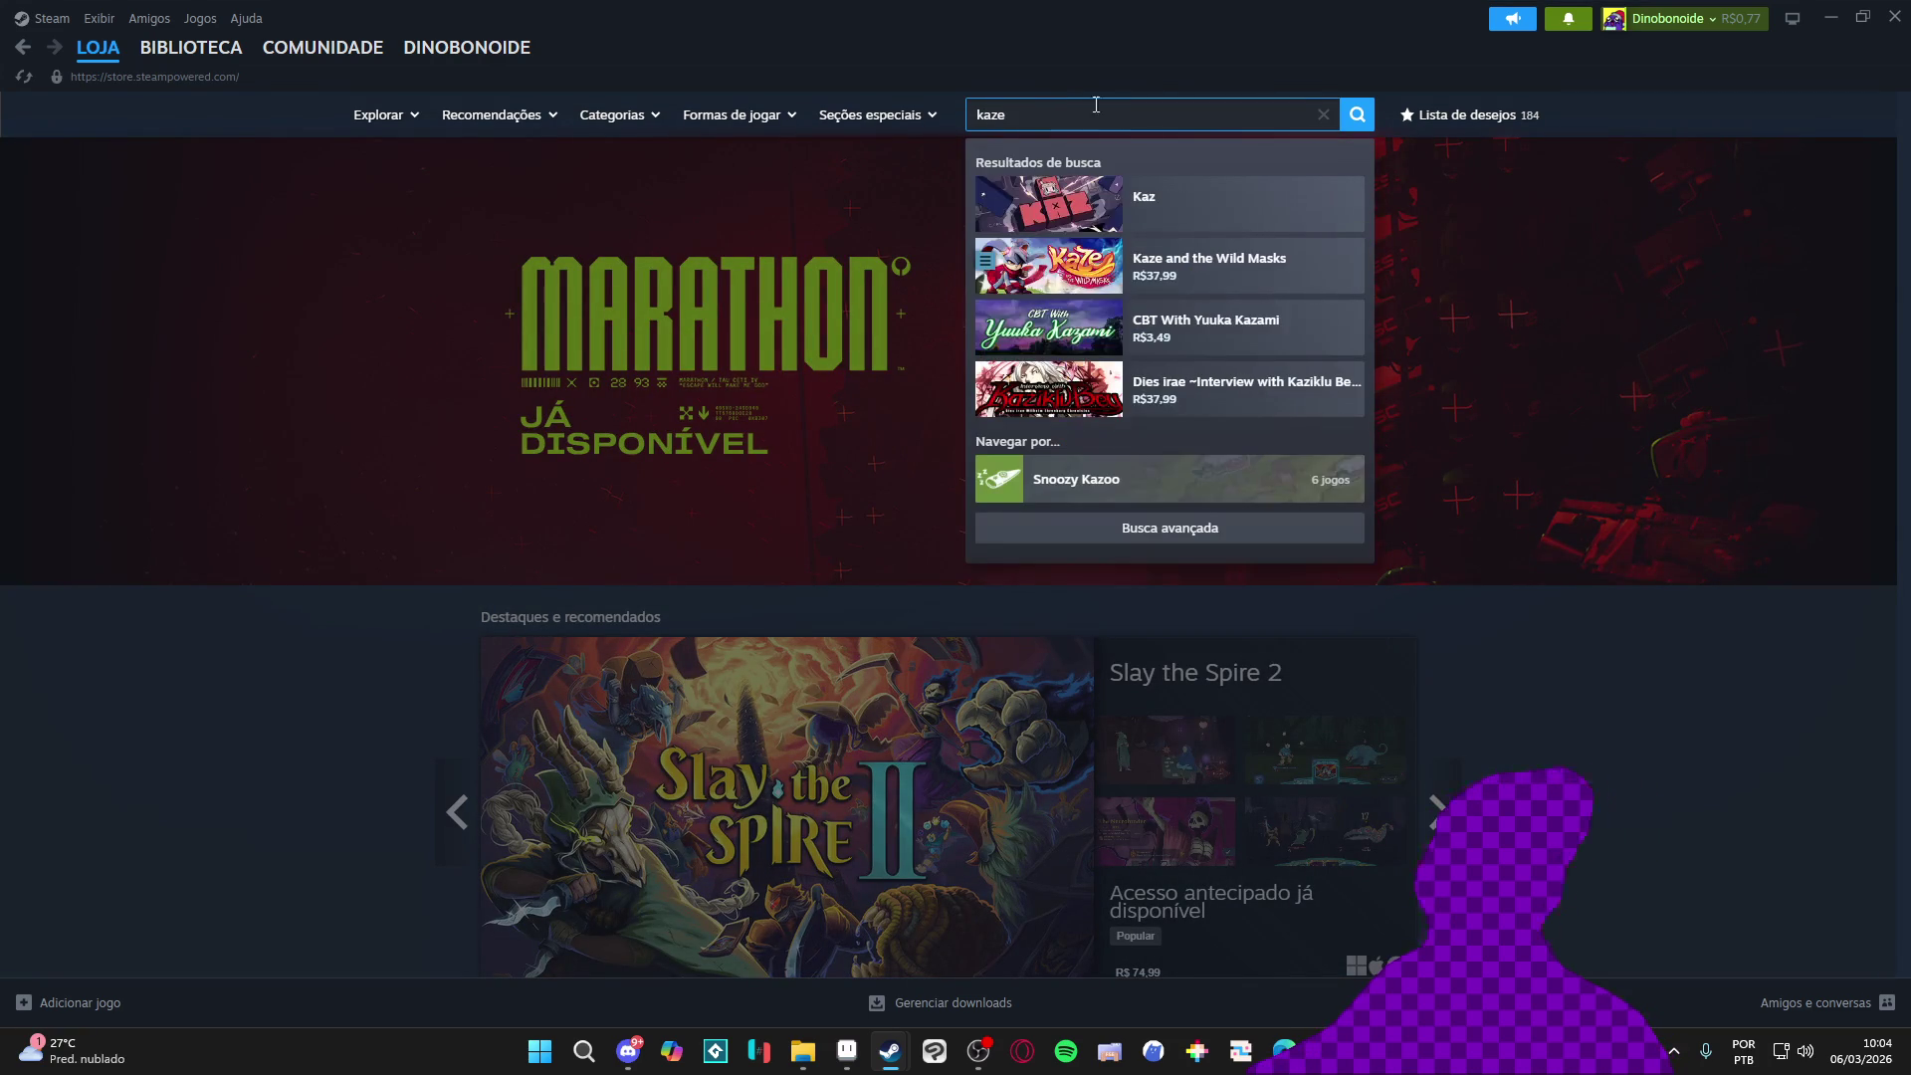
click(1264, 227)
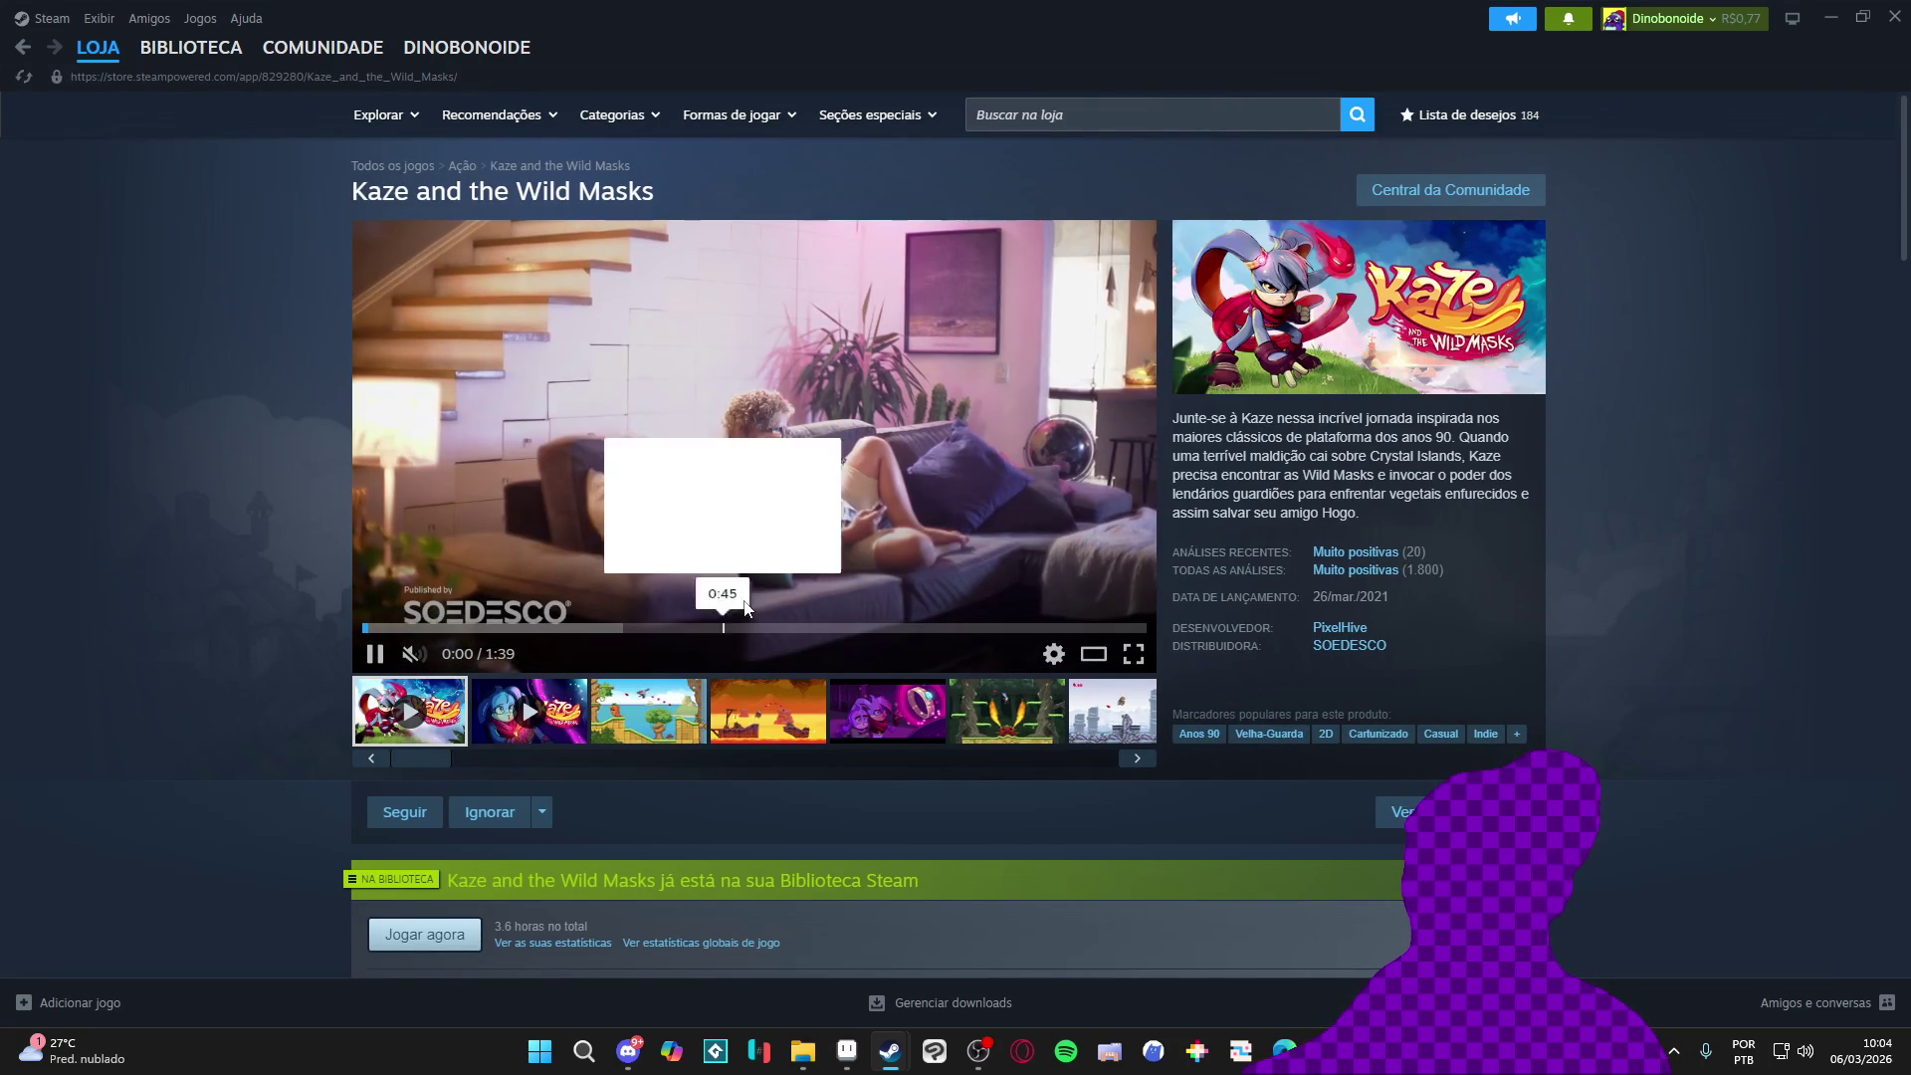
Enlarge the third screenshot and step through the next ones in the lightbox
click(559, 713)
click(657, 722)
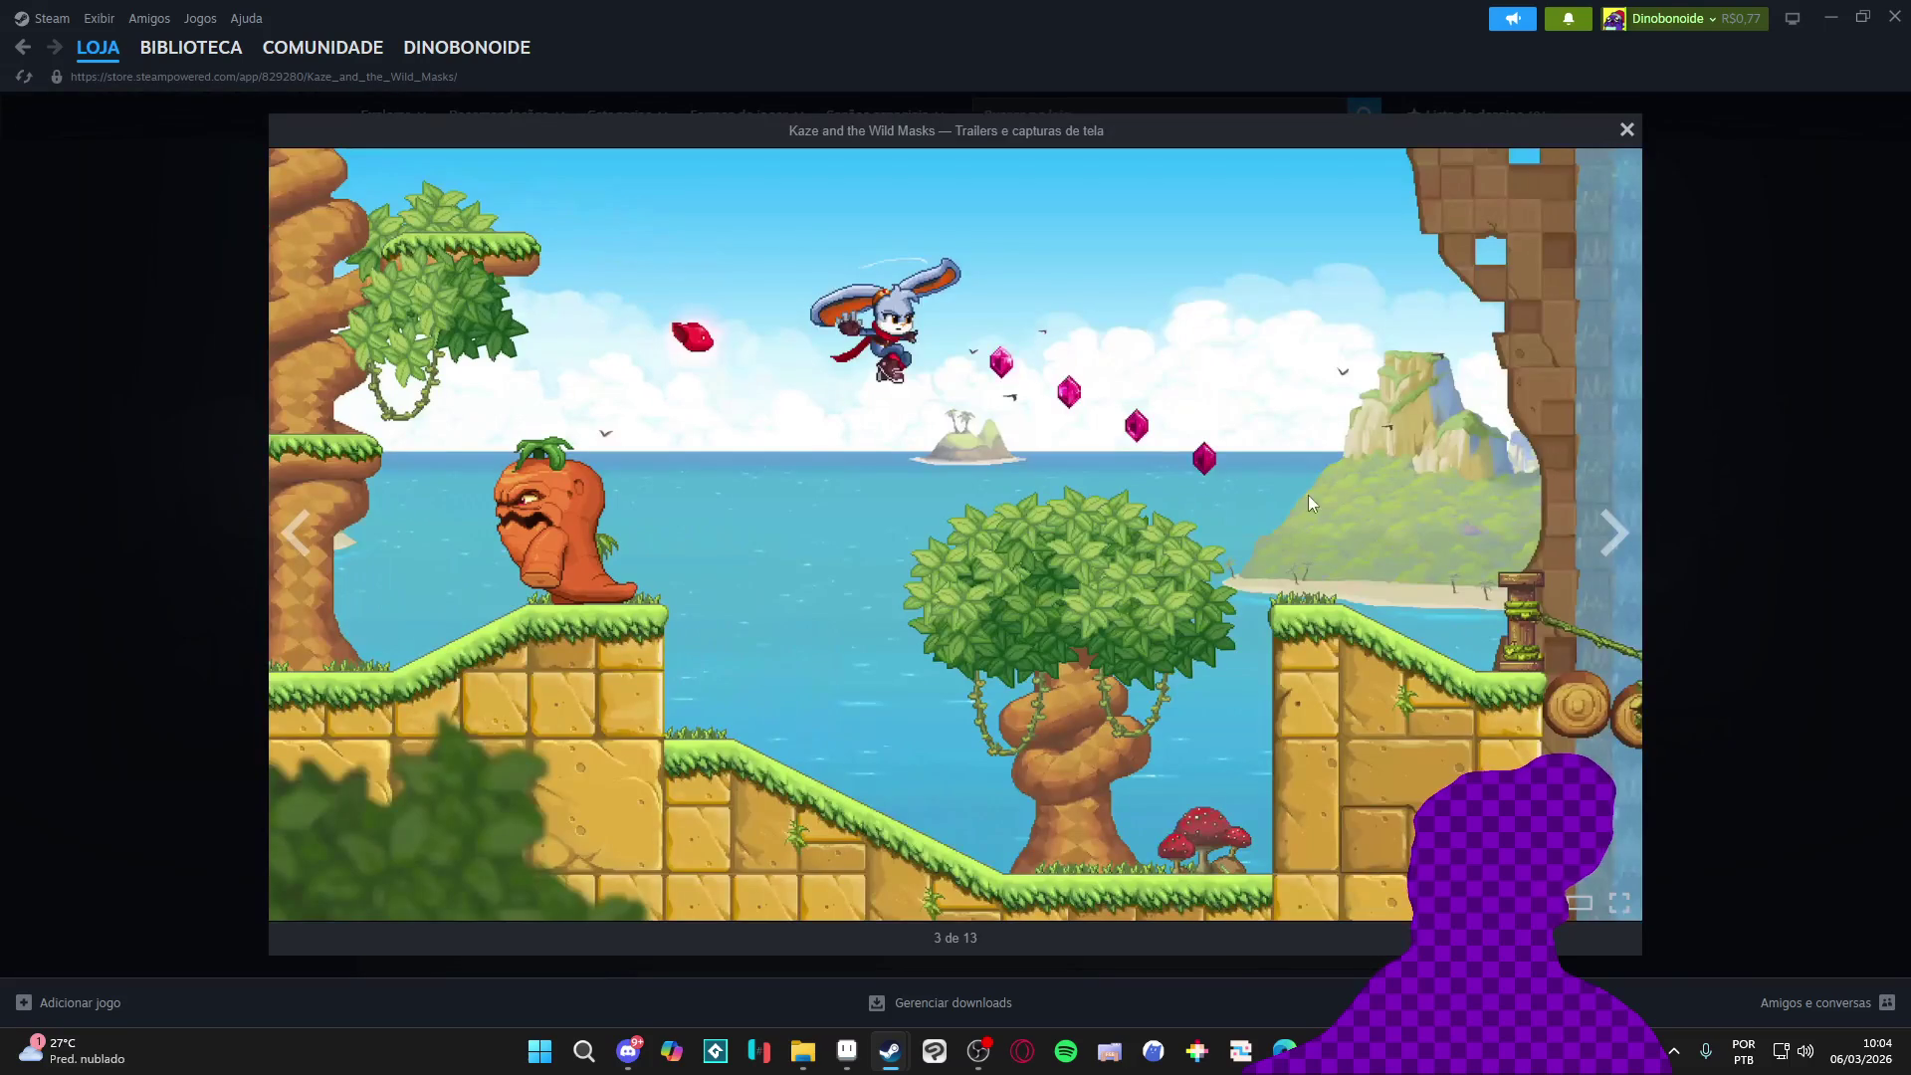
click(1611, 519)
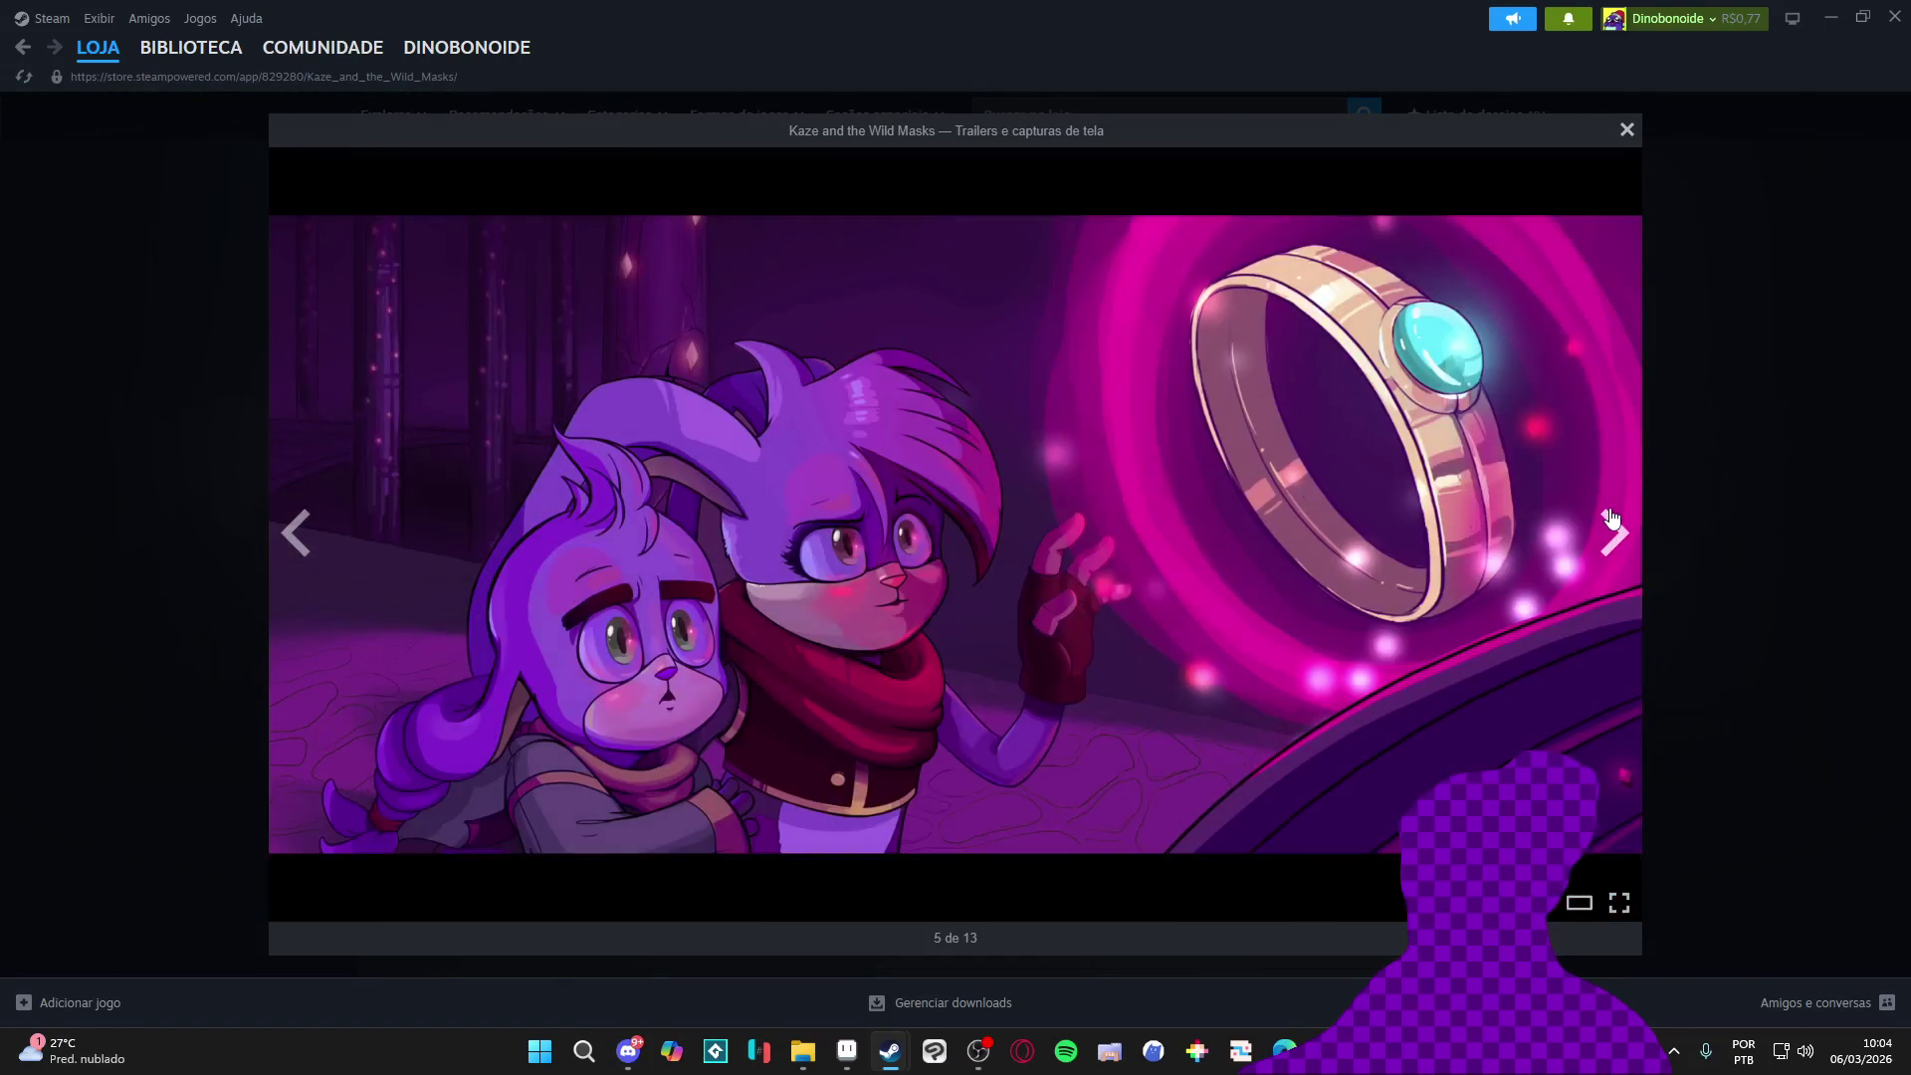
click(1611, 519)
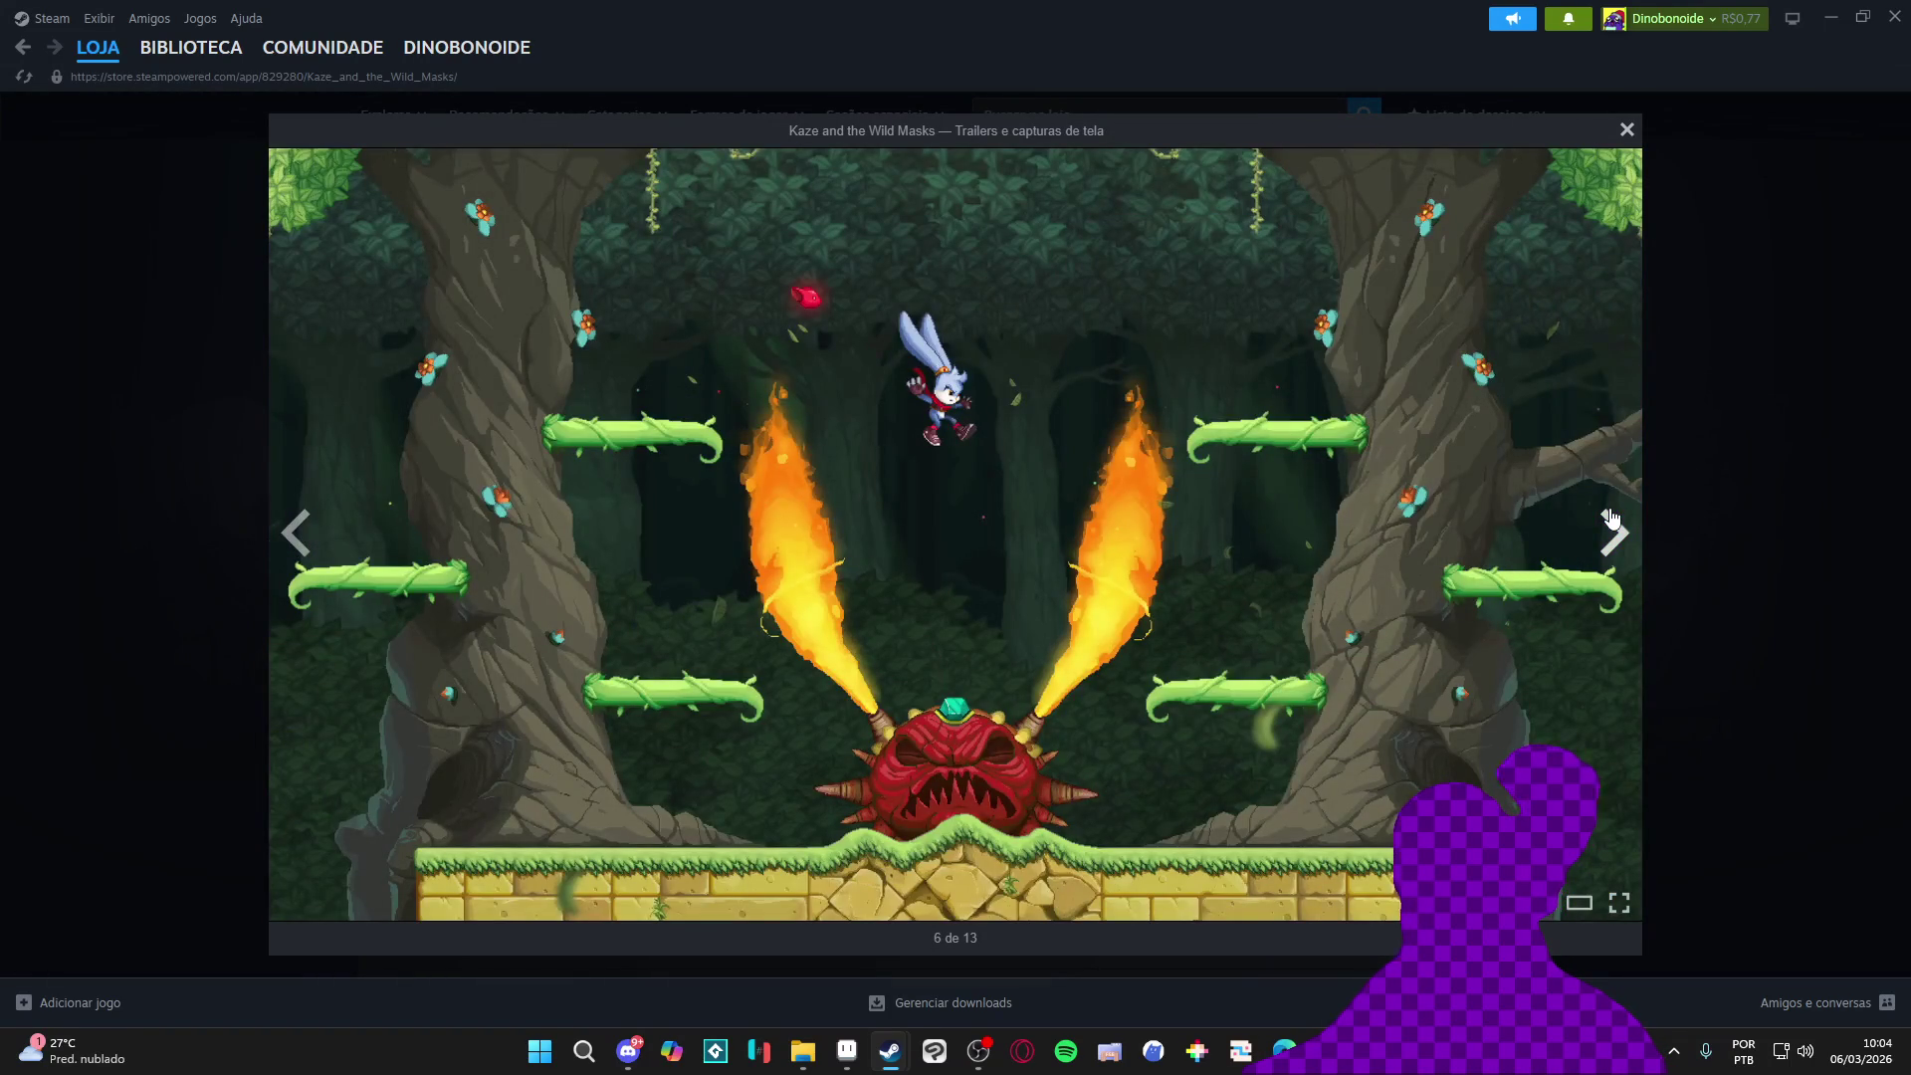
click(1611, 519)
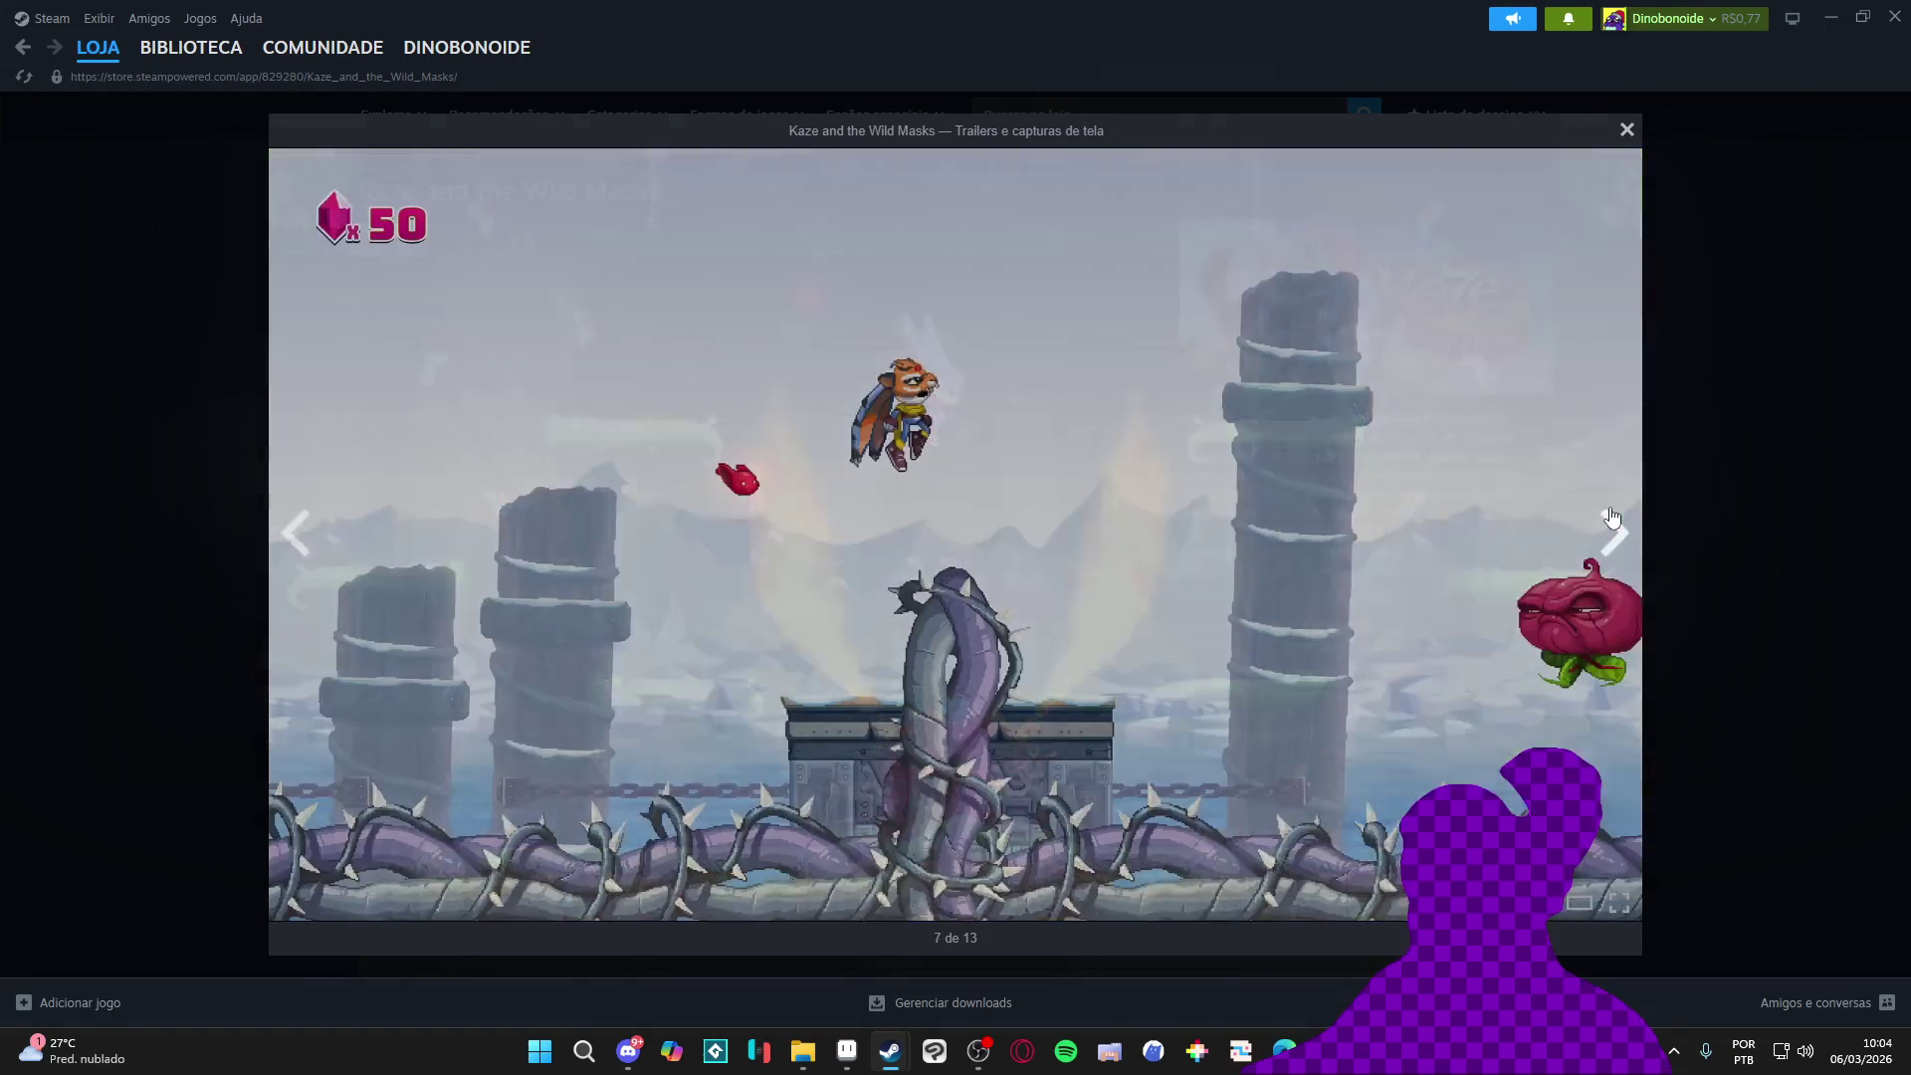
click(1610, 517)
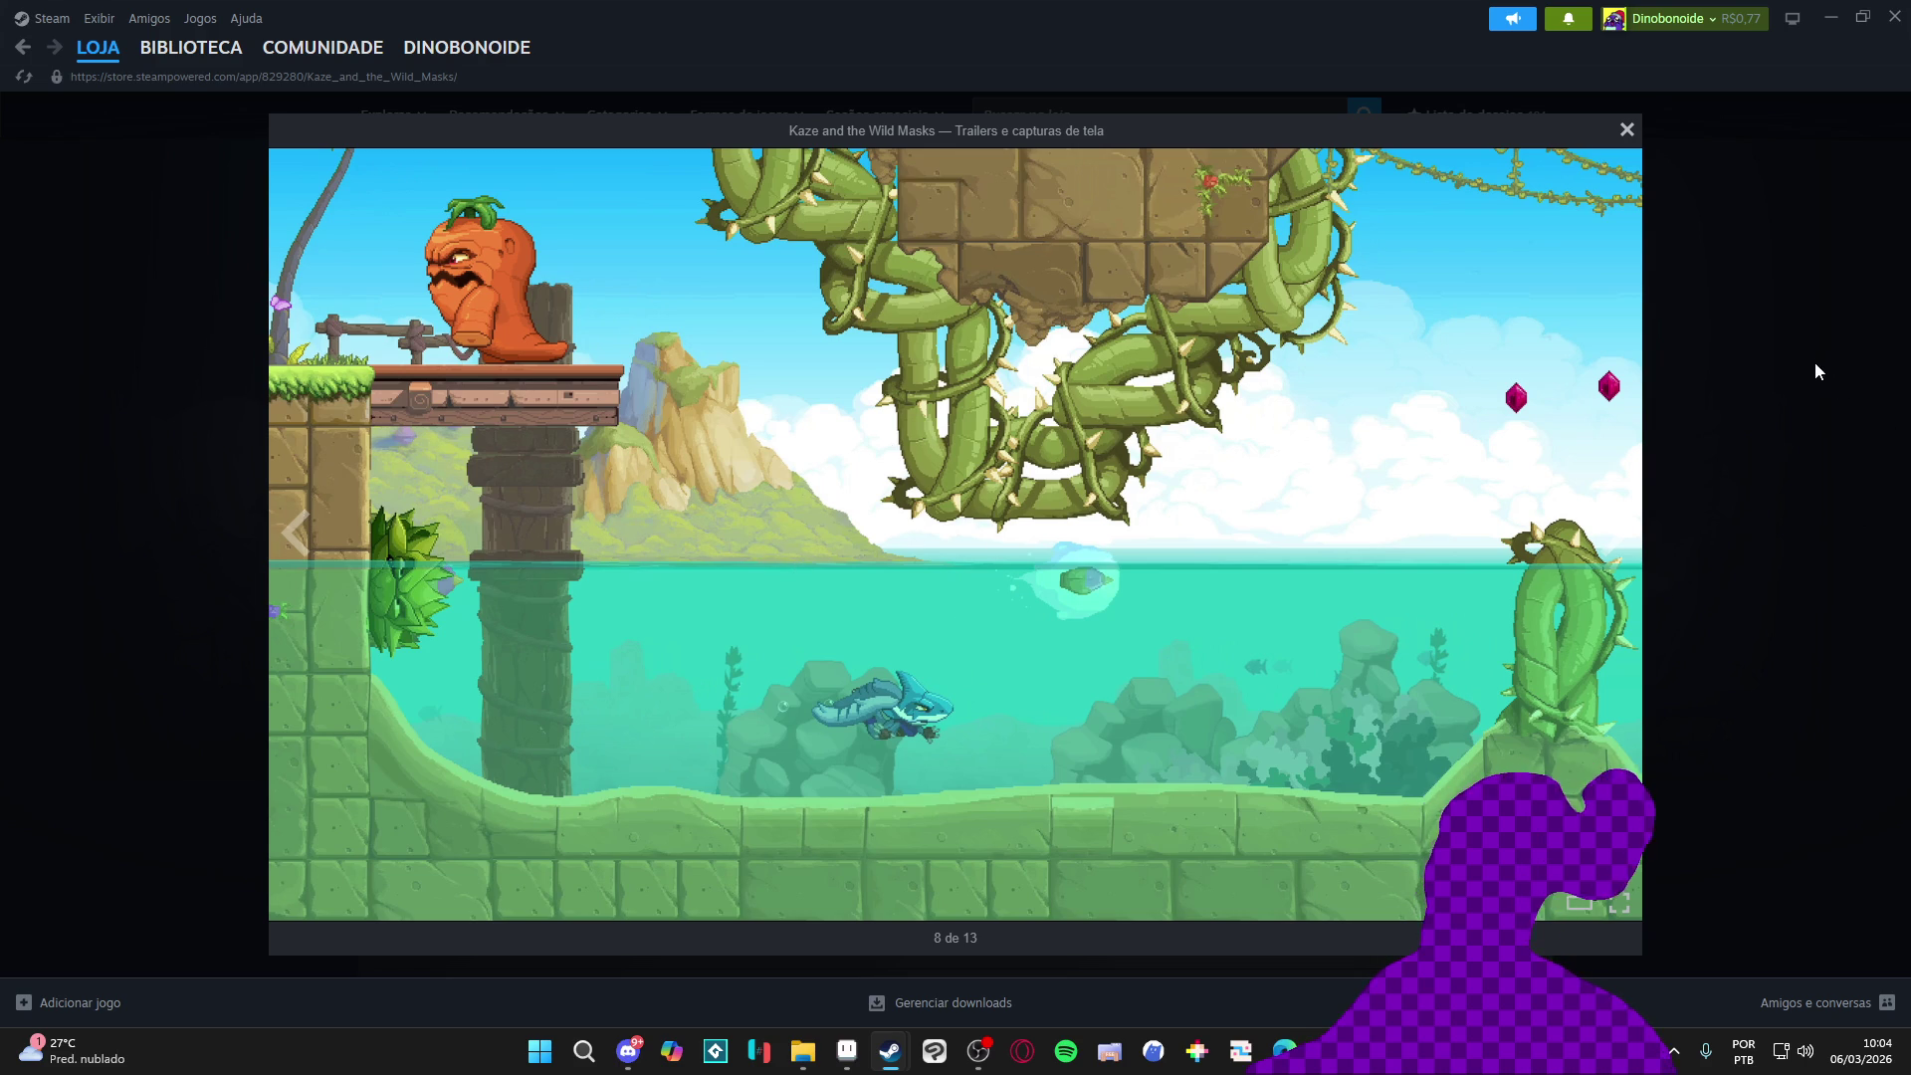
click(1624, 132)
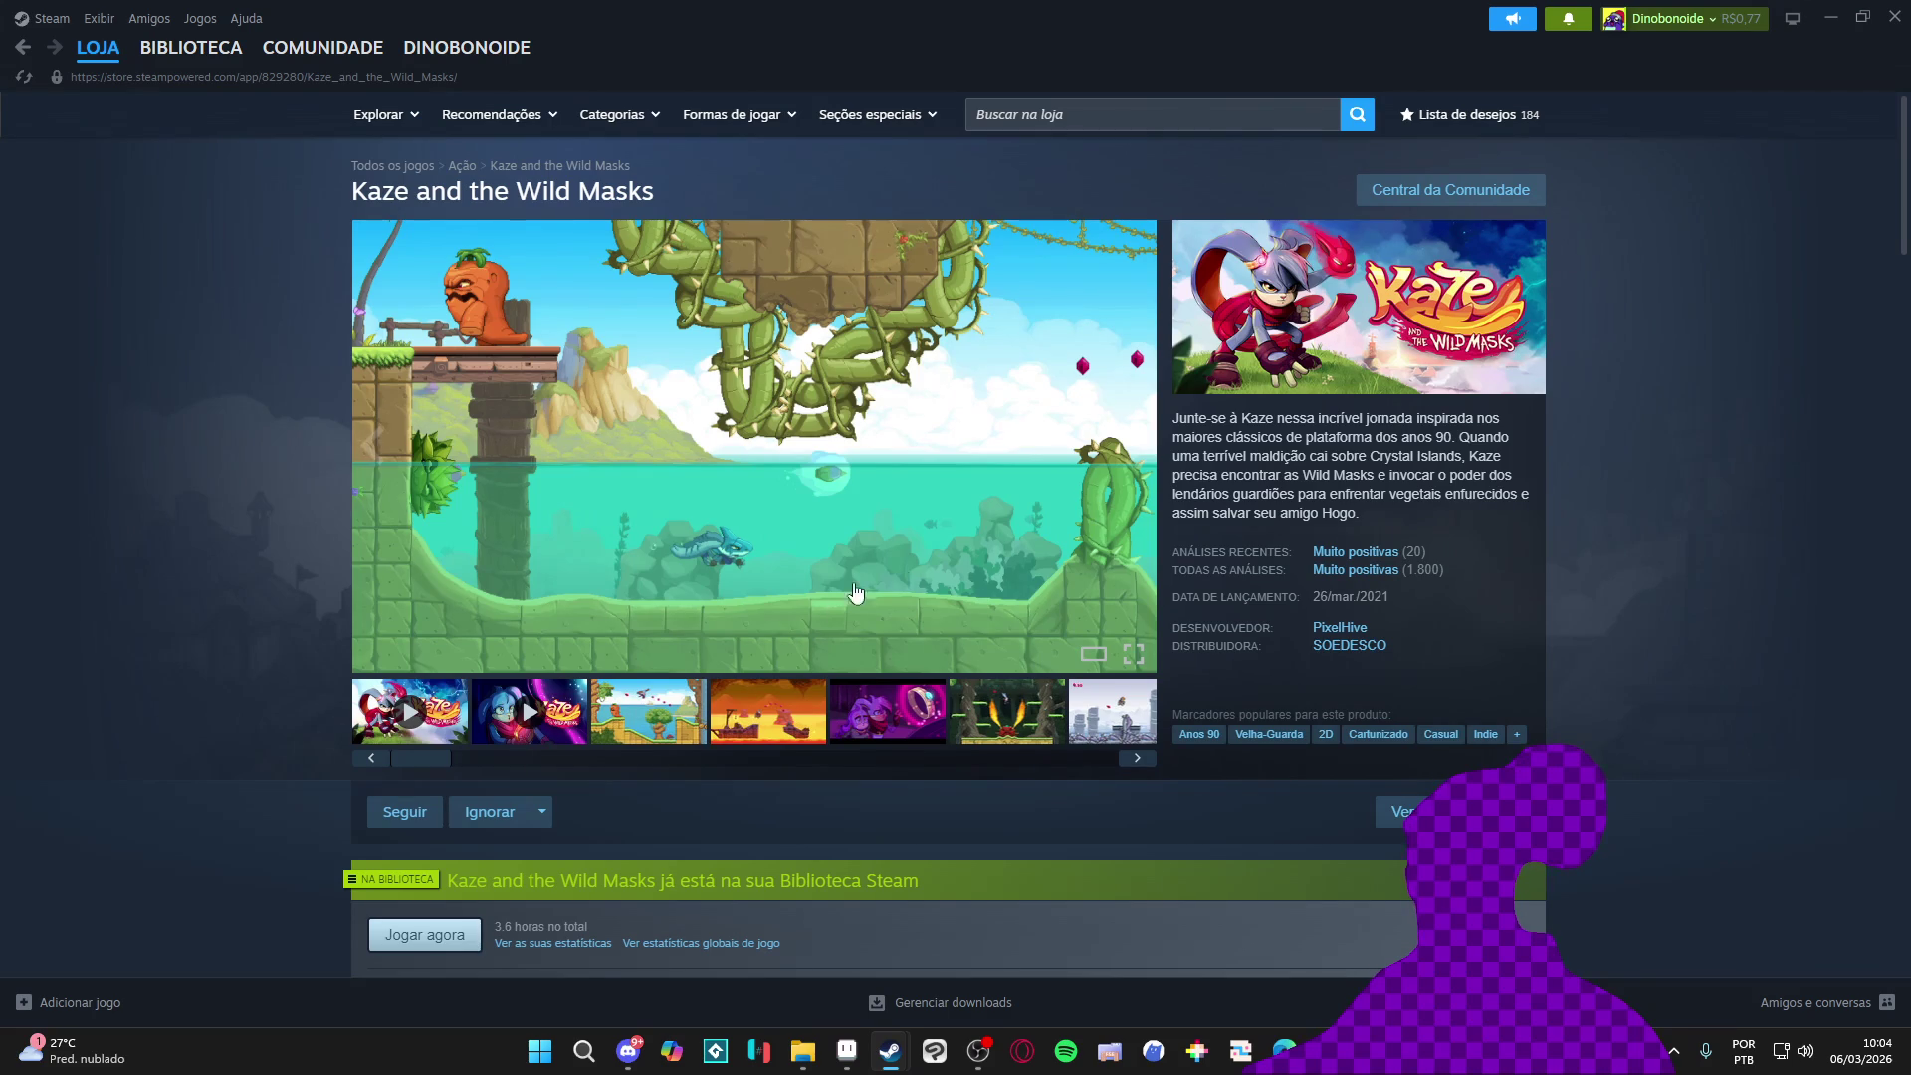
Browse a few more screenshots on the store page, then minimize Steam to return to GameMaker
click(923, 701)
click(1063, 756)
click(919, 717)
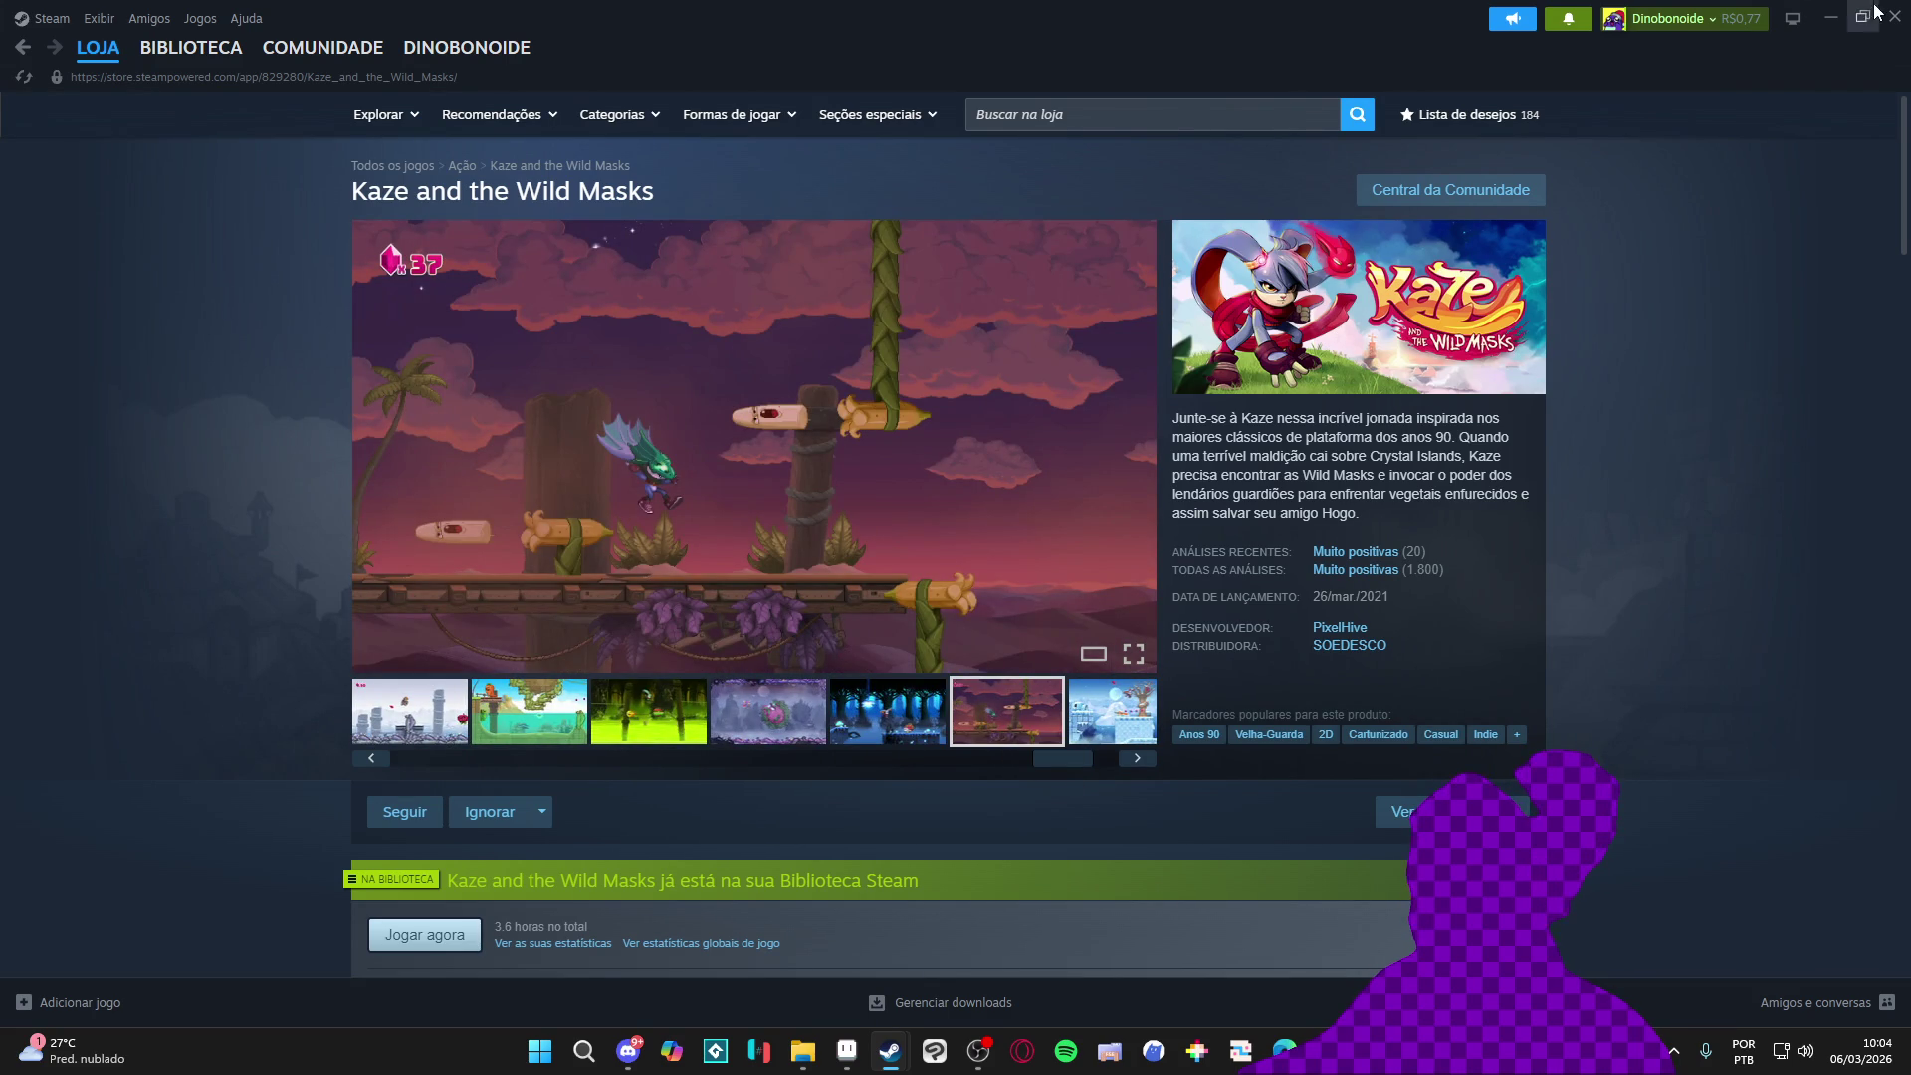
click(1828, 19)
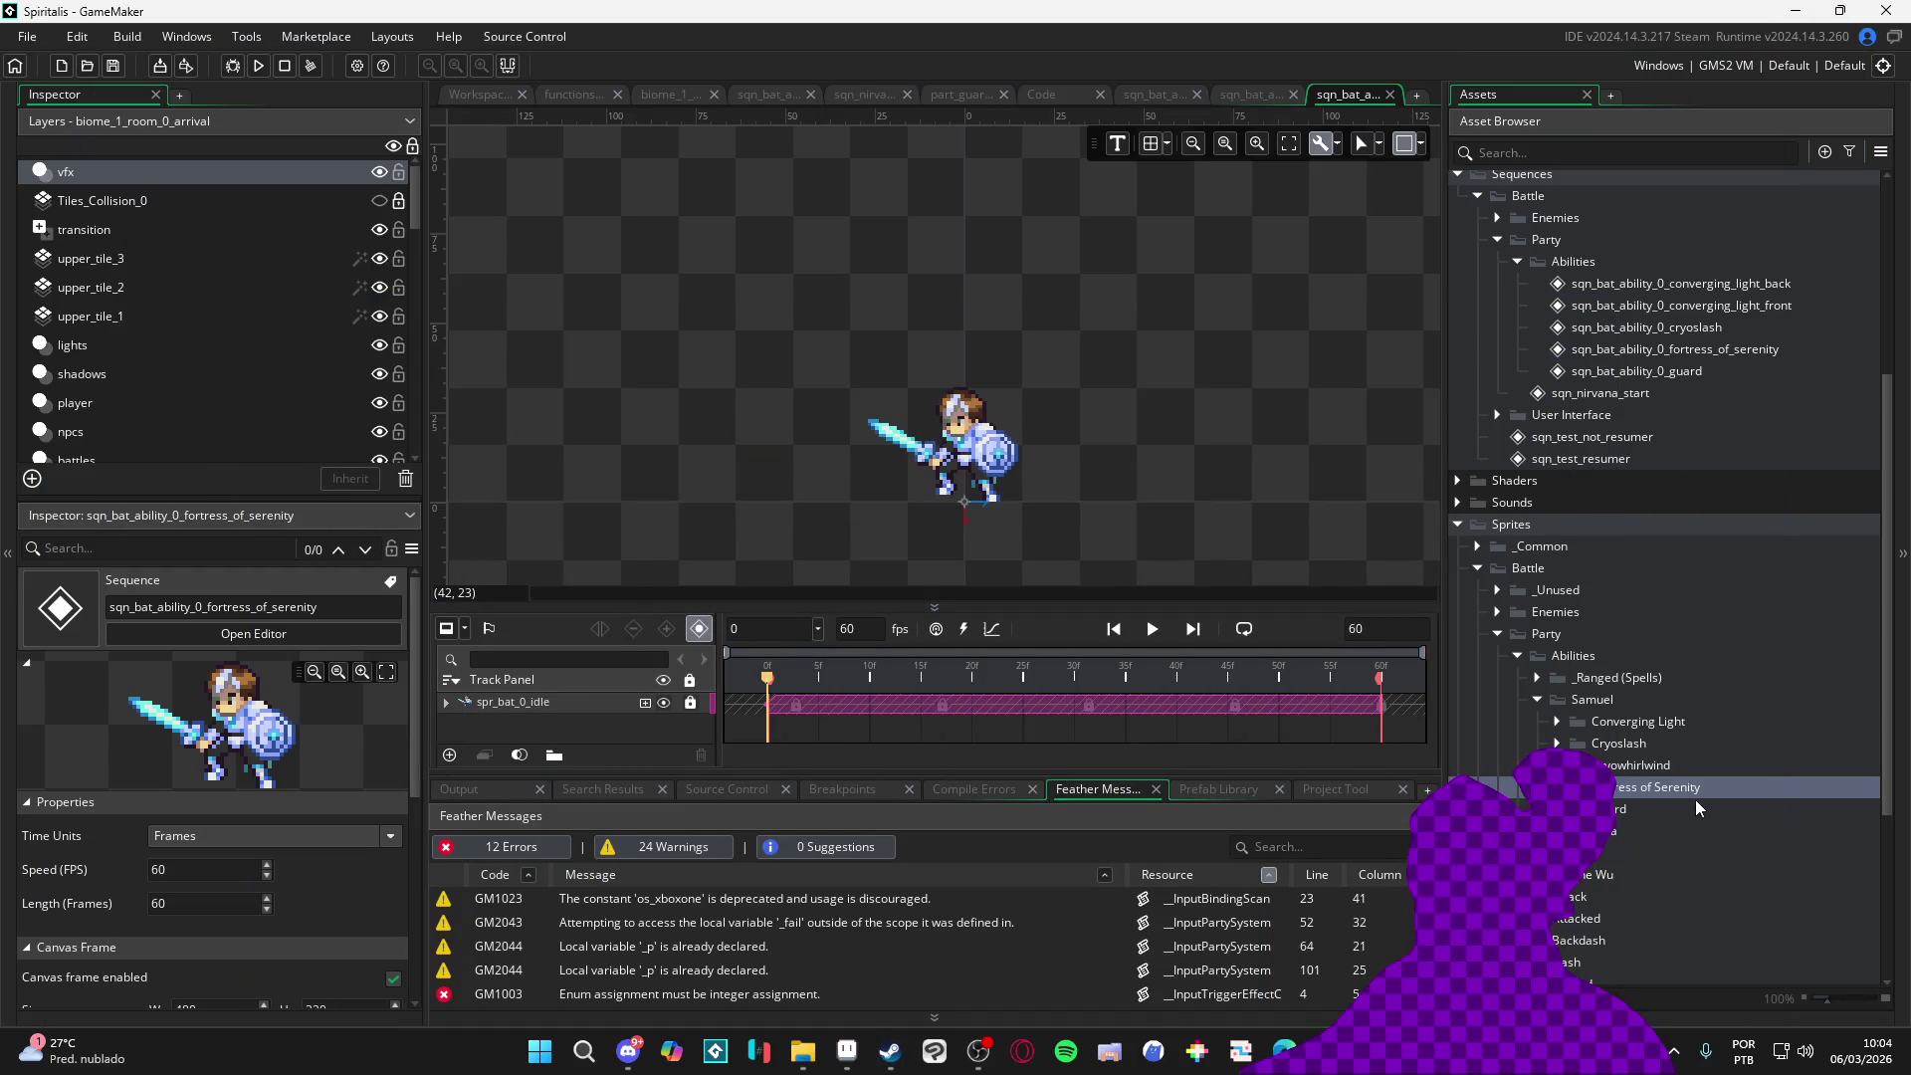
Bring File Explorer forward and navigate up to the character_spells folder
click(802, 1060)
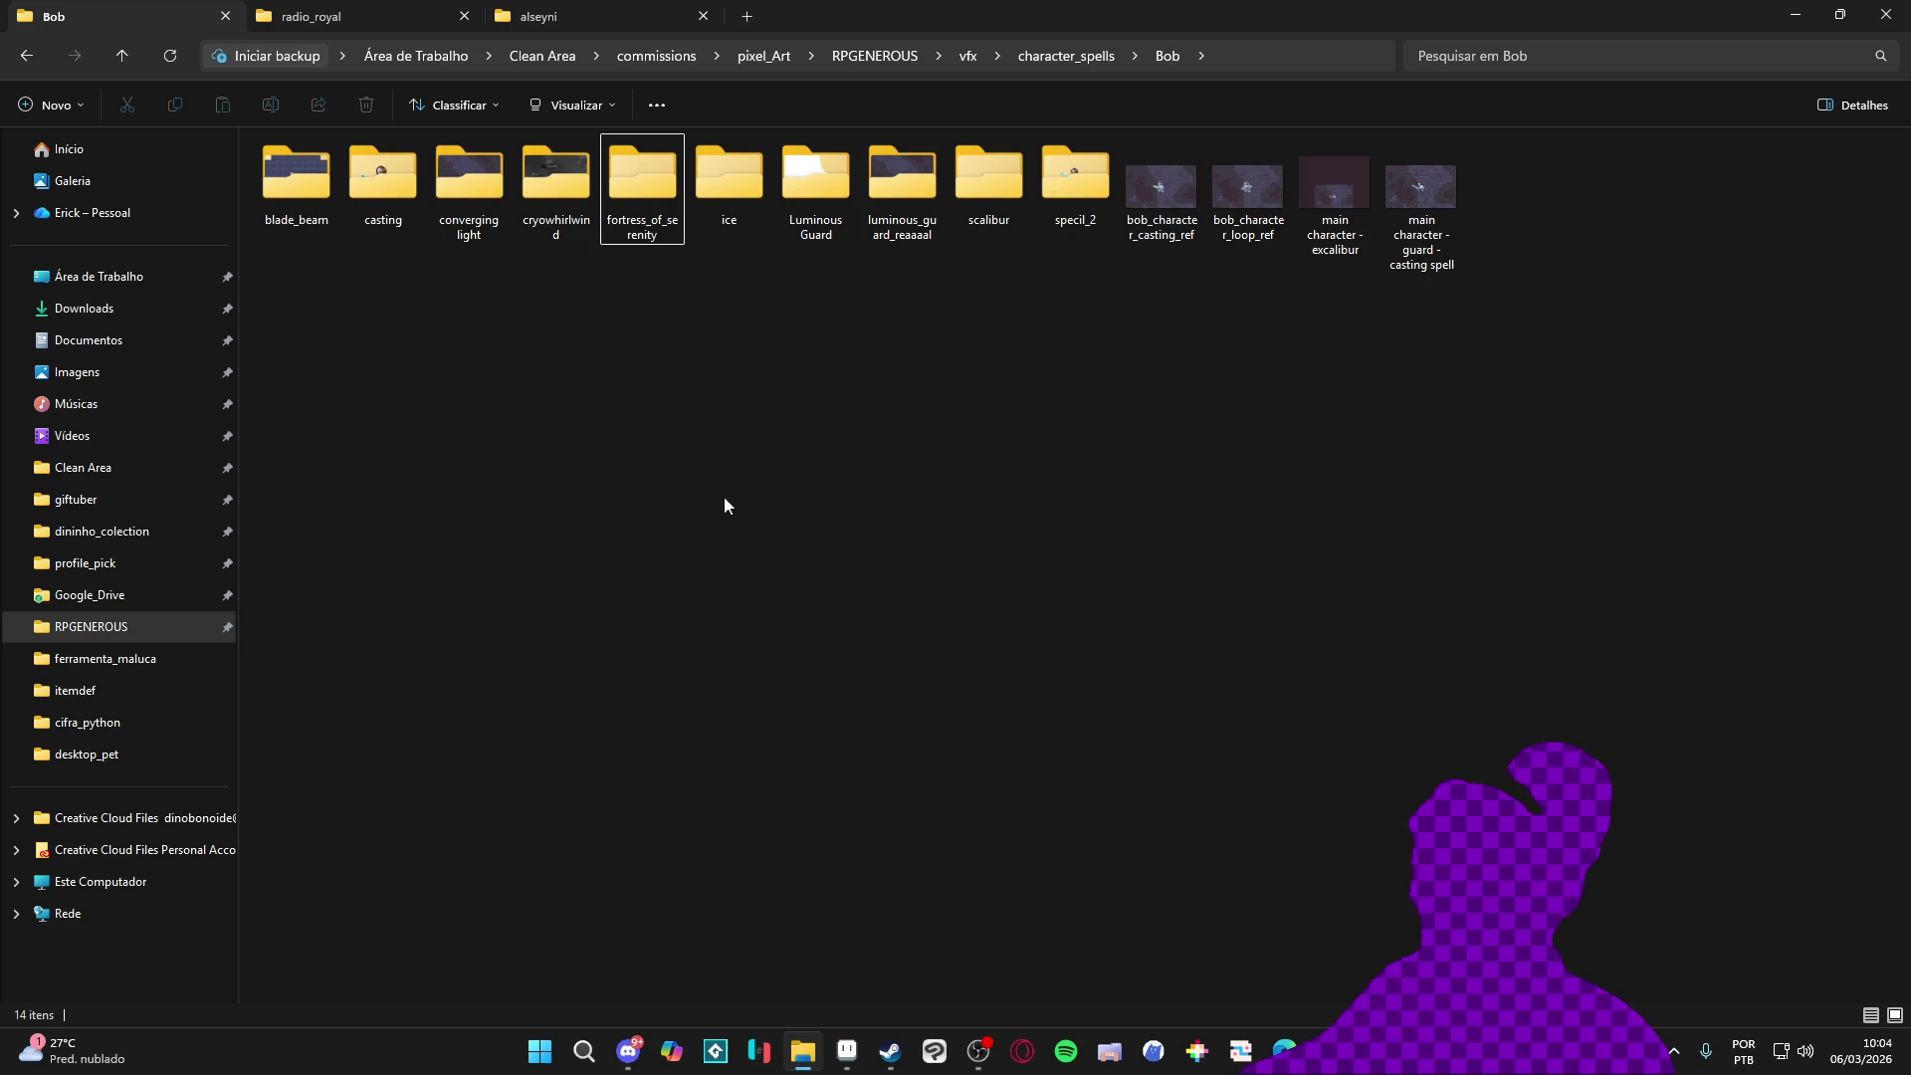
click(627, 15)
click(401, 12)
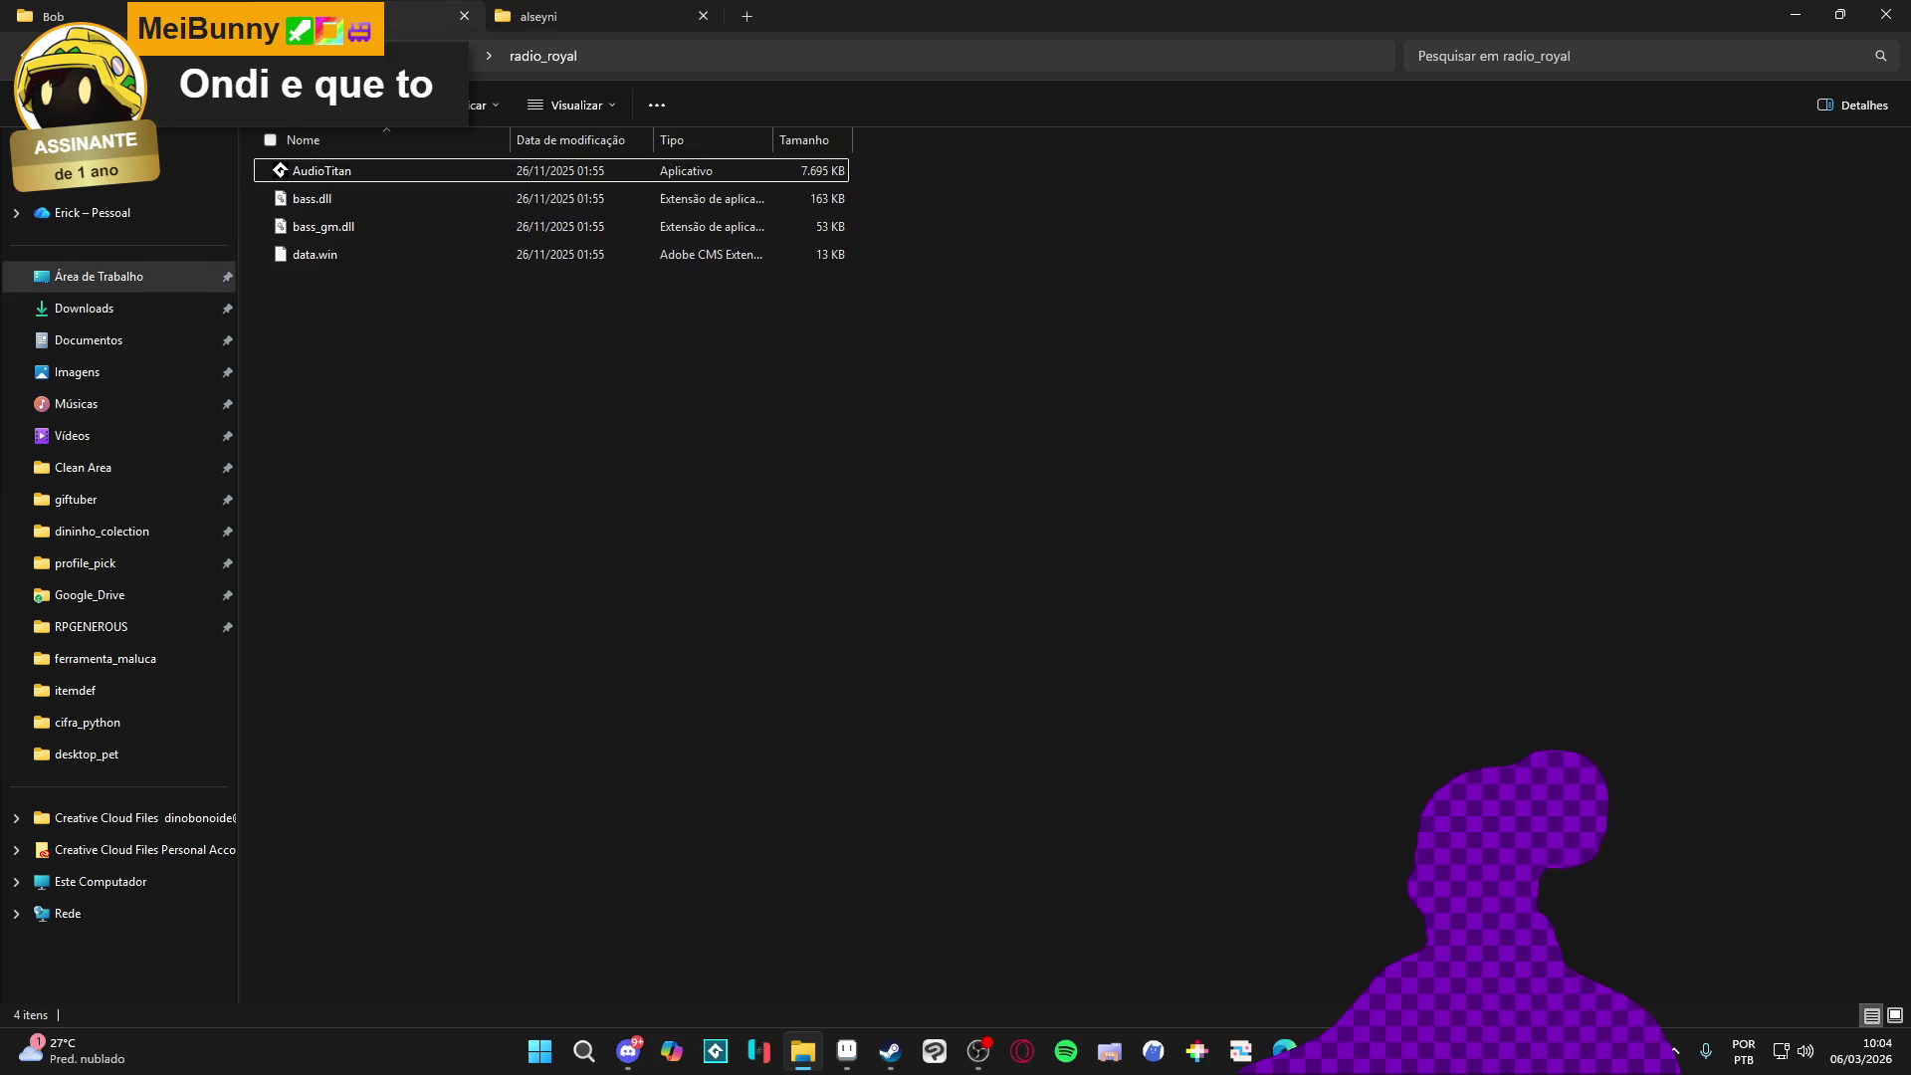
click(115, 9)
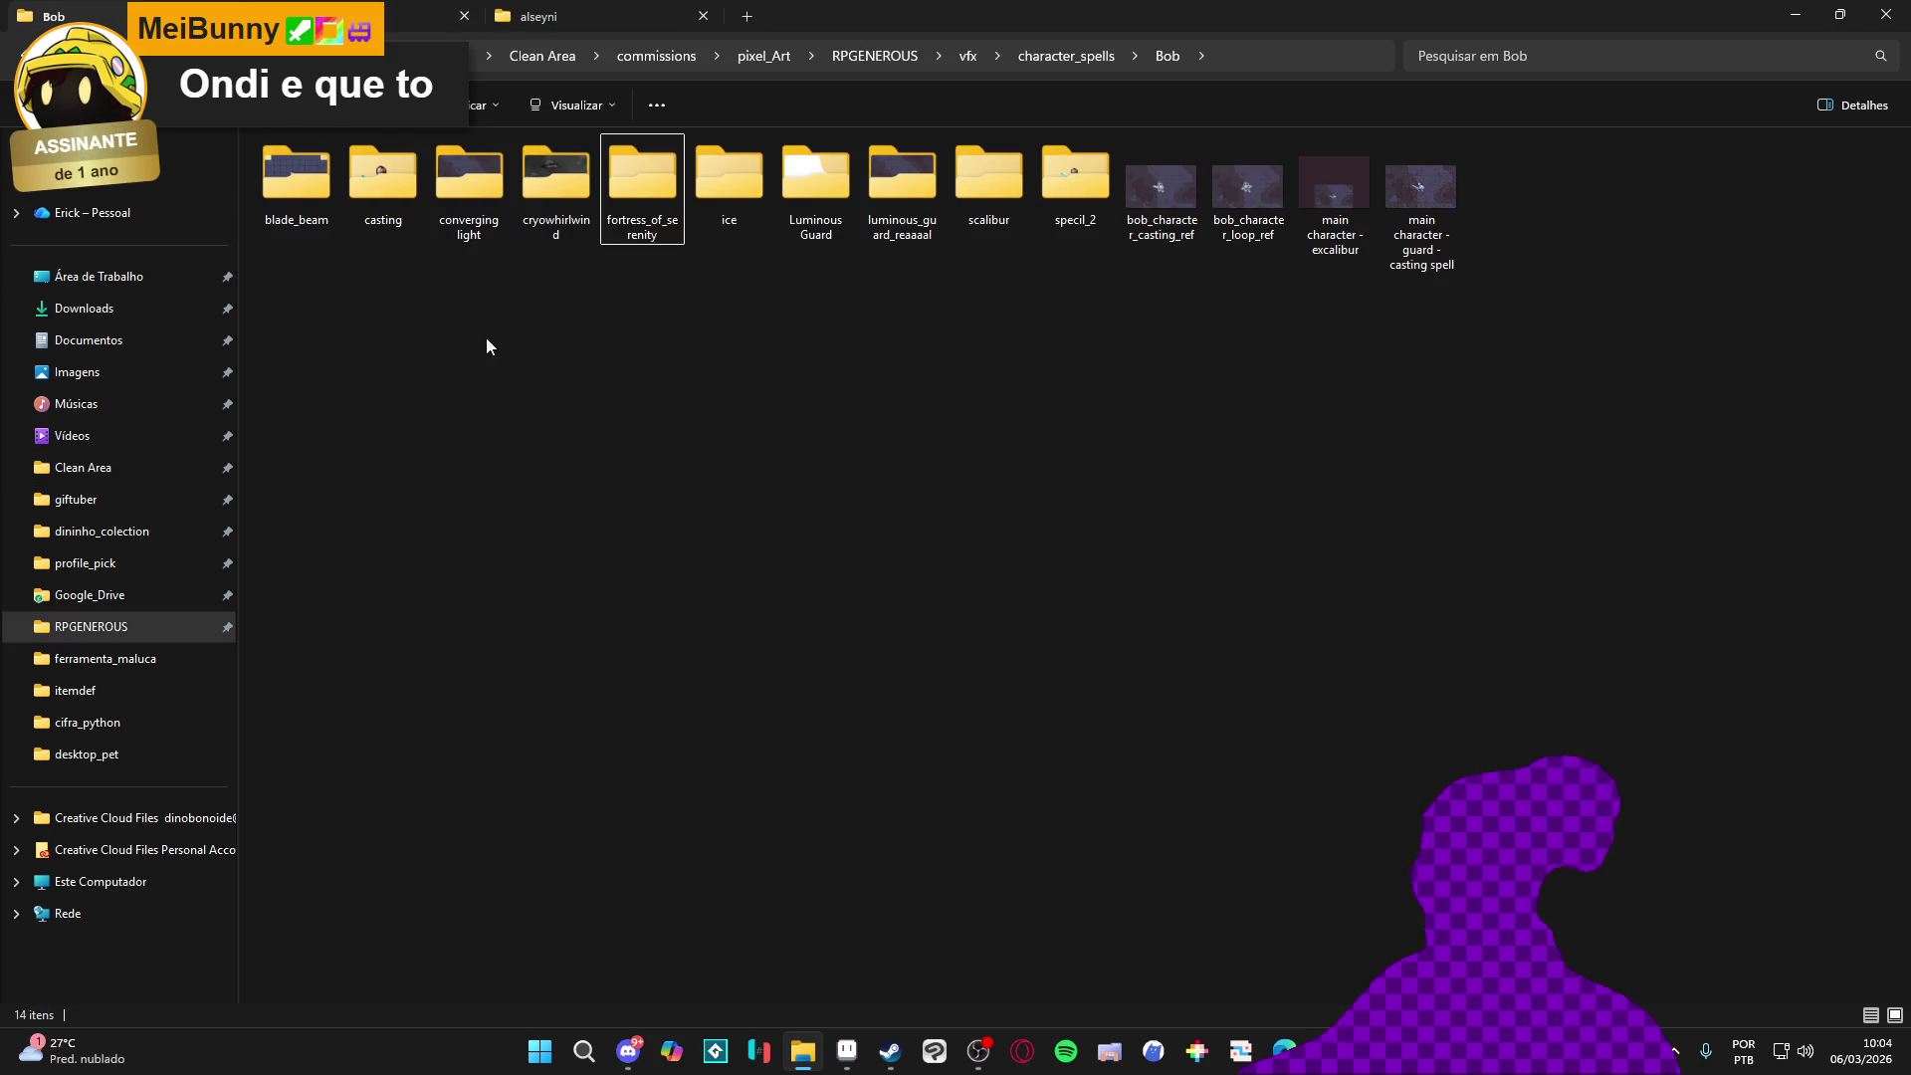
click(12, 66)
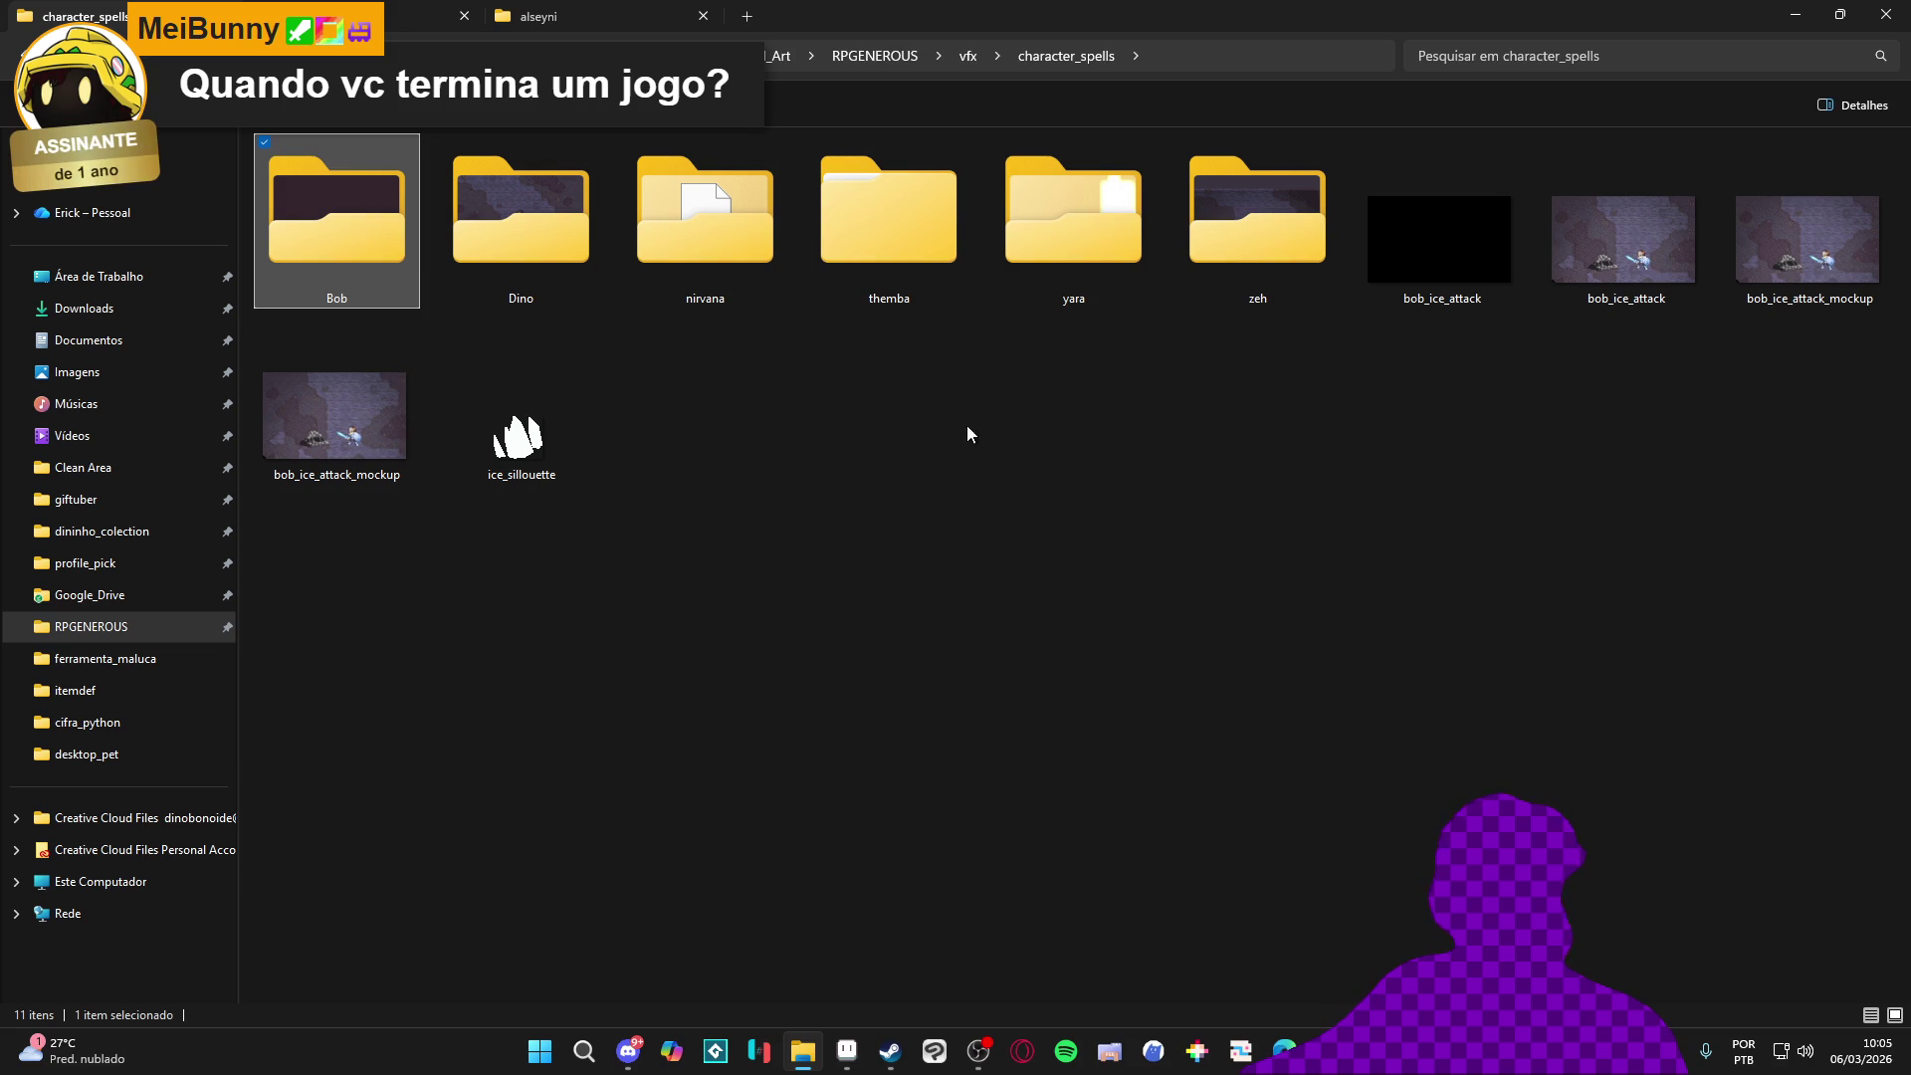
Go into Bob's folder and then the blade_beam subfolder
double_click(329, 224)
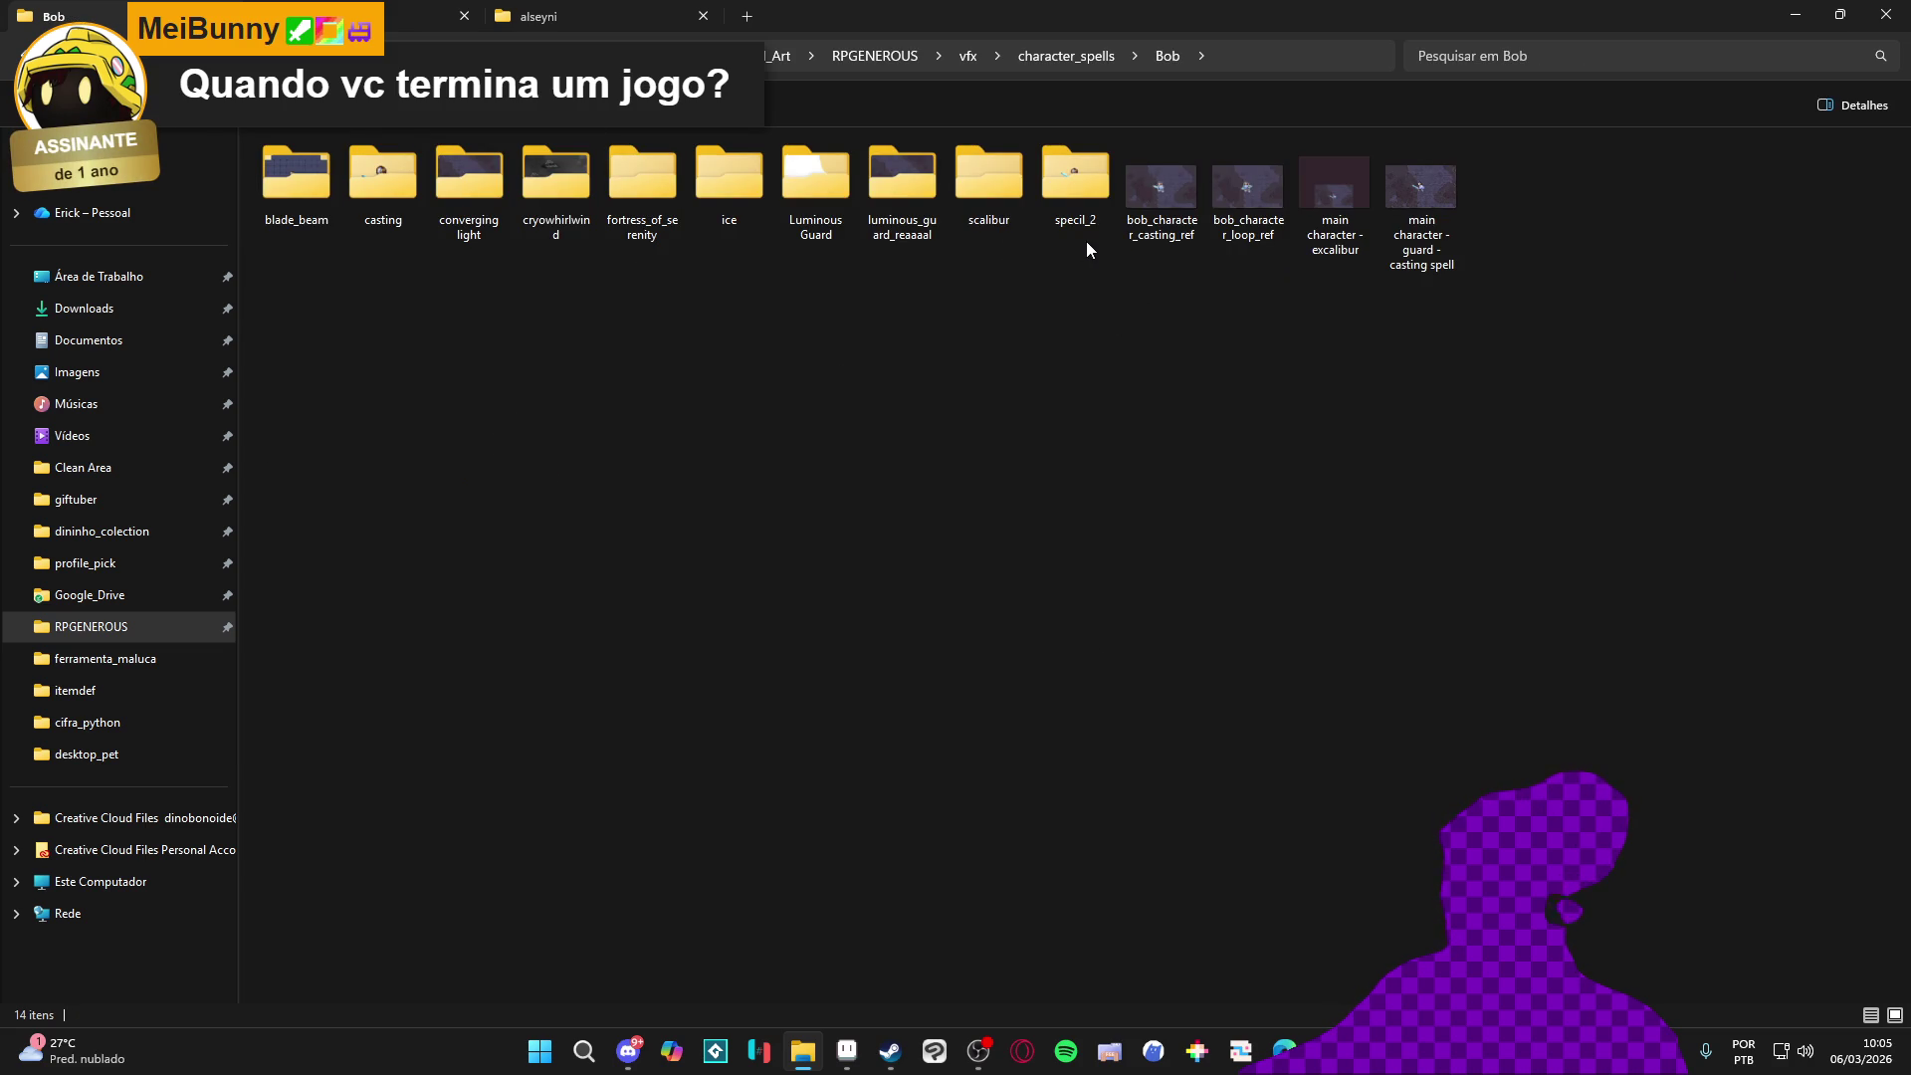
mouse_move(469, 187)
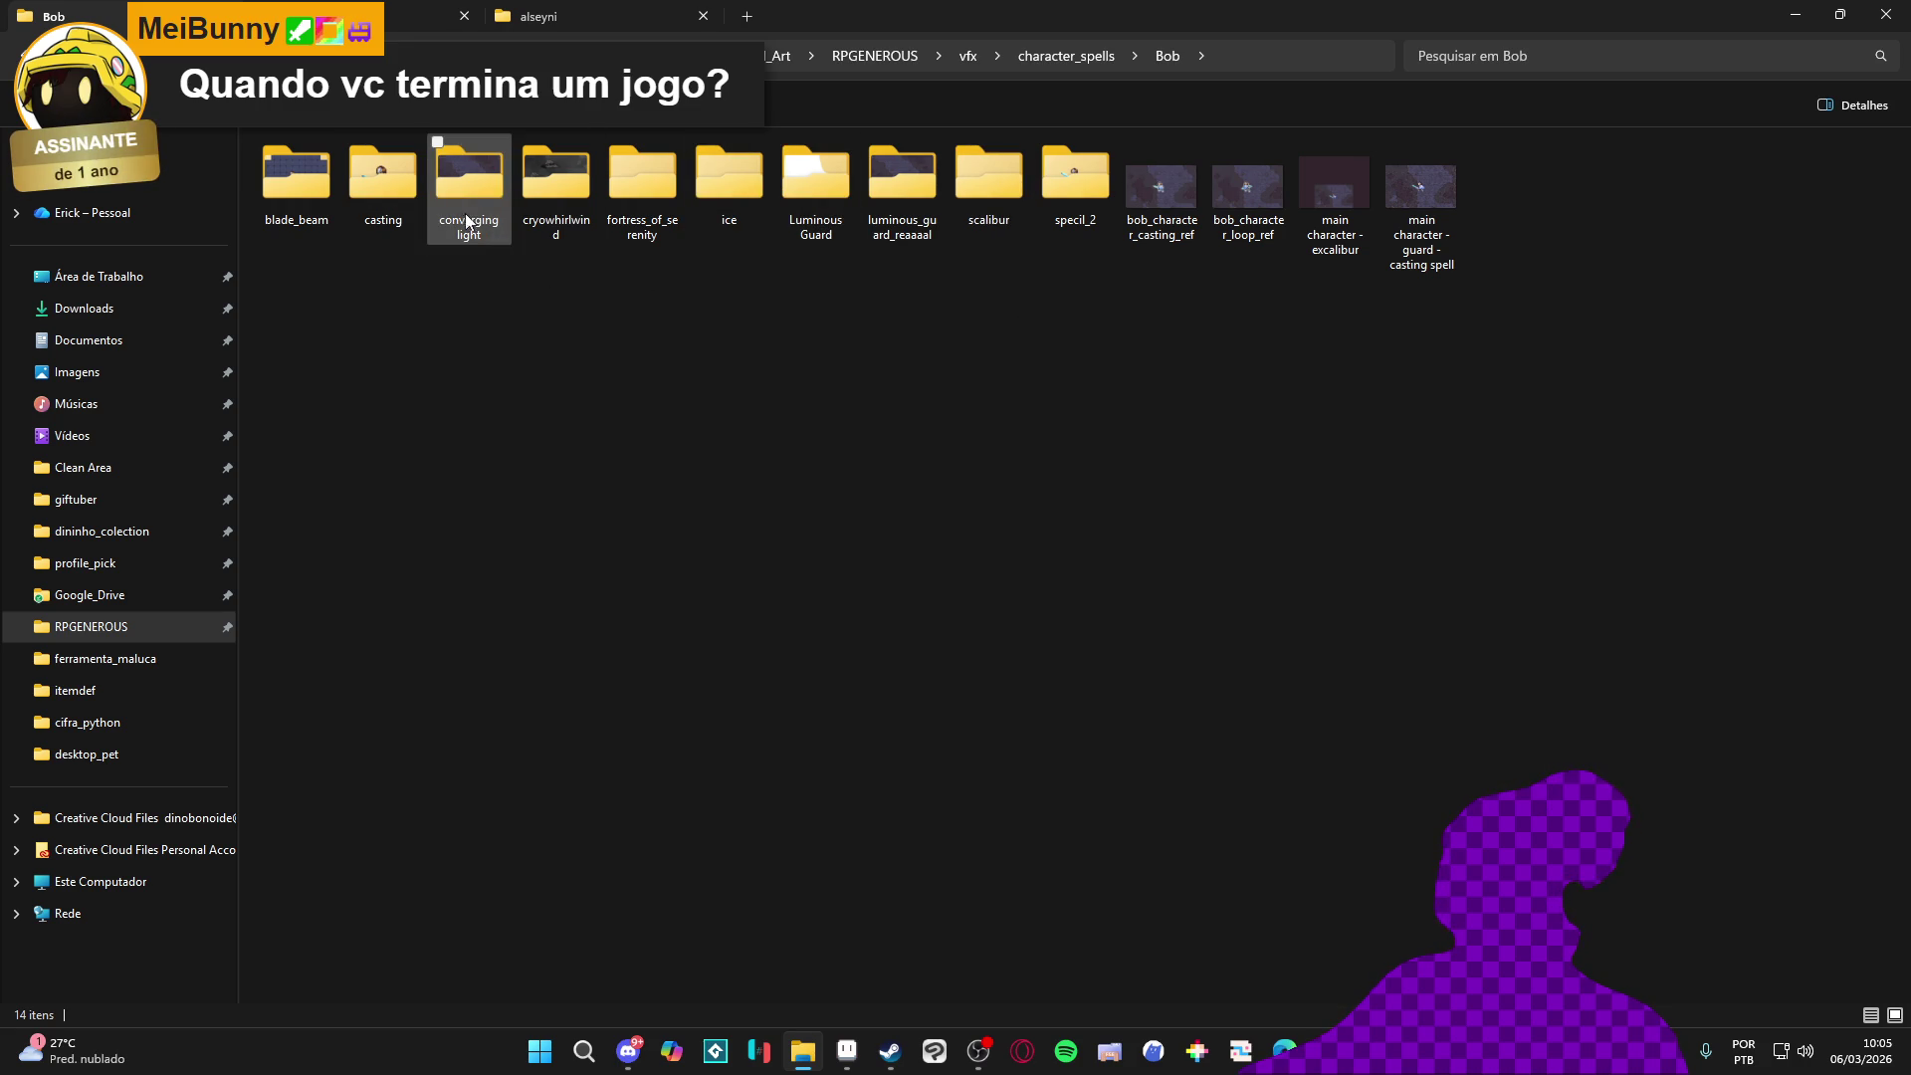
click(293, 193)
double_click(293, 192)
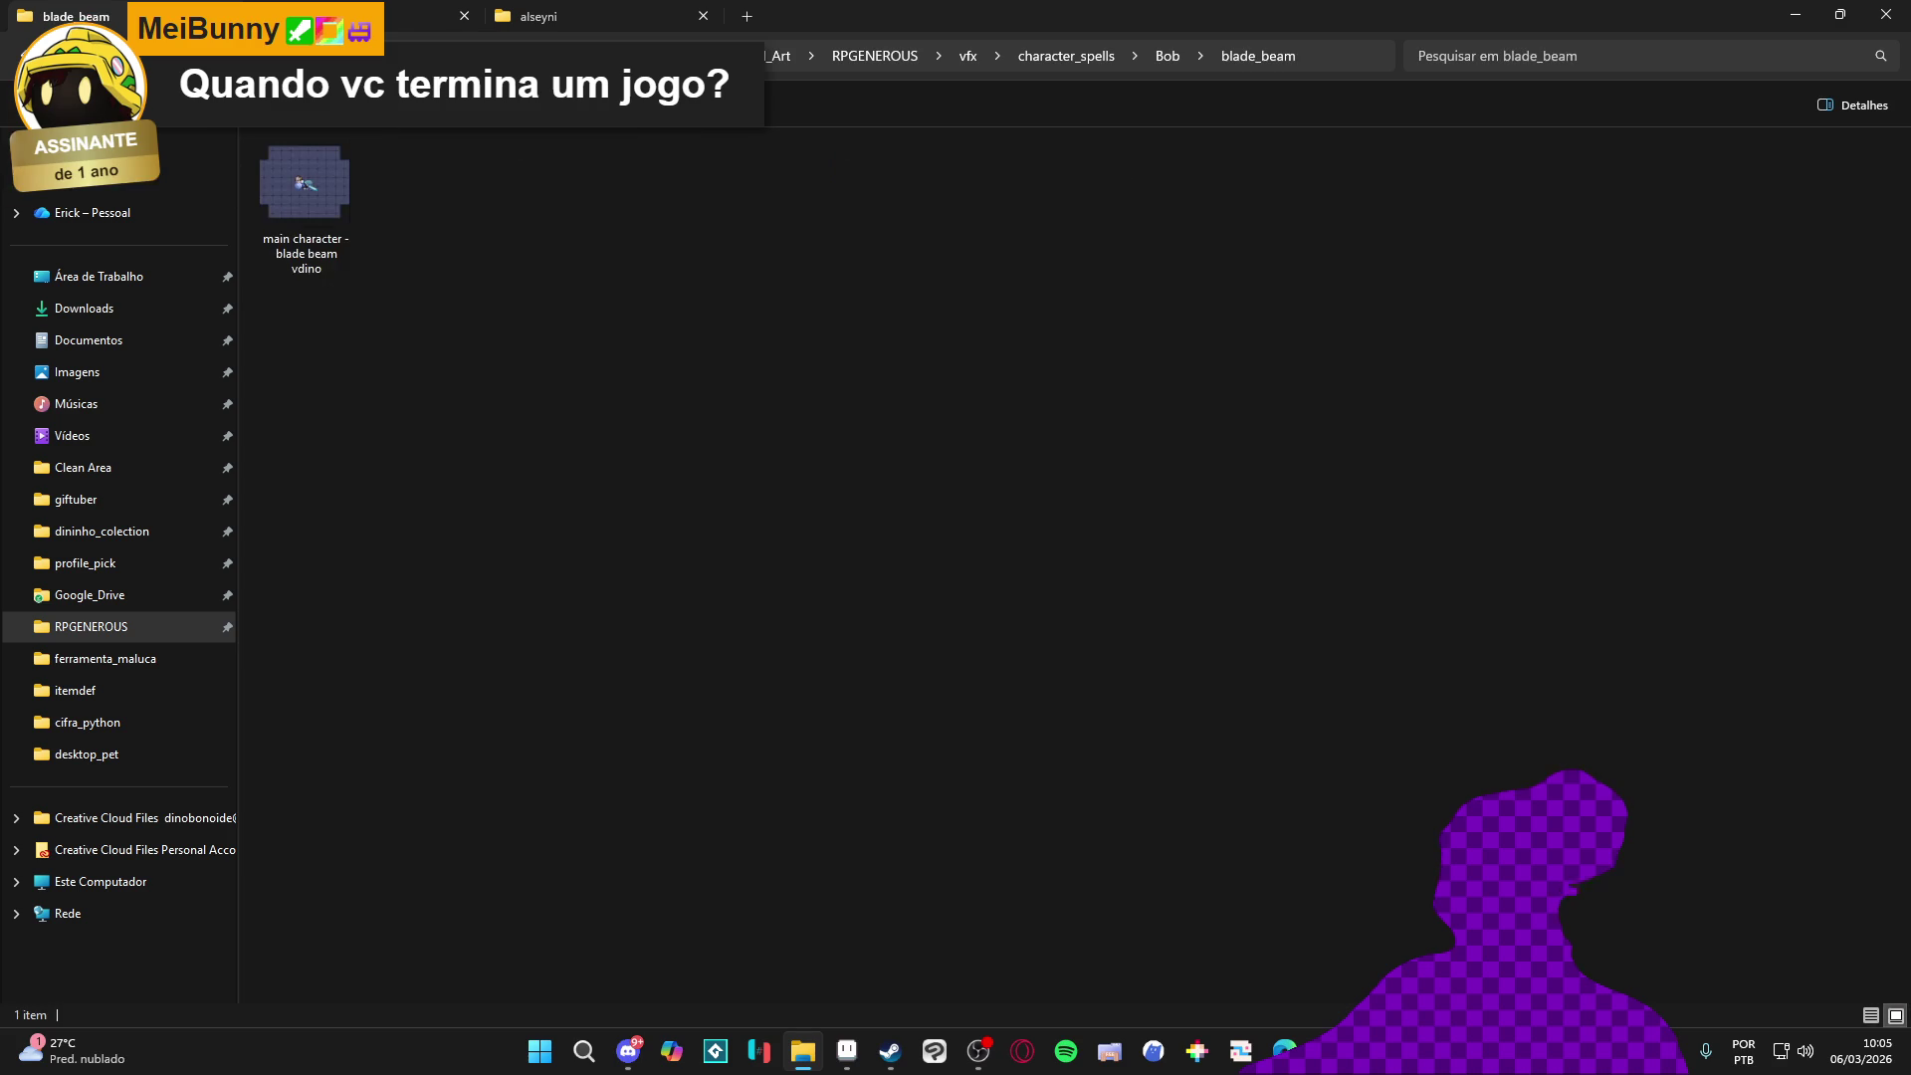
Return to the Bob folder, checking the GameMaker project in between
key(alt+Left)
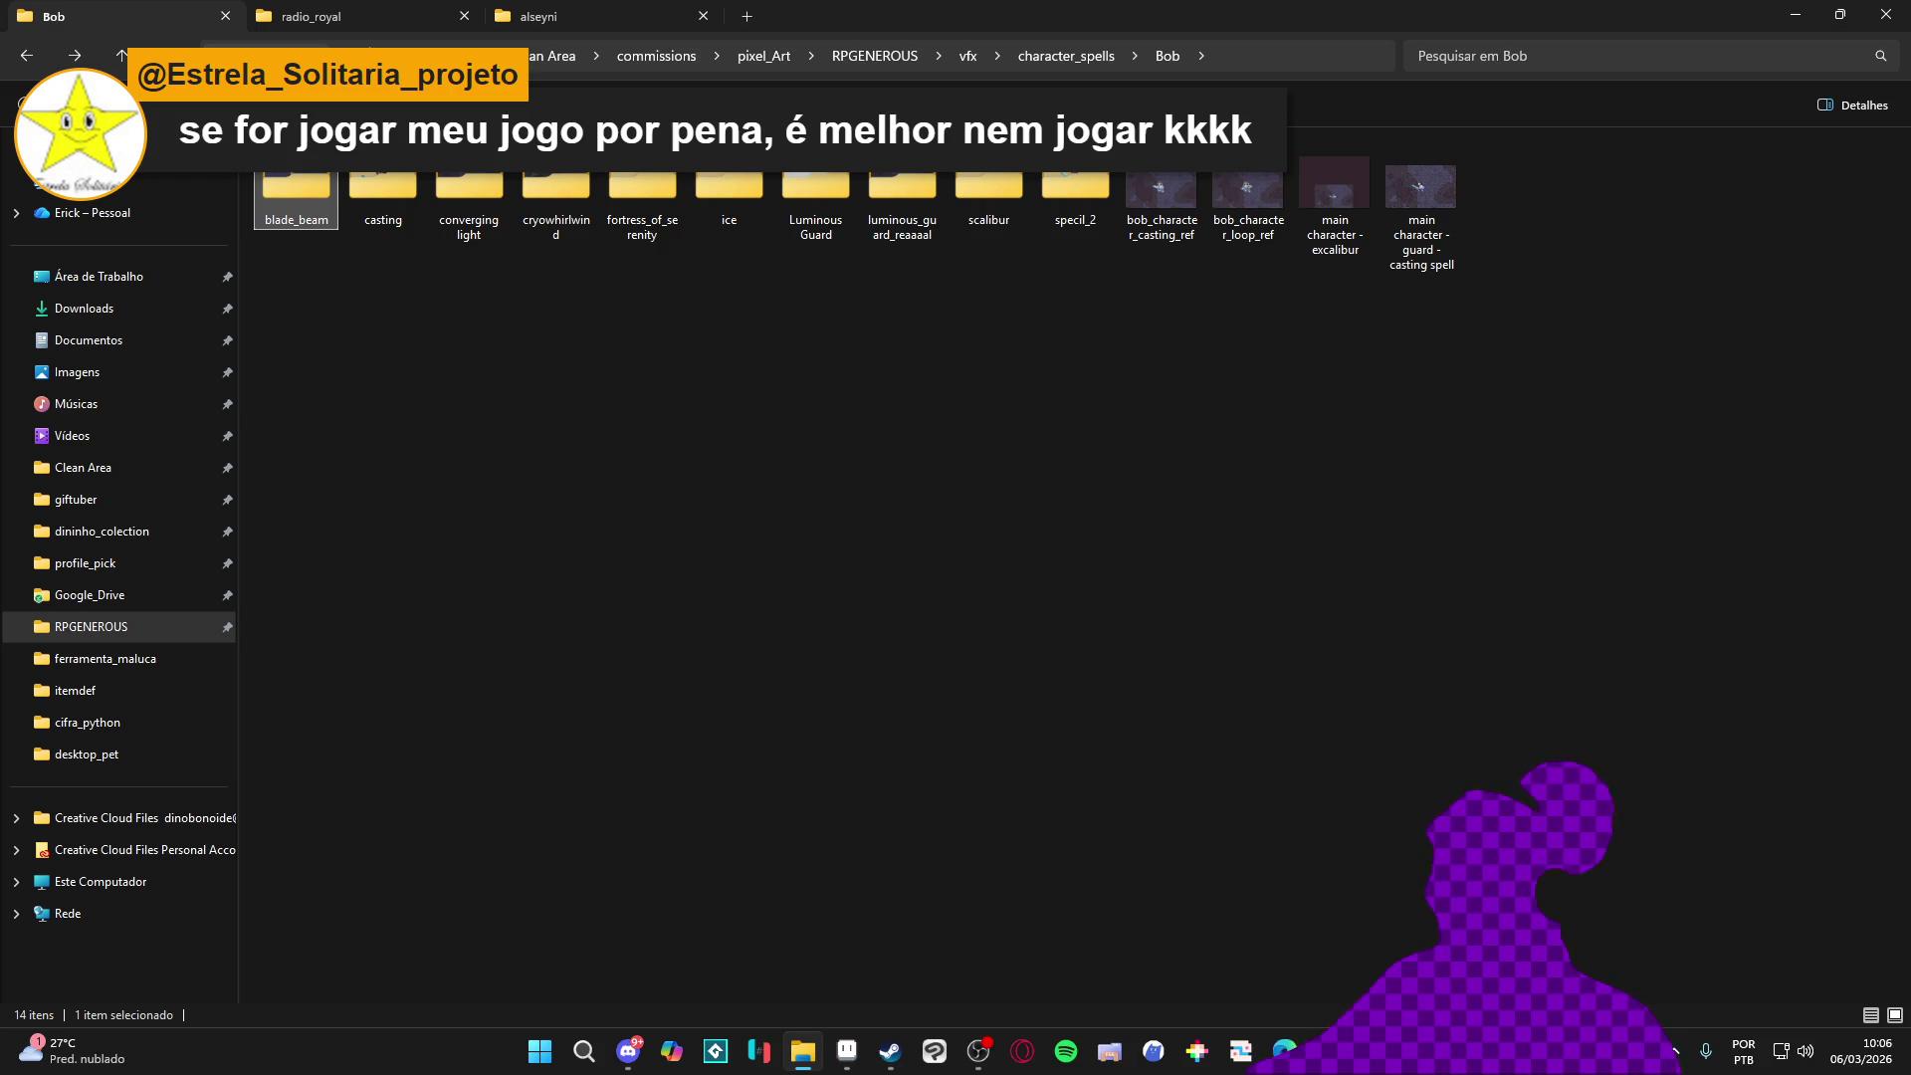
key(alt+Tab)
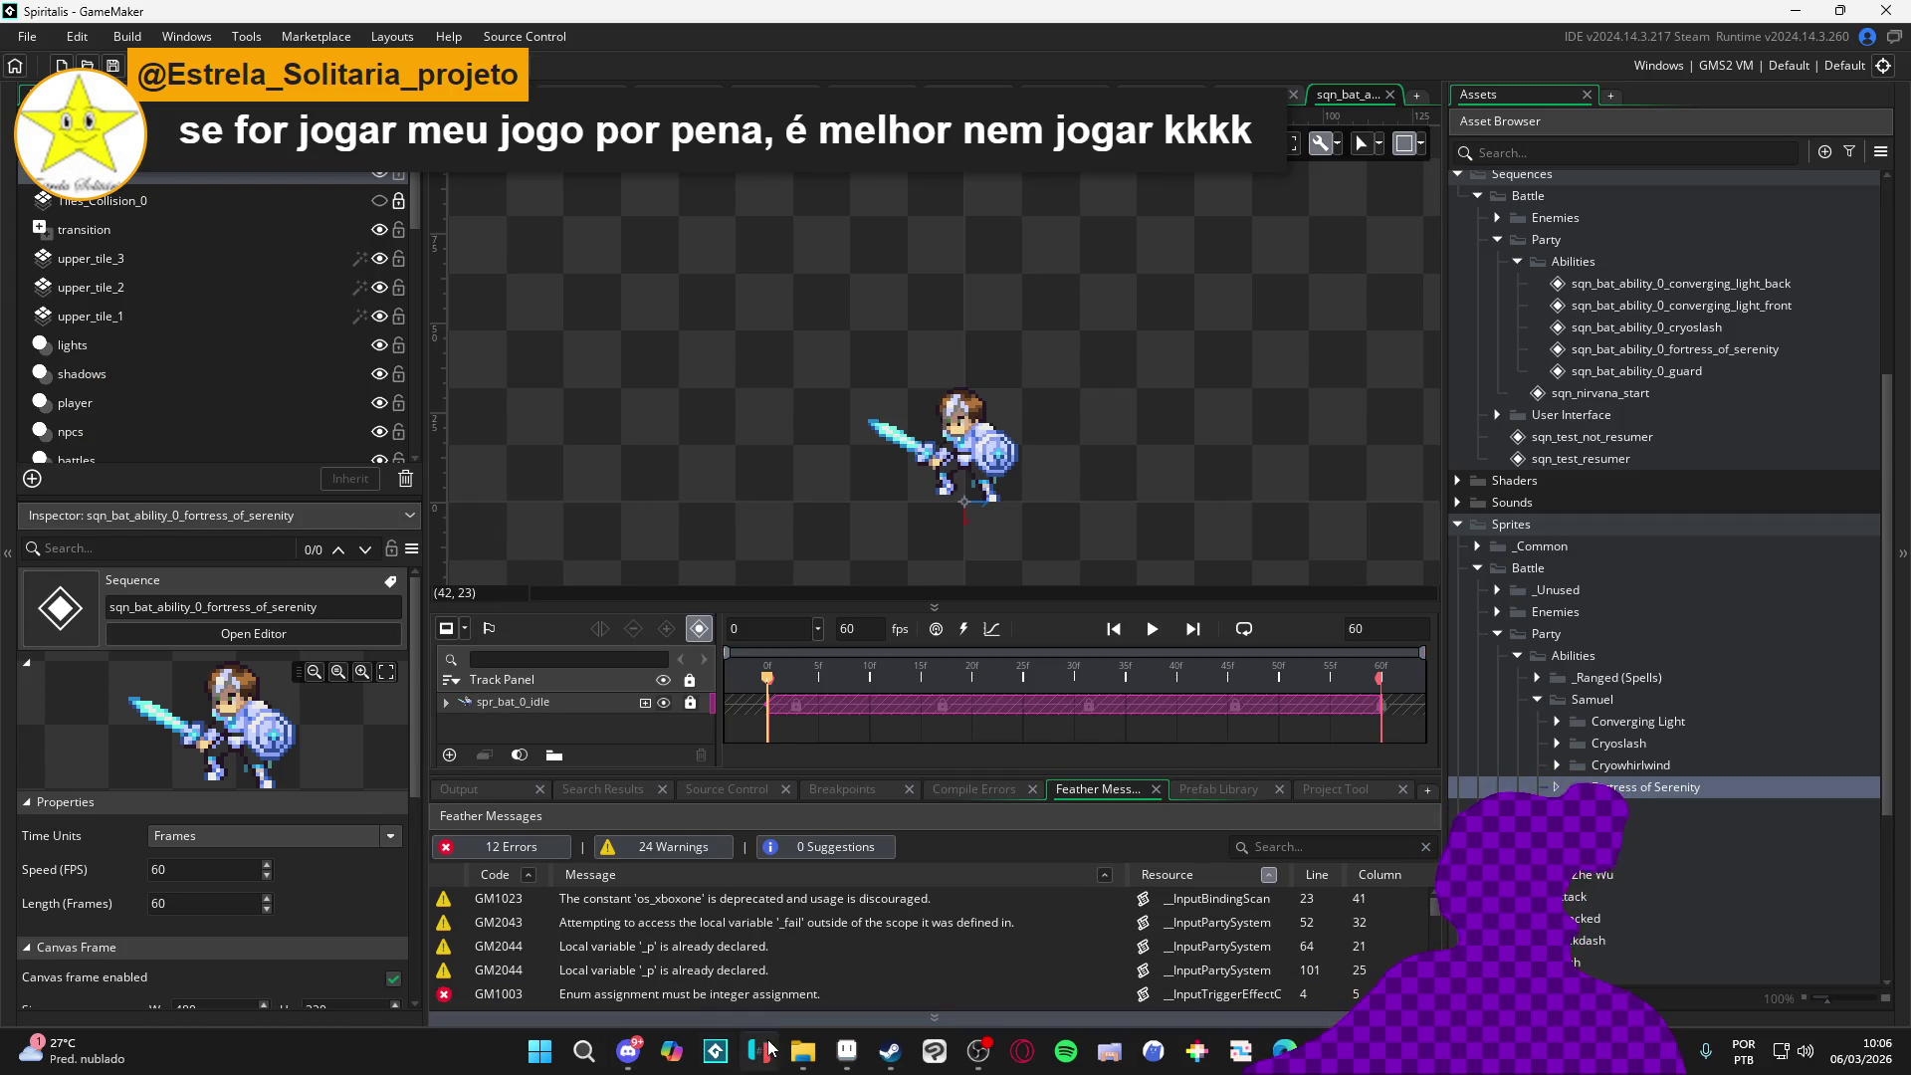
click(802, 1051)
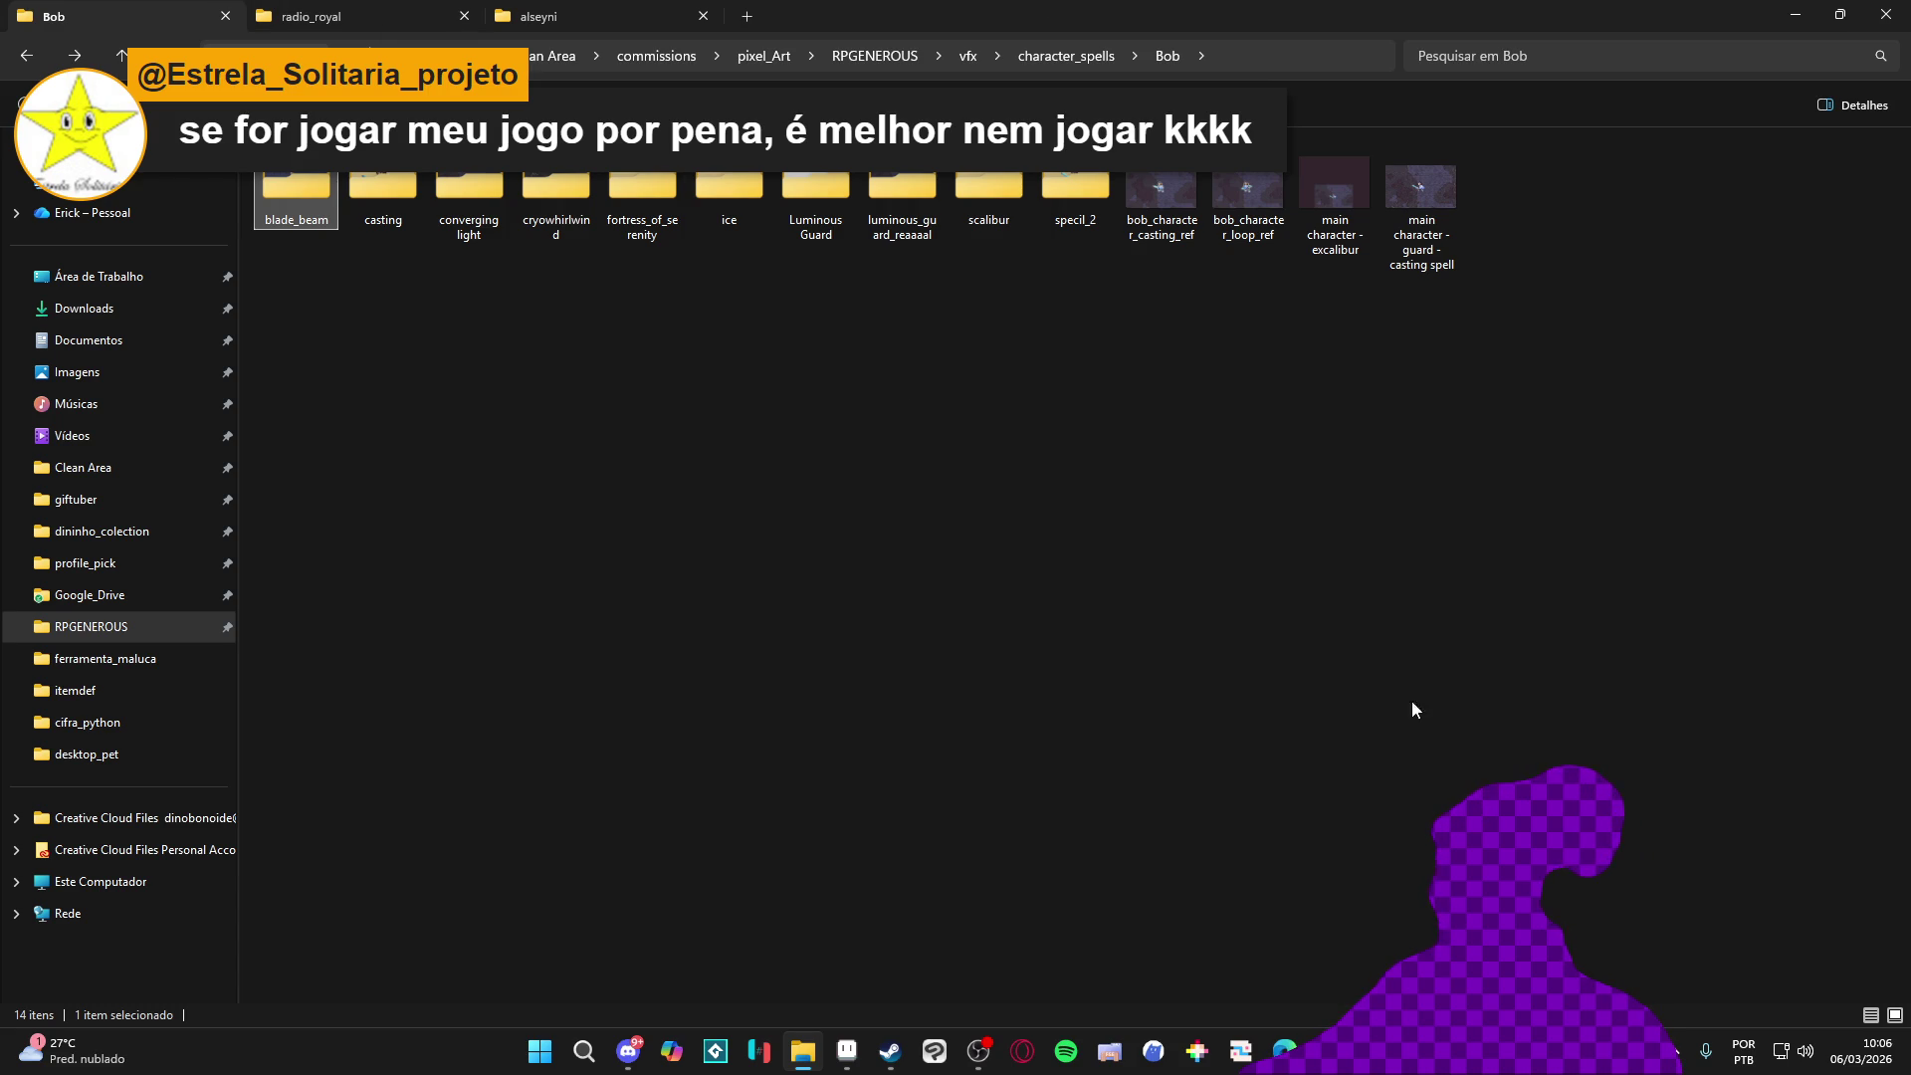
key(alt+Tab)
key(alt+Tab)
key(alt+Tab)
key(alt+Tab)
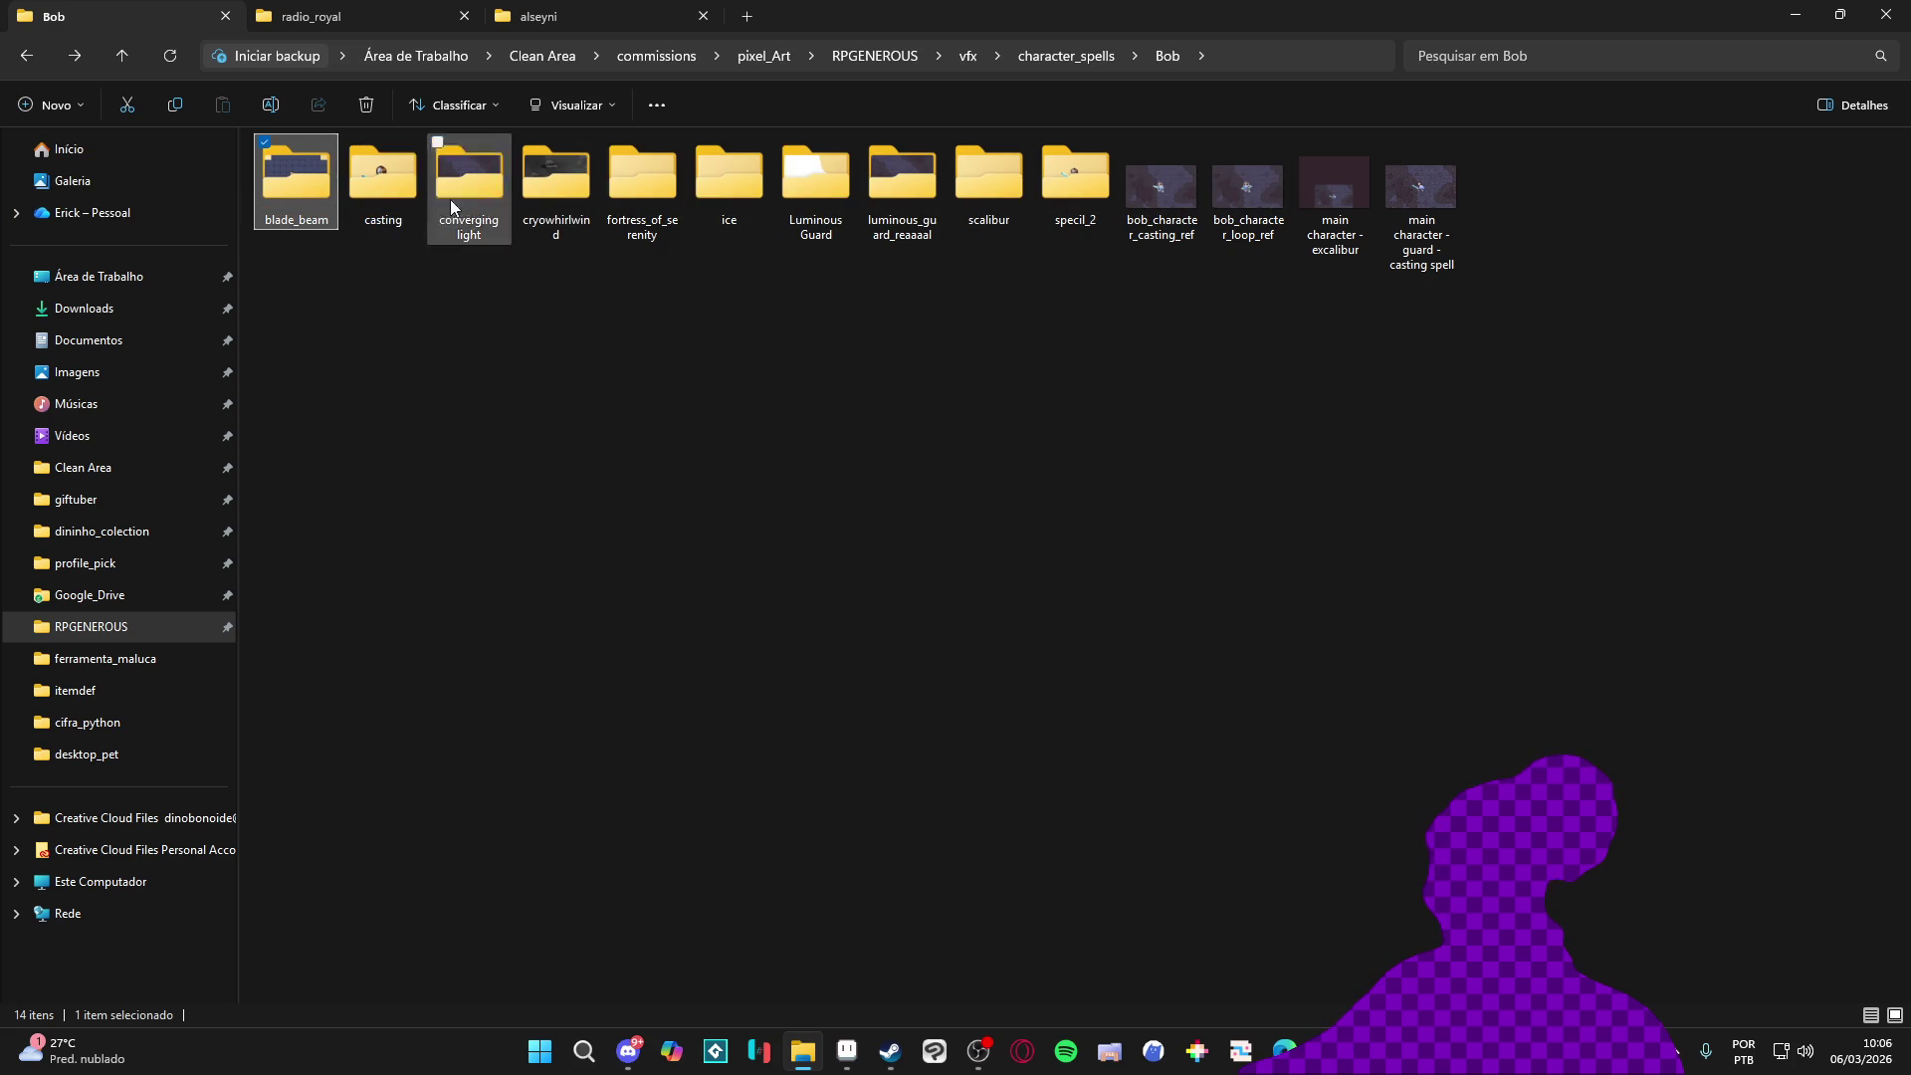
Select both ice fortress GIFs in fortress_of_serenity, then return to GameMaker's spr_vfx_ice_fortress sprite
double_click(614, 233)
drag(542, 342, 972, 114)
key(alt+Tab)
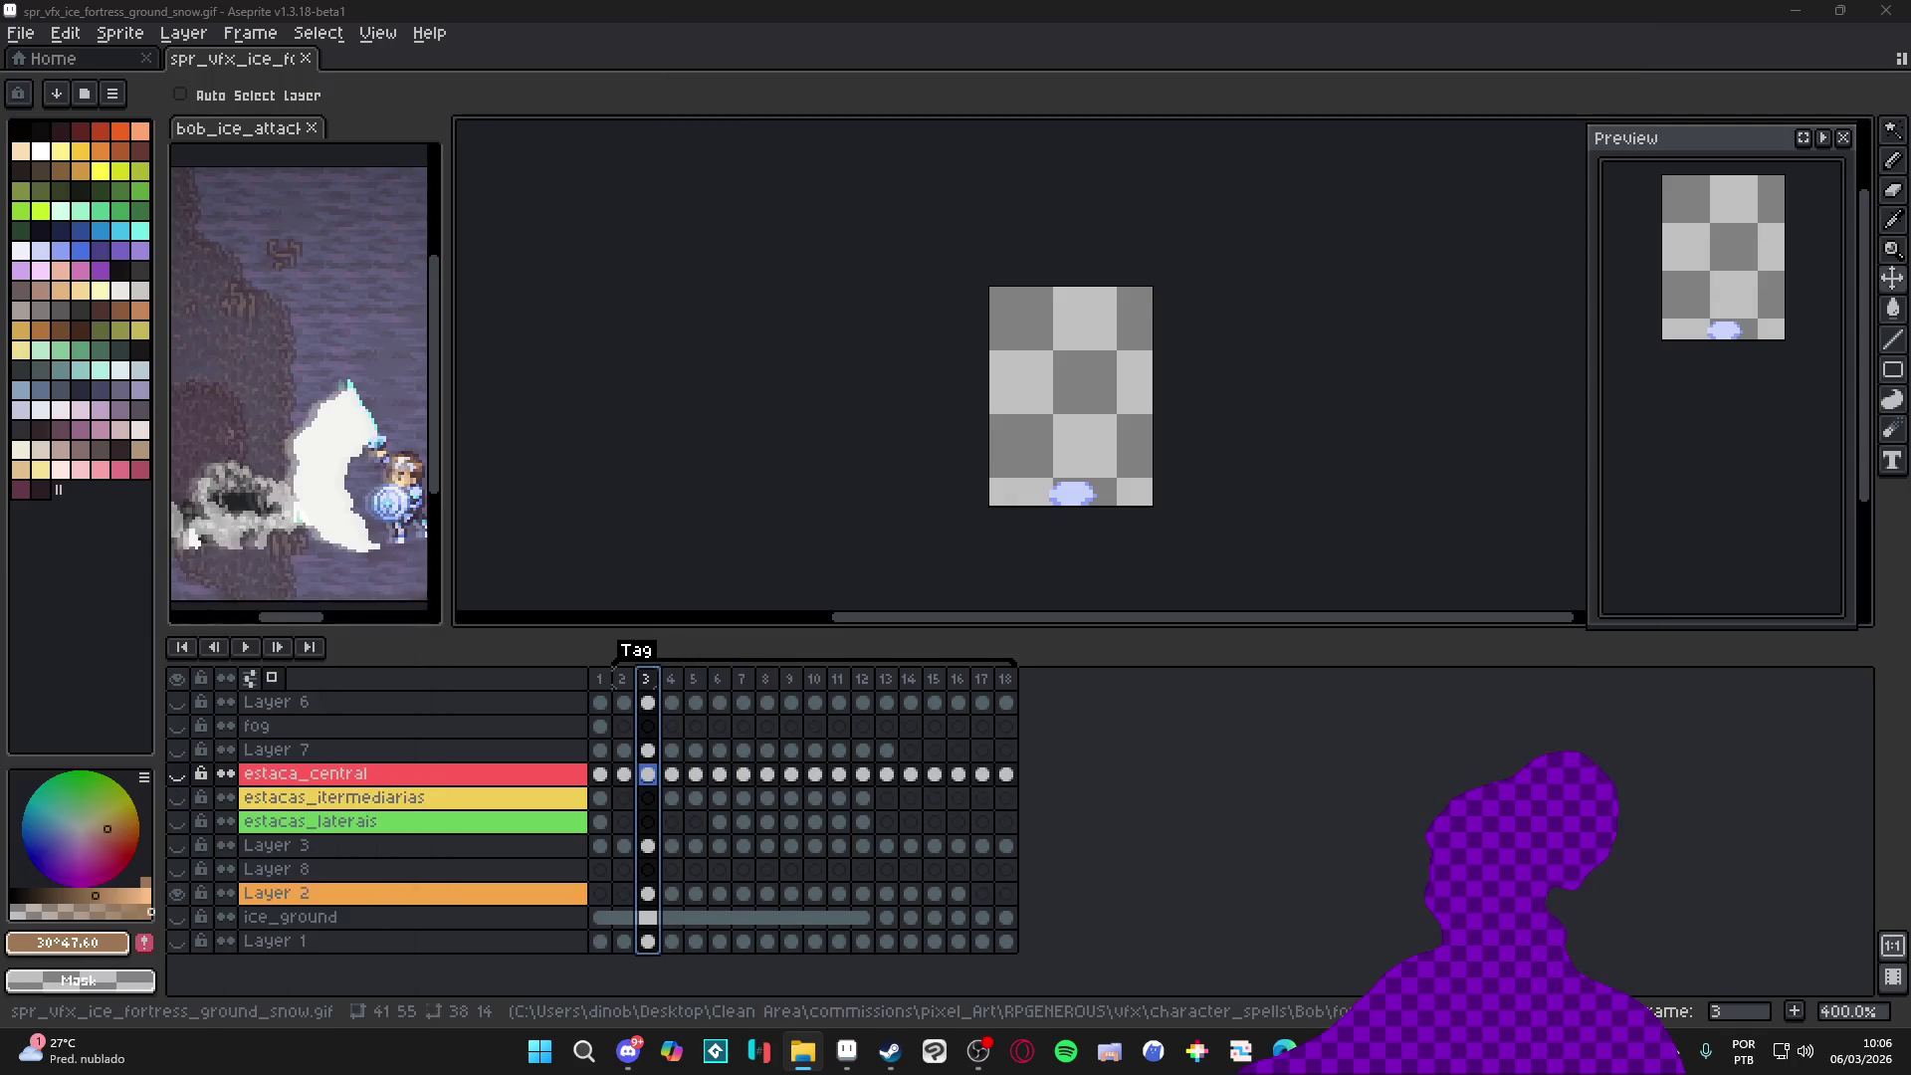
key(alt+Tab)
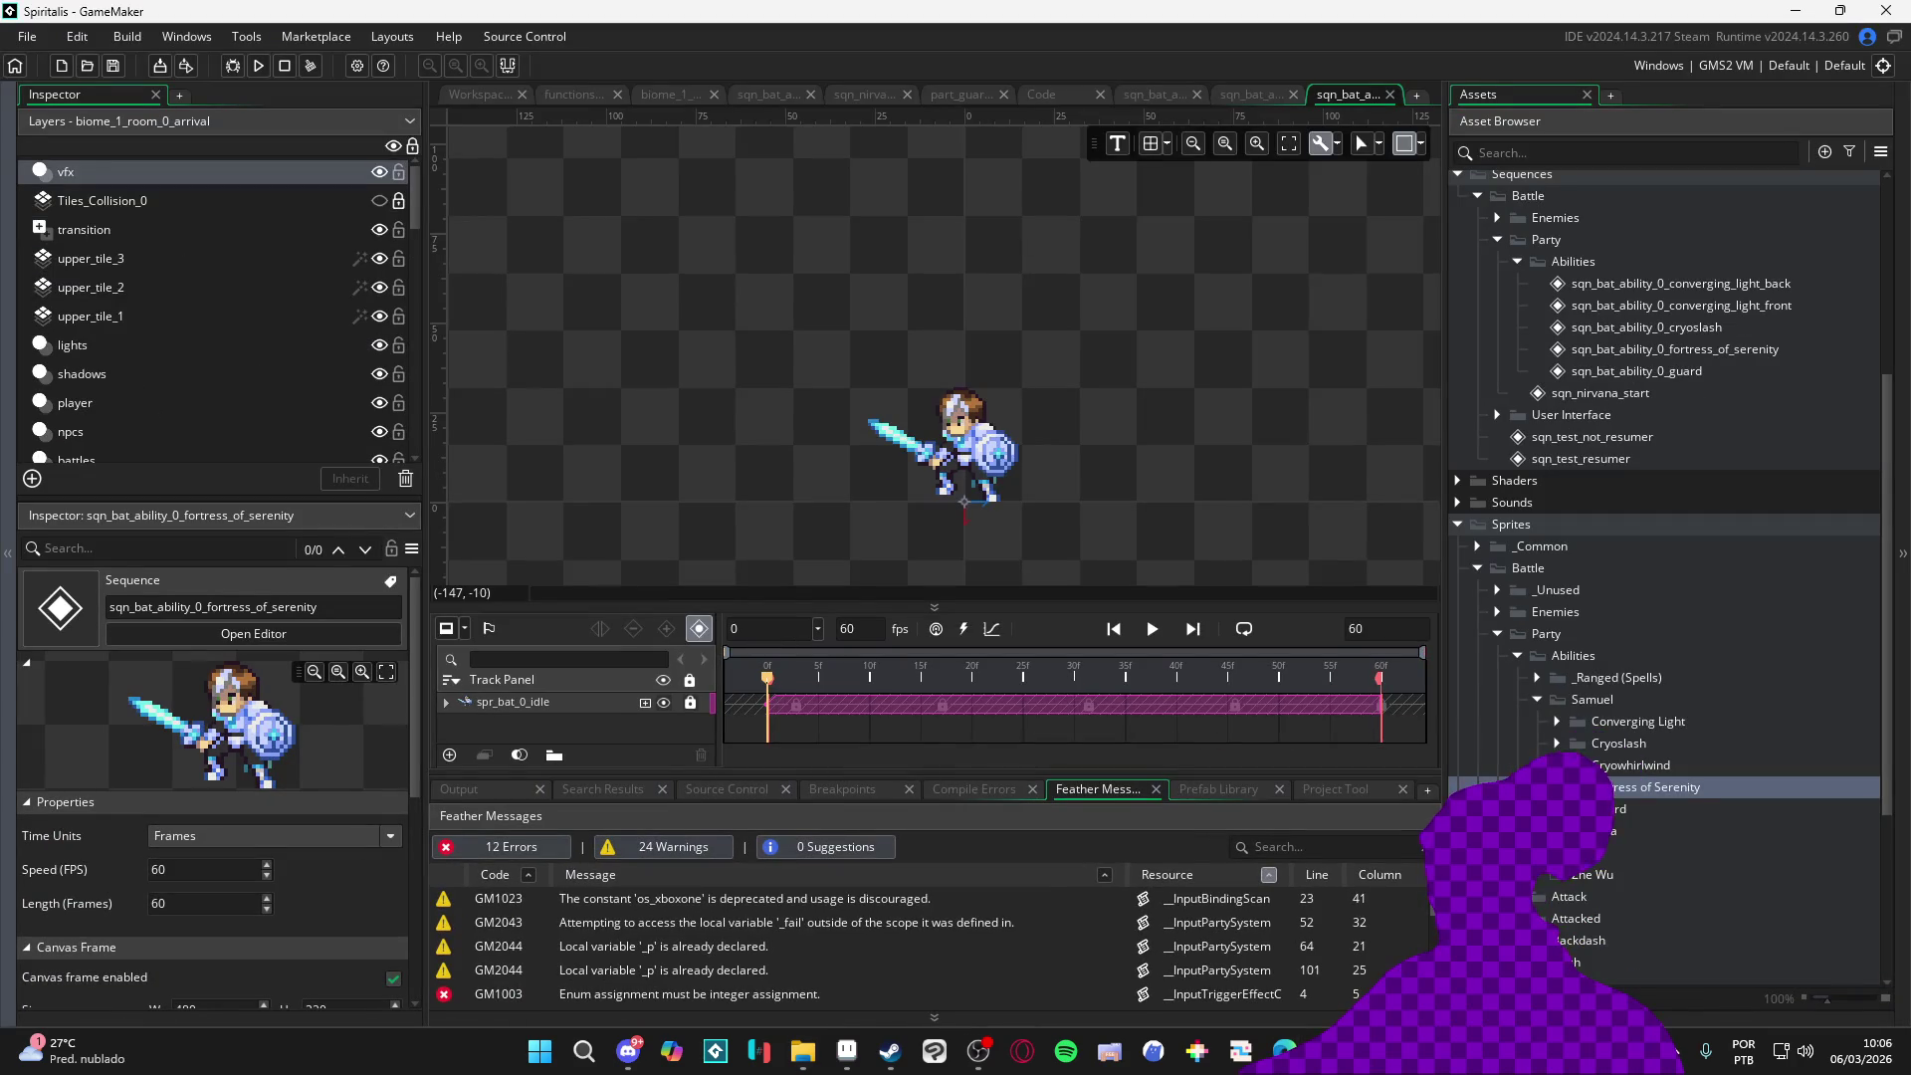
double_click(1664, 799)
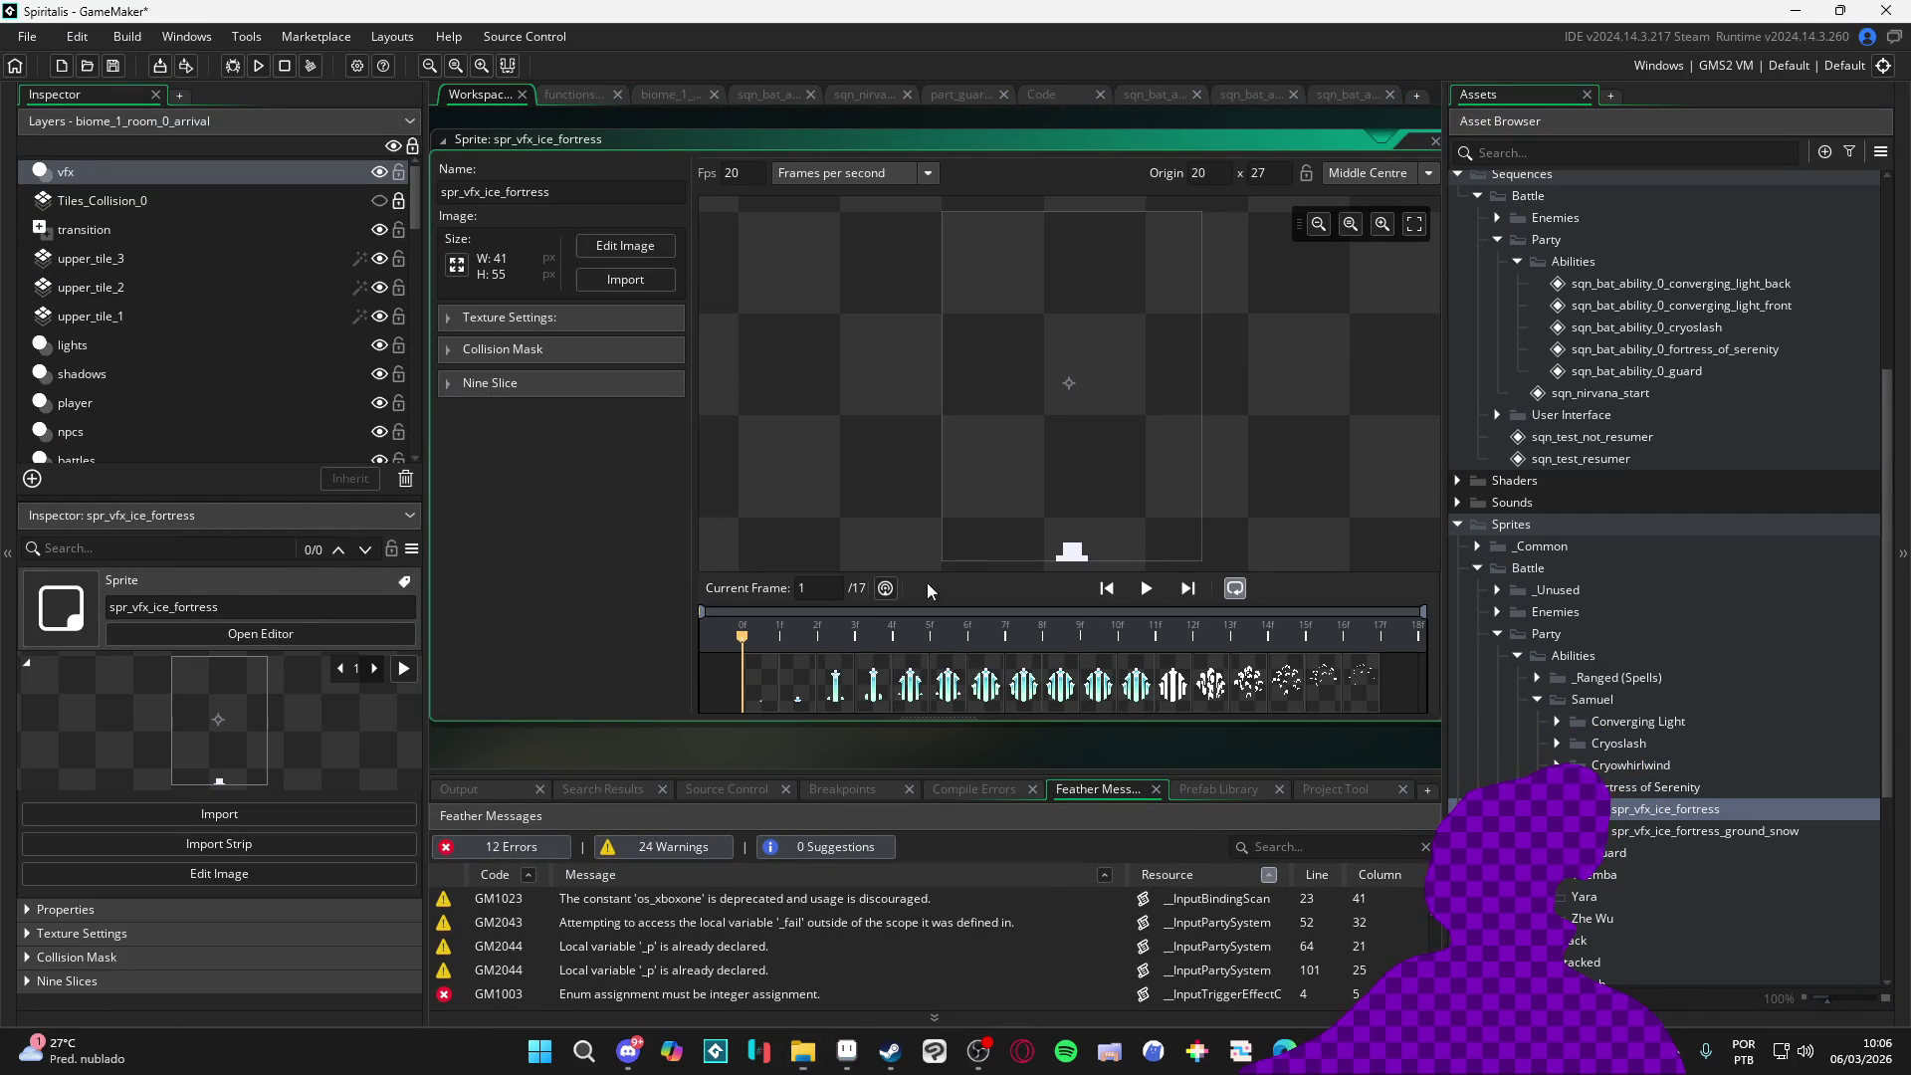
Set the origin of the ground snow and ice fortress sprites to Bottom Centre
double_click(1681, 832)
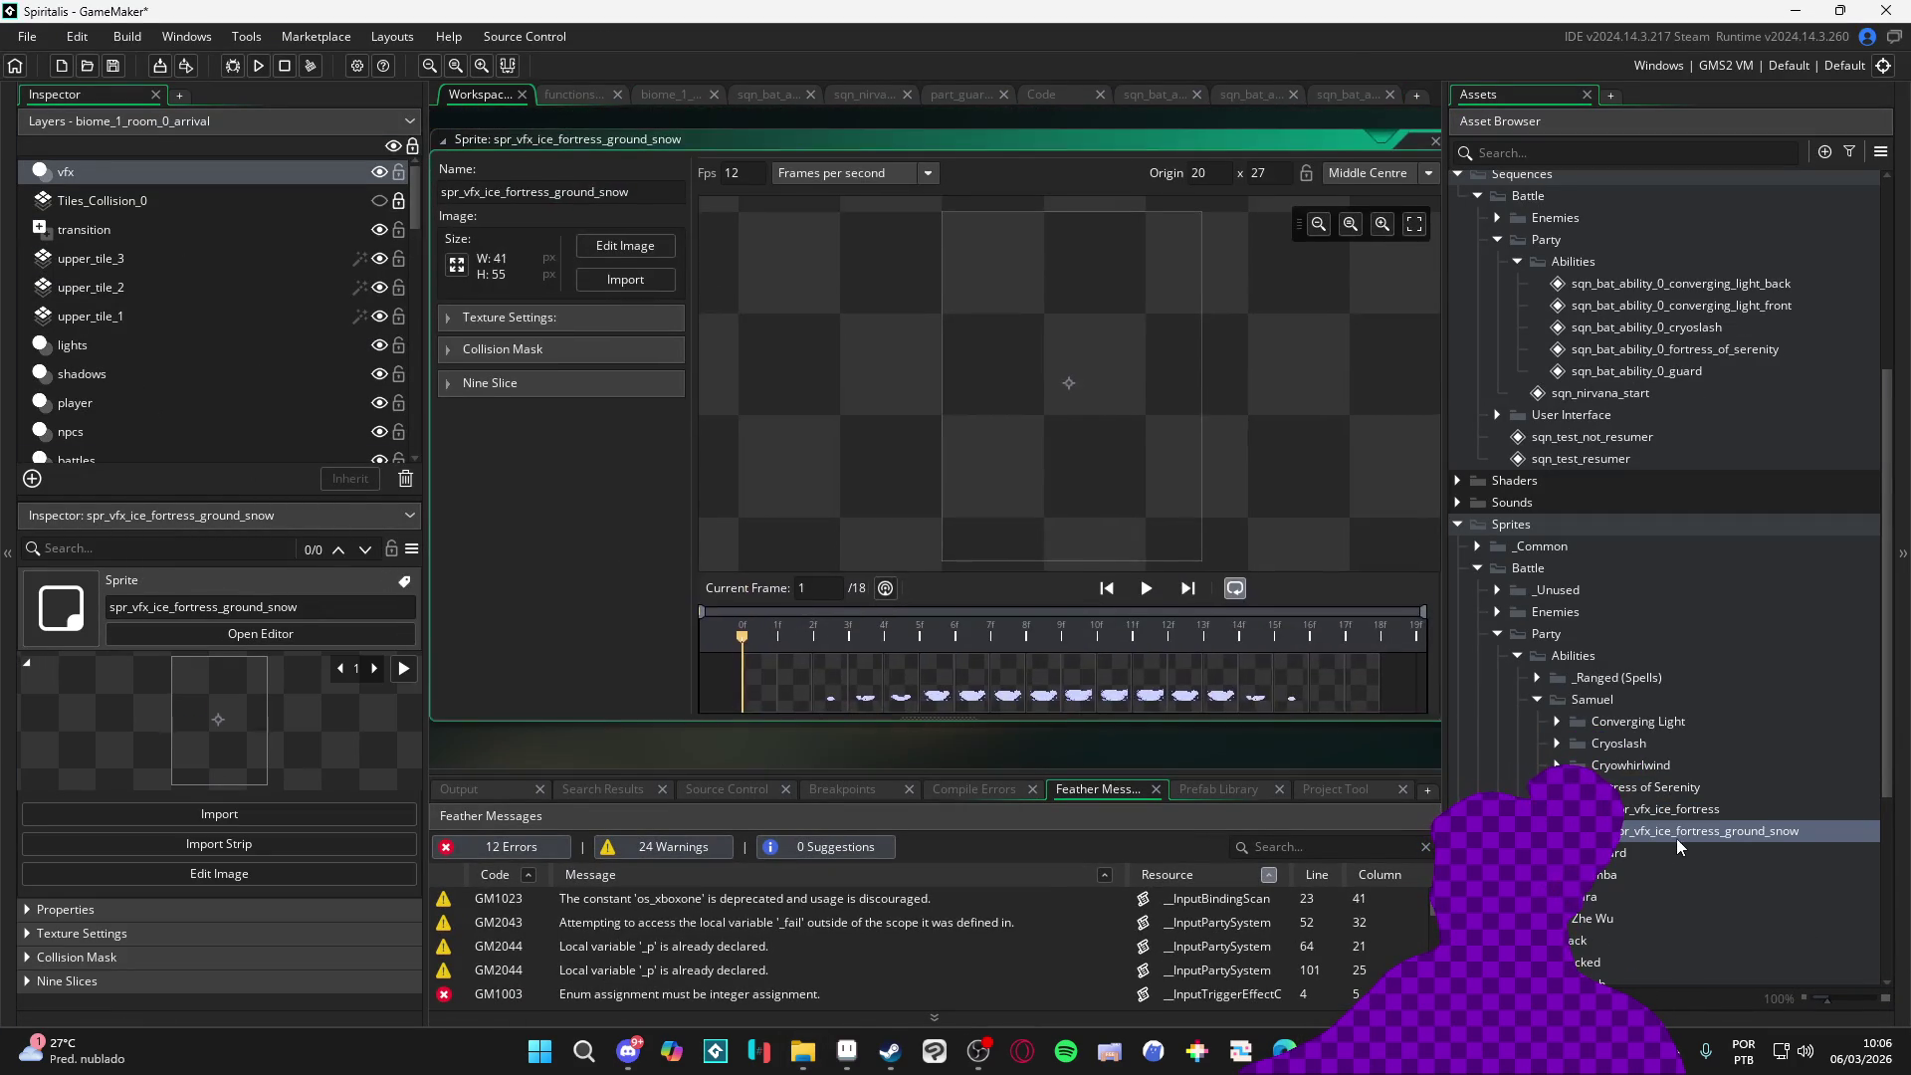
click(1392, 175)
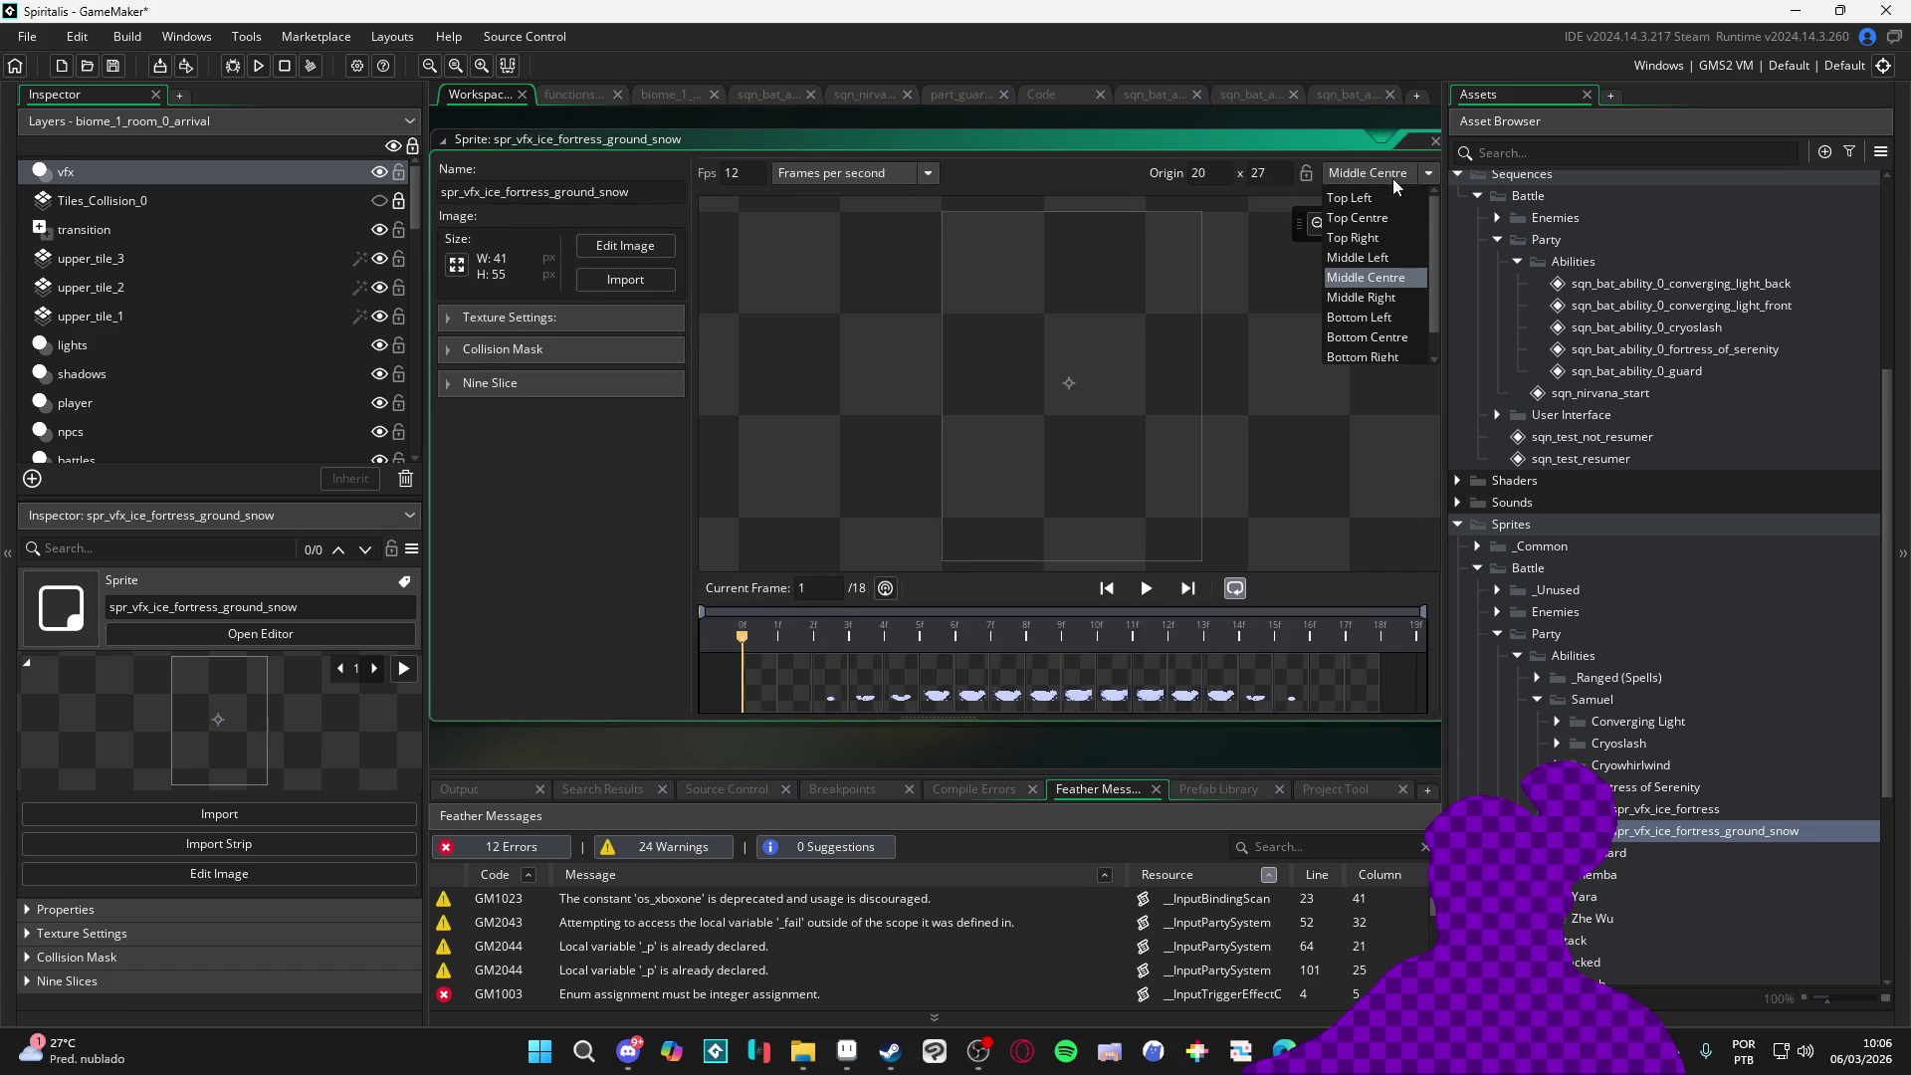
click(1404, 337)
double_click(1668, 808)
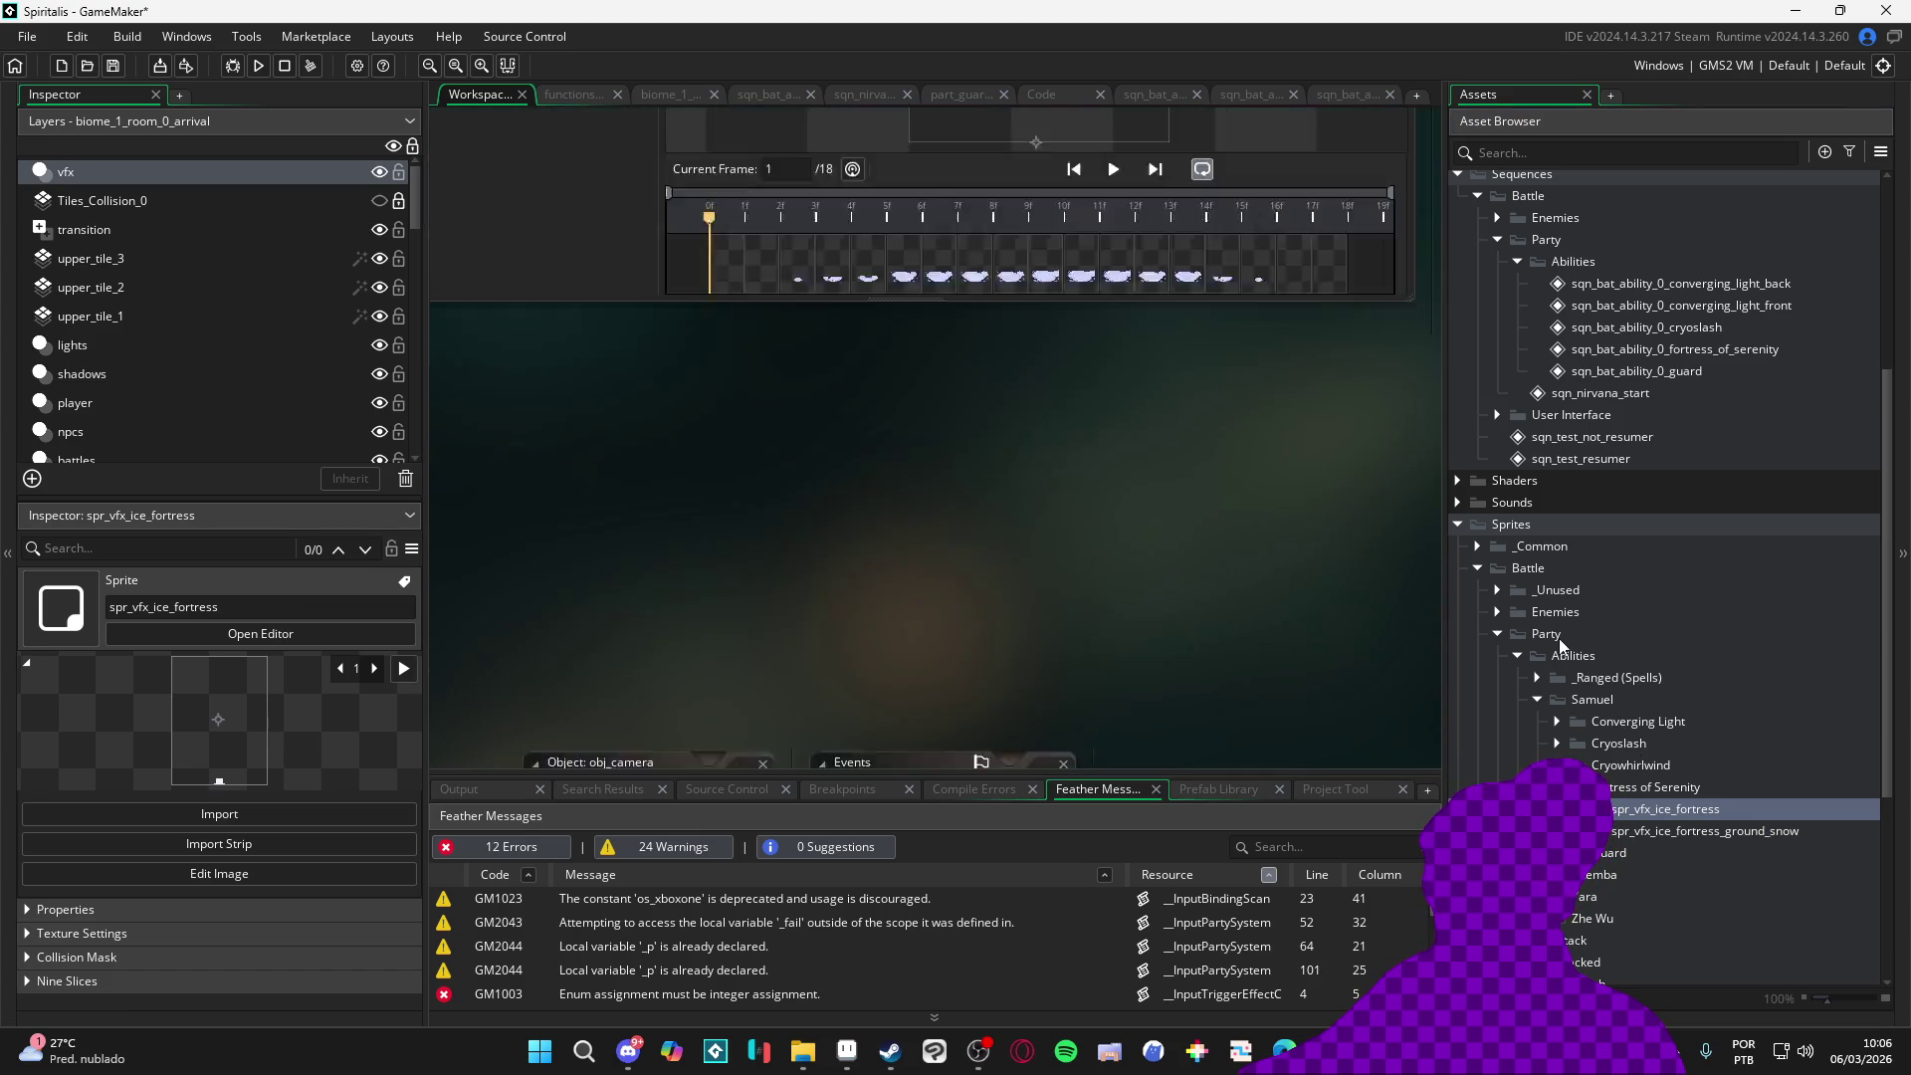
click(1392, 174)
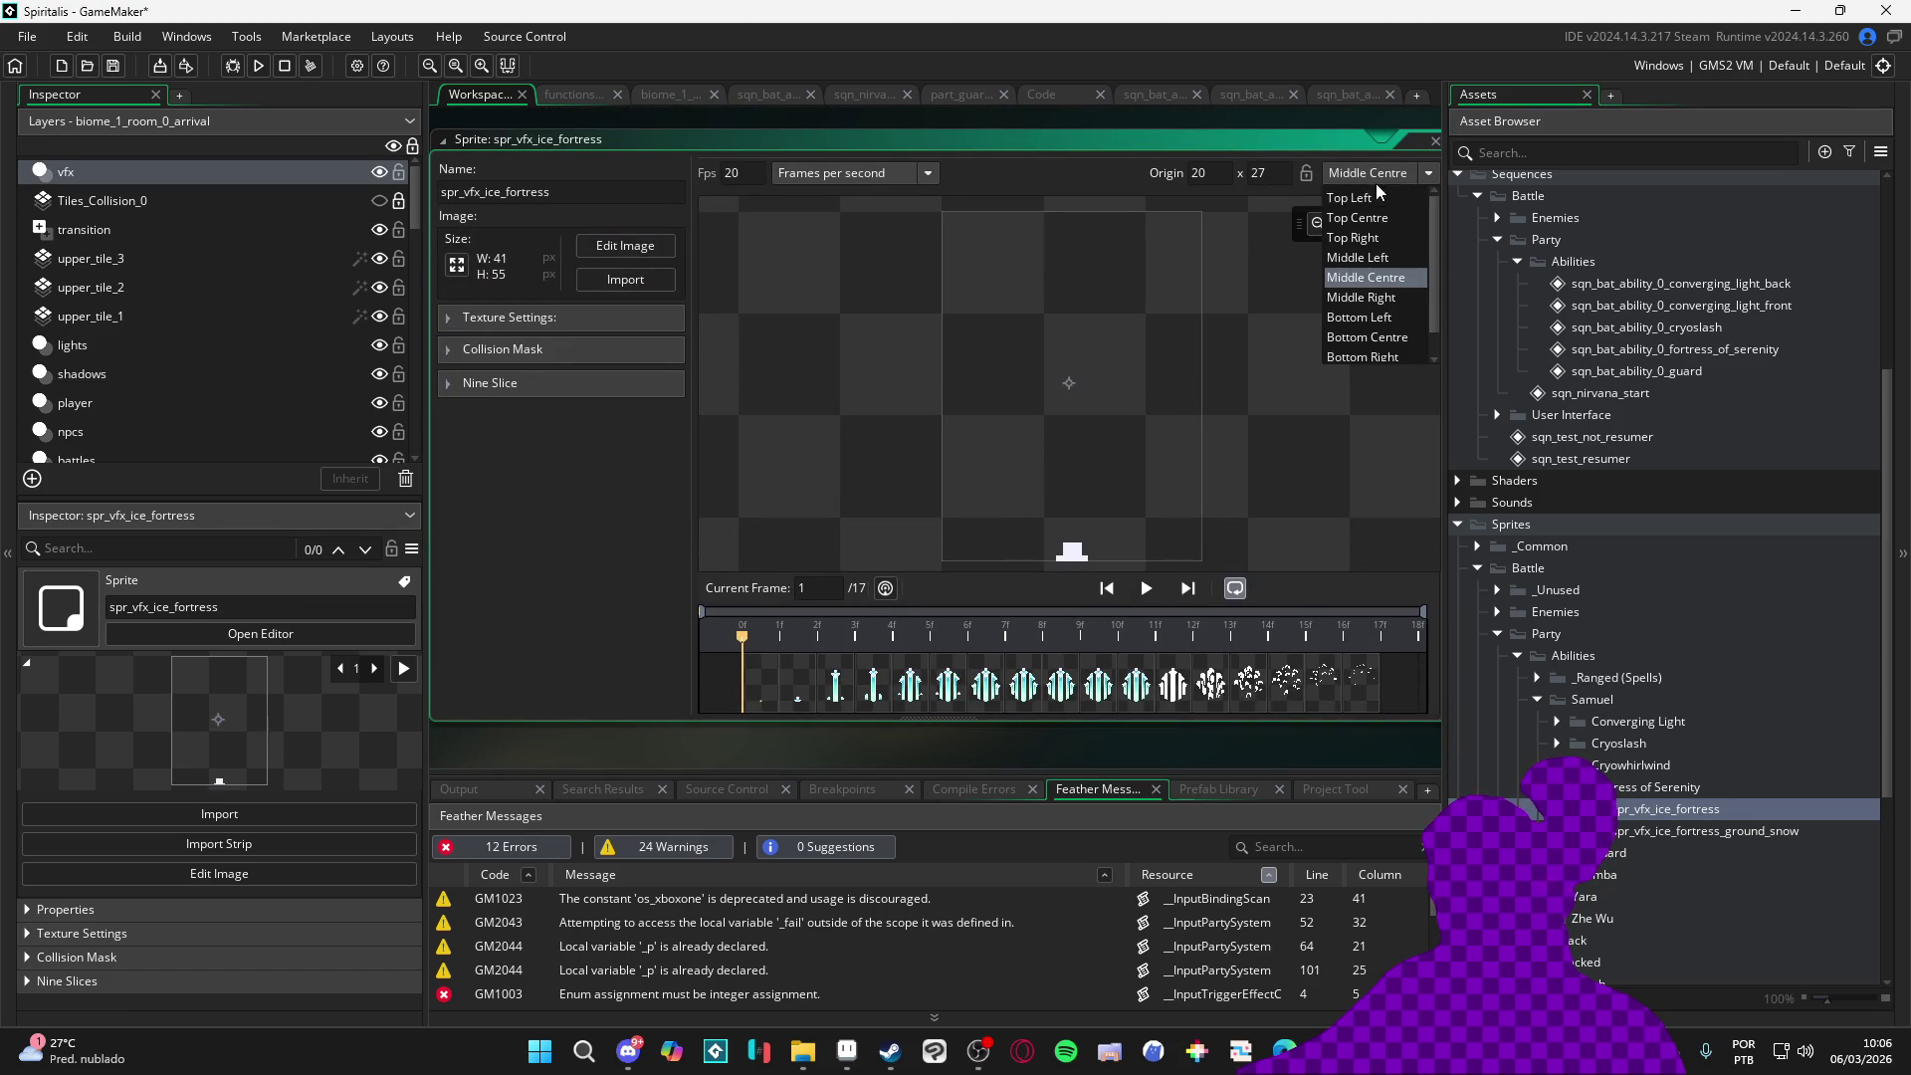
click(1392, 337)
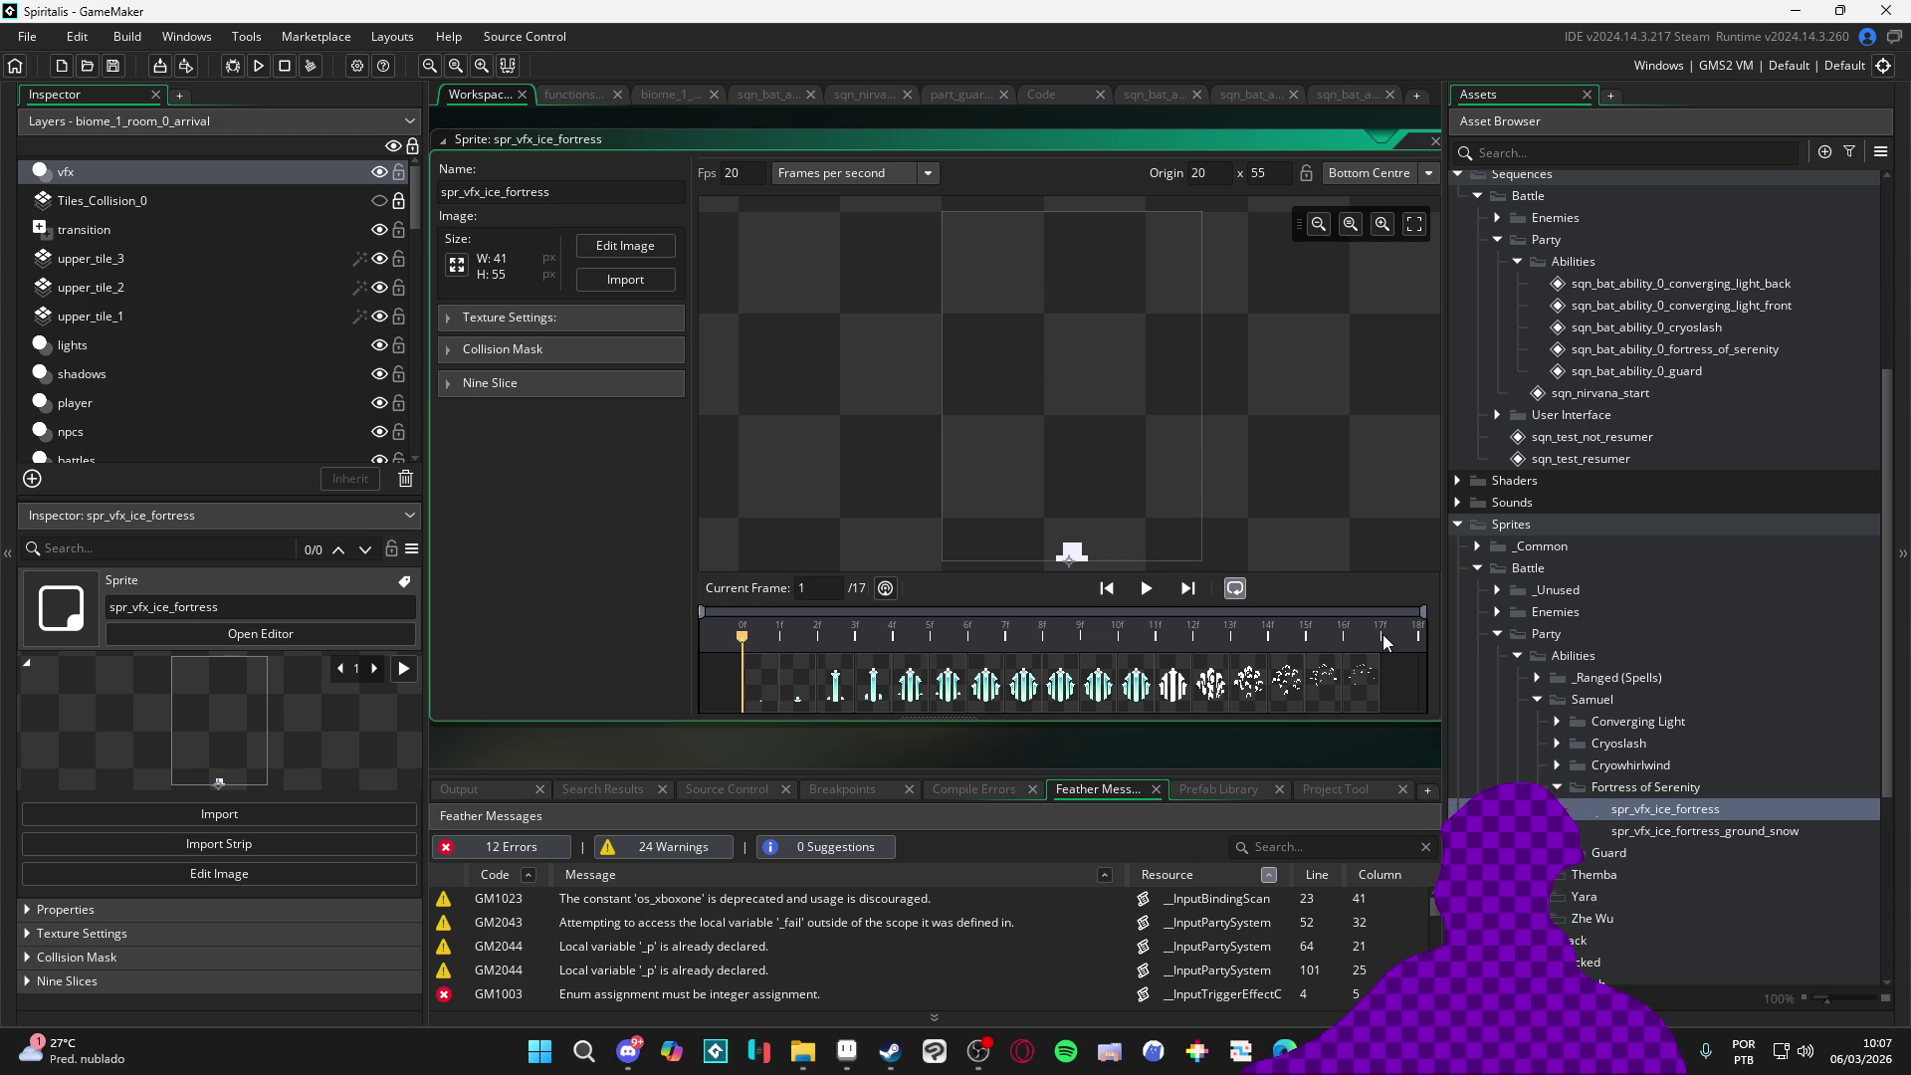
Preview the ground snow animation and look at the ice fortress sprite again
click(566, 97)
click(675, 93)
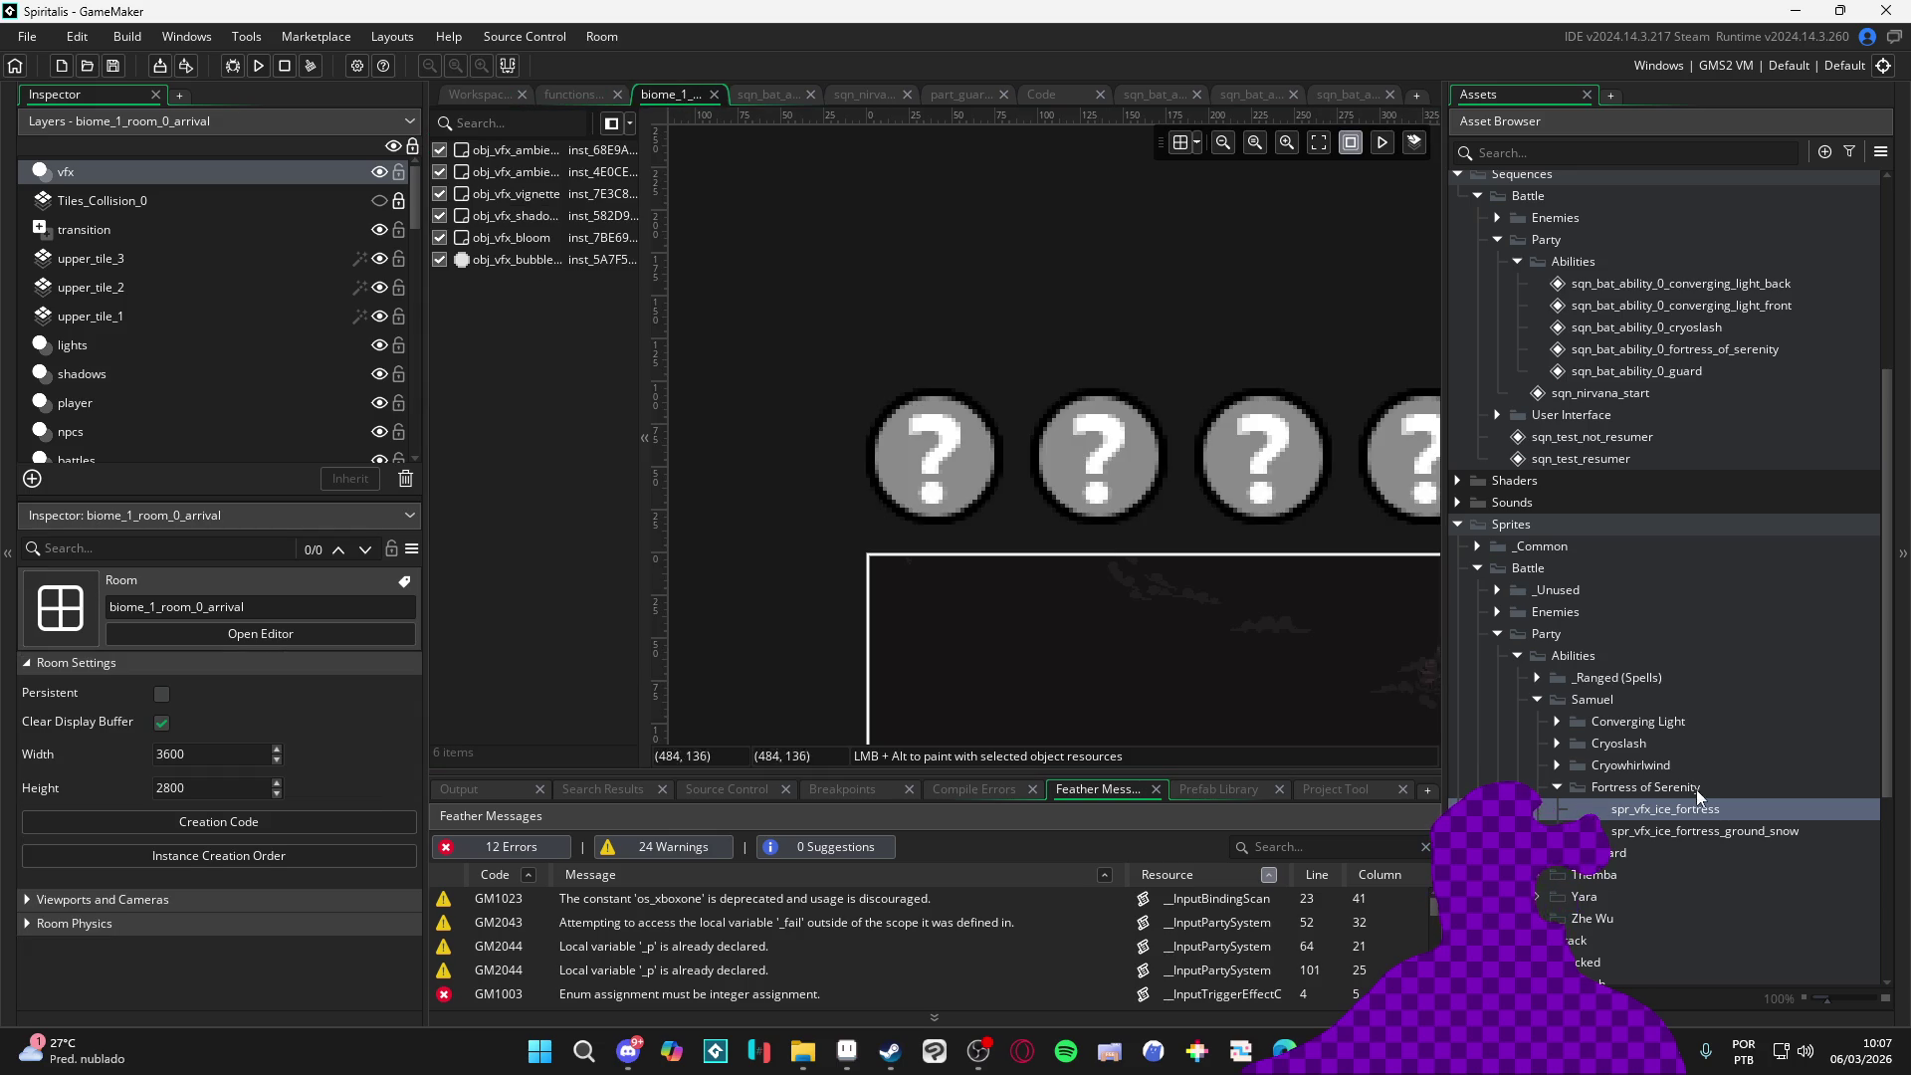
double_click(1706, 830)
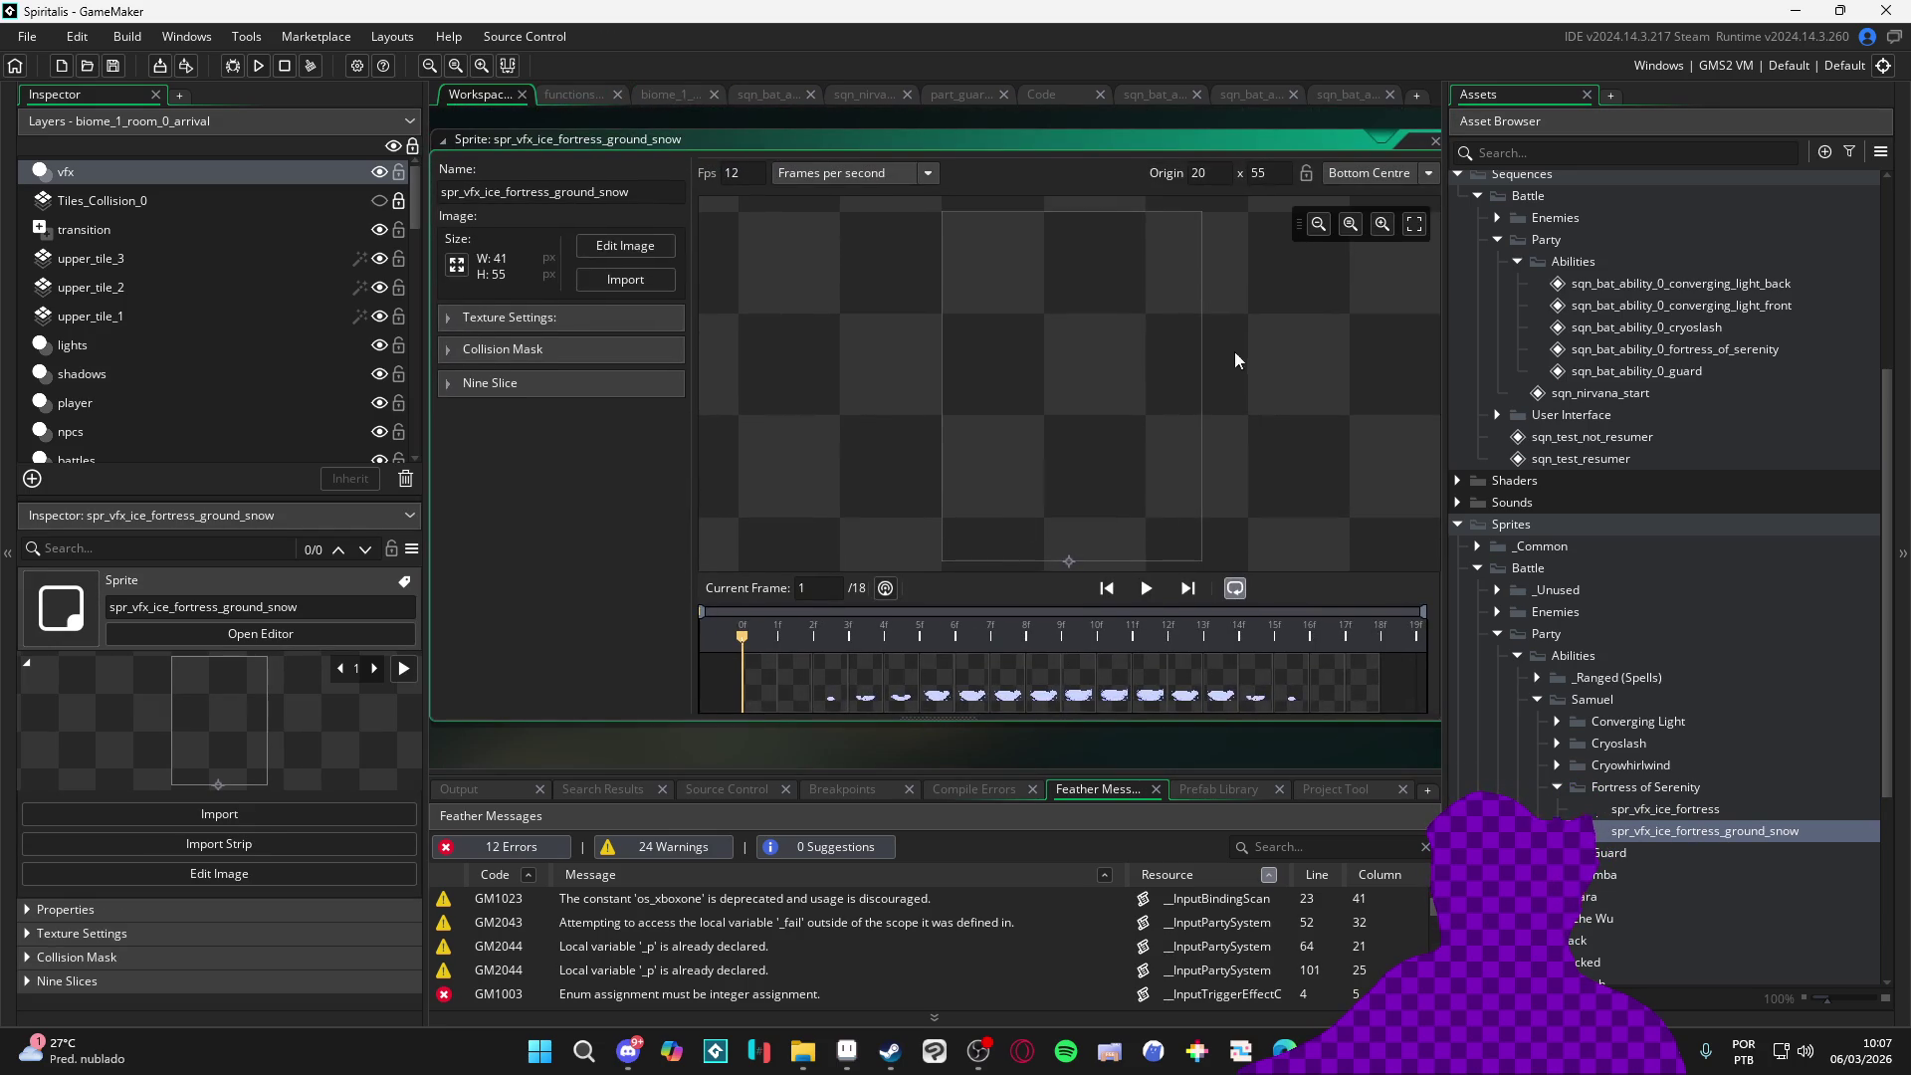
click(1145, 586)
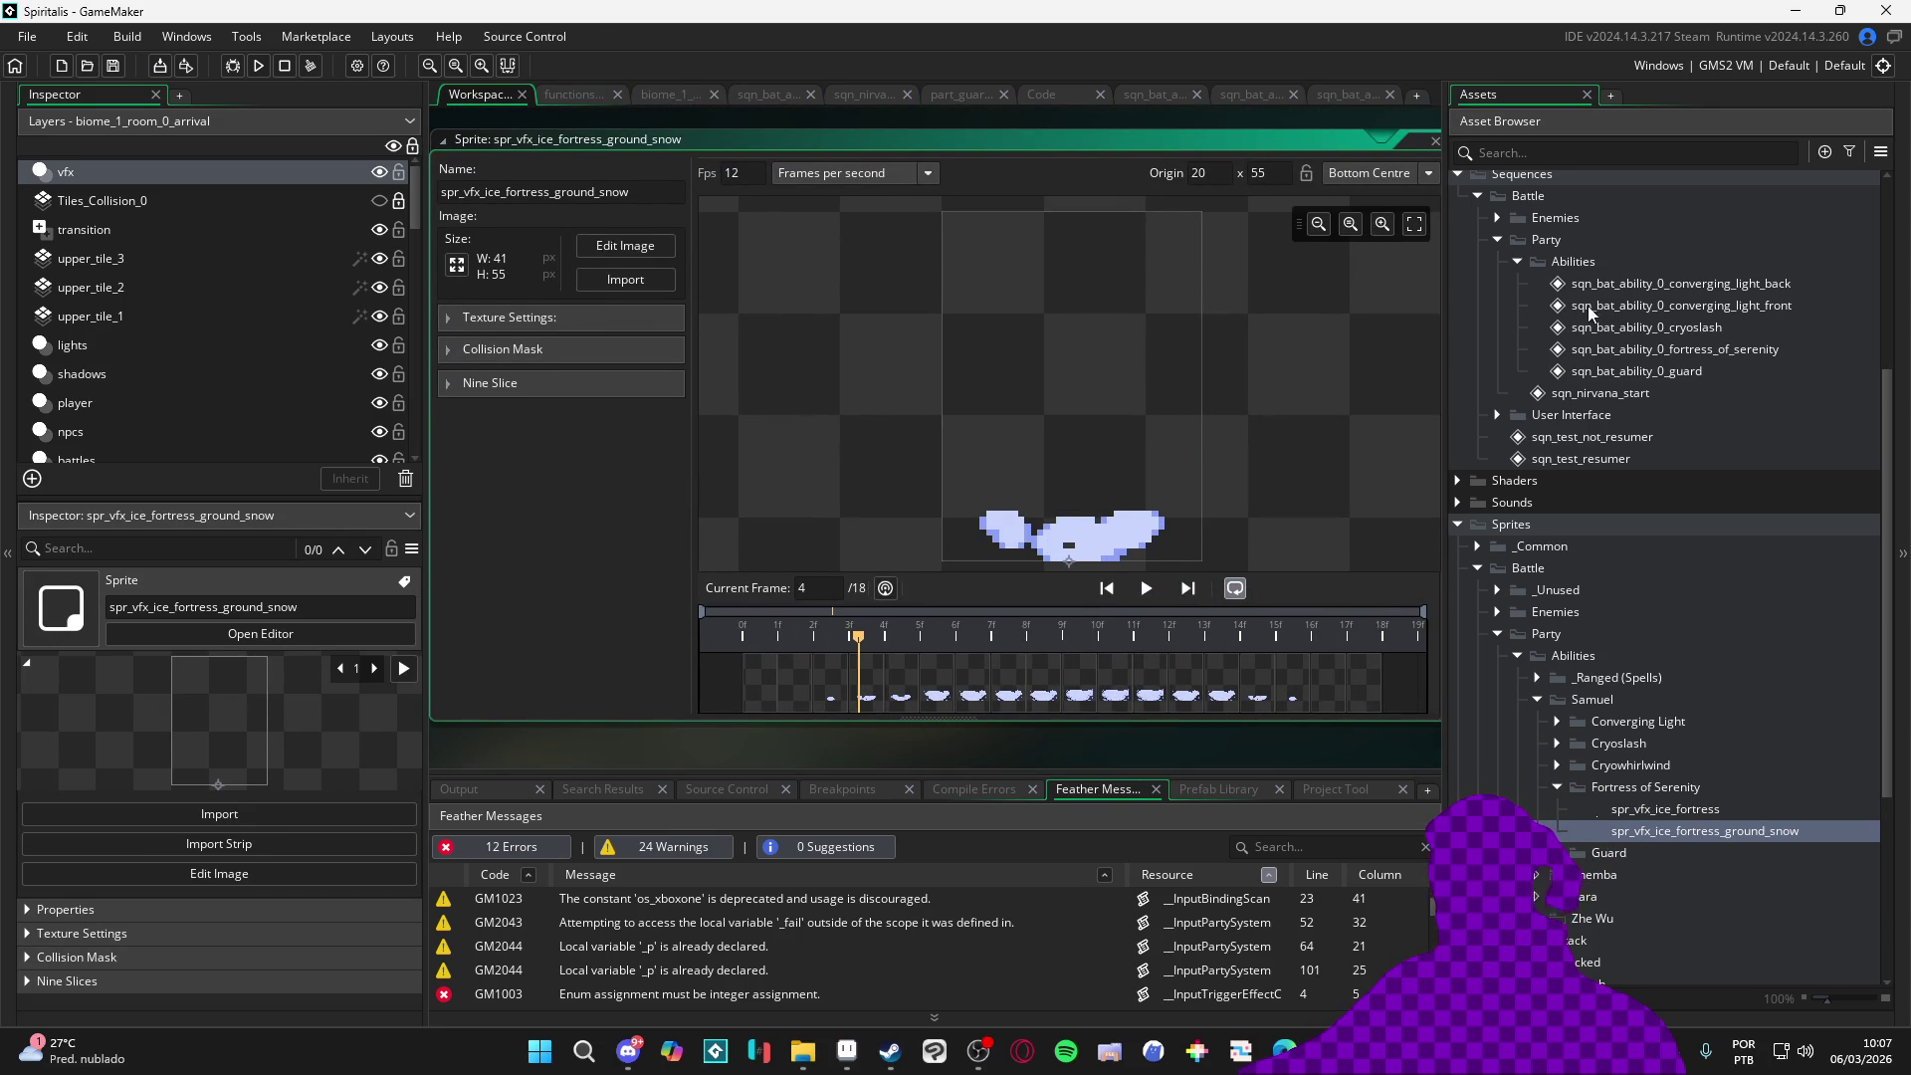
double_click(1726, 805)
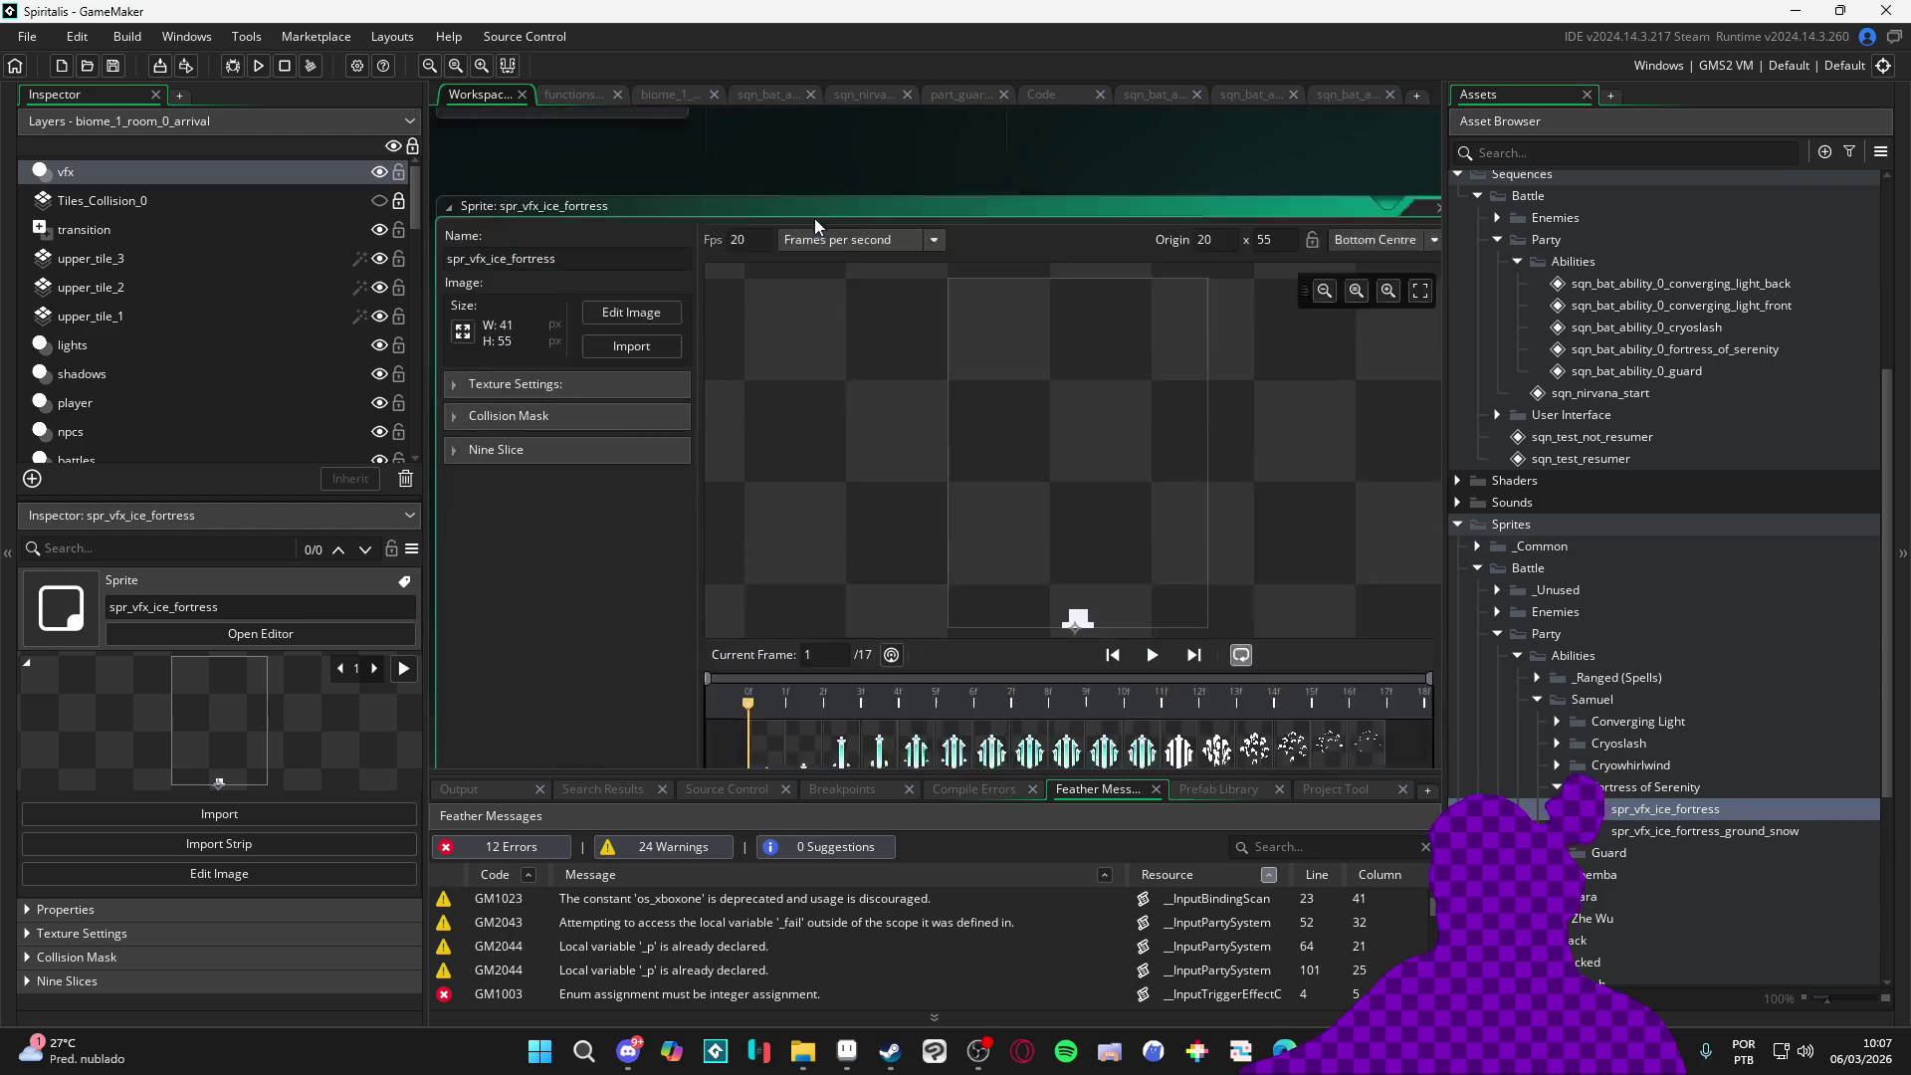
Return to the biome_1 room and widen its canvas
click(579, 99)
click(665, 98)
click(776, 94)
click(678, 90)
drag(648, 653, 598, 651)
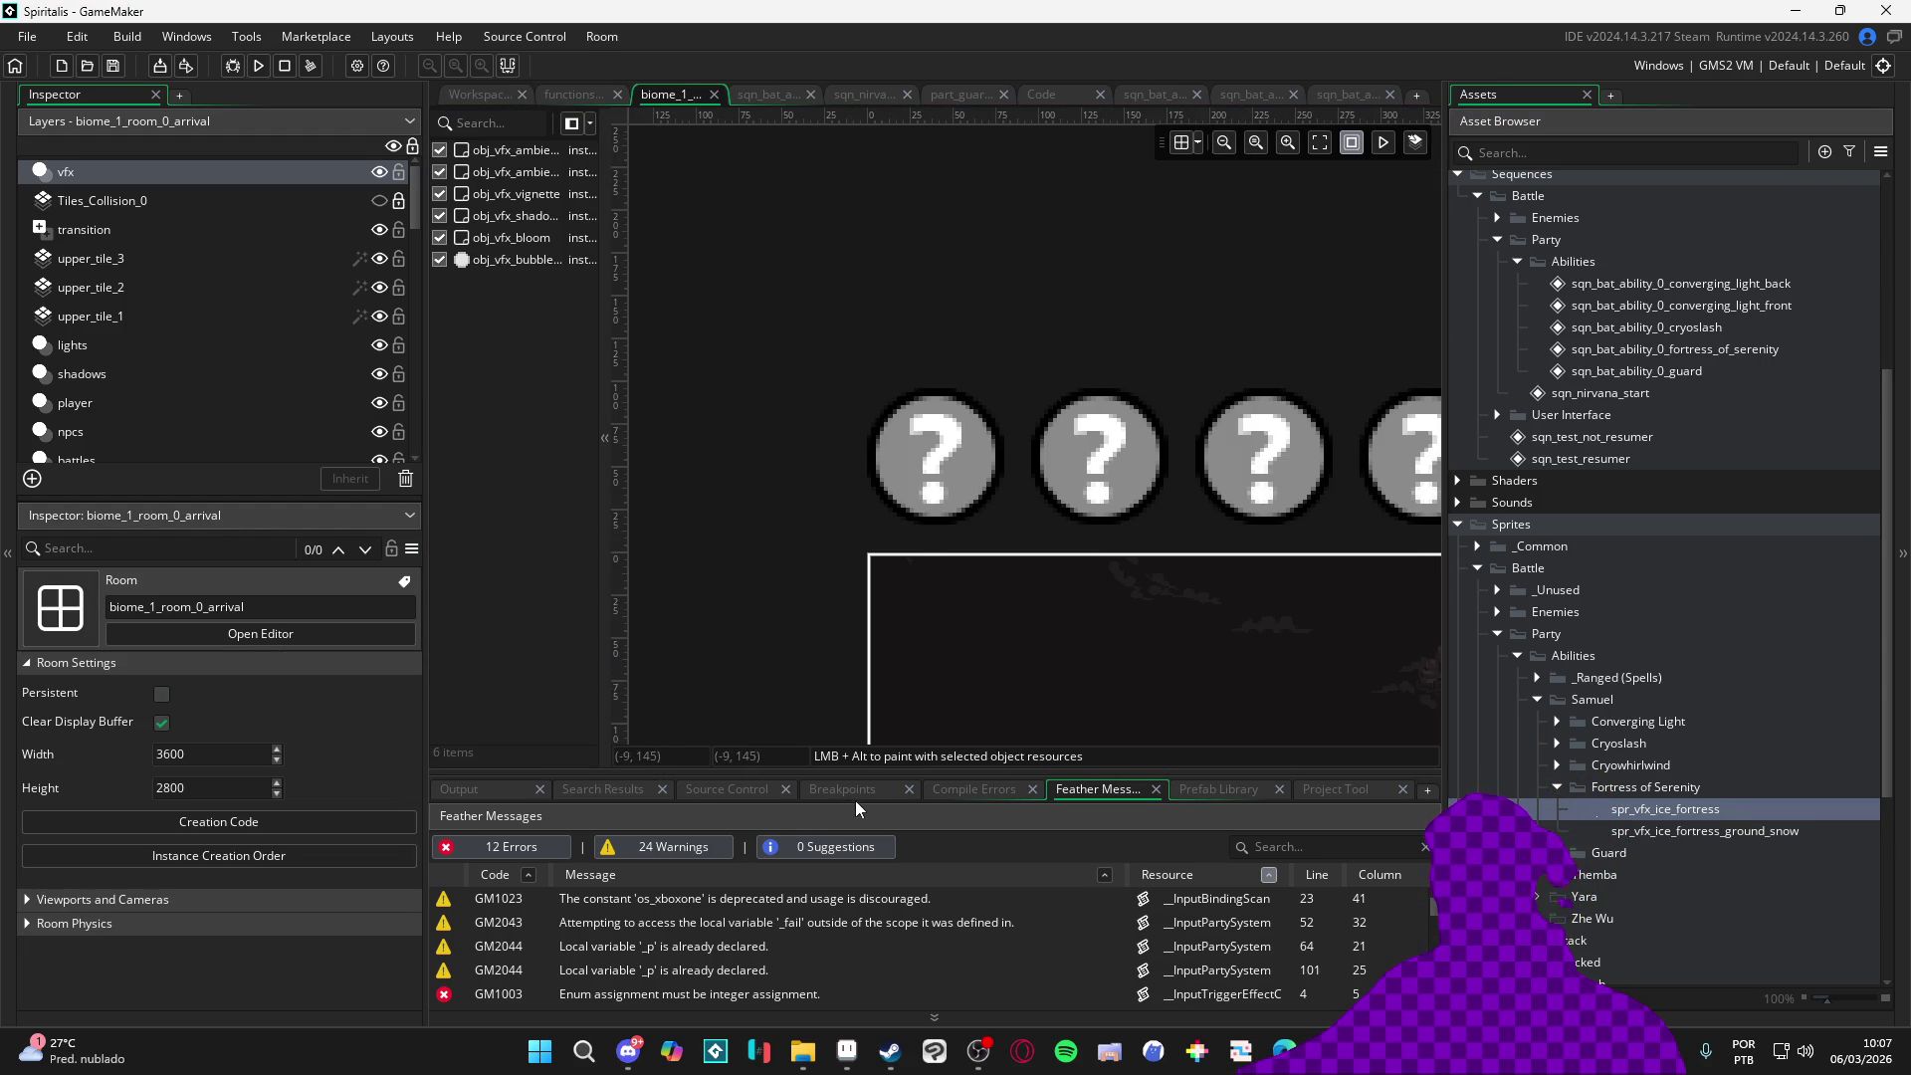
Shrink the Inspector and Feather Messages panels and fit the whole room map in view
drag(901, 773, 902, 824)
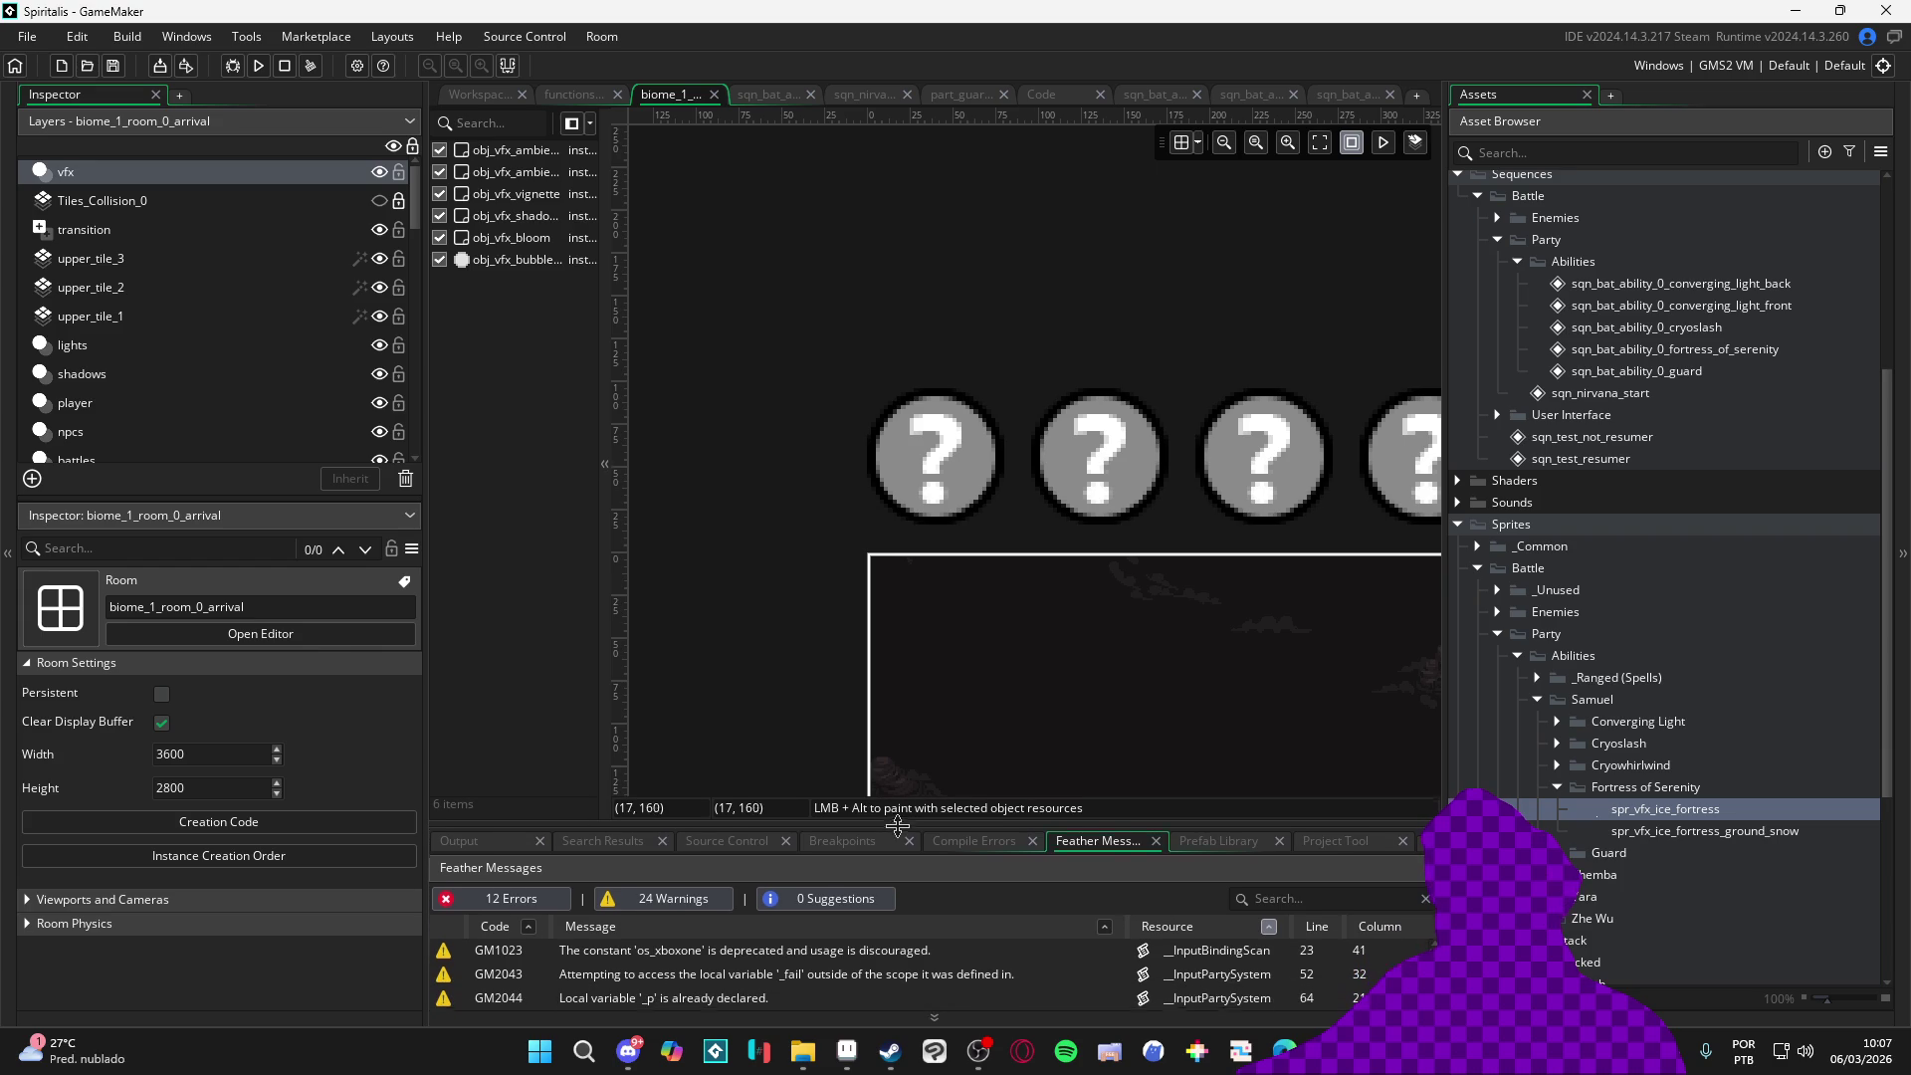
drag(425, 561, 198, 560)
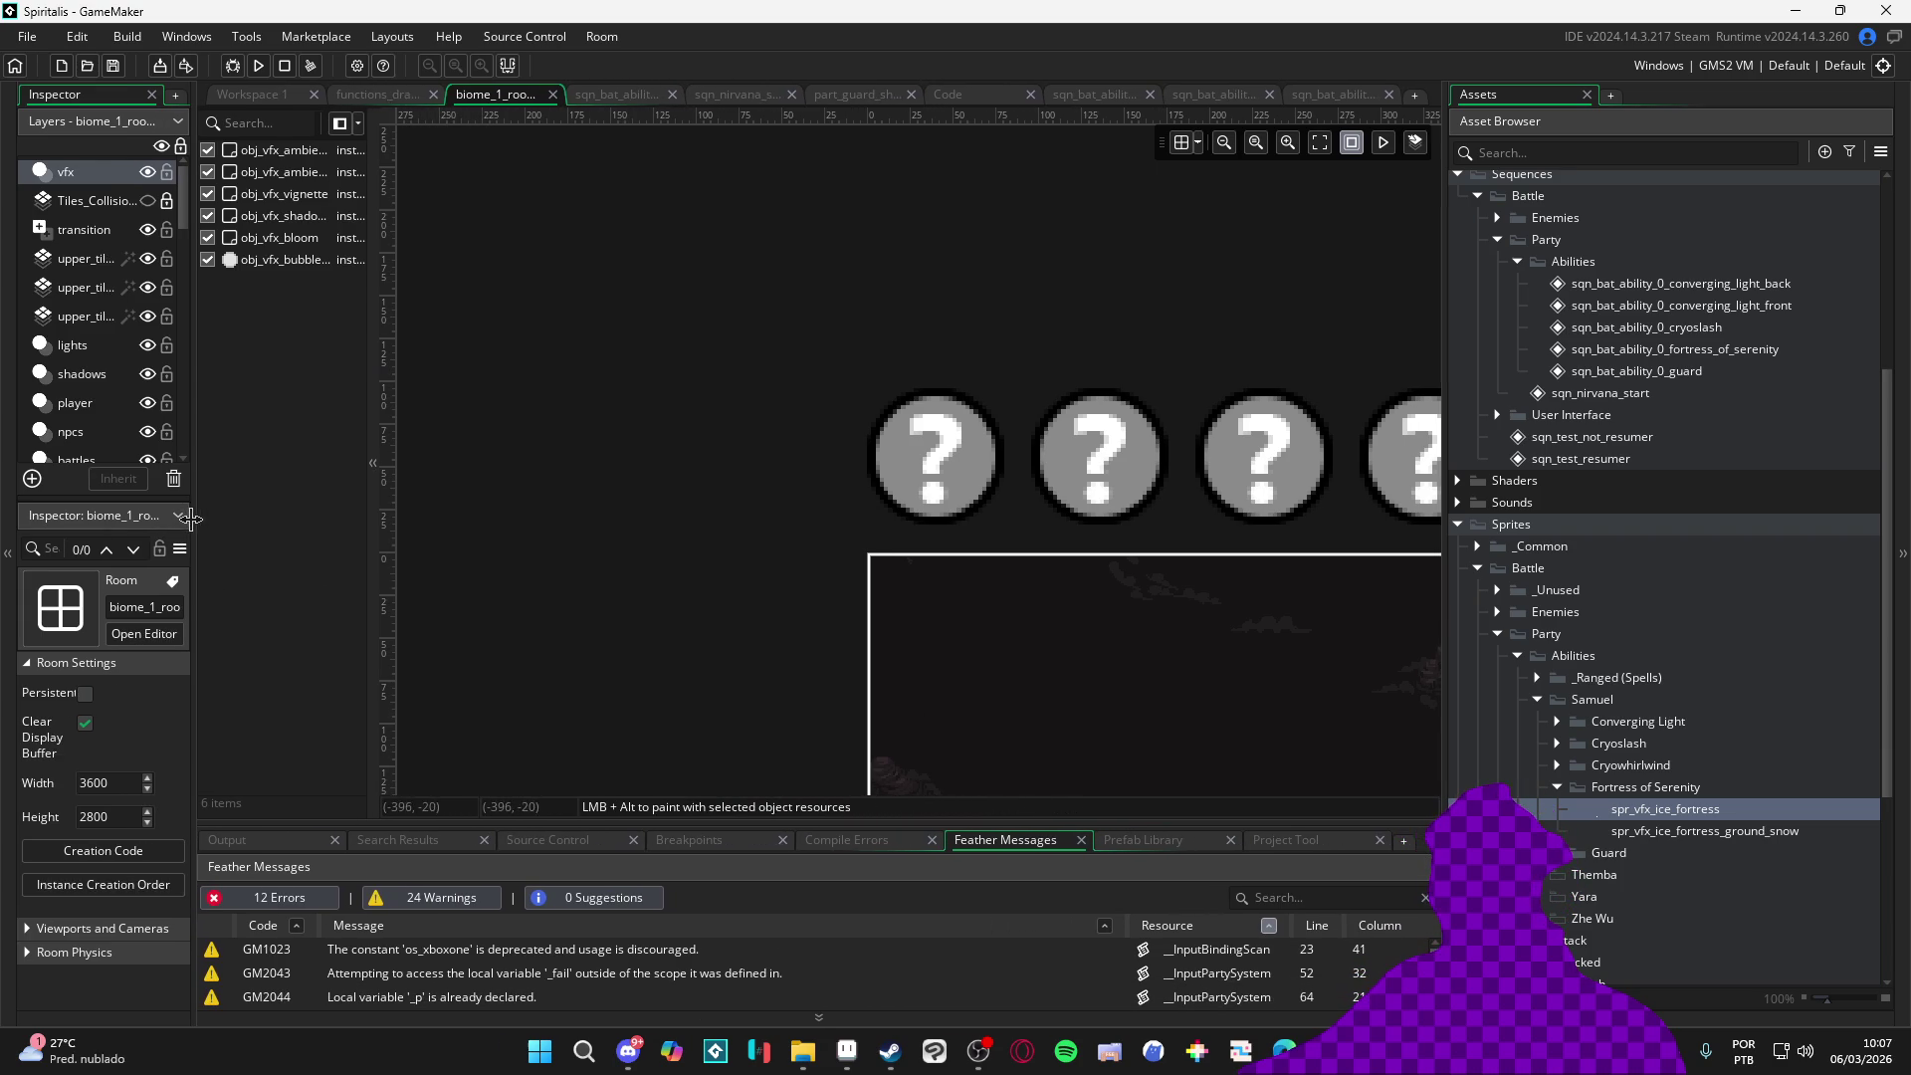
drag(782, 602, 557, 507)
scroll(558, 509, down, 2)
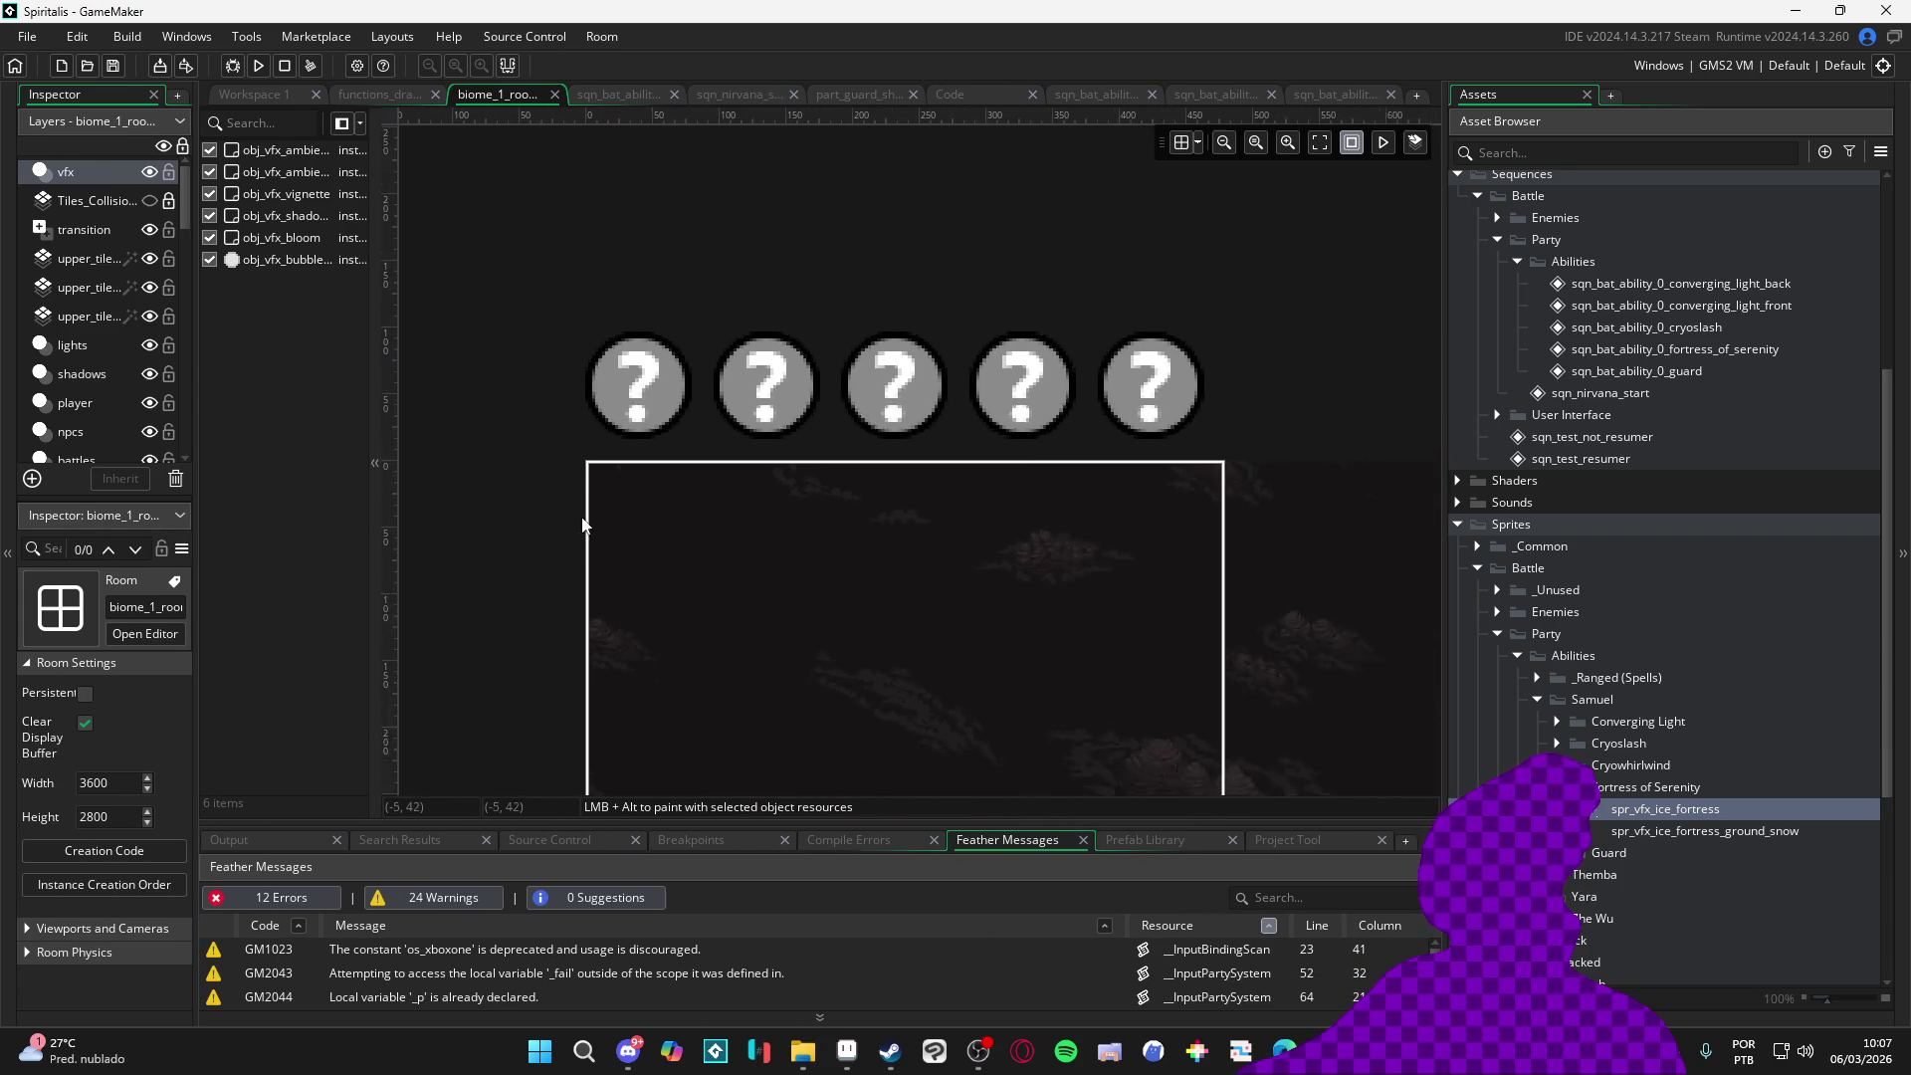
drag(714, 563, 721, 541)
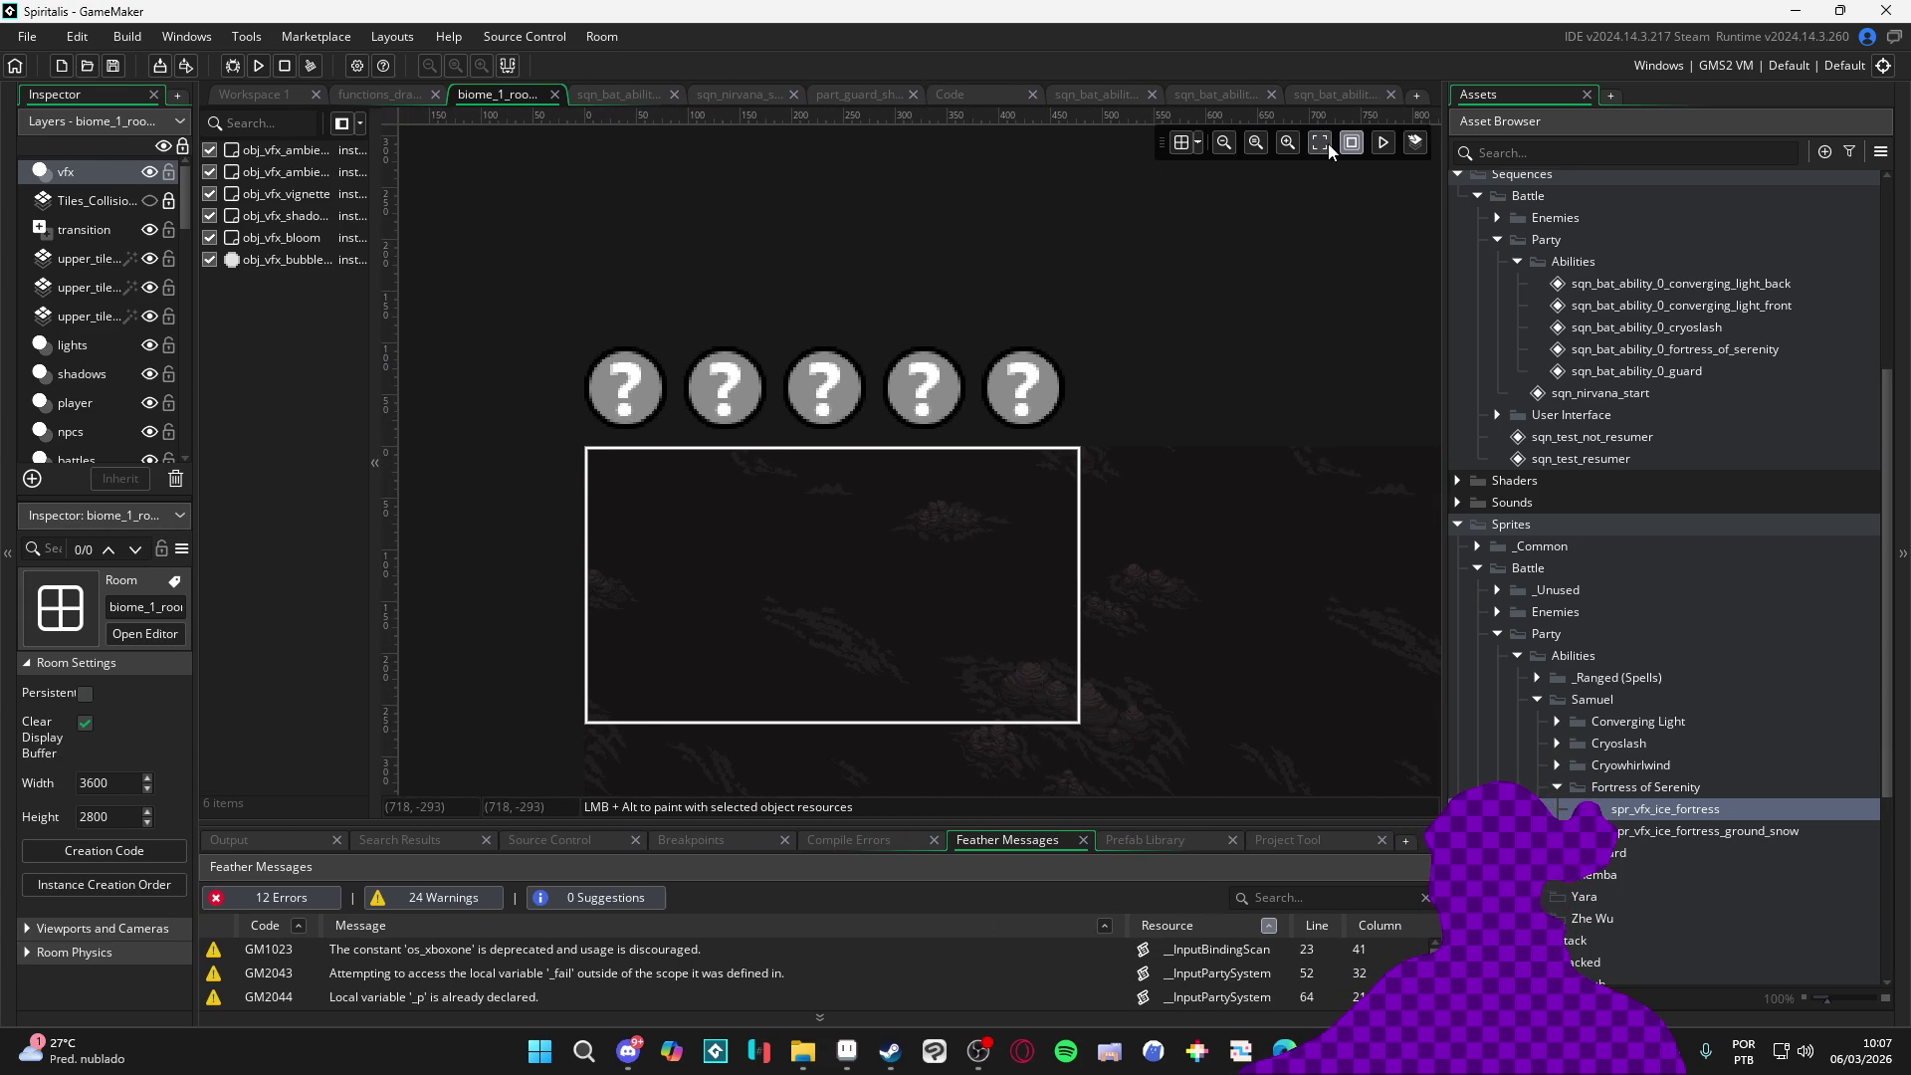
click(1320, 142)
scroll(608, 396, up, 3)
scroll(643, 311, up, 2)
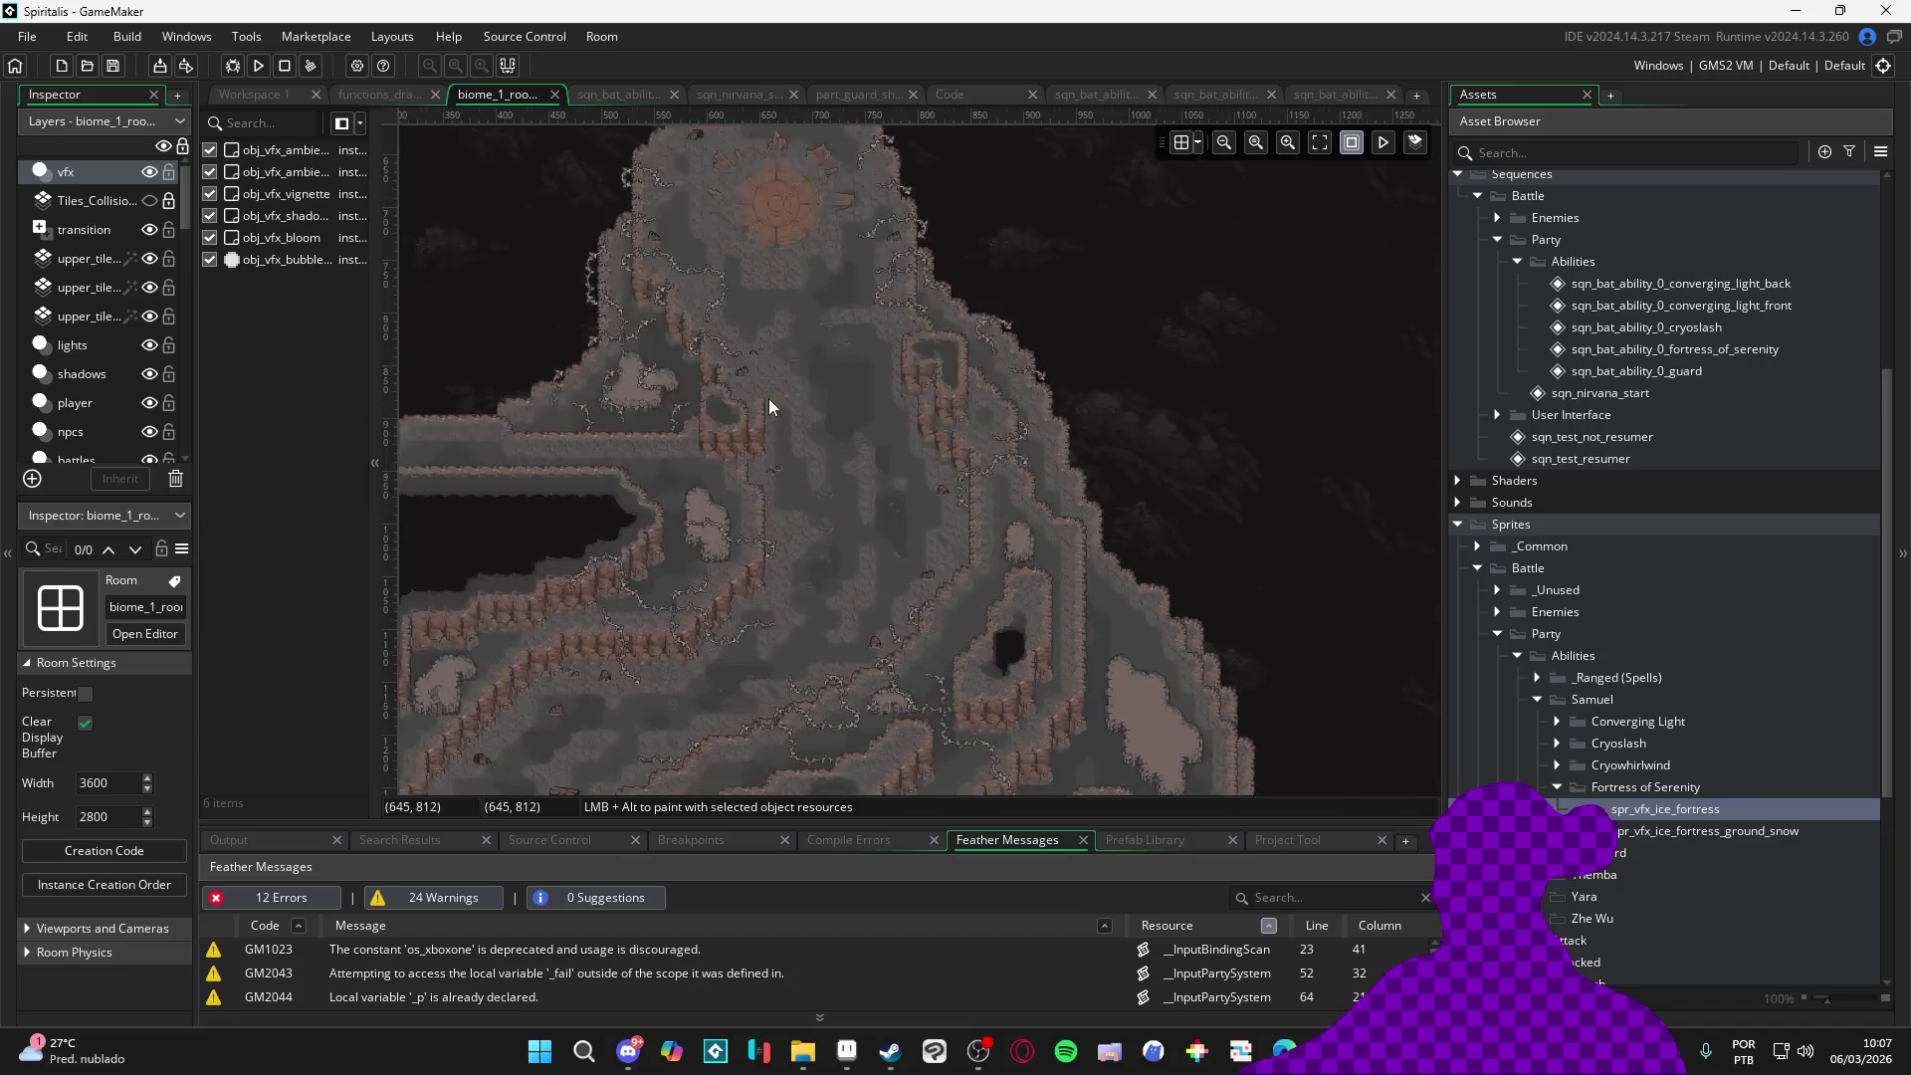
scroll(815, 423, down, 5)
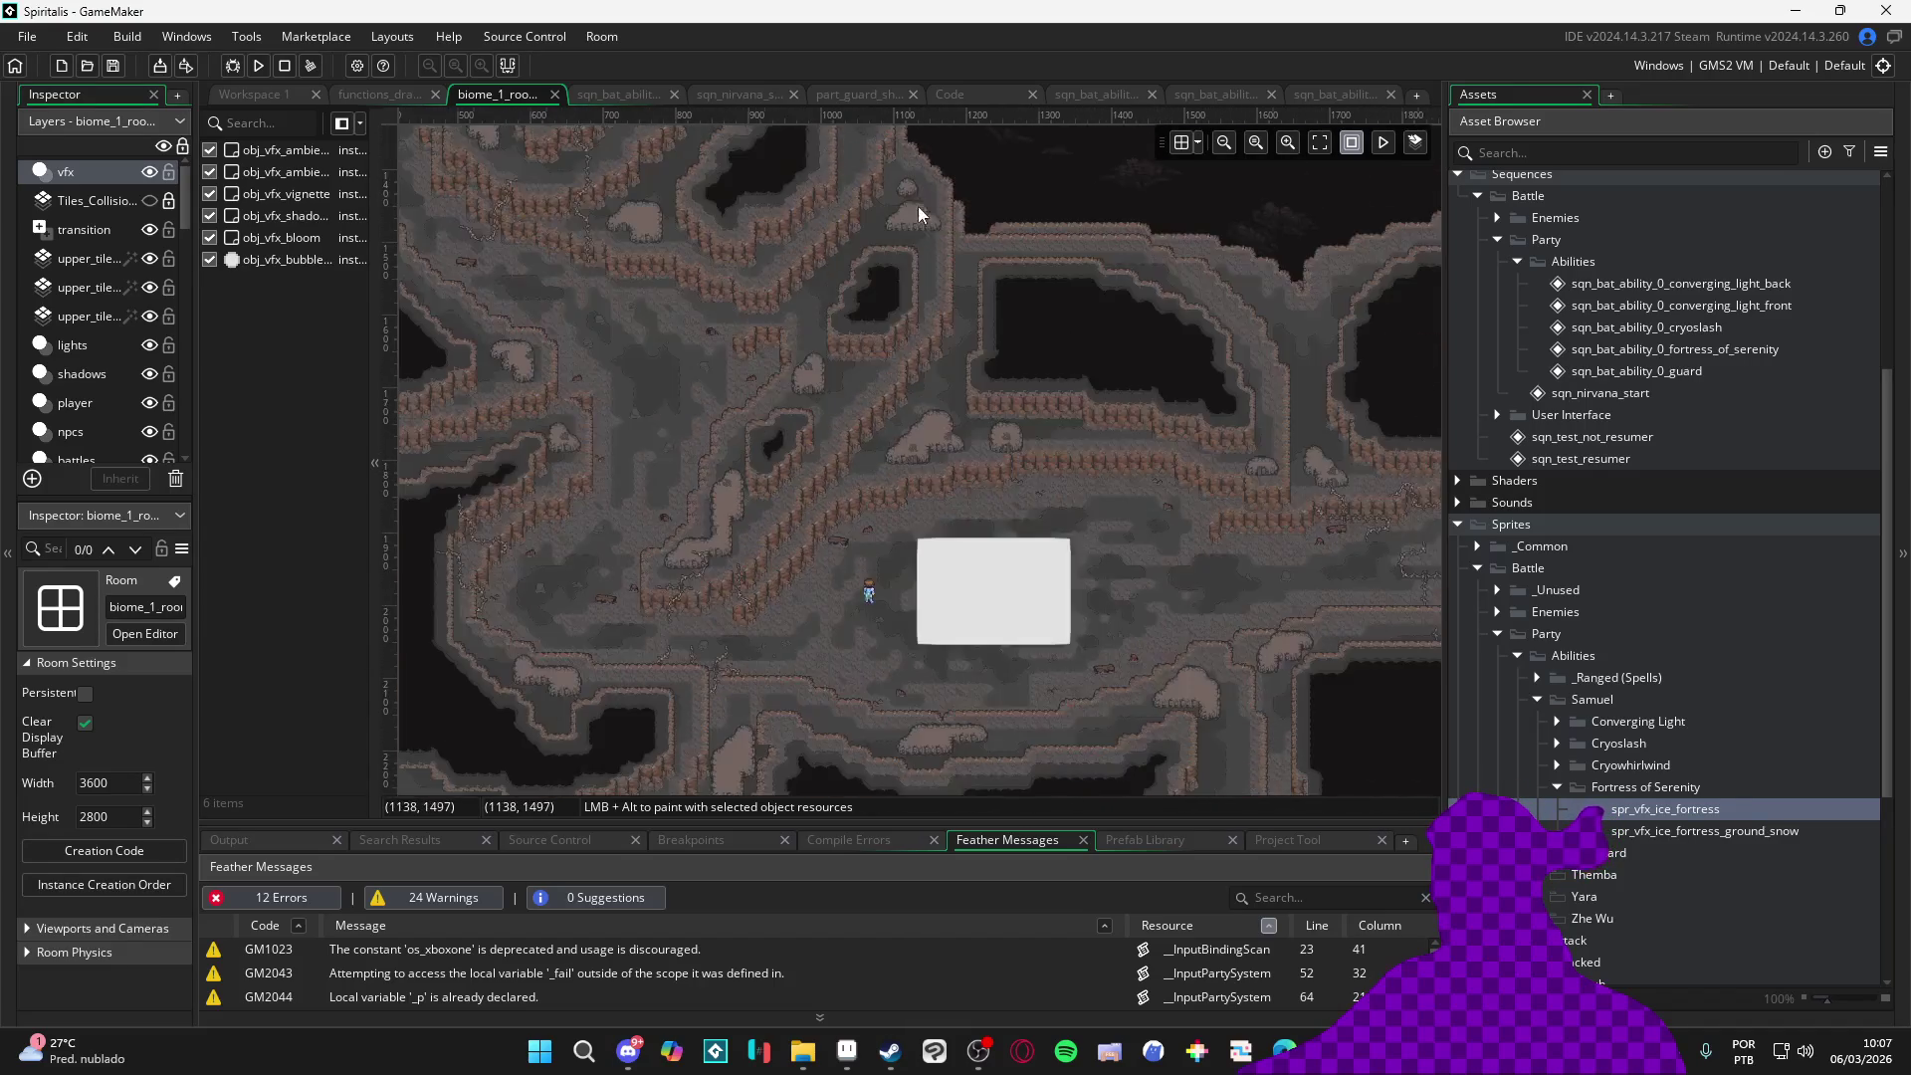
scroll(971, 270, down, 2)
scroll(839, 411, up, 1)
scroll(837, 415, up, 1)
scroll(777, 412, up, 2)
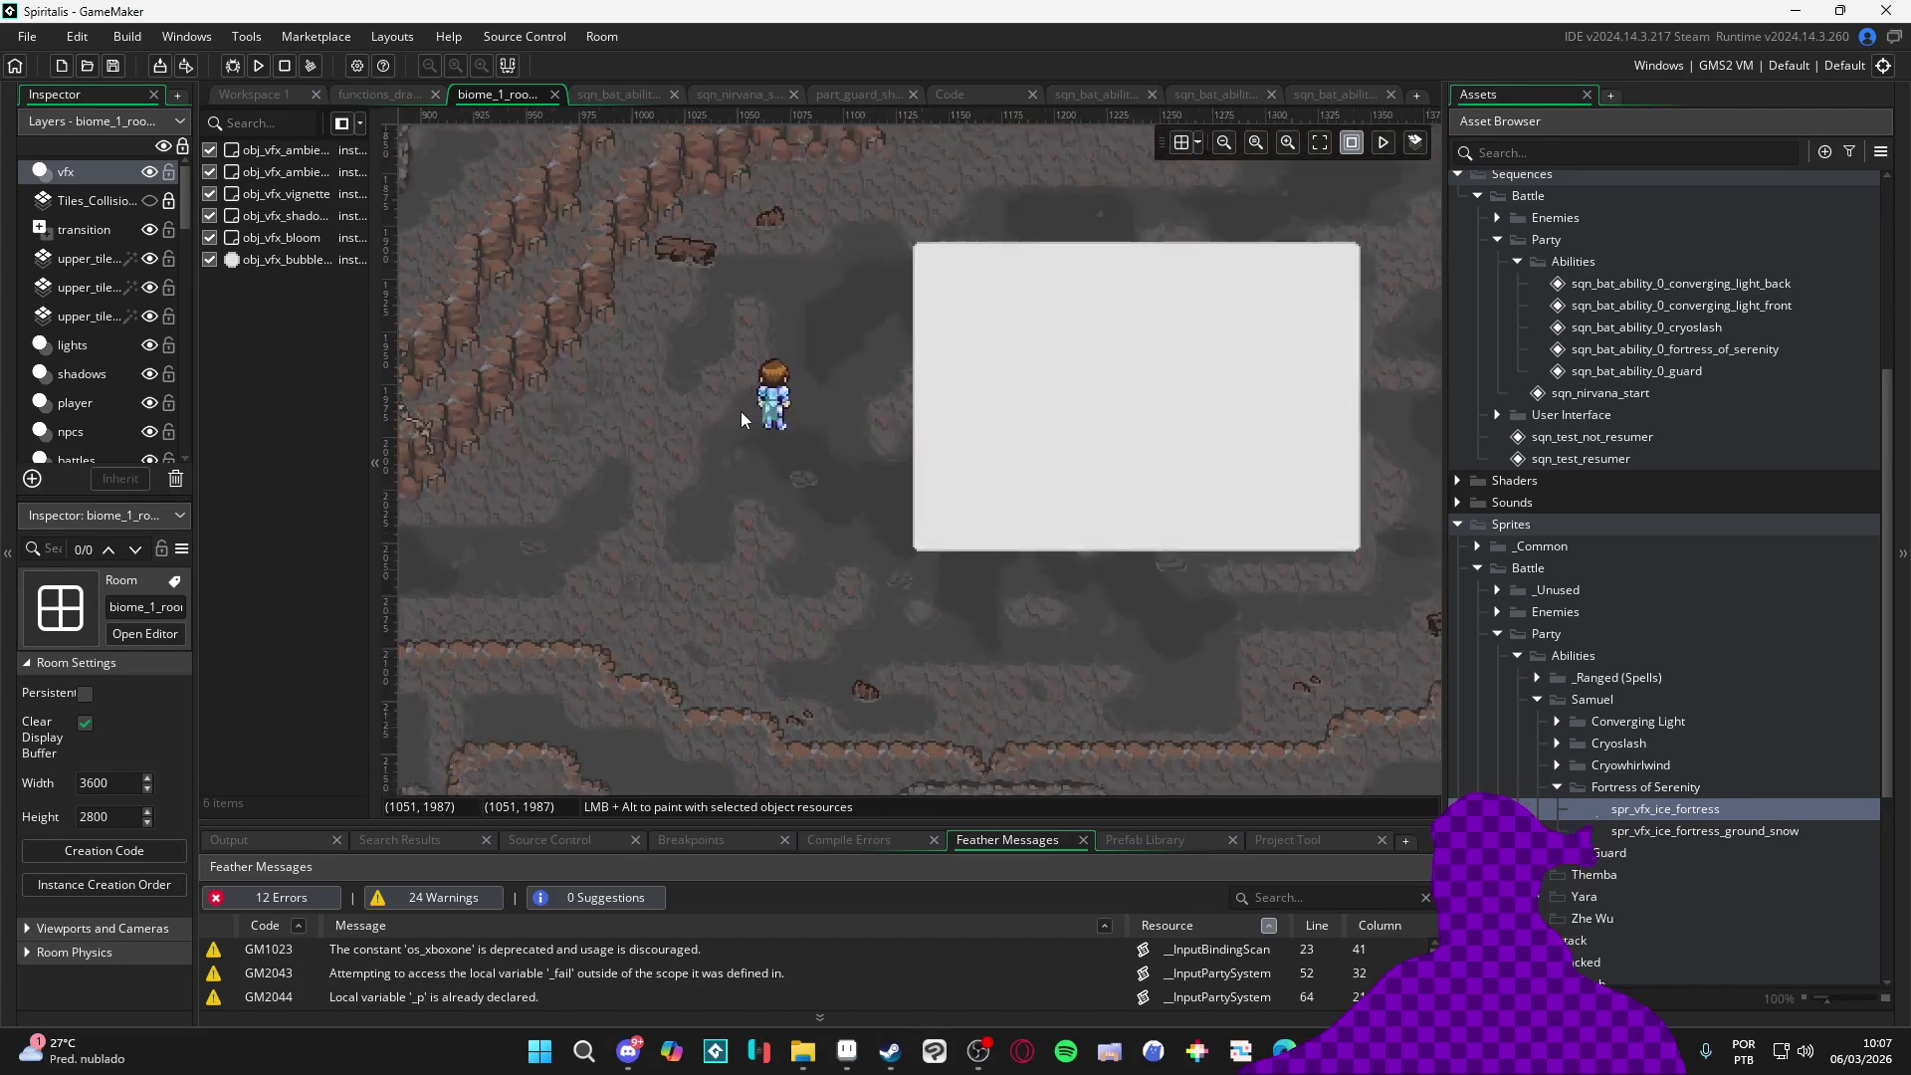
scroll(873, 496, down, 2)
scroll(894, 486, down, 1)
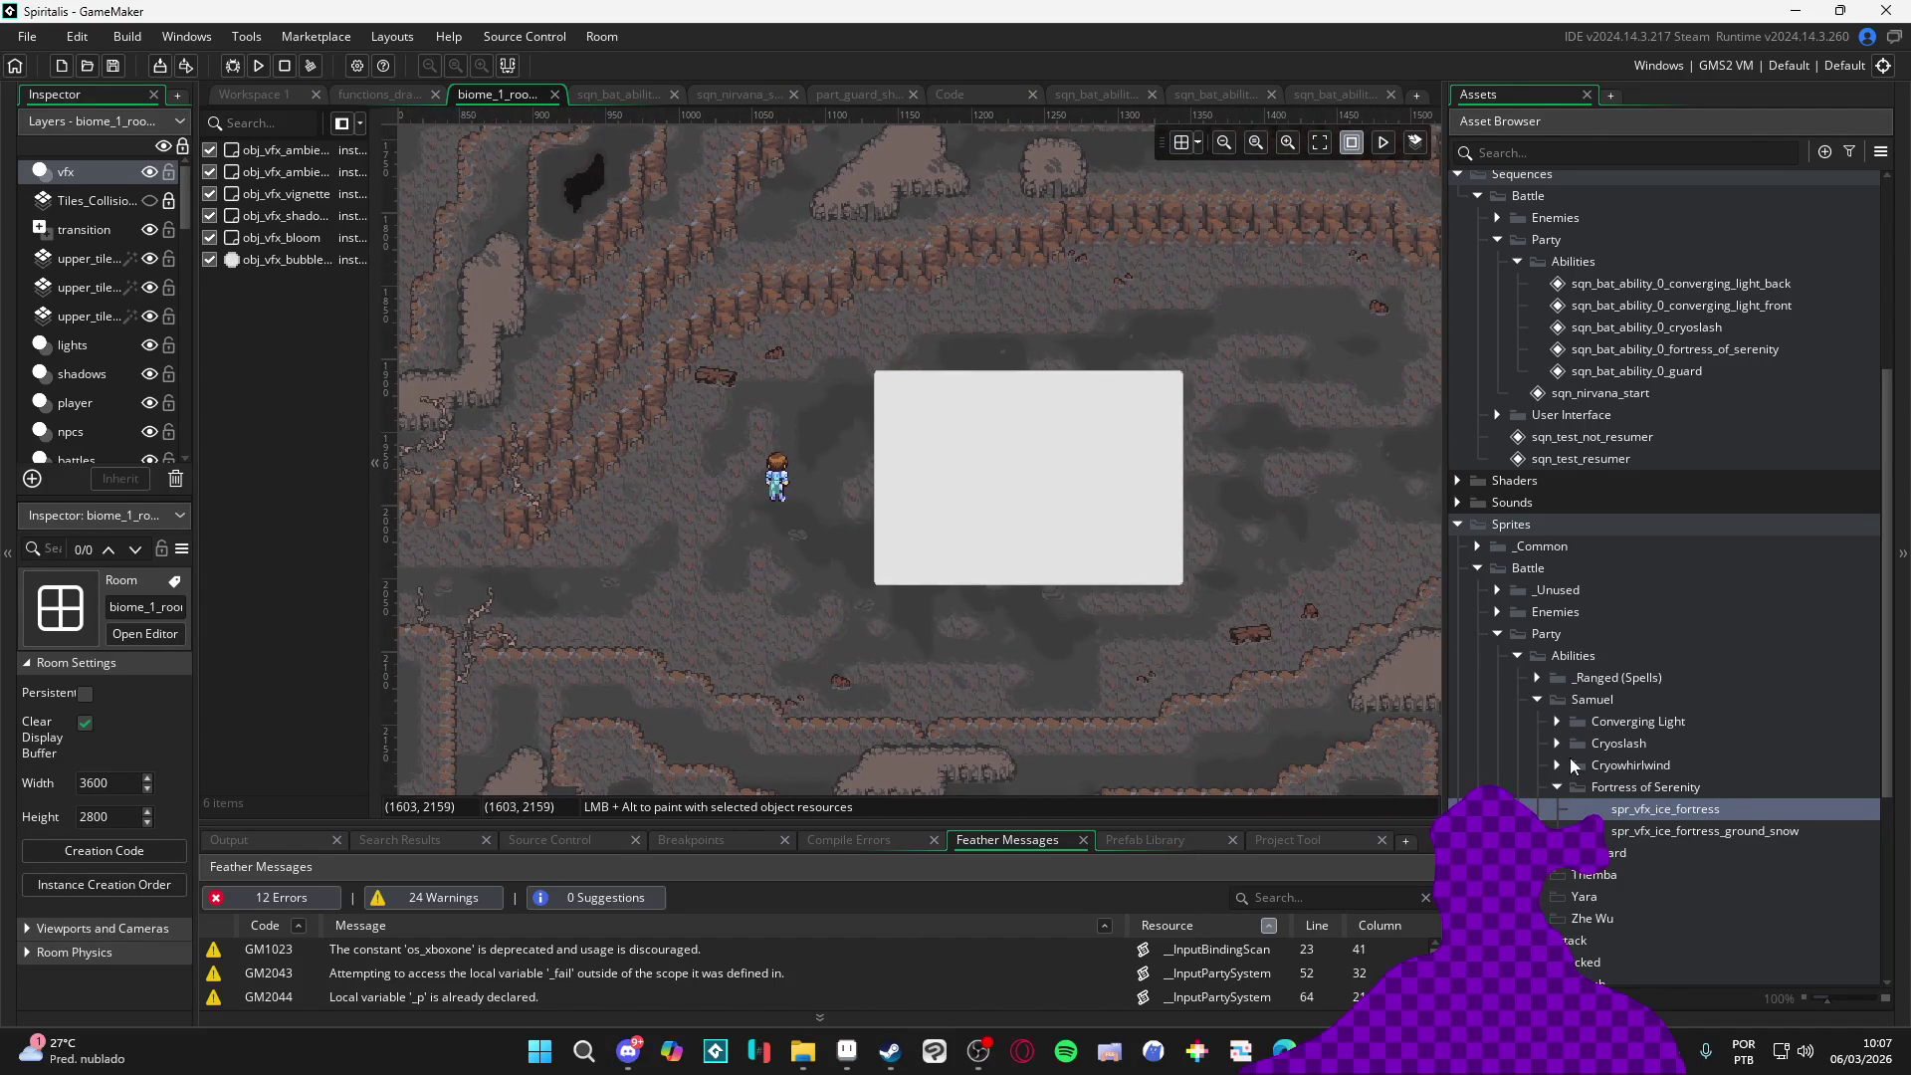
Select the vfx layer and show the asset tree again
click(114, 202)
click(80, 168)
click(1493, 93)
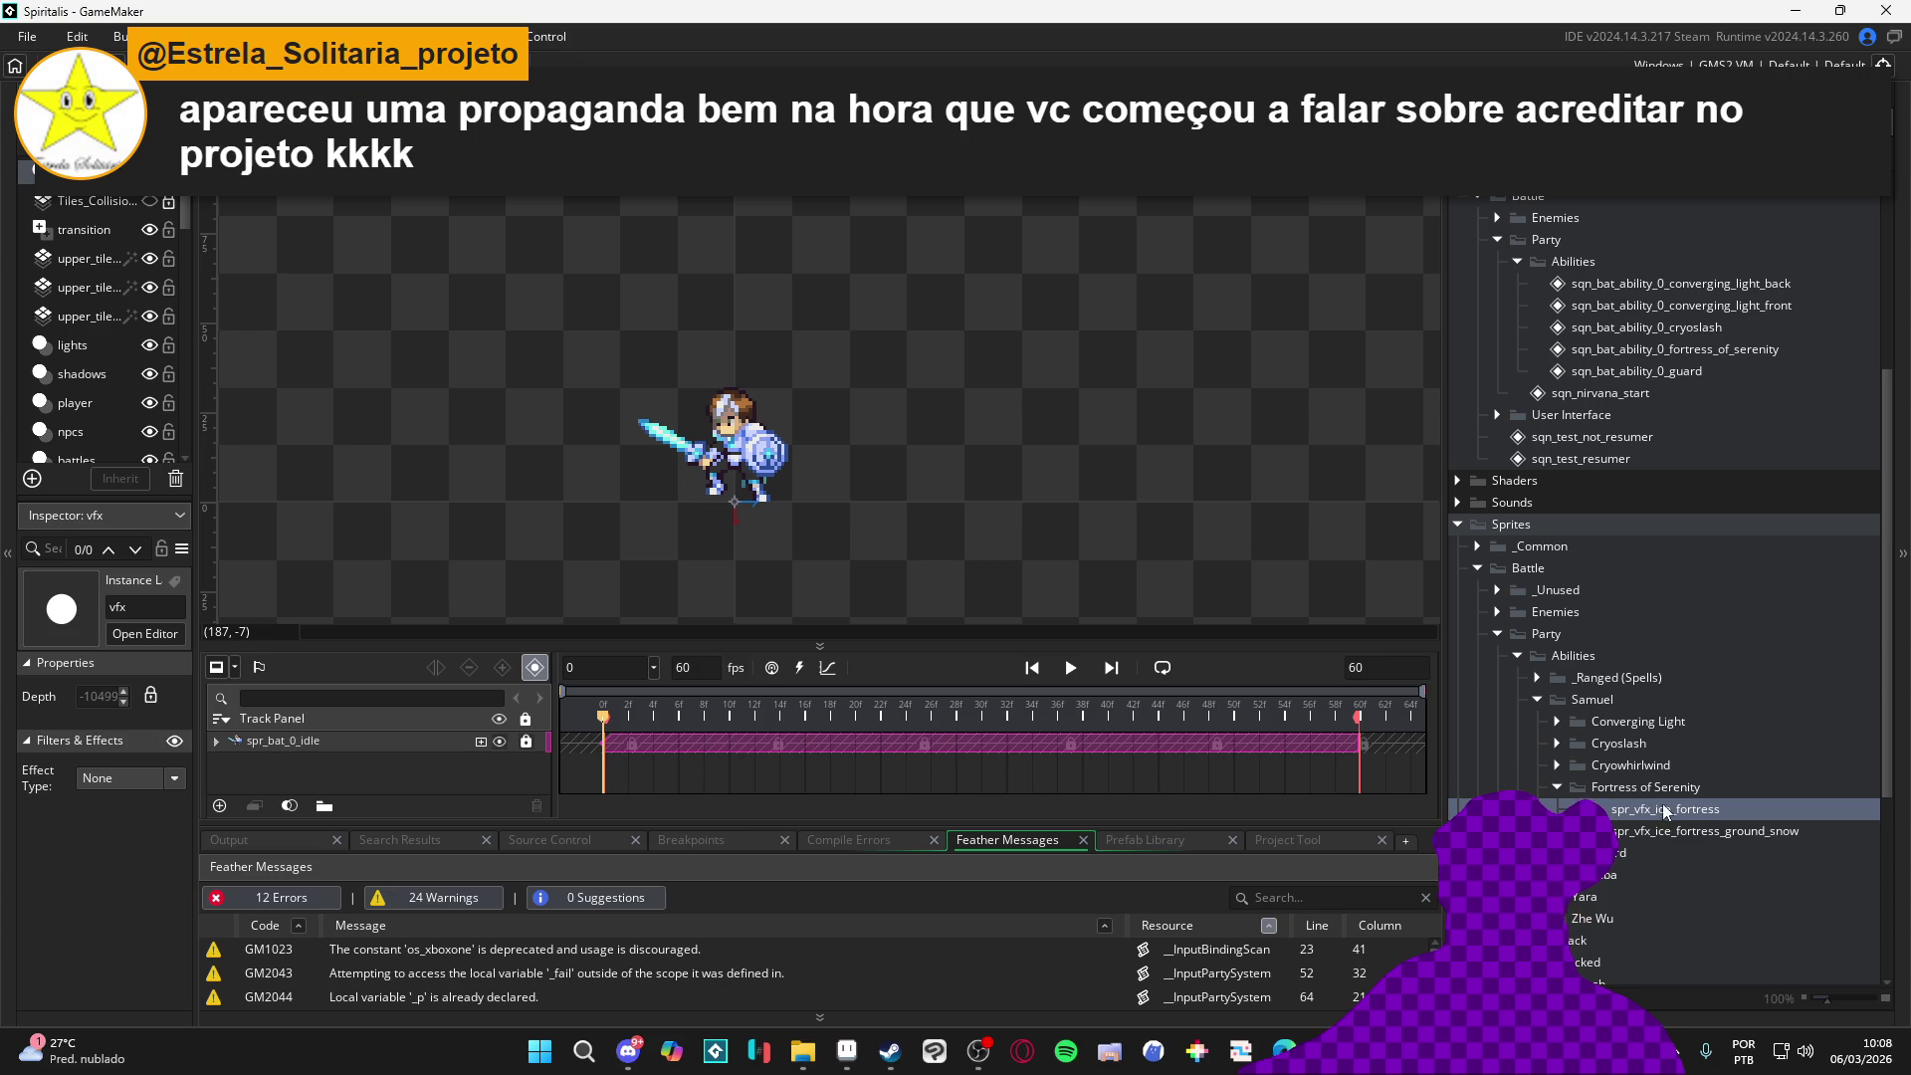
Add spr_vfx_ice_fortress as a sequence track and scrub to frame 31 to see it
drag(1665, 810, 784, 558)
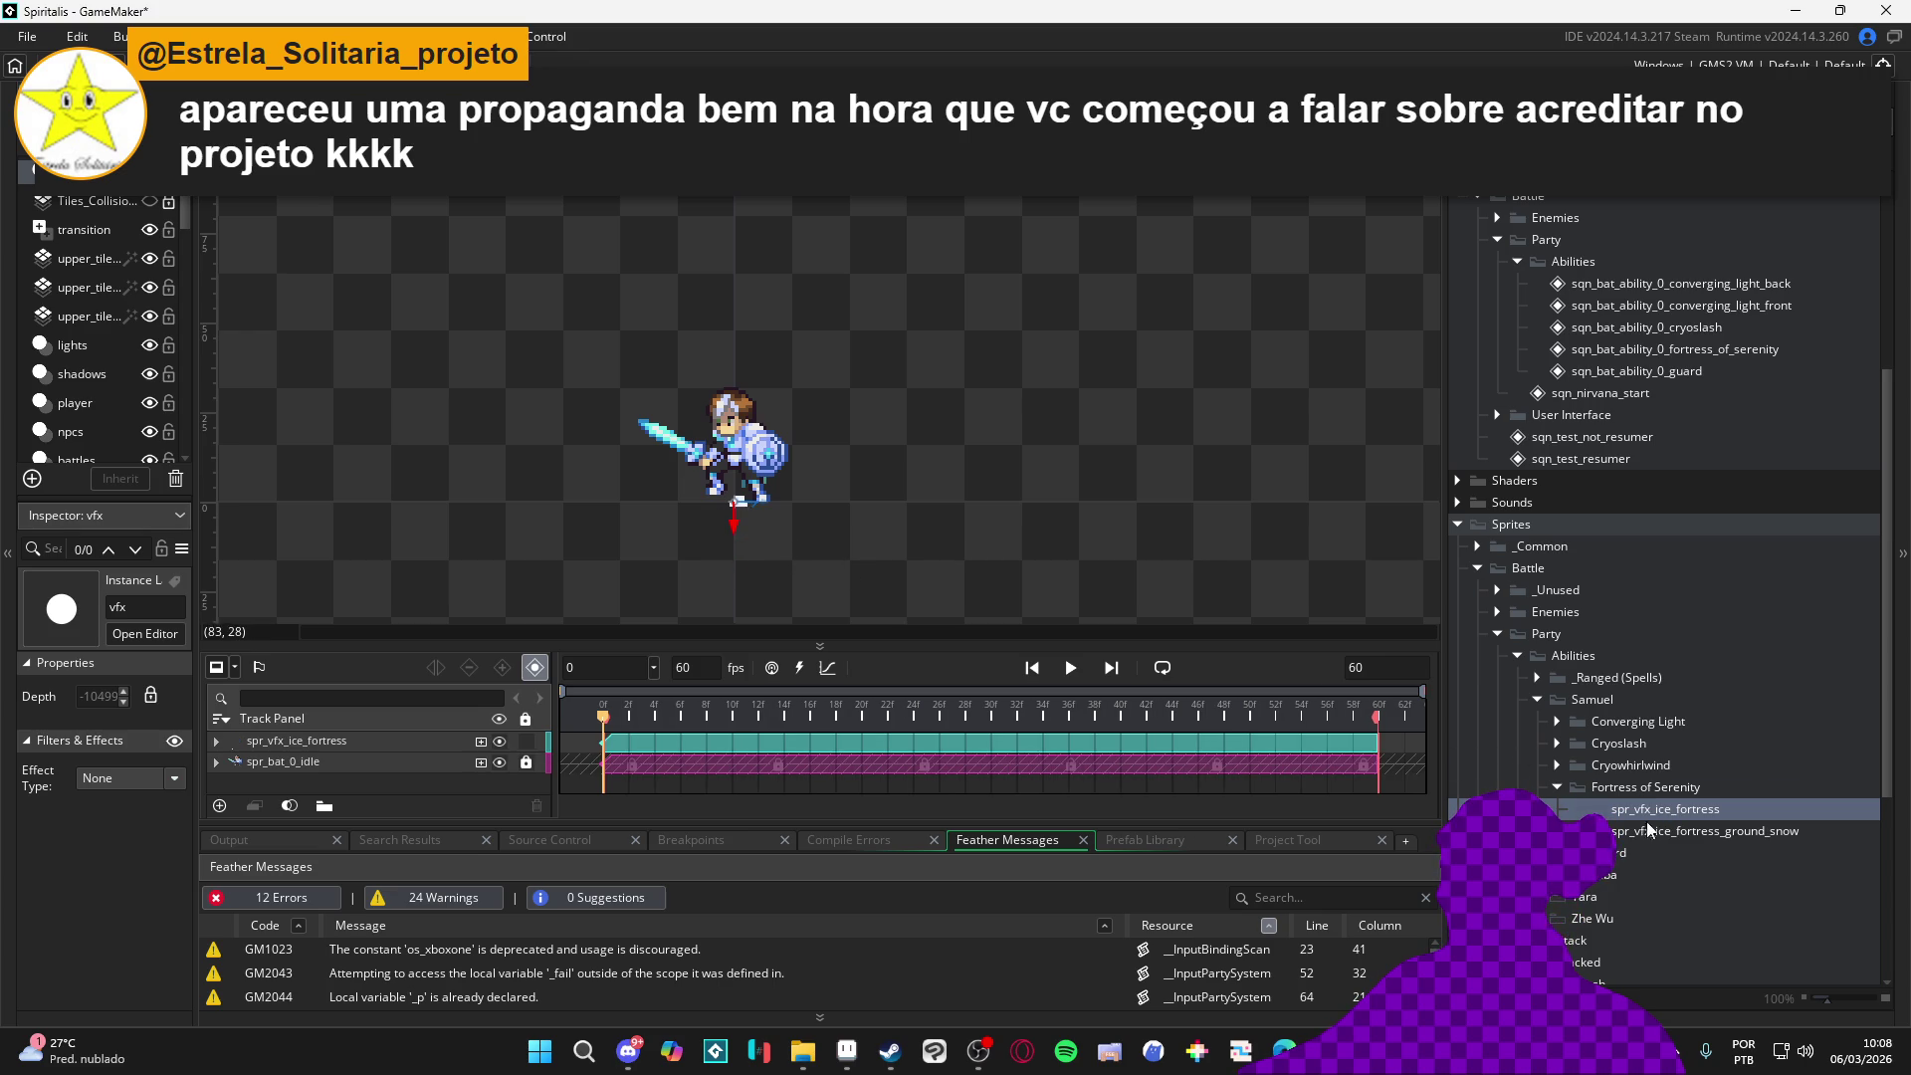
mouse_move(808, 722)
mouse_down()
mouse_move(1004, 733)
mouse_move(977, 742)
mouse_up()
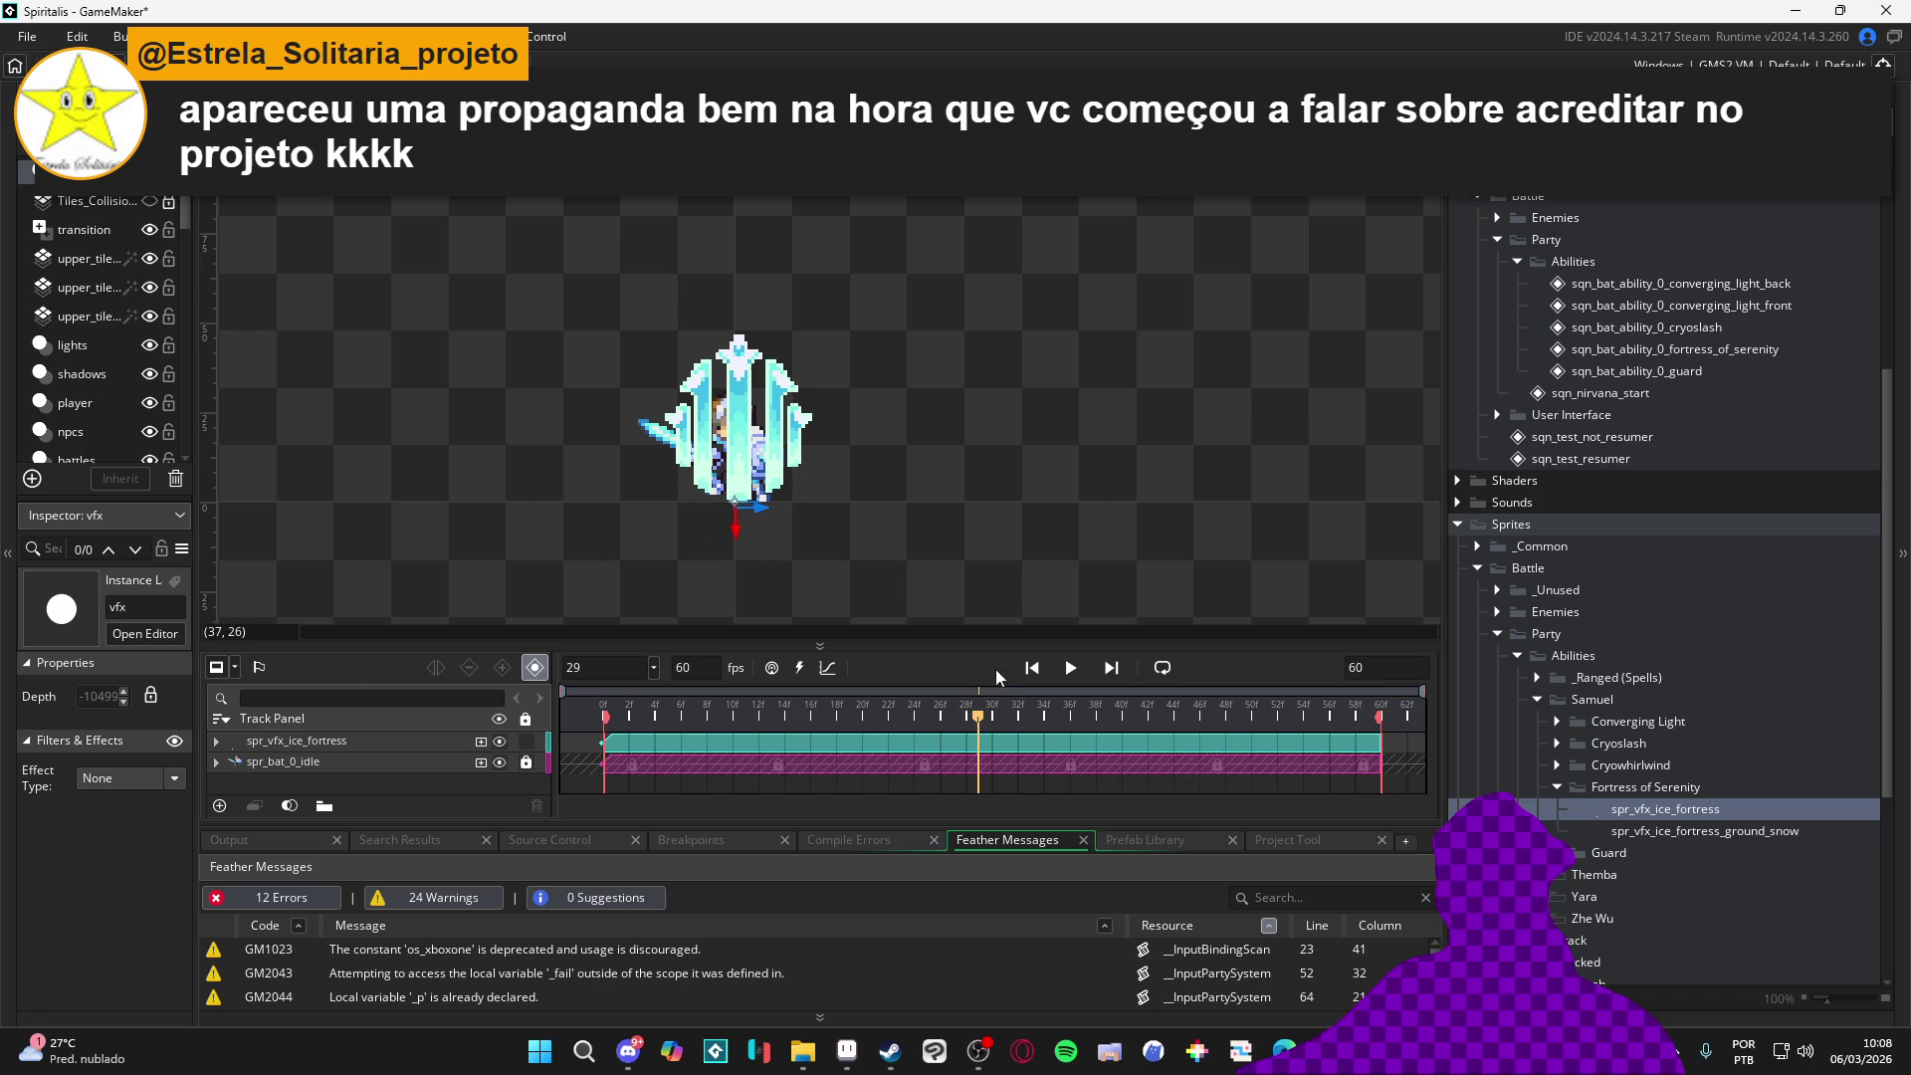
click(686, 757)
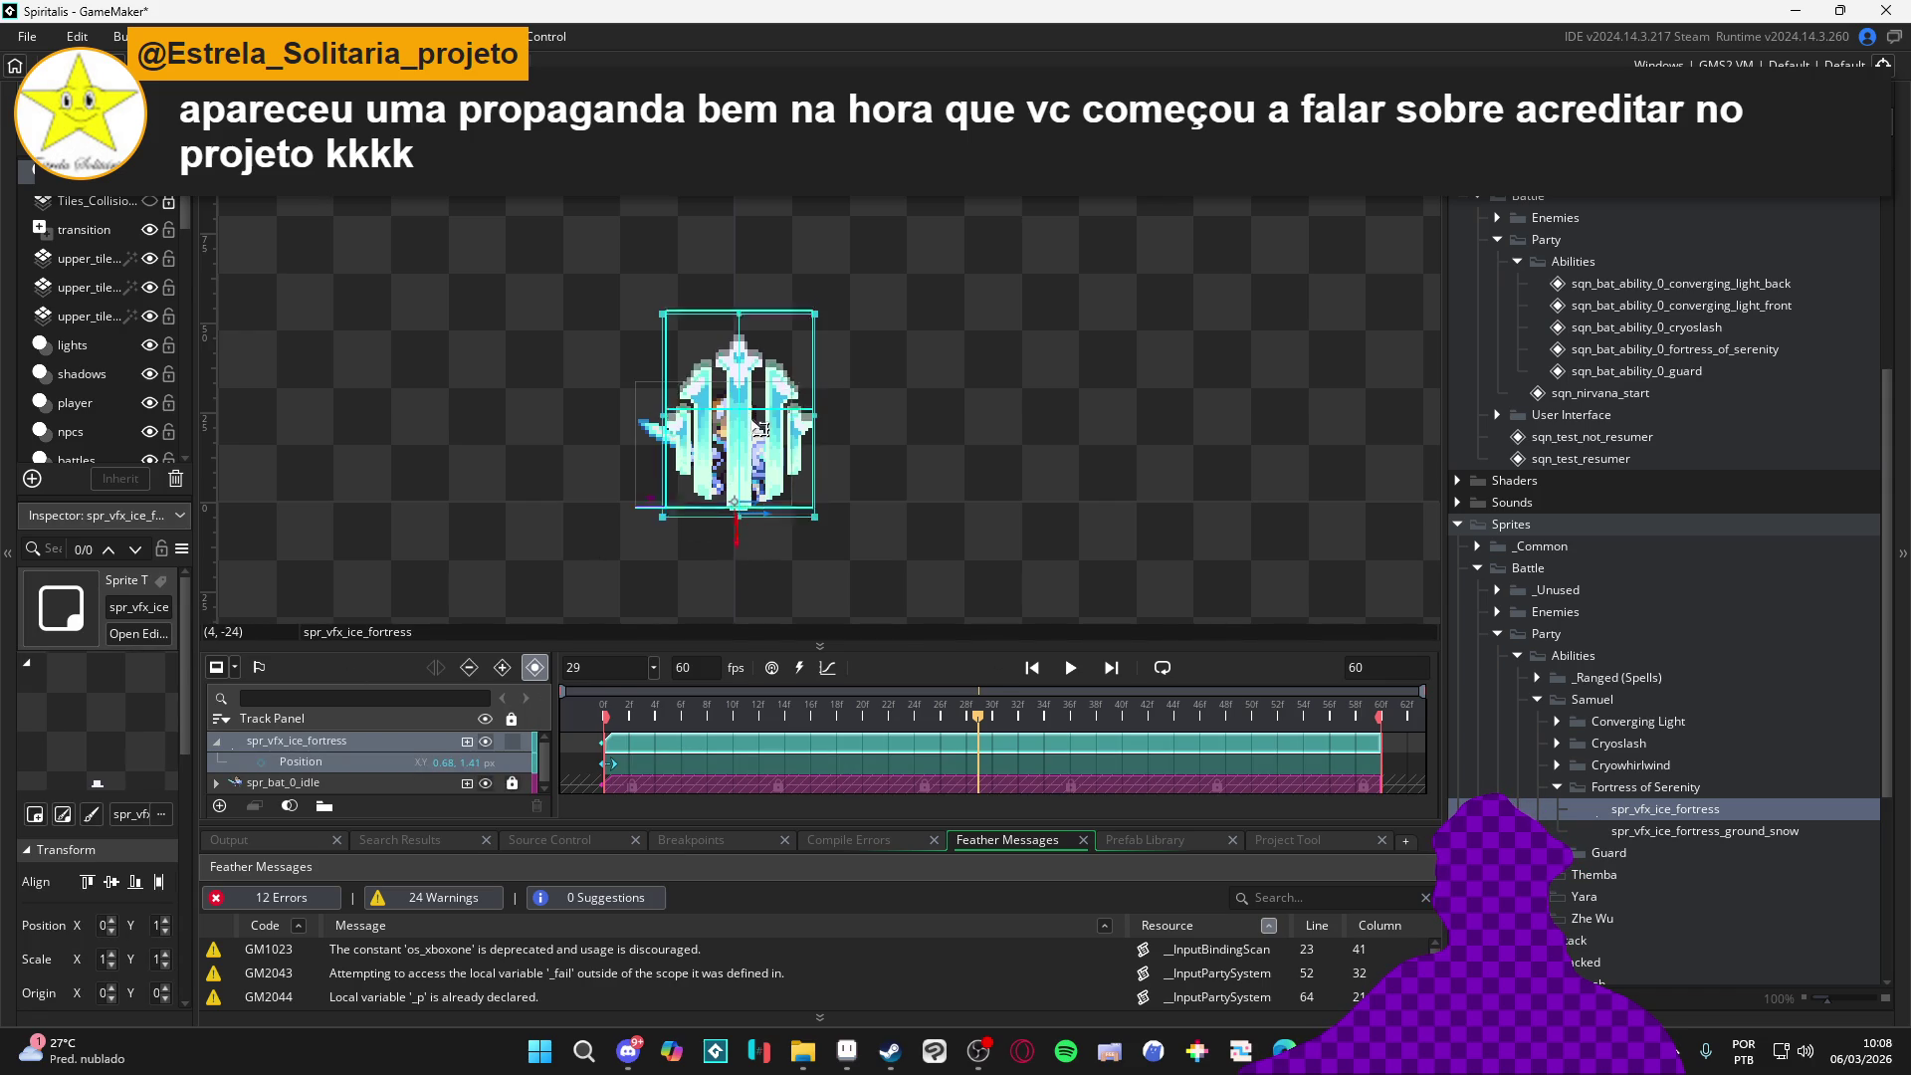
Lower the ice fortress over the character, keying its Position, and play the result
drag(753, 435, 760, 454)
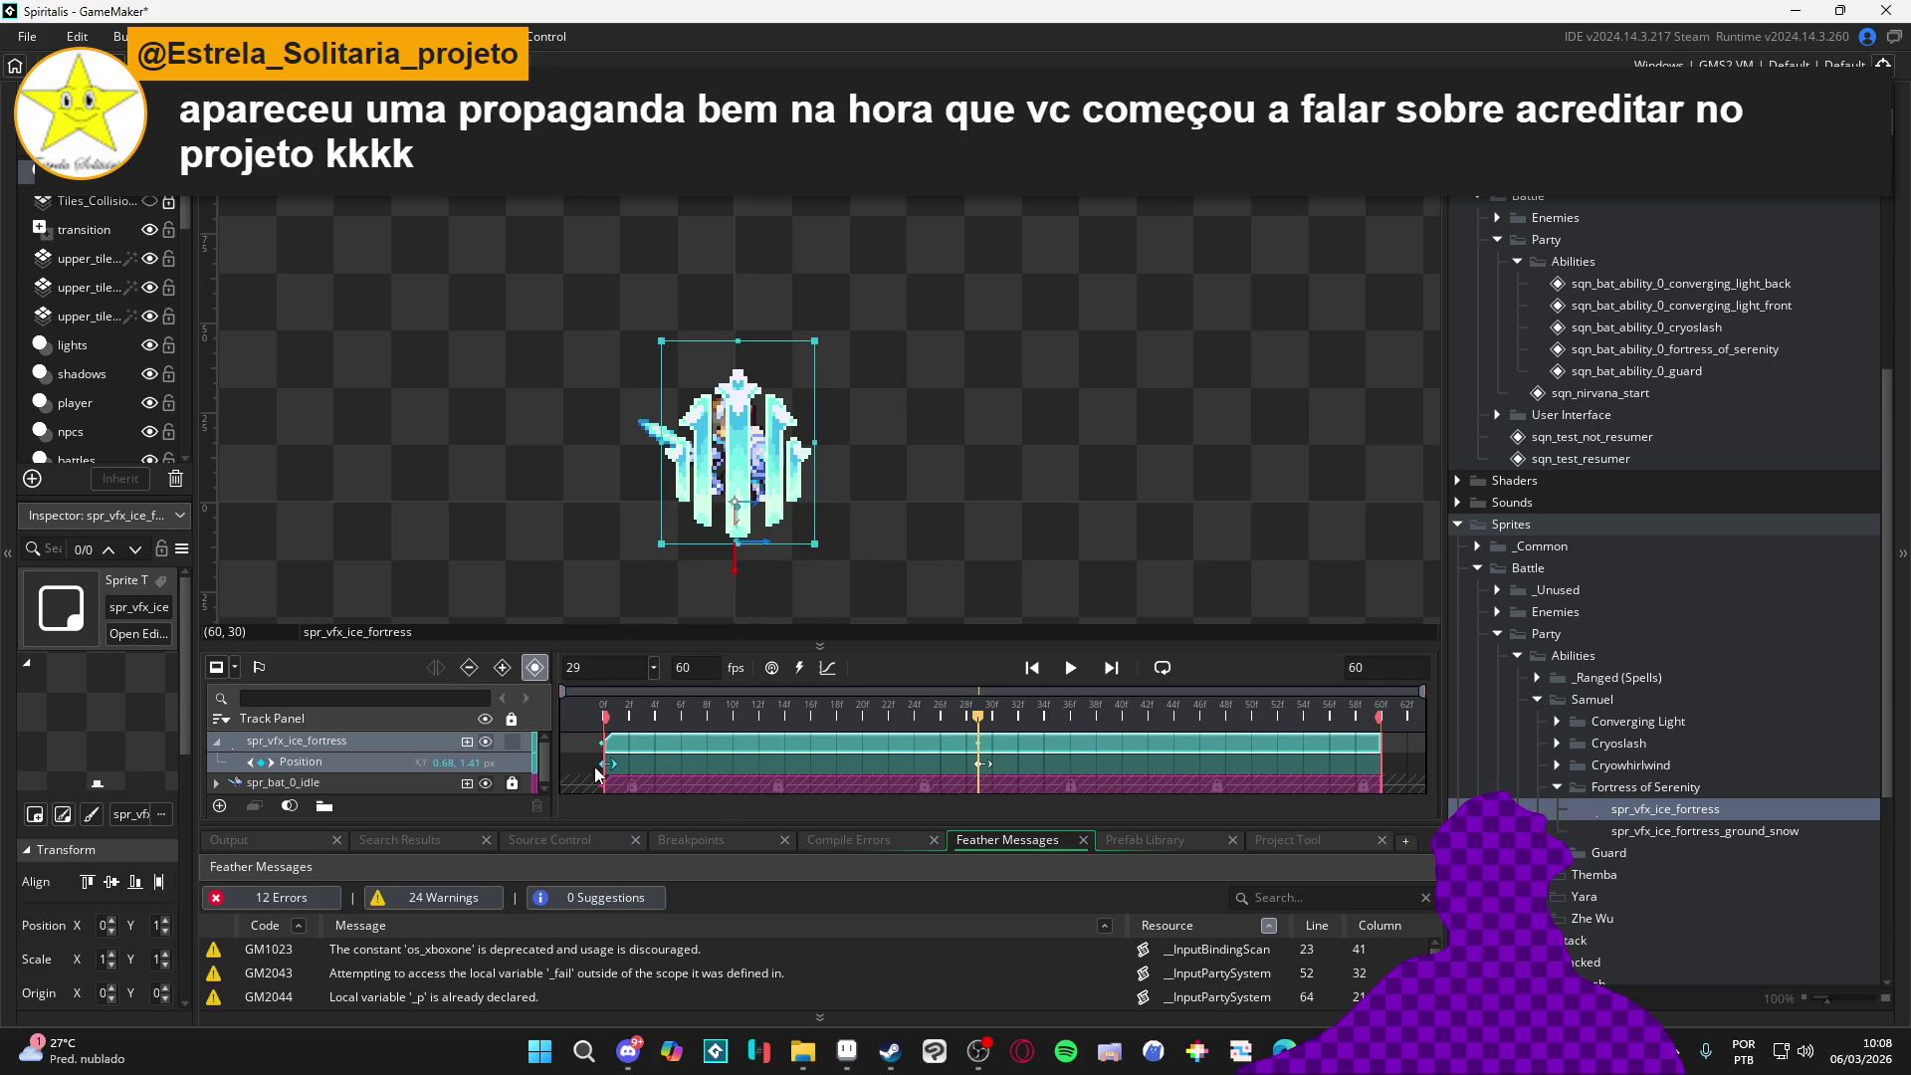
mouse_move(977, 727)
mouse_down()
mouse_move(789, 712)
mouse_move(992, 717)
mouse_up()
click(981, 763)
click(980, 723)
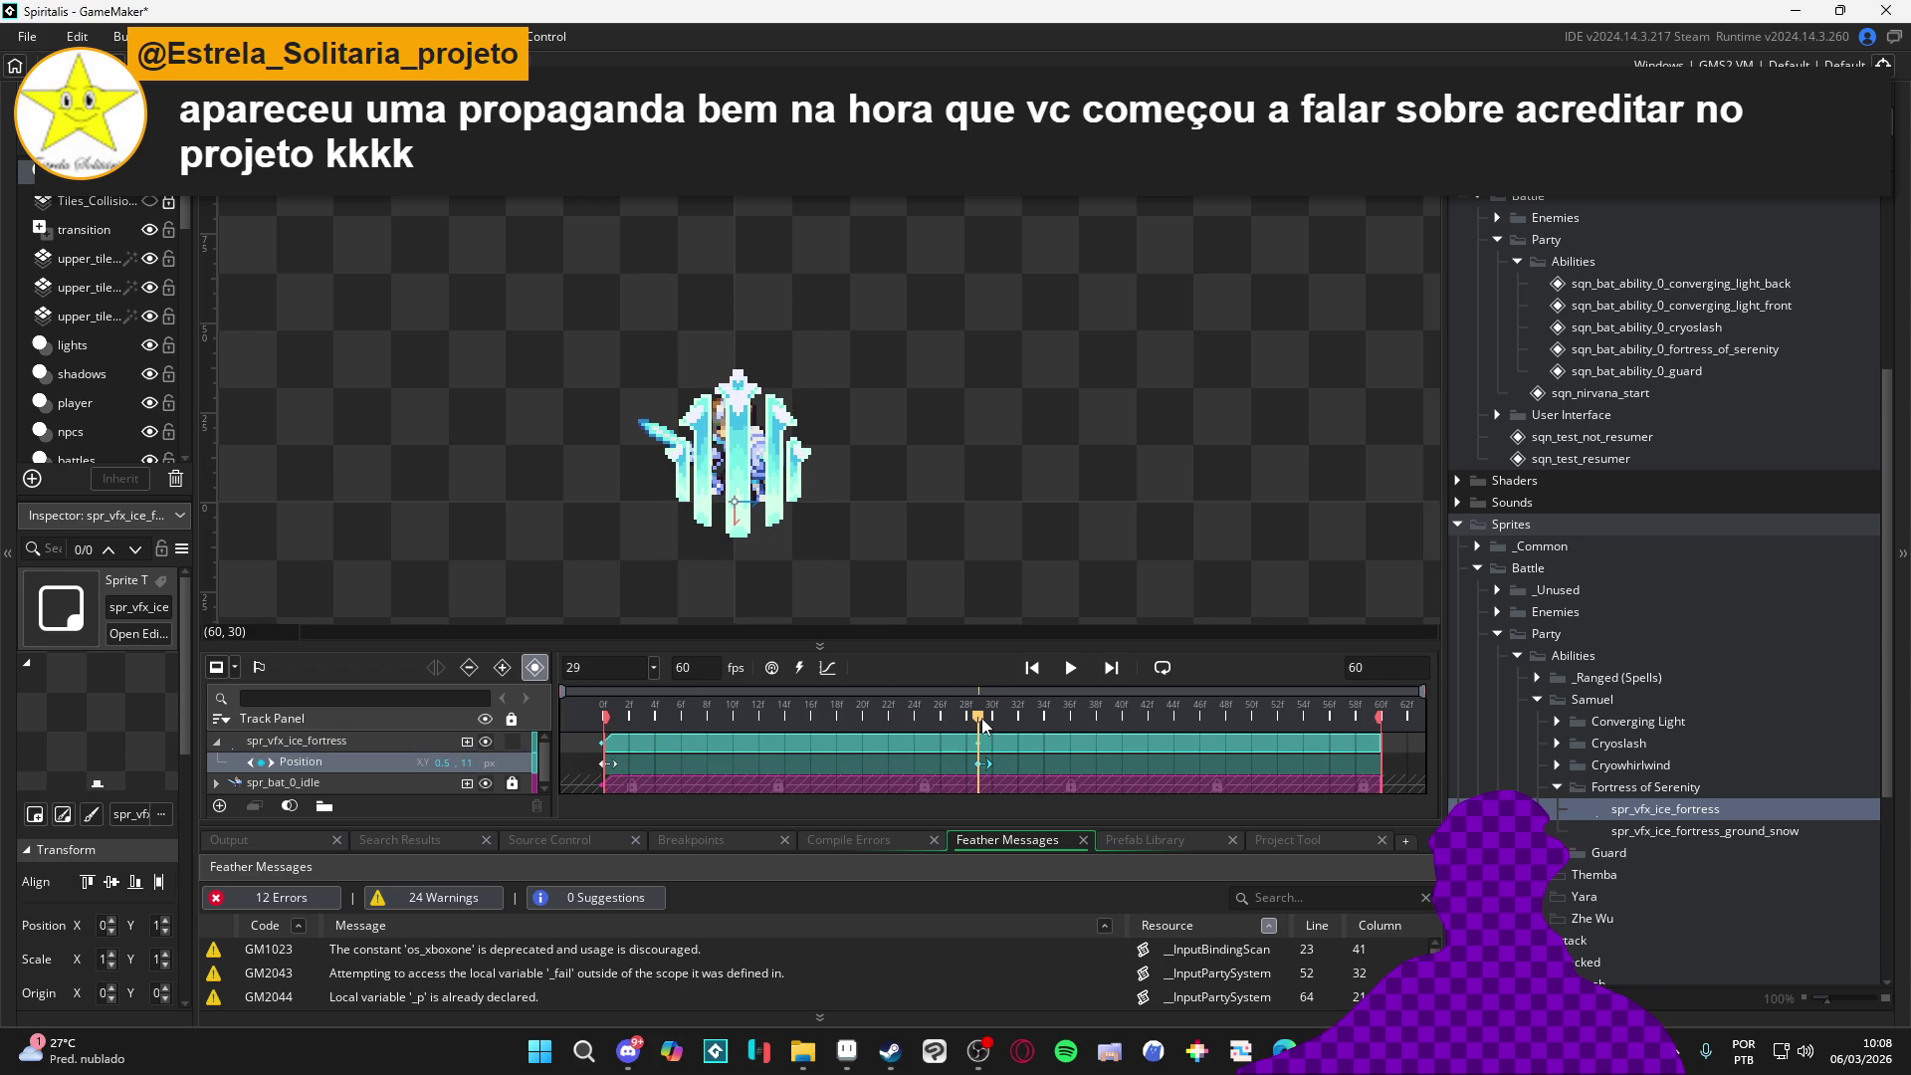
click(978, 763)
key(space)
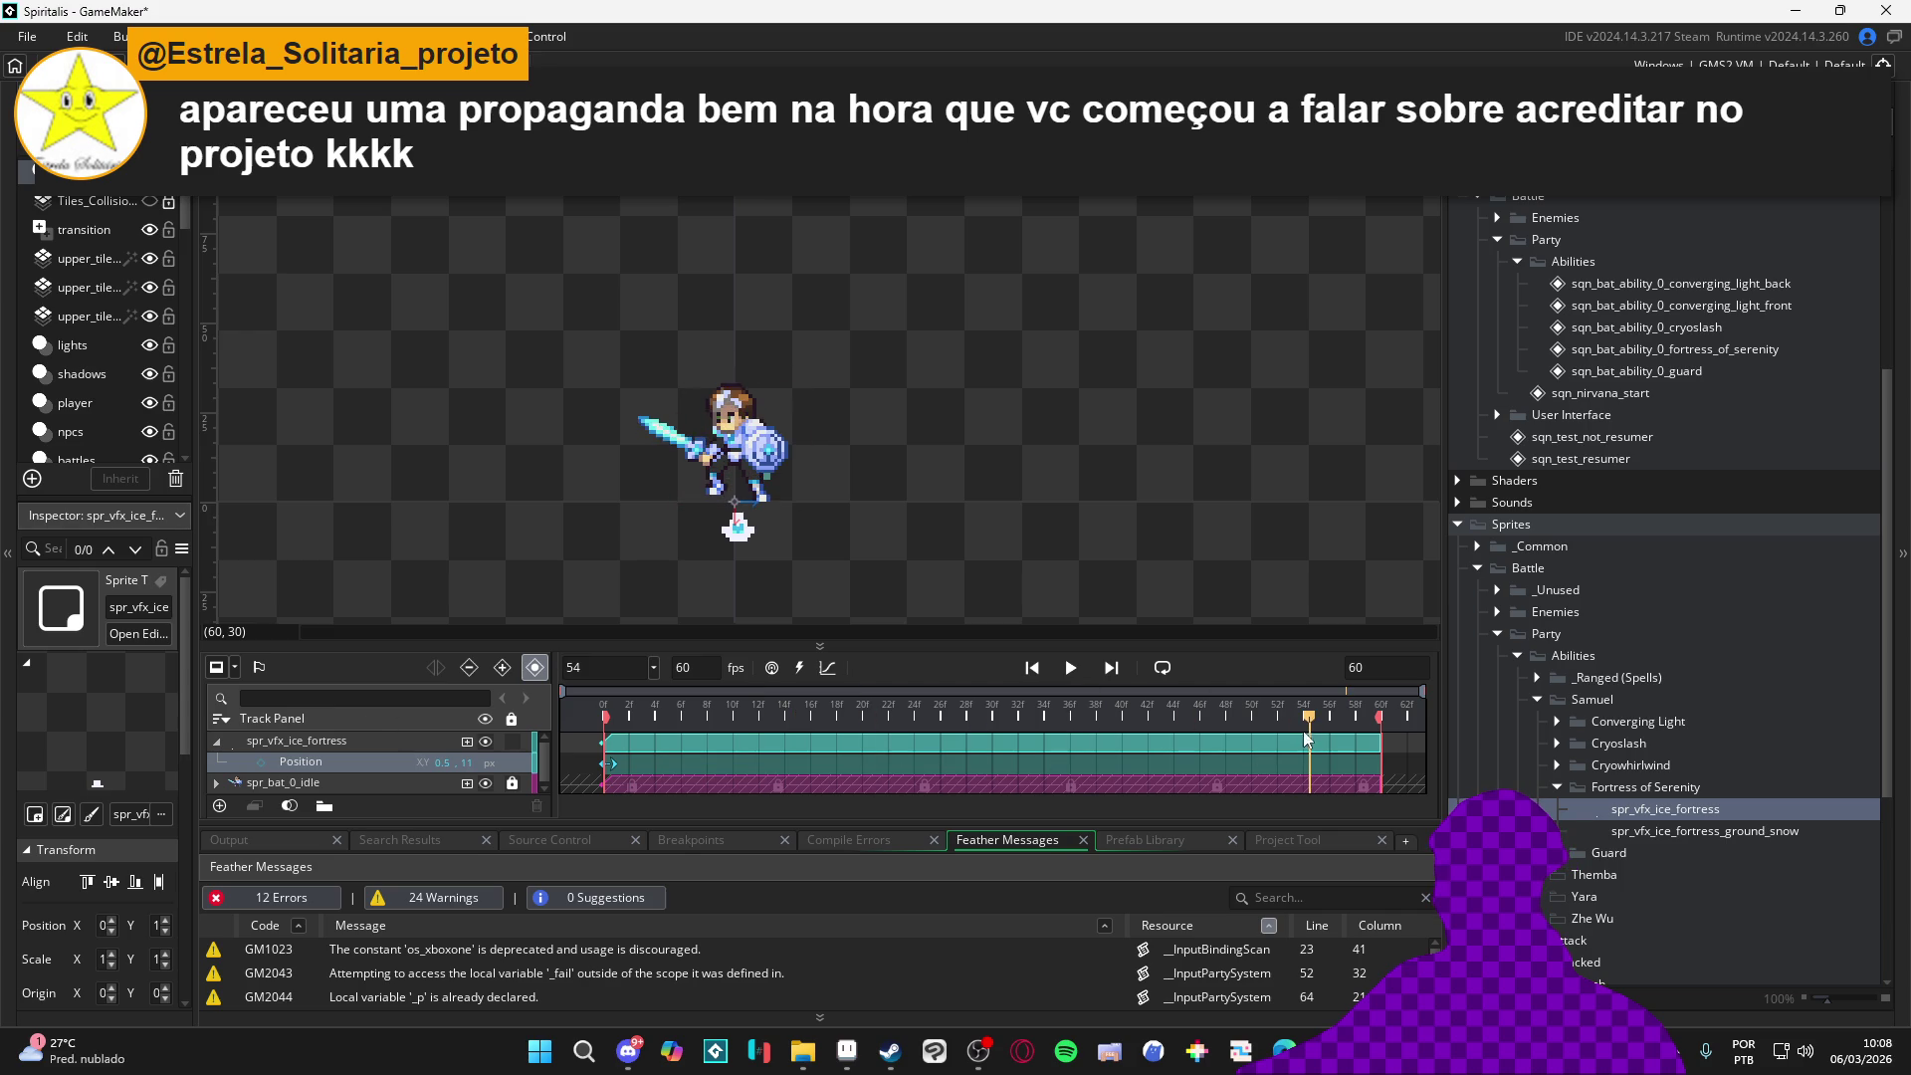
End the ice fortress track near frame 51 and replay the sequence several times
mouse_move(1203, 718)
mouse_down()
mouse_move(1279, 728)
mouse_move(1263, 742)
mouse_up()
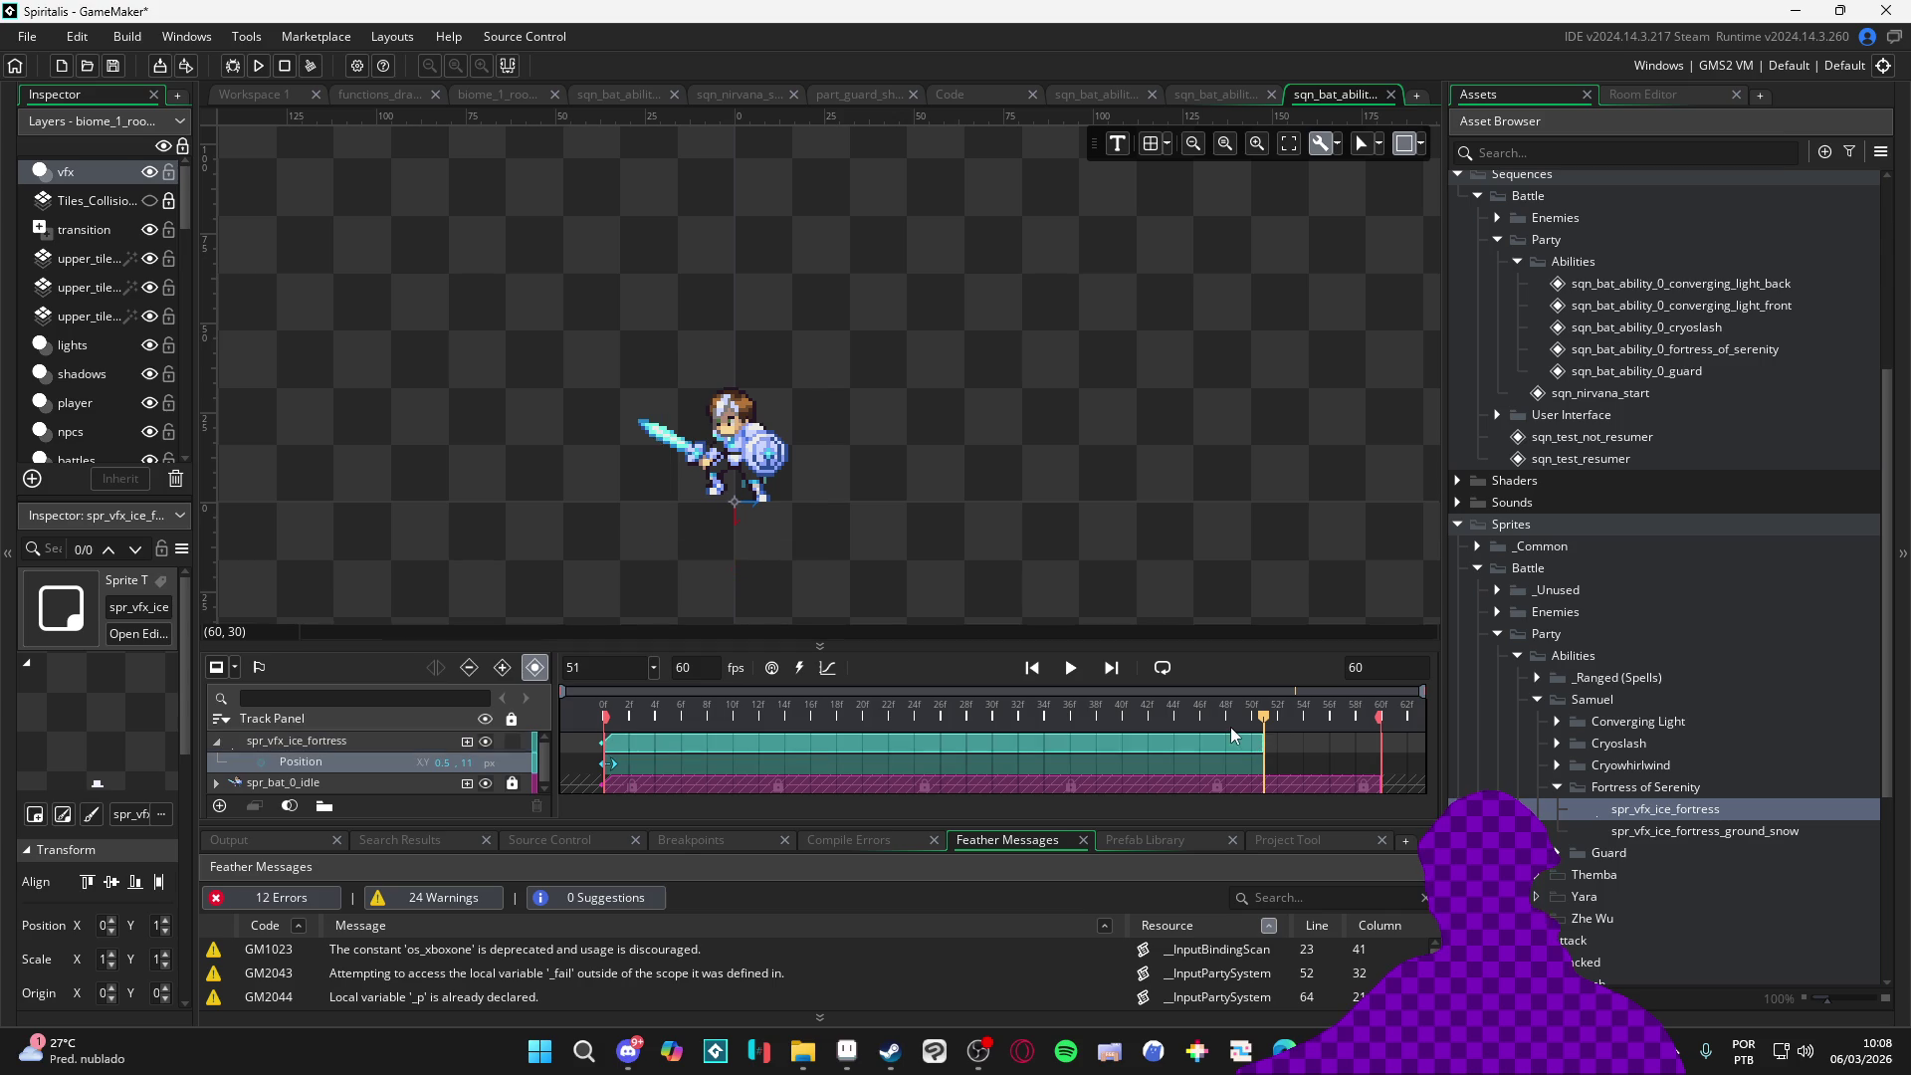
click(899, 714)
key(space)
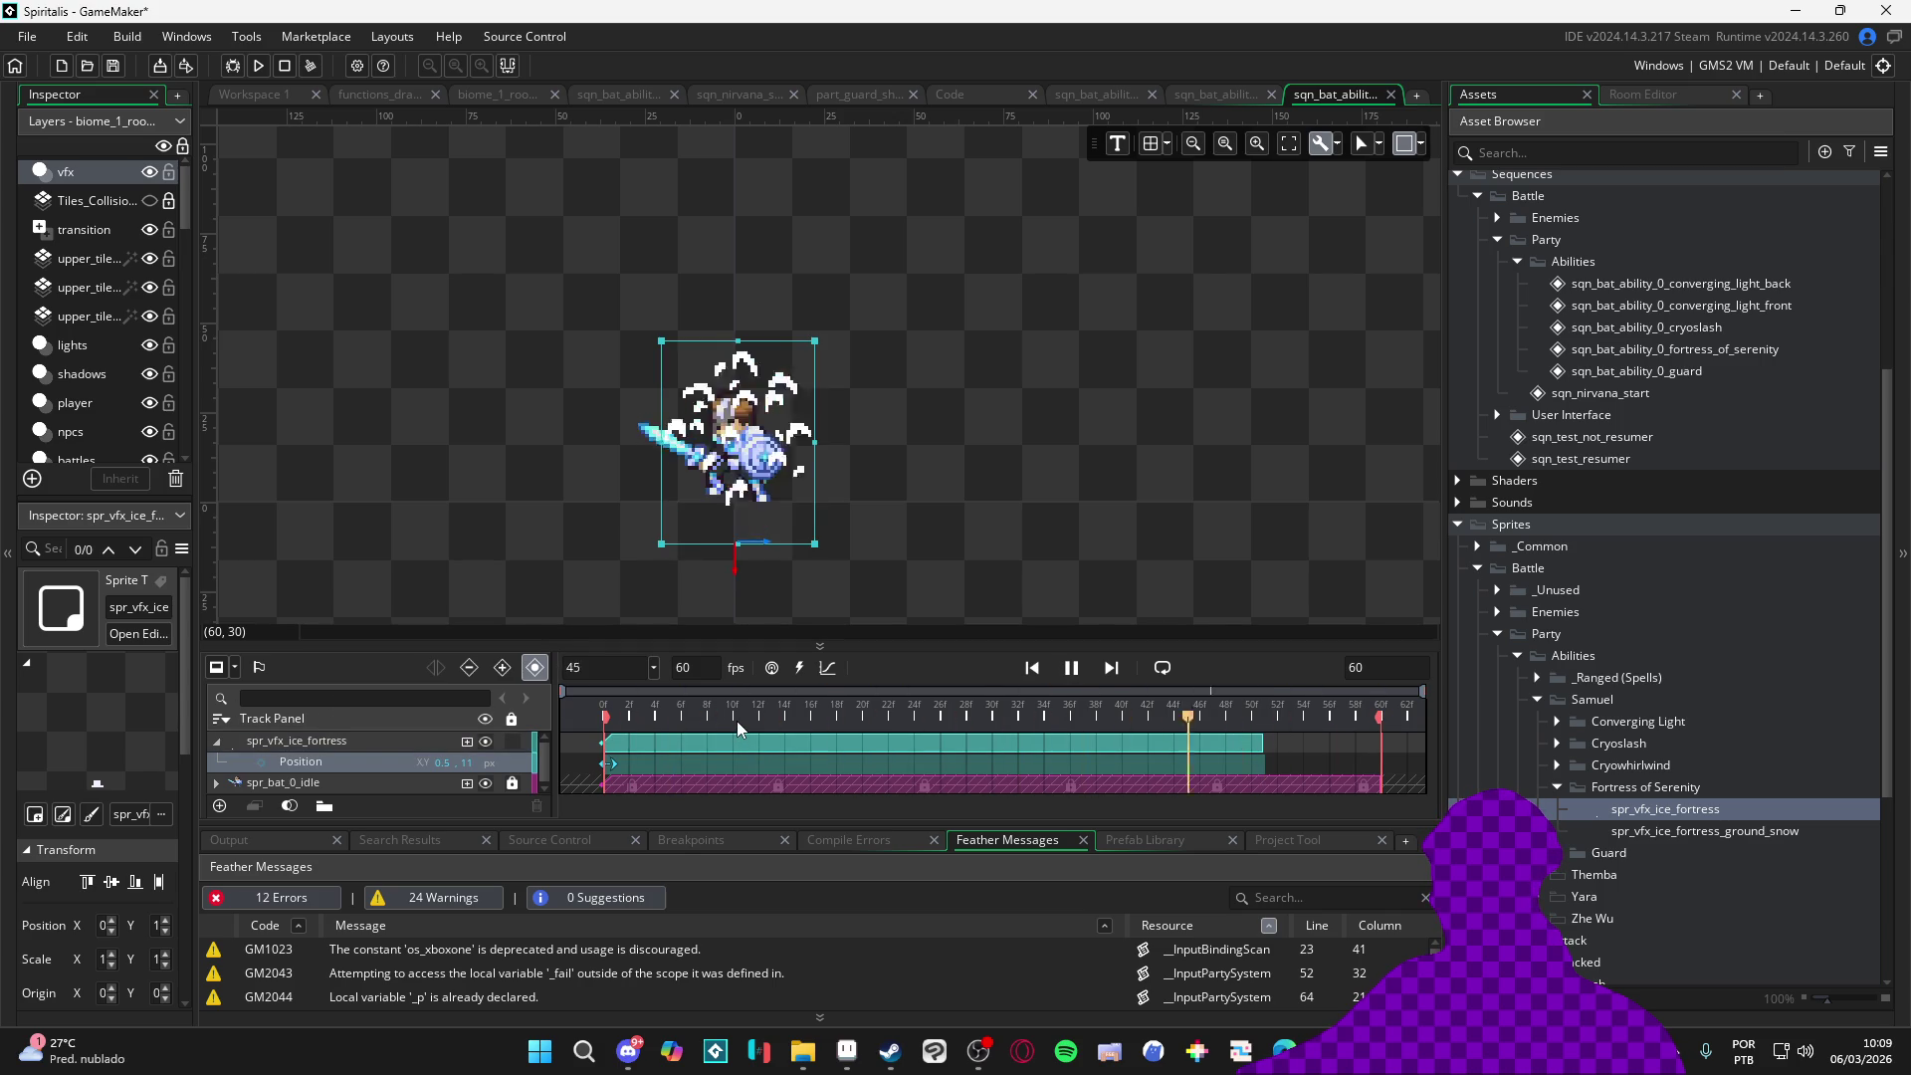
key(space)
key(space)
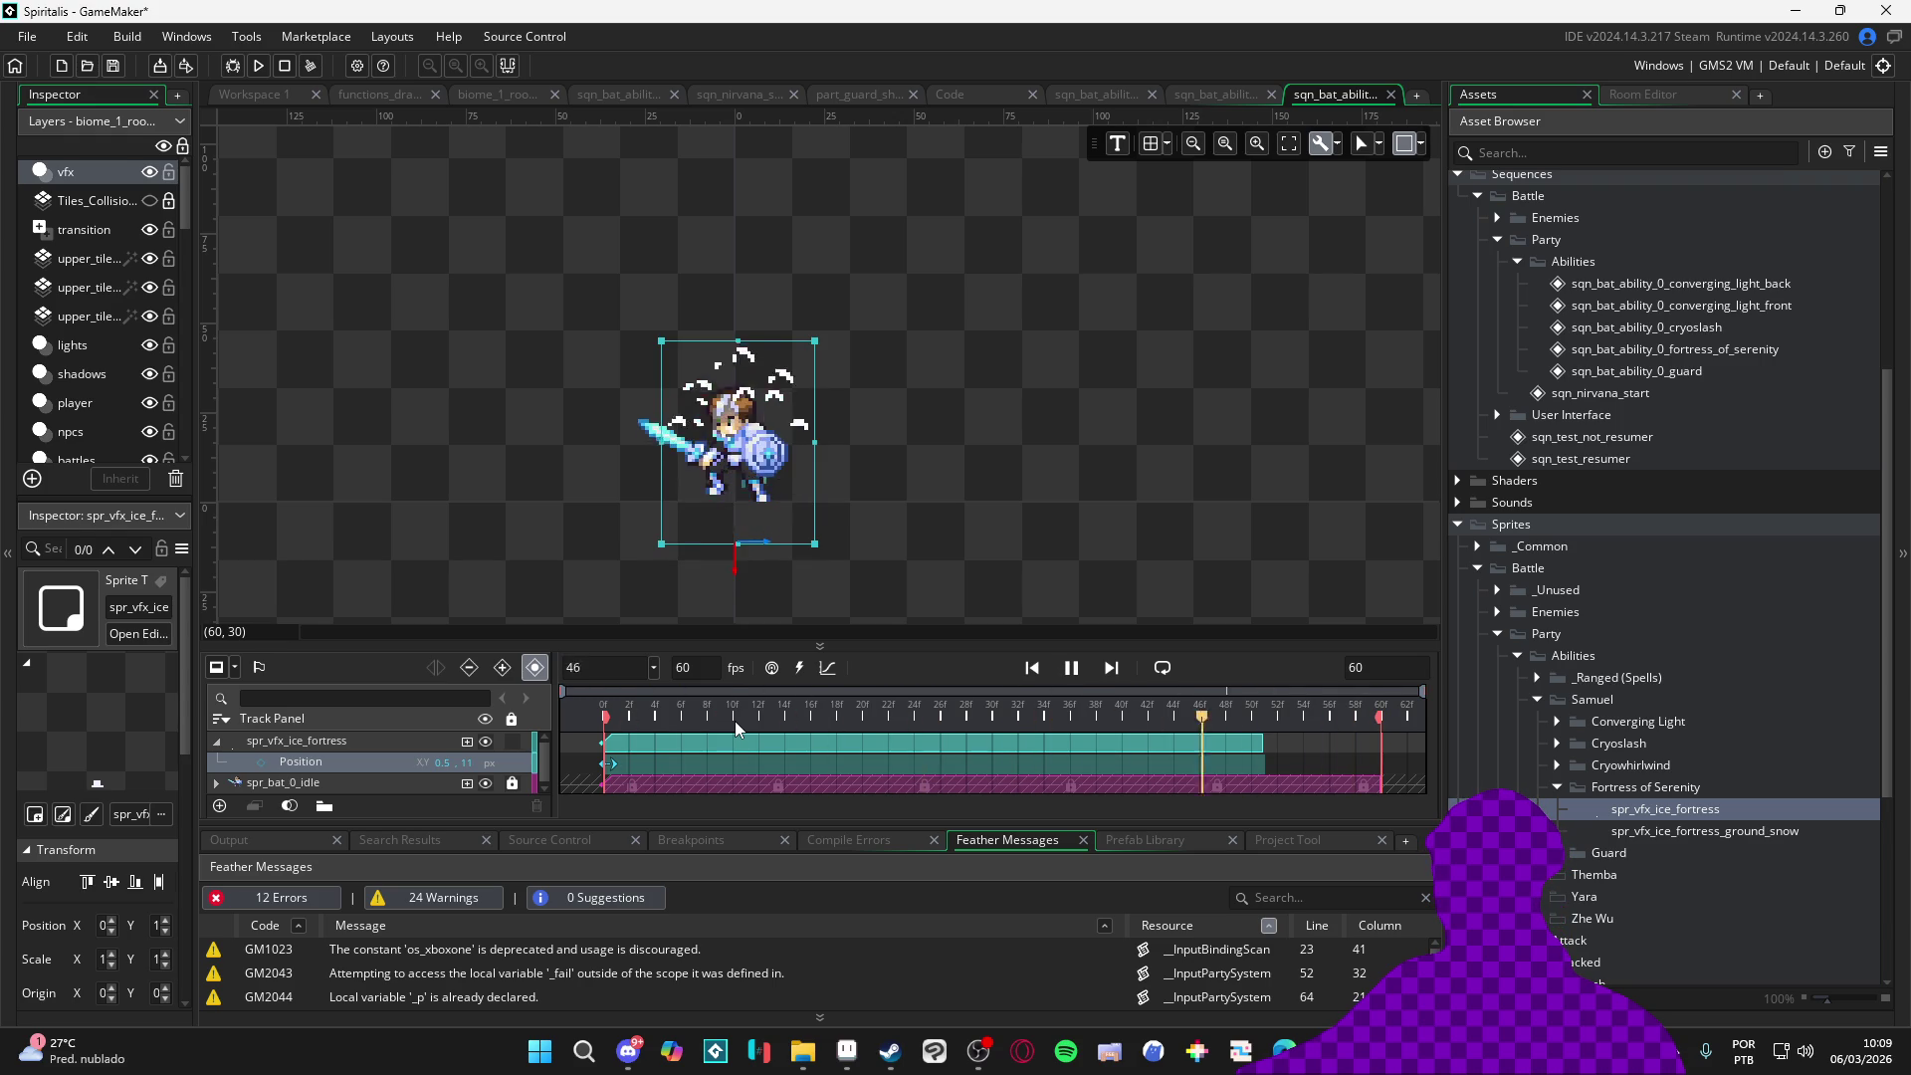
key(space)
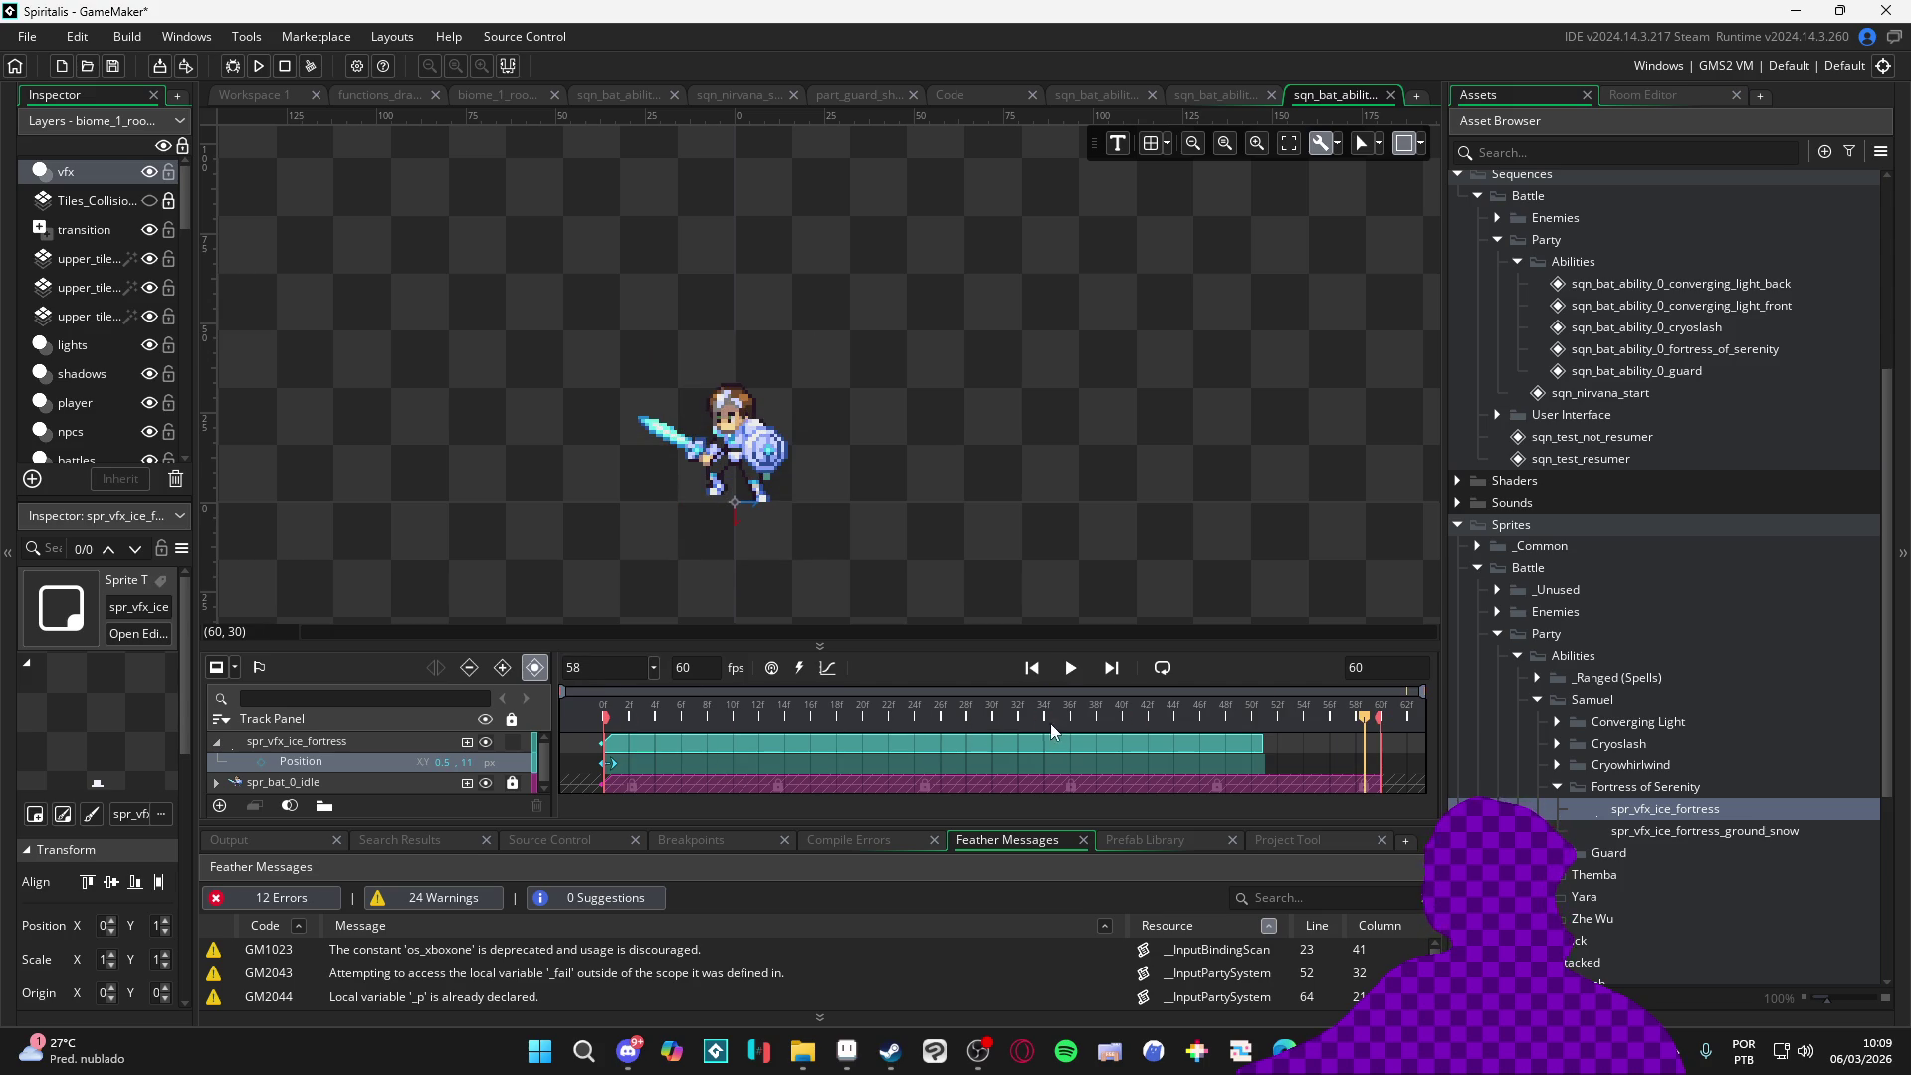
drag(1048, 646, 987, 508)
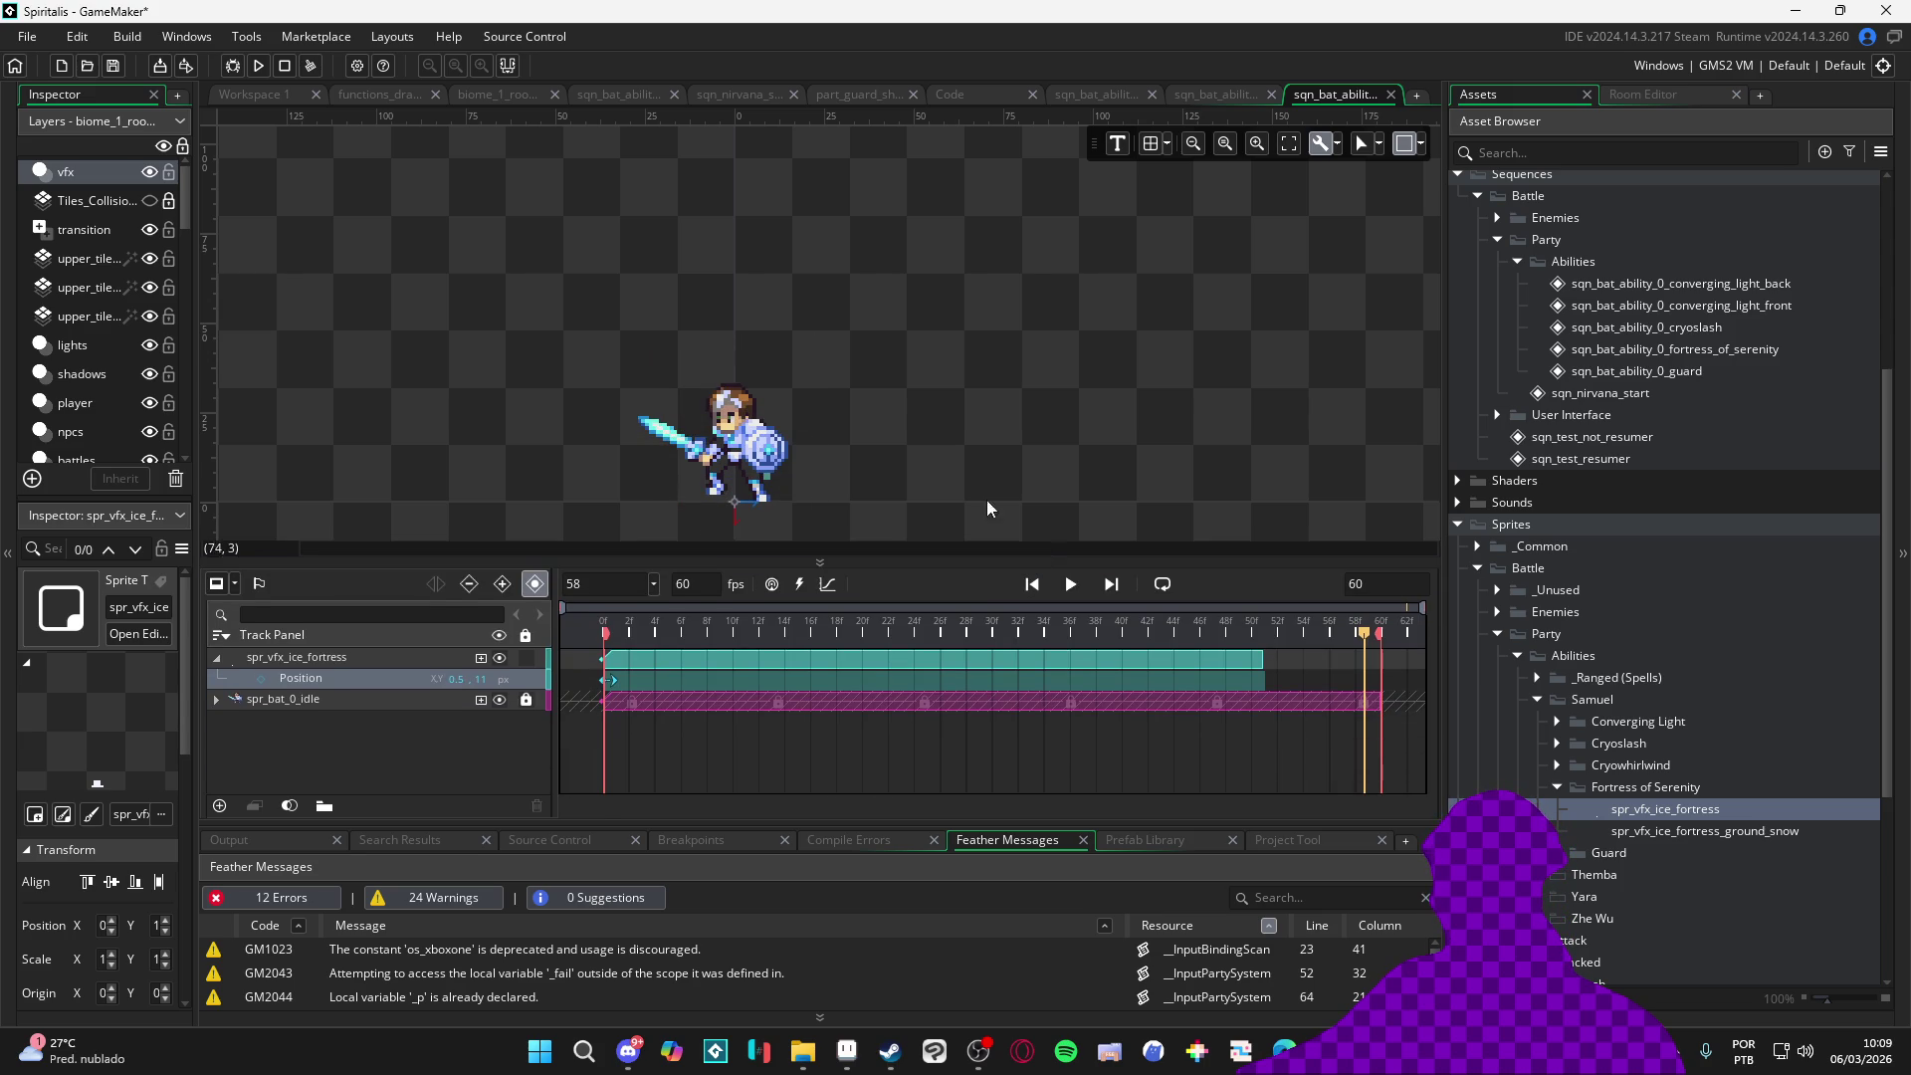
key(space)
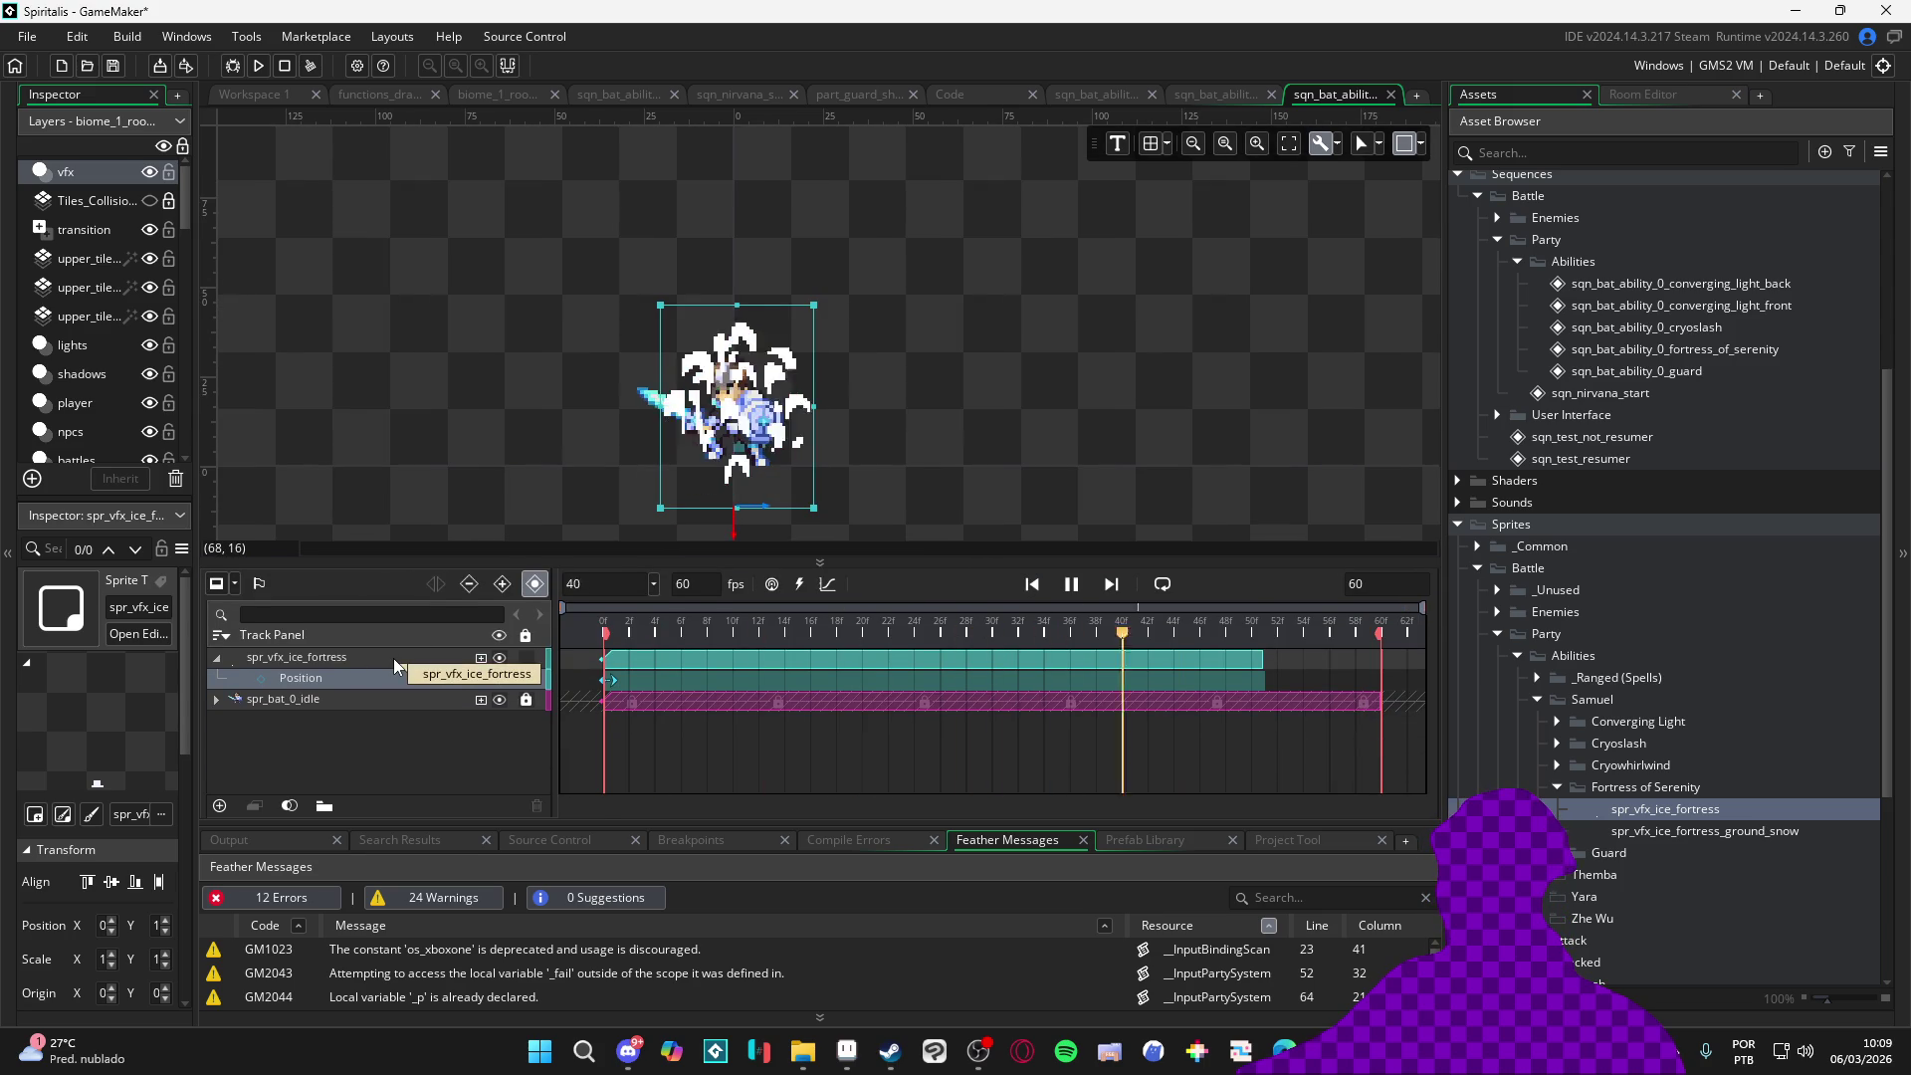
key(space)
key(space)
key(space)
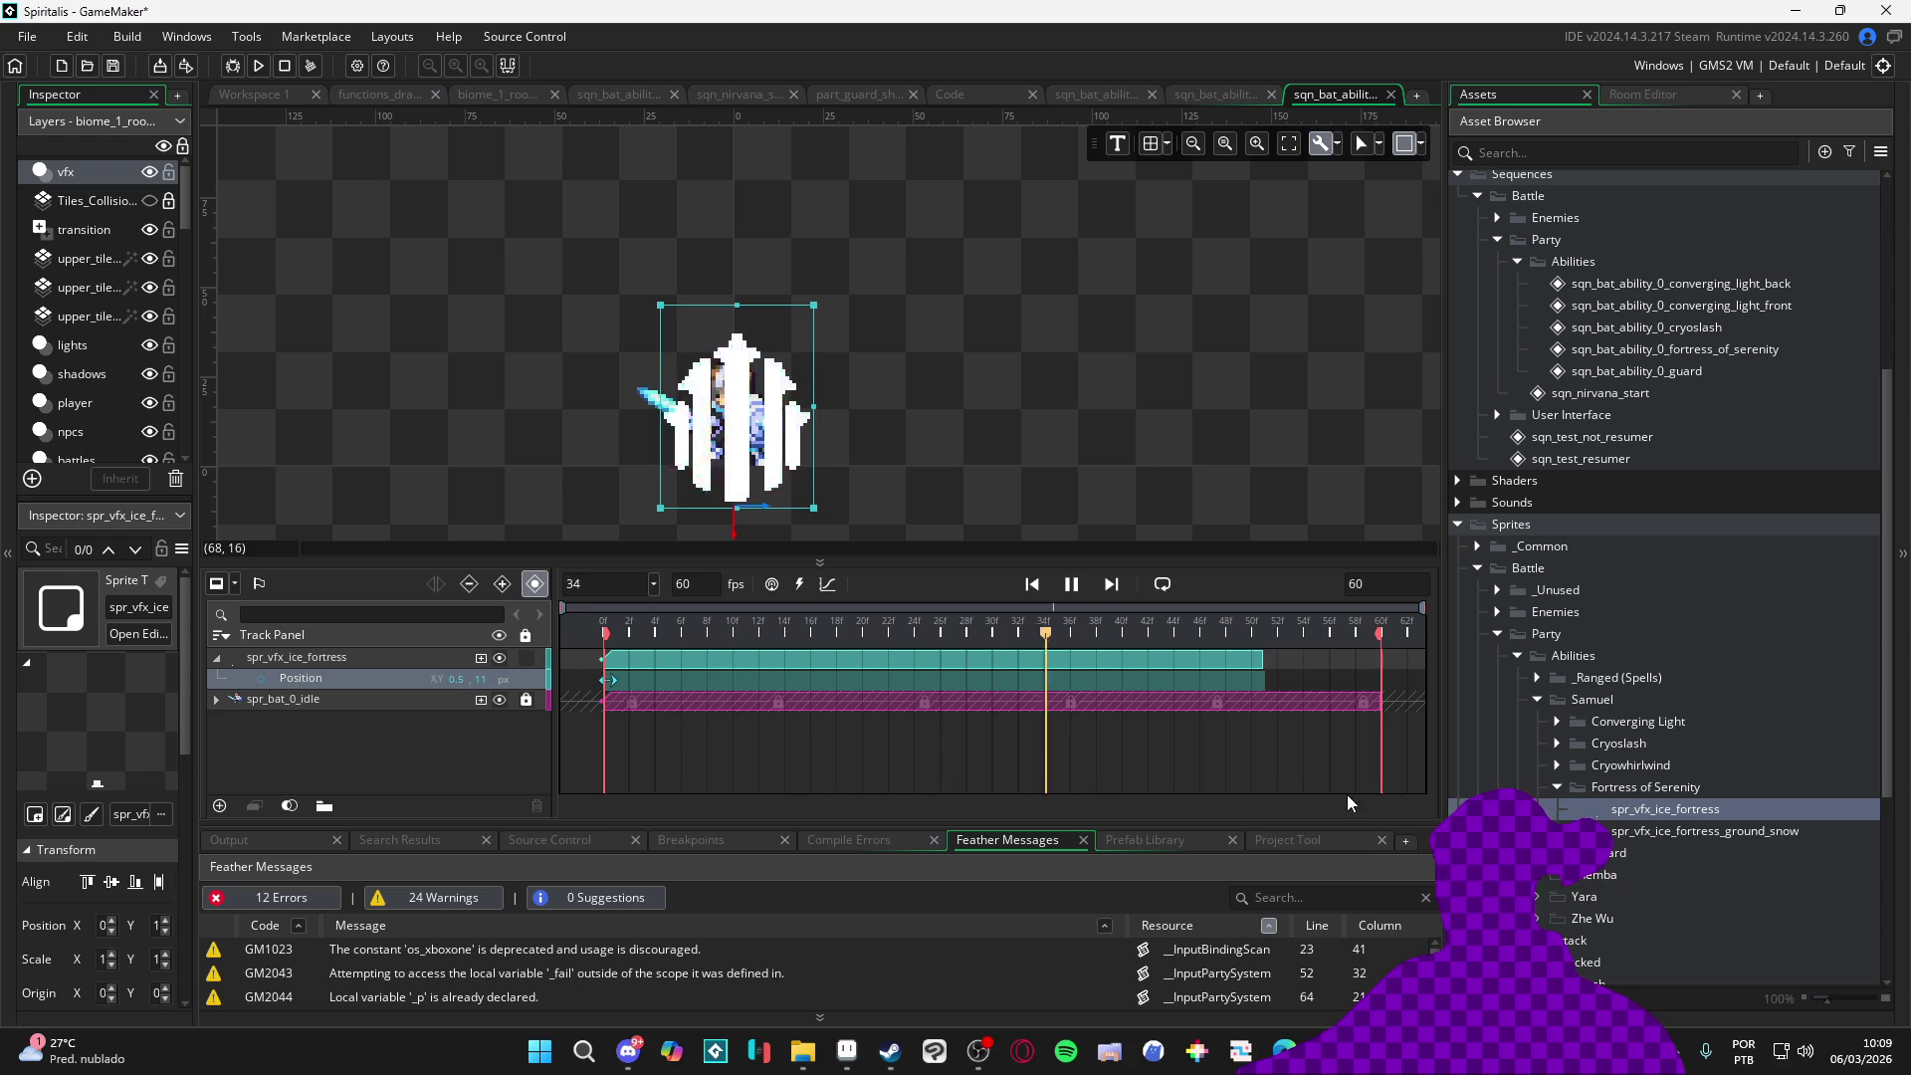
click(1076, 586)
click(1076, 586)
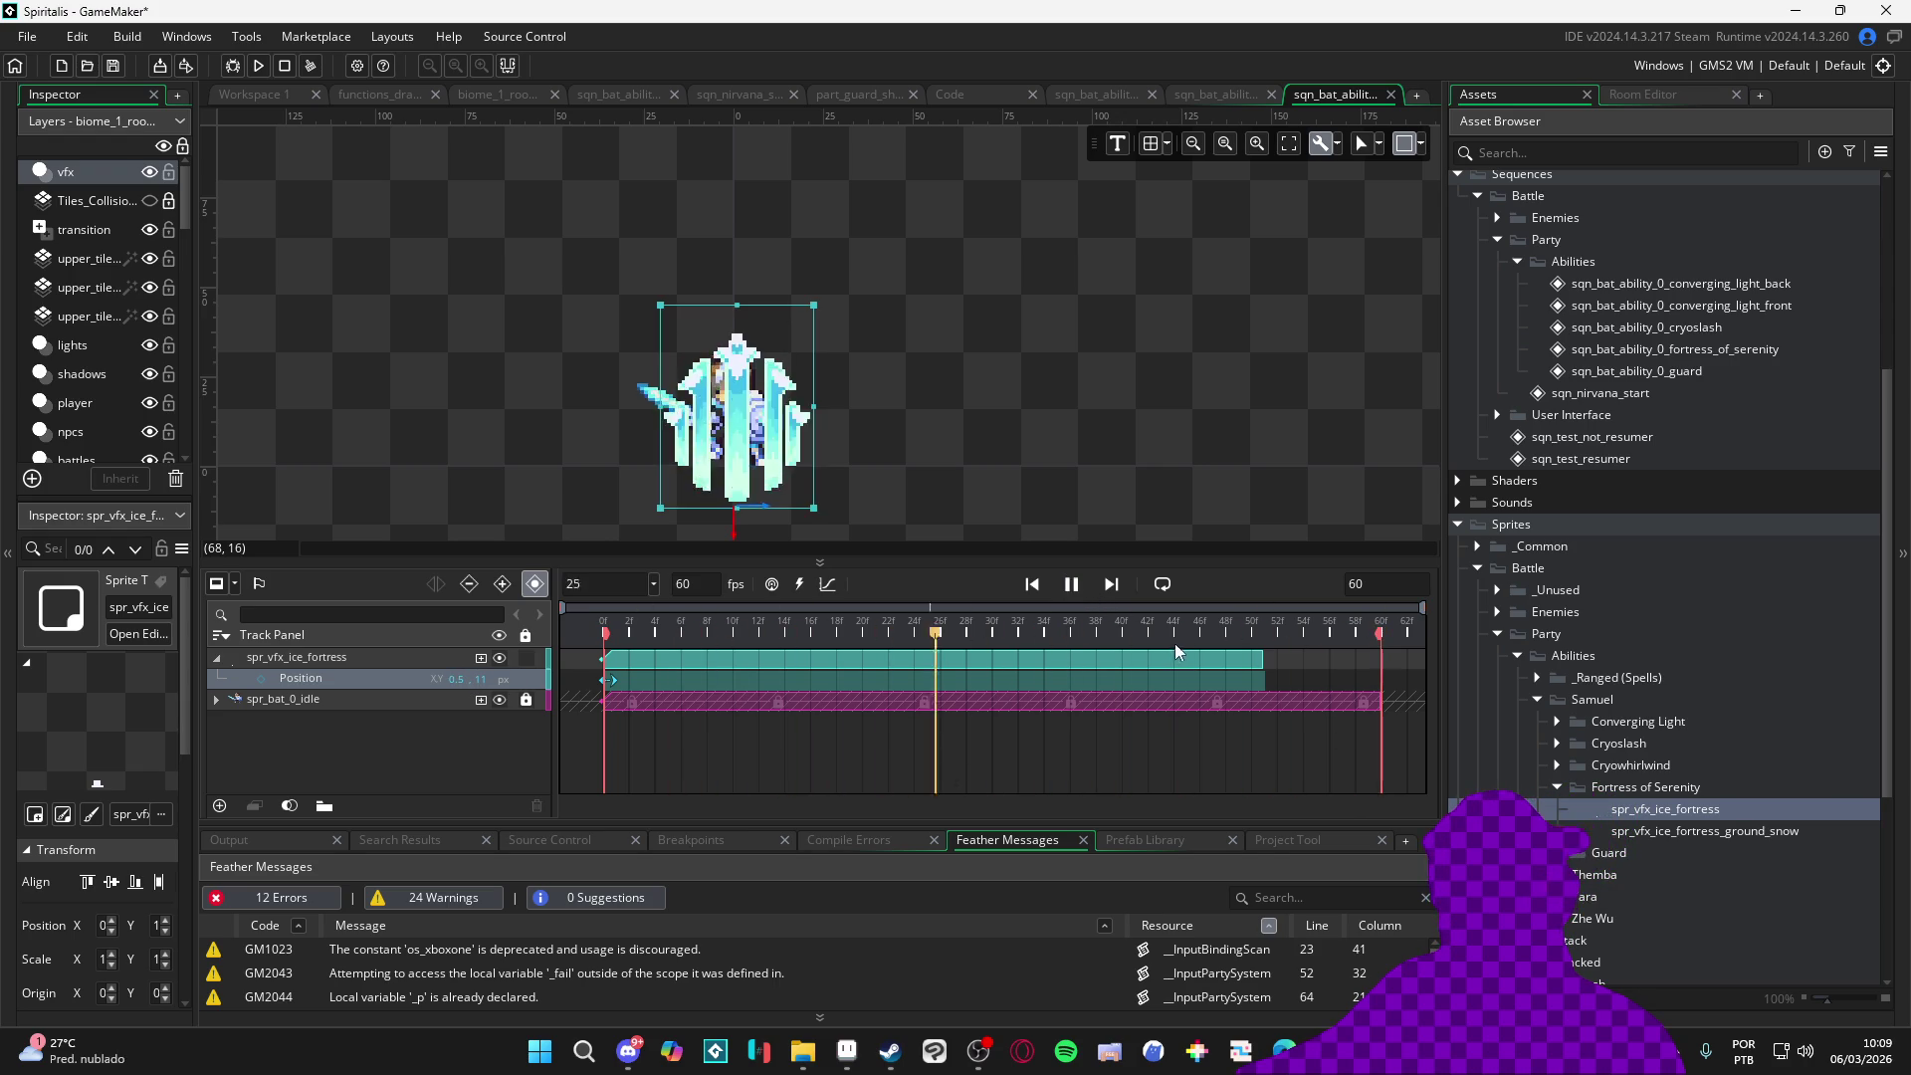
key(space)
key(space)
key(space)
drag(1266, 650, 1320, 634)
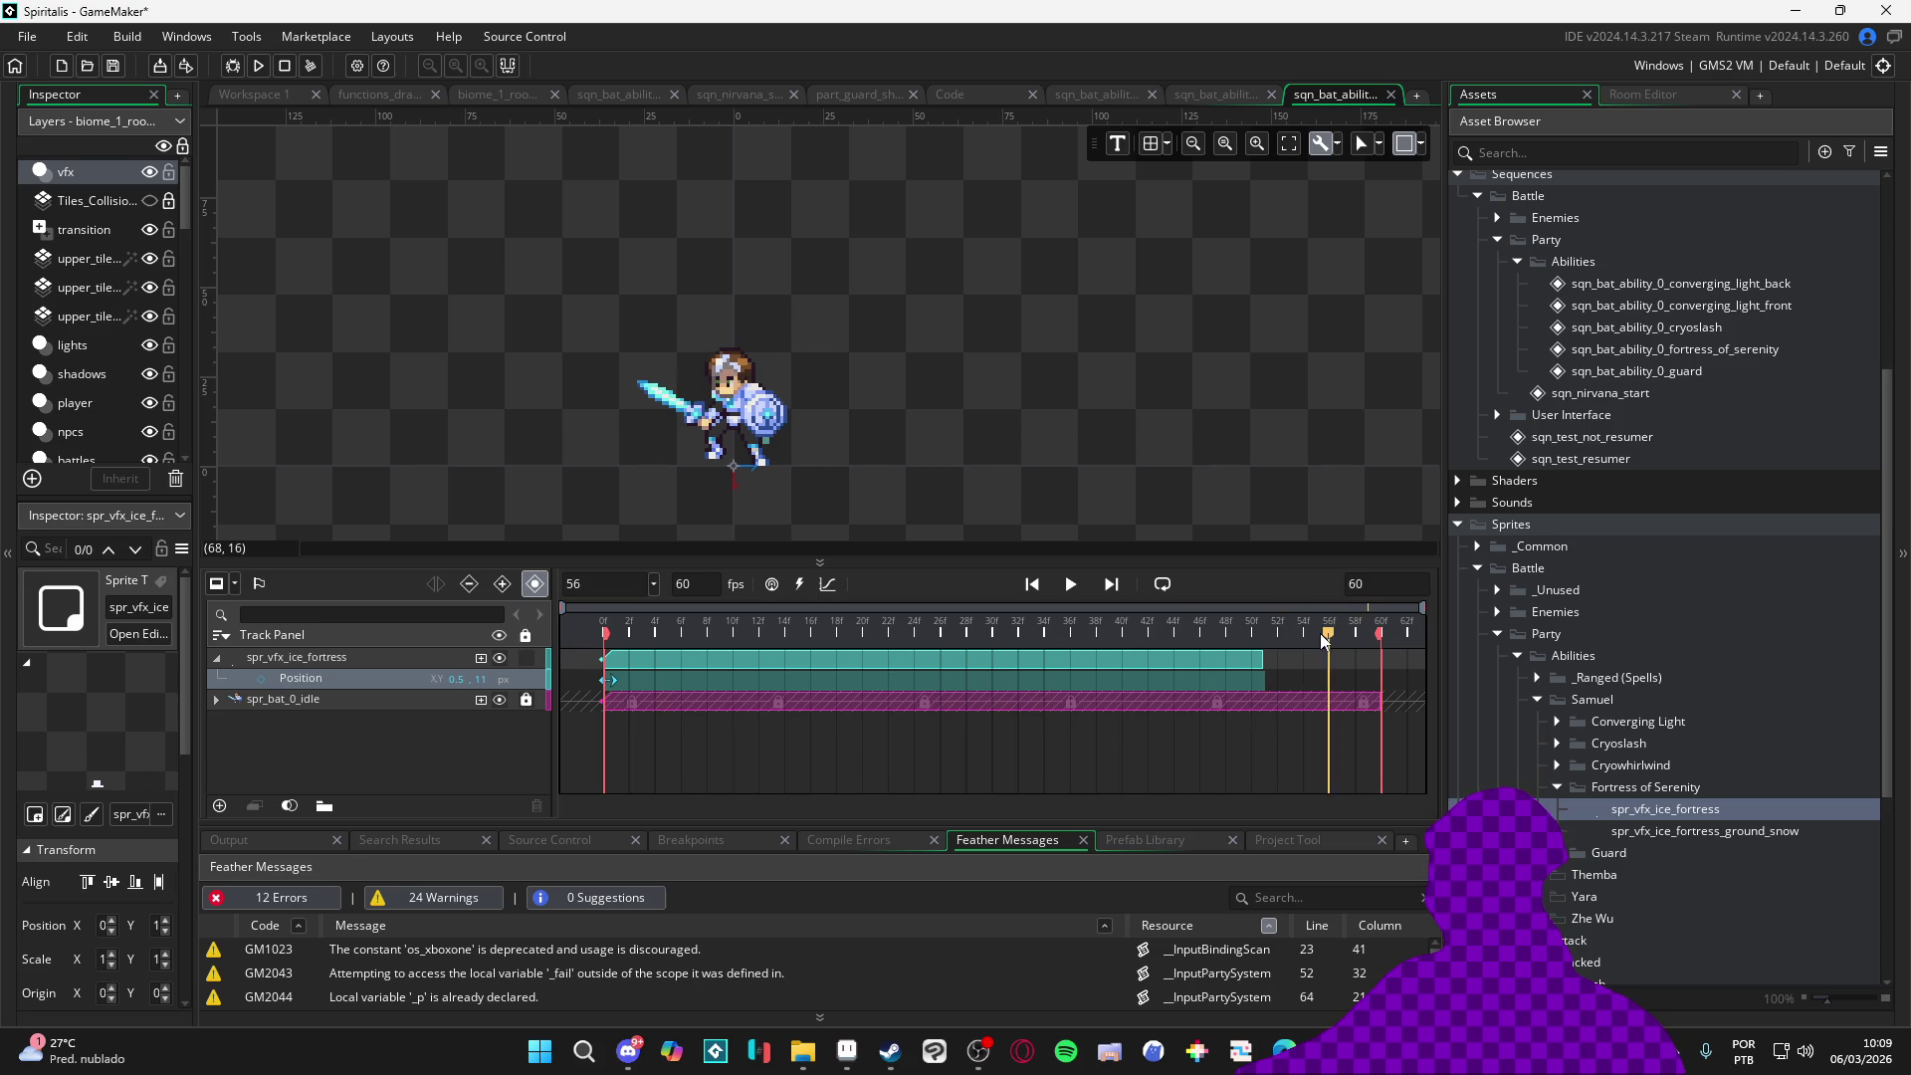
mouse_move(1320, 633)
mouse_down()
mouse_move(1169, 627)
mouse_move(1354, 632)
mouse_up()
Add the ground snow sprite as a track starting at frame 0, layered beneath the character
drag(1677, 832, 773, 455)
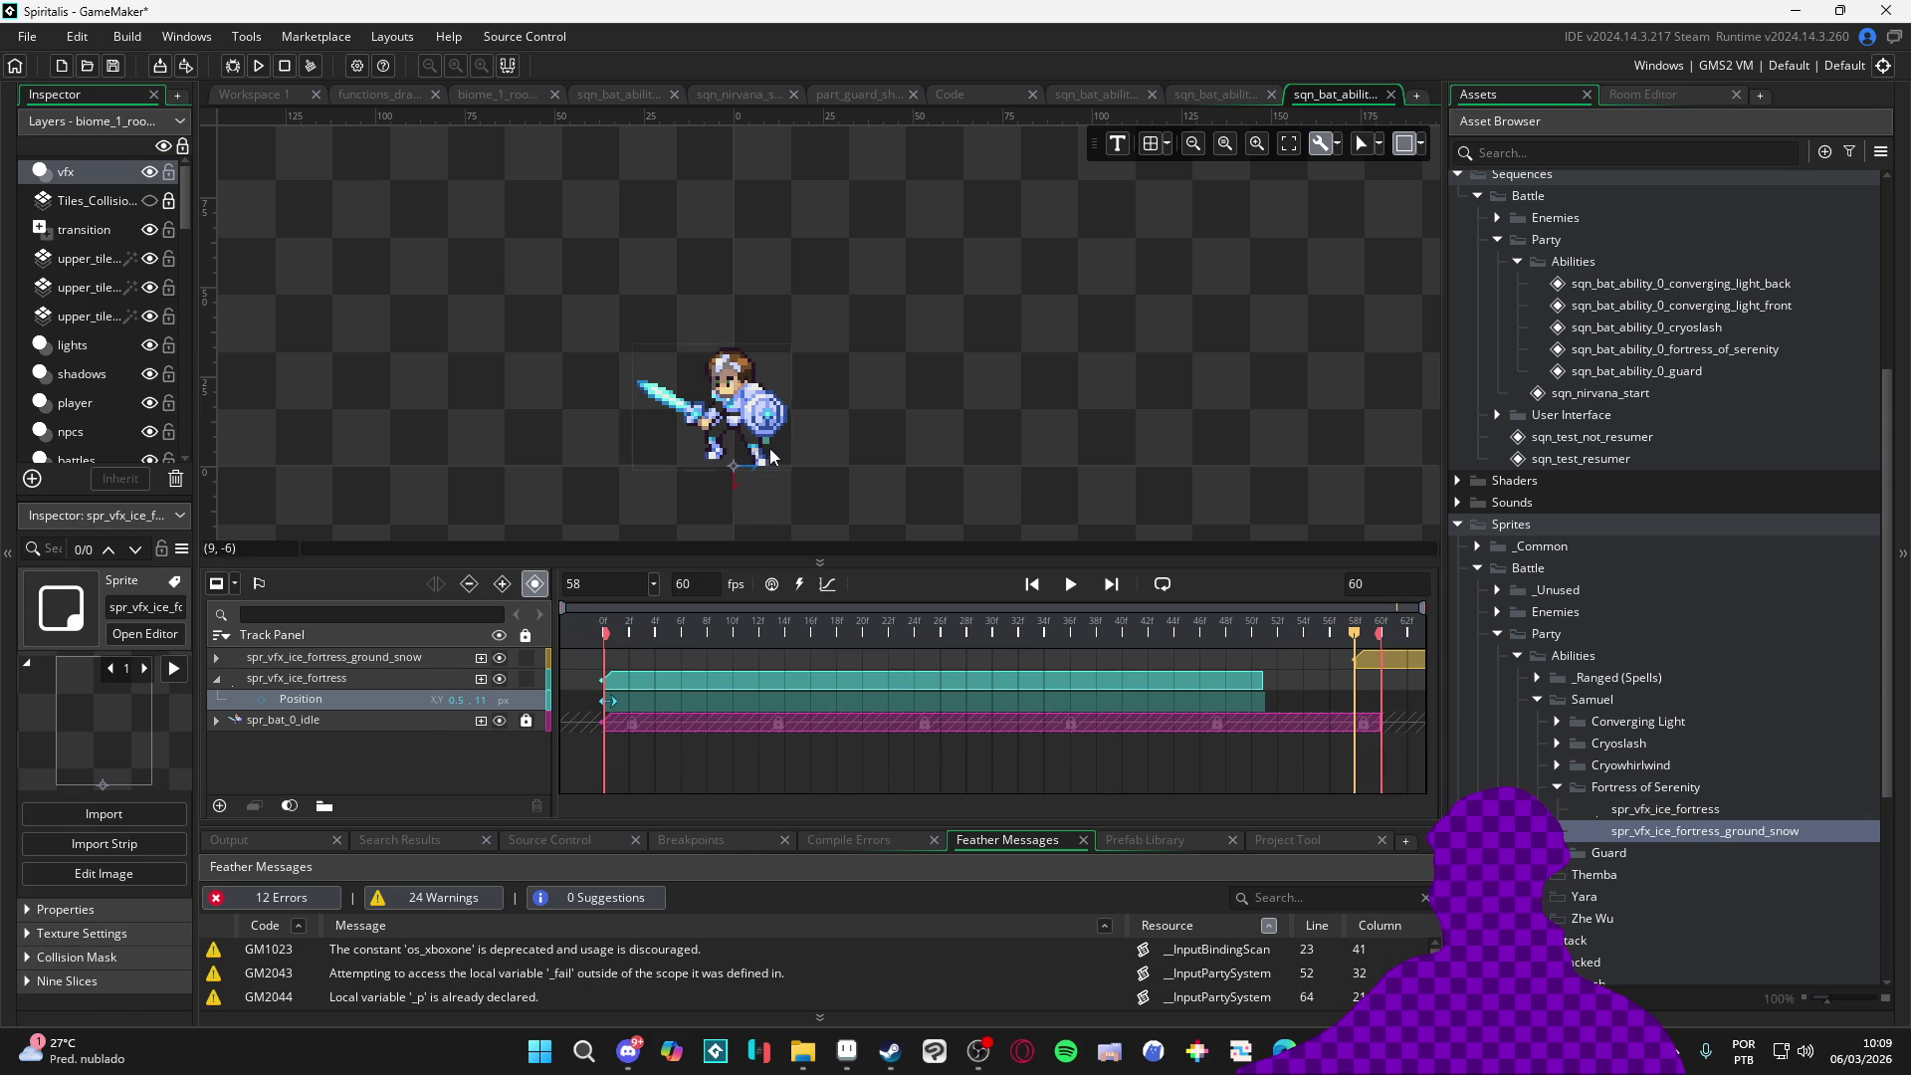
drag(1405, 658, 652, 671)
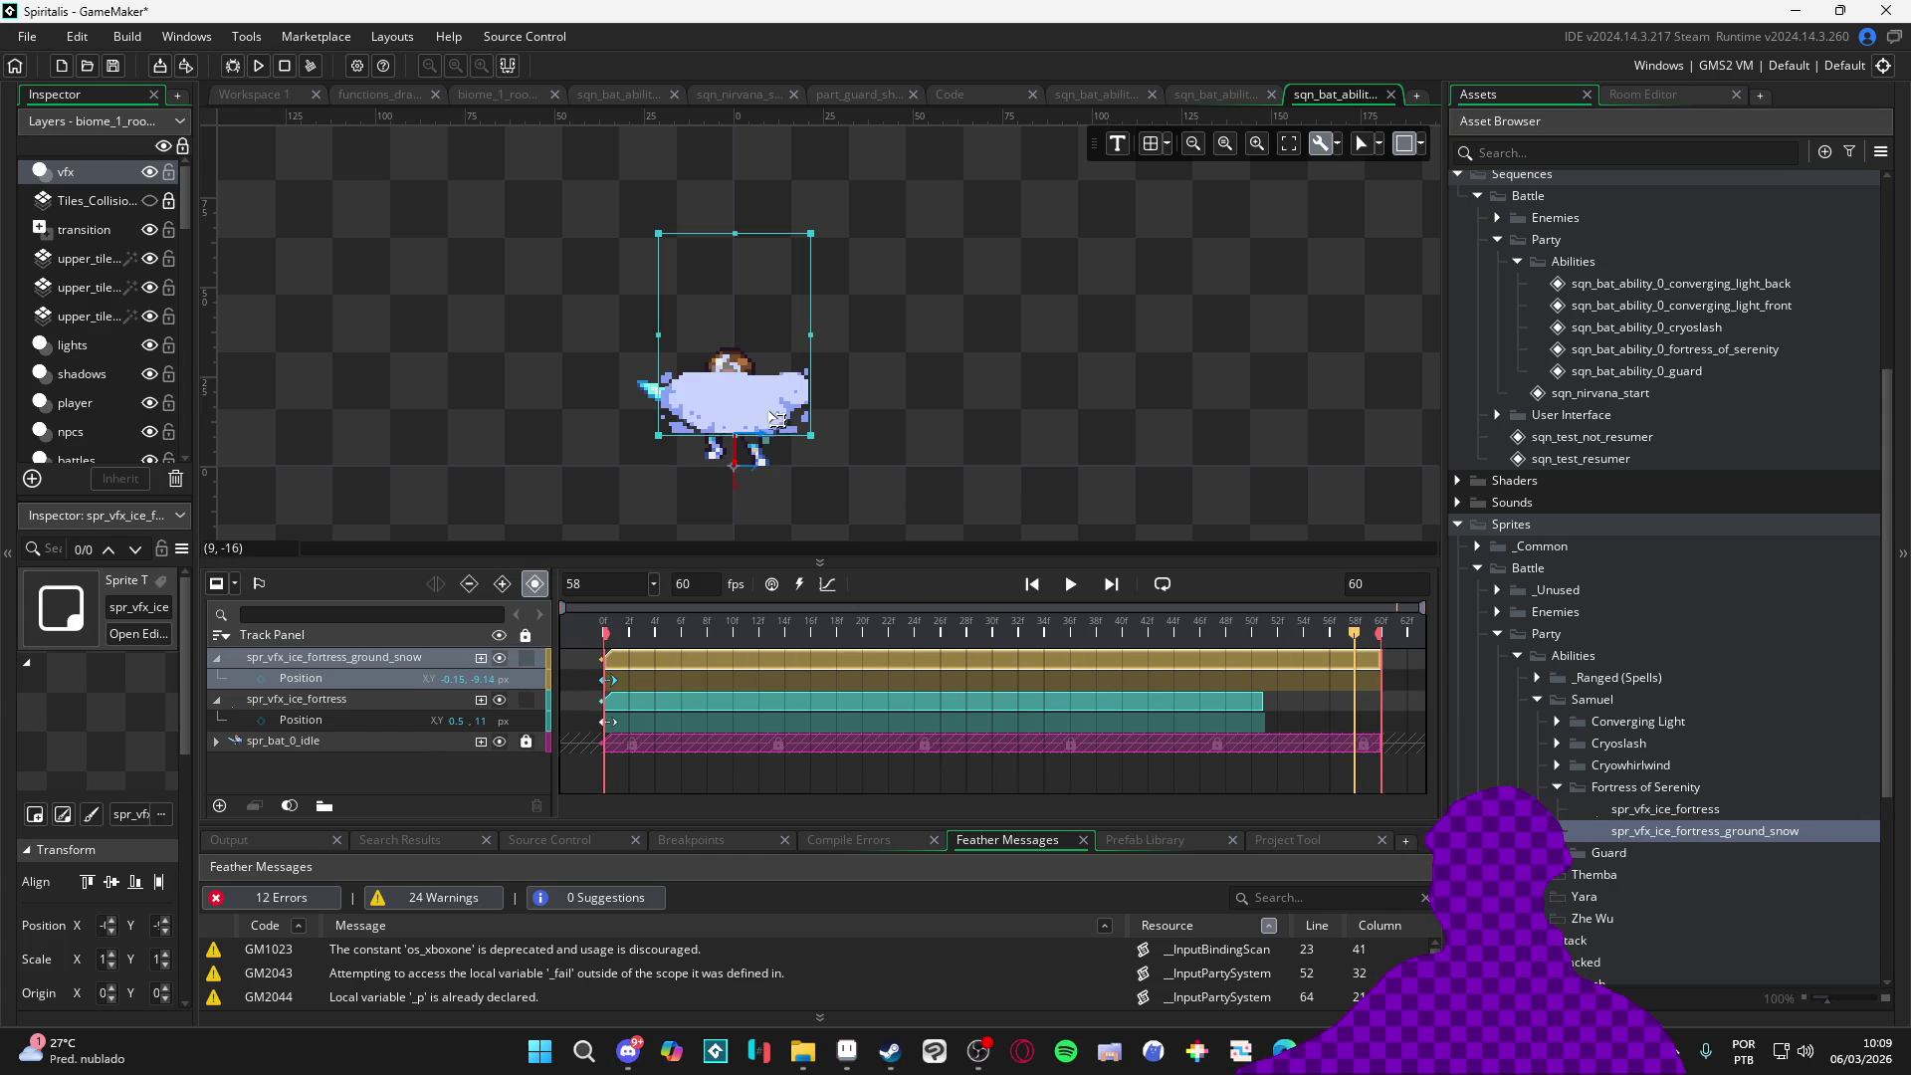
click(968, 633)
drag(970, 639, 955, 640)
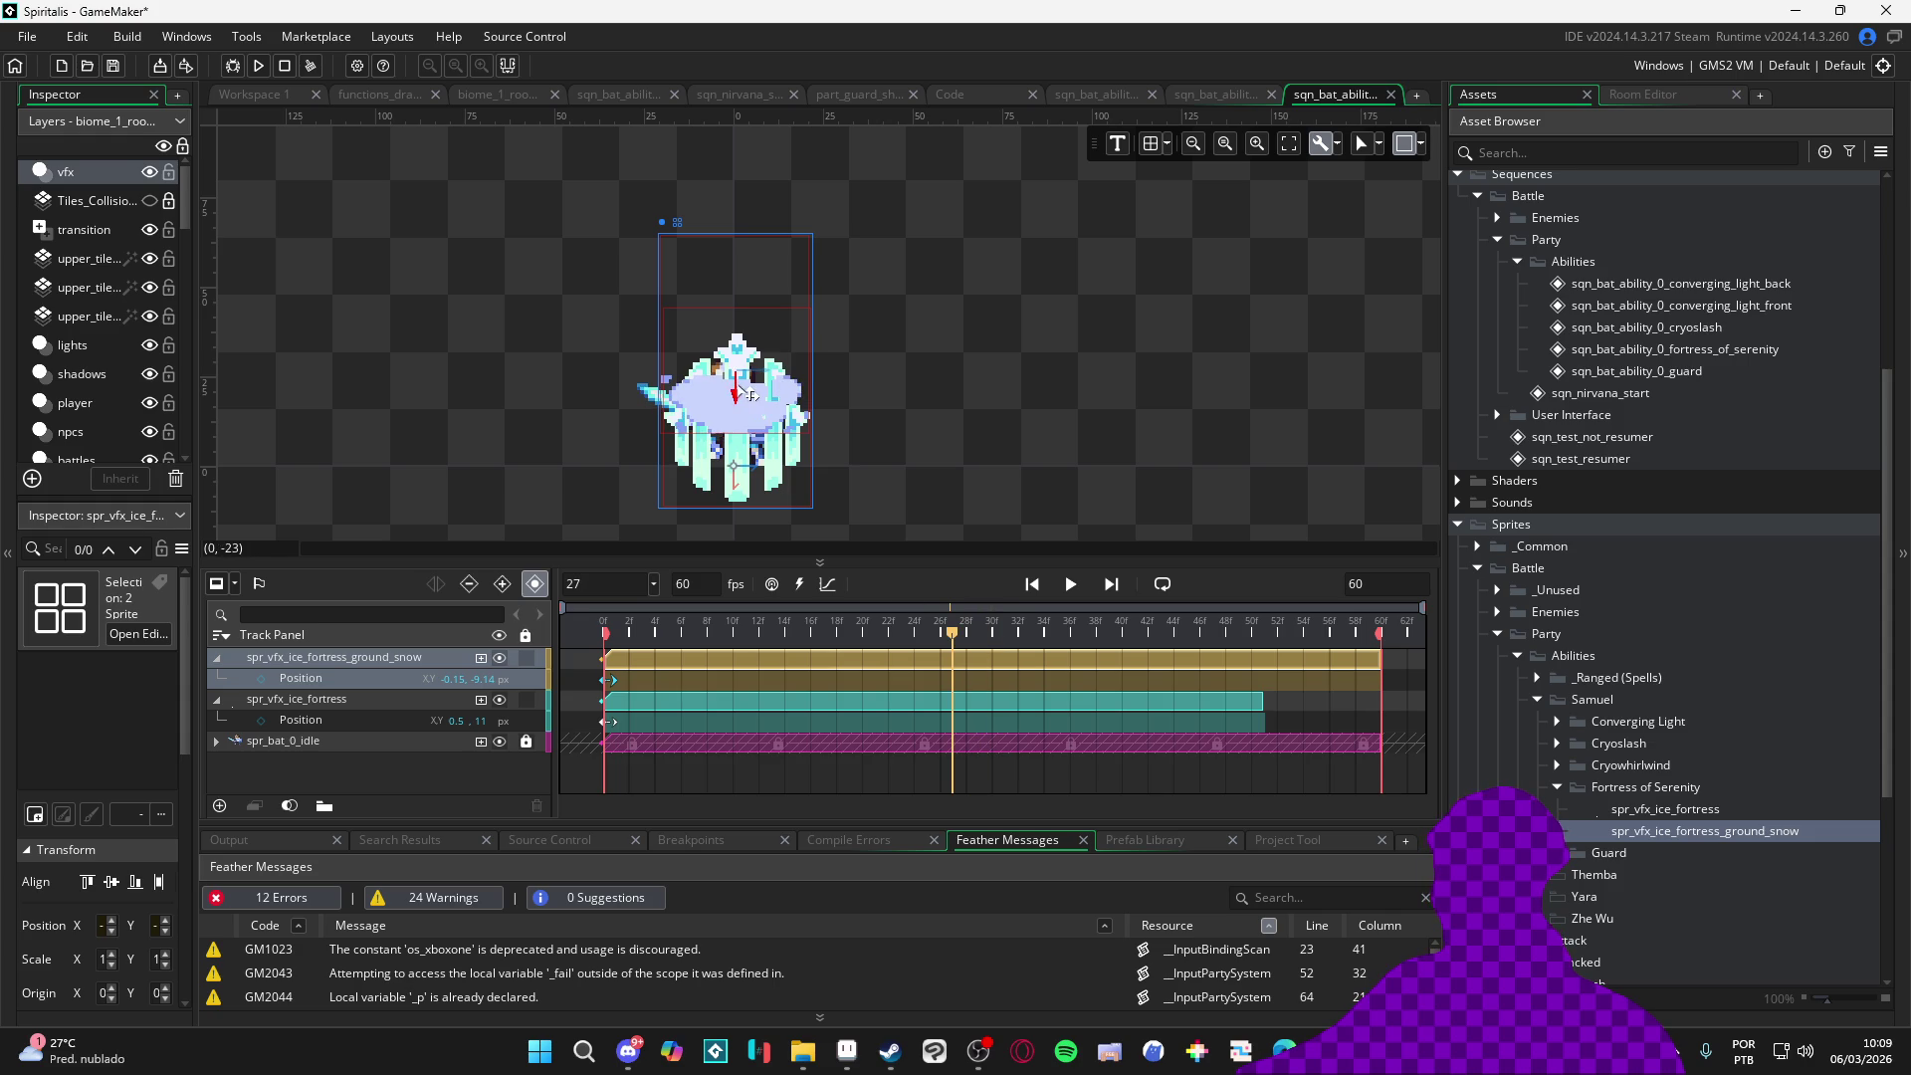
drag(399, 662, 423, 724)
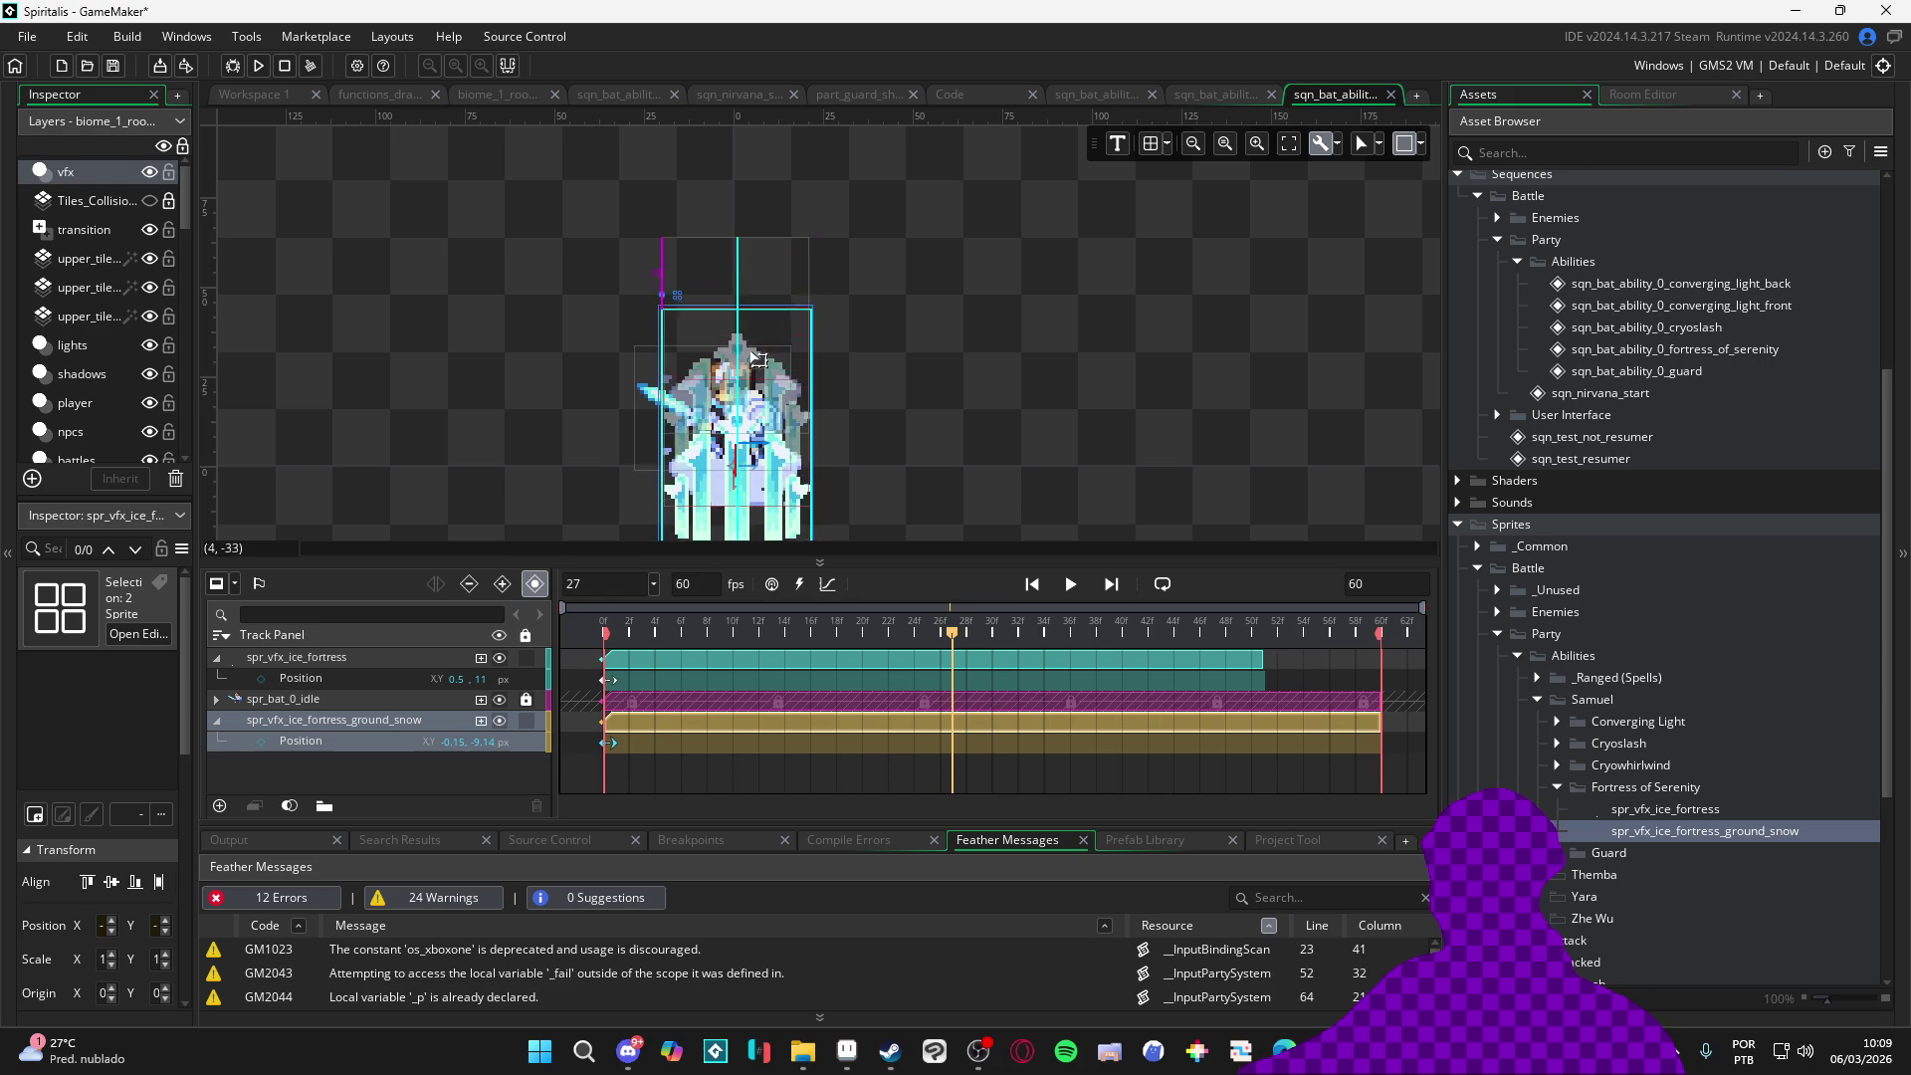
Move the ground snow down under the fortress and shift its position keyframe earlier
click(333, 661)
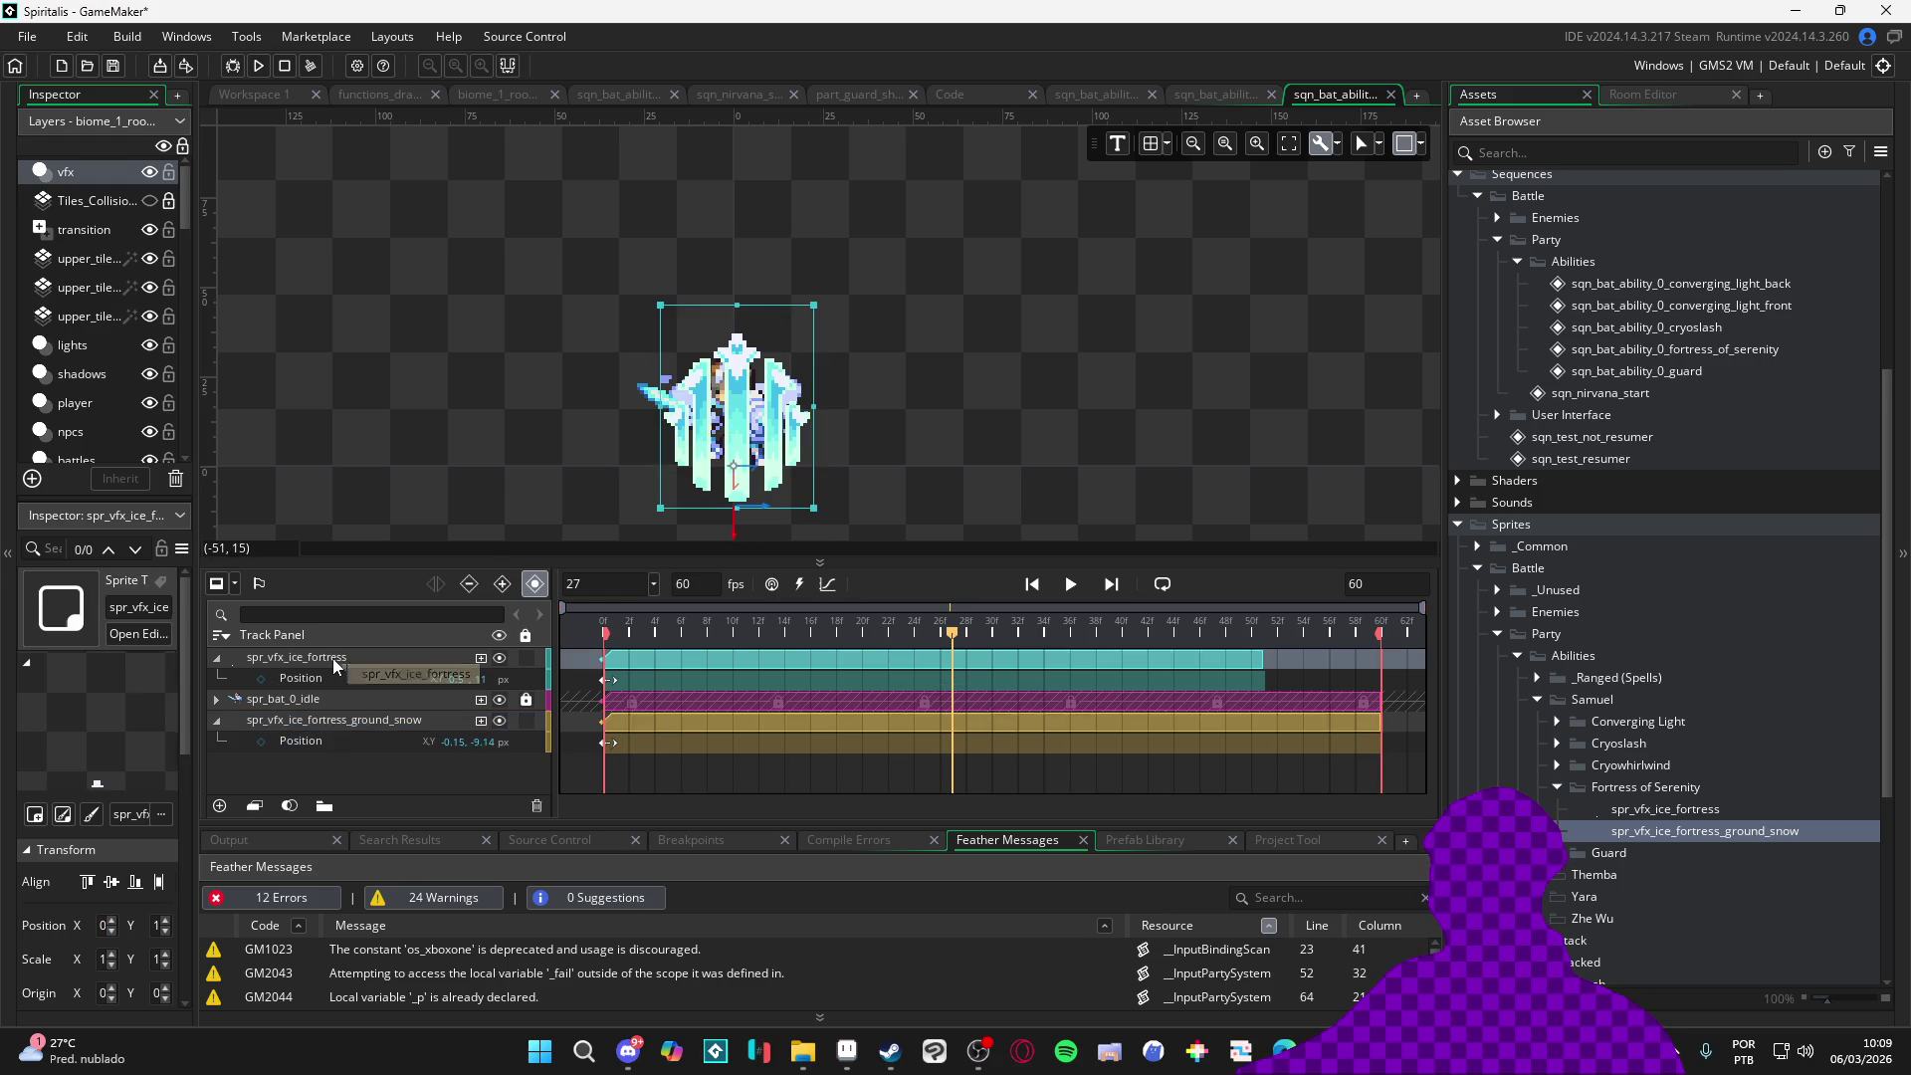
scroll(769, 386, down, 2)
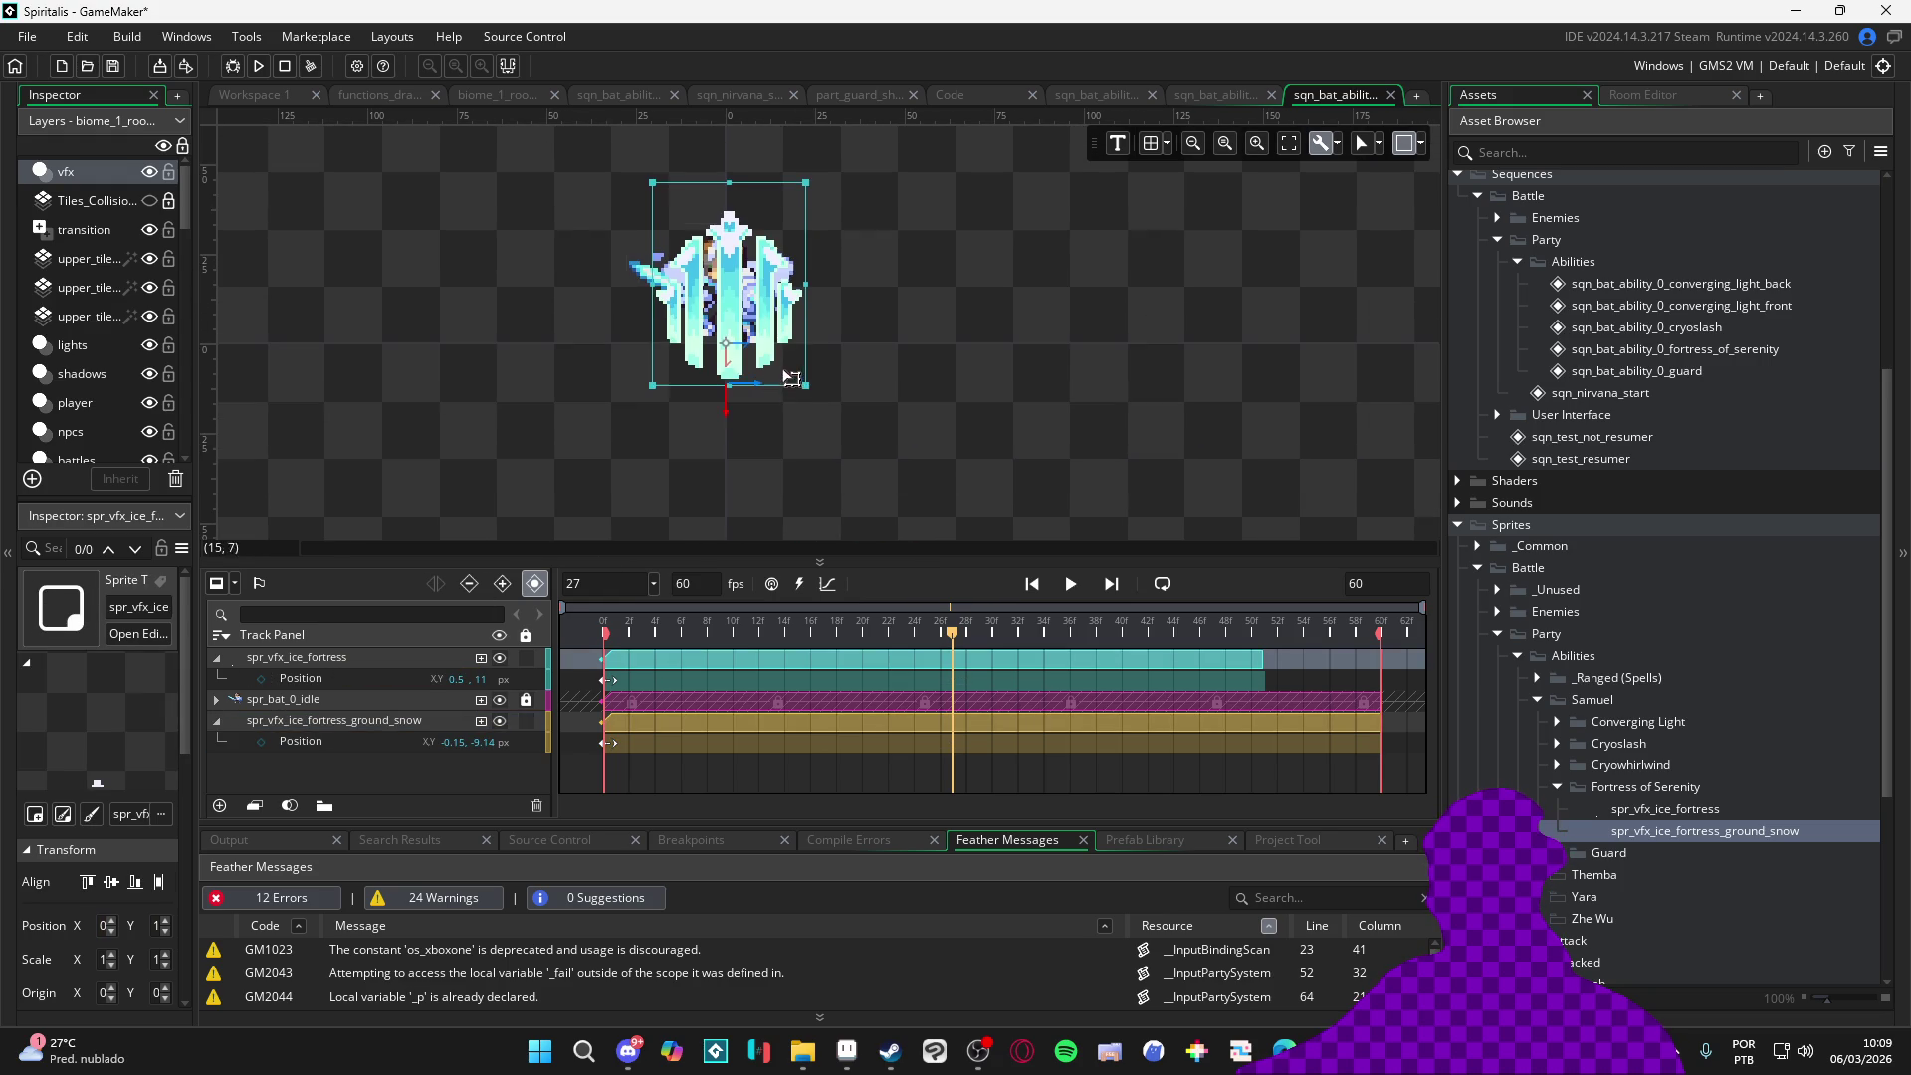
click(315, 725)
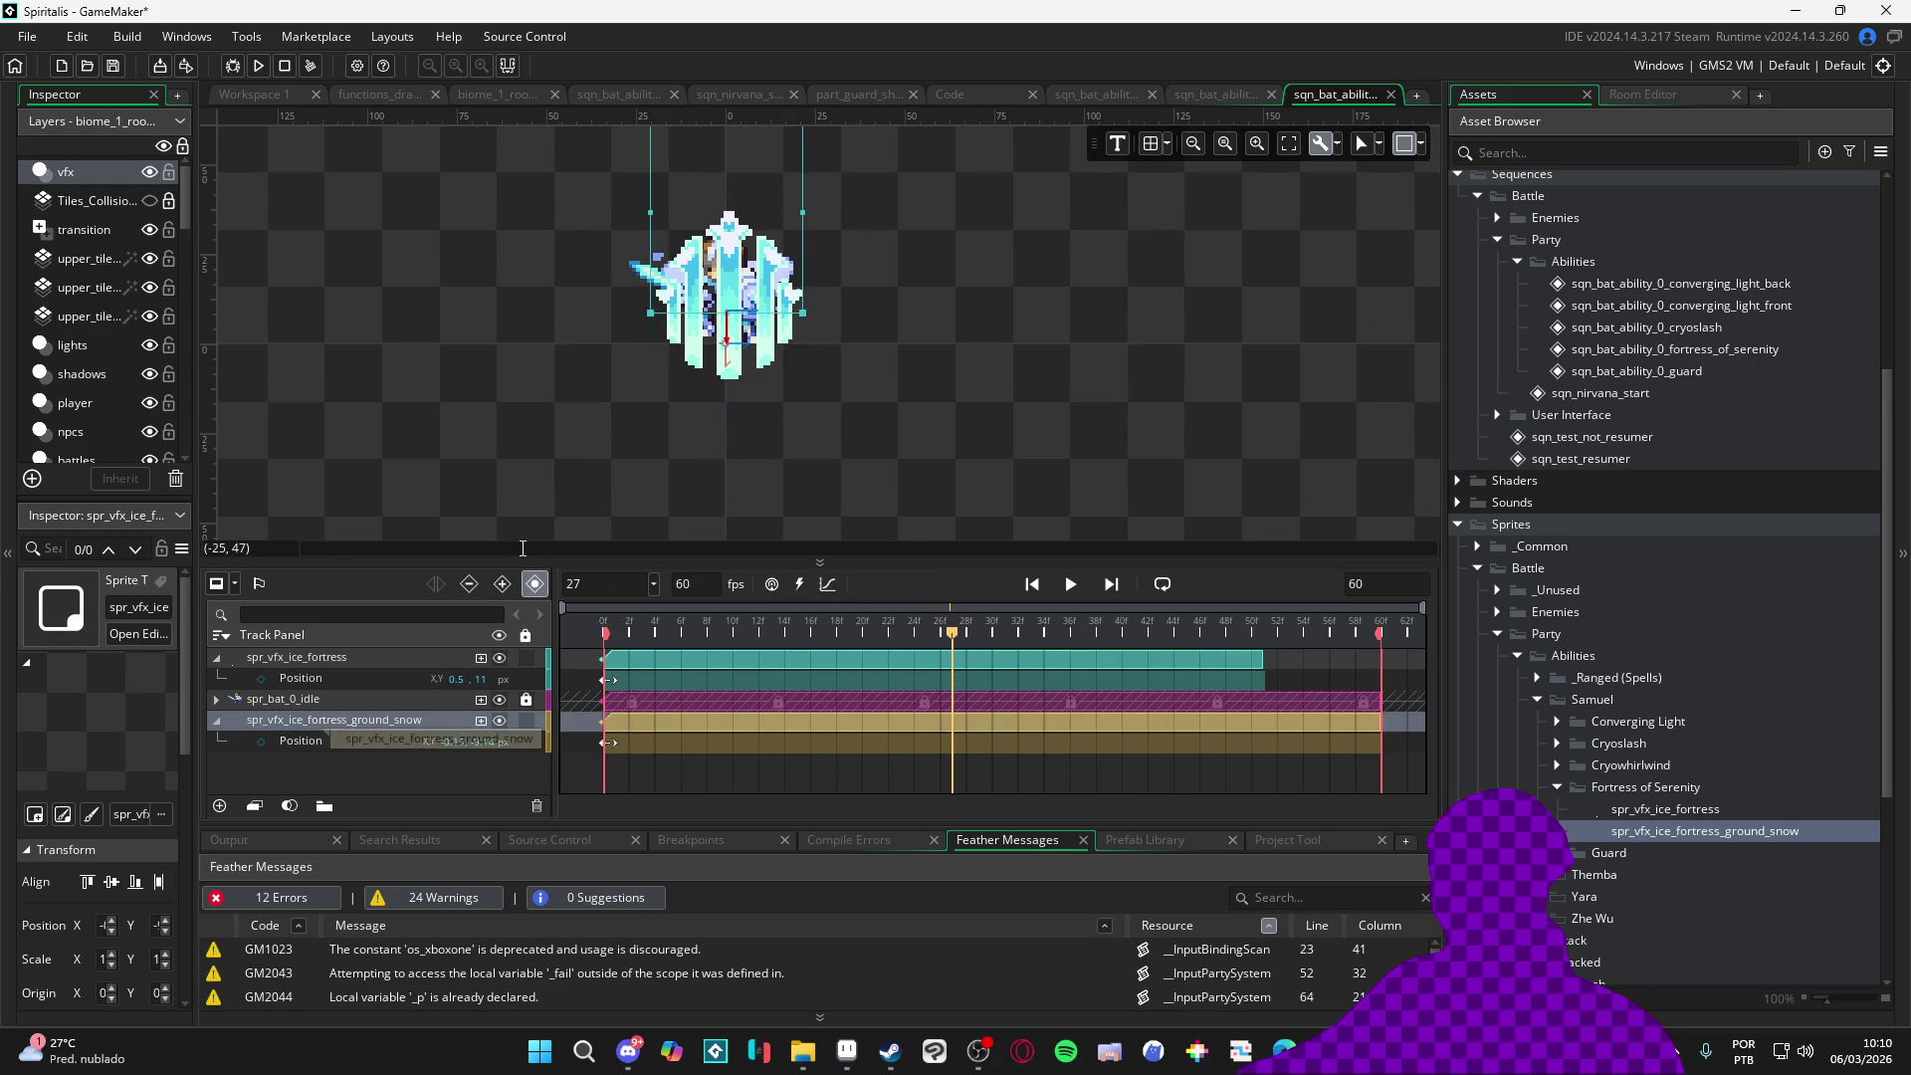
scroll(757, 311, up, 2)
drag(755, 310, 753, 385)
drag(753, 392, 739, 384)
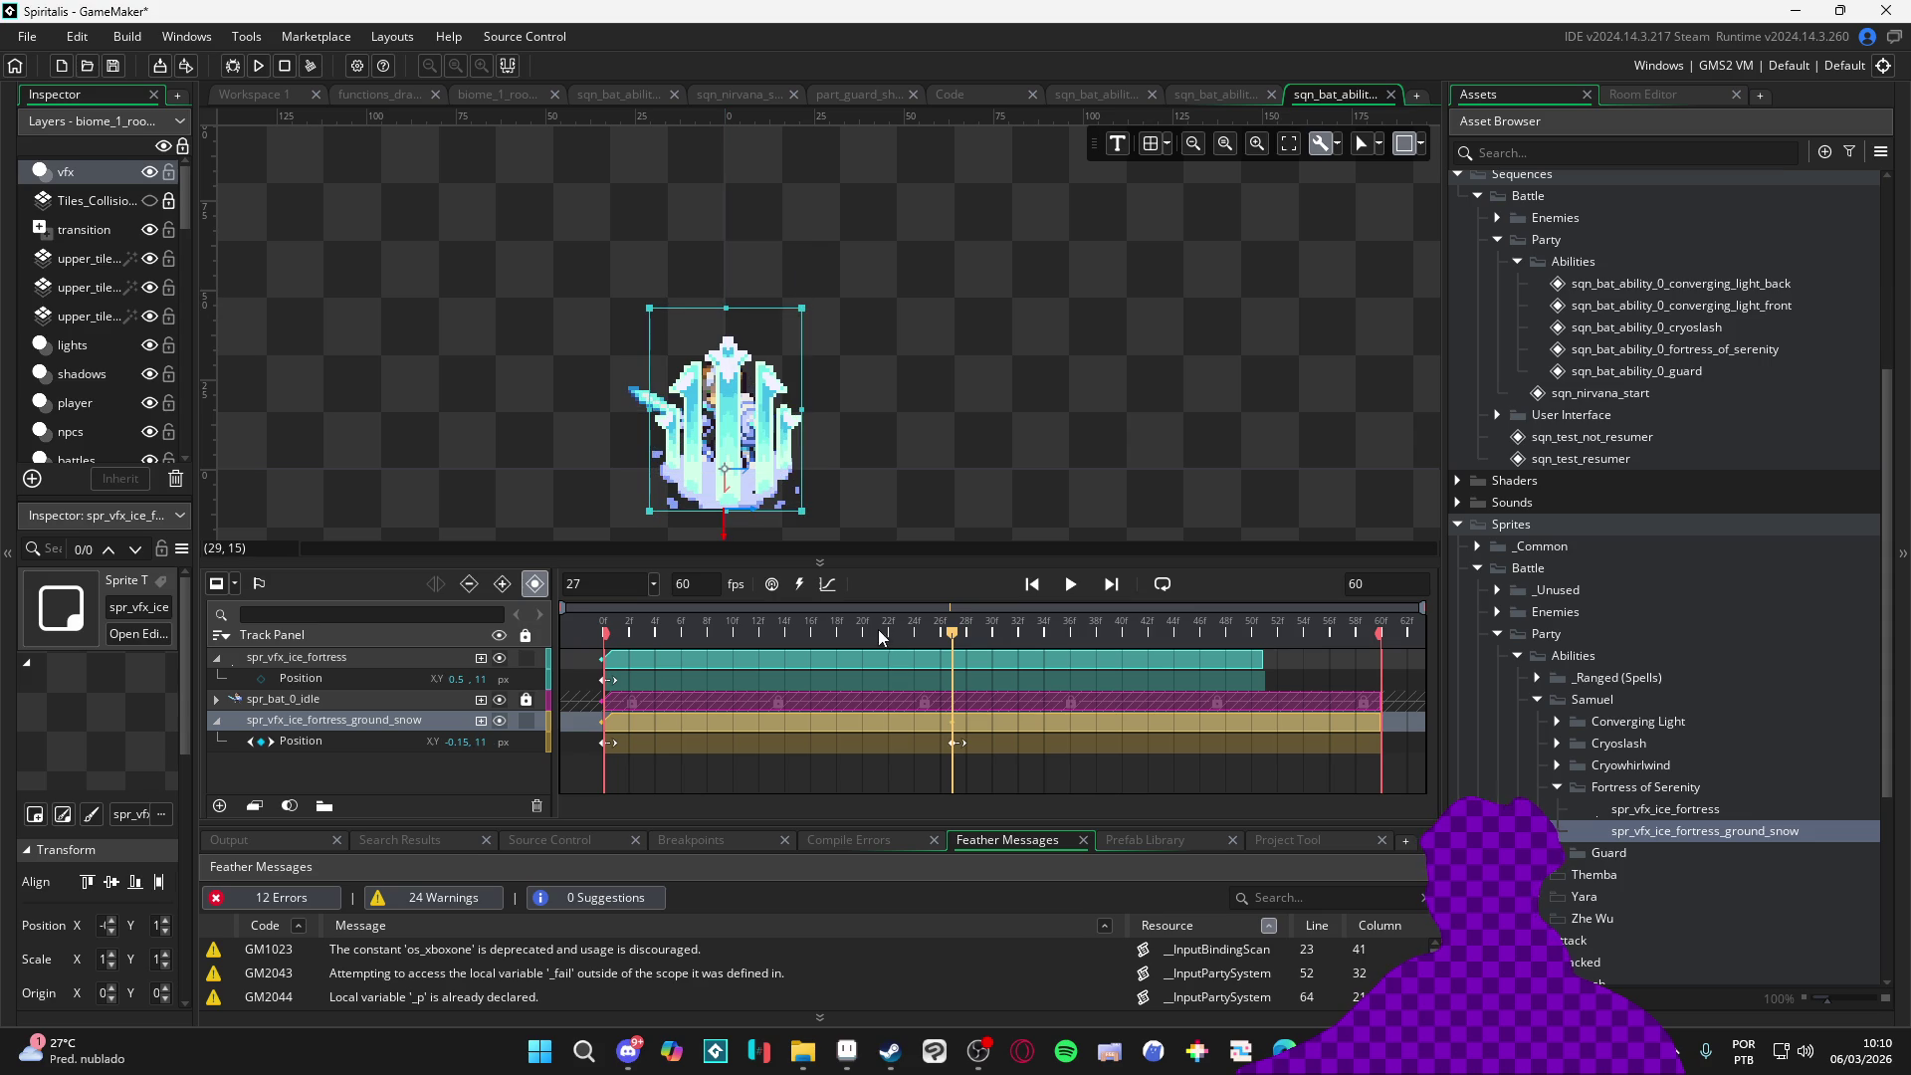
click(600, 746)
drag(956, 744, 879, 746)
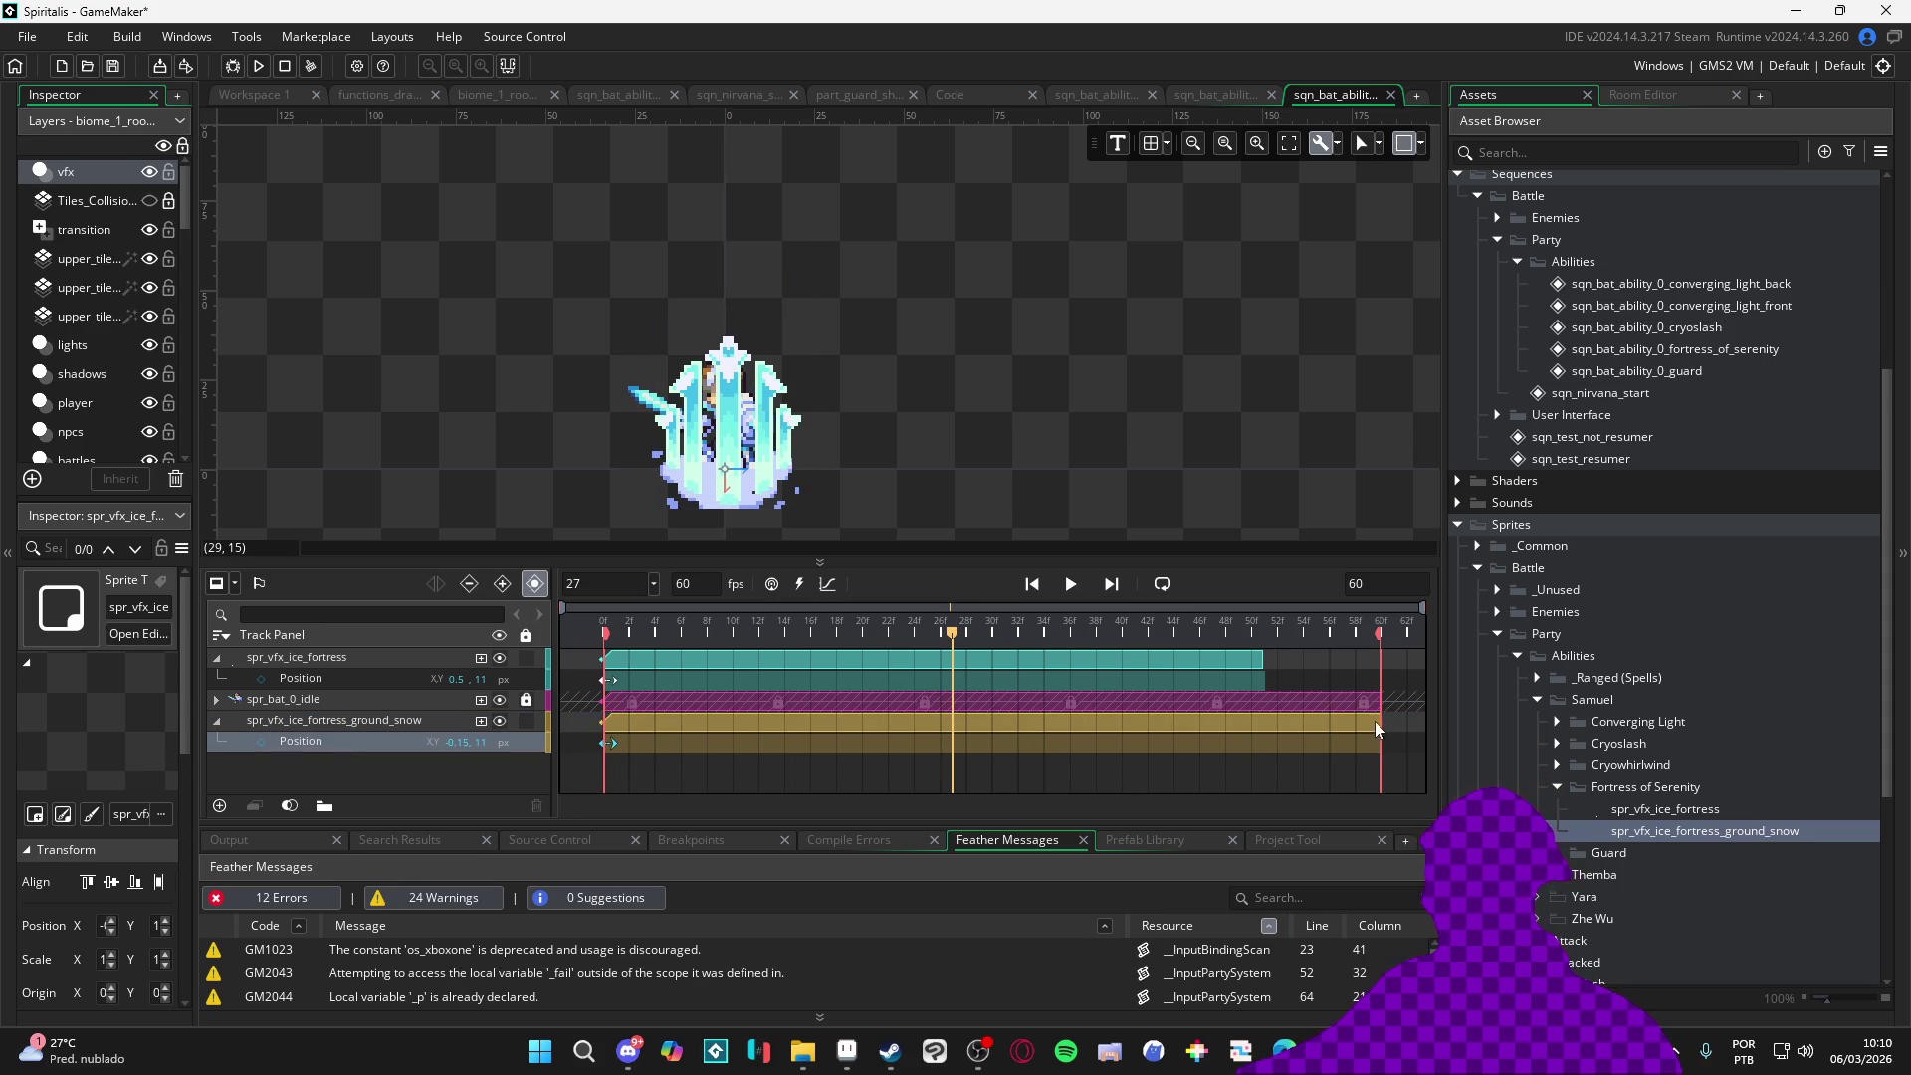
Trim the ground snow clip to end with the fortress and play the sequence from the start
drag(1375, 727, 1262, 725)
key(space)
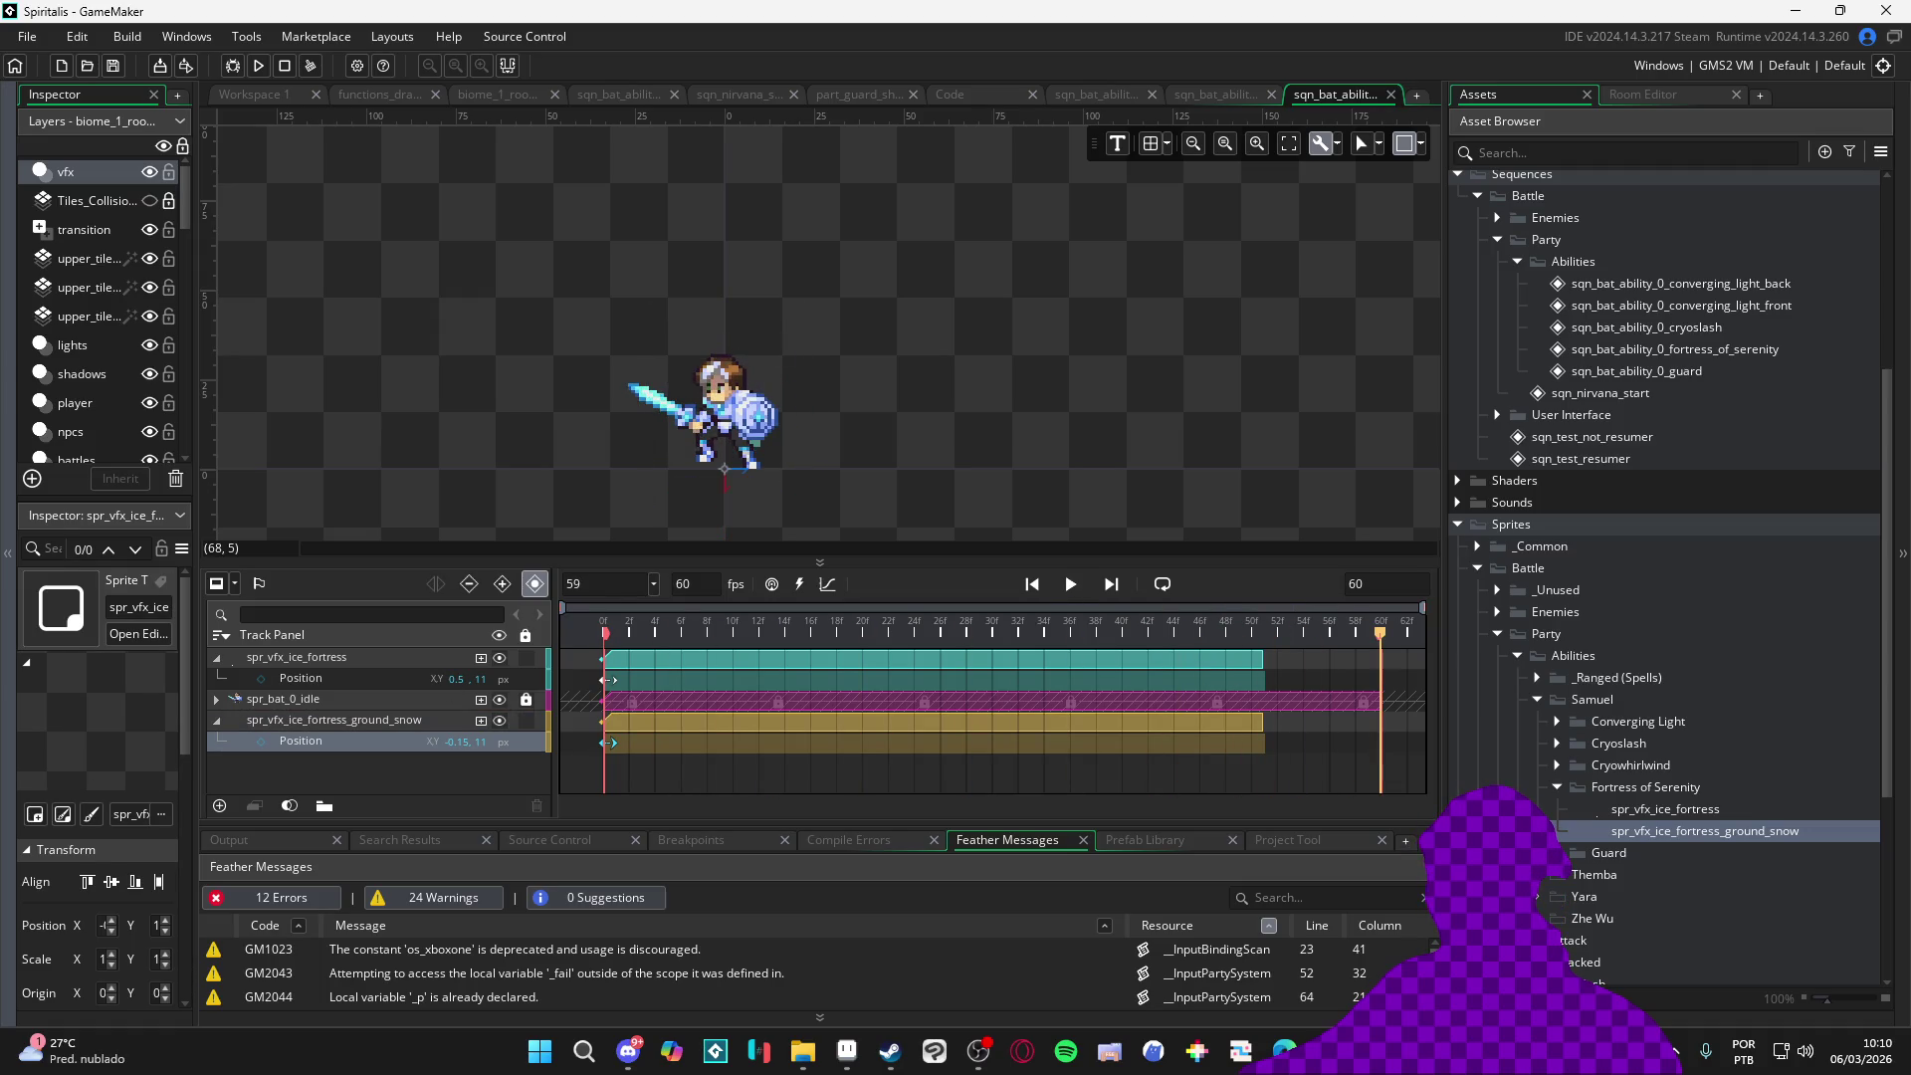
key(space)
key(space)
click(212, 728)
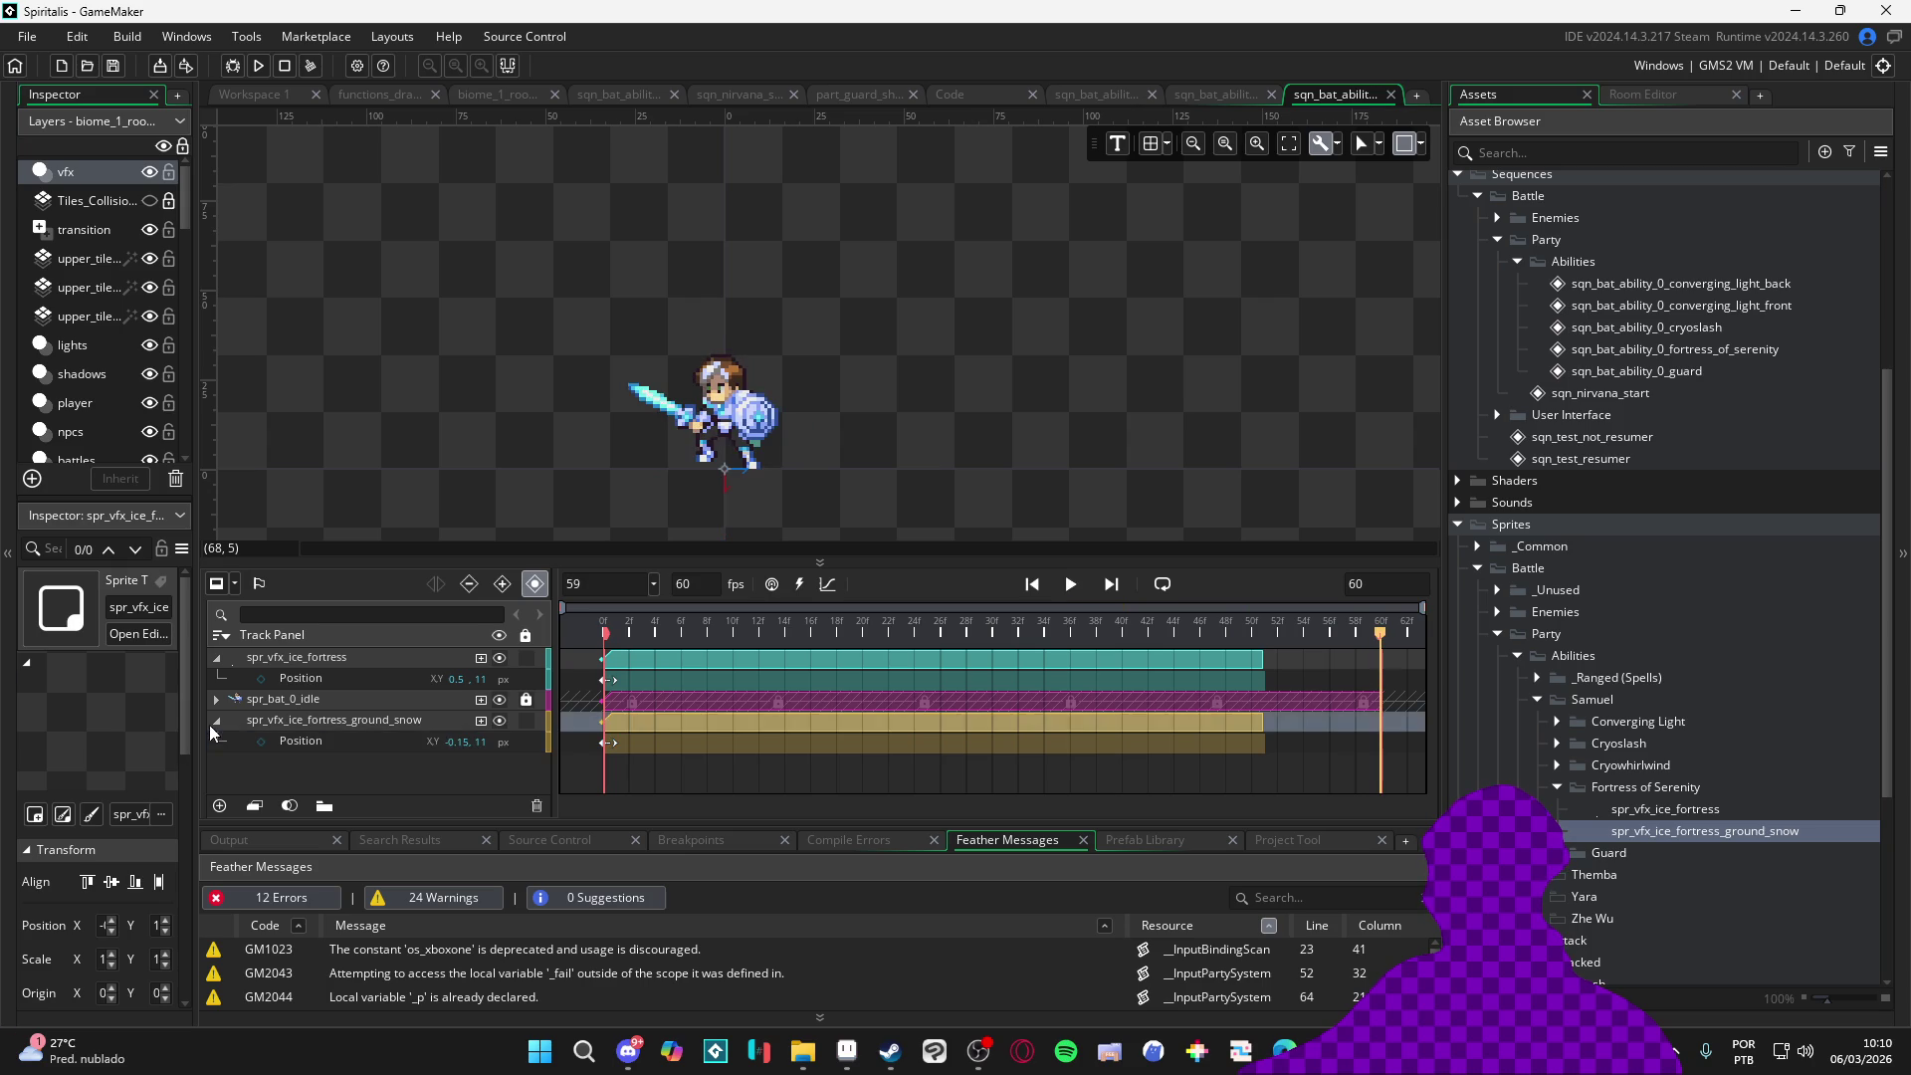
key(Home)
click(1070, 589)
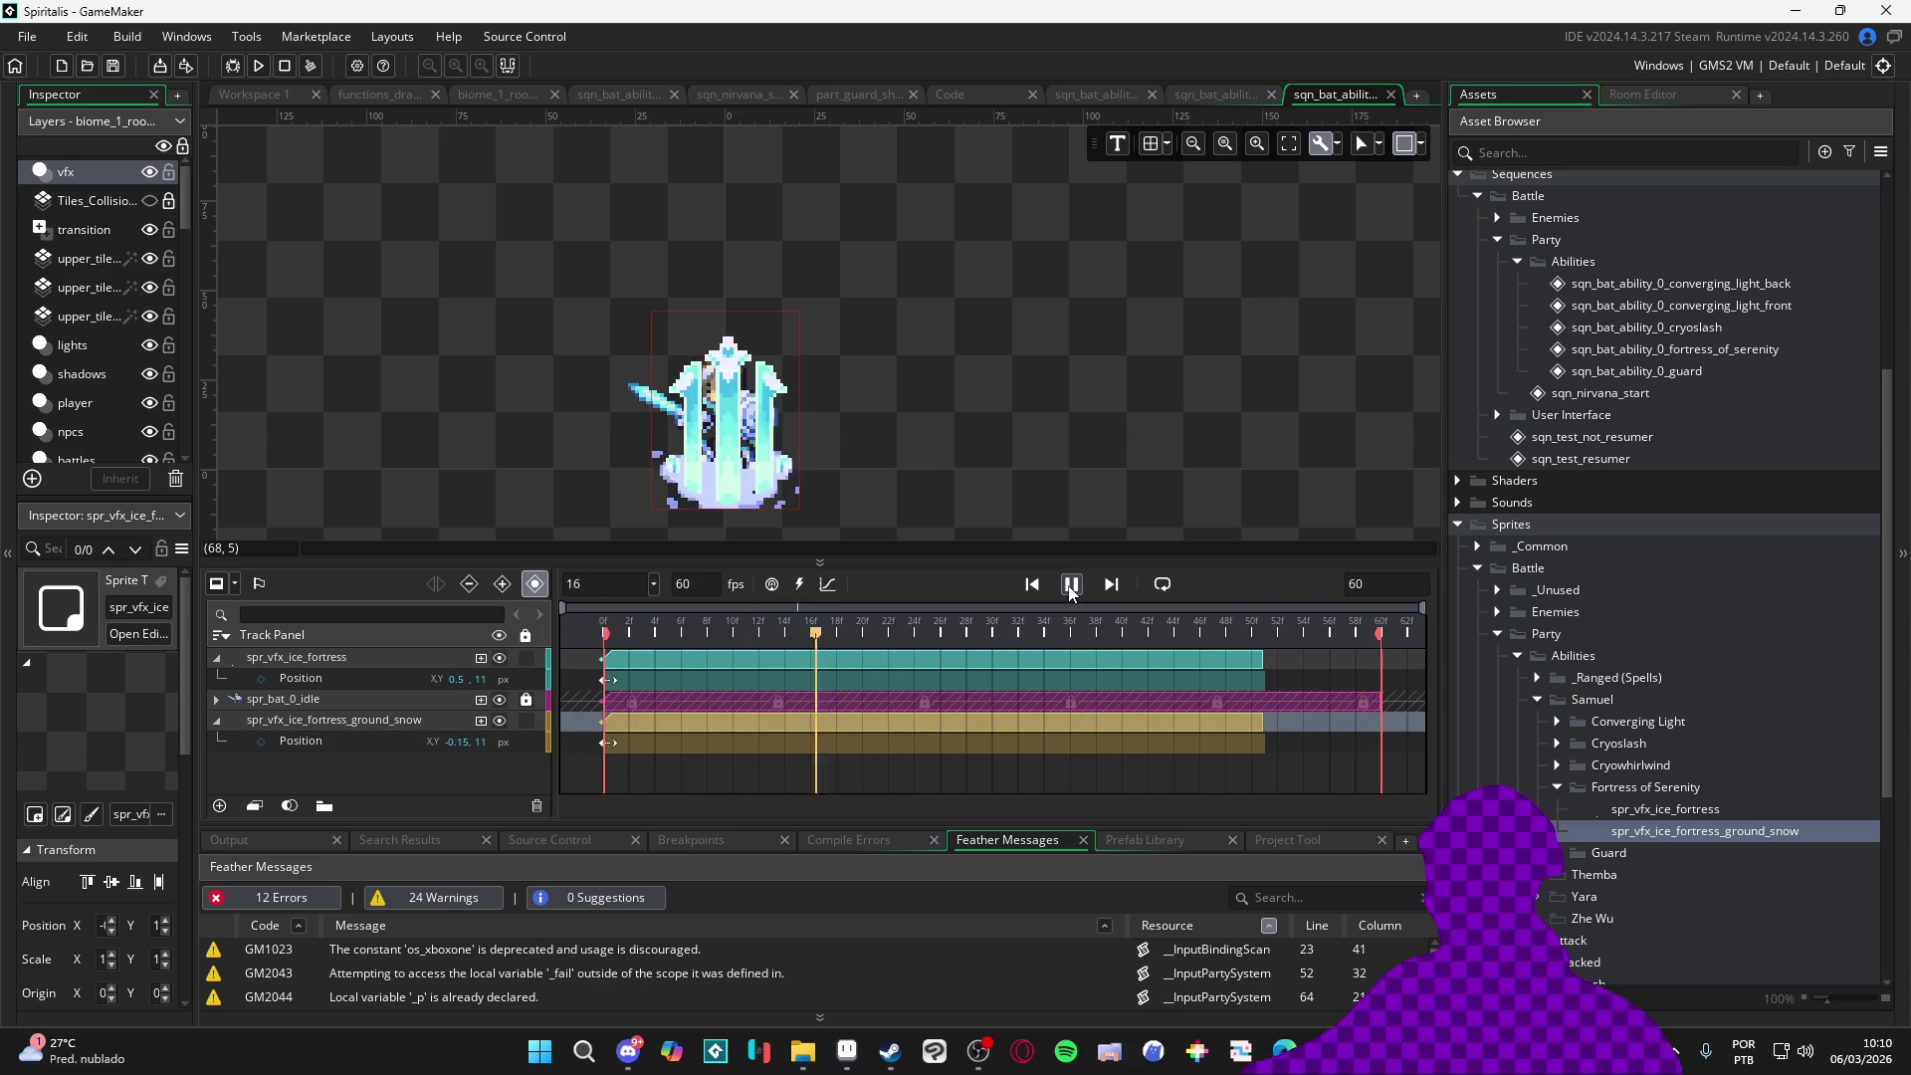
click(1070, 587)
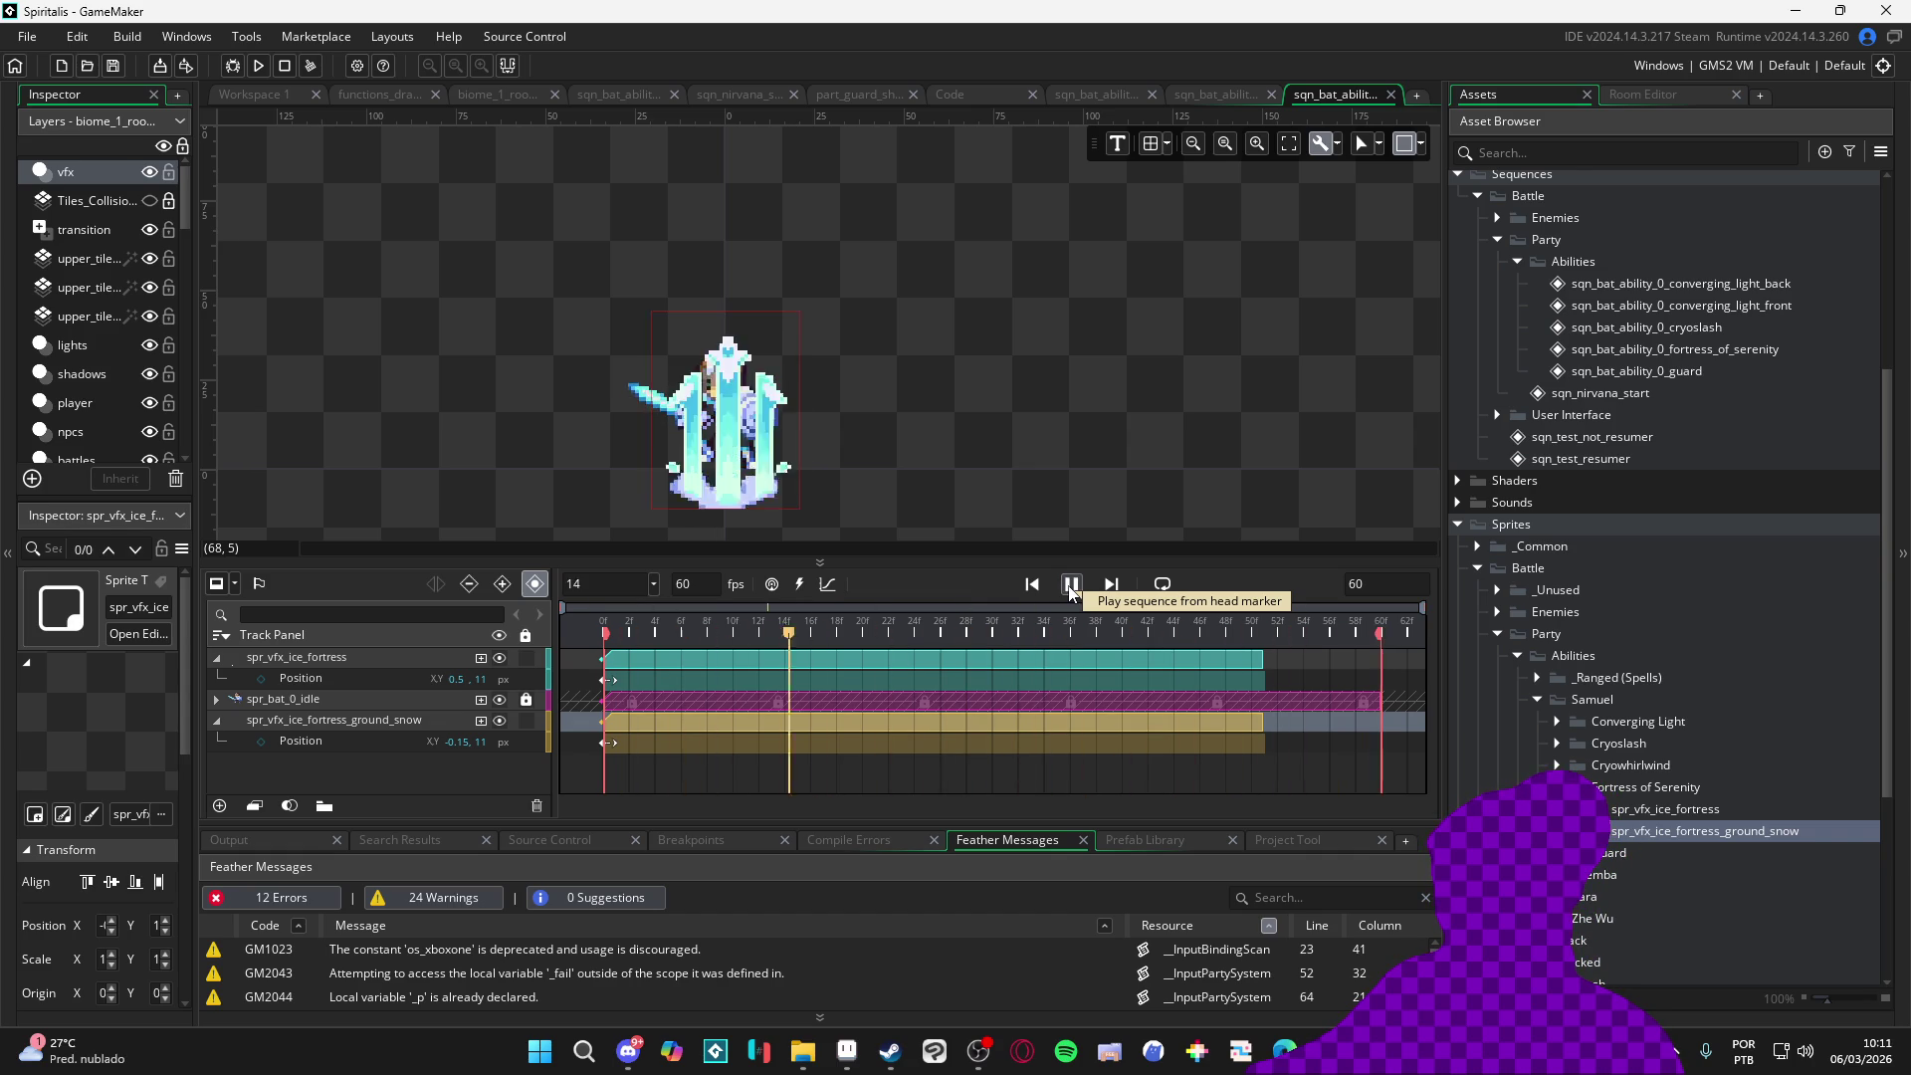
click(1069, 593)
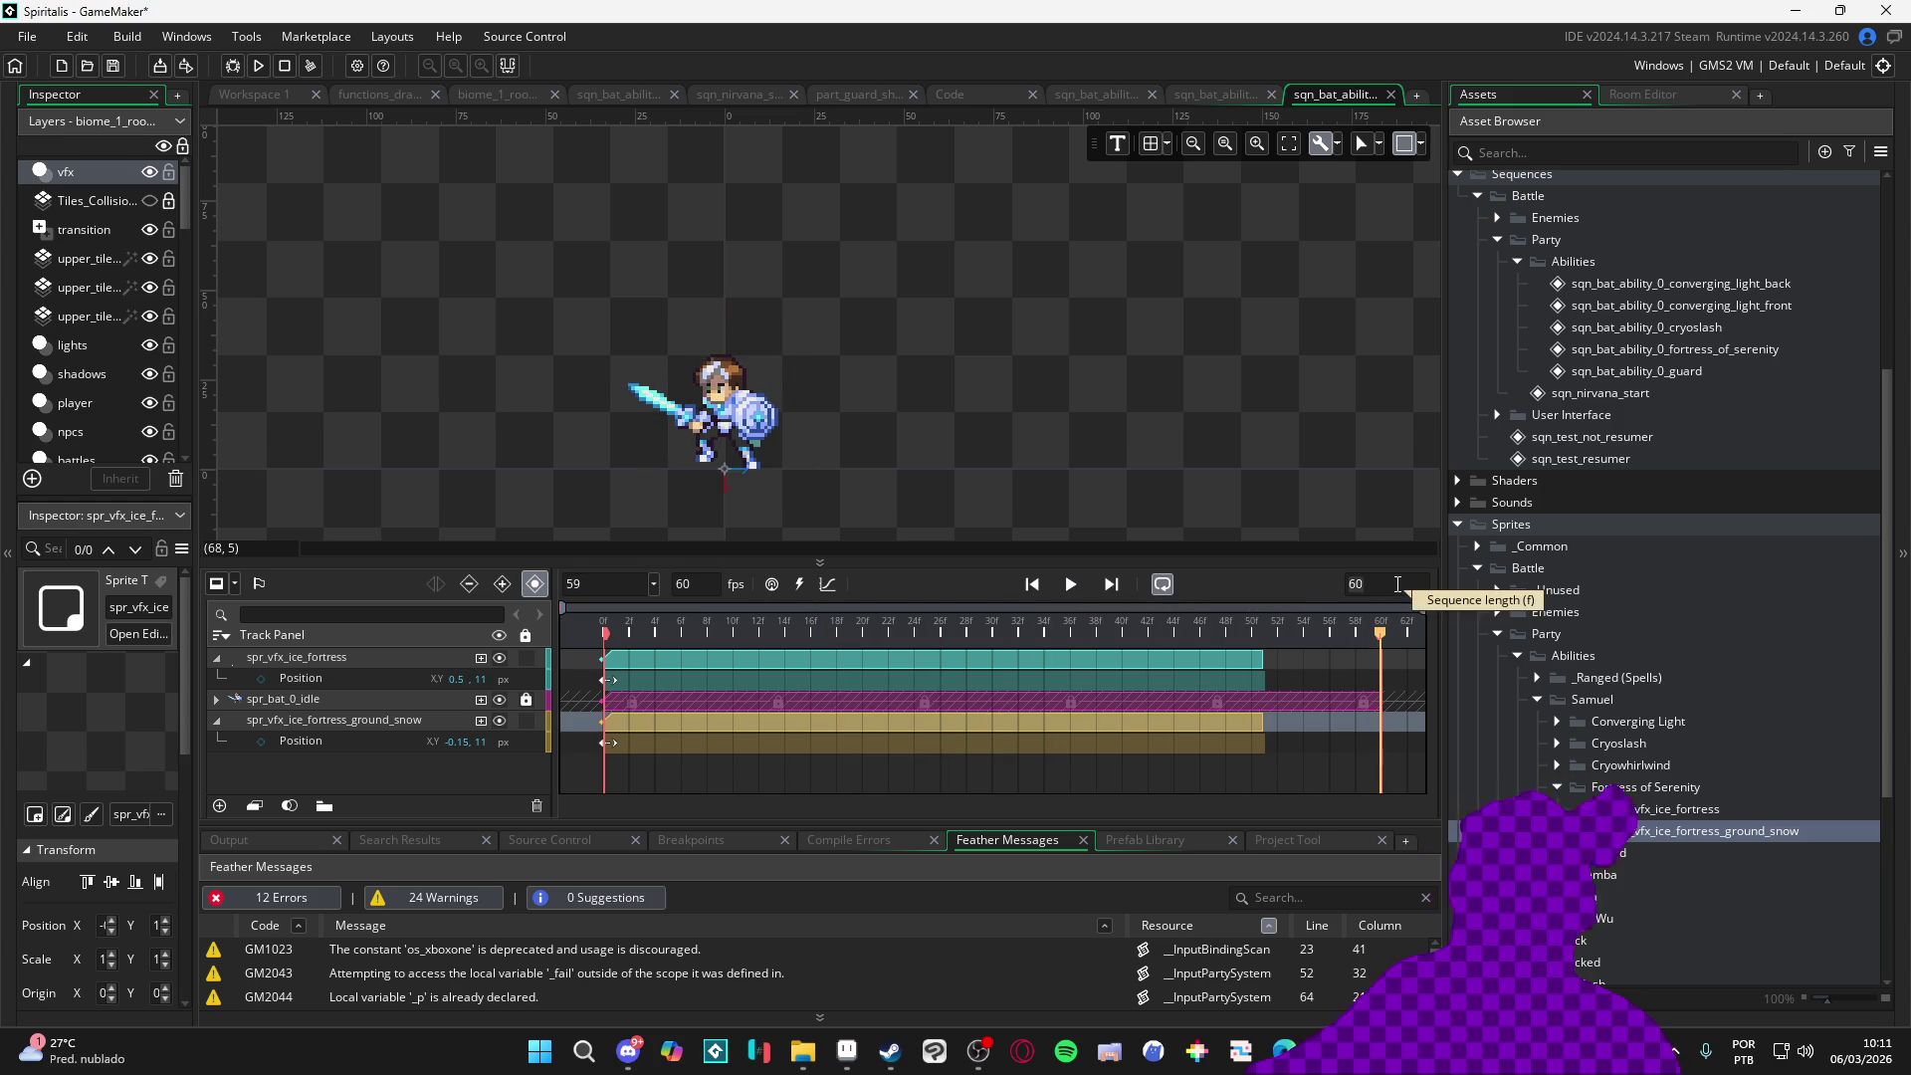
Set the sequence length to 120 frames and extend the unlocked idle clip to frame 120
key(BackSpace)
key(BackSpace)
text(120)
key(Return)
click(1082, 588)
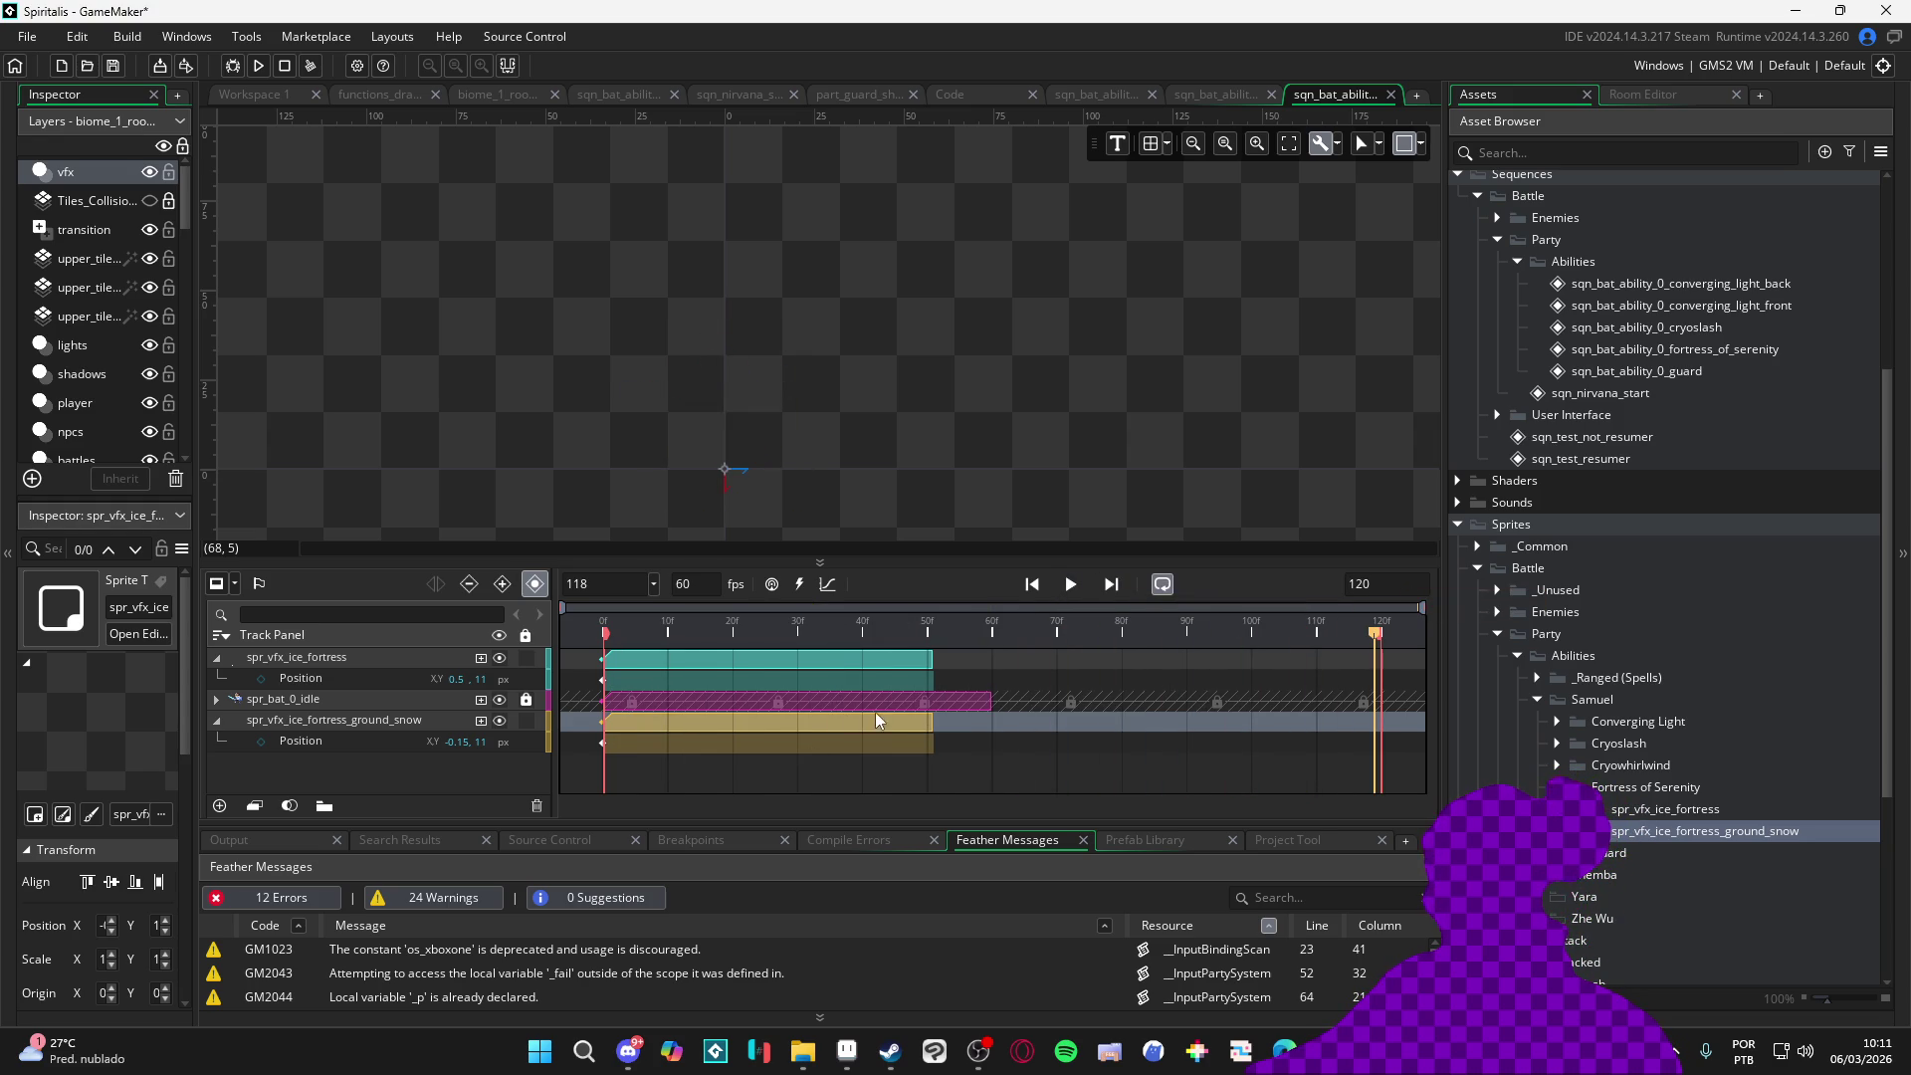
click(905, 701)
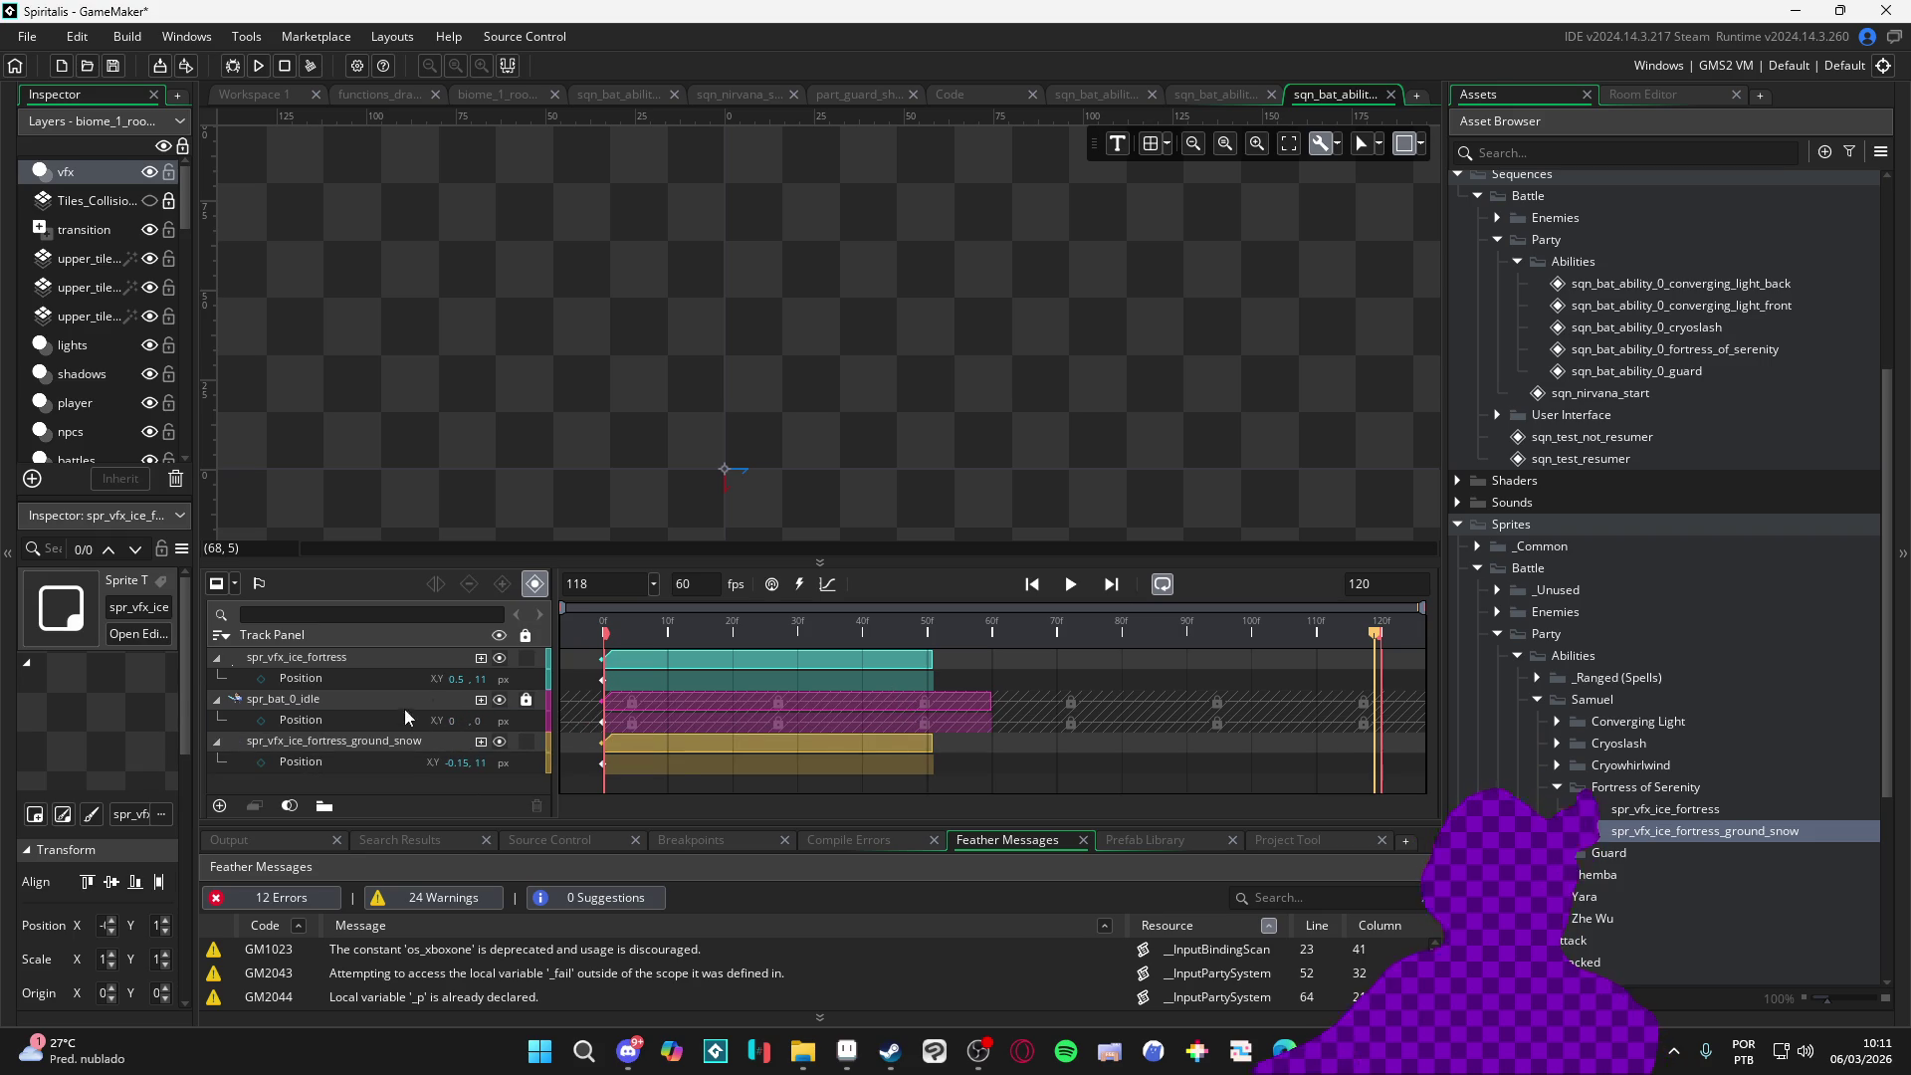
click(524, 700)
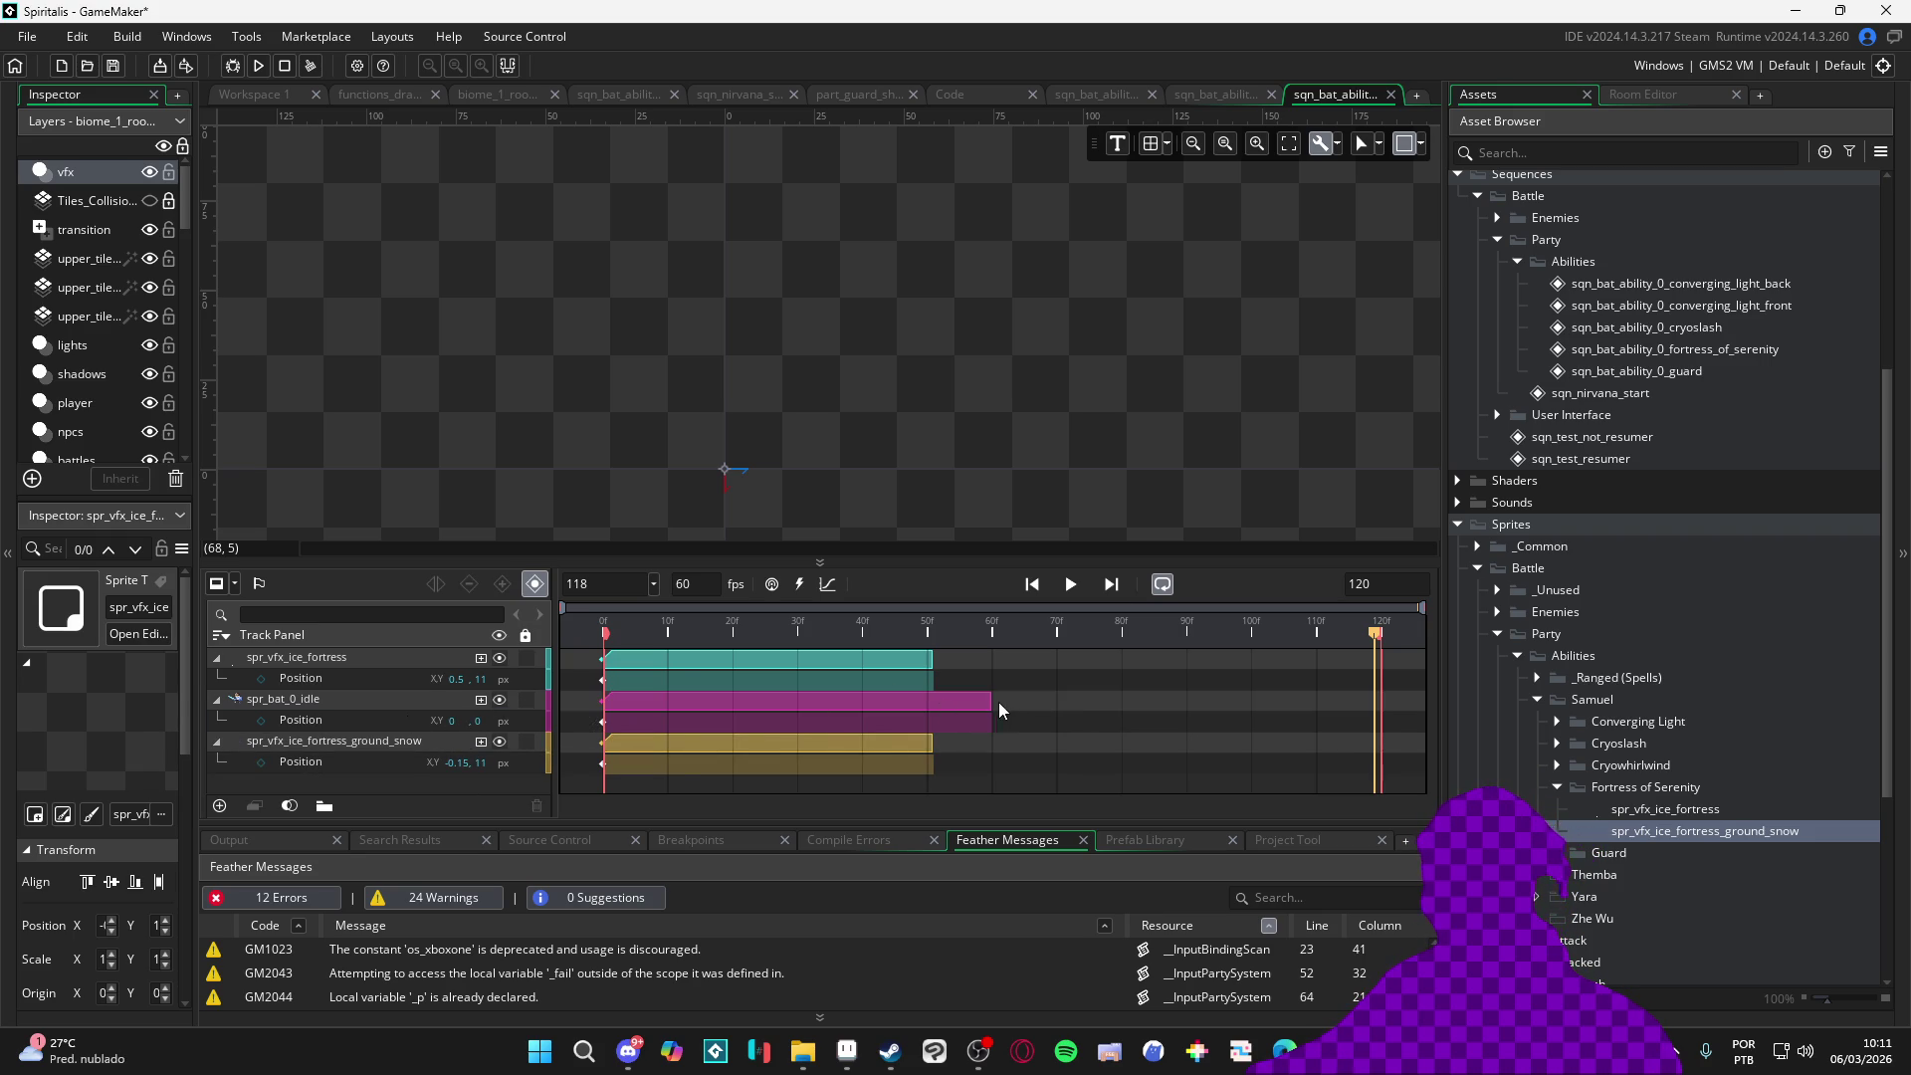
drag(995, 699, 1373, 688)
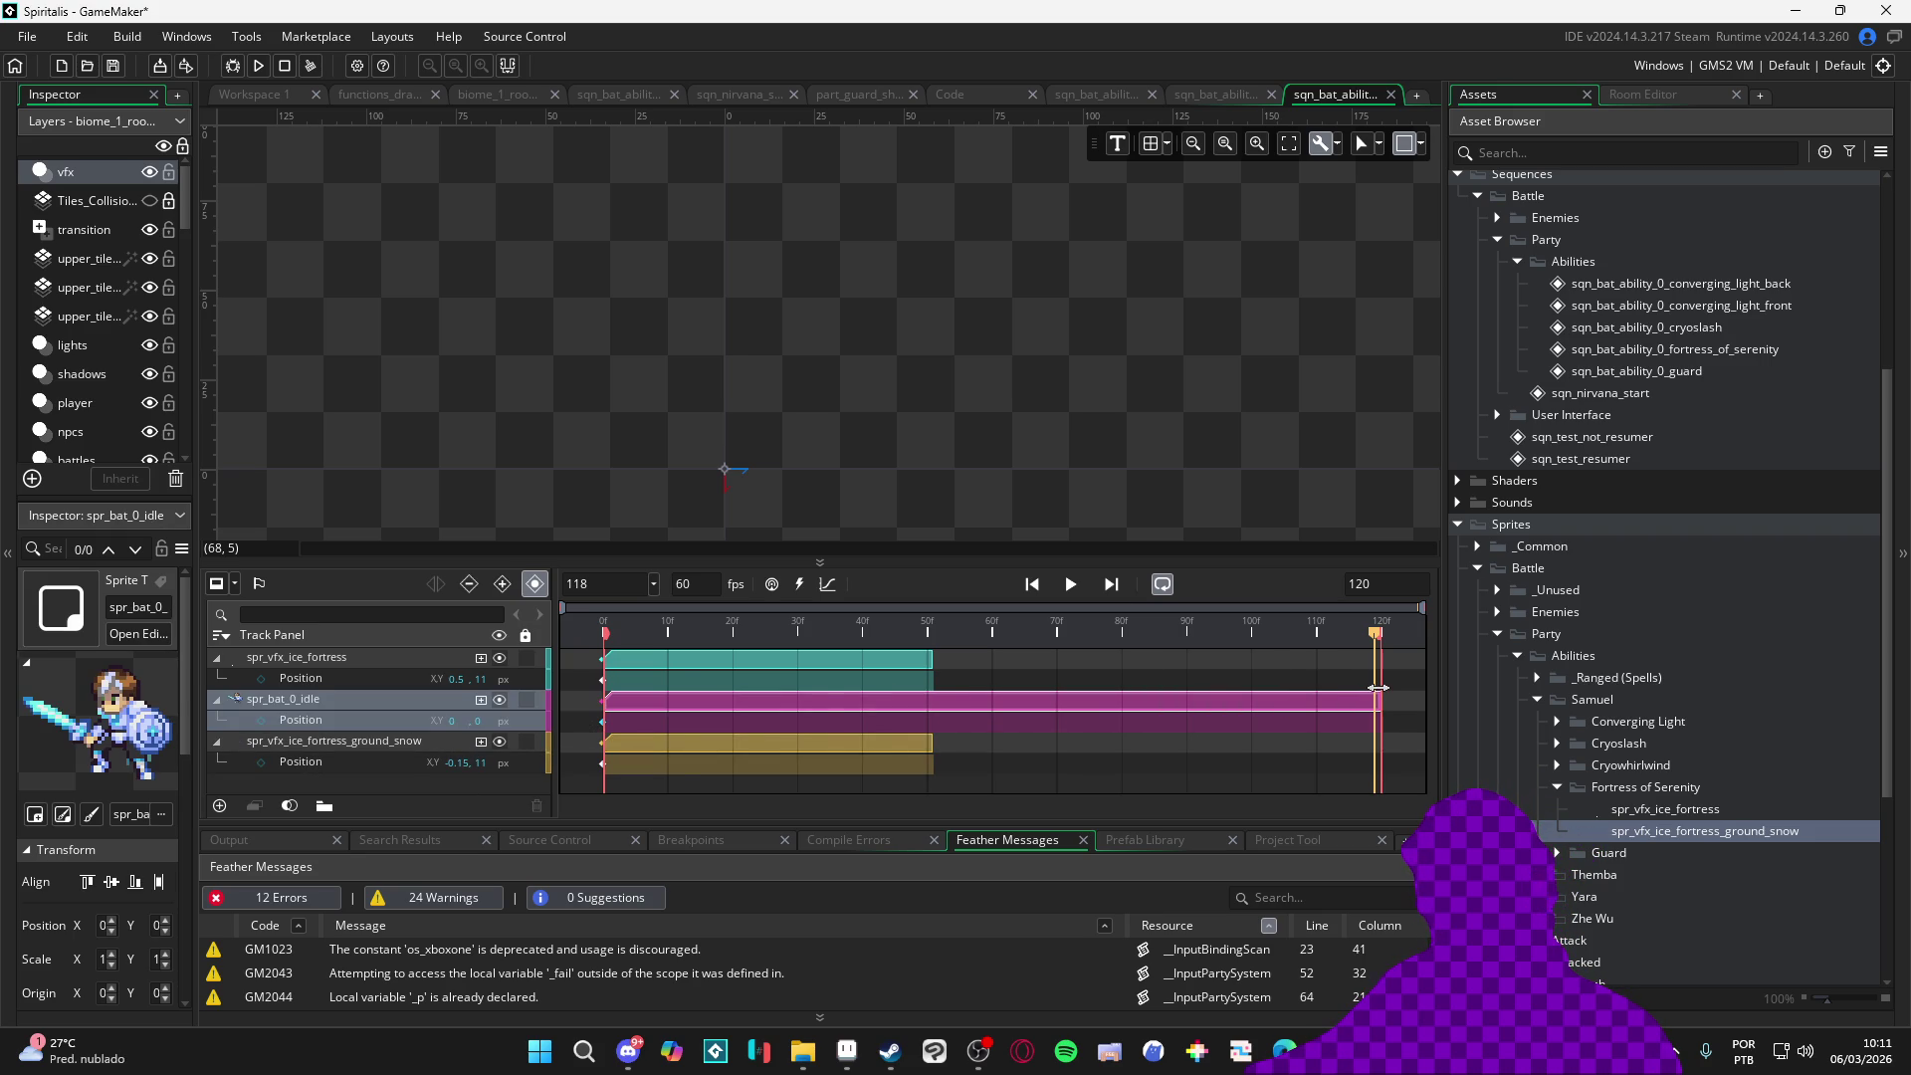
Play the lengthened sequence, then bring up the converging light sequence
key(Return)
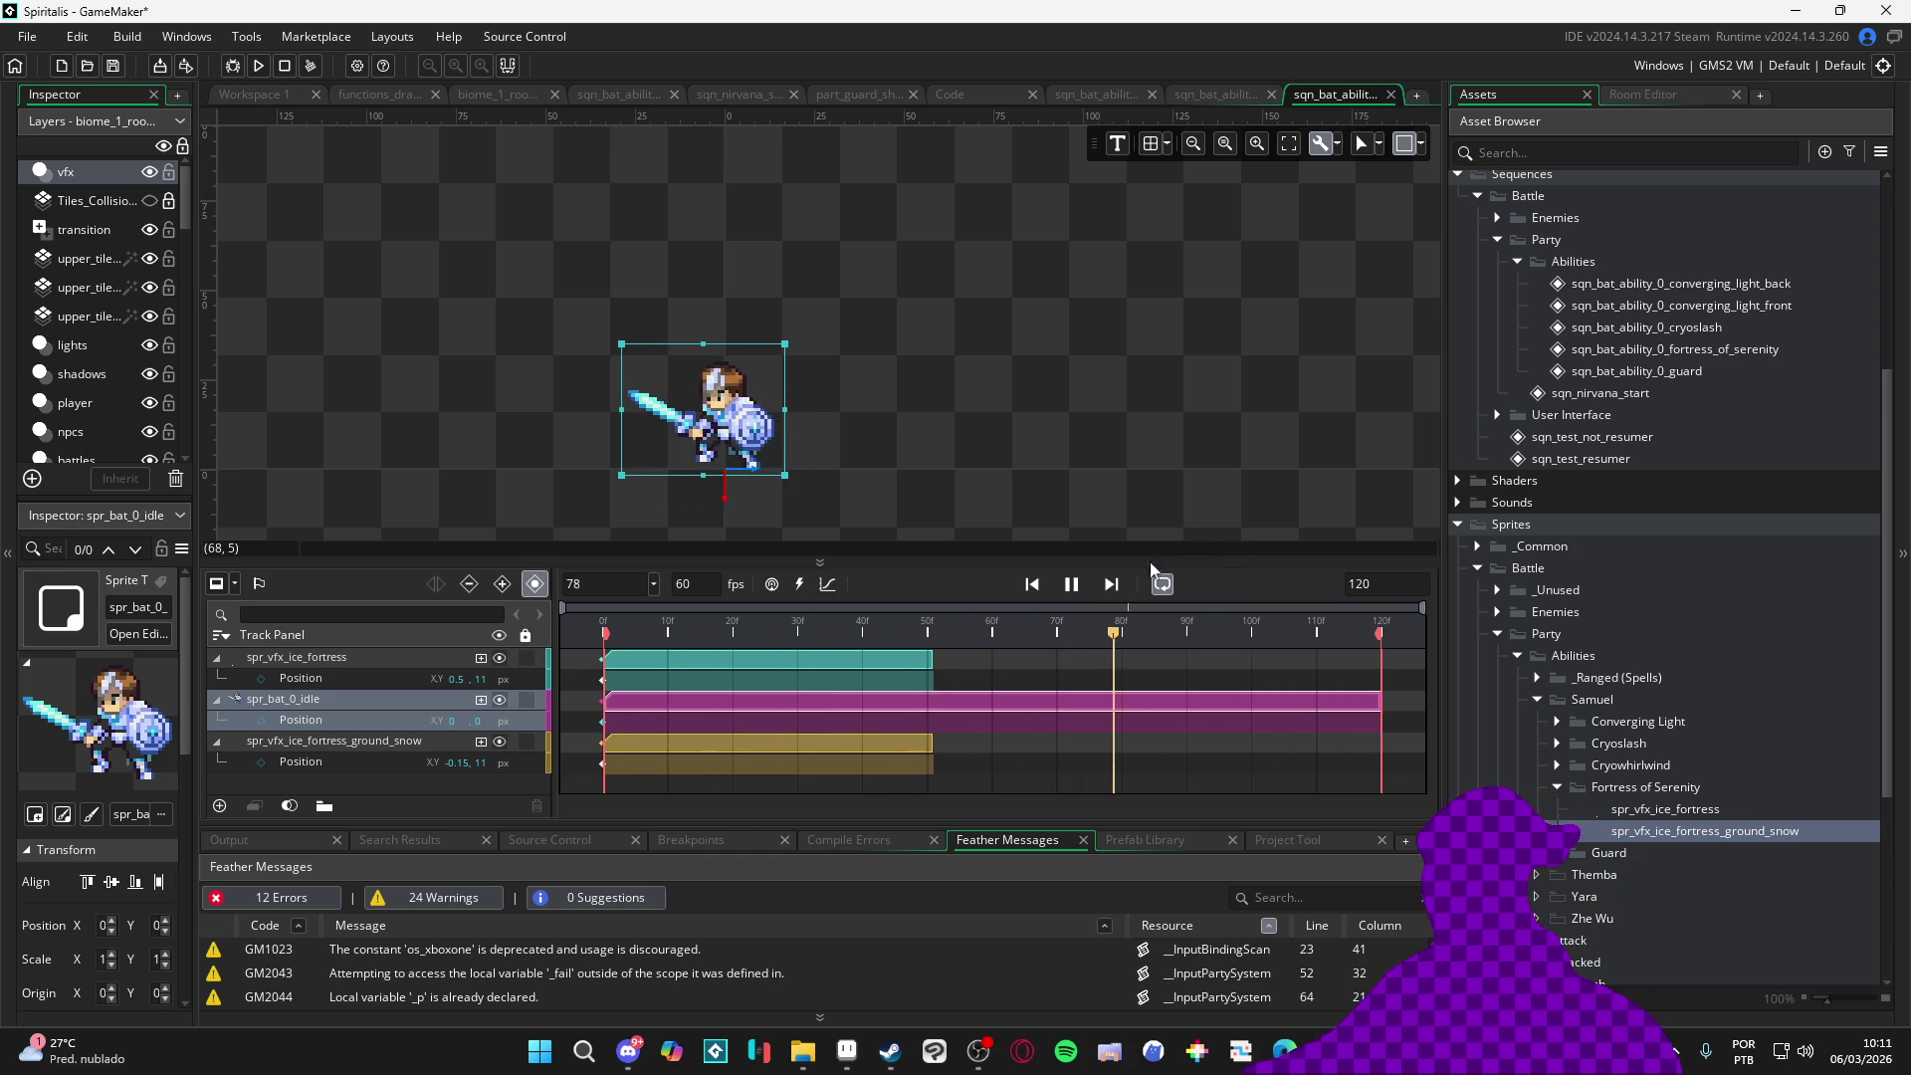
click(1072, 584)
click(1088, 463)
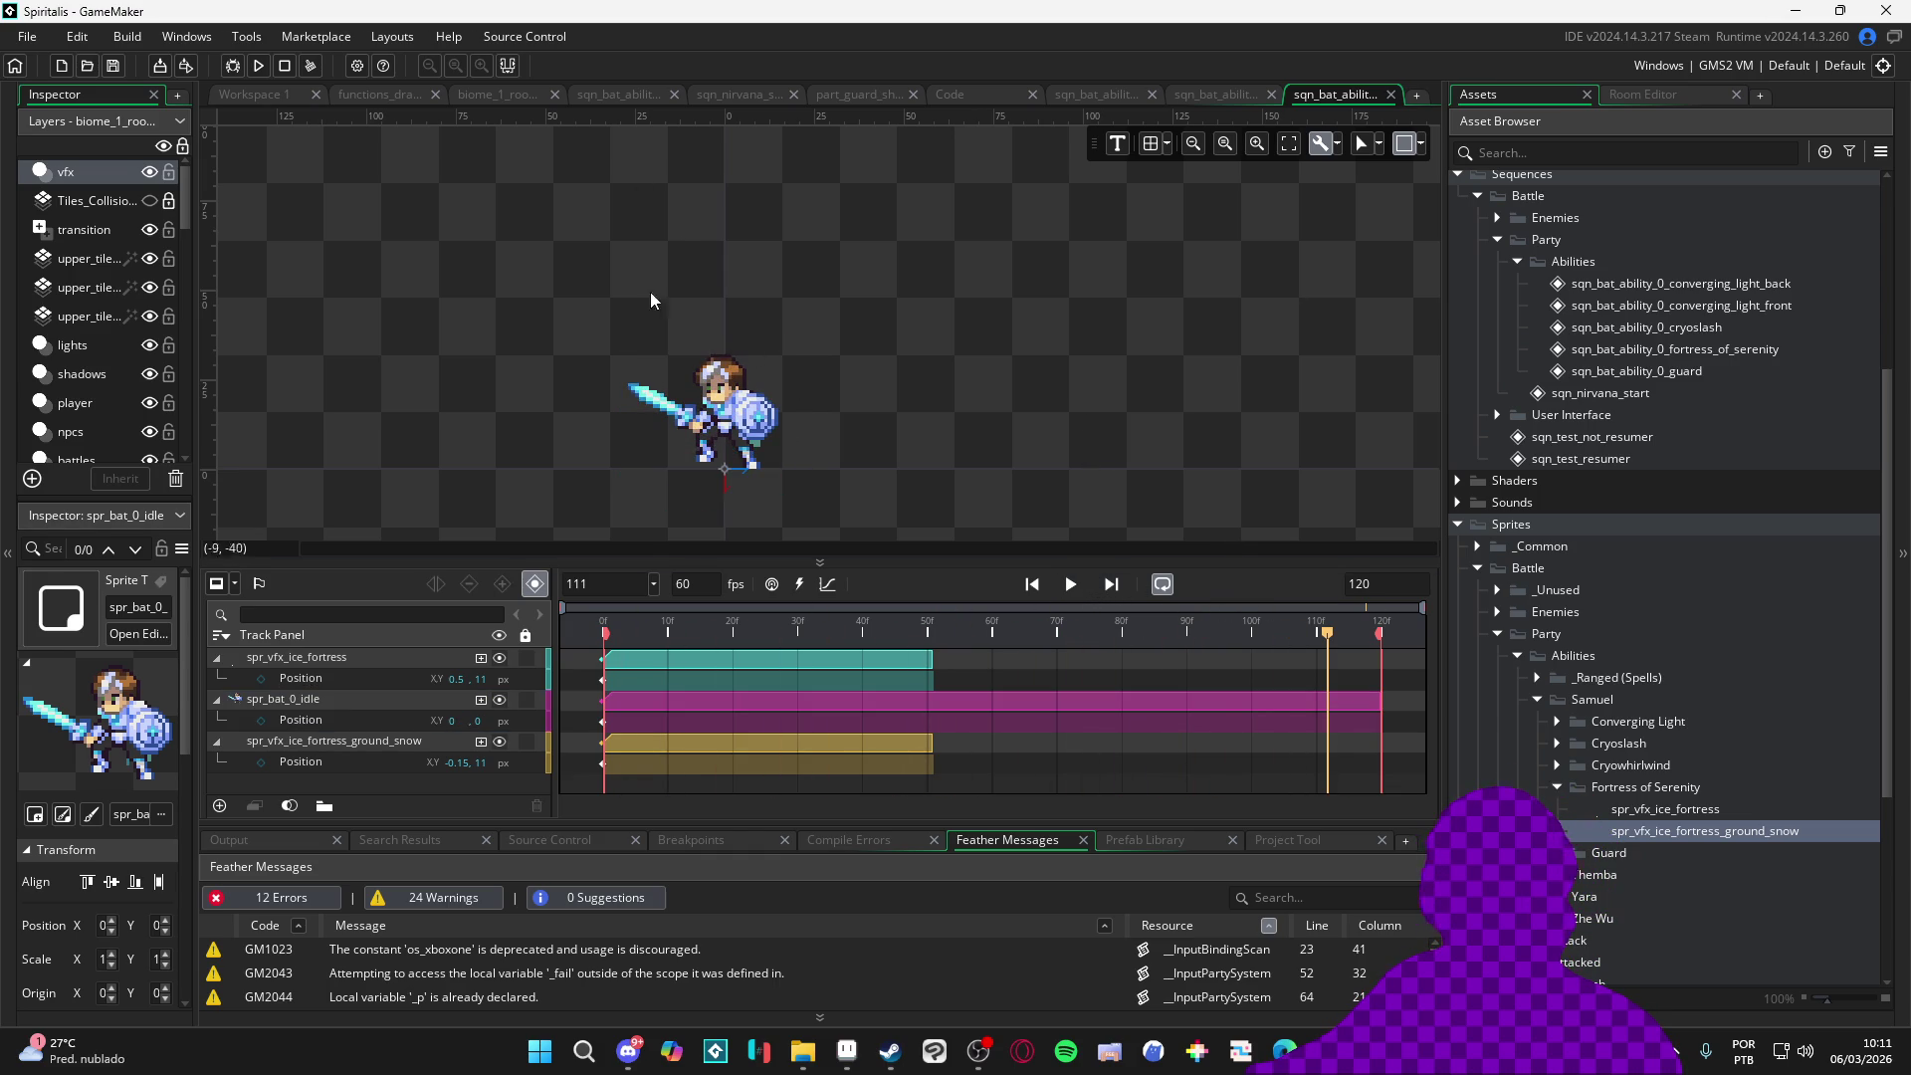
click(1132, 94)
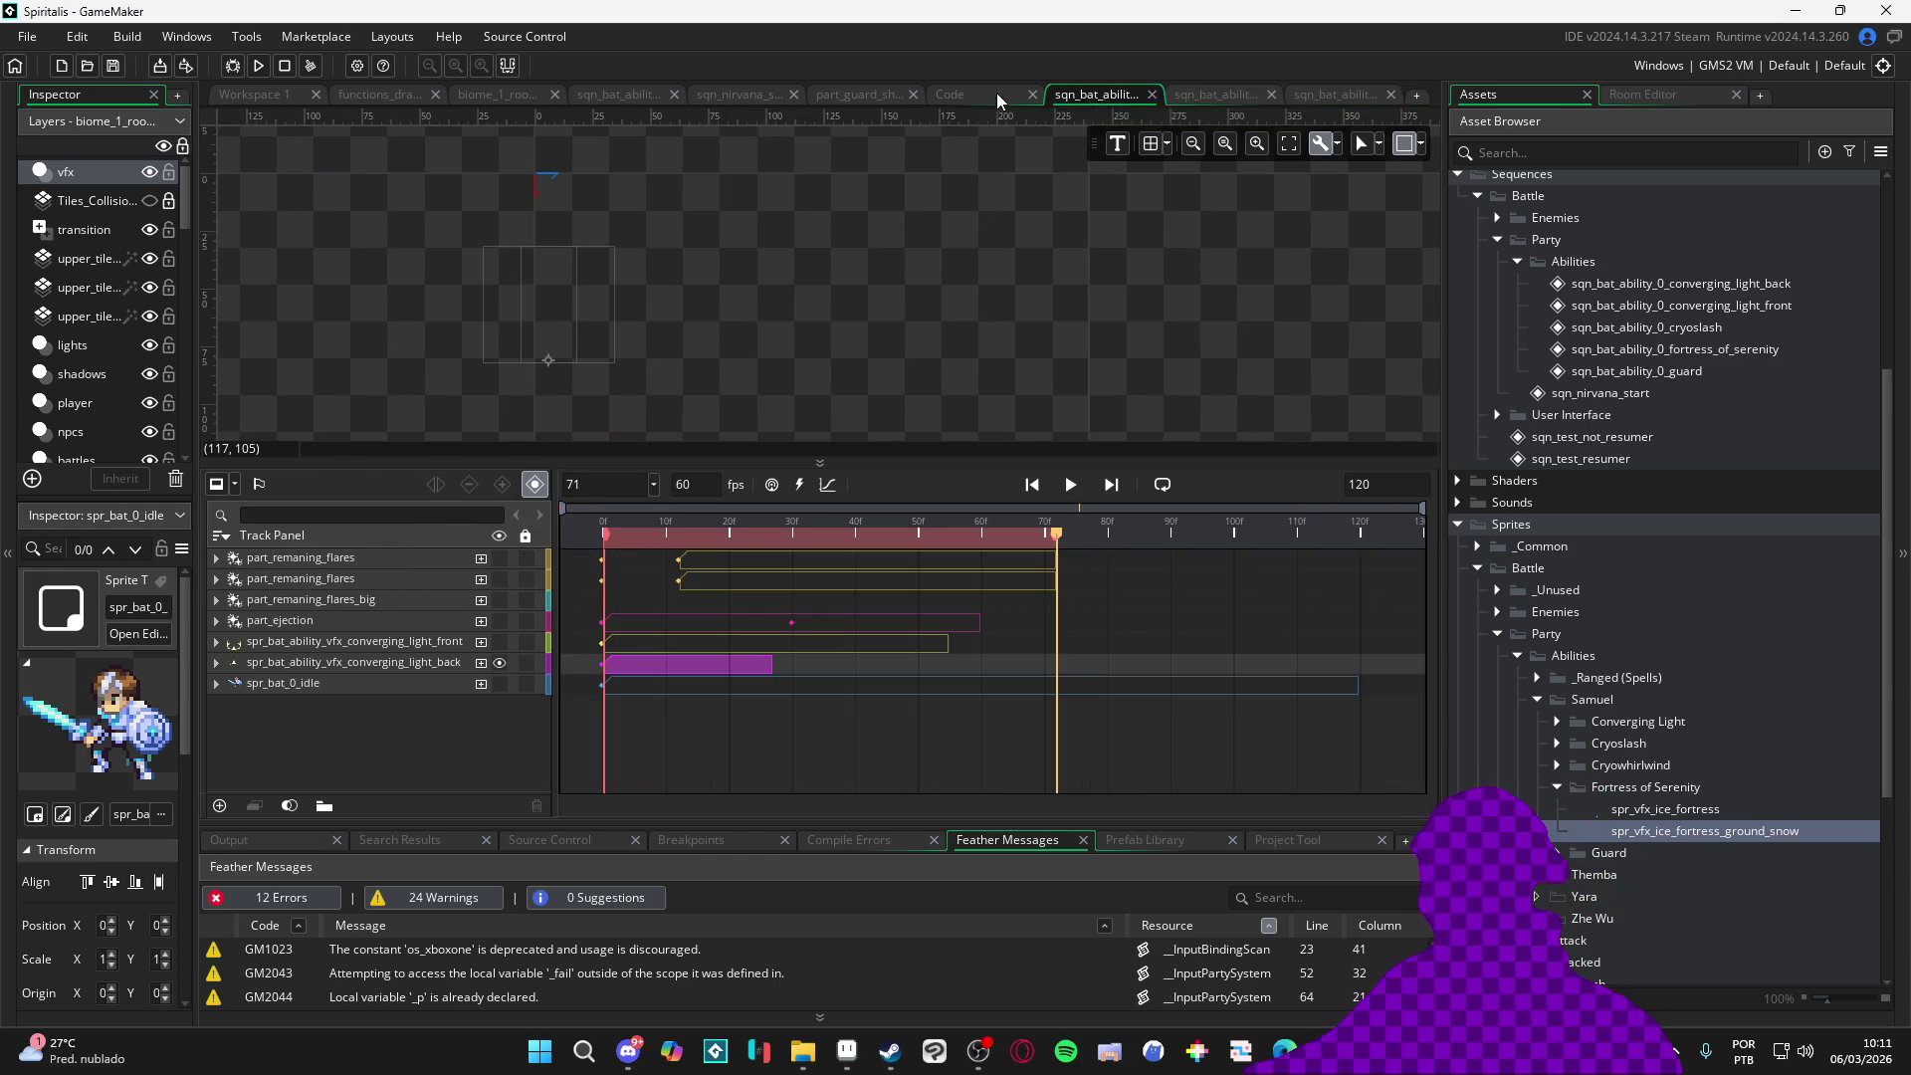
Flip through the open scripts back to the biome room layout with the Asset Browser shown
click(987, 94)
click(392, 97)
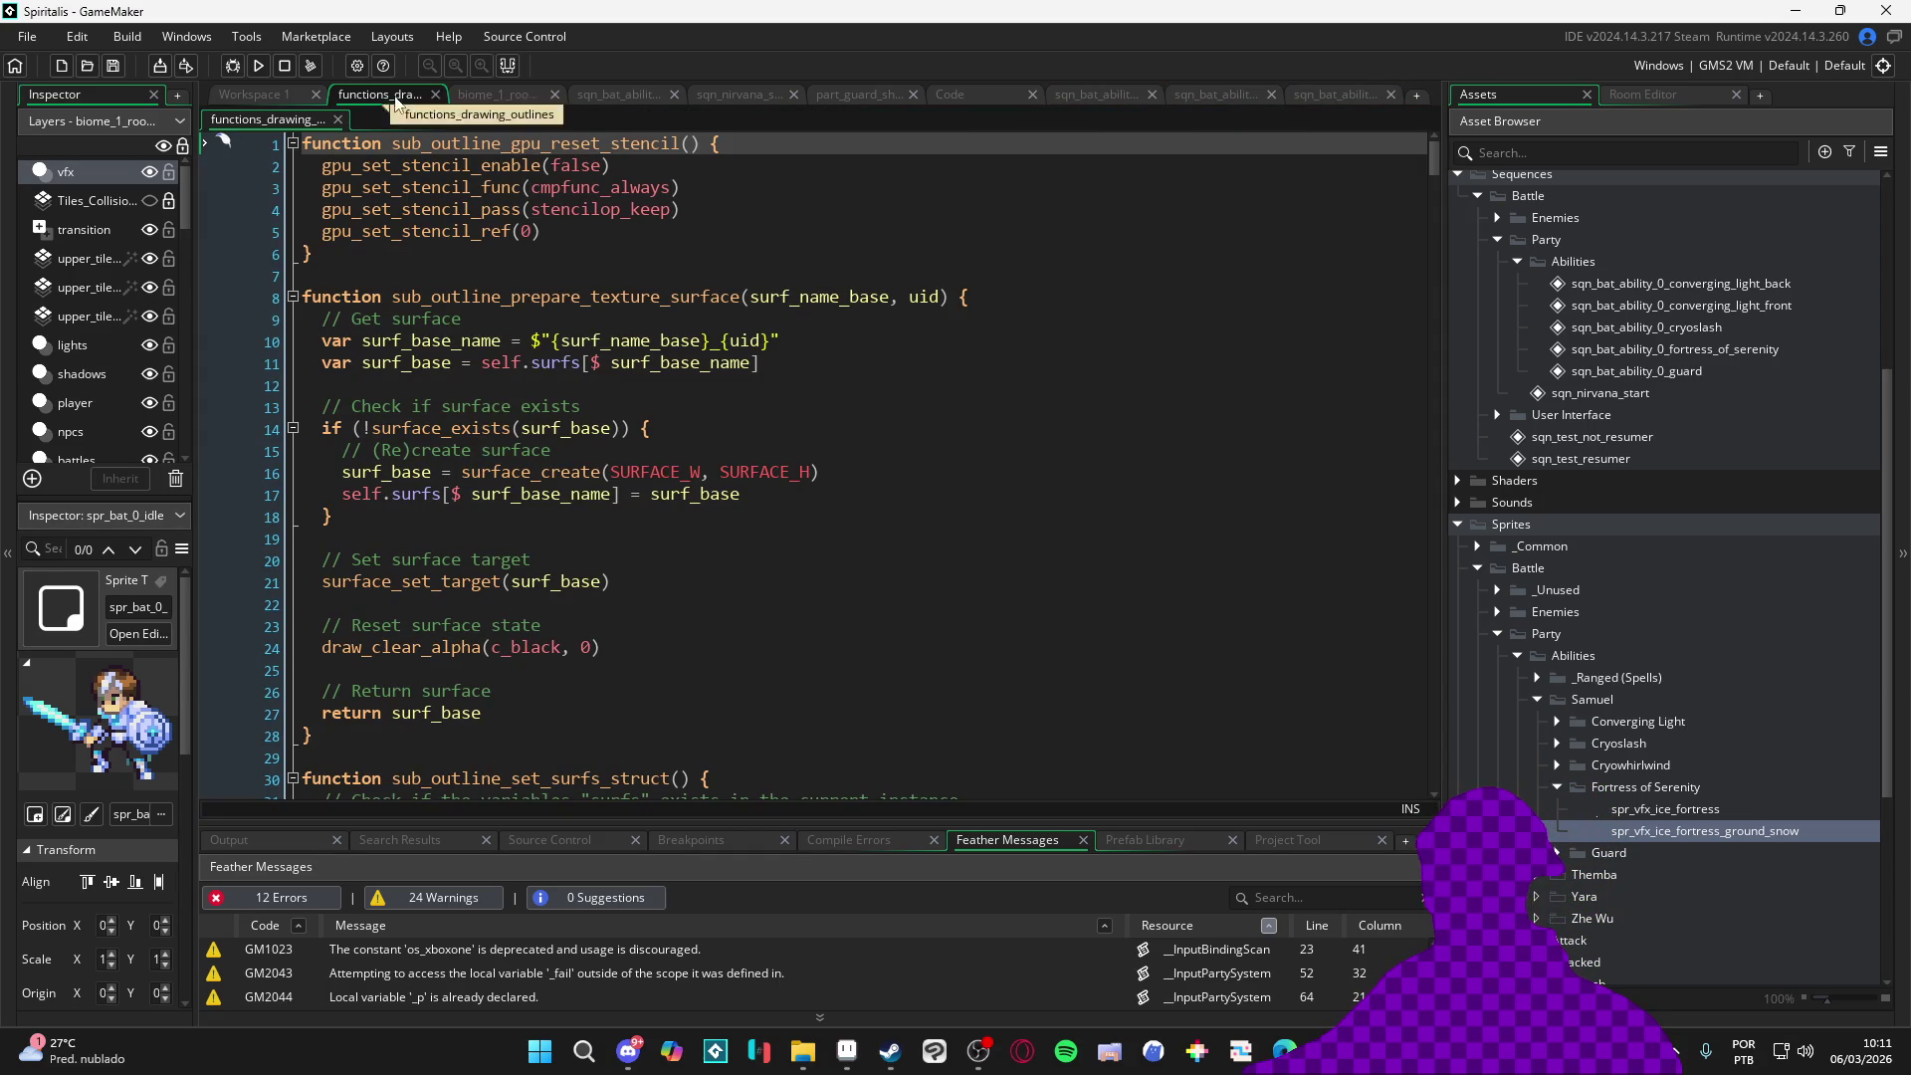
click(515, 94)
click(614, 91)
click(502, 96)
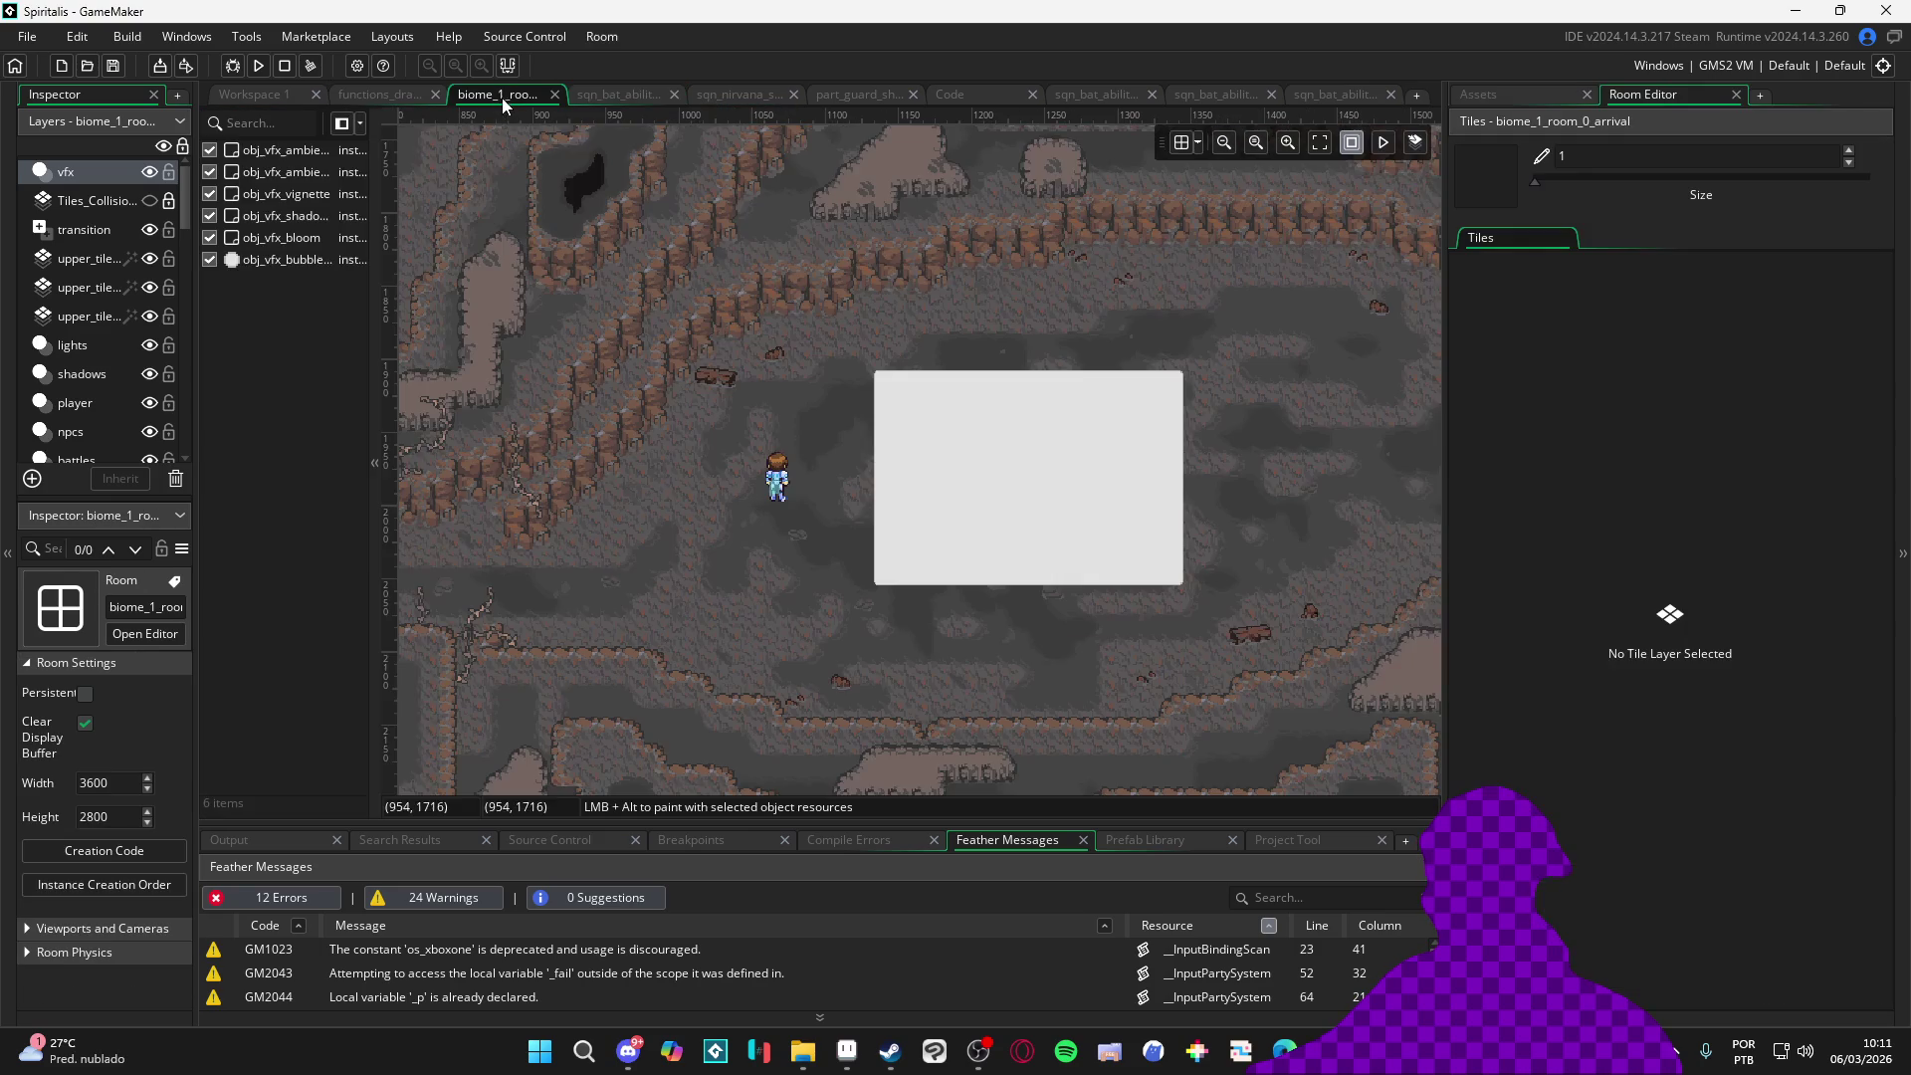
scroll(796, 449, down, 1)
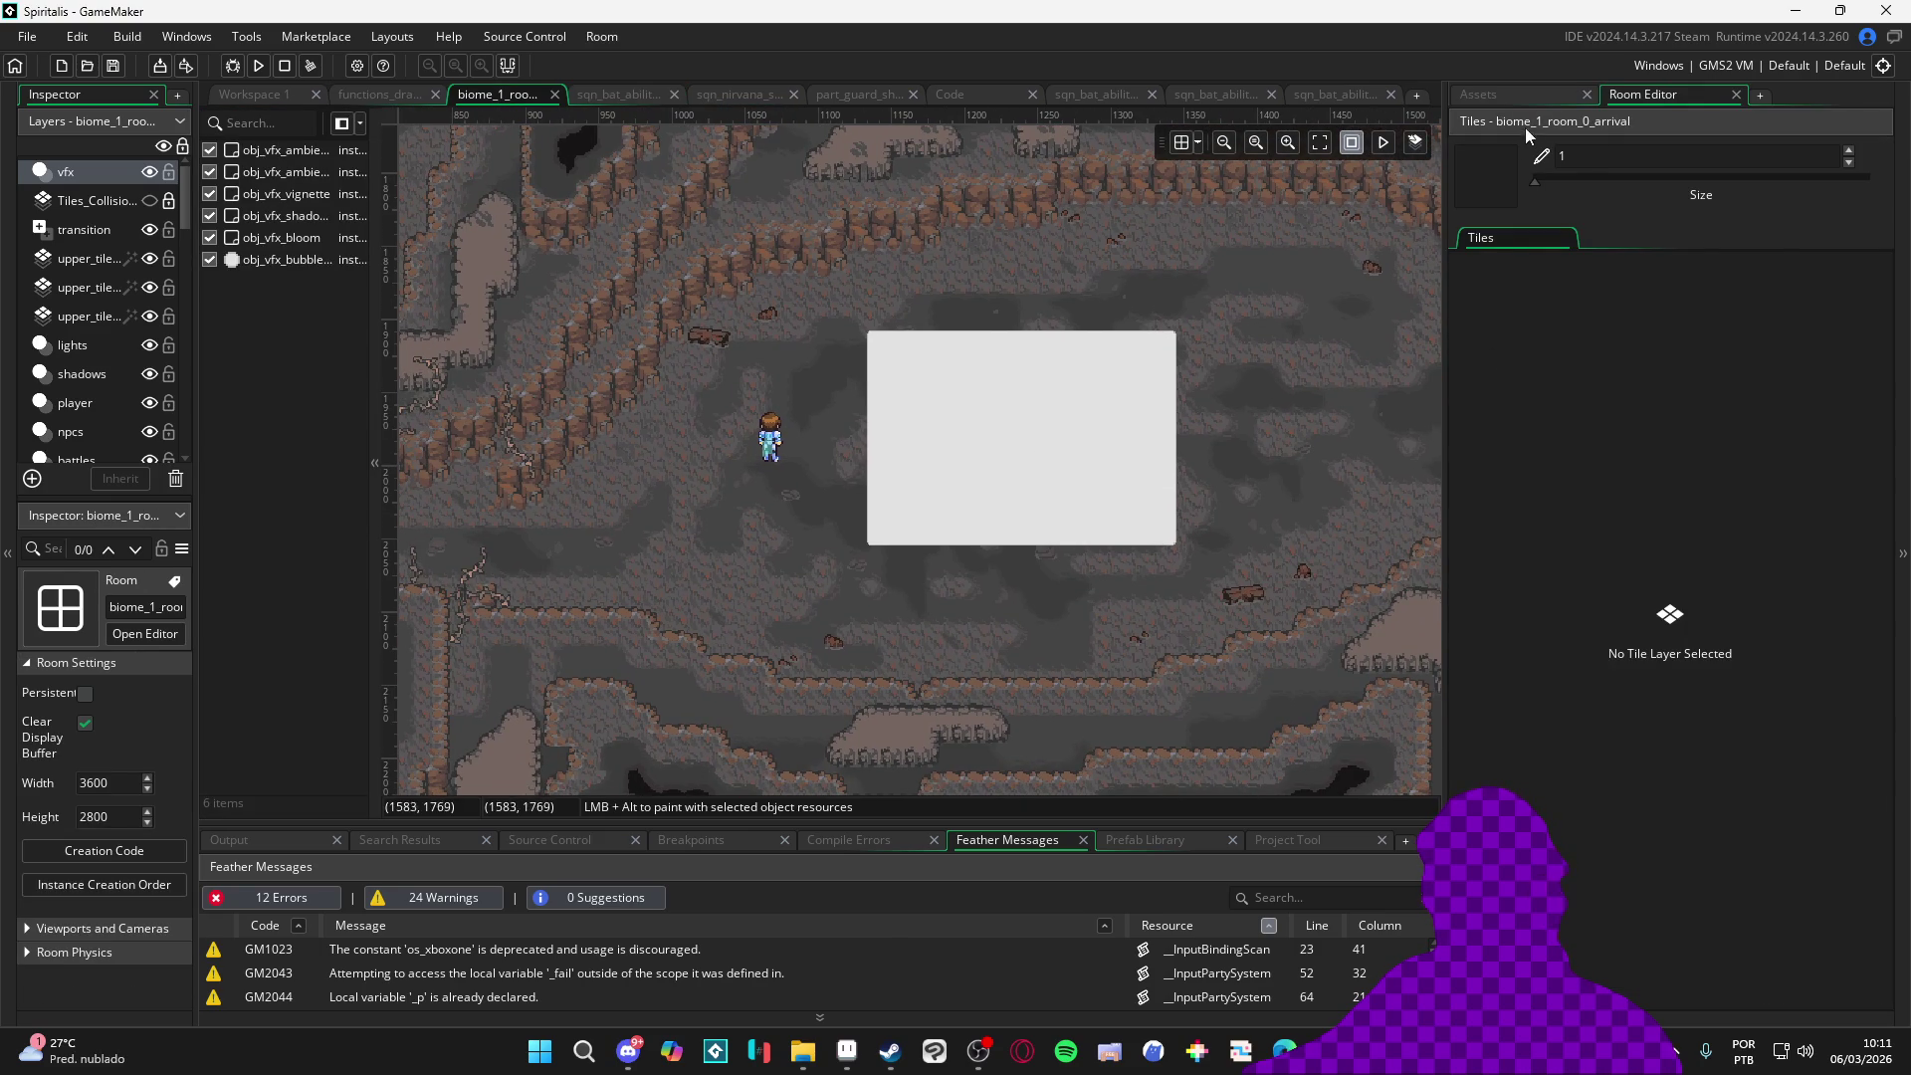
click(1479, 93)
scroll(1672, 776, down, 3)
scroll(1667, 758, down, 2)
scroll(1673, 739, up, 5)
scroll(1684, 537, up, 4)
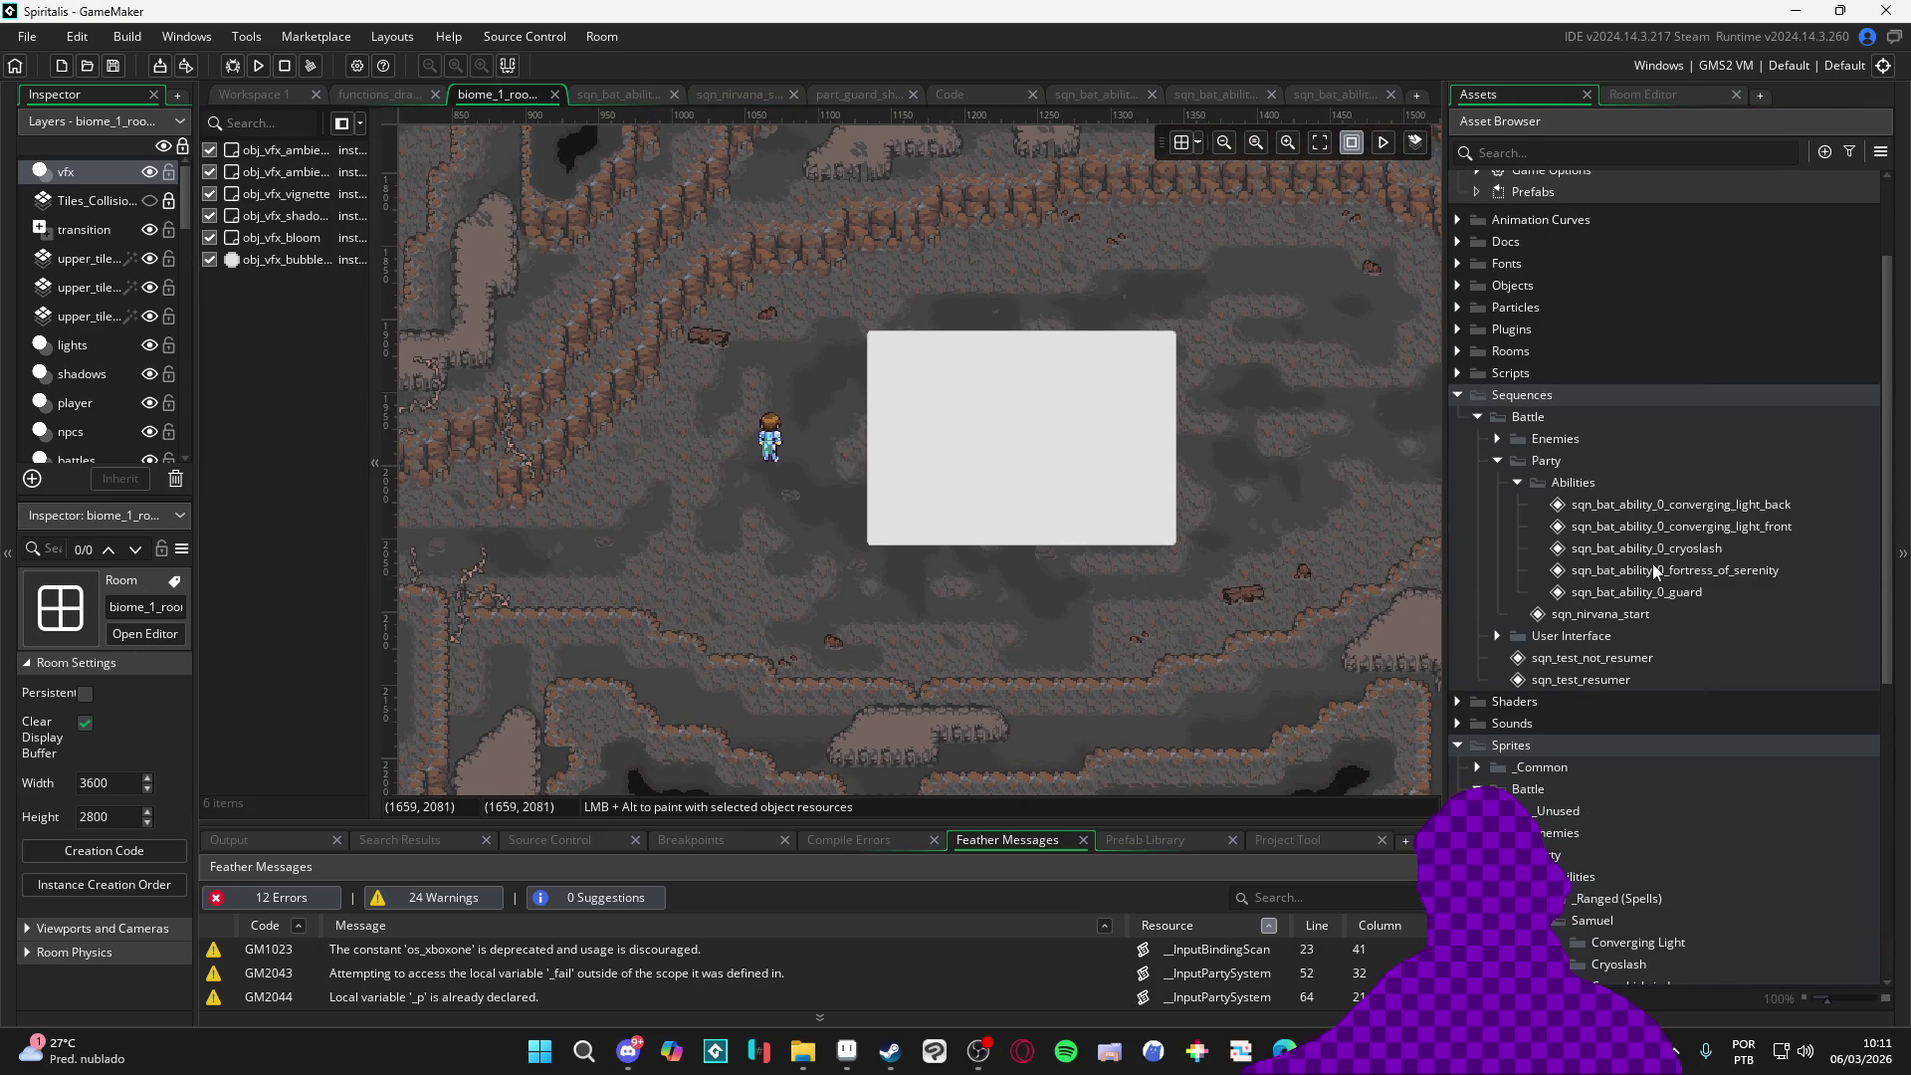
Place the fortress of serenity sequence on the transition layer beside the character and run the game with F5
click(1735, 572)
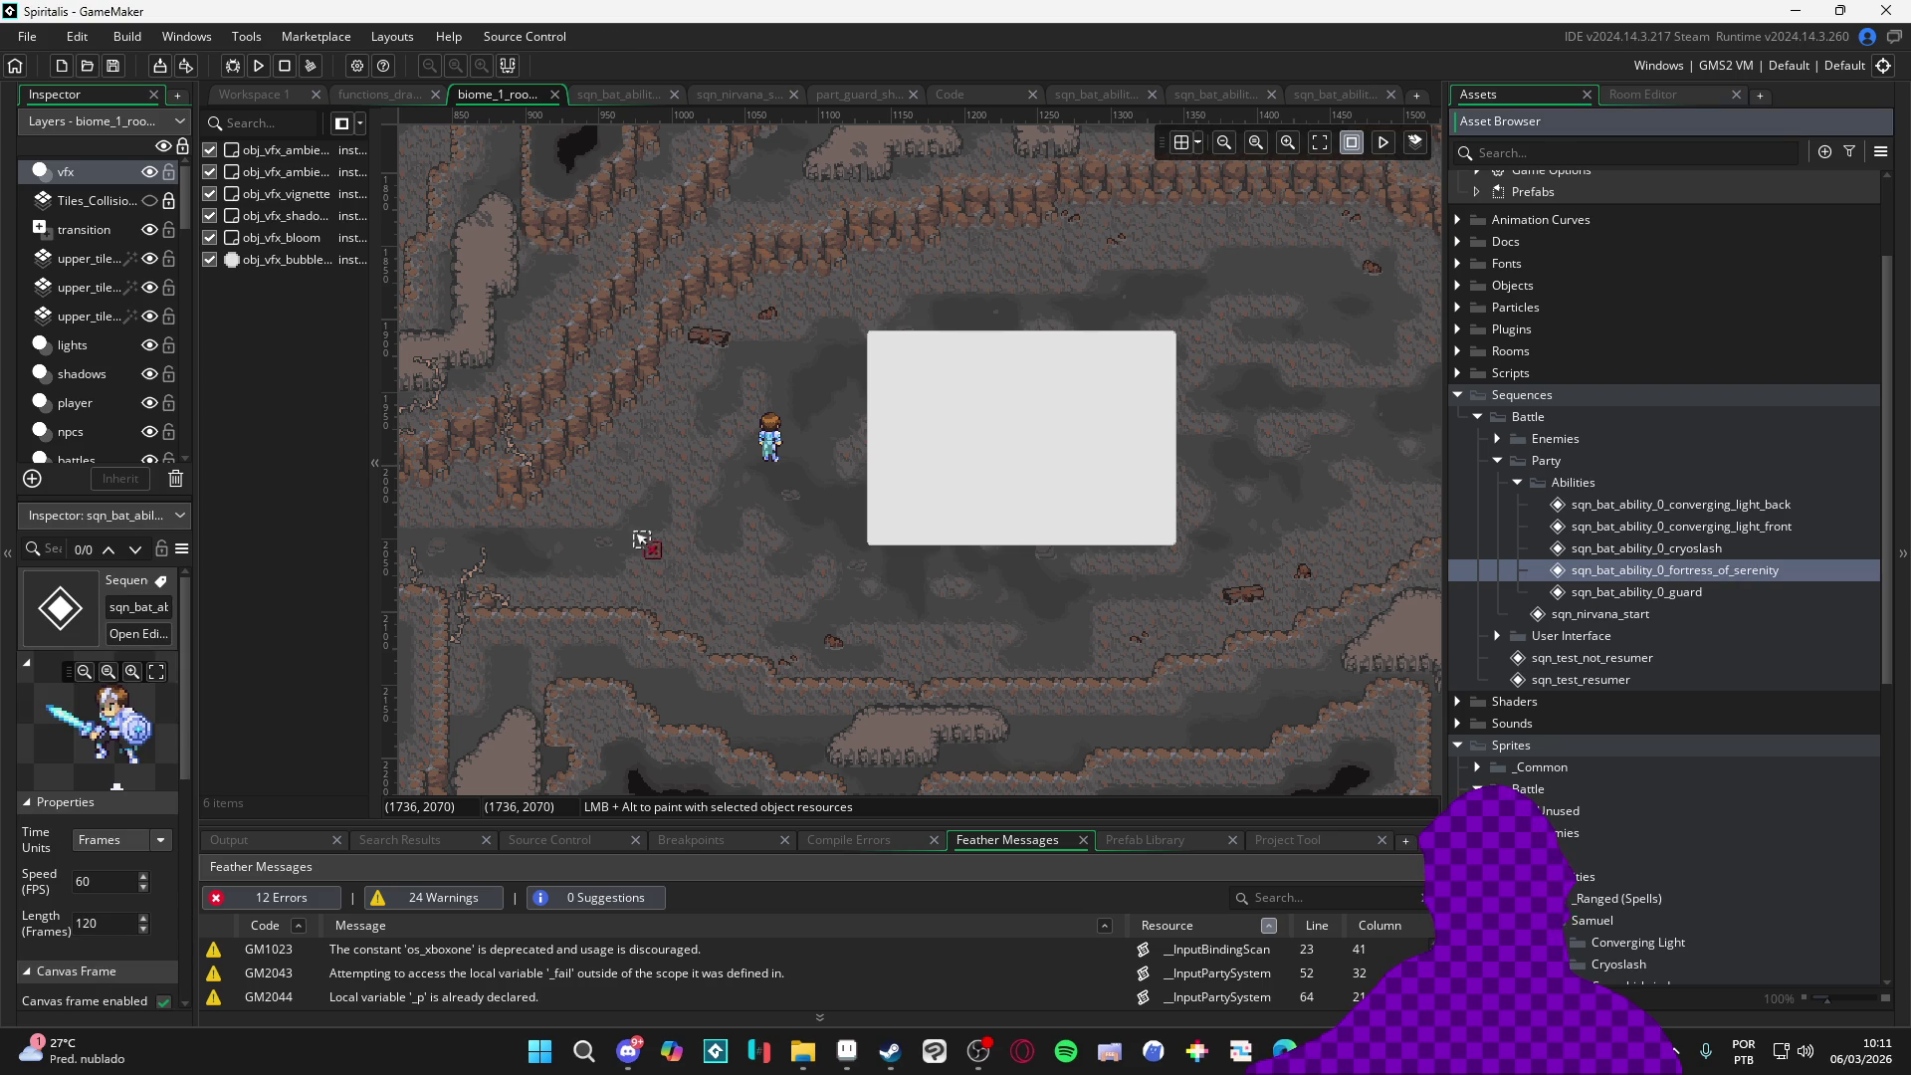
click(84, 227)
click(1645, 575)
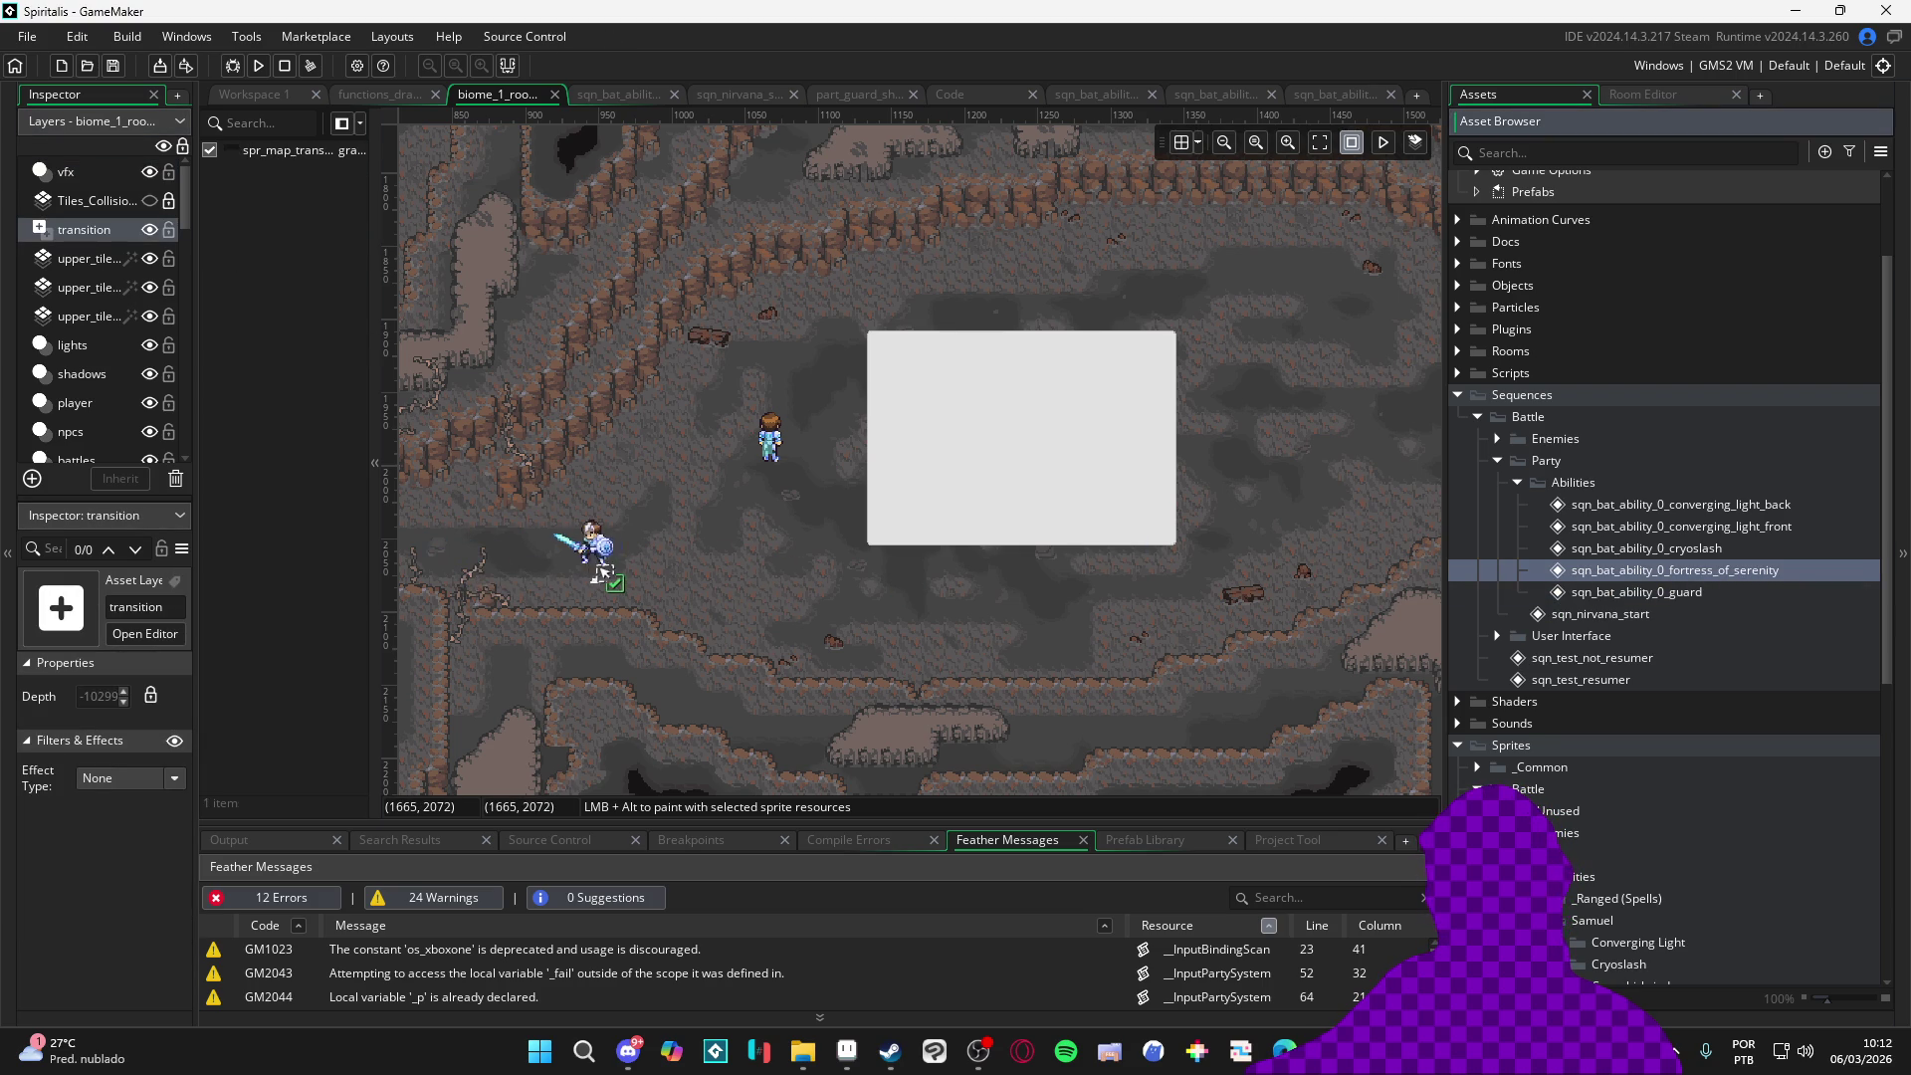
drag(634, 556, 626, 556)
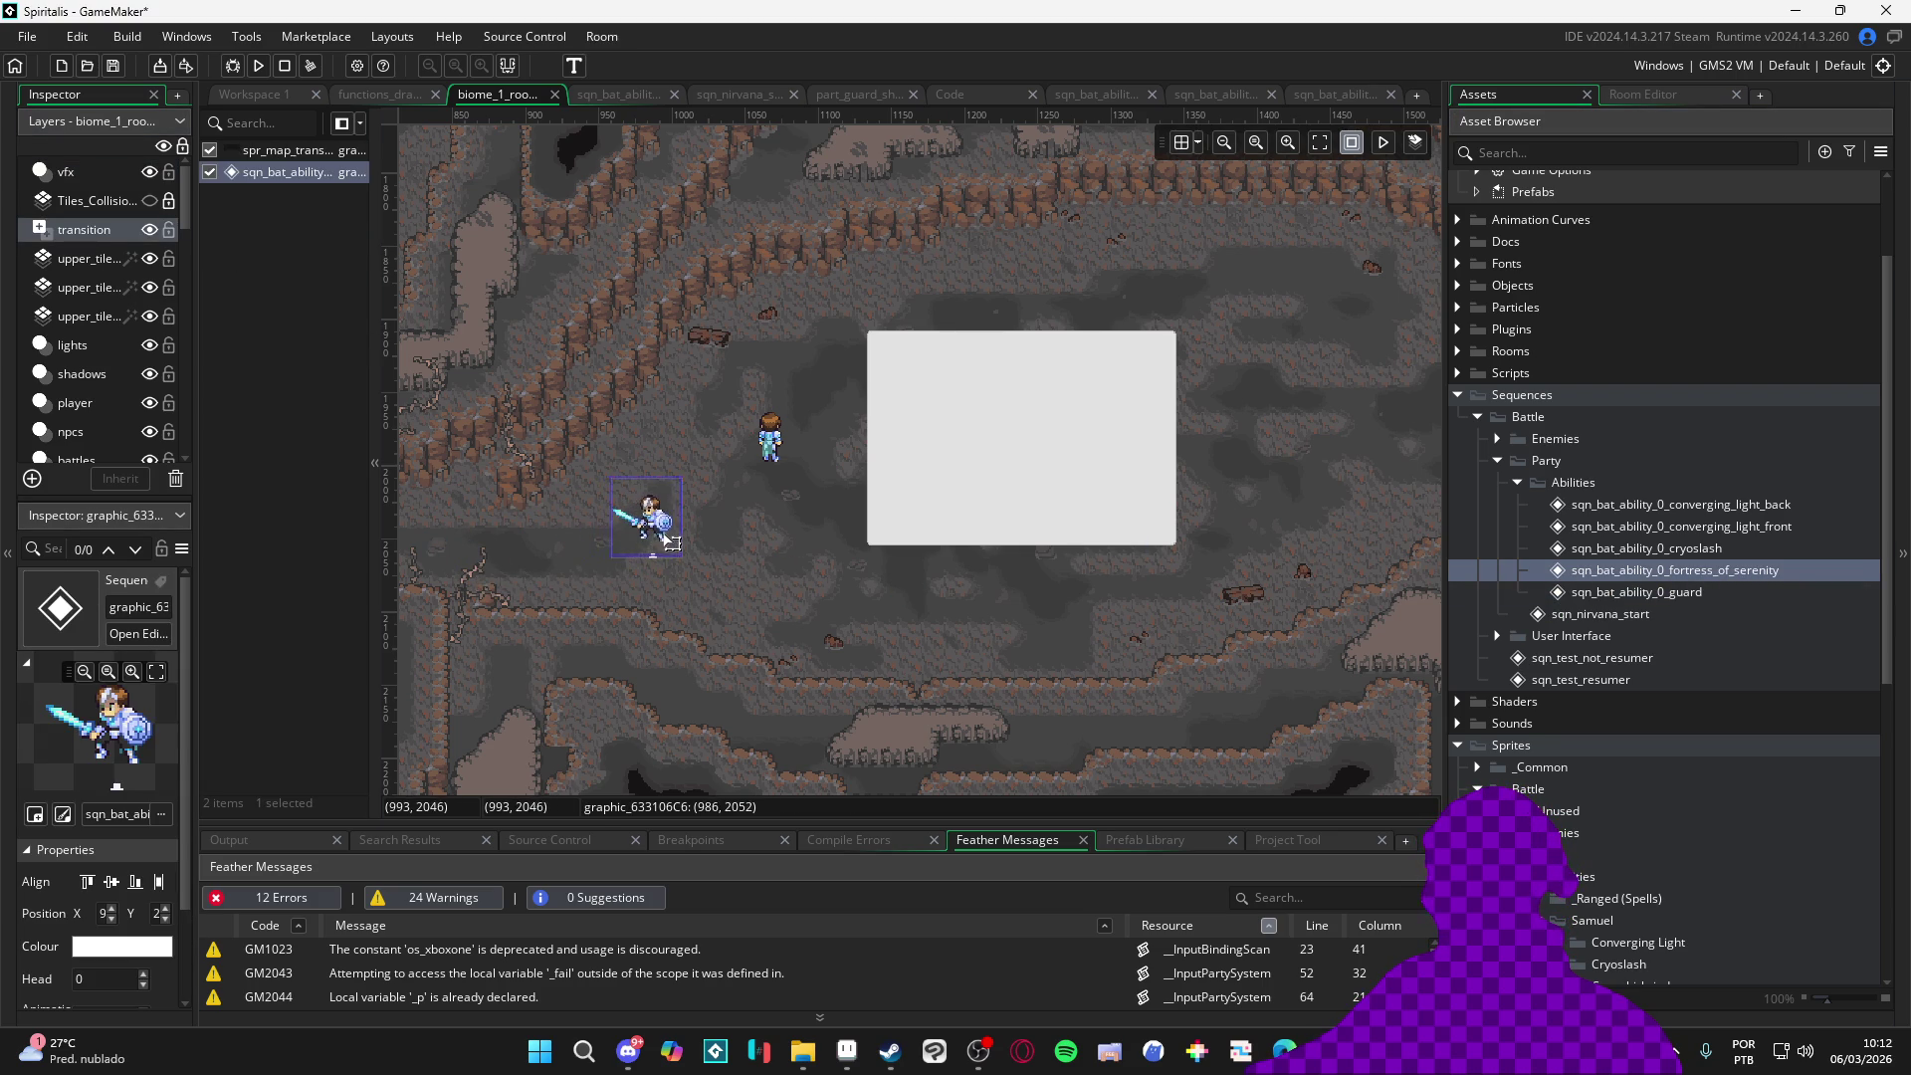
click(719, 555)
click(1386, 143)
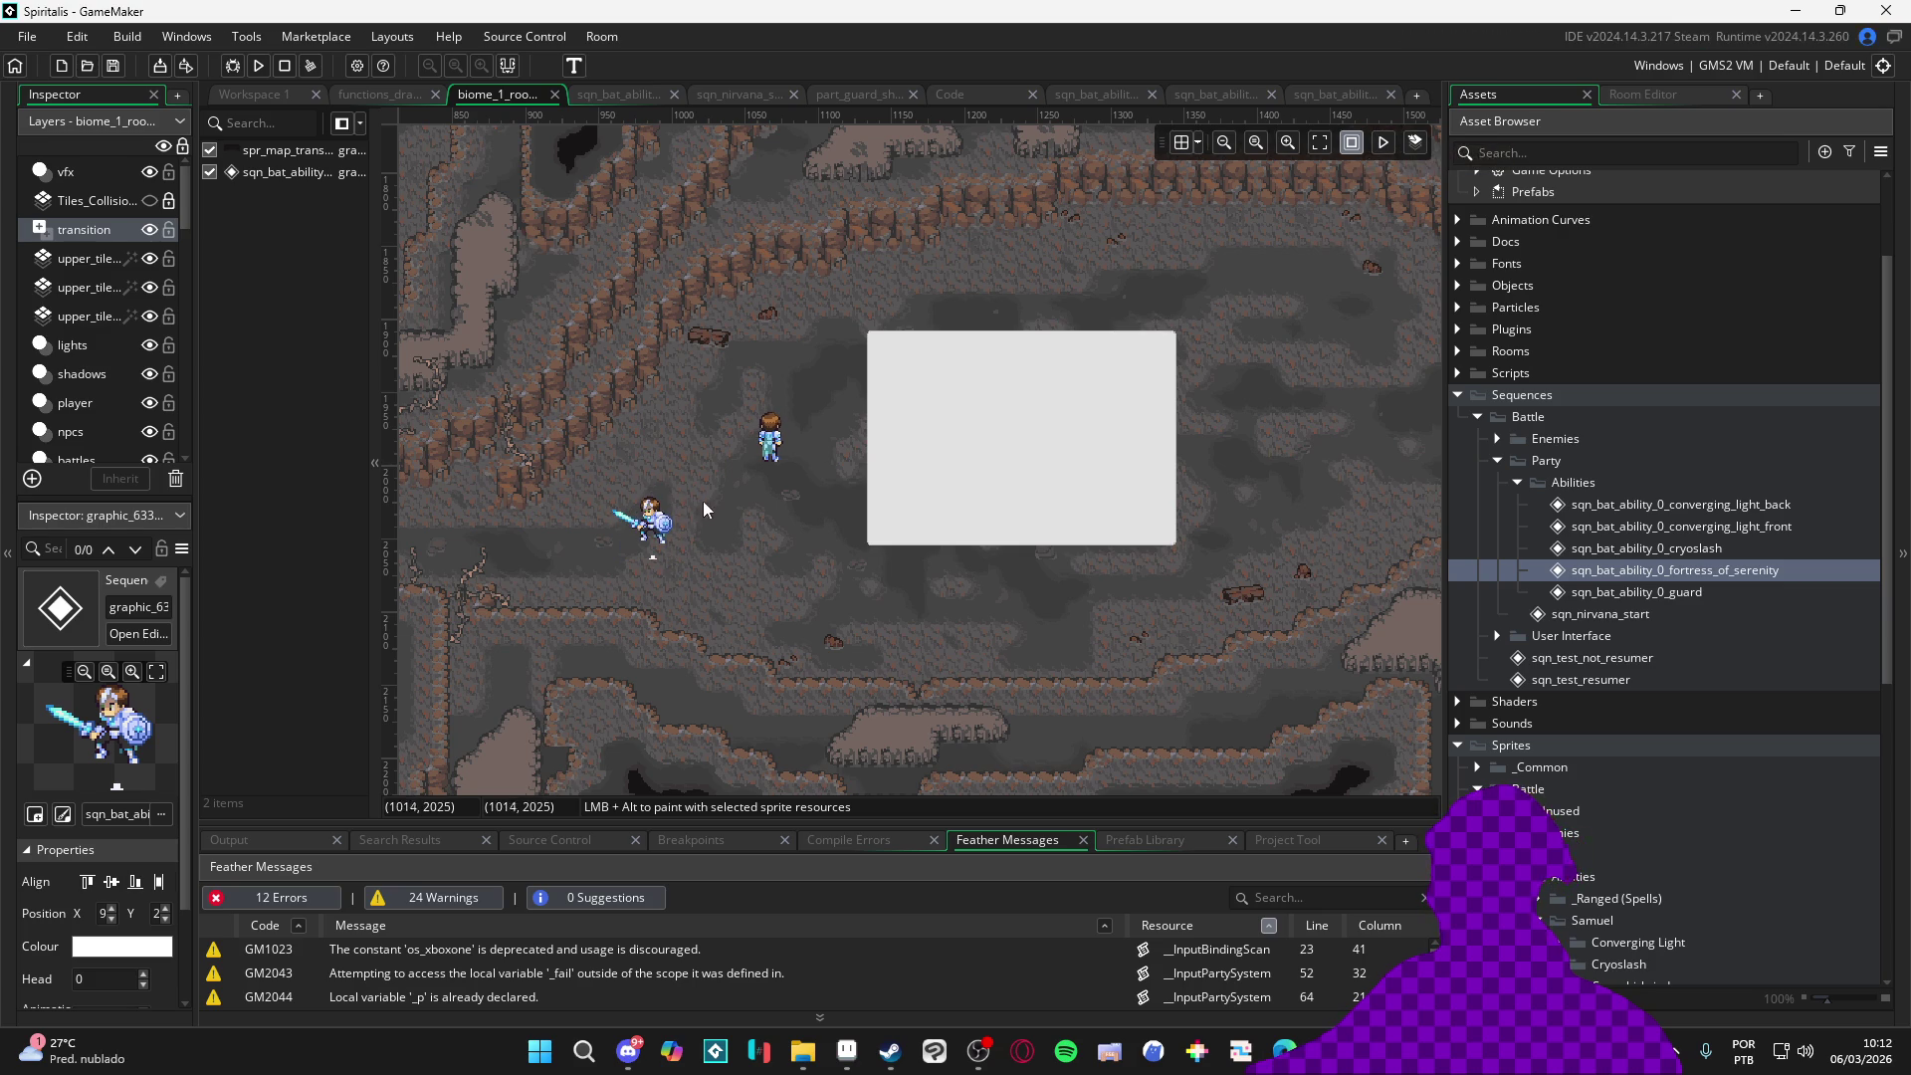
key(F5)
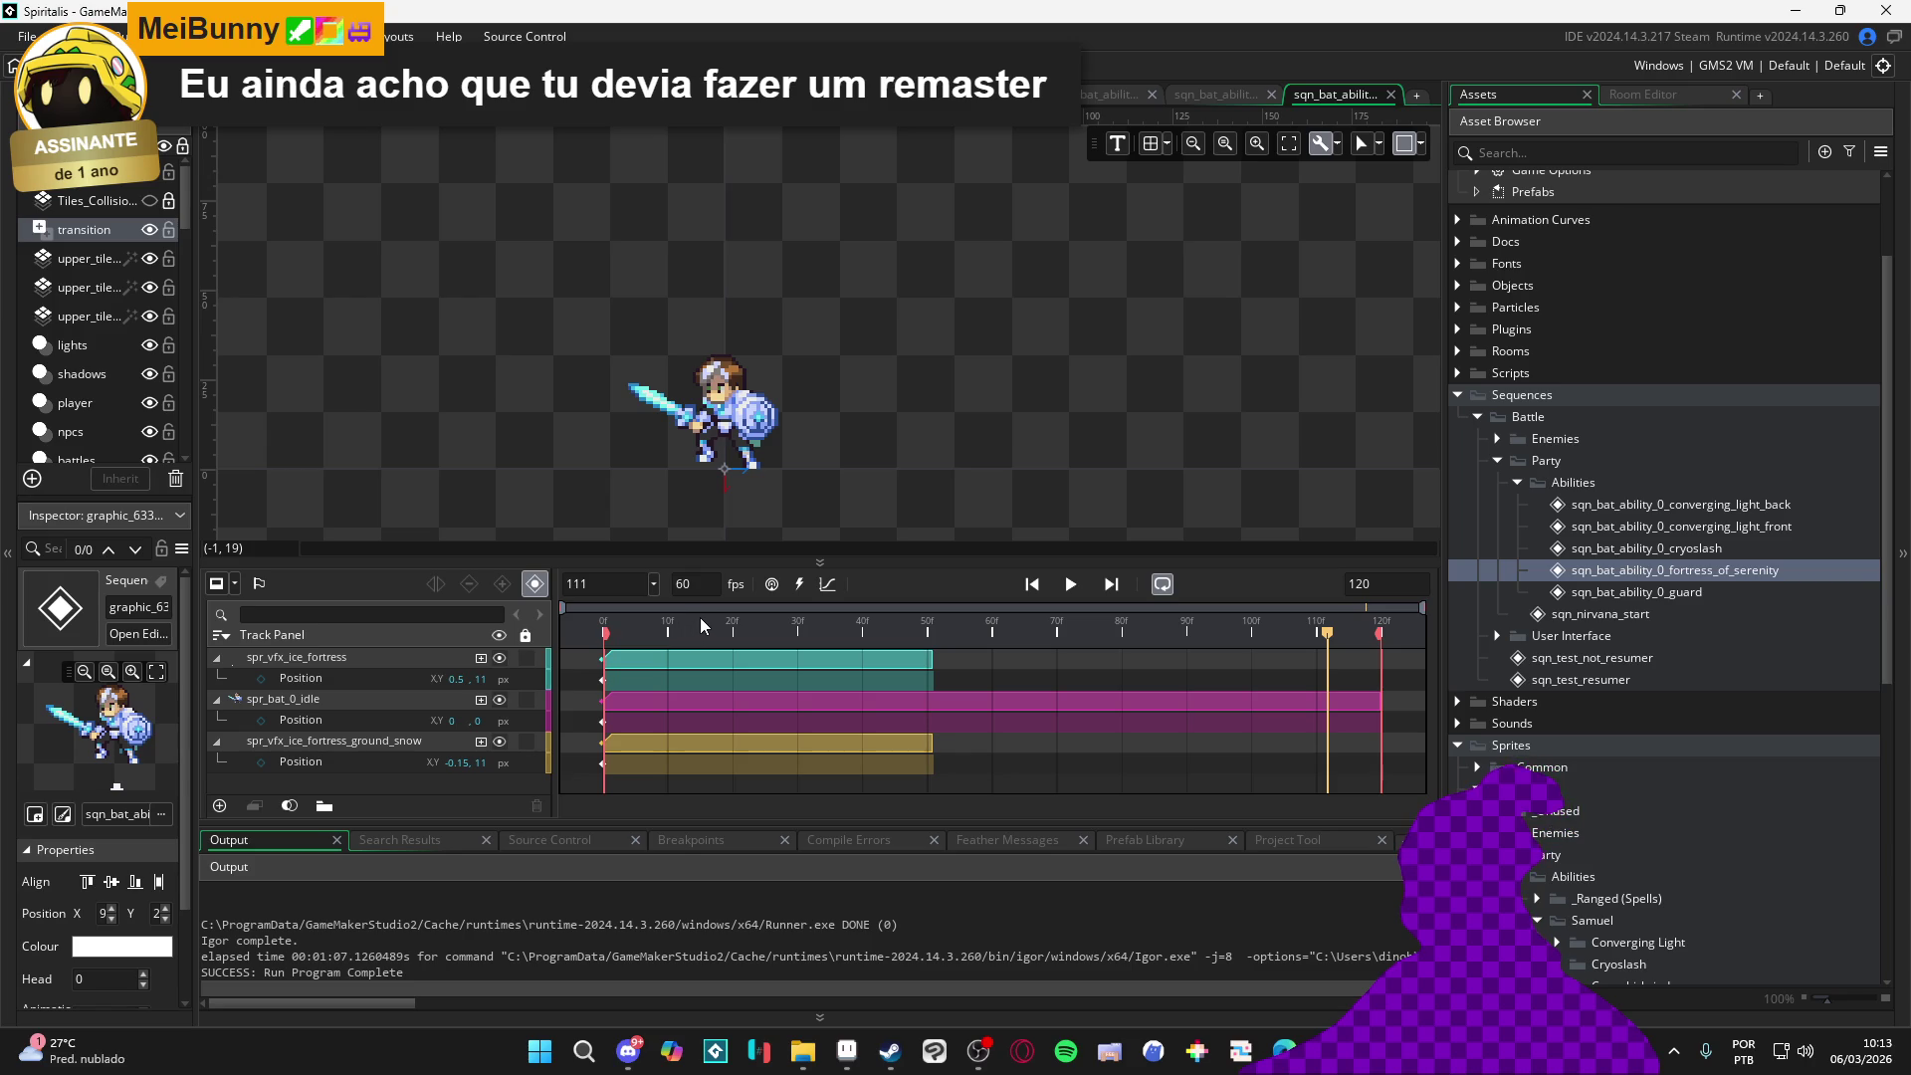
Add an Image Speed property track to spr_vfx_ice_fortress
click(482, 657)
click(527, 735)
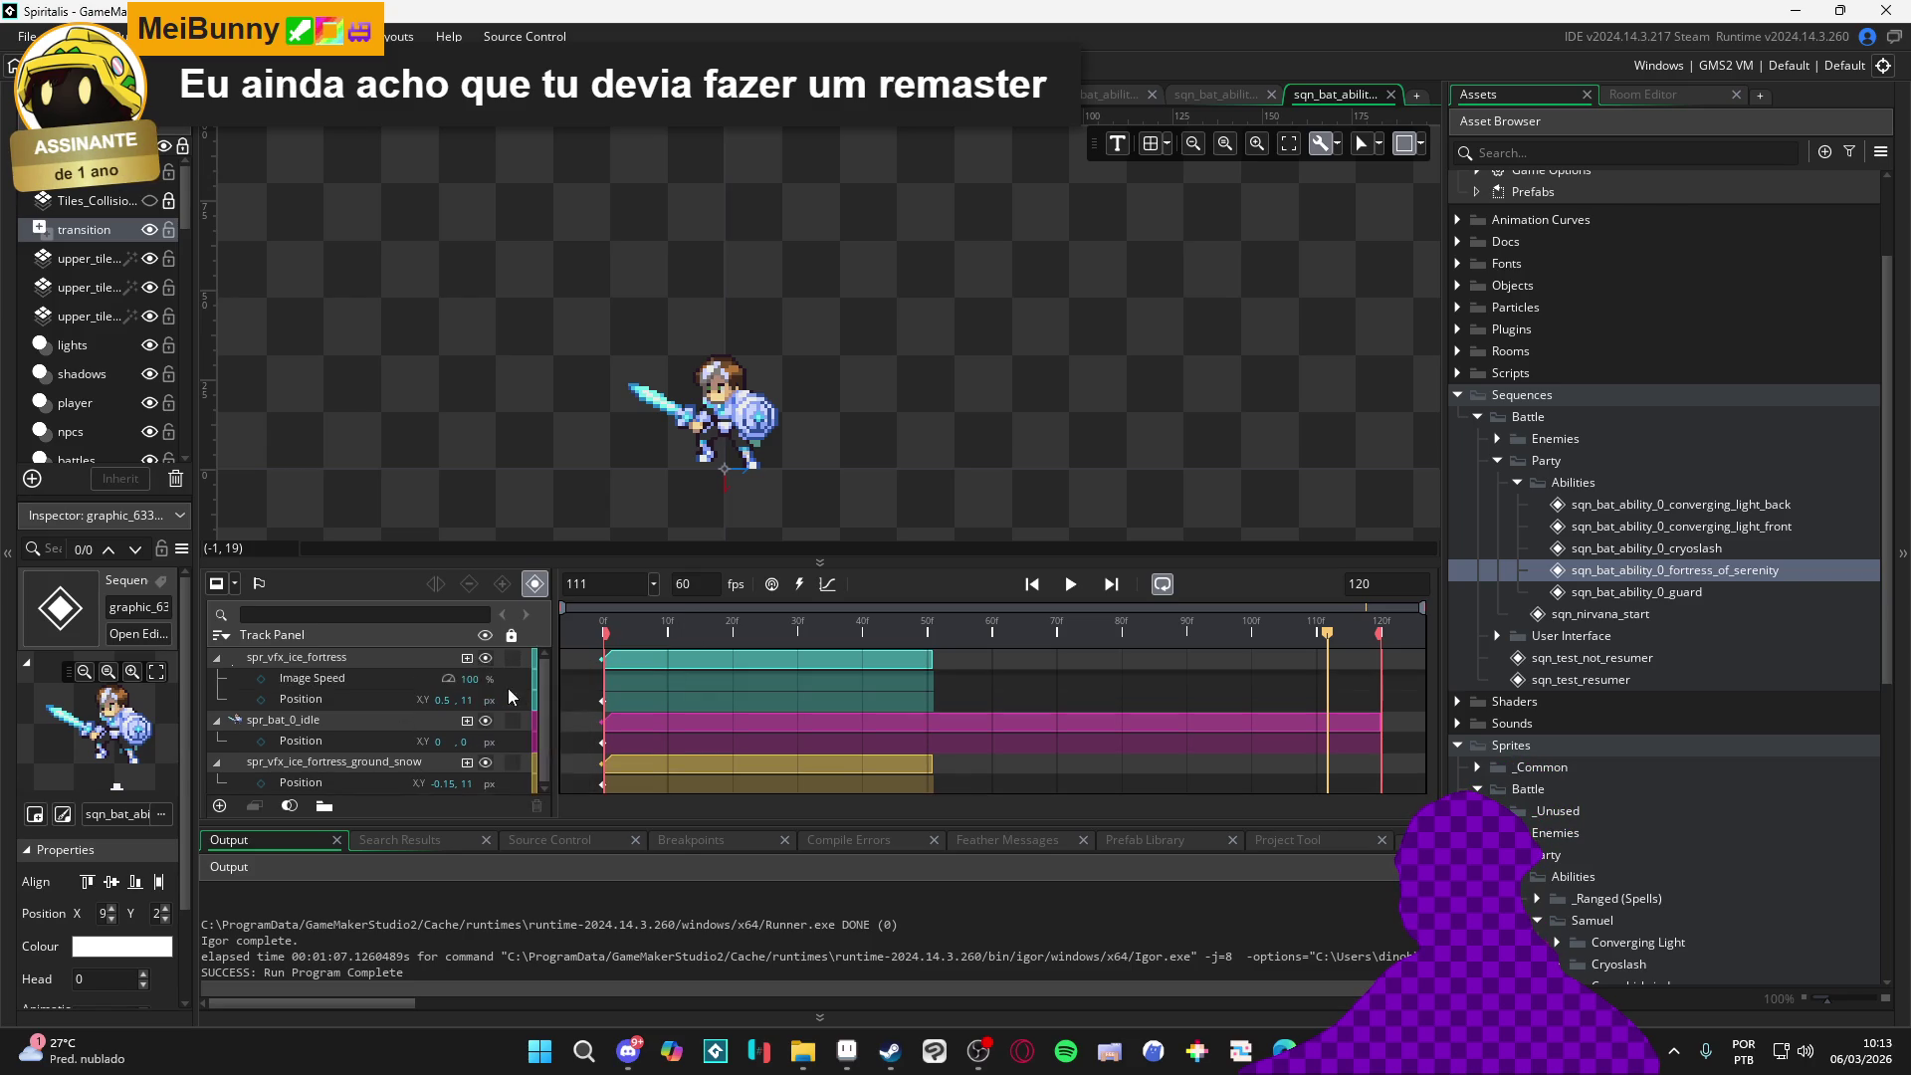
Record an Image Speed keyframe and place it around frame 28 where the fortress appears
click(260, 679)
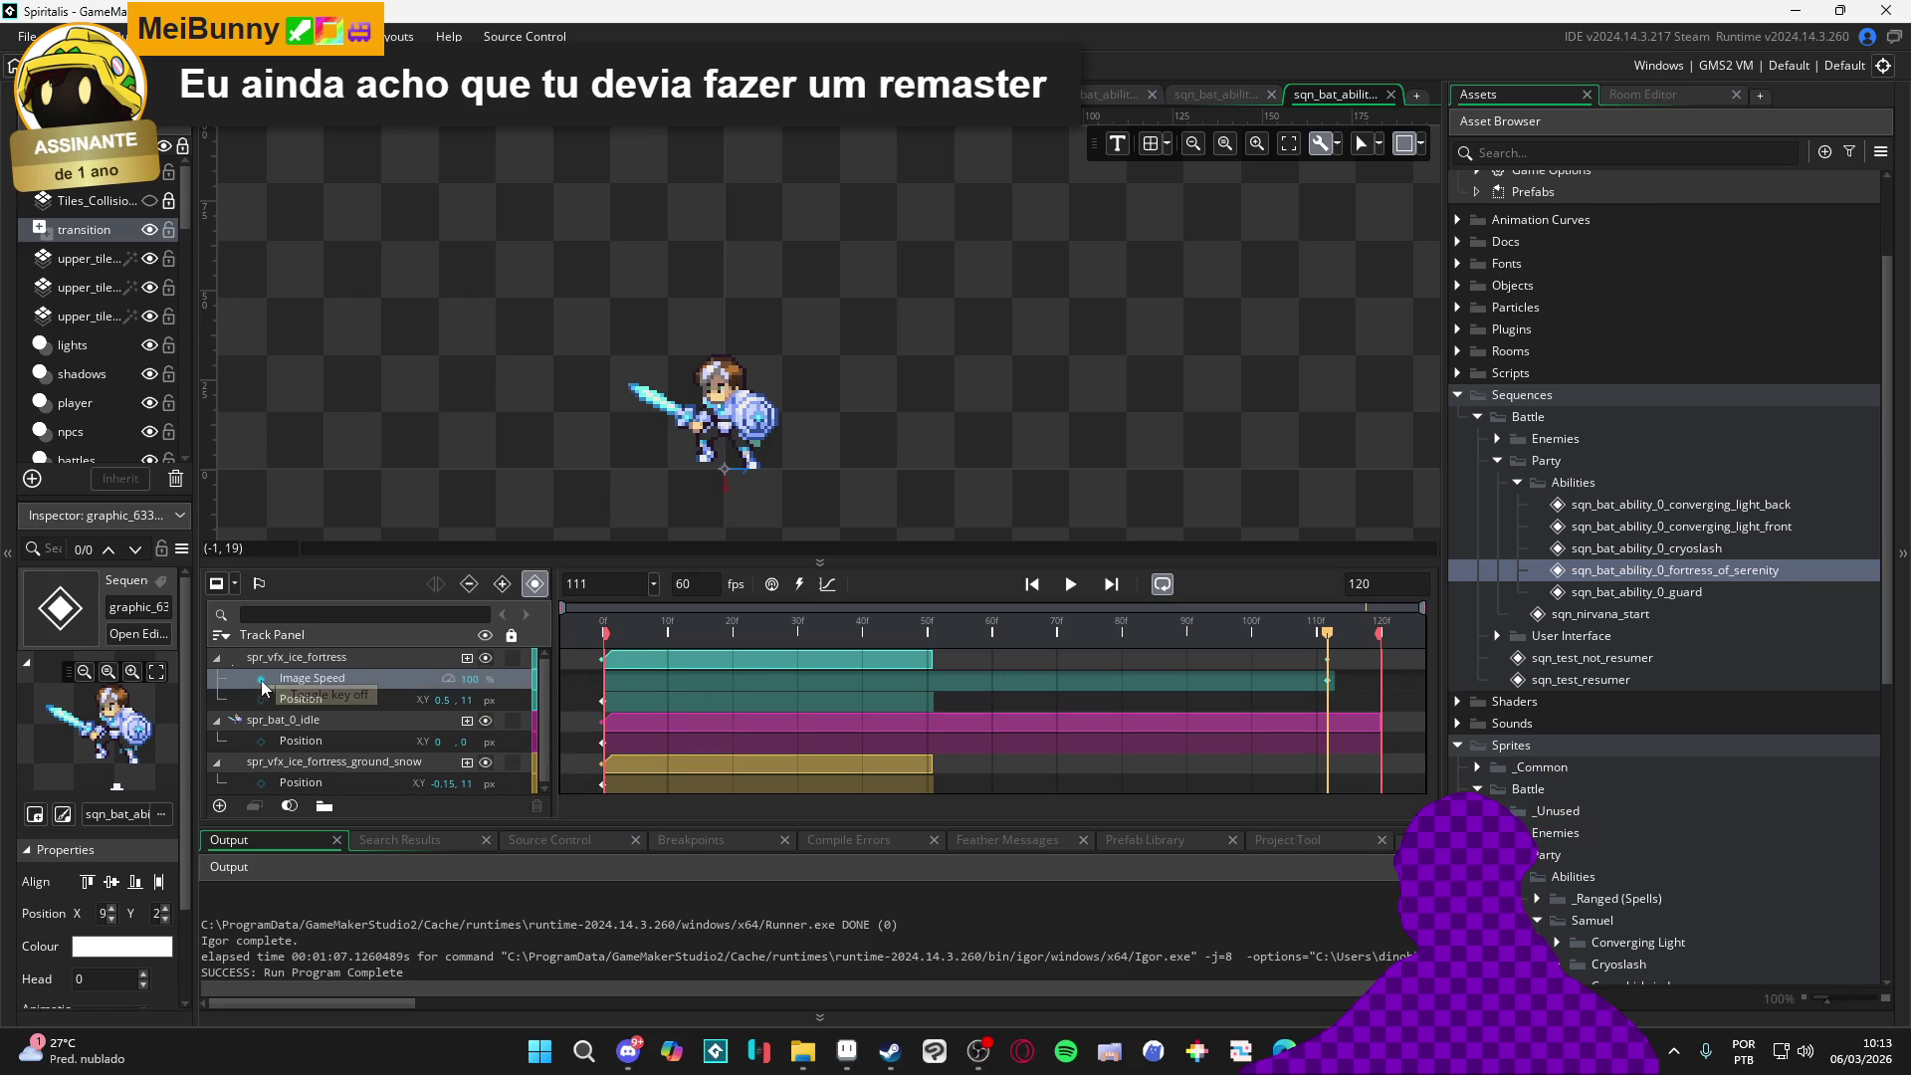
drag(605, 632, 592, 638)
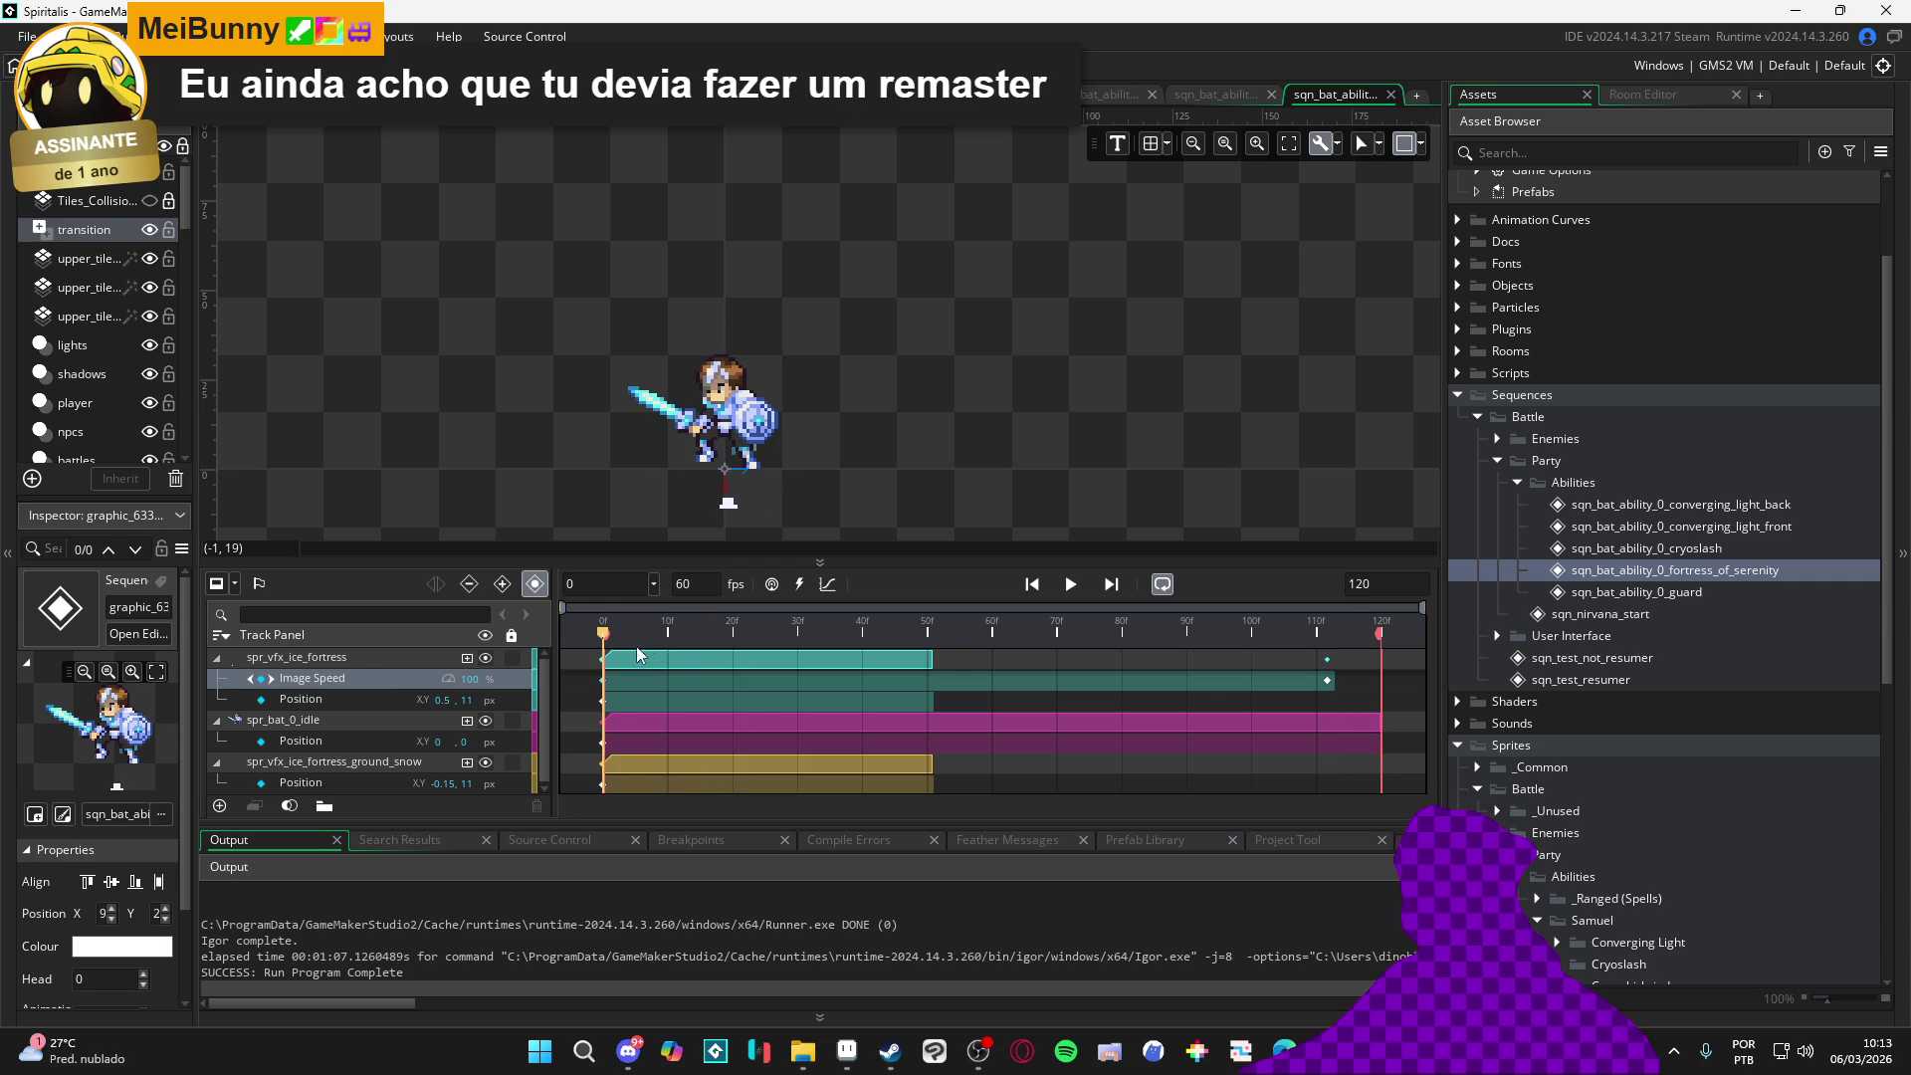
mouse_move(632, 633)
mouse_down()
mouse_move(797, 632)
mouse_move(644, 638)
mouse_move(753, 638)
mouse_up()
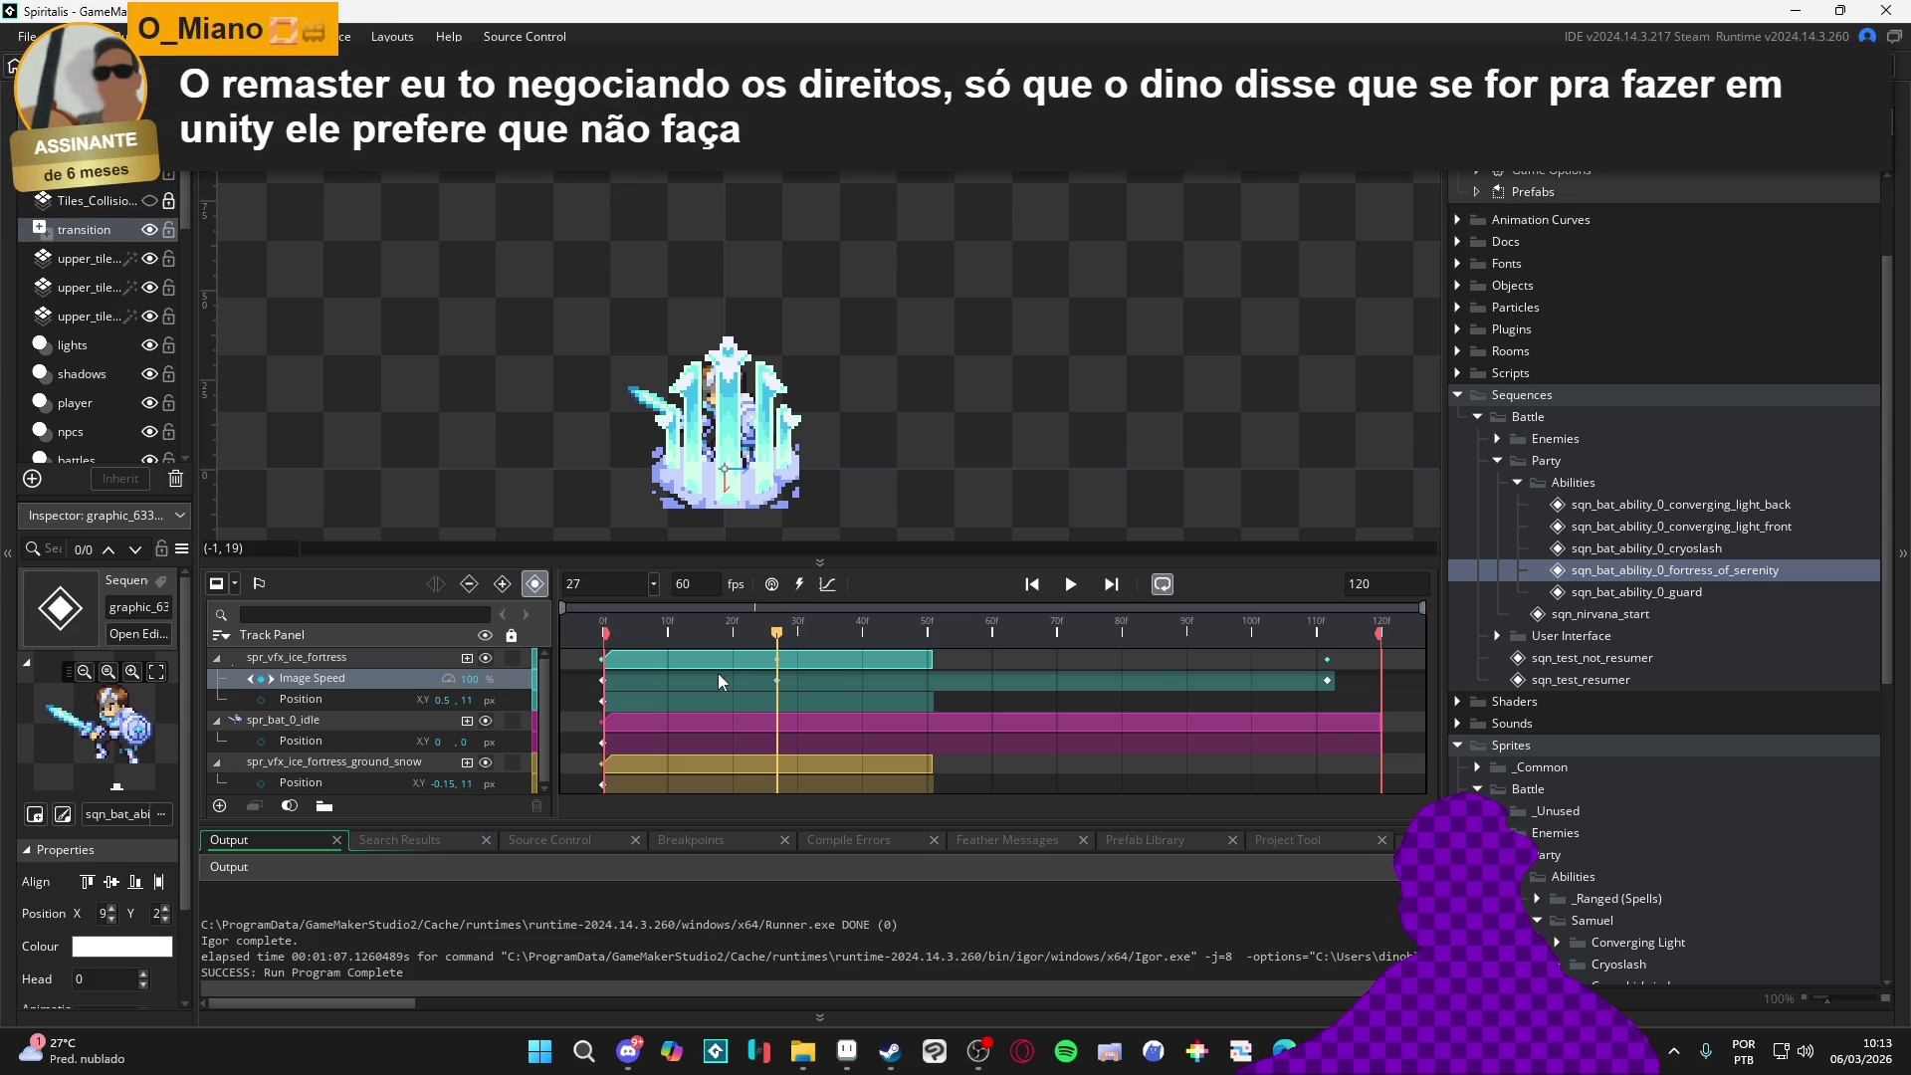
drag(776, 643, 786, 642)
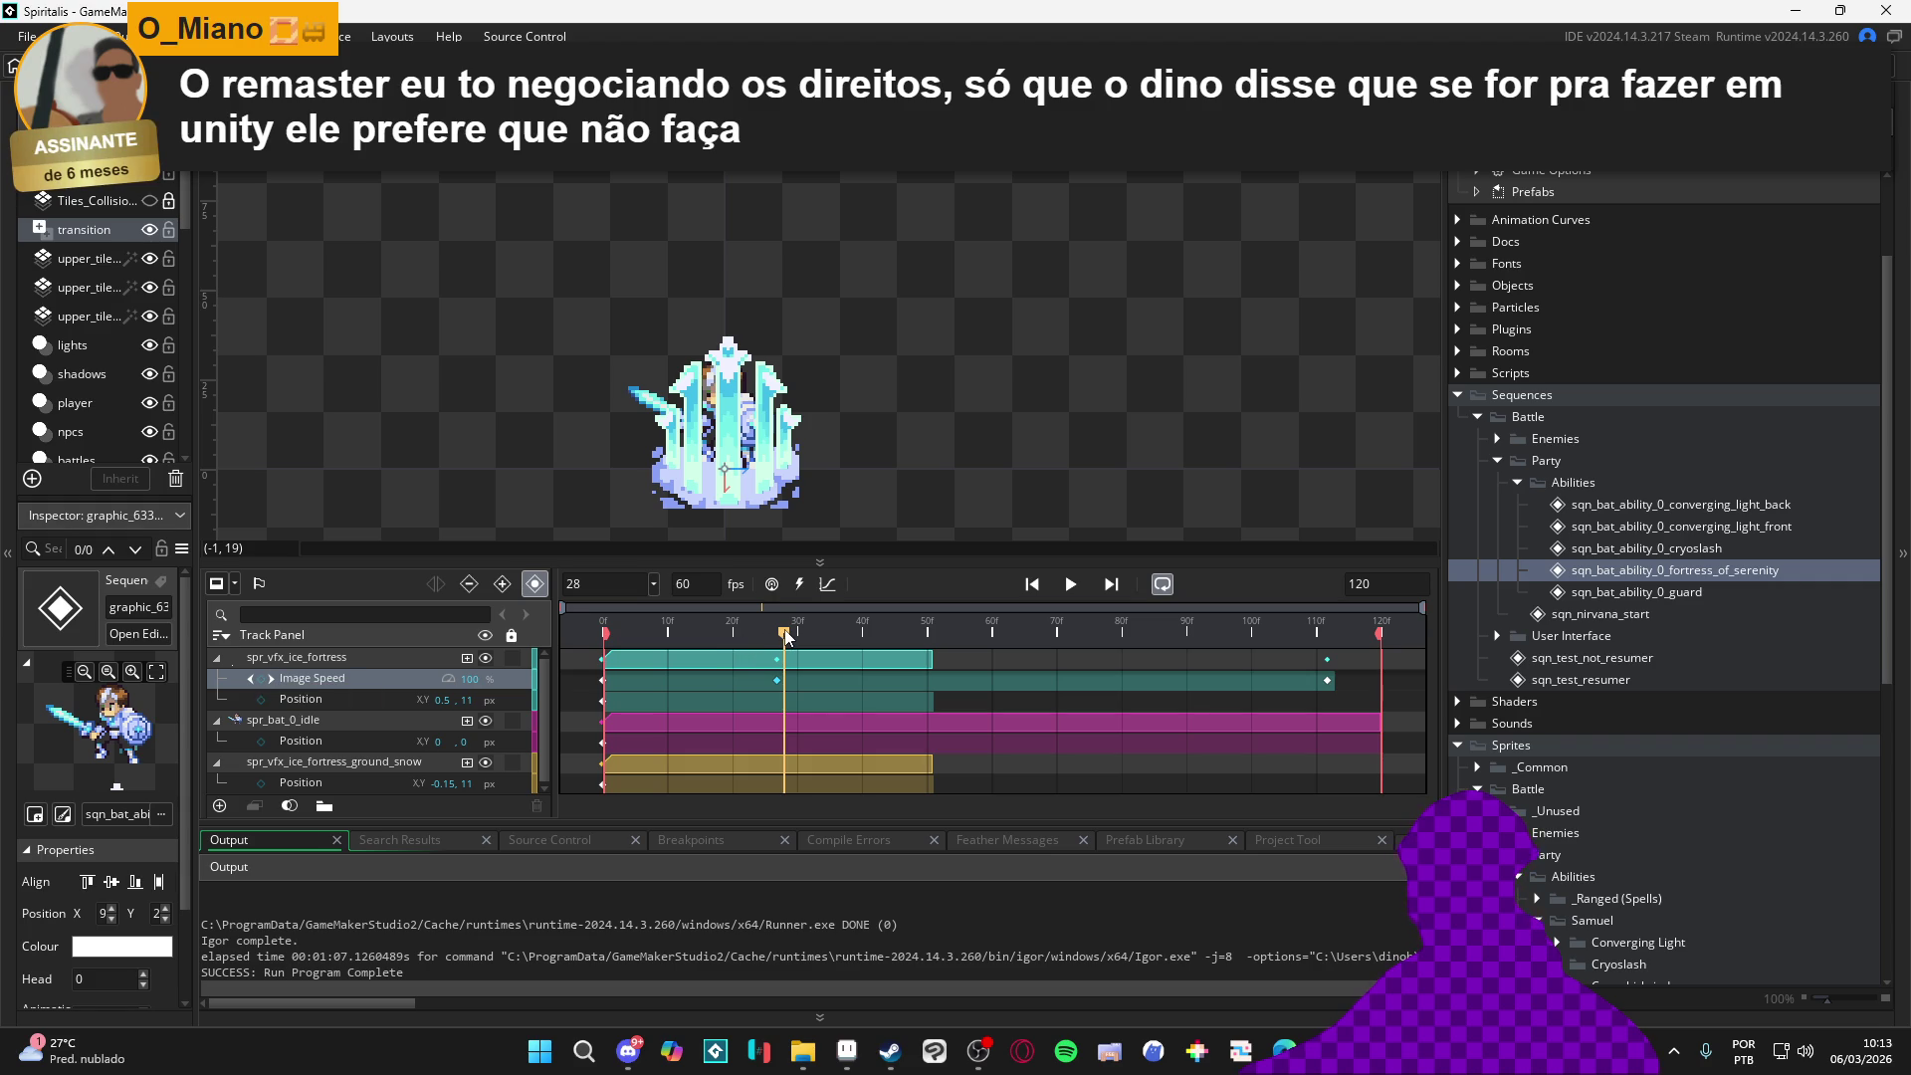
drag(794, 634, 809, 634)
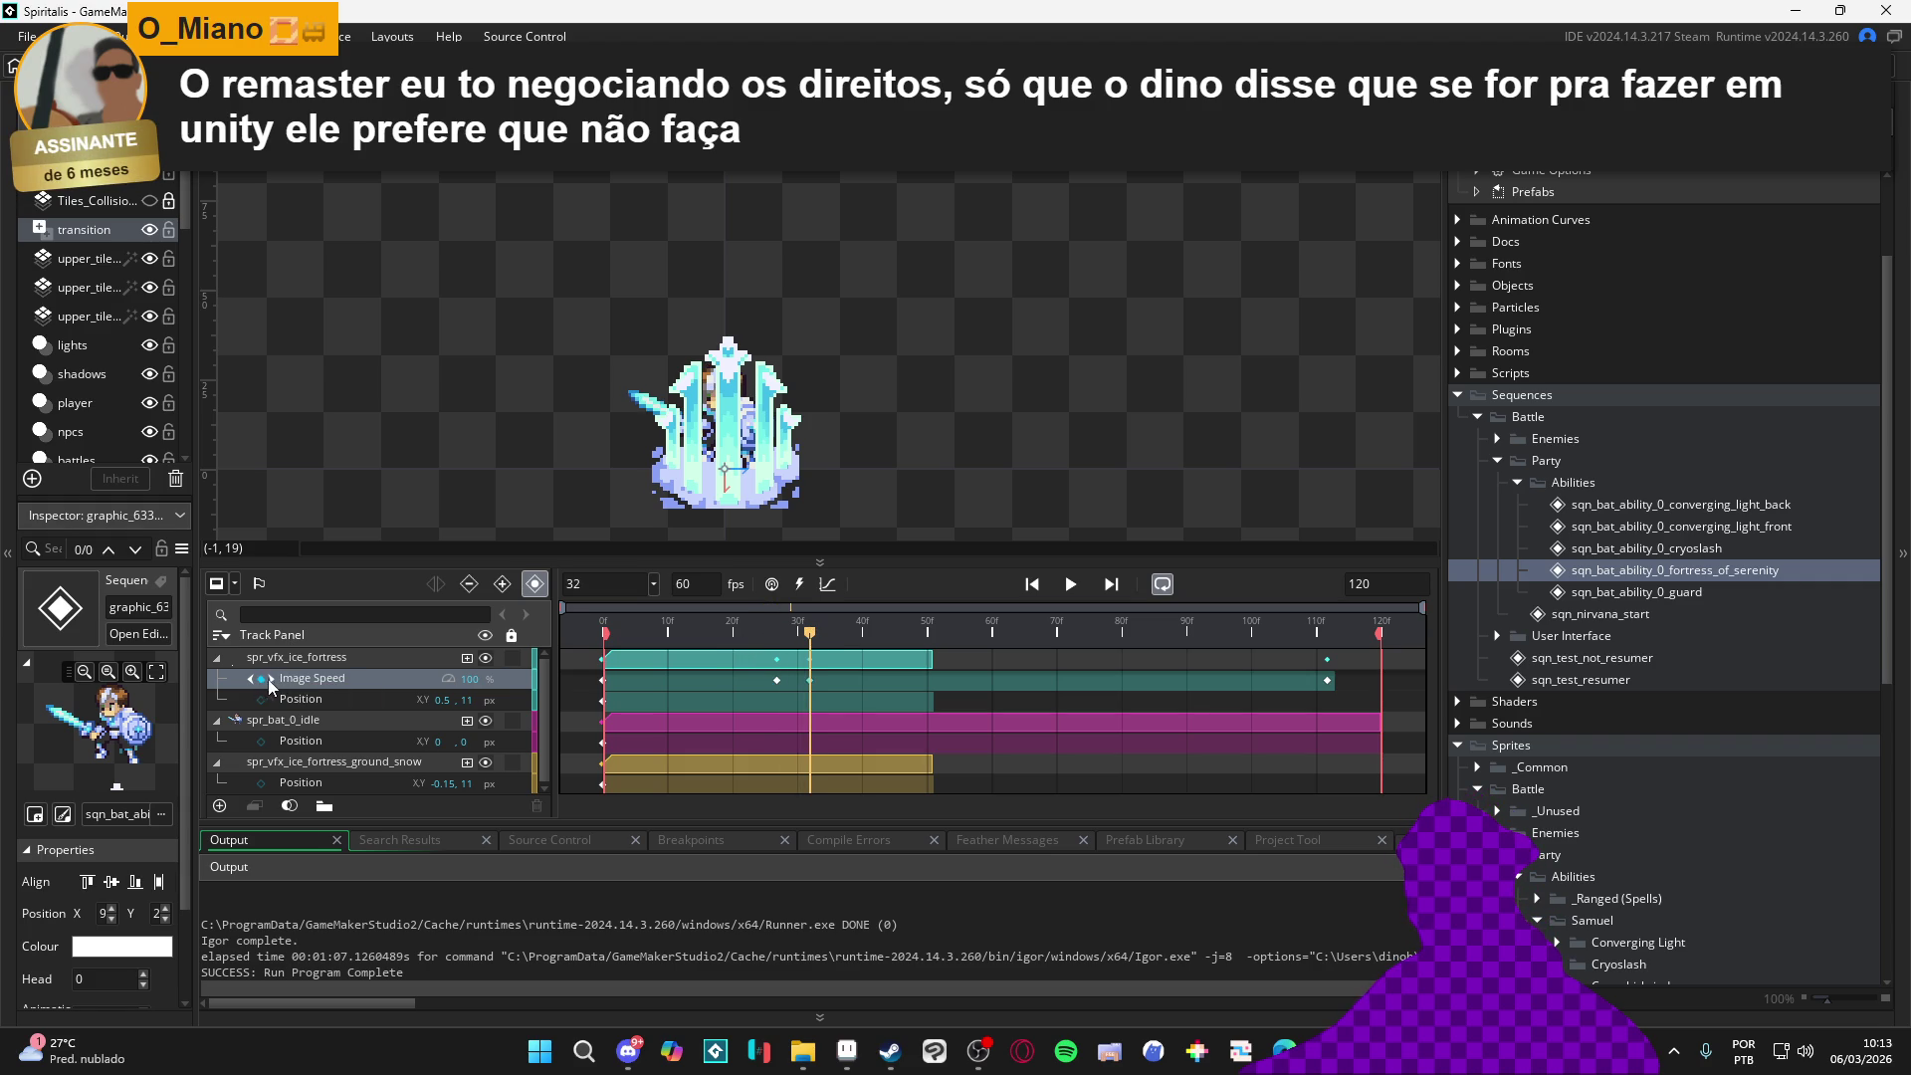
drag(809, 679, 784, 681)
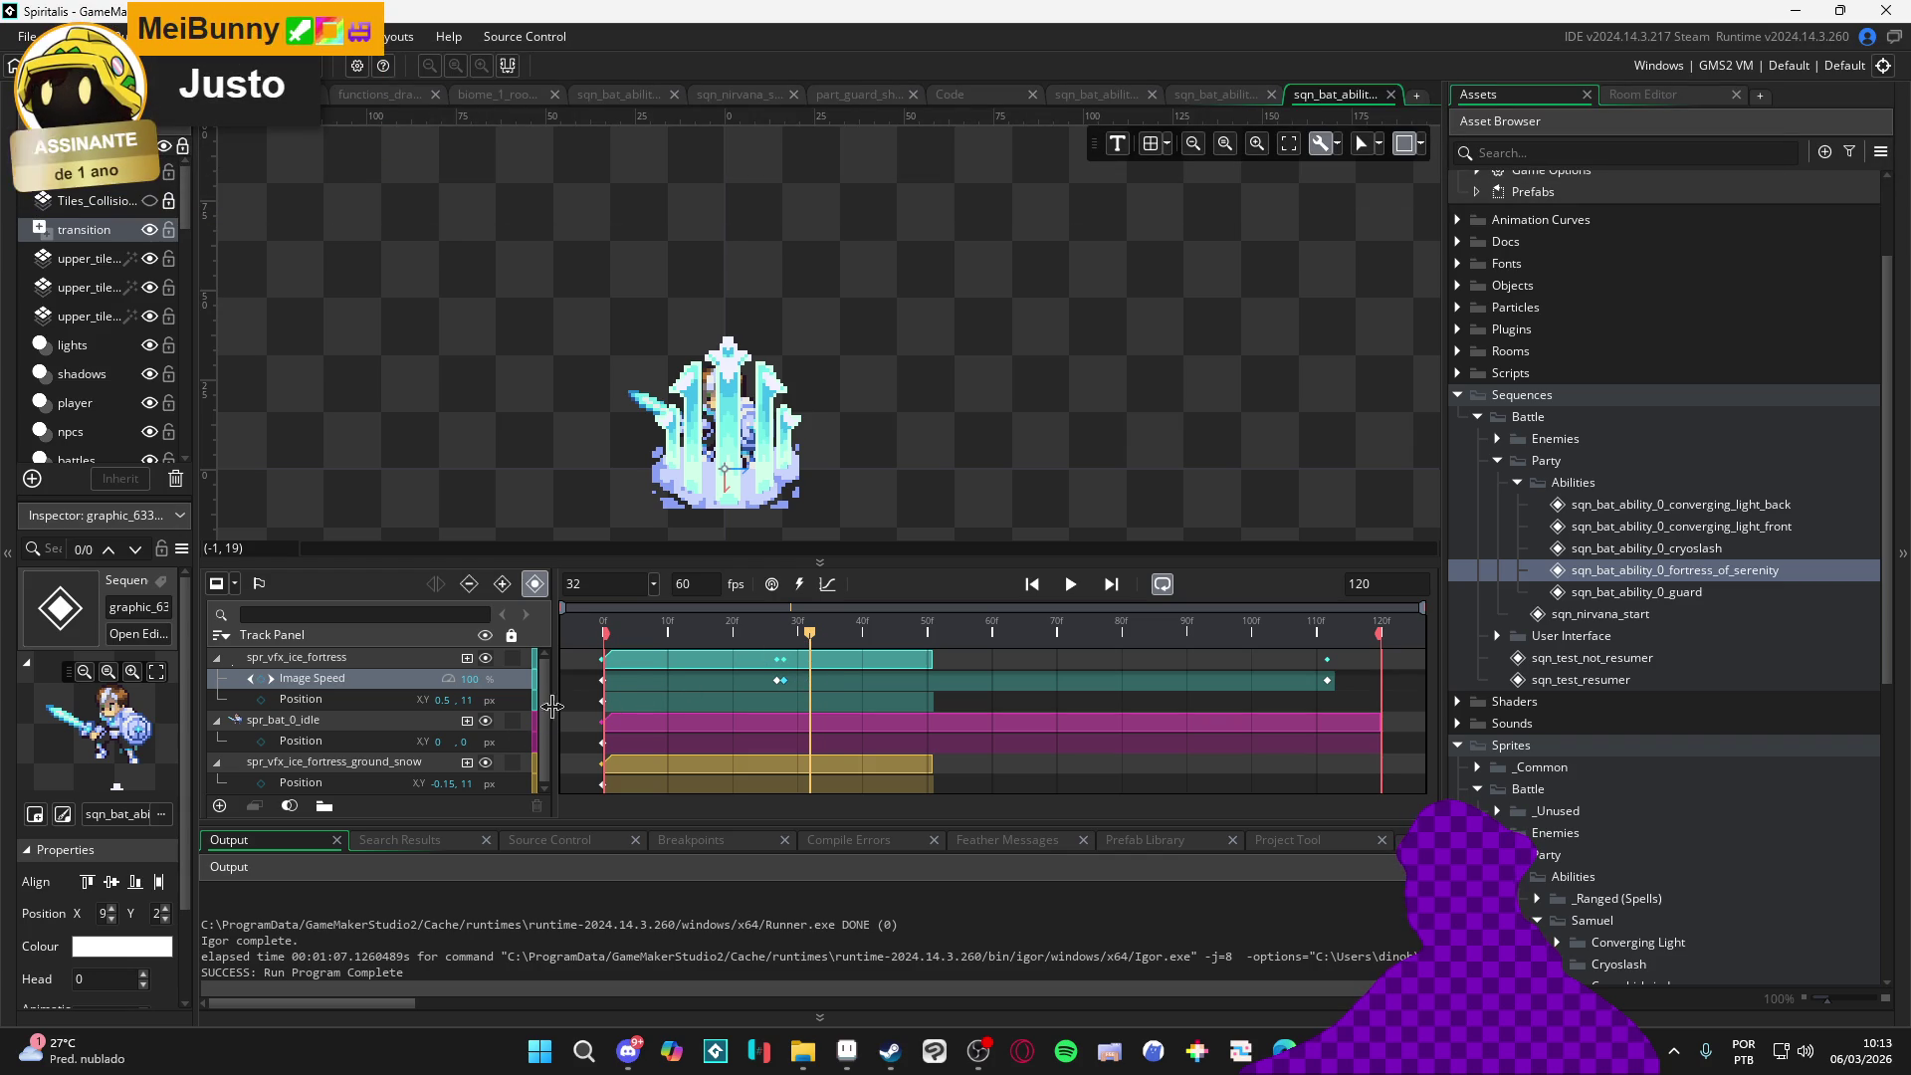
drag(796, 635, 784, 634)
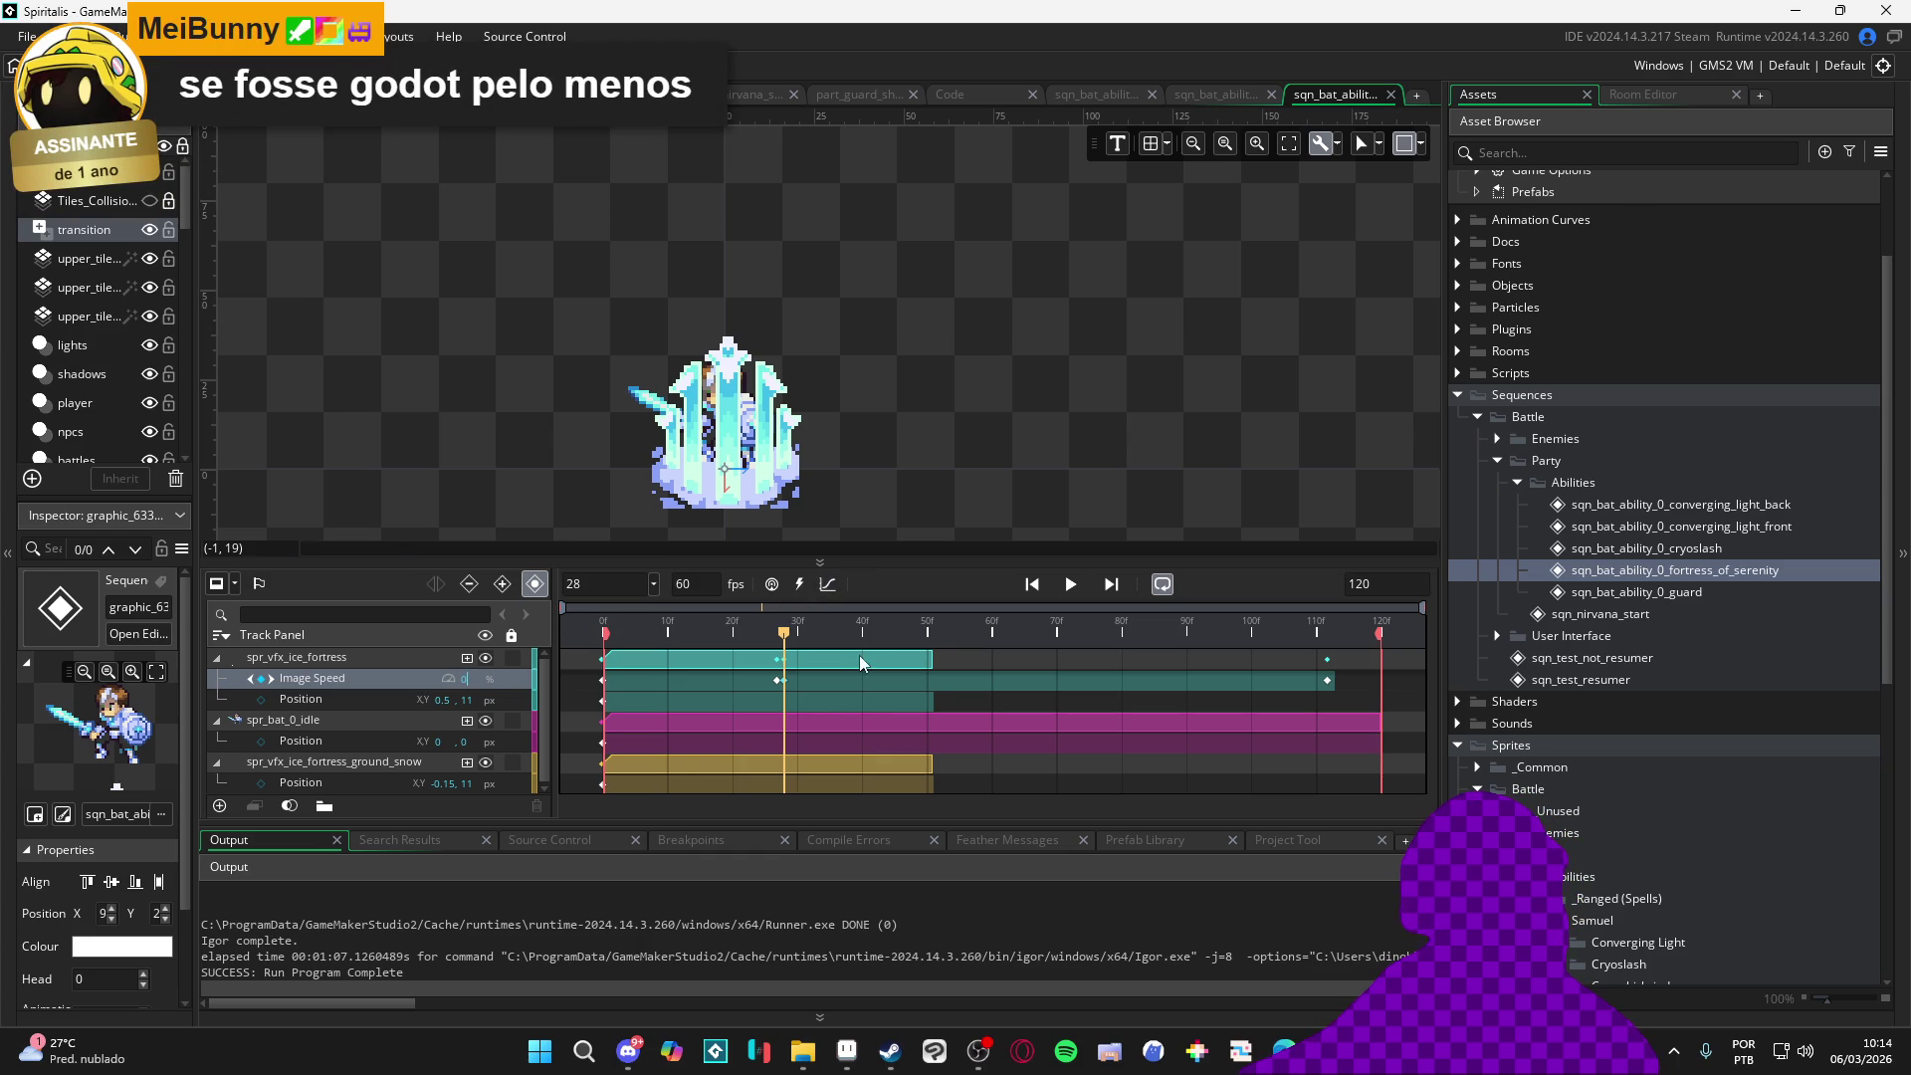
Add a second Image Speed keyframe set to 0 and move it to about frame 41 to freeze the fortress
click(802, 639)
click(258, 680)
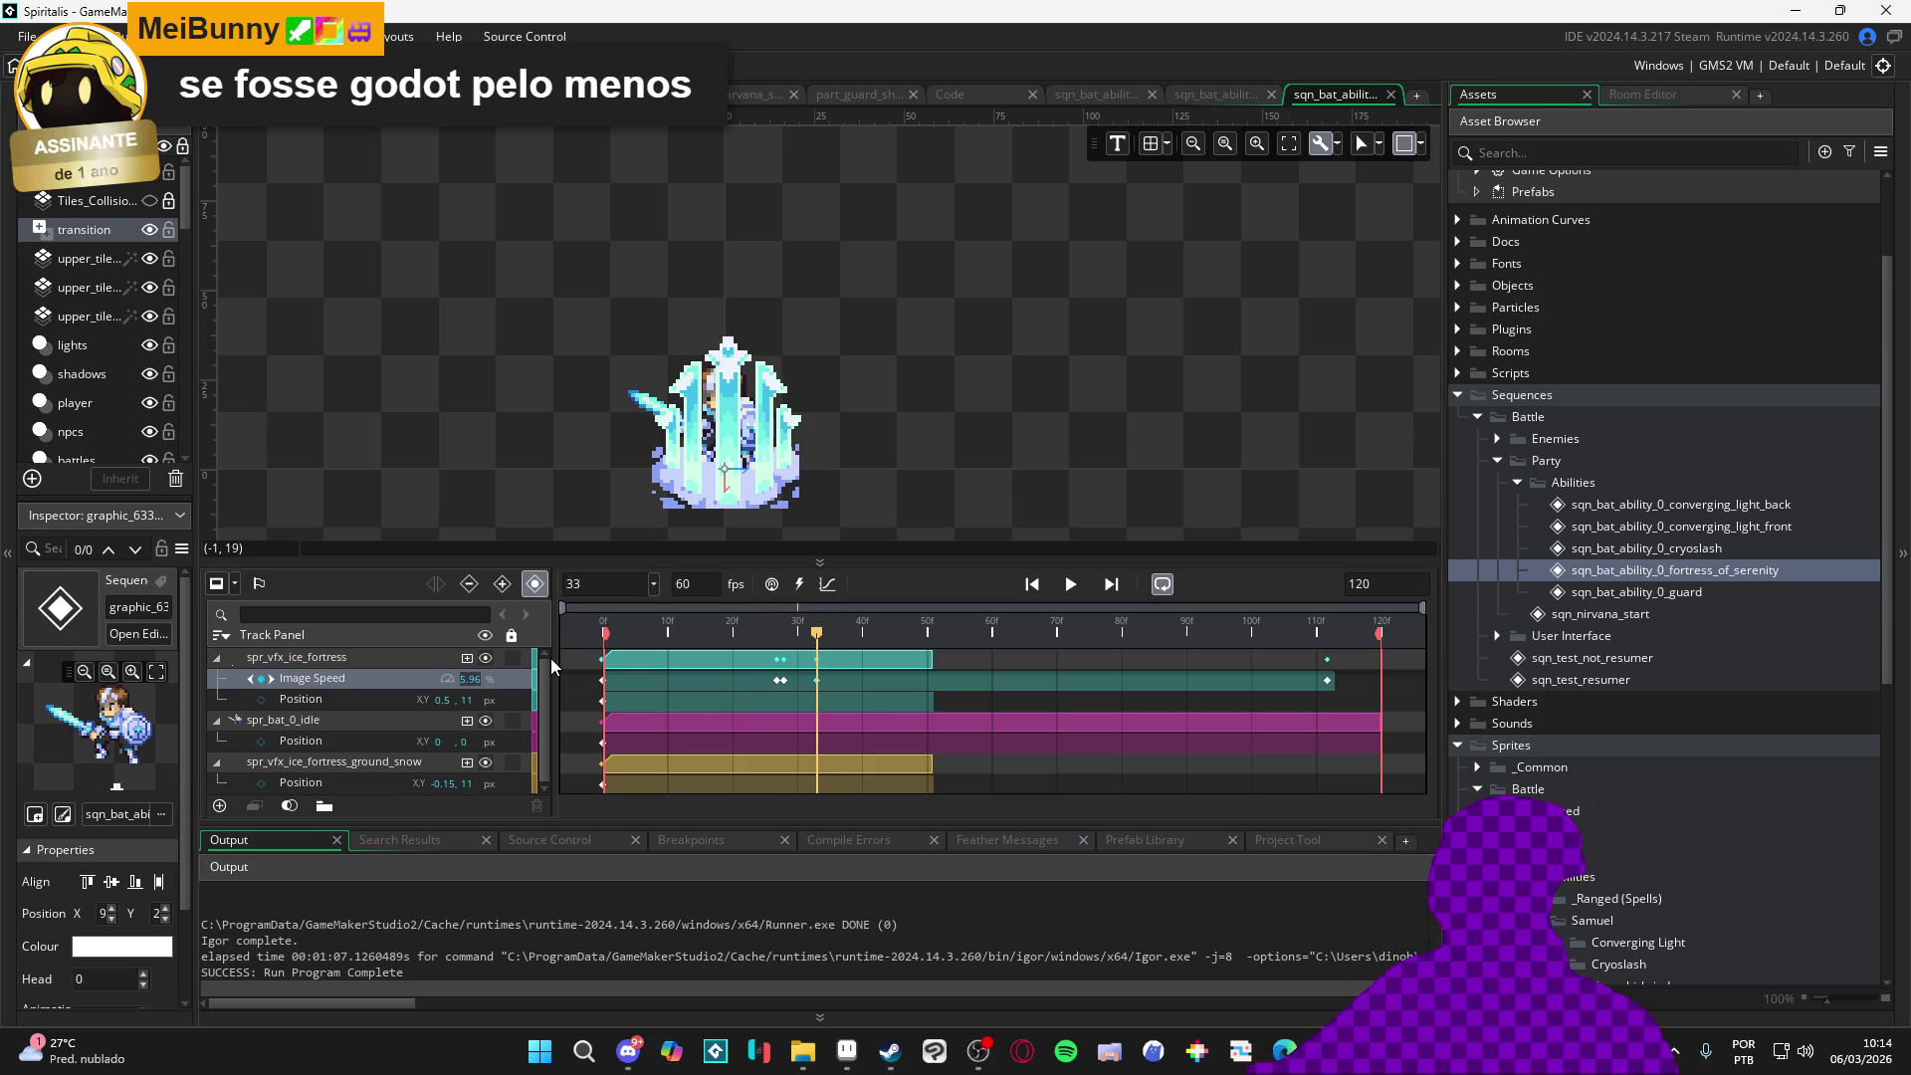
click(812, 681)
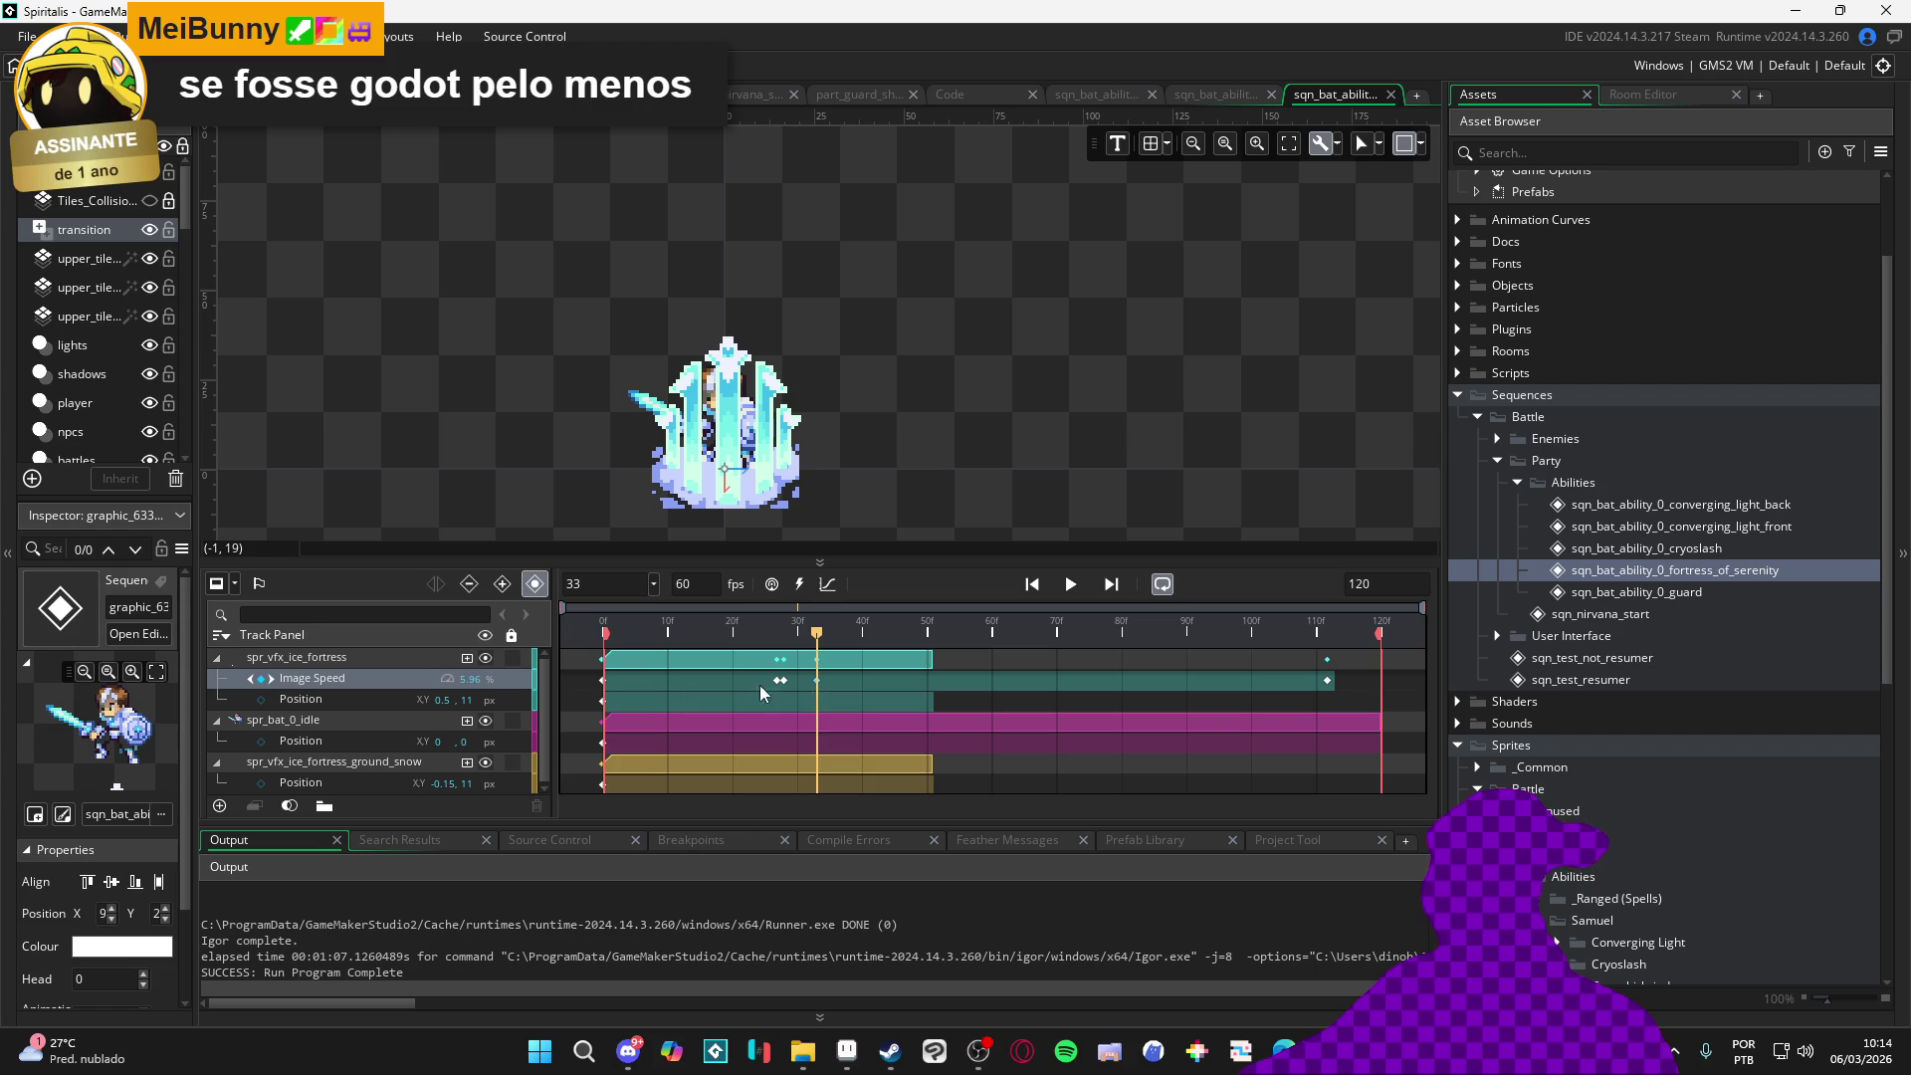
text(0)
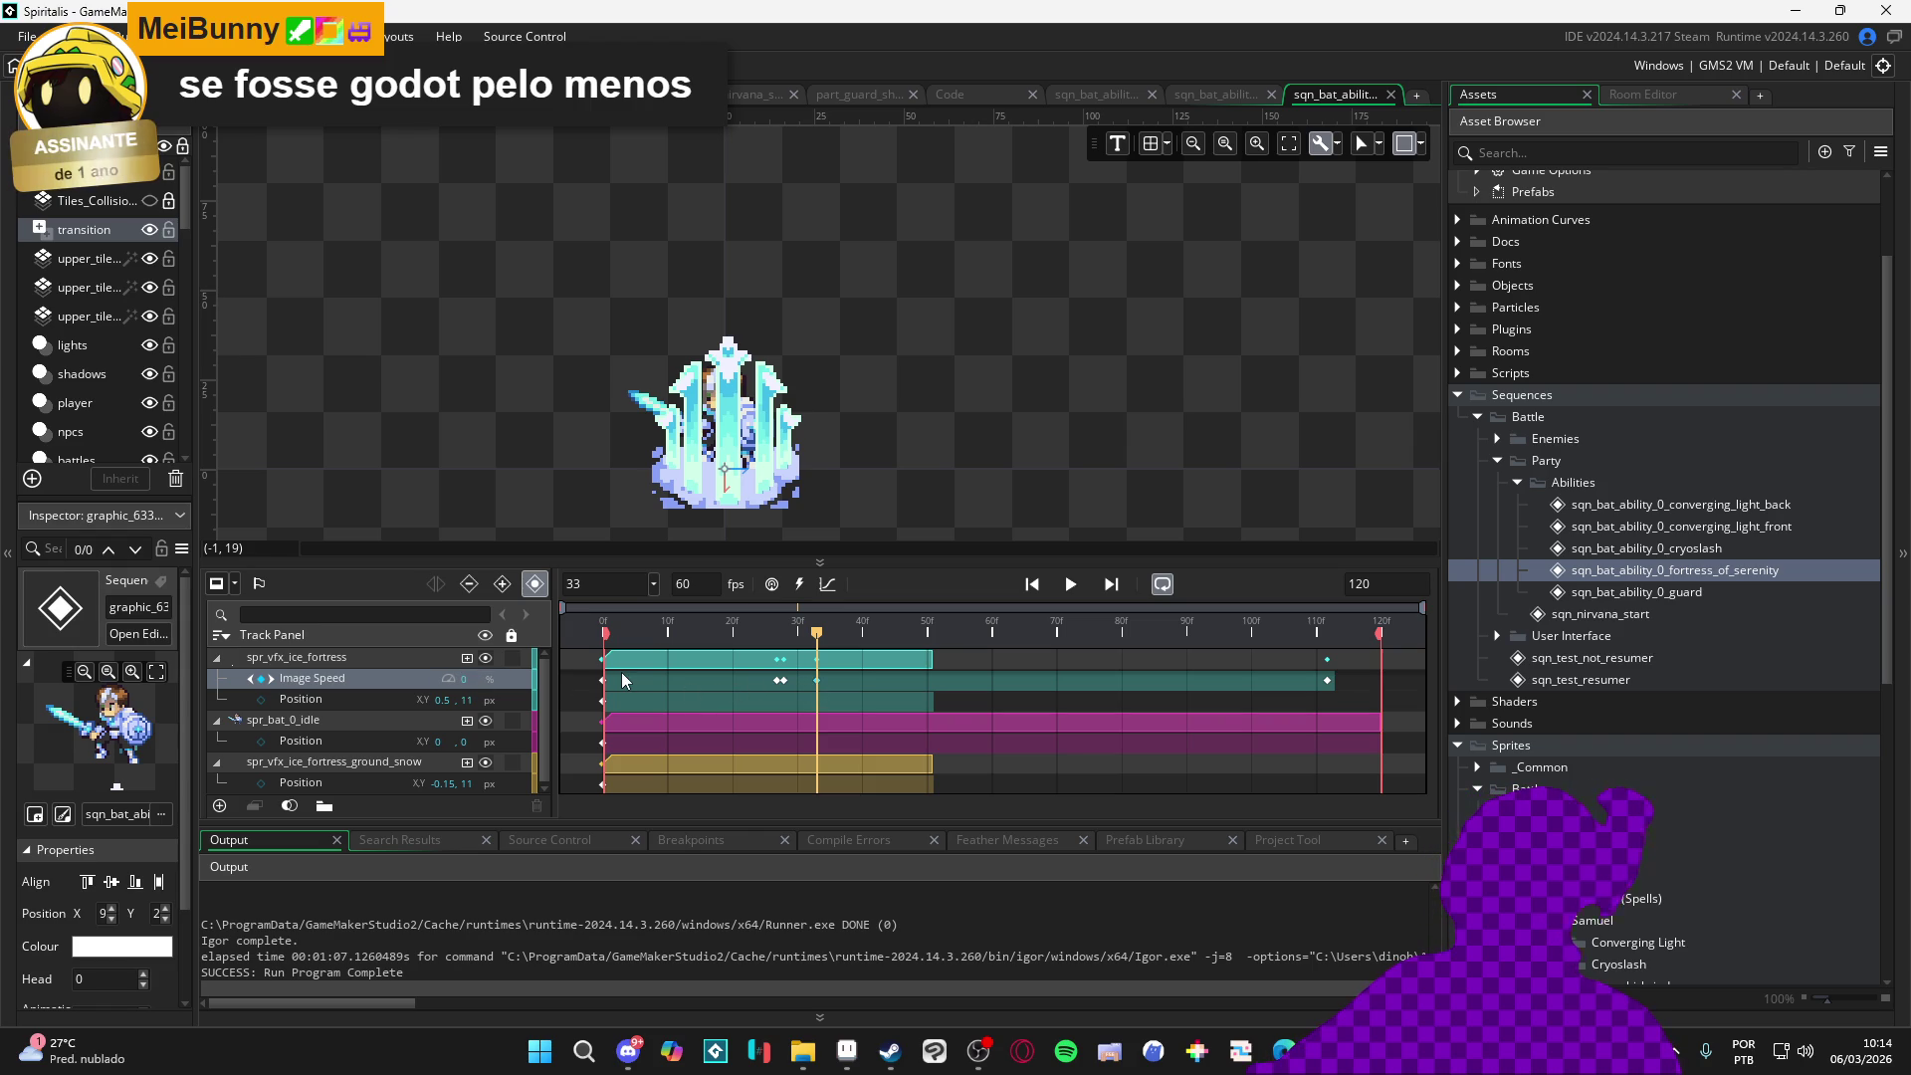
key(space)
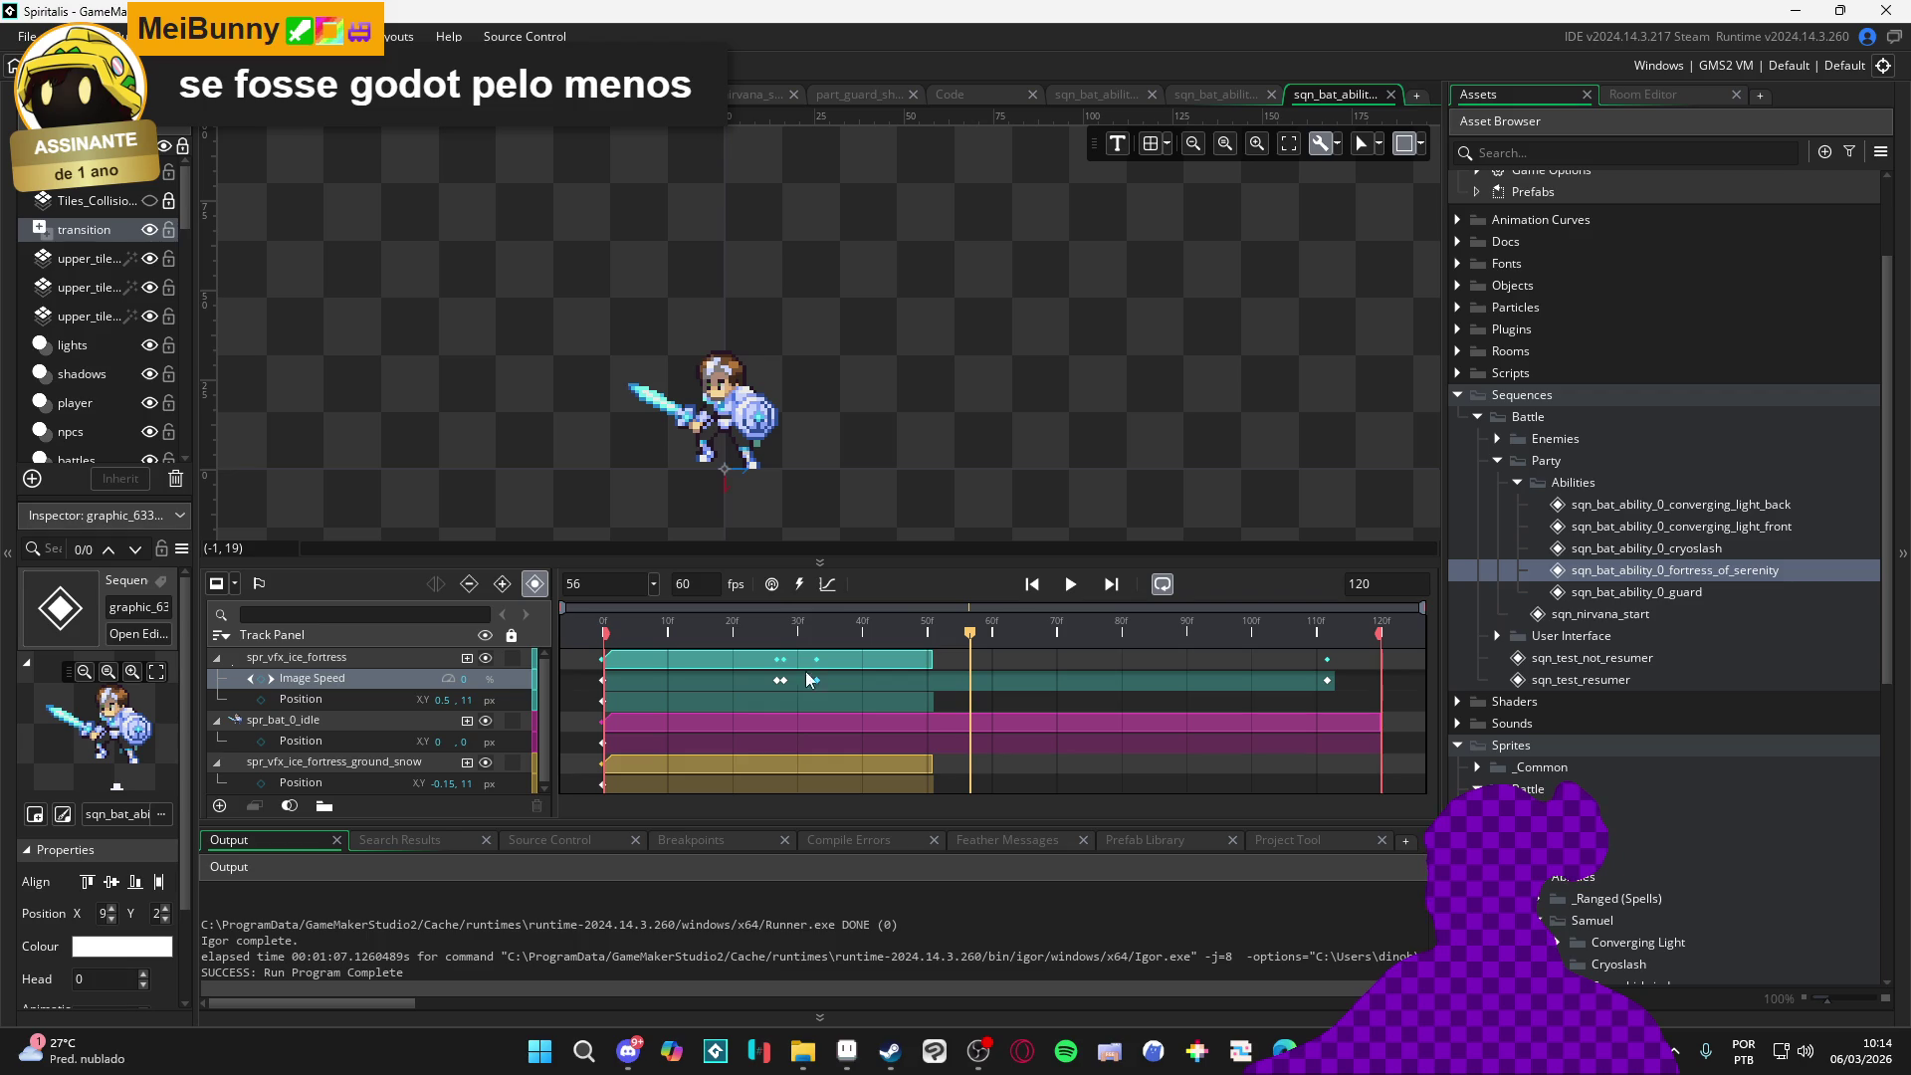
drag(818, 680, 867, 681)
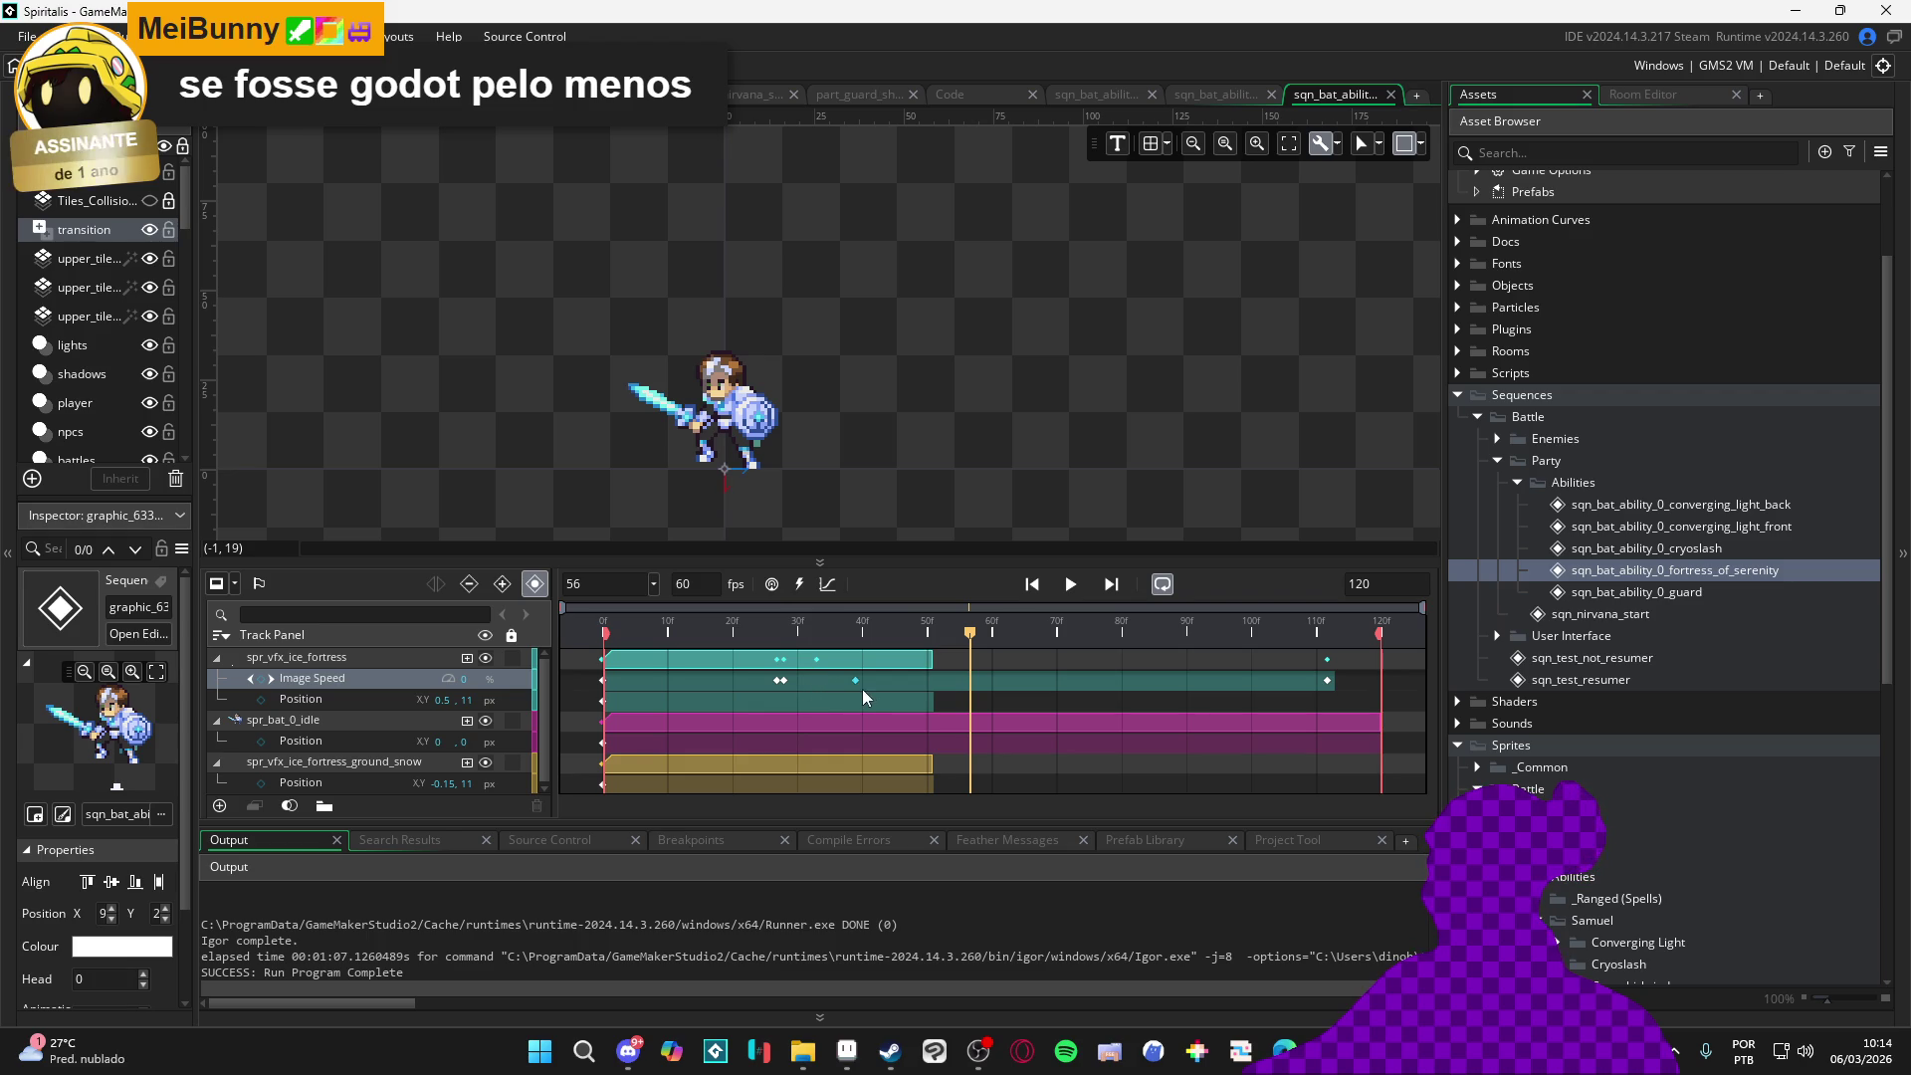
key(space)
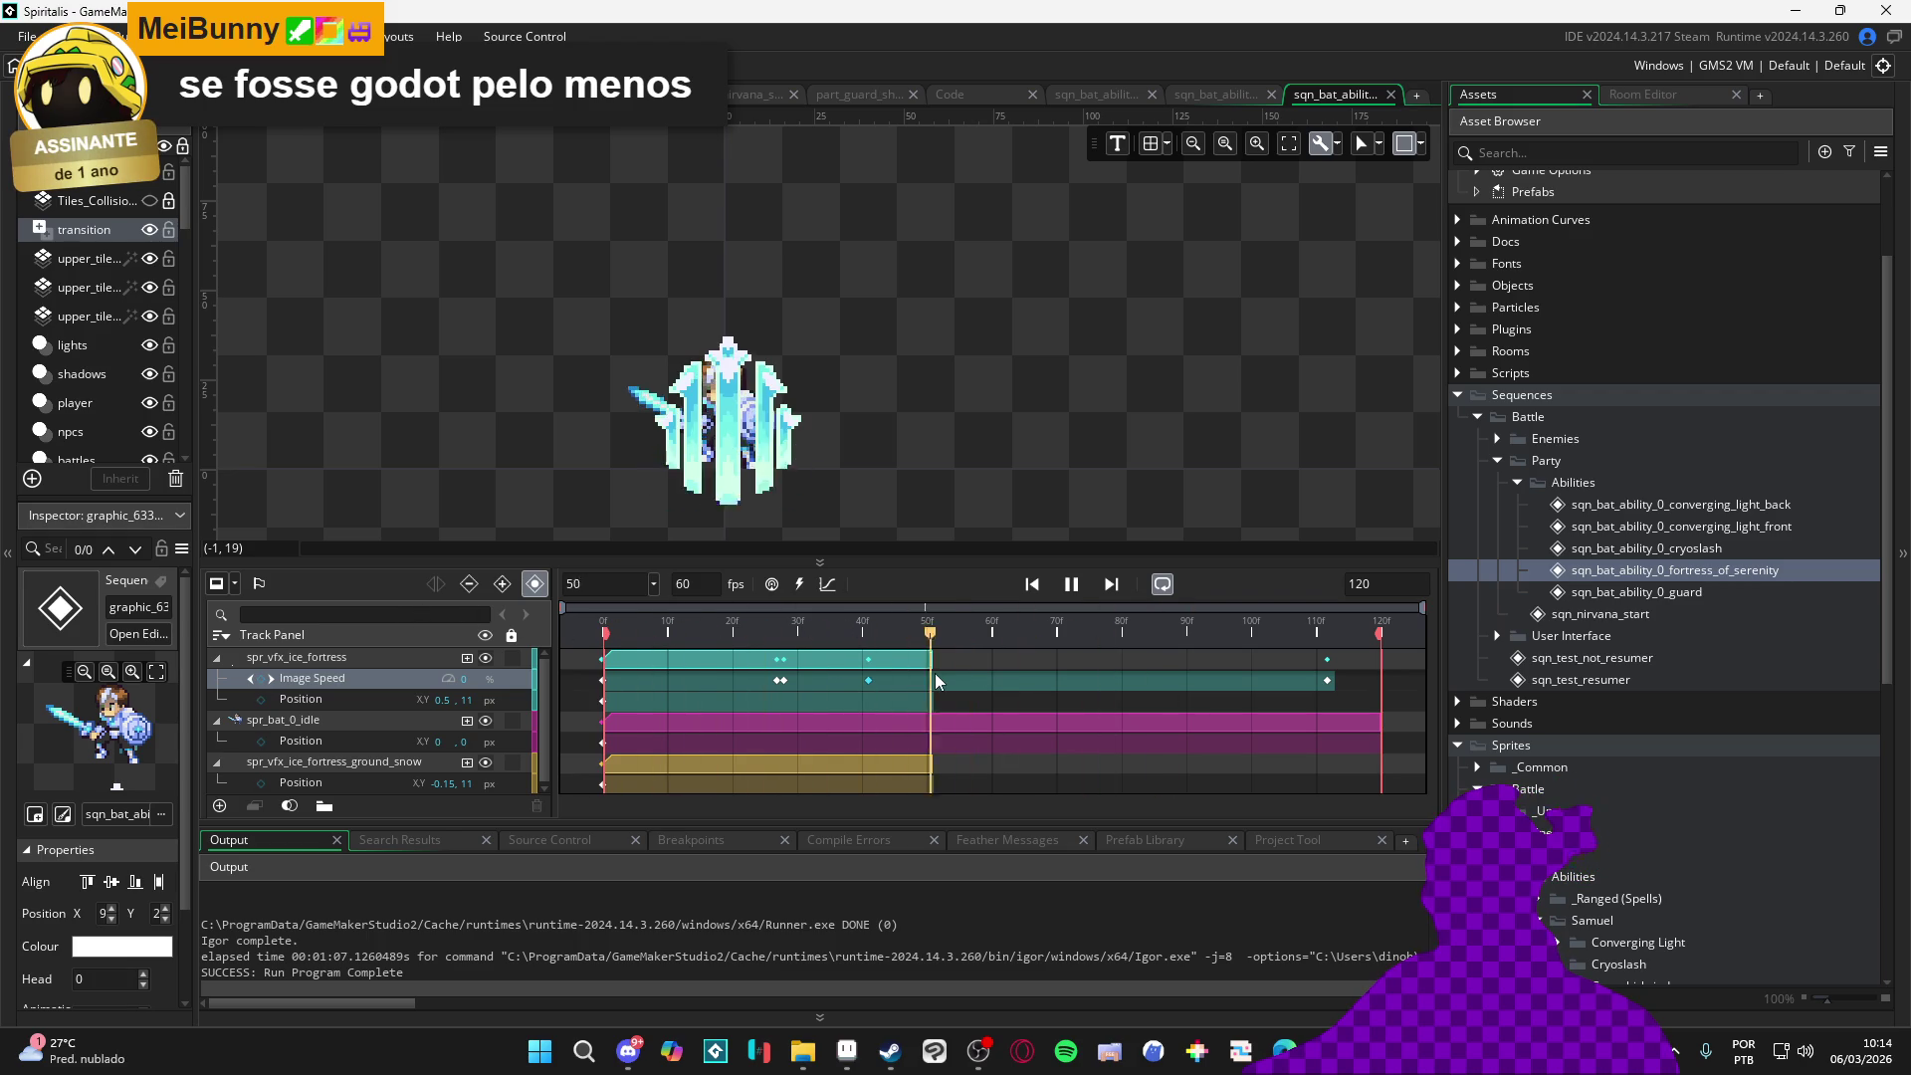
key(space)
Extend the ice fortress clip to about frame 85 and preview playback from frame 42
drag(929, 658, 1152, 659)
key(space)
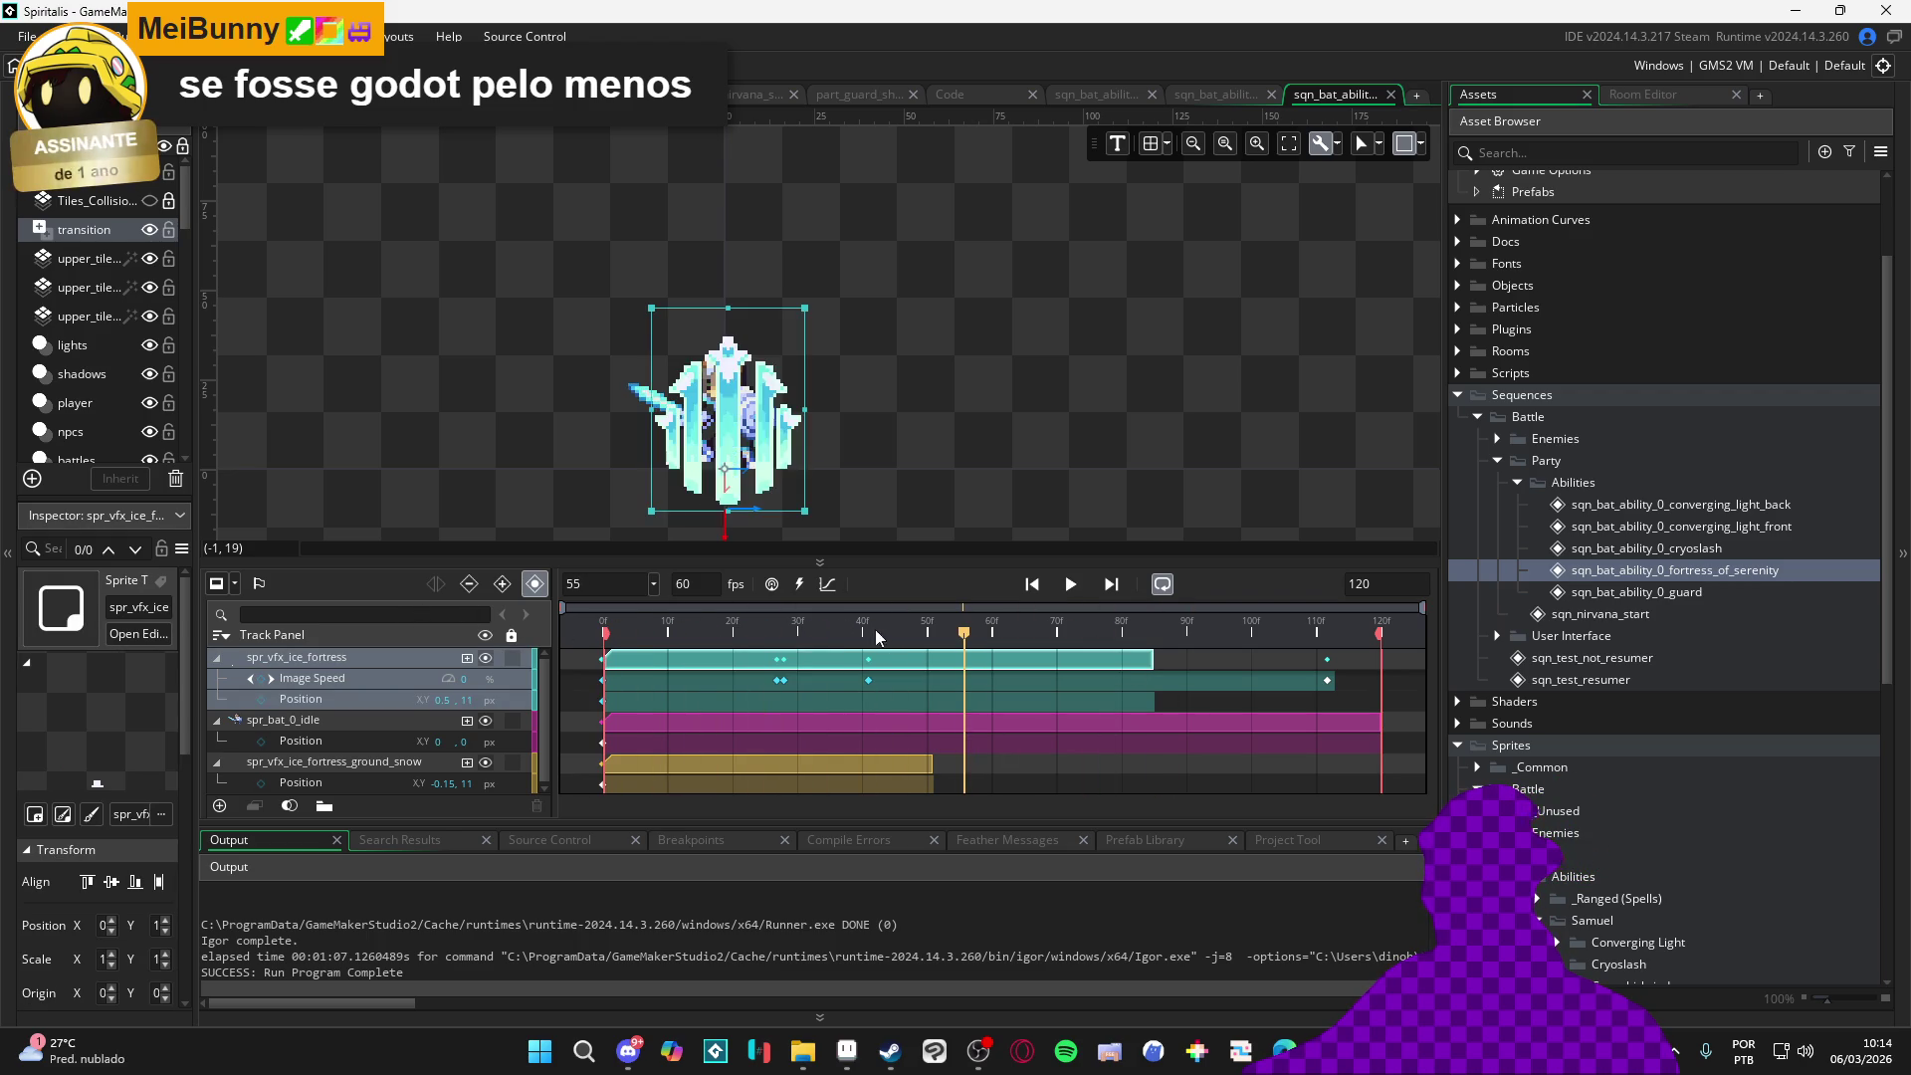
key(space)
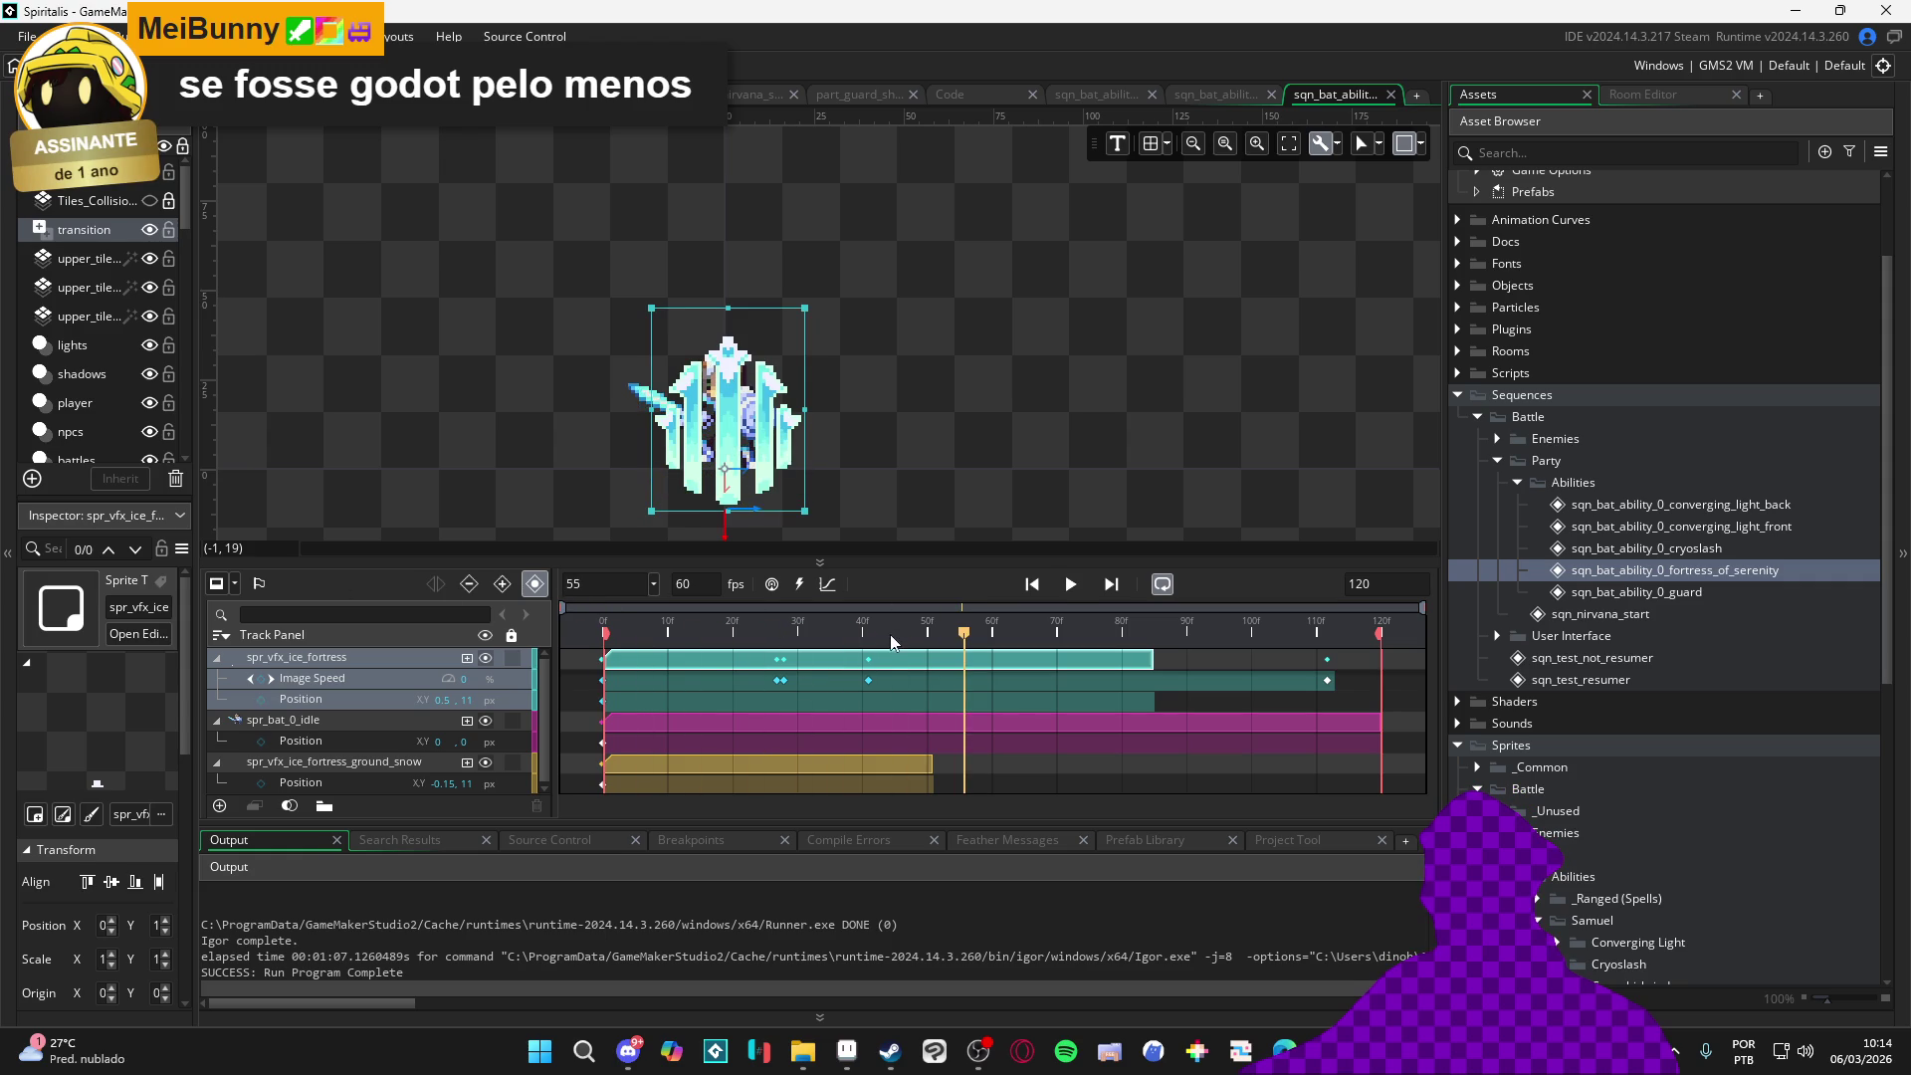
drag(892, 642, 873, 642)
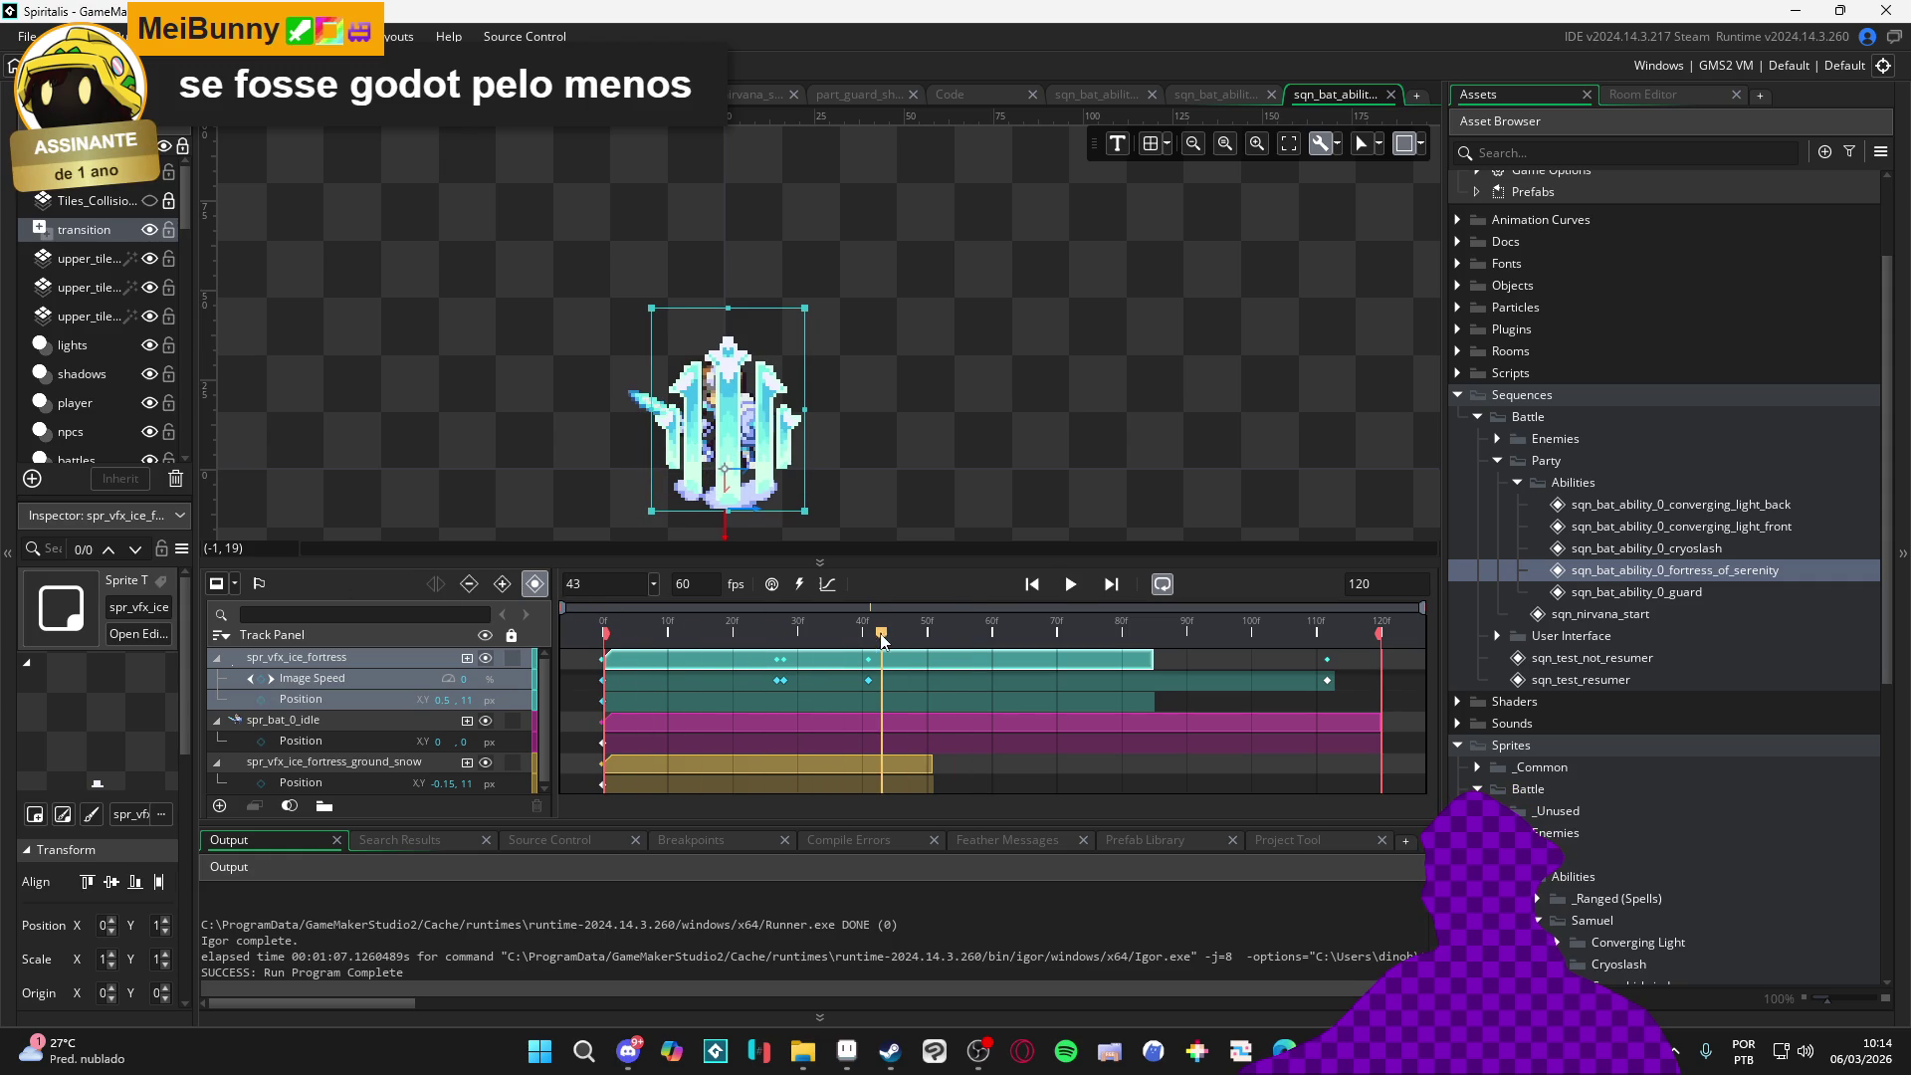
click(778, 681)
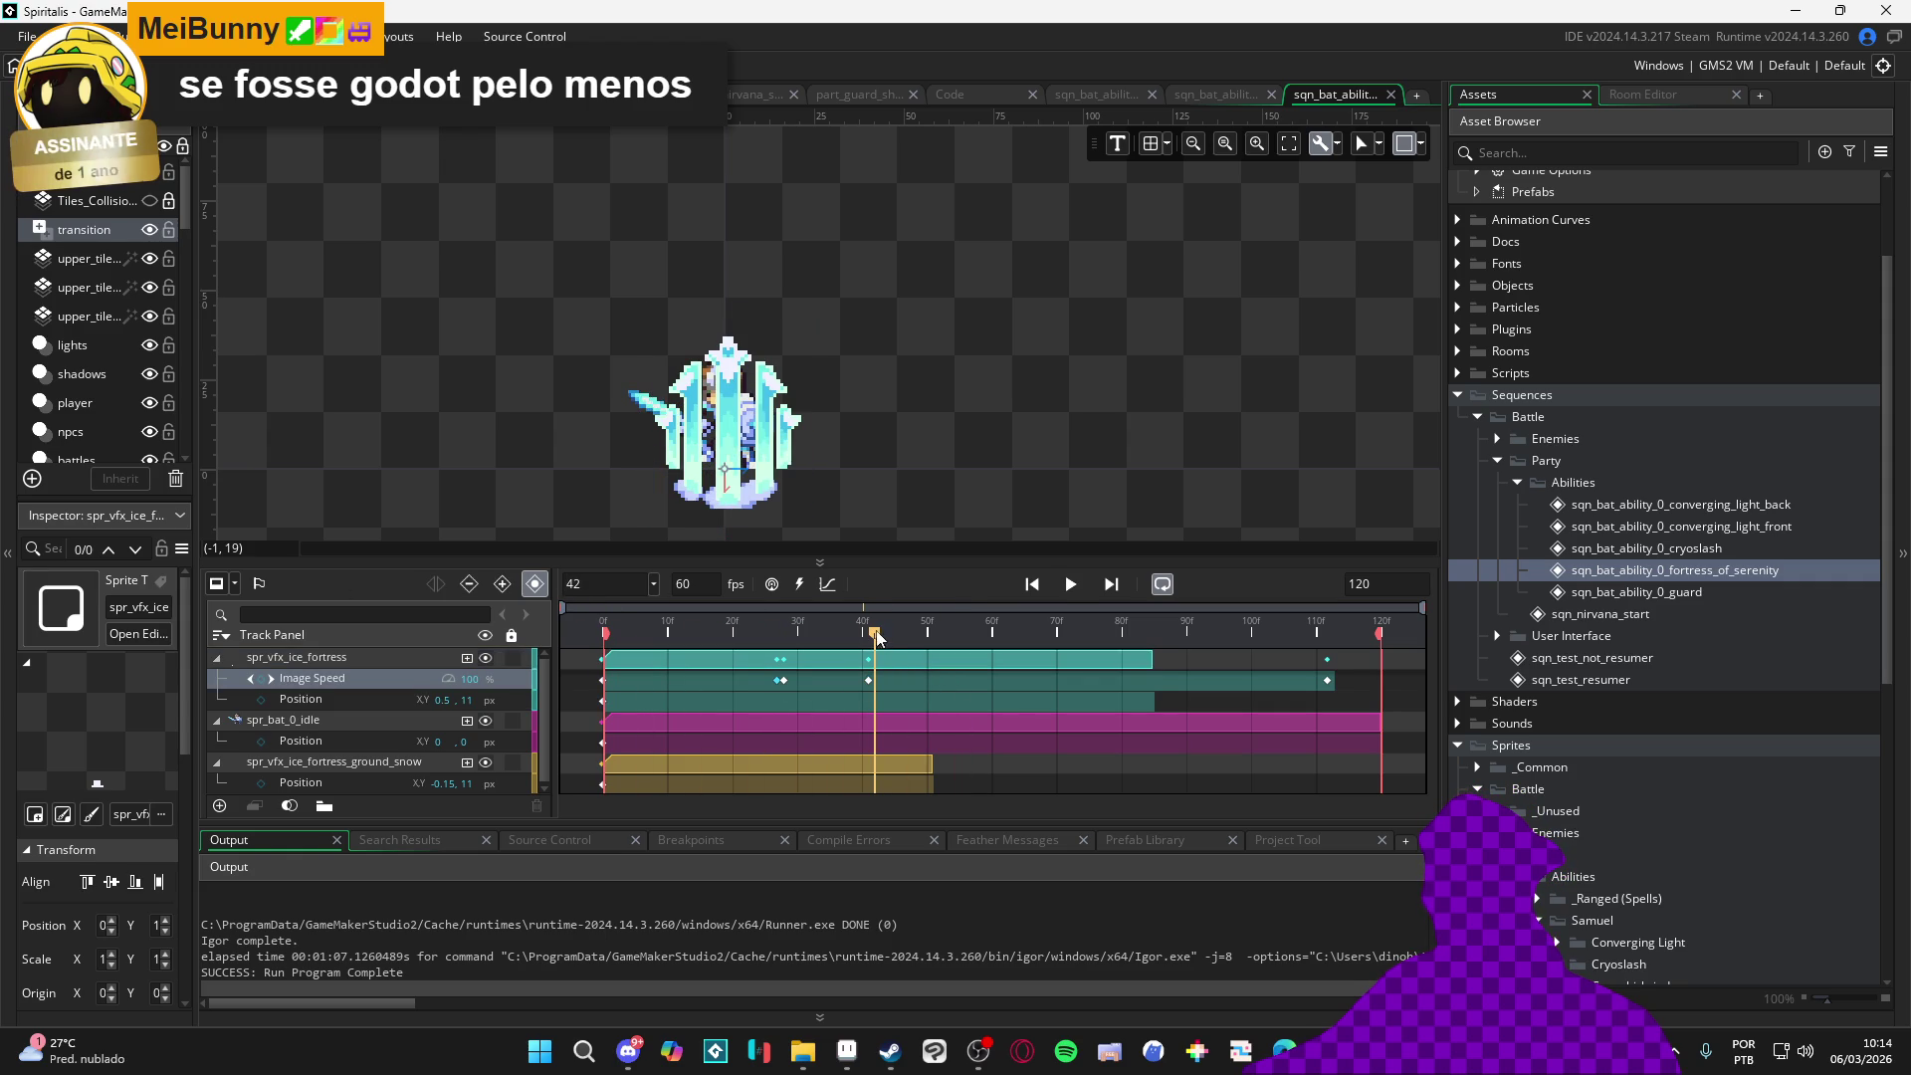
key(space)
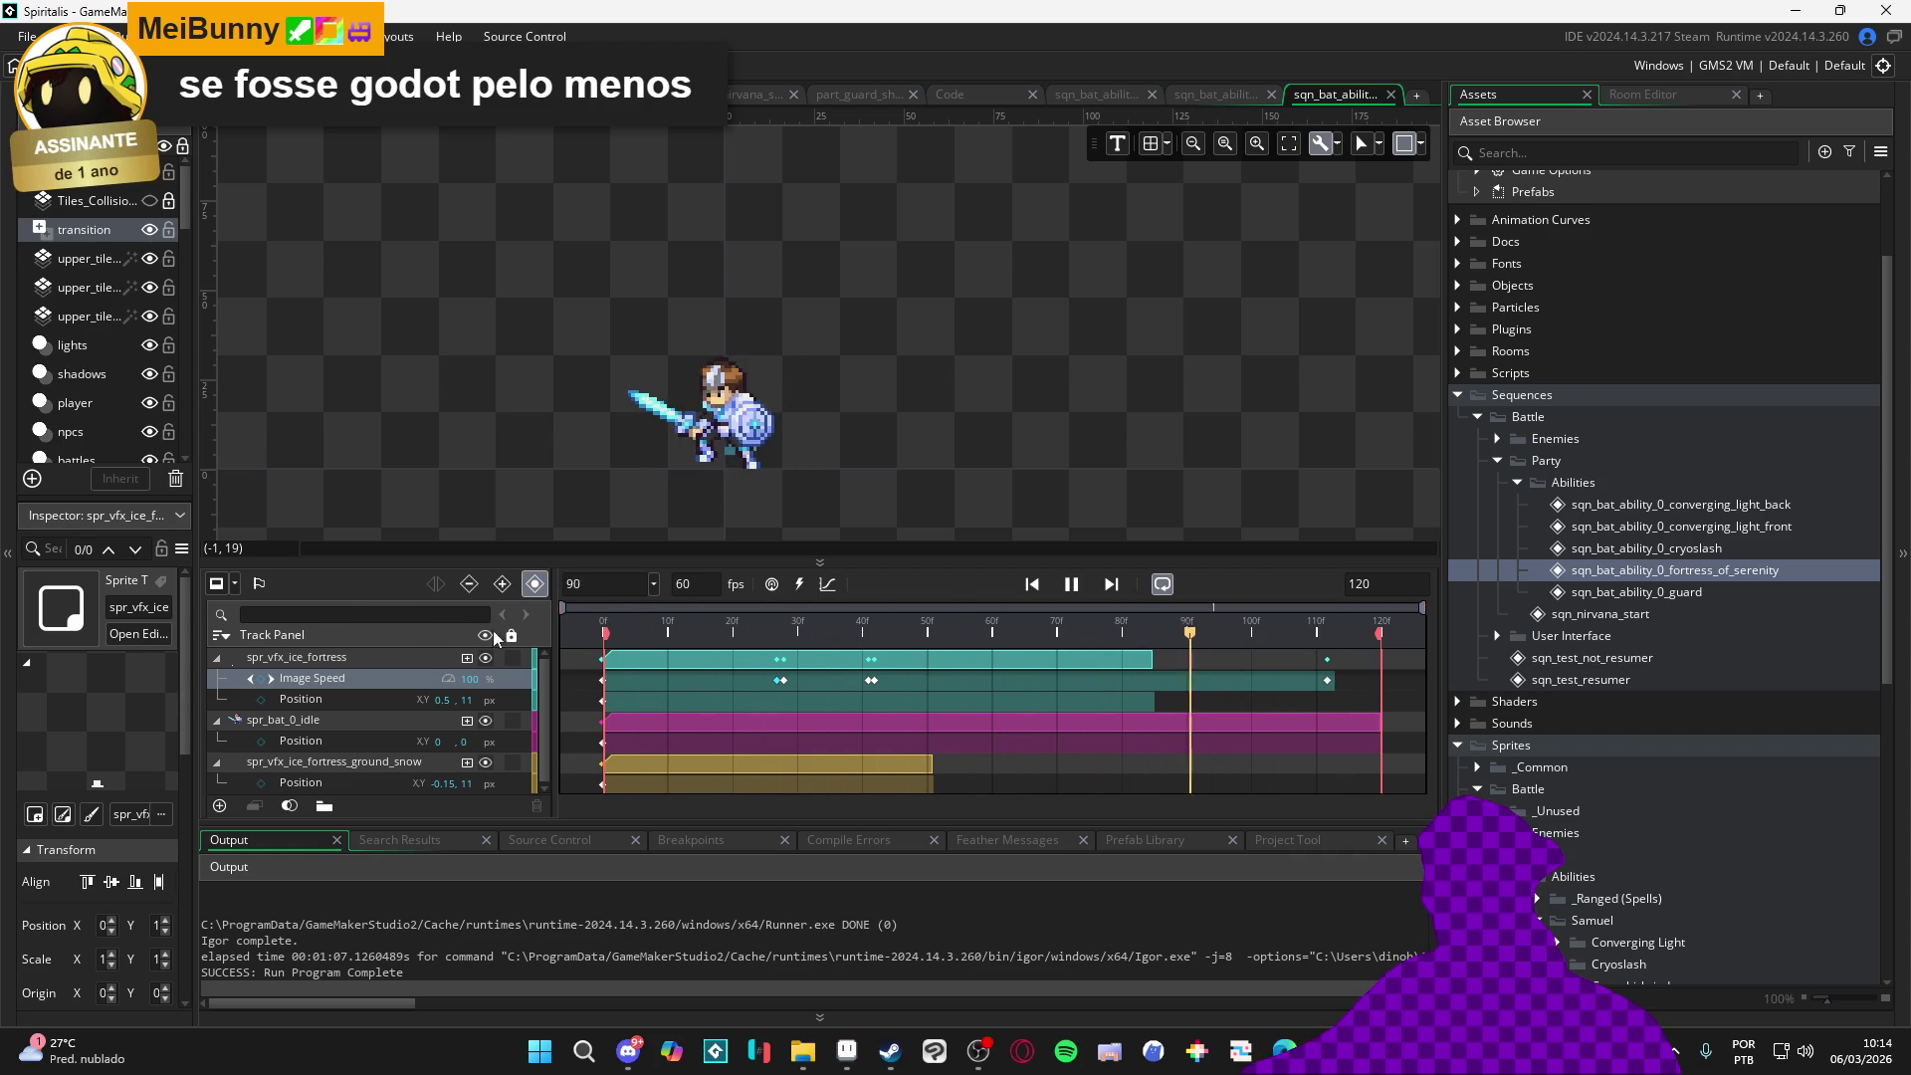
key(space)
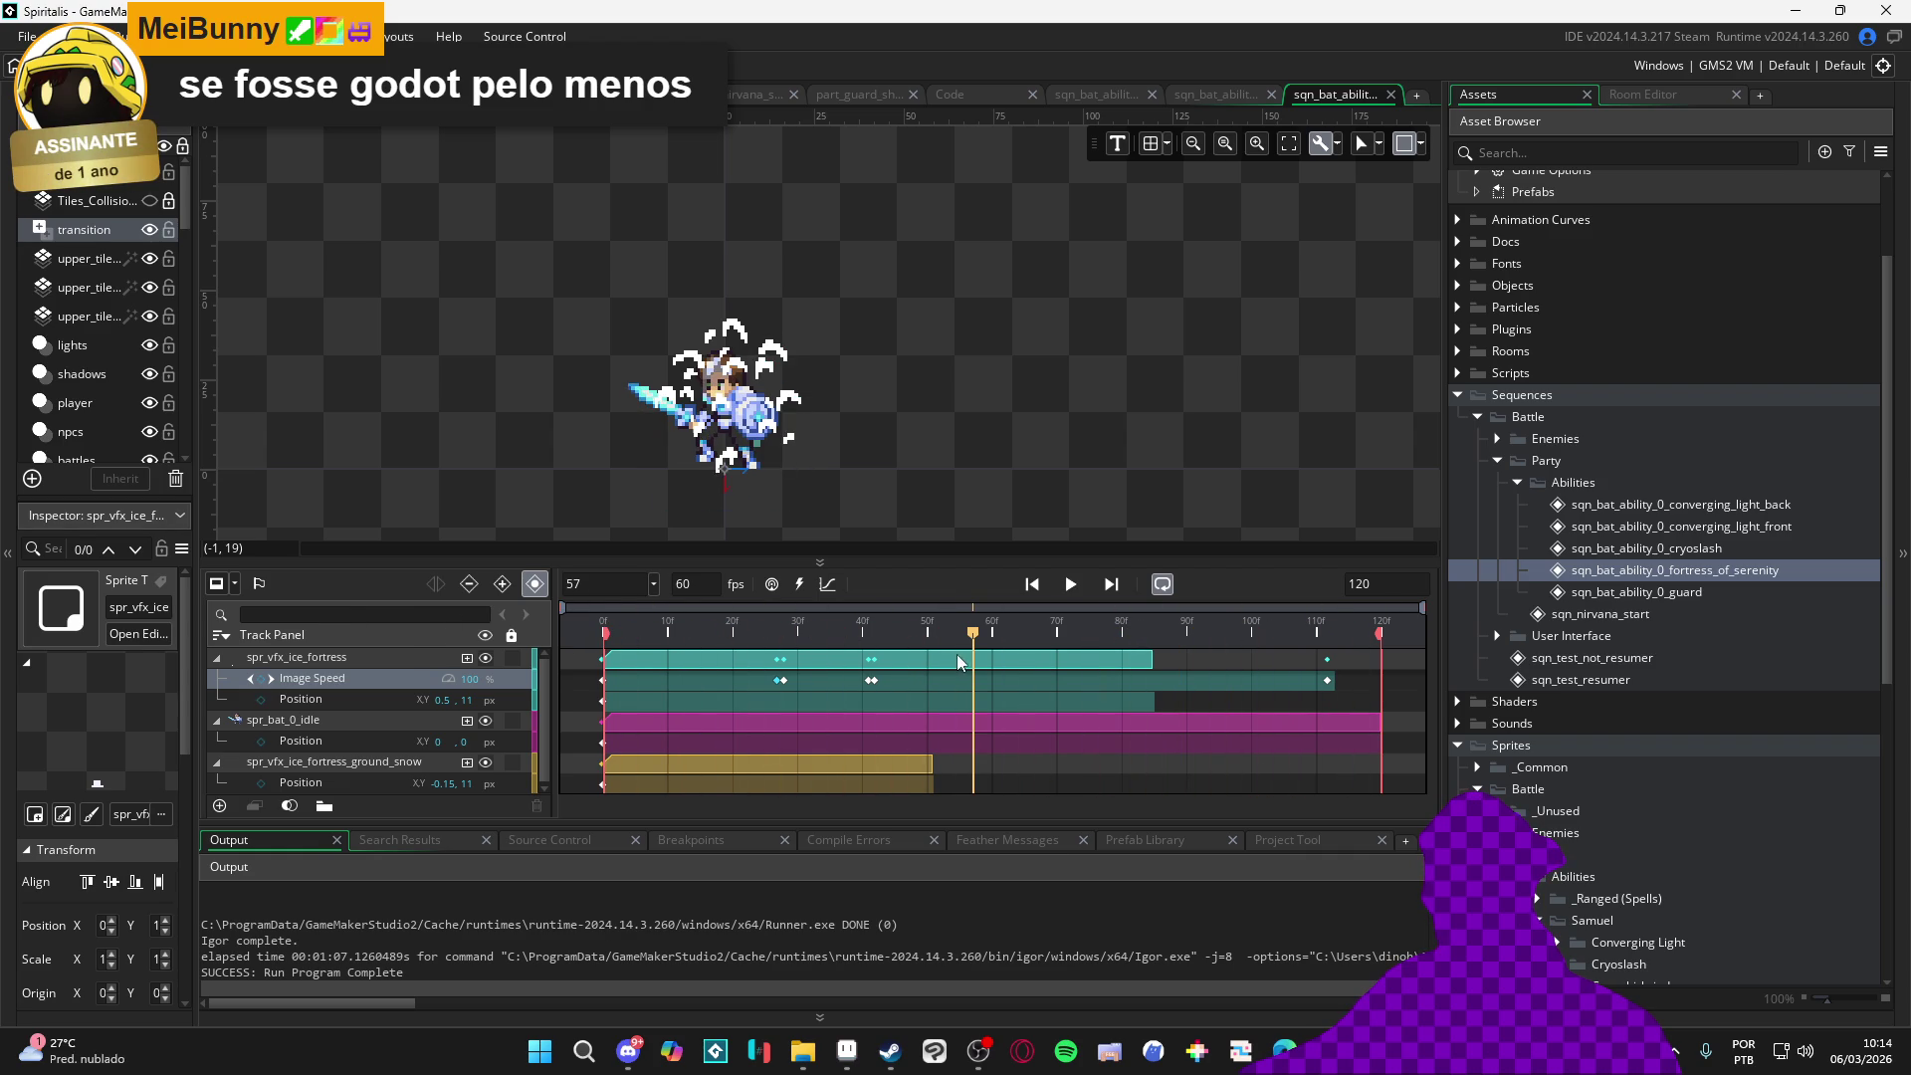
mouse_move(972, 633)
mouse_down()
mouse_move(1035, 638)
mouse_move(1023, 651)
mouse_up()
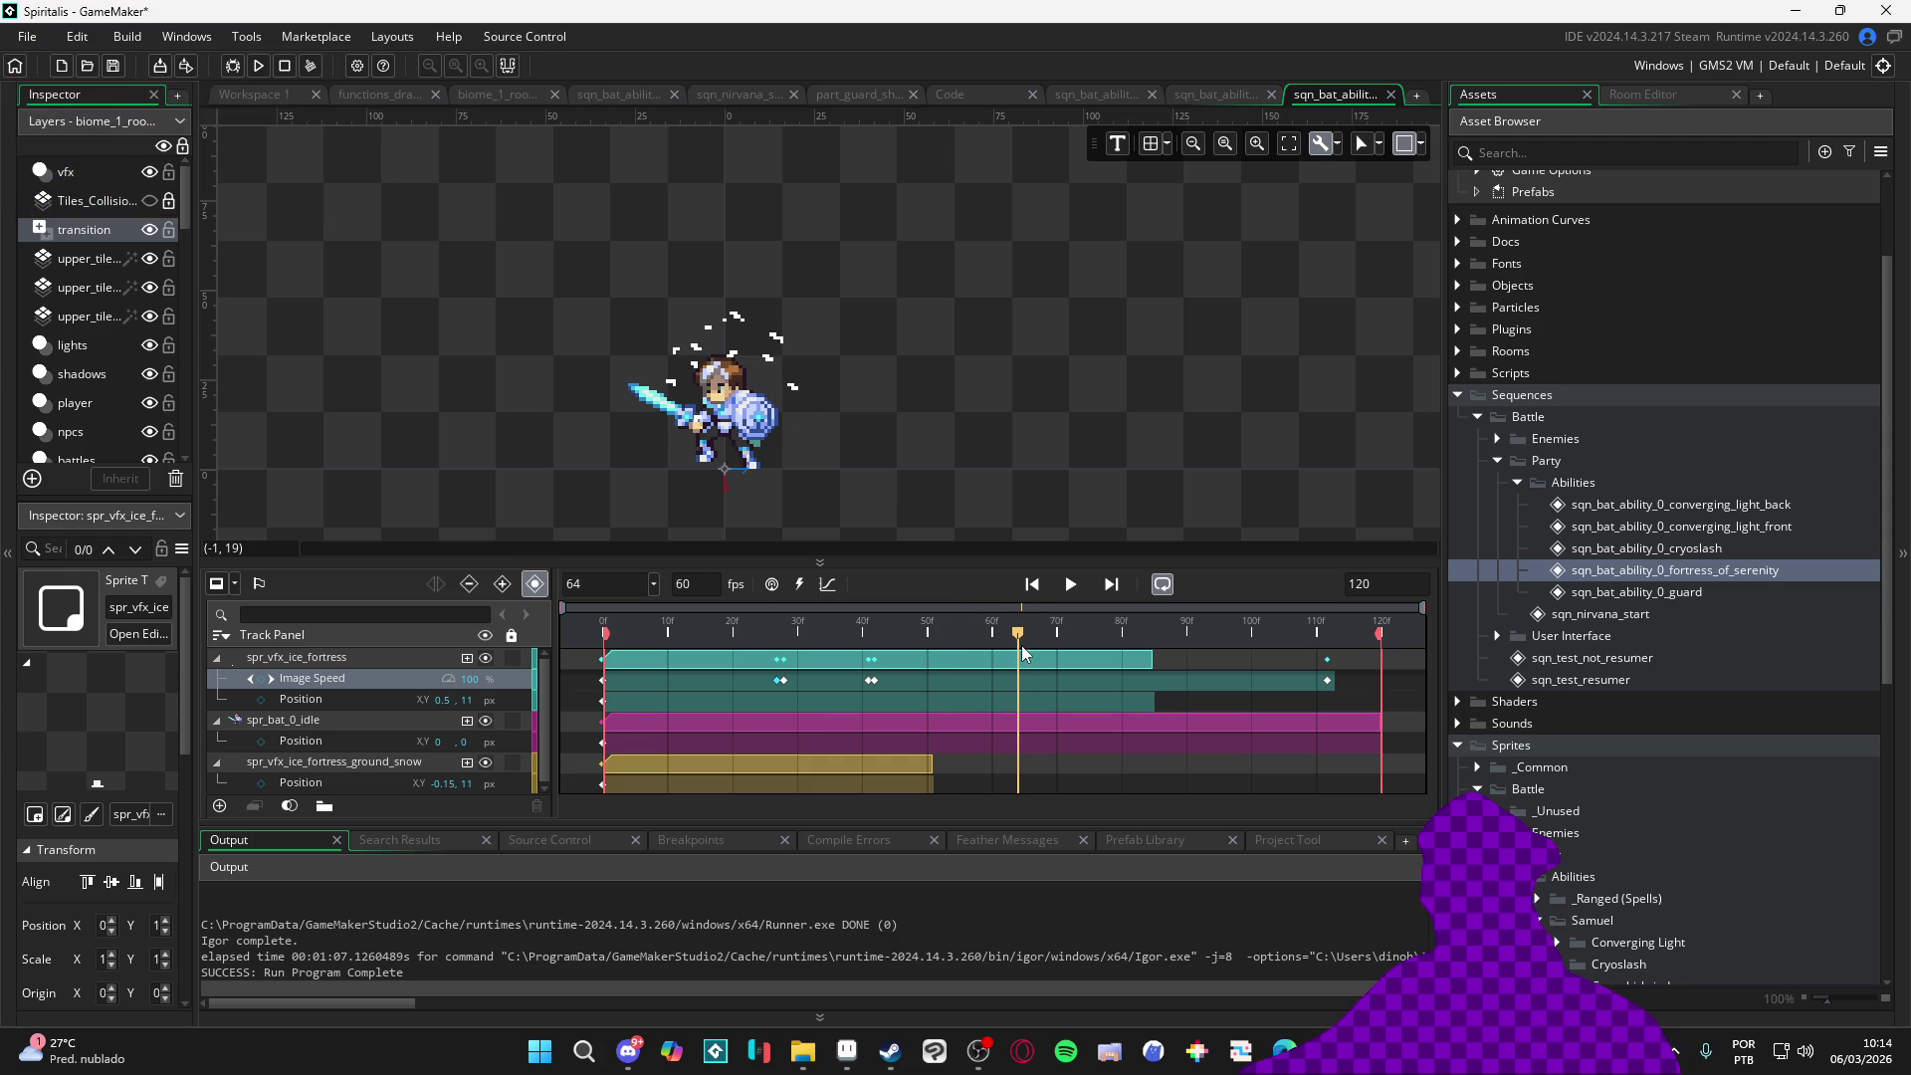
Shorten the fortress clip to end near frame 65, delete the leftover keyframe near frame 111, and select the ground snow track
drag(1146, 668, 1024, 668)
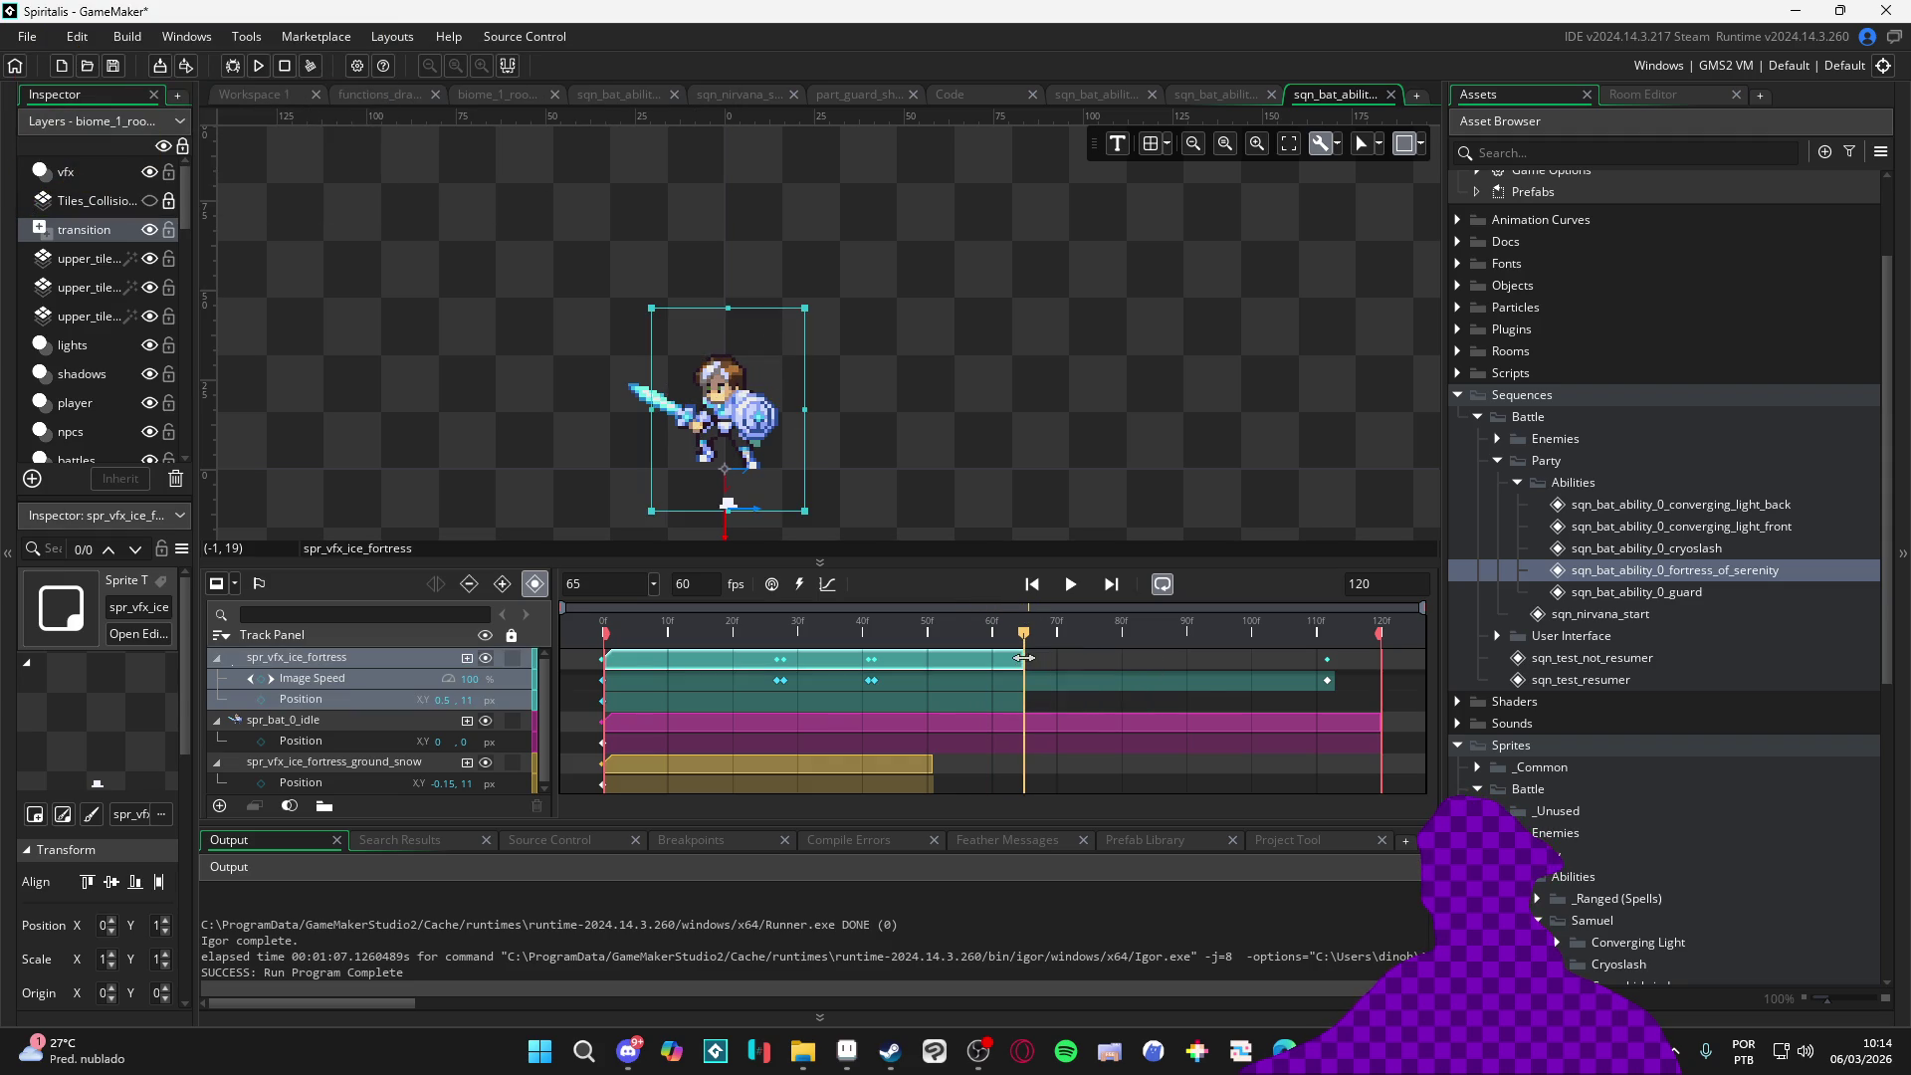
click(1325, 682)
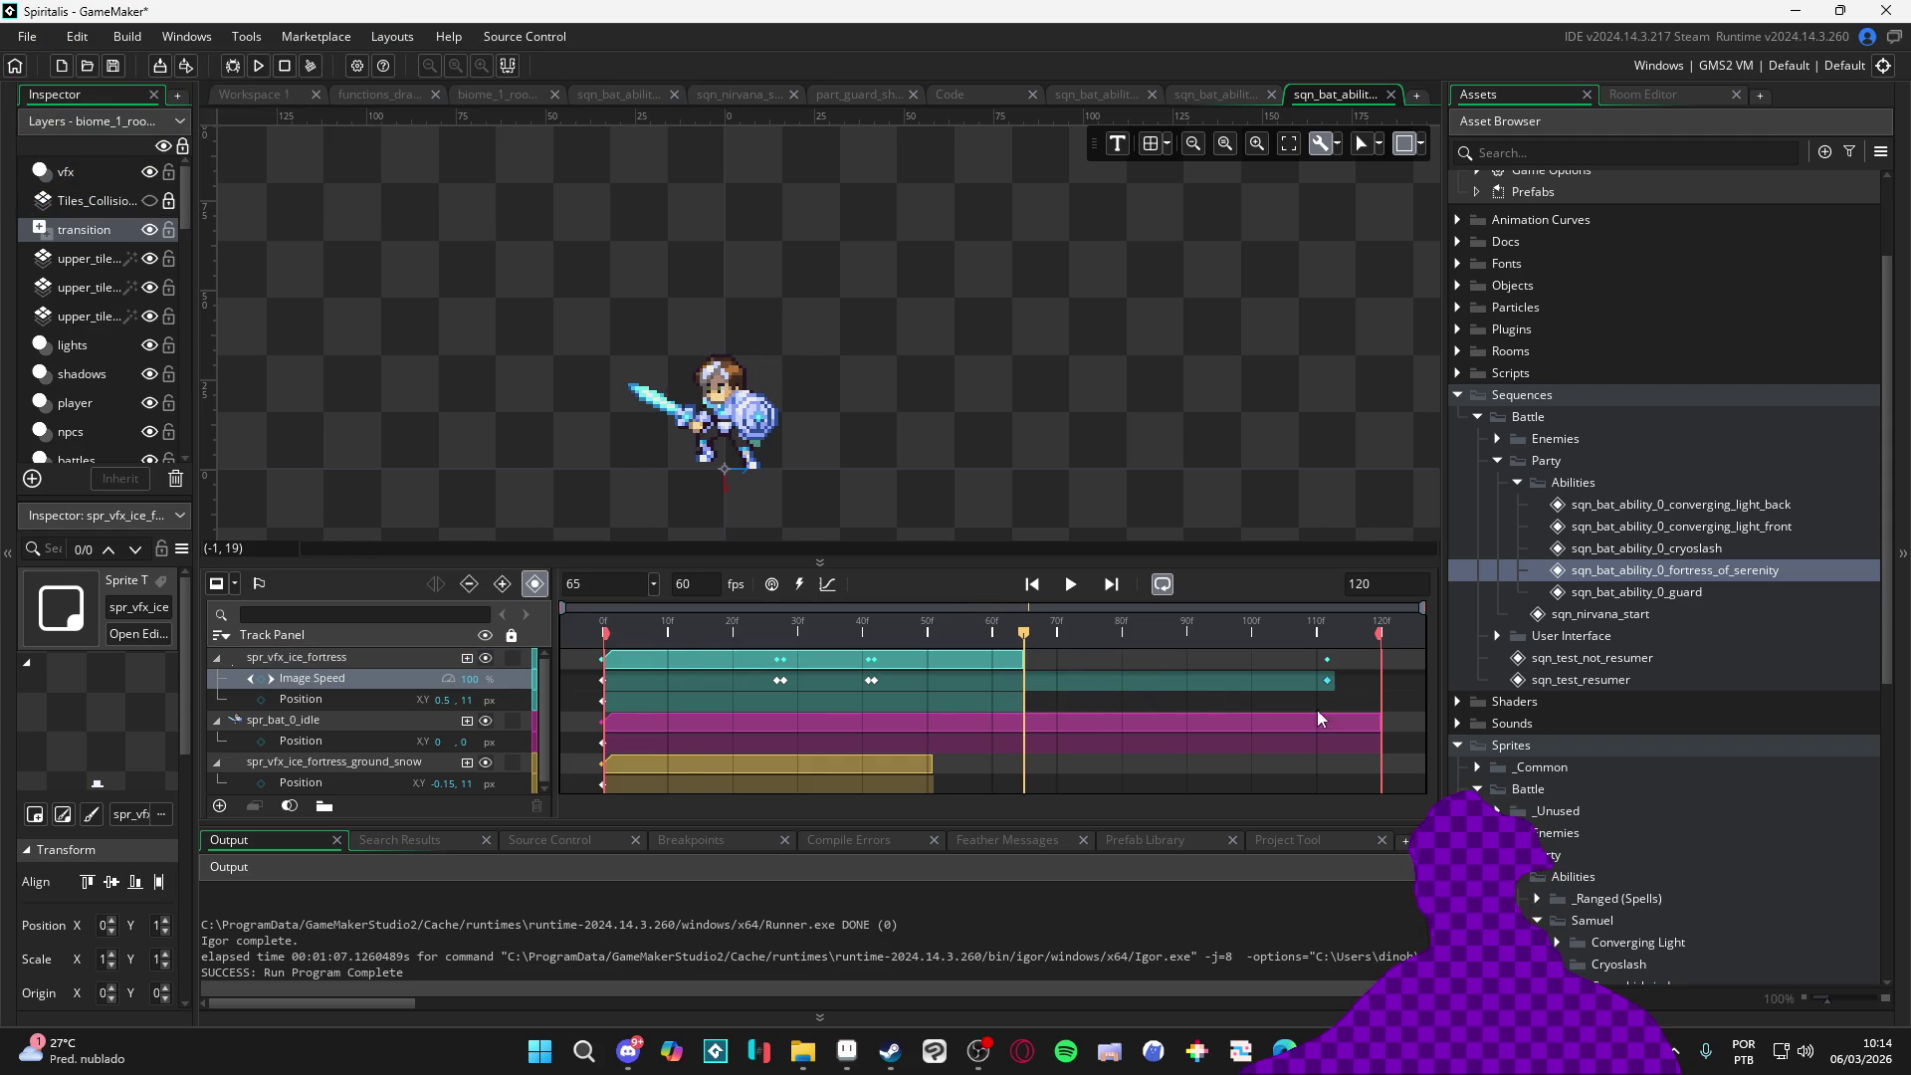
key(Delete)
key(Return)
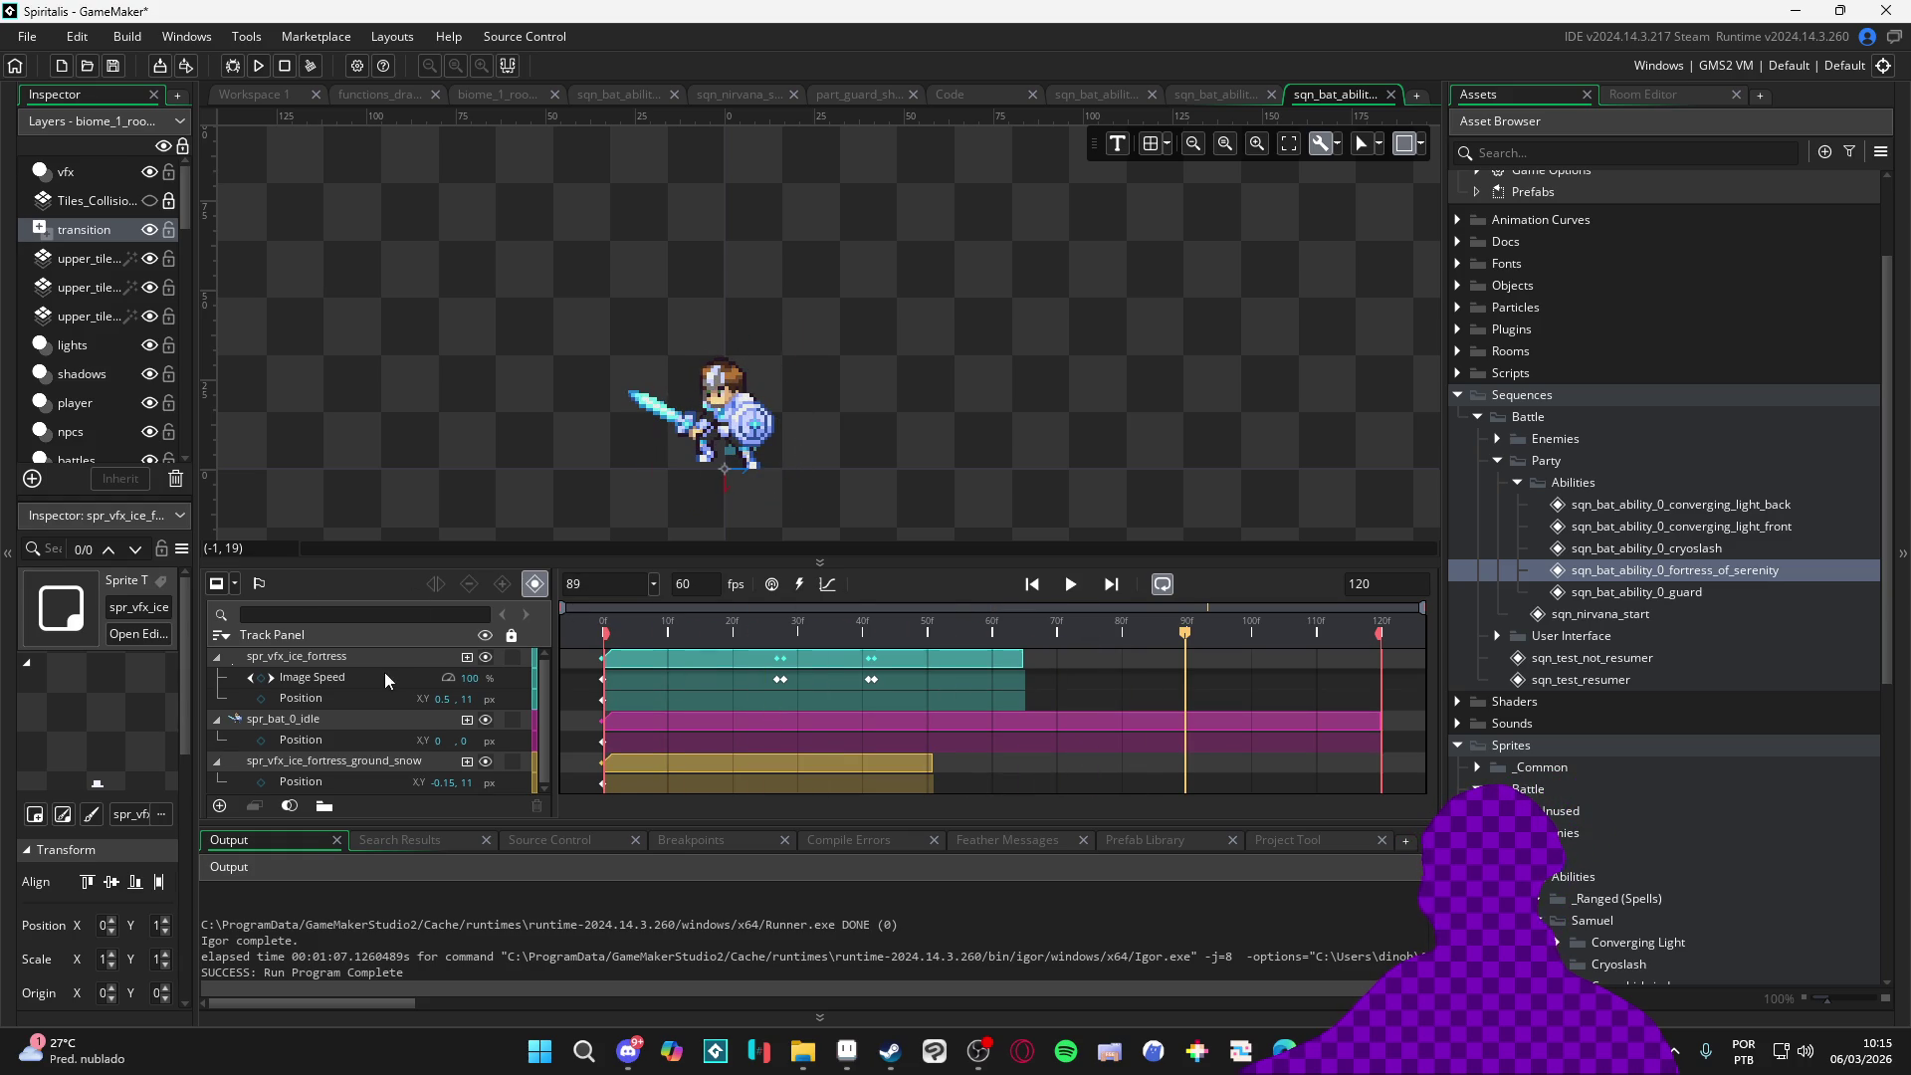
click(369, 763)
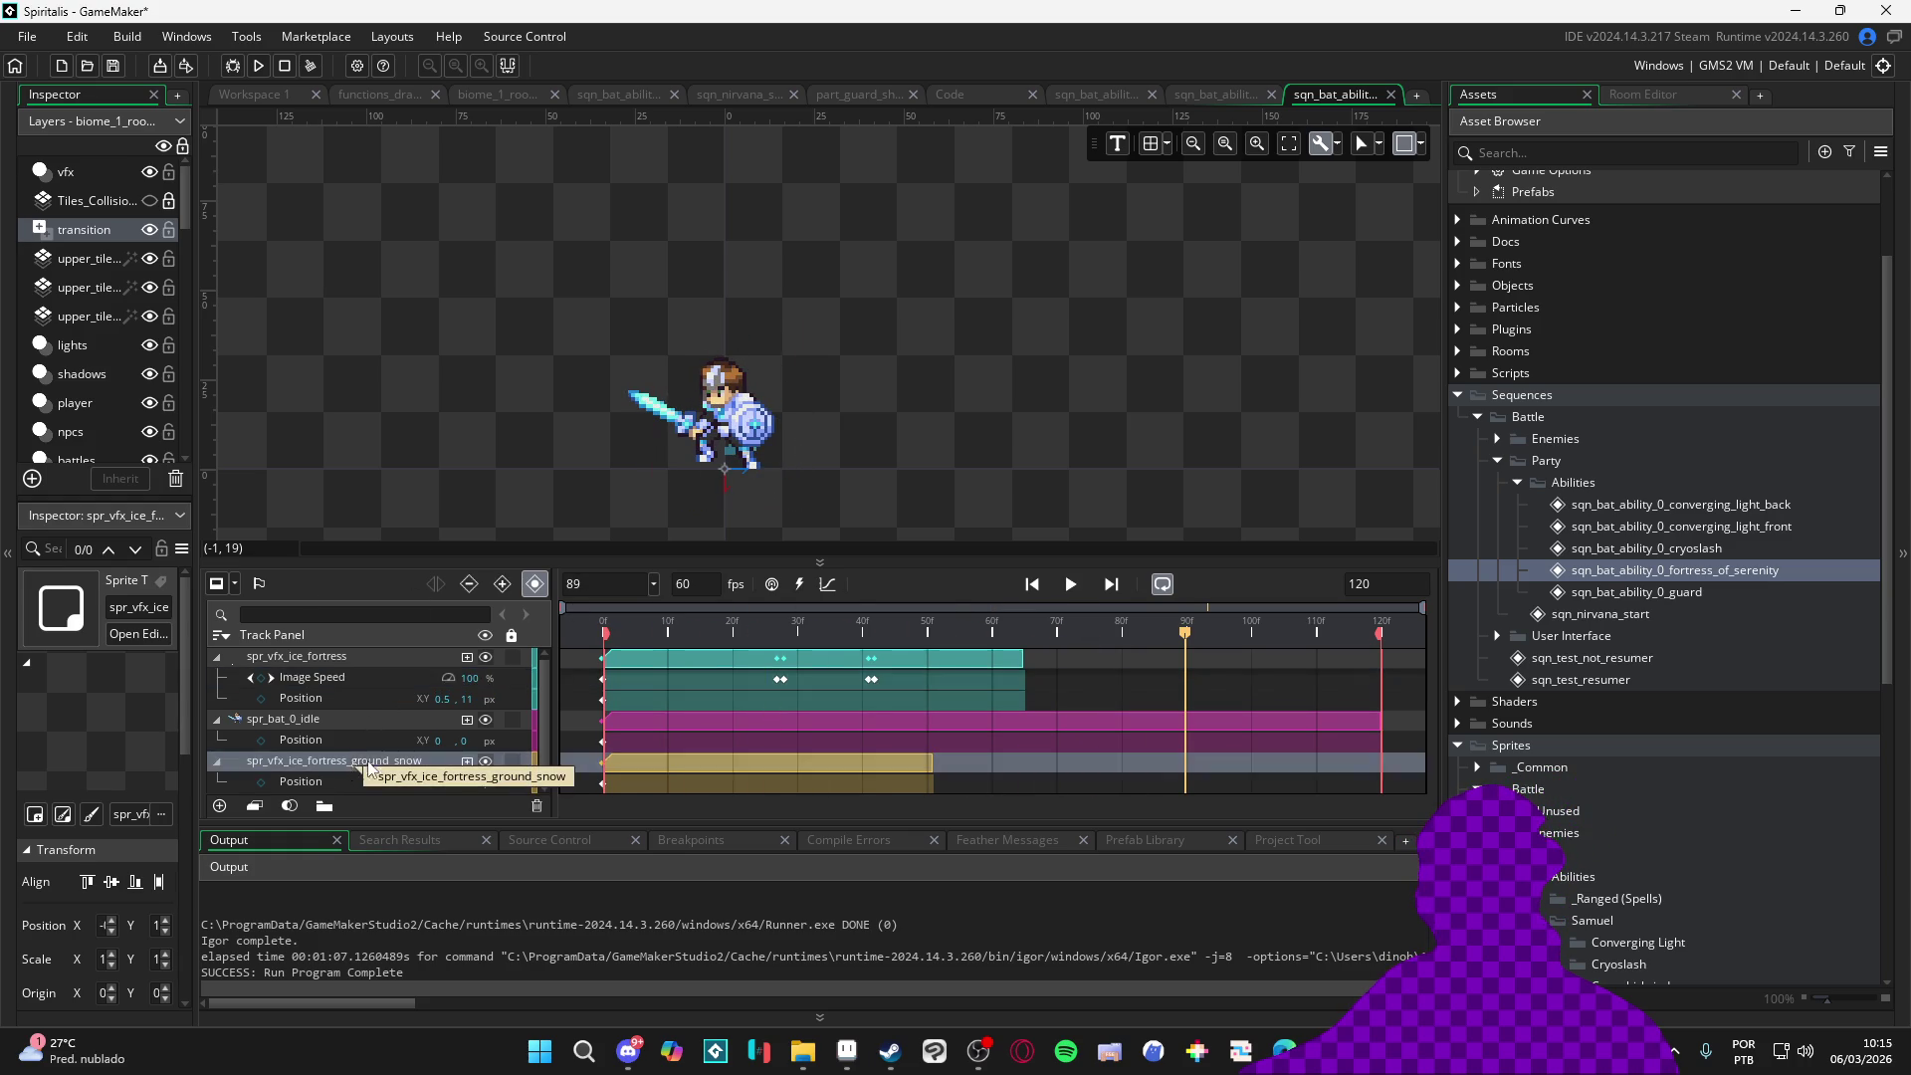
Extend the ground snow clip to about frame 65, preview the sequence, and run the game with F5
drag(934, 766, 1026, 759)
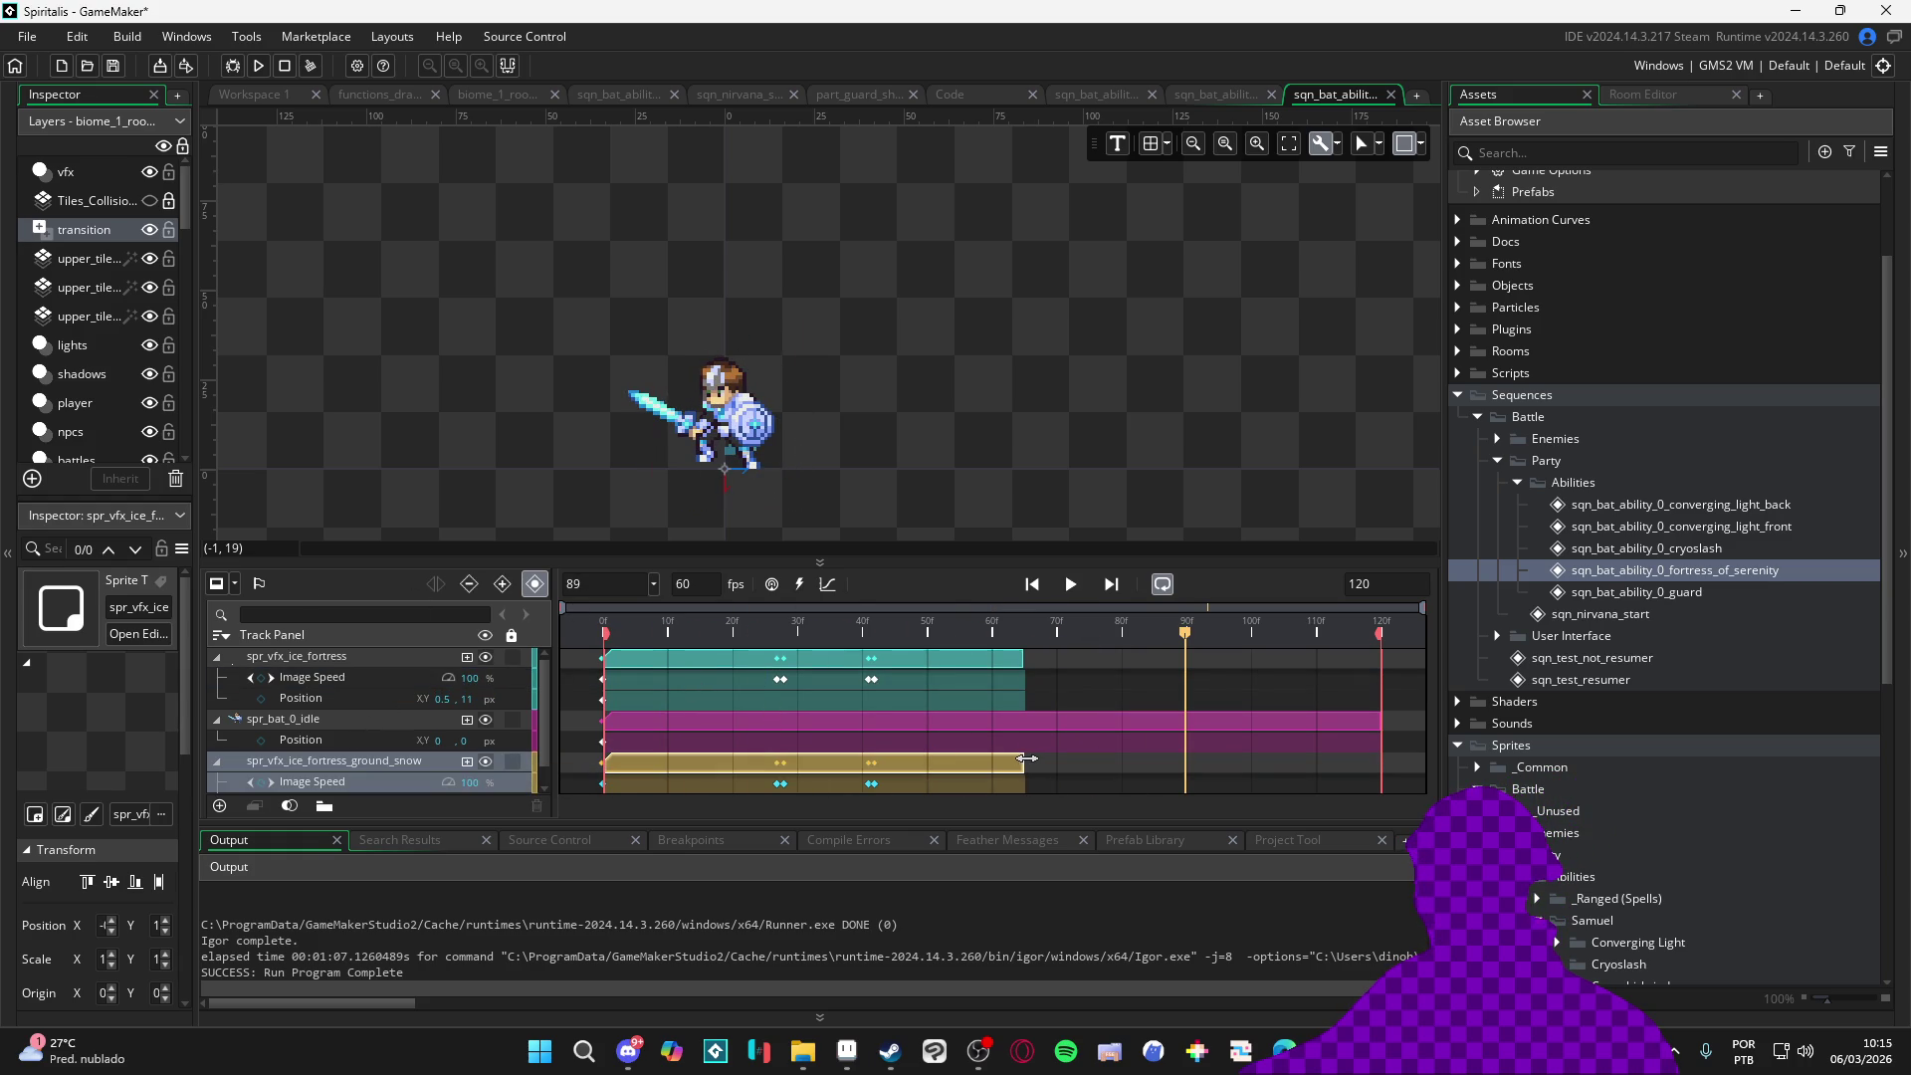
drag(1042, 635, 1029, 634)
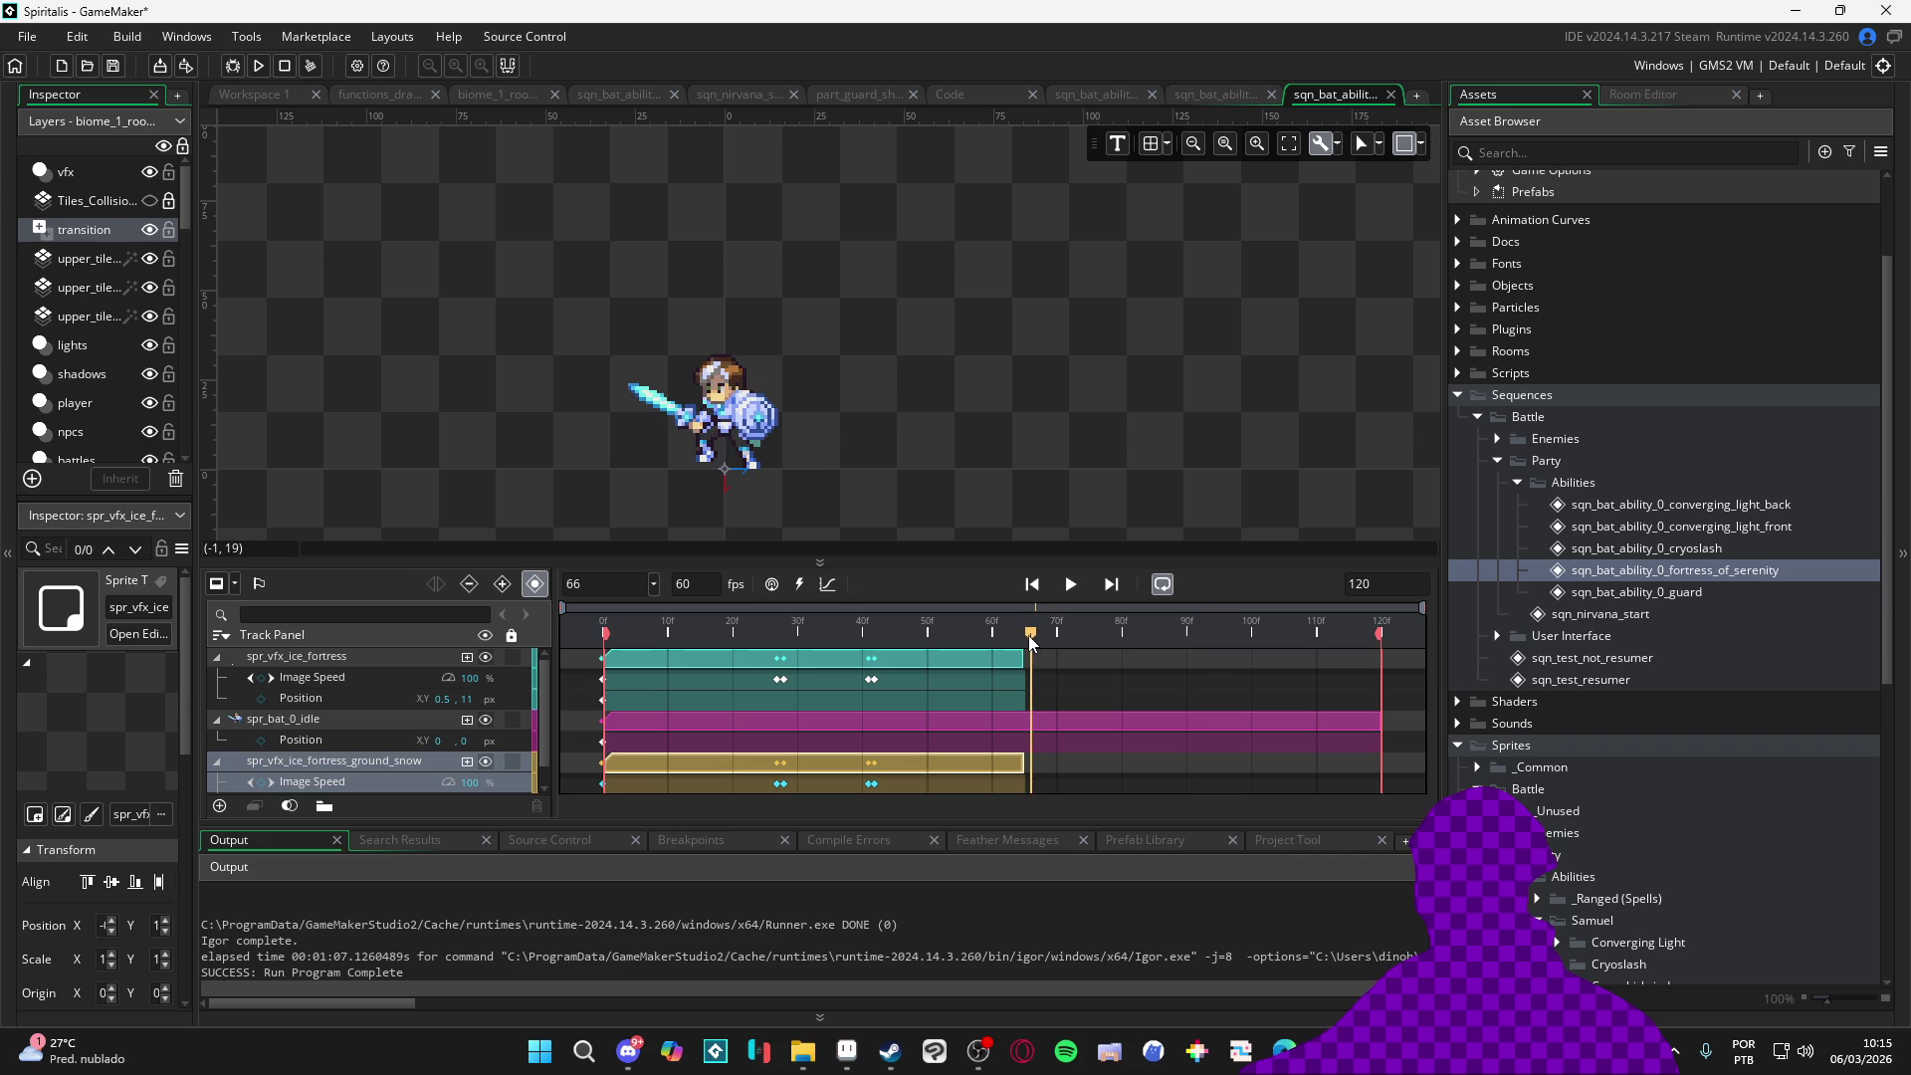
key(space)
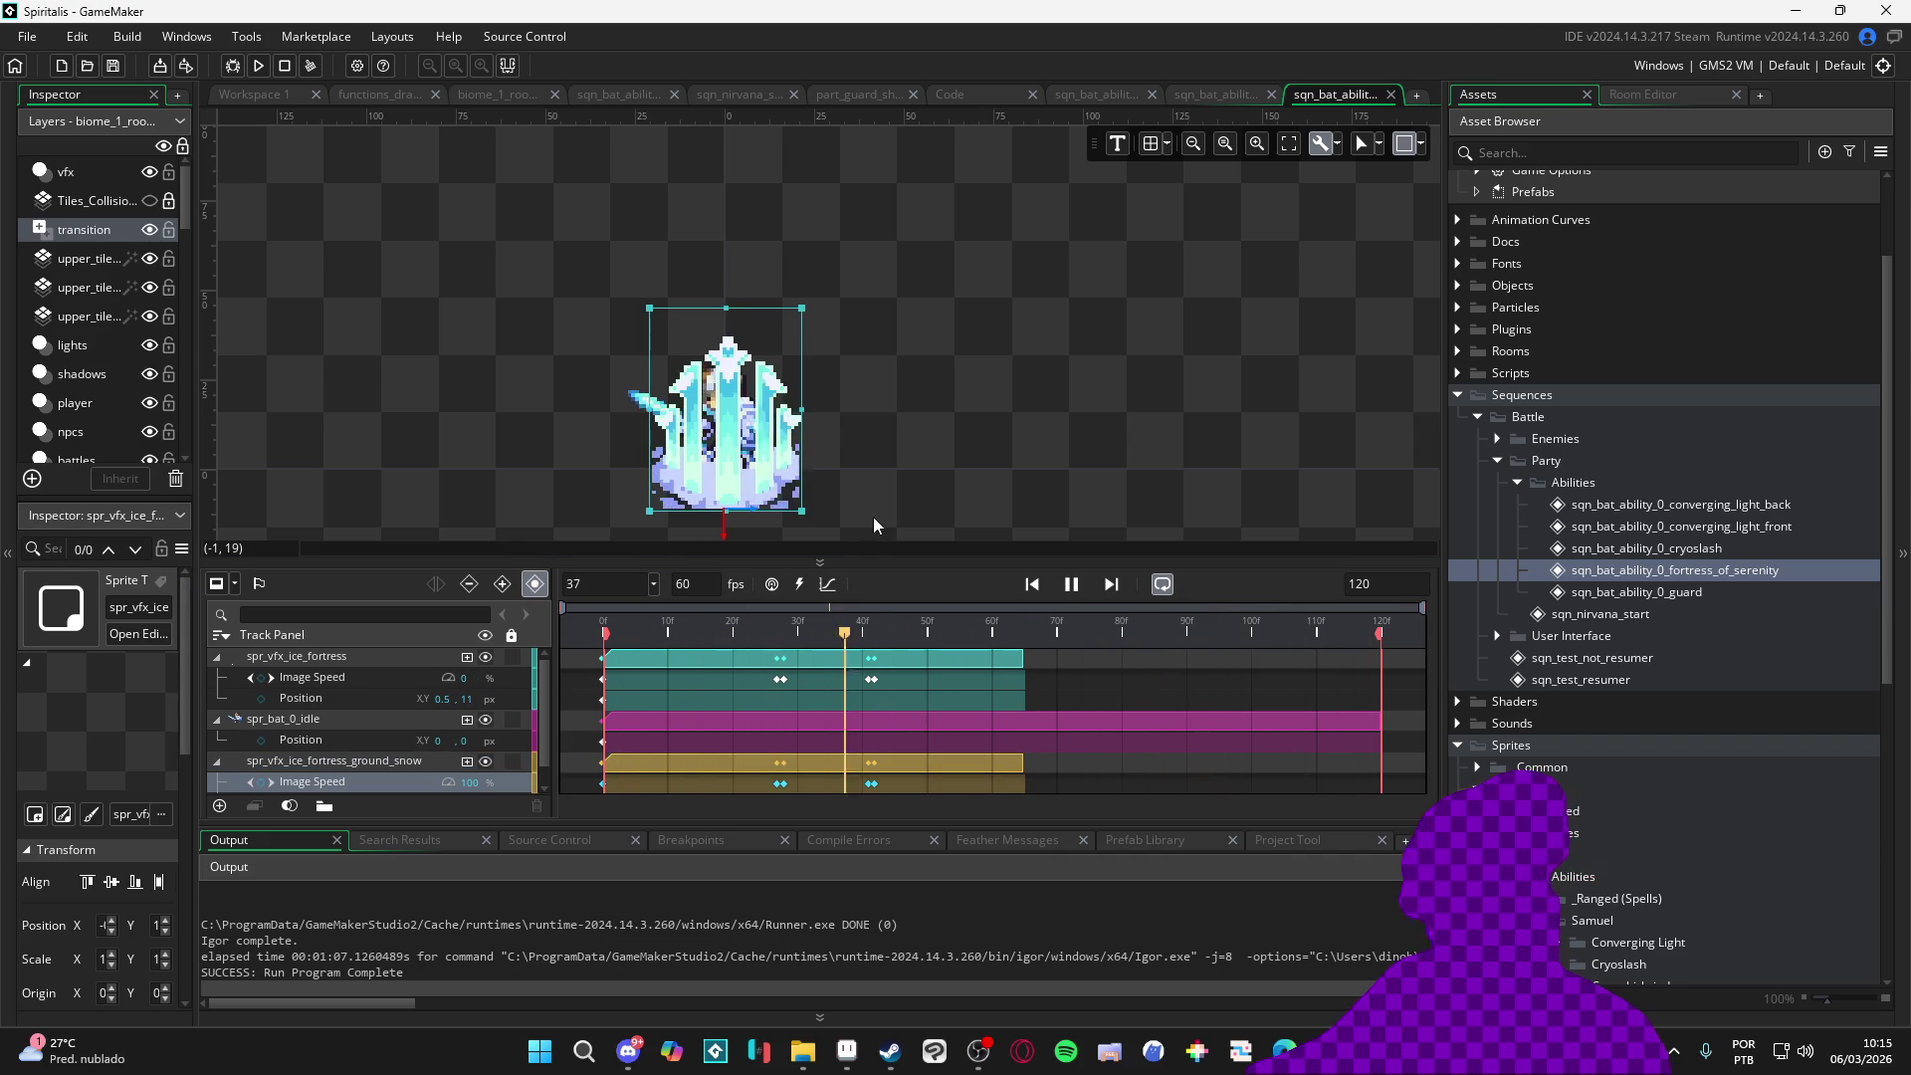
key(F5)
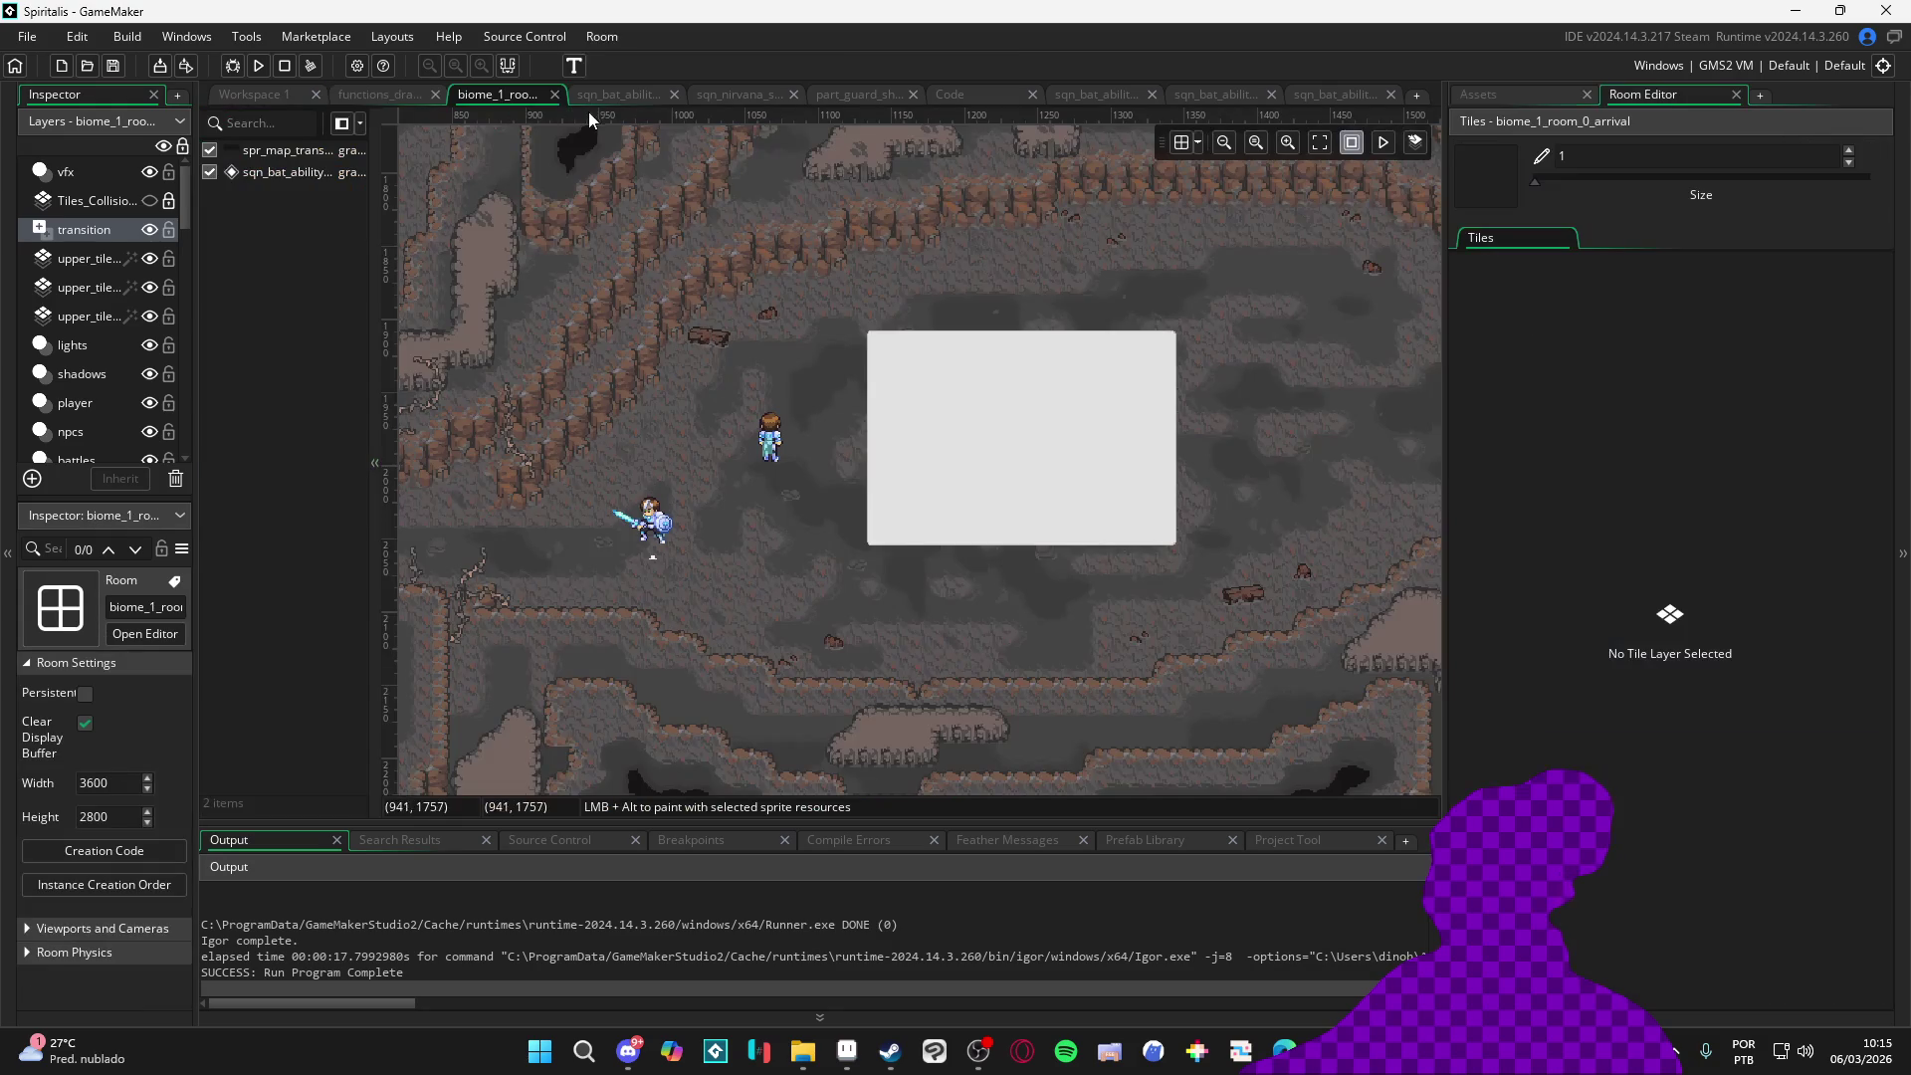
Inspect the room's obj_vfx_bloom instance: bloom_intensity 0.25 and its Create and Draw GUI code
click(94, 169)
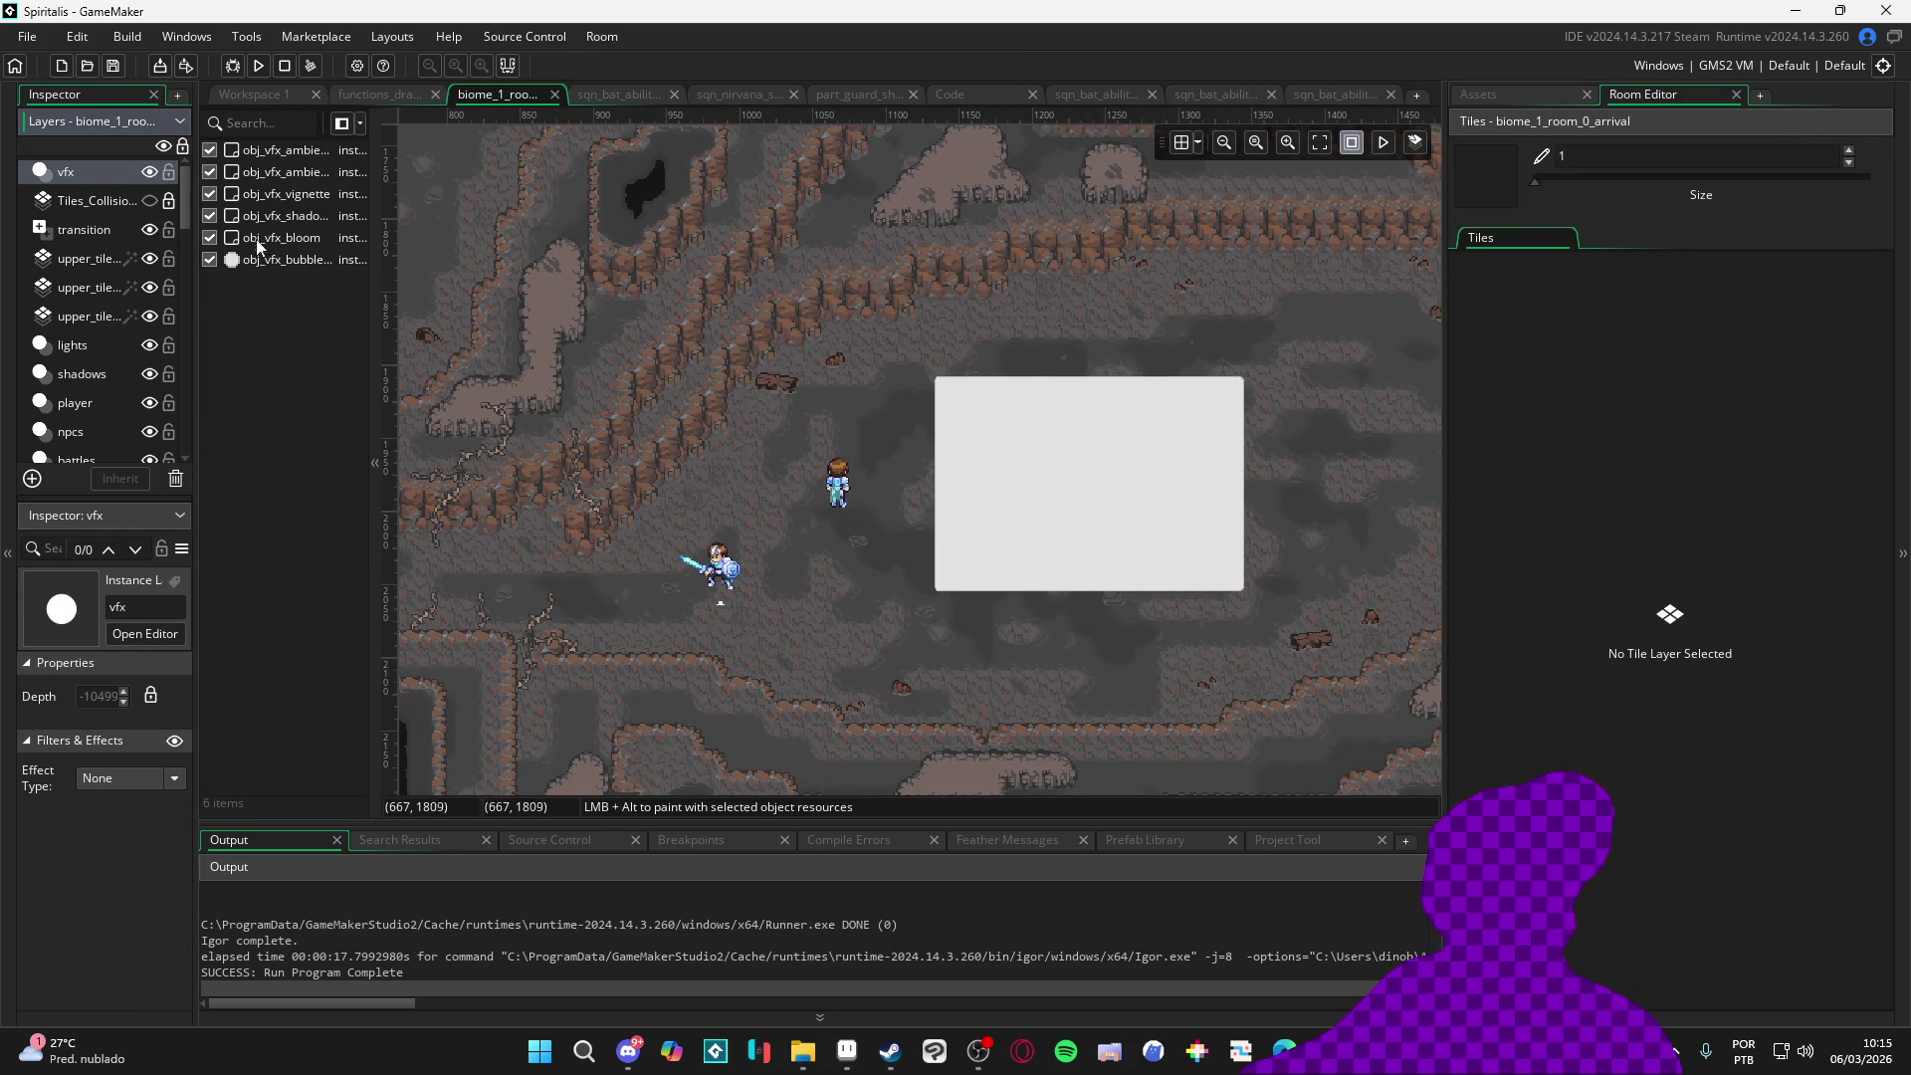
double_click(297, 245)
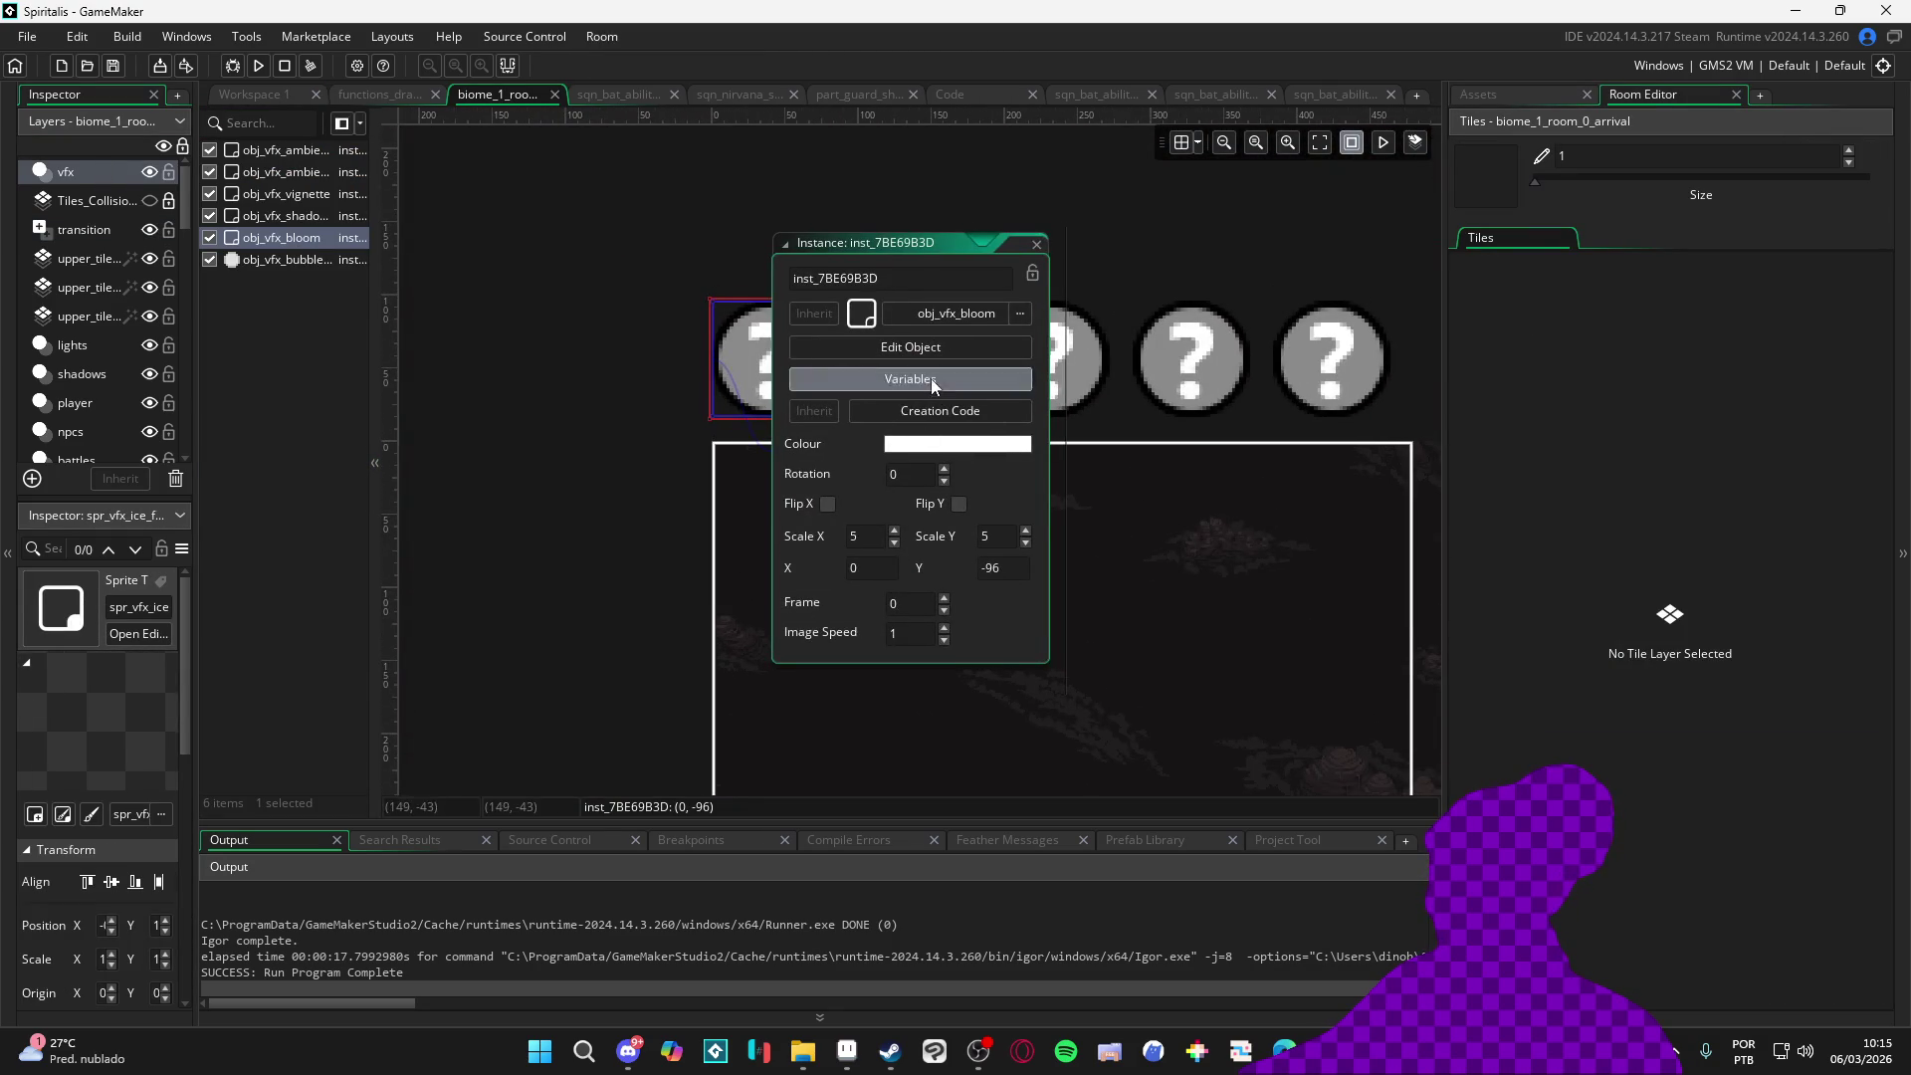
click(931, 378)
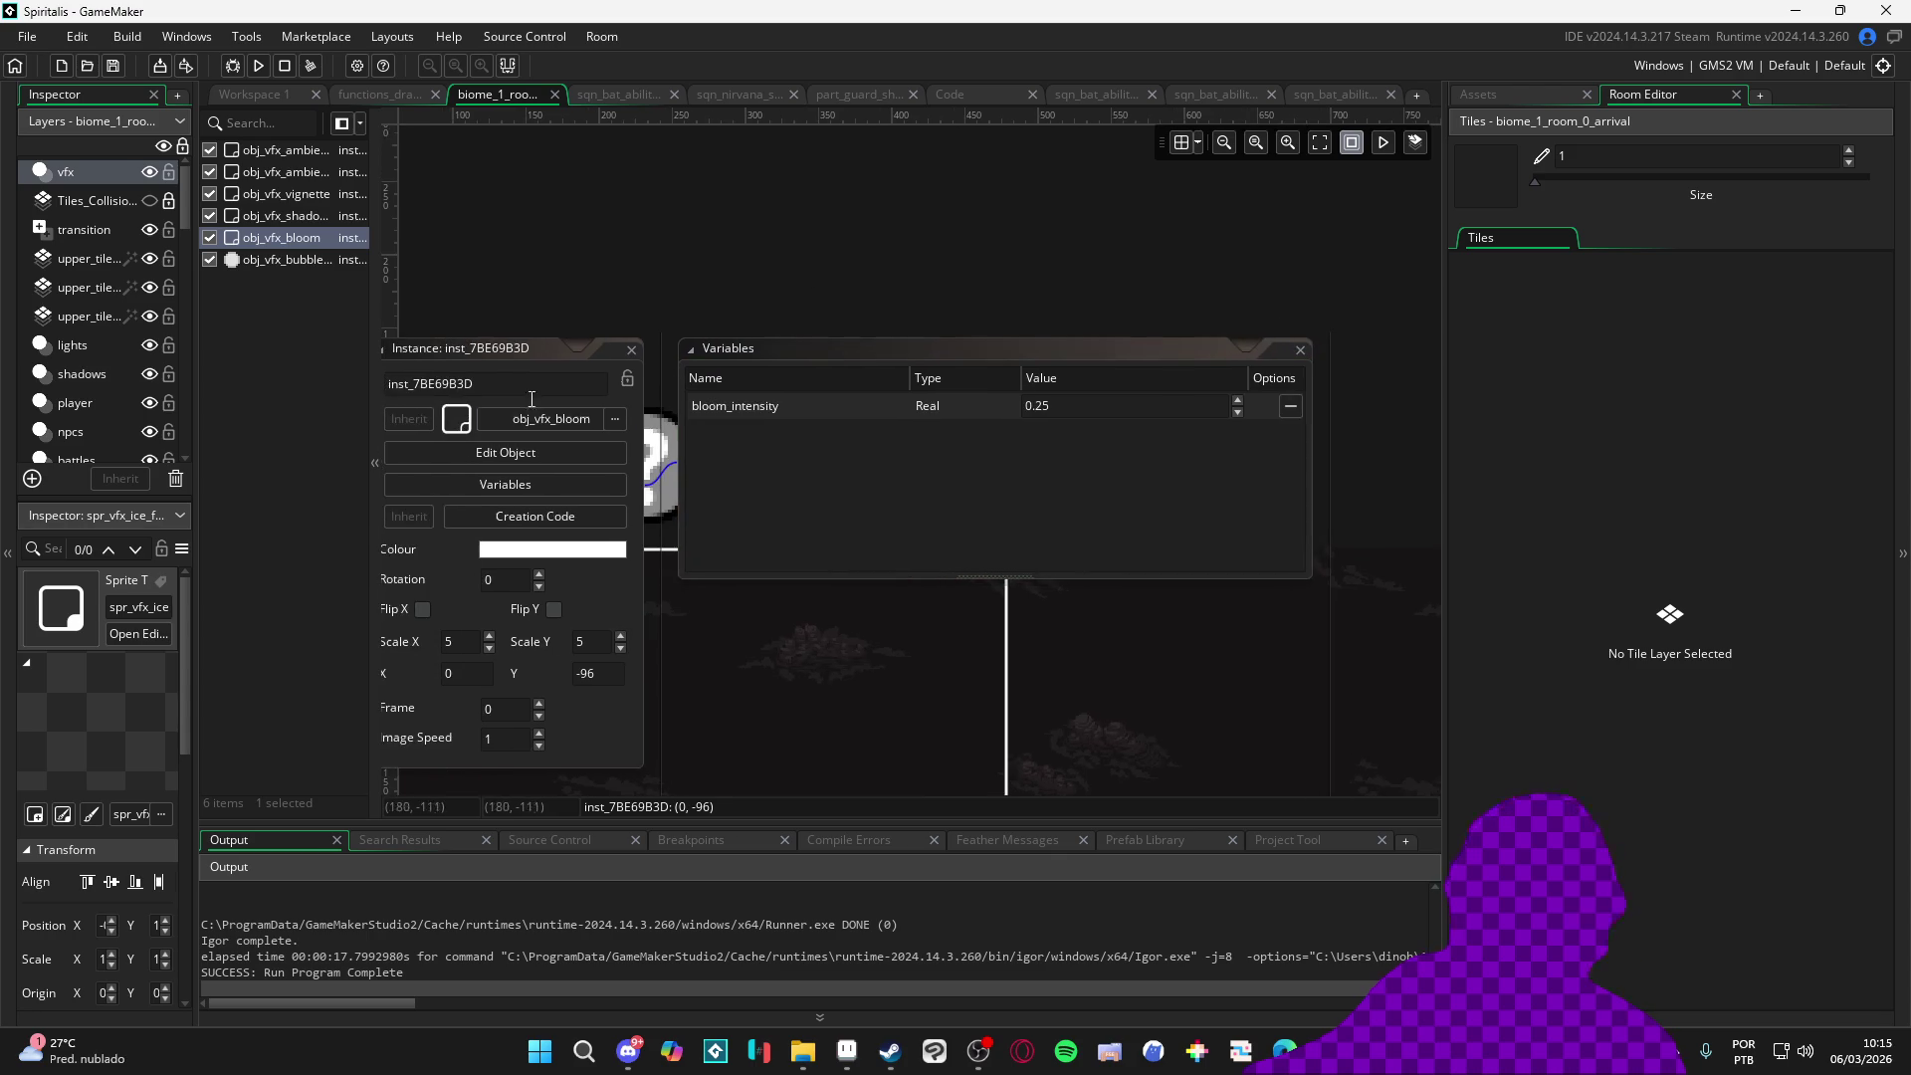
click(504, 452)
click(896, 340)
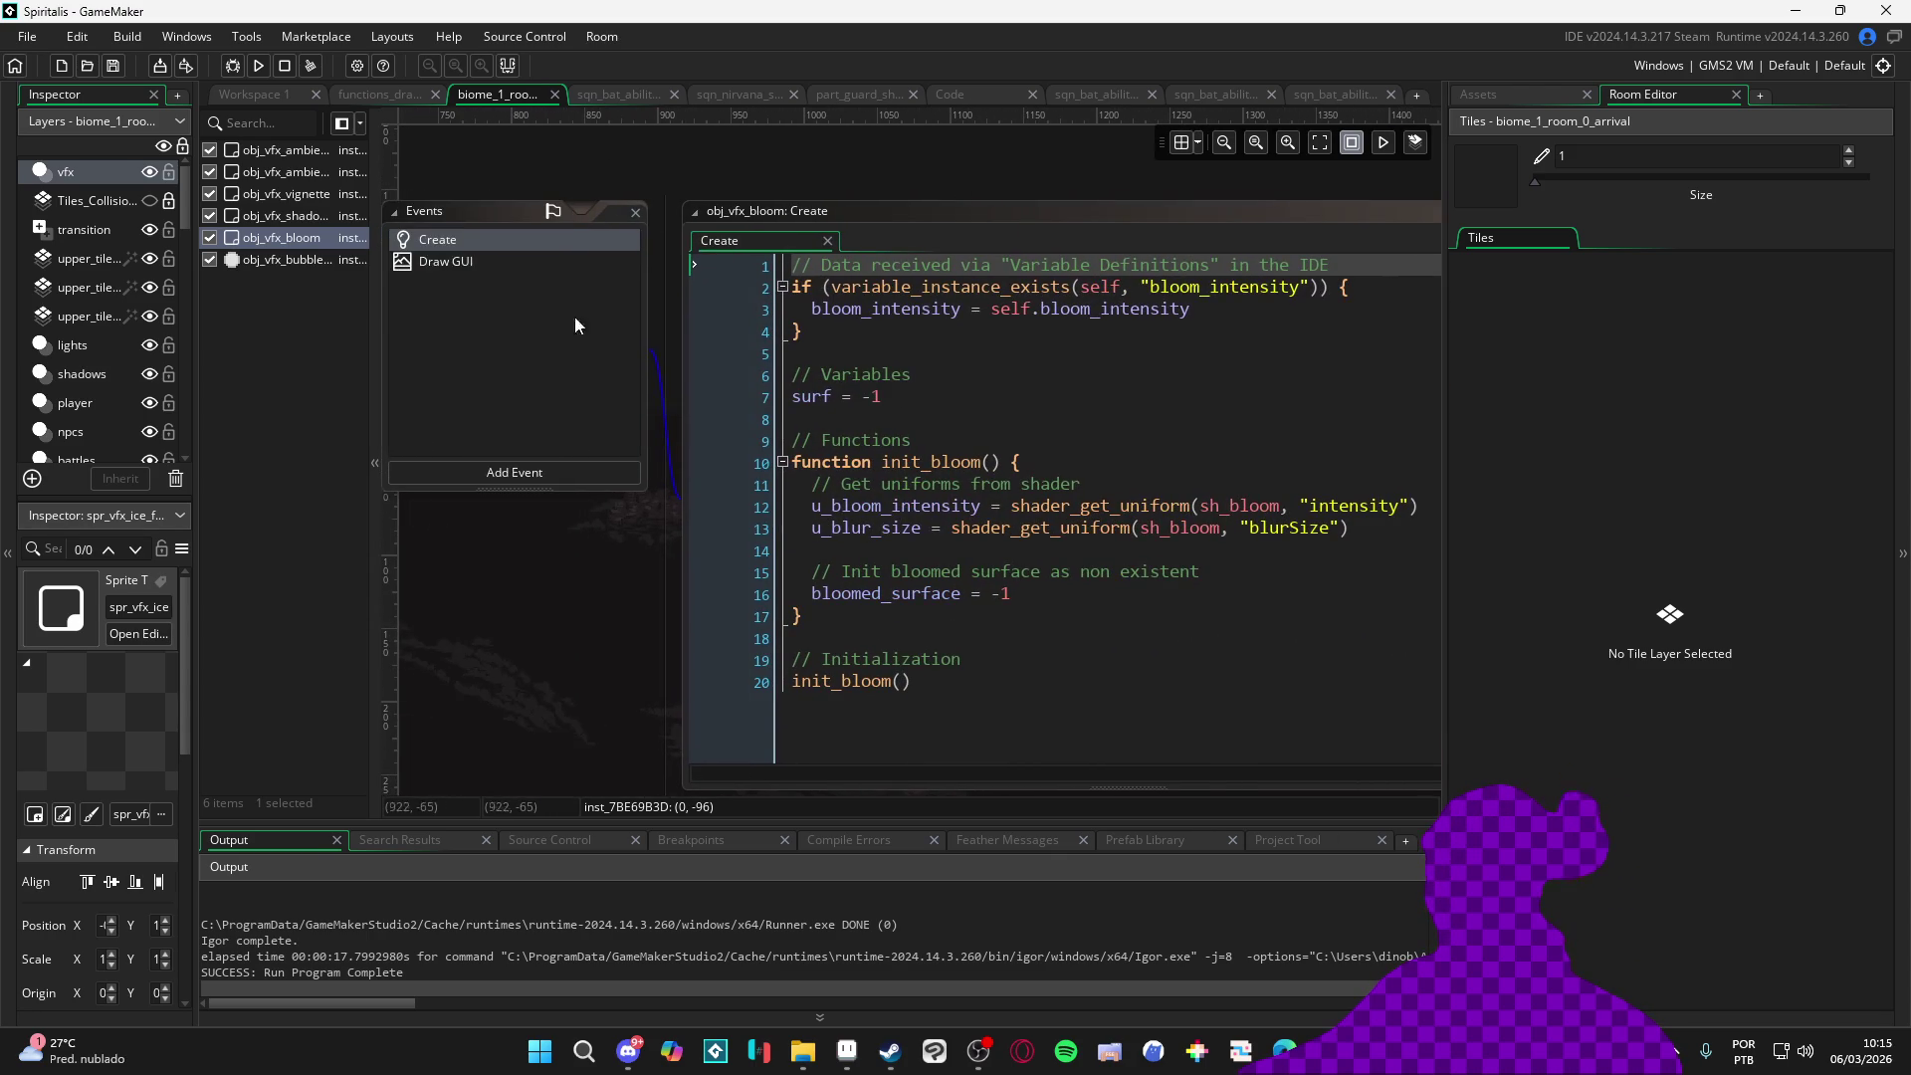
click(455, 263)
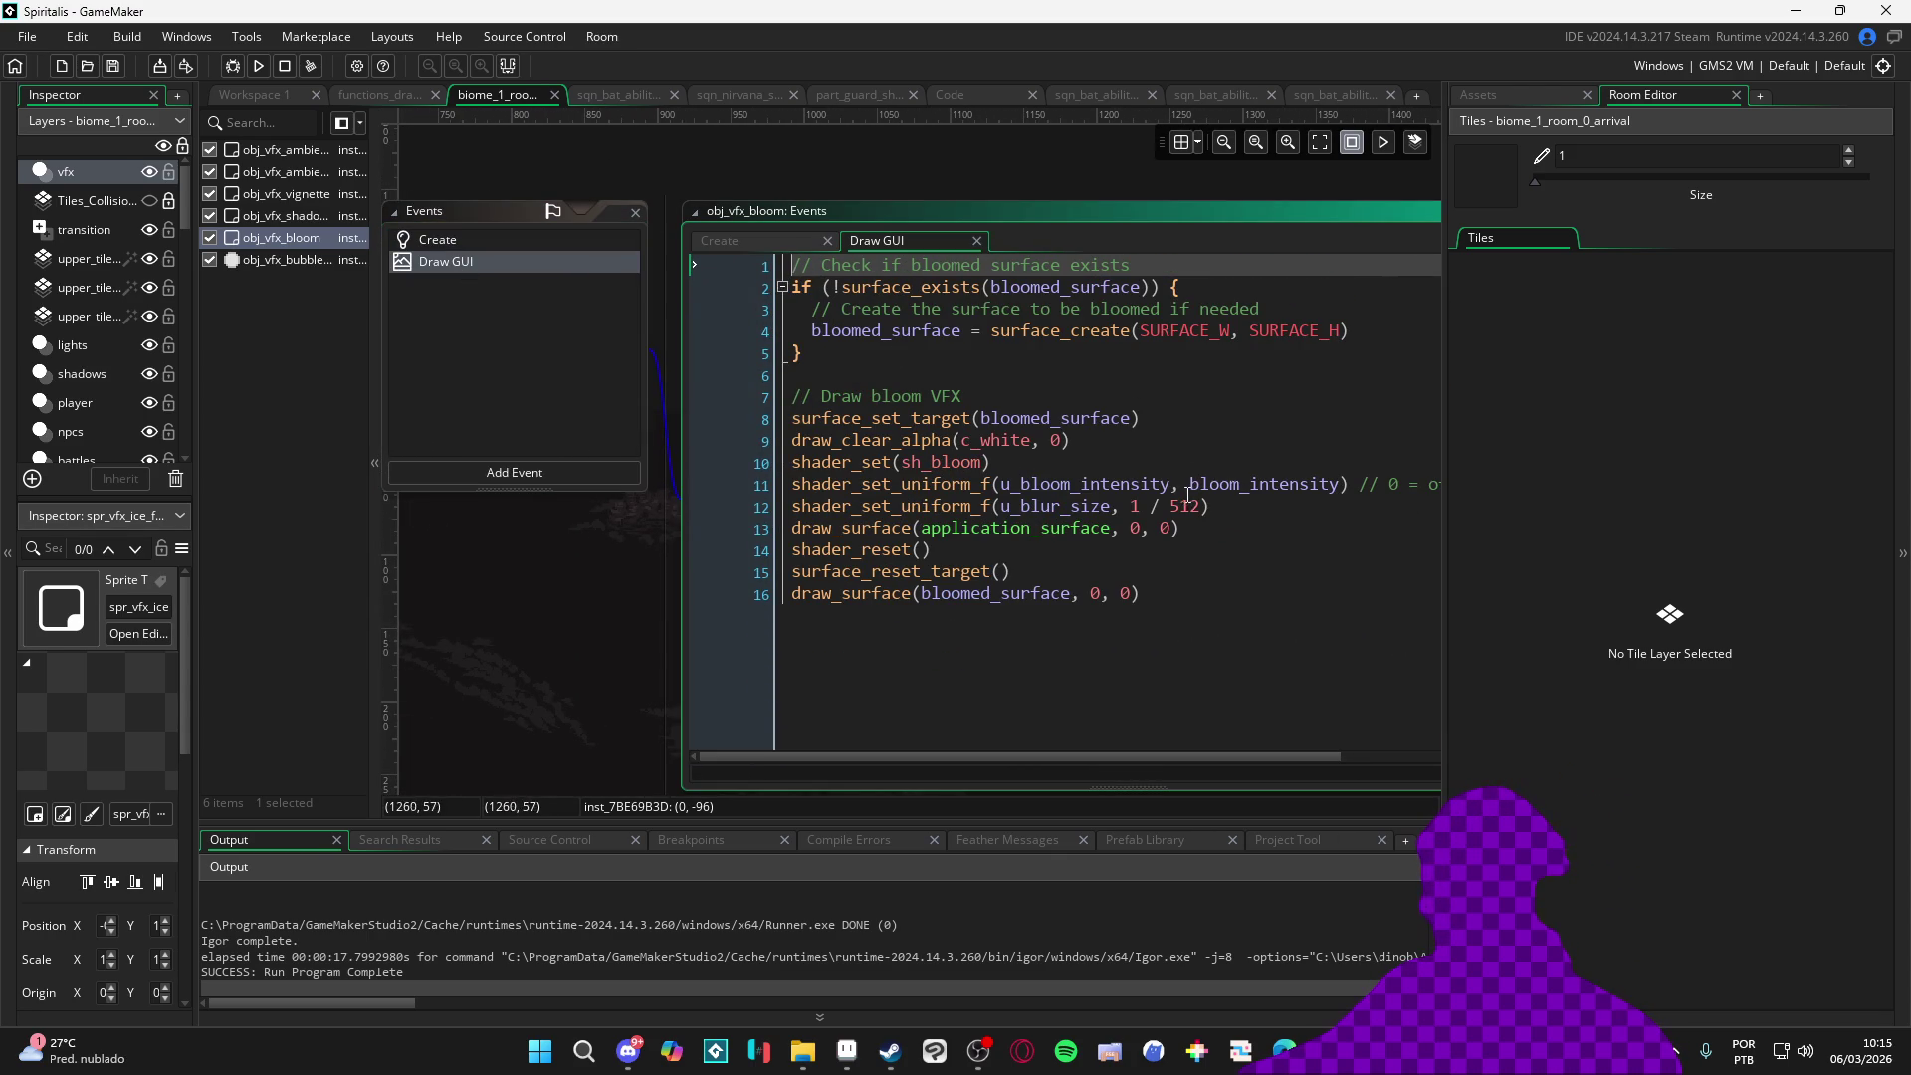
mouse_move(1116, 756)
mouse_down()
mouse_move(1292, 757)
mouse_move(1116, 757)
mouse_up()
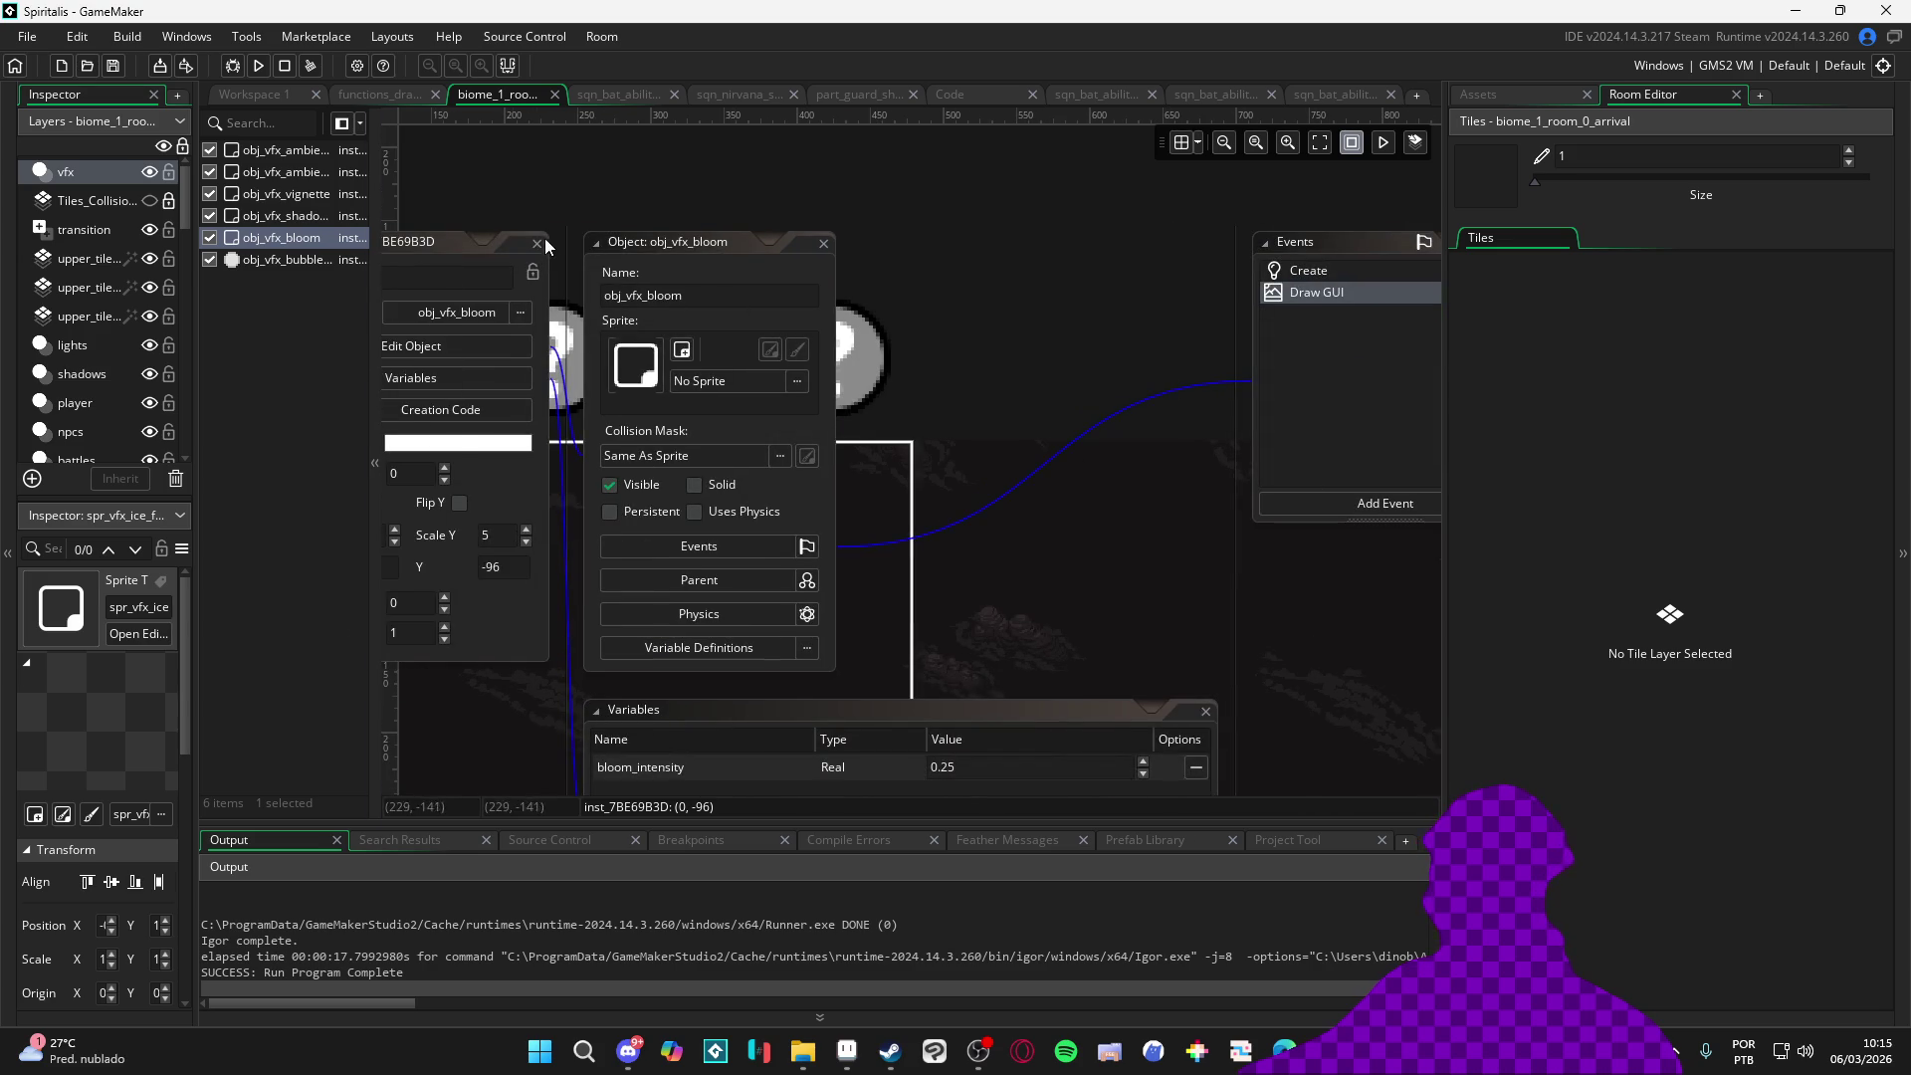
click(538, 244)
Run the game to see the ice effect on the hero in the cave, then close it
key(F5)
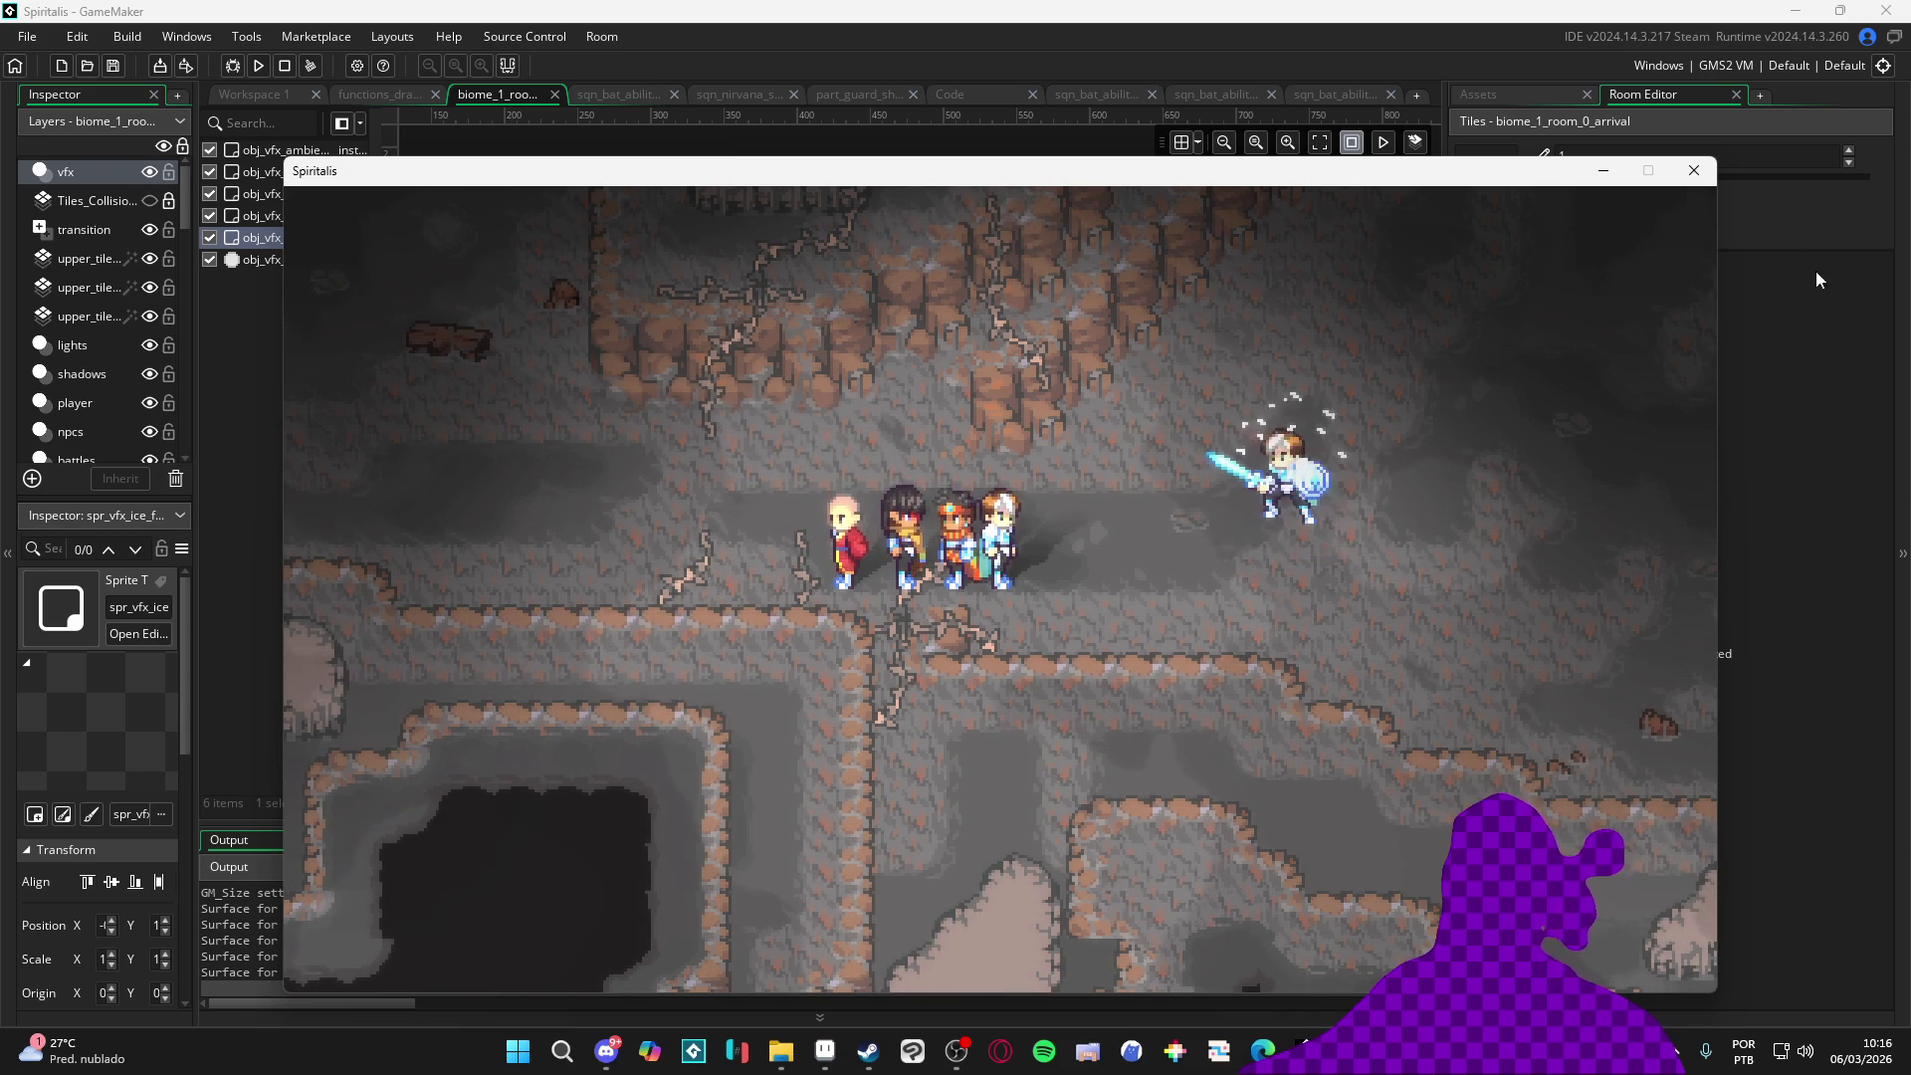
click(1694, 170)
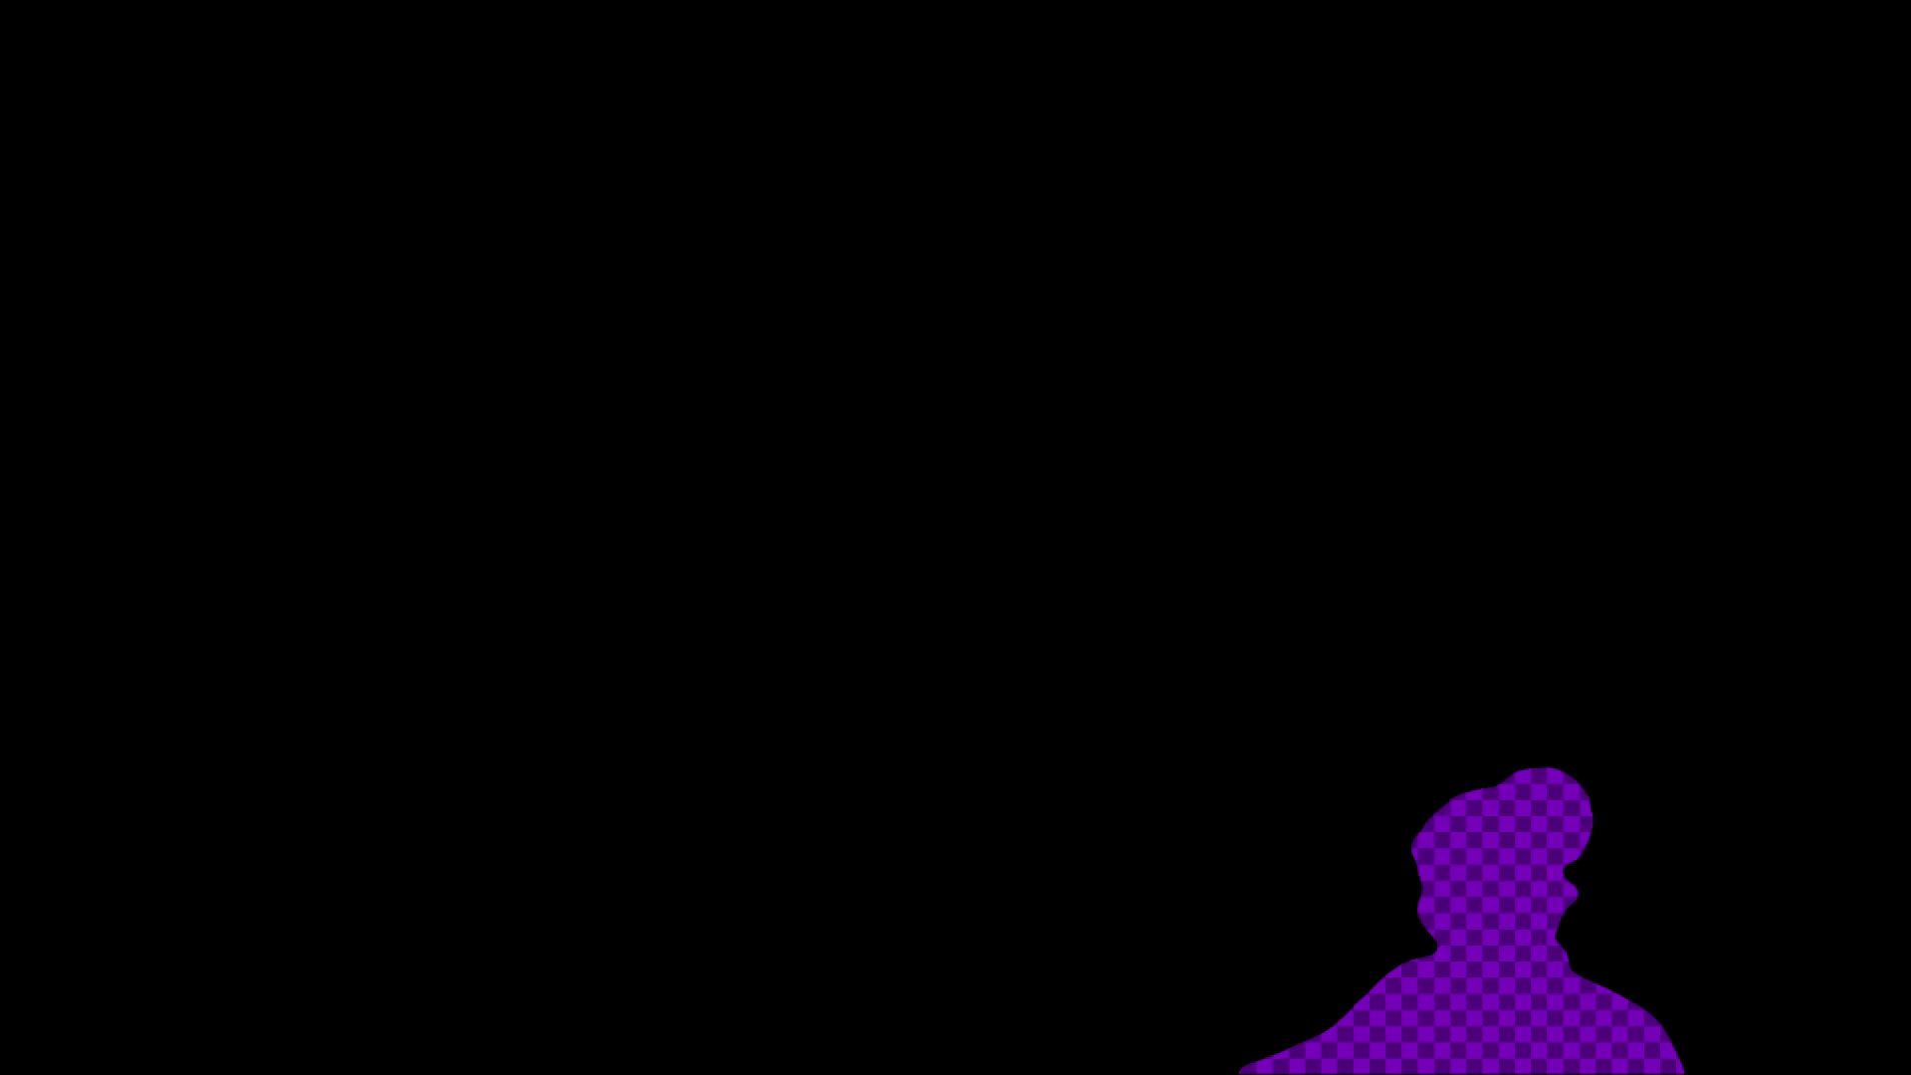
Open Create Local Package from the Tools menu, cancel it, and show the asset tree again
click(128, 41)
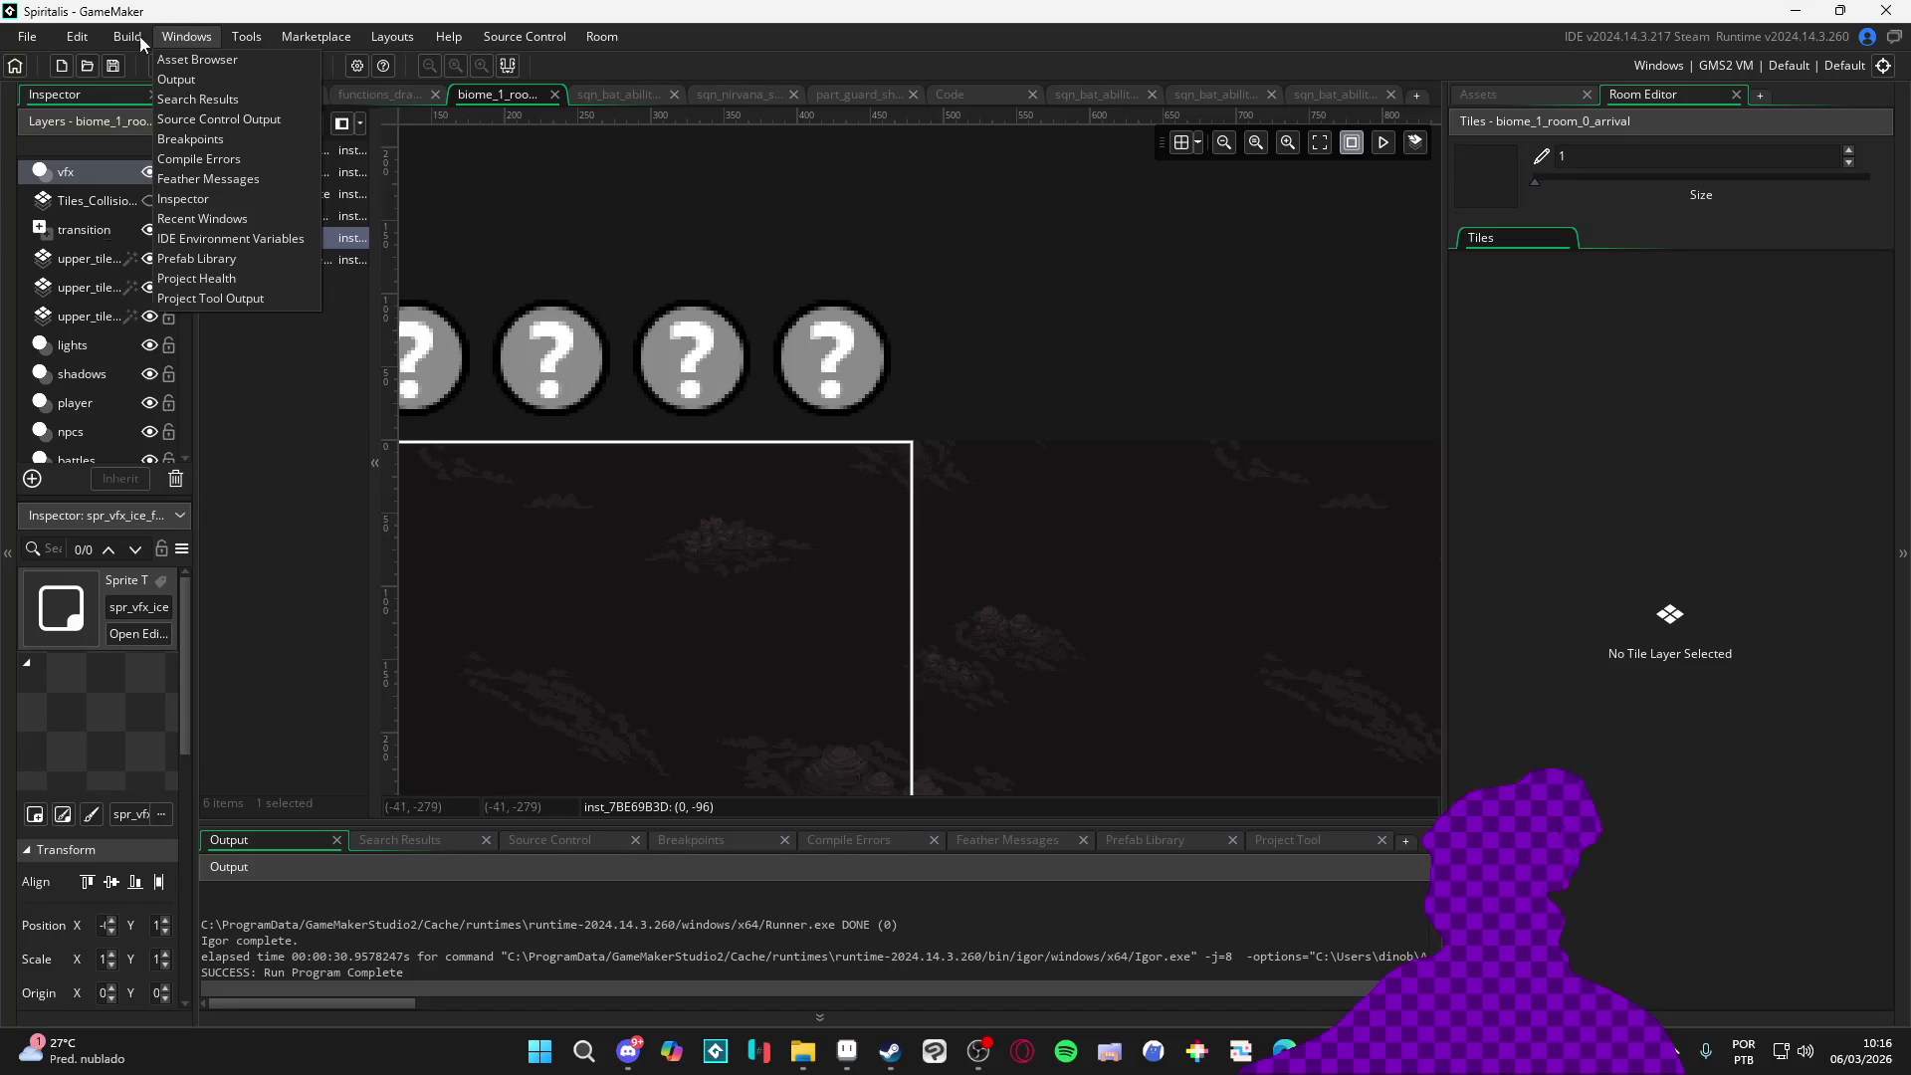
click(282, 40)
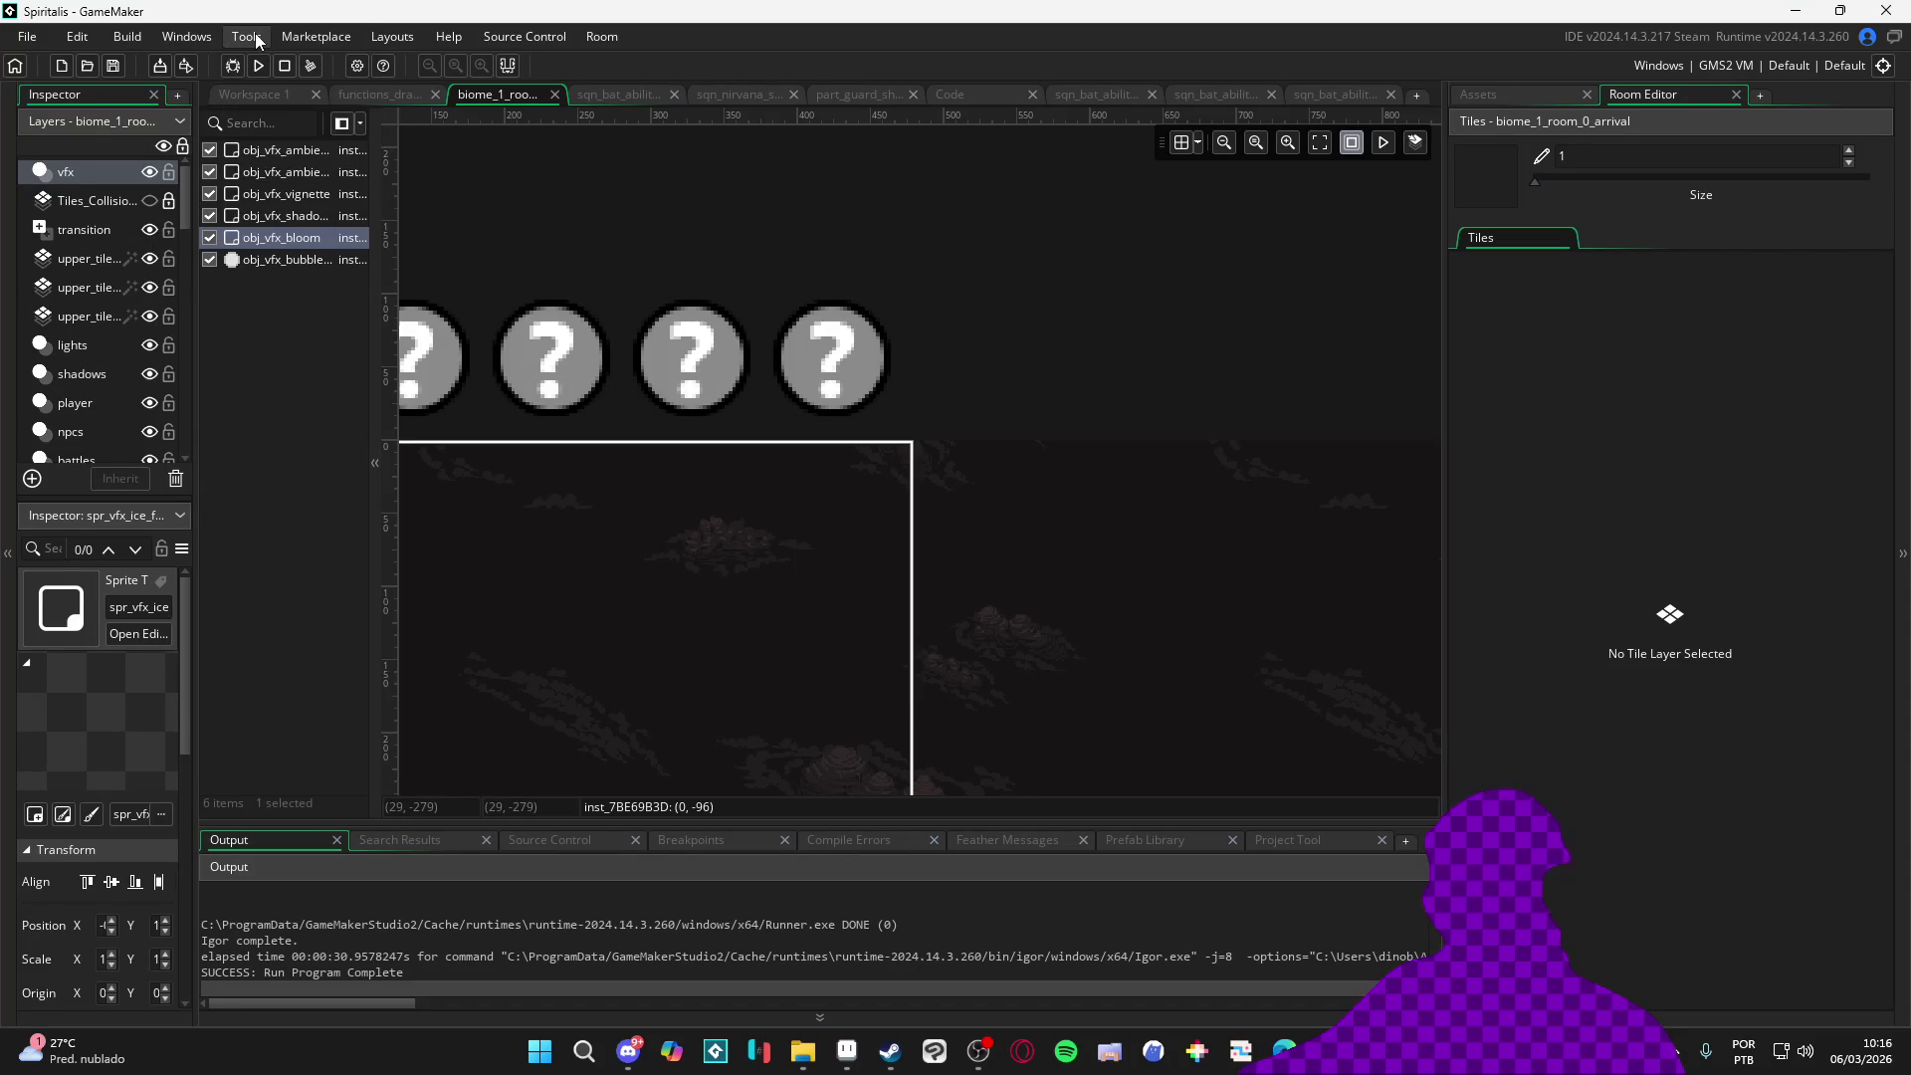
click(256, 32)
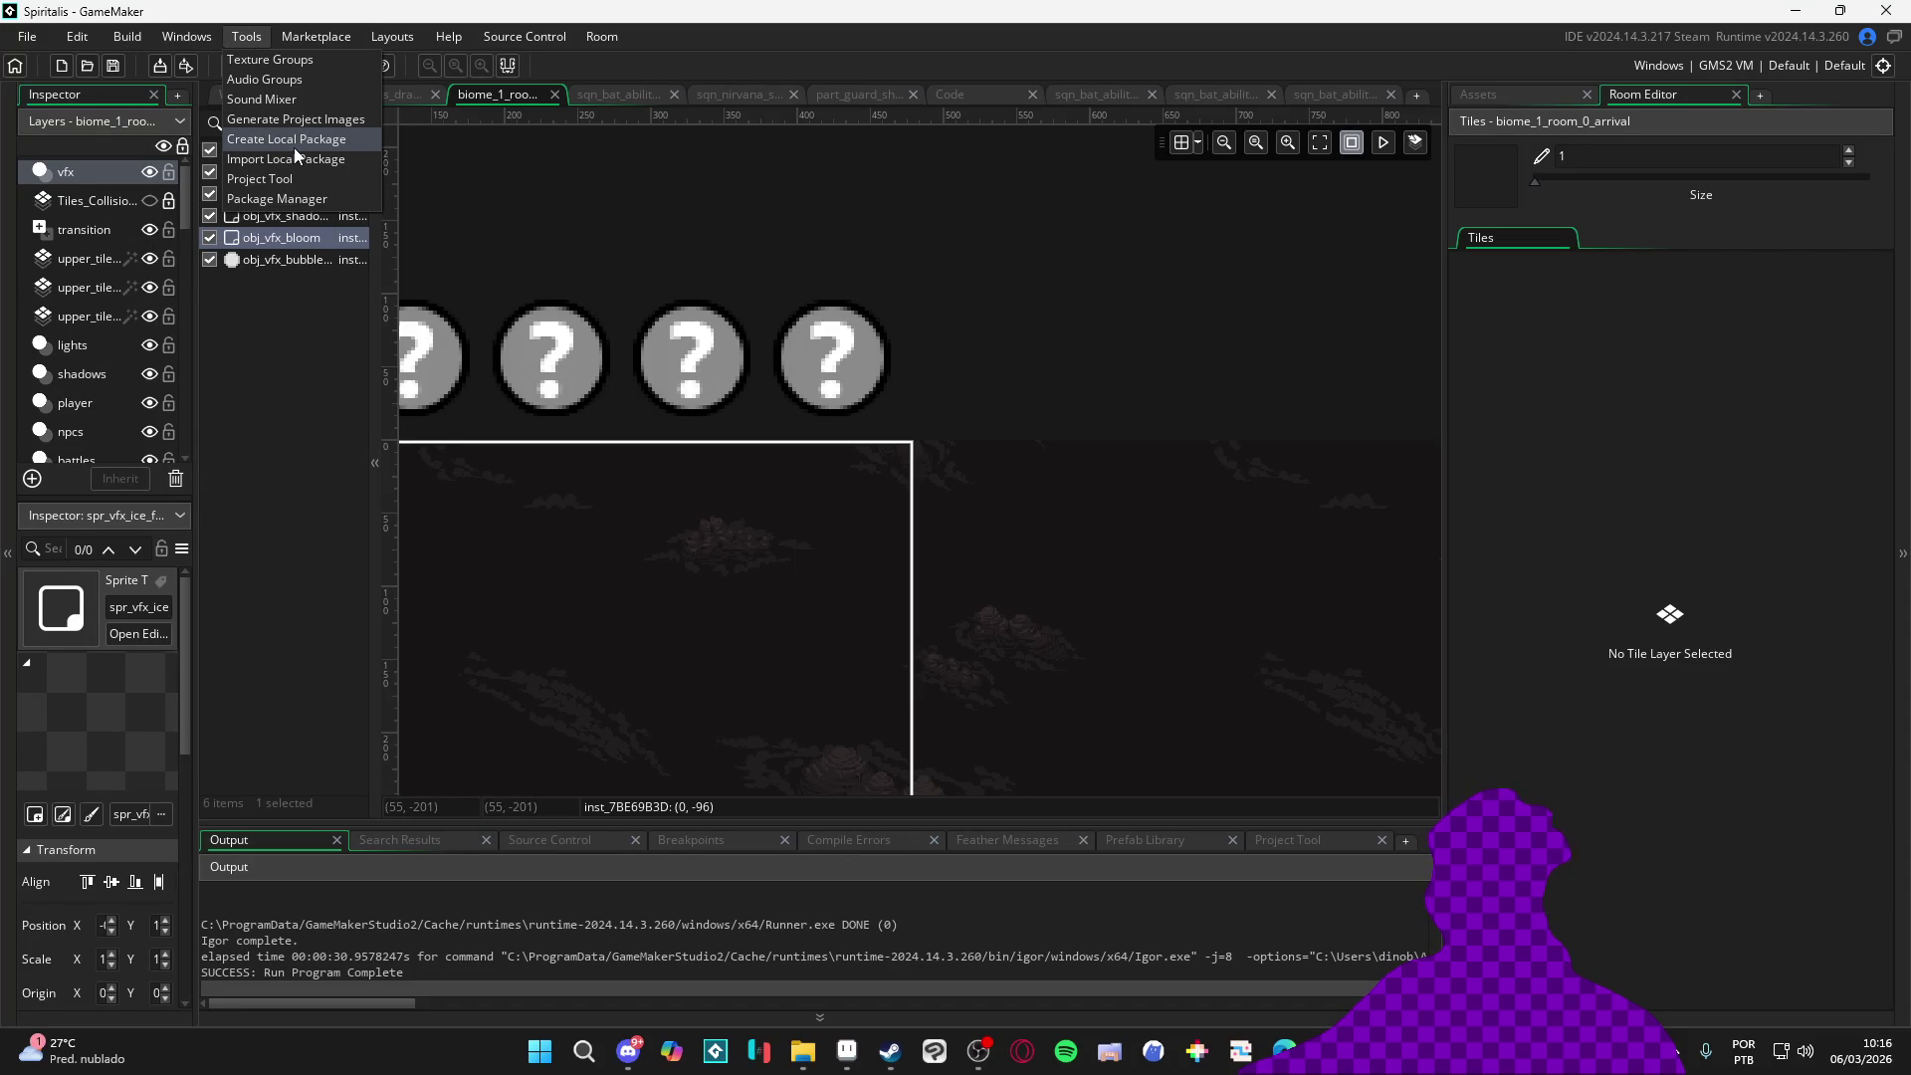
key(Return)
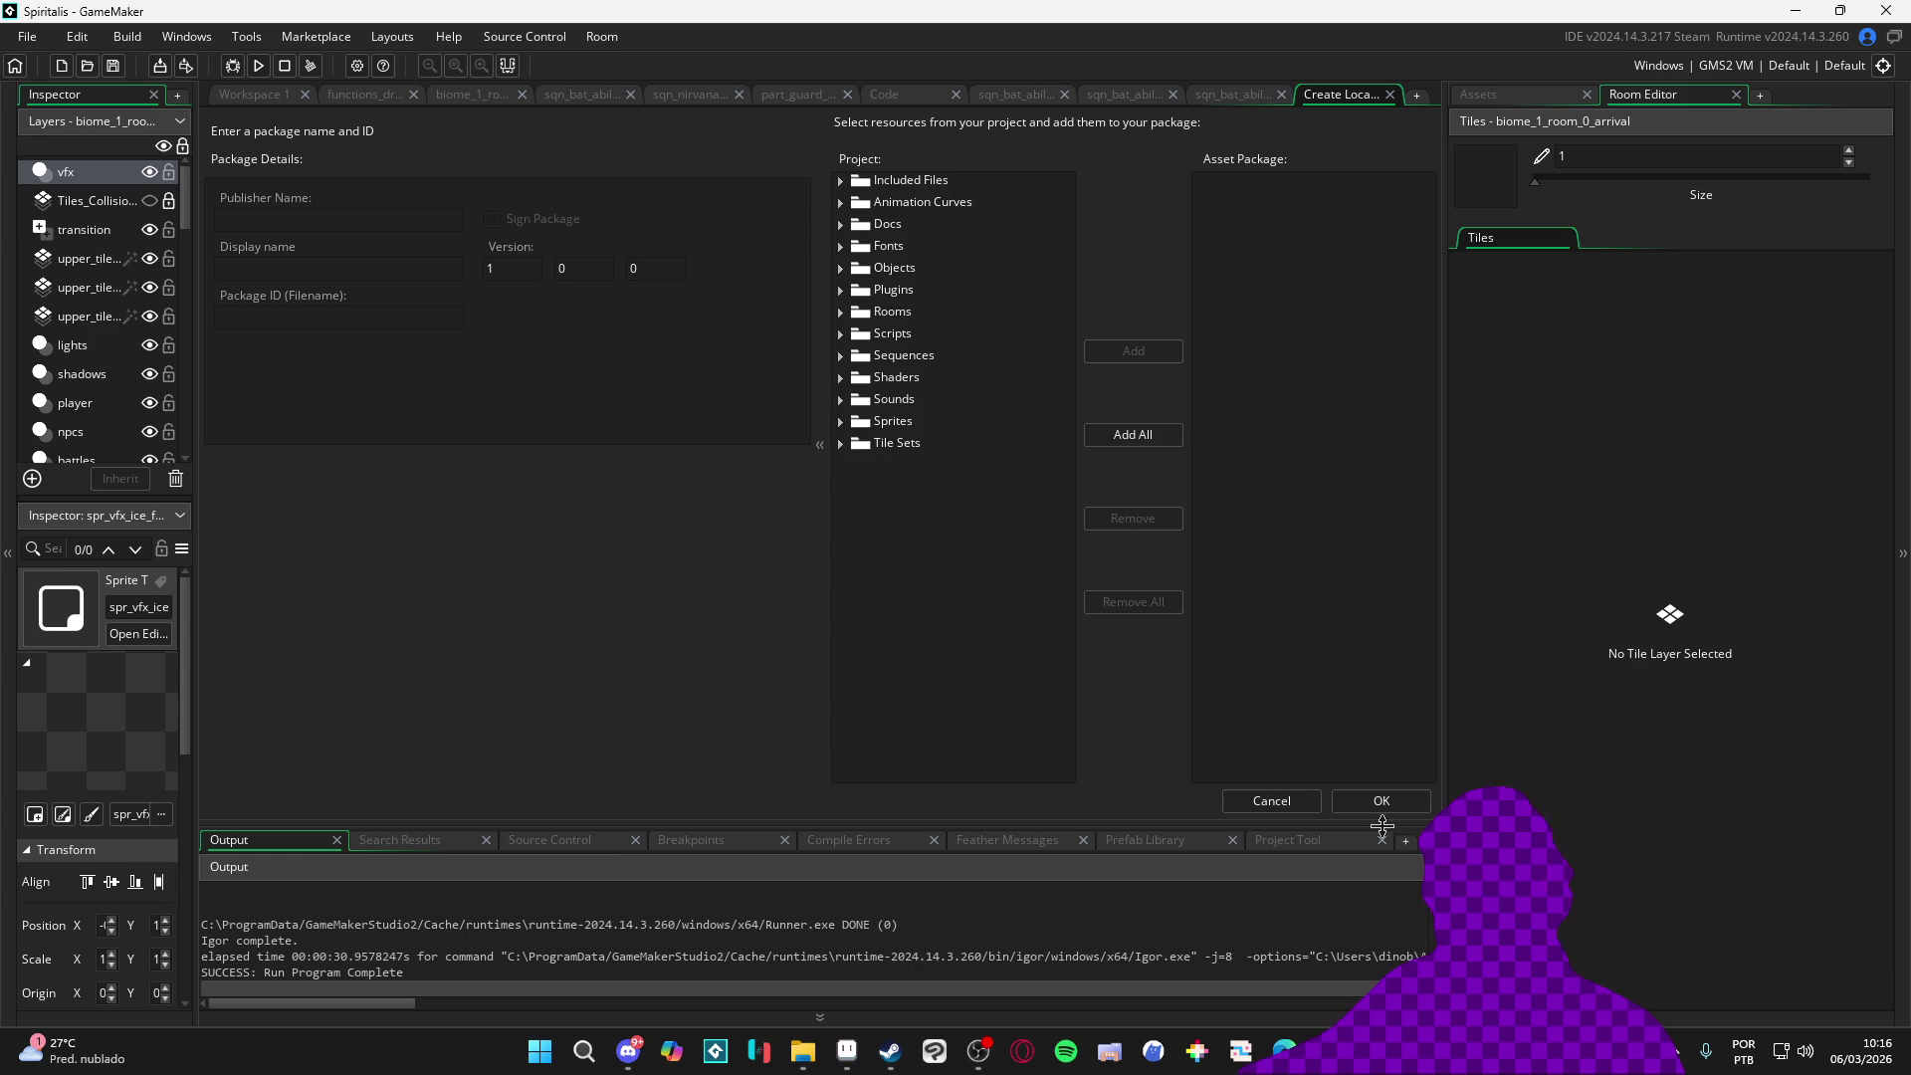
click(1300, 801)
scroll(930, 428, up, 2)
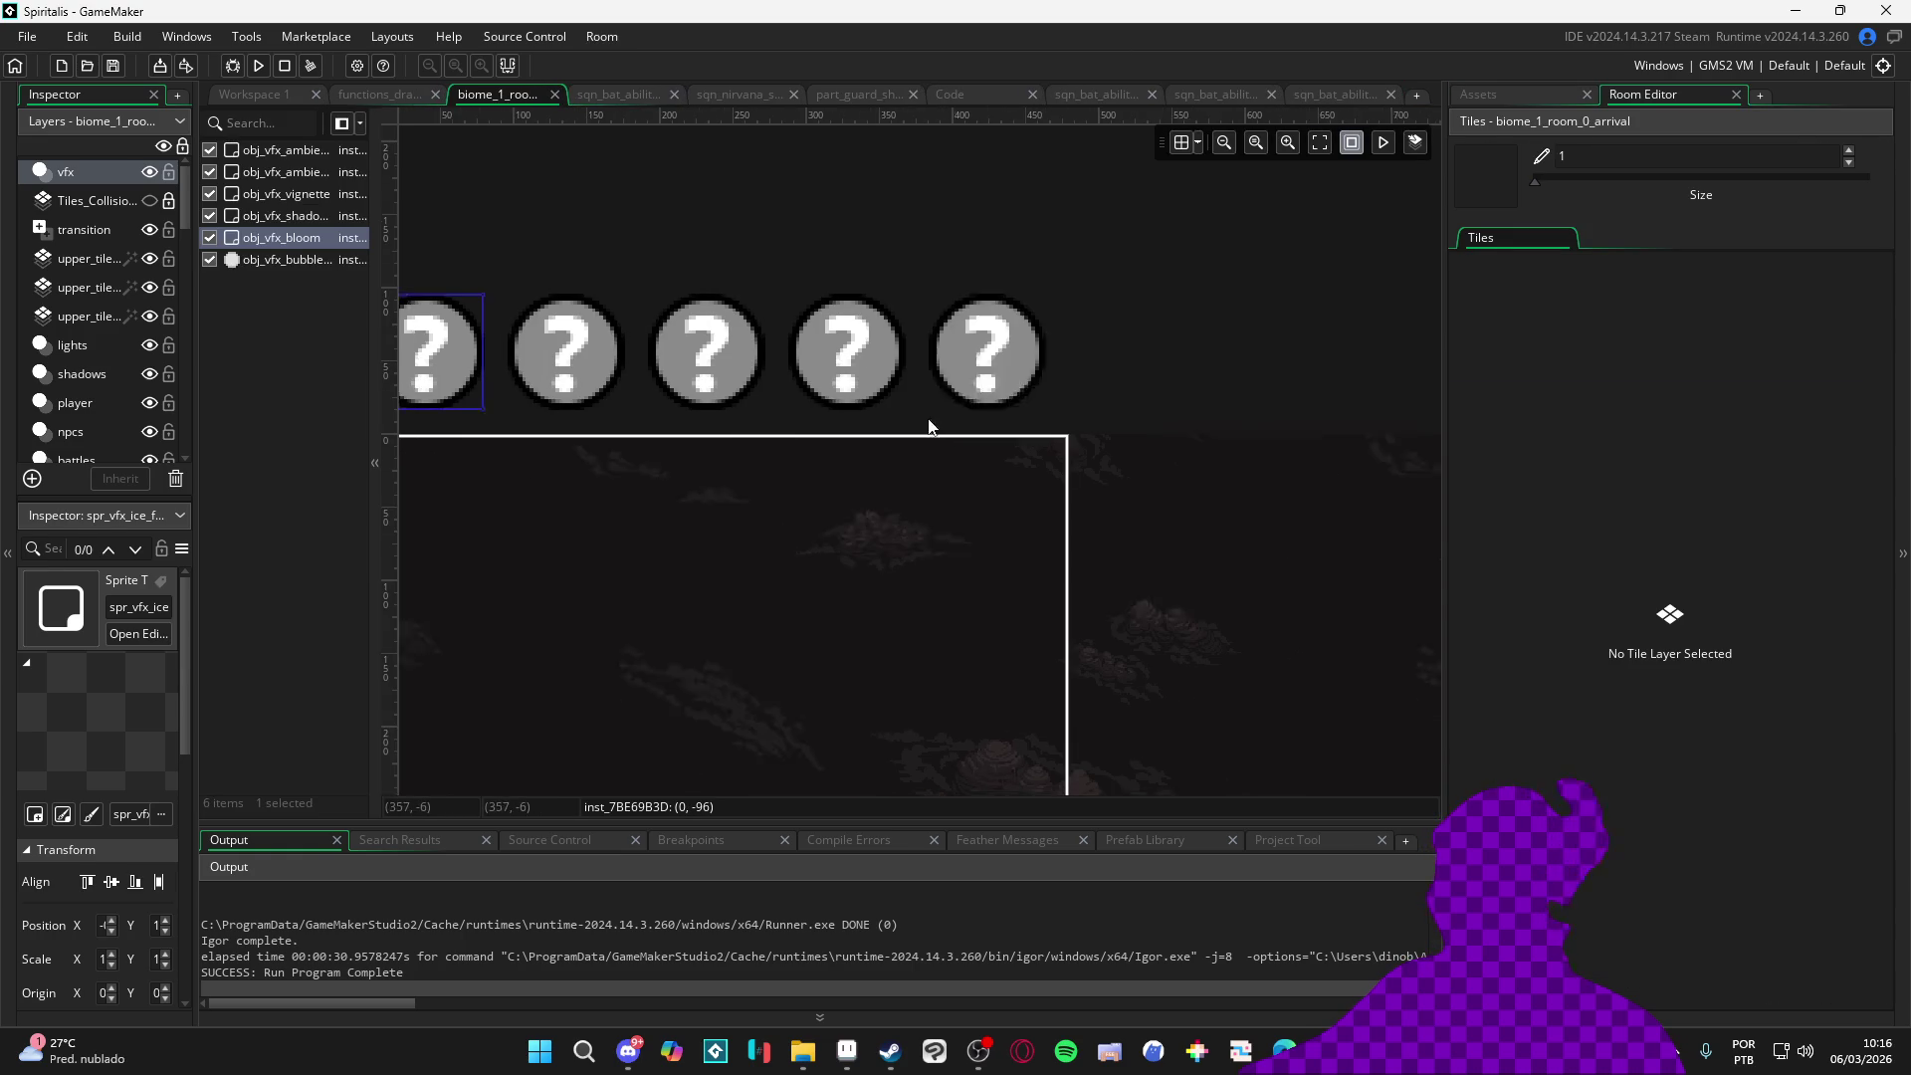
scroll(961, 416, down, 3)
drag(952, 427, 1100, 468)
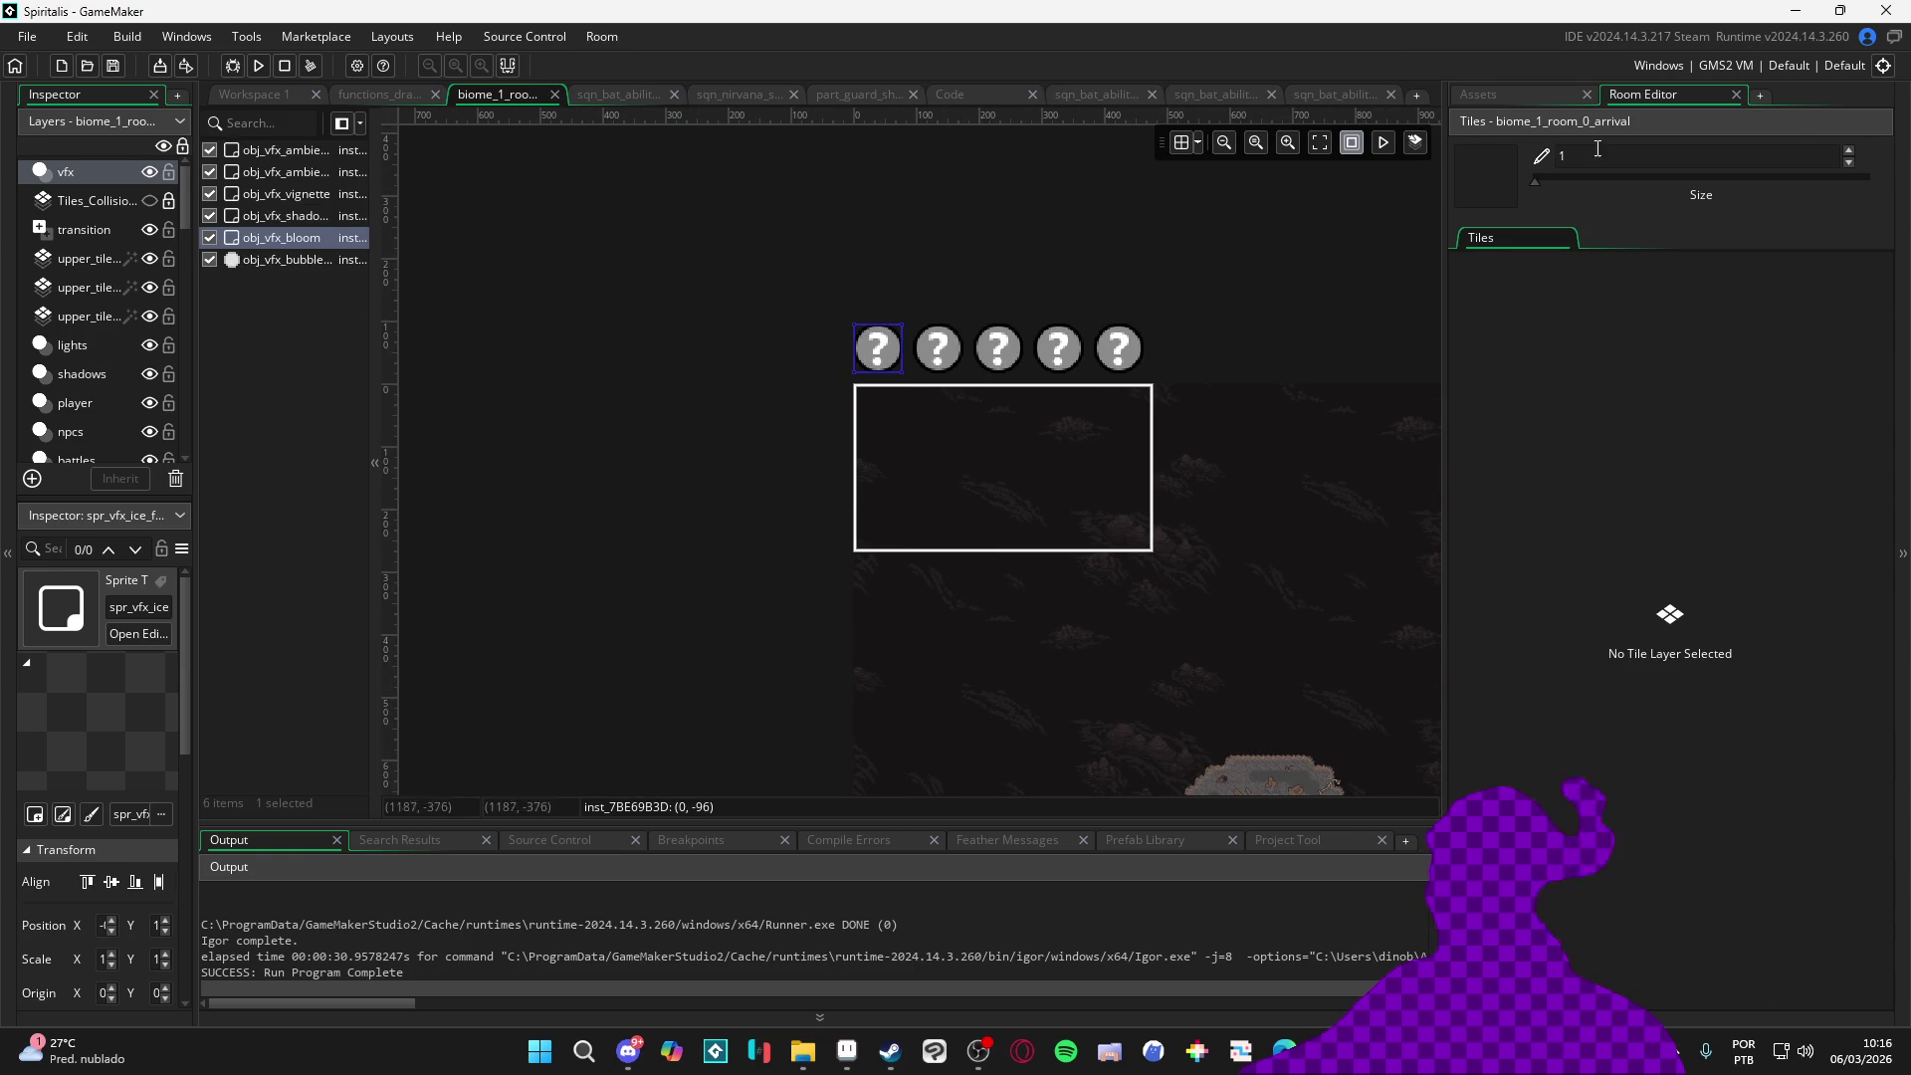
click(1546, 95)
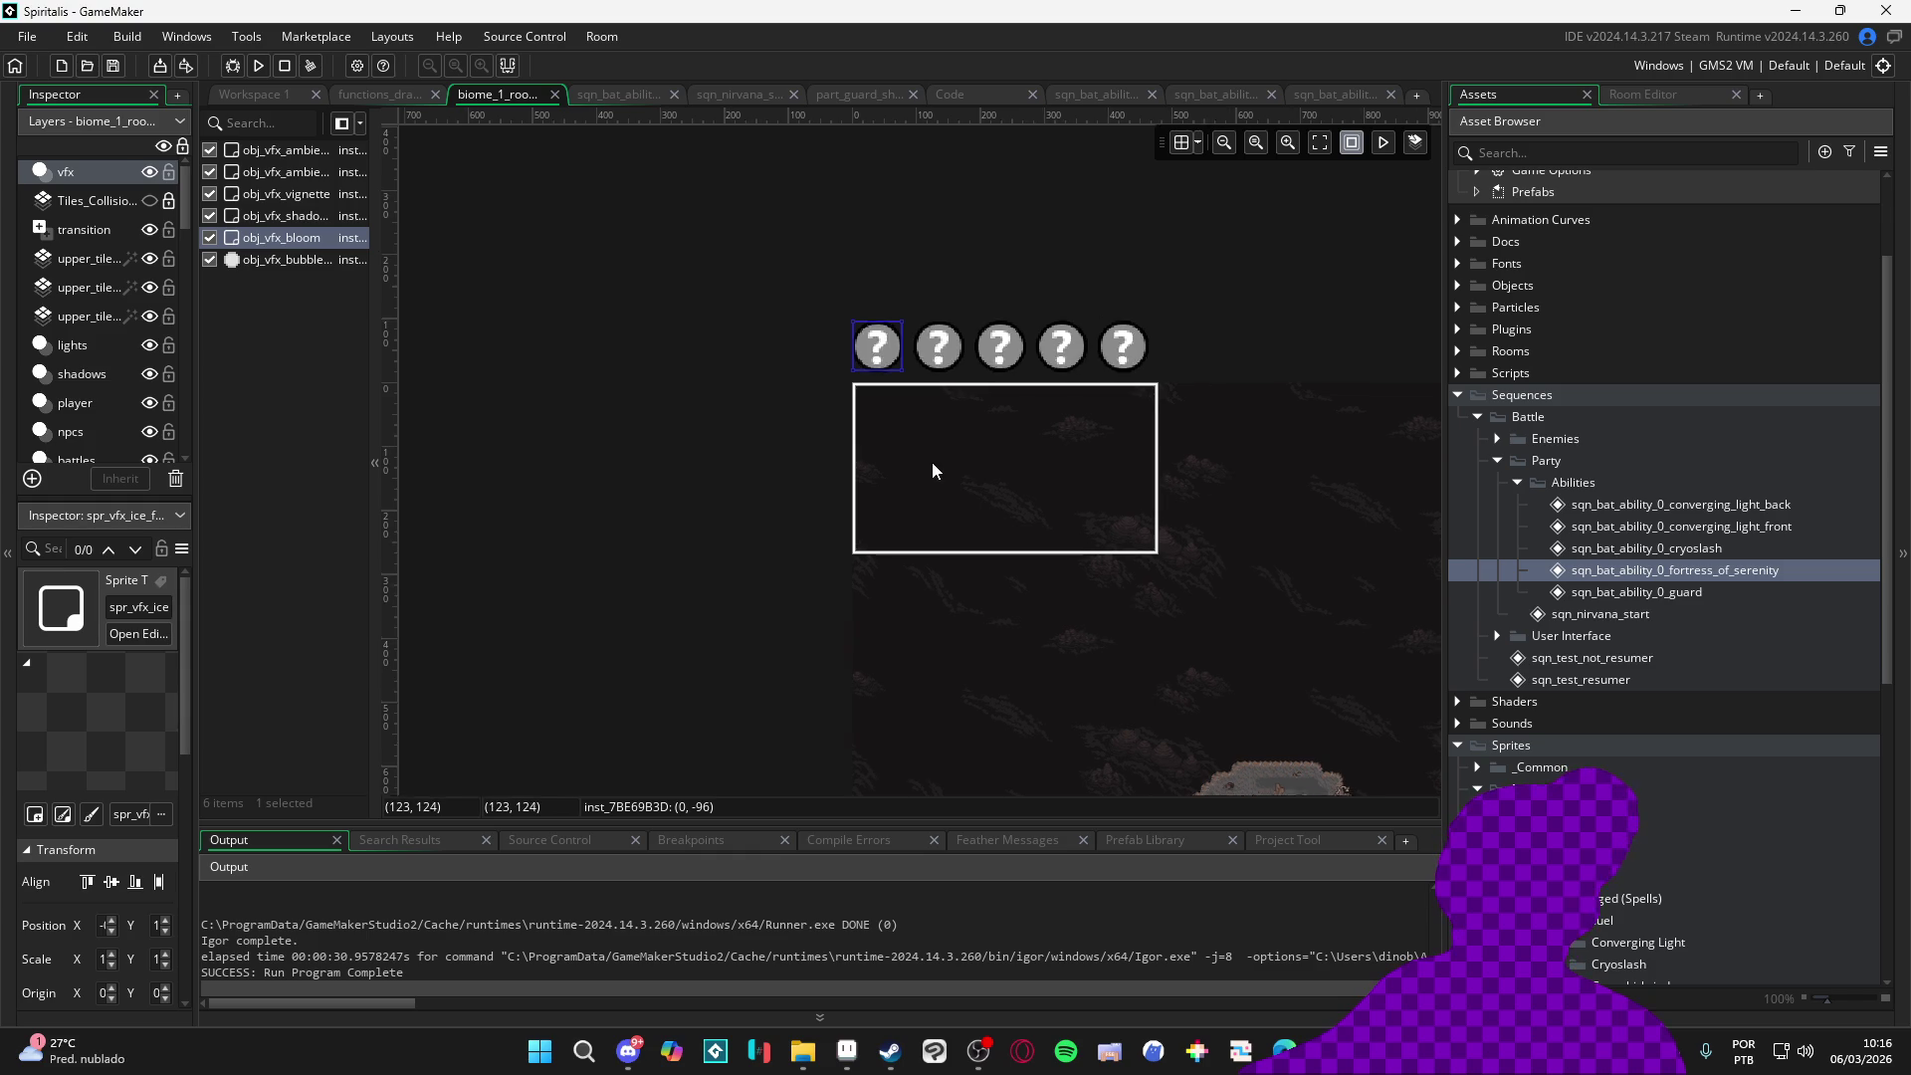
scroll(931, 461, up, 2)
scroll(672, 473, down, 1)
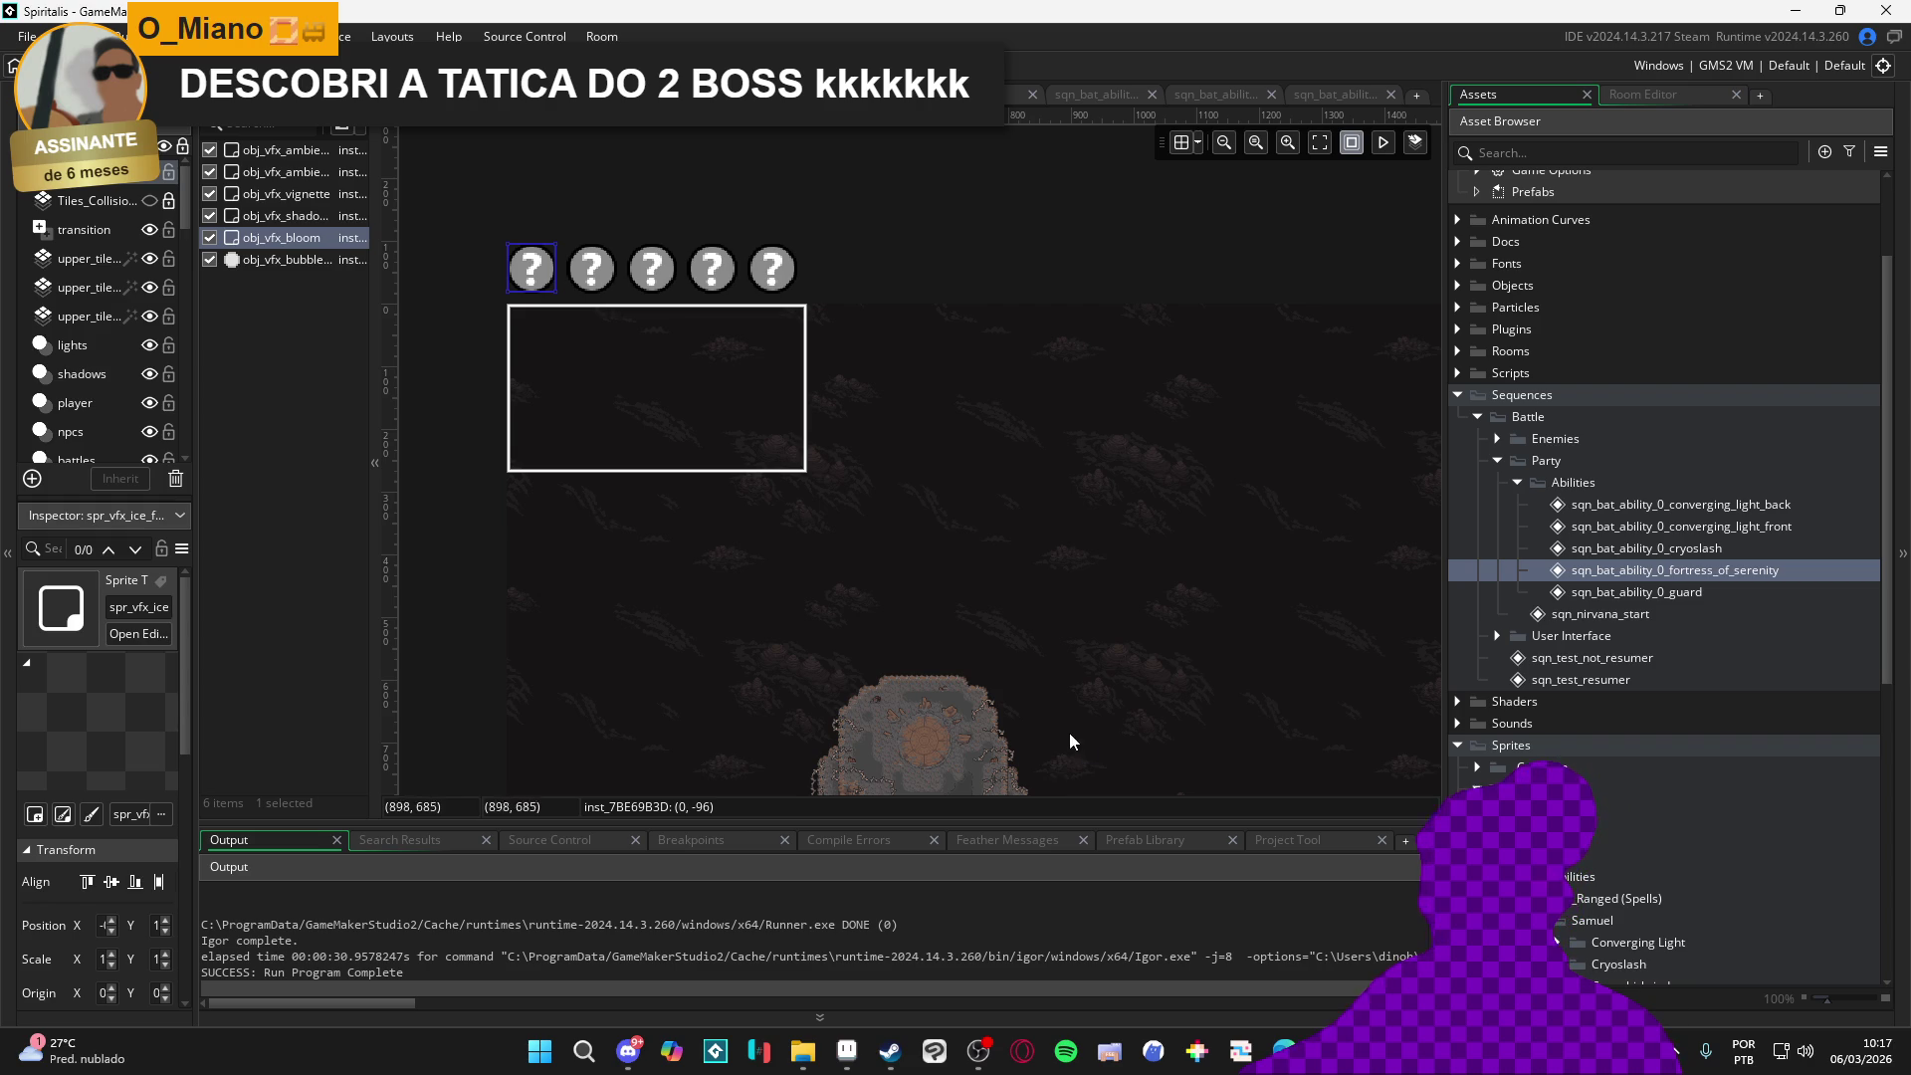
scroll(986, 403, up, 3)
scroll(952, 414, up, 2)
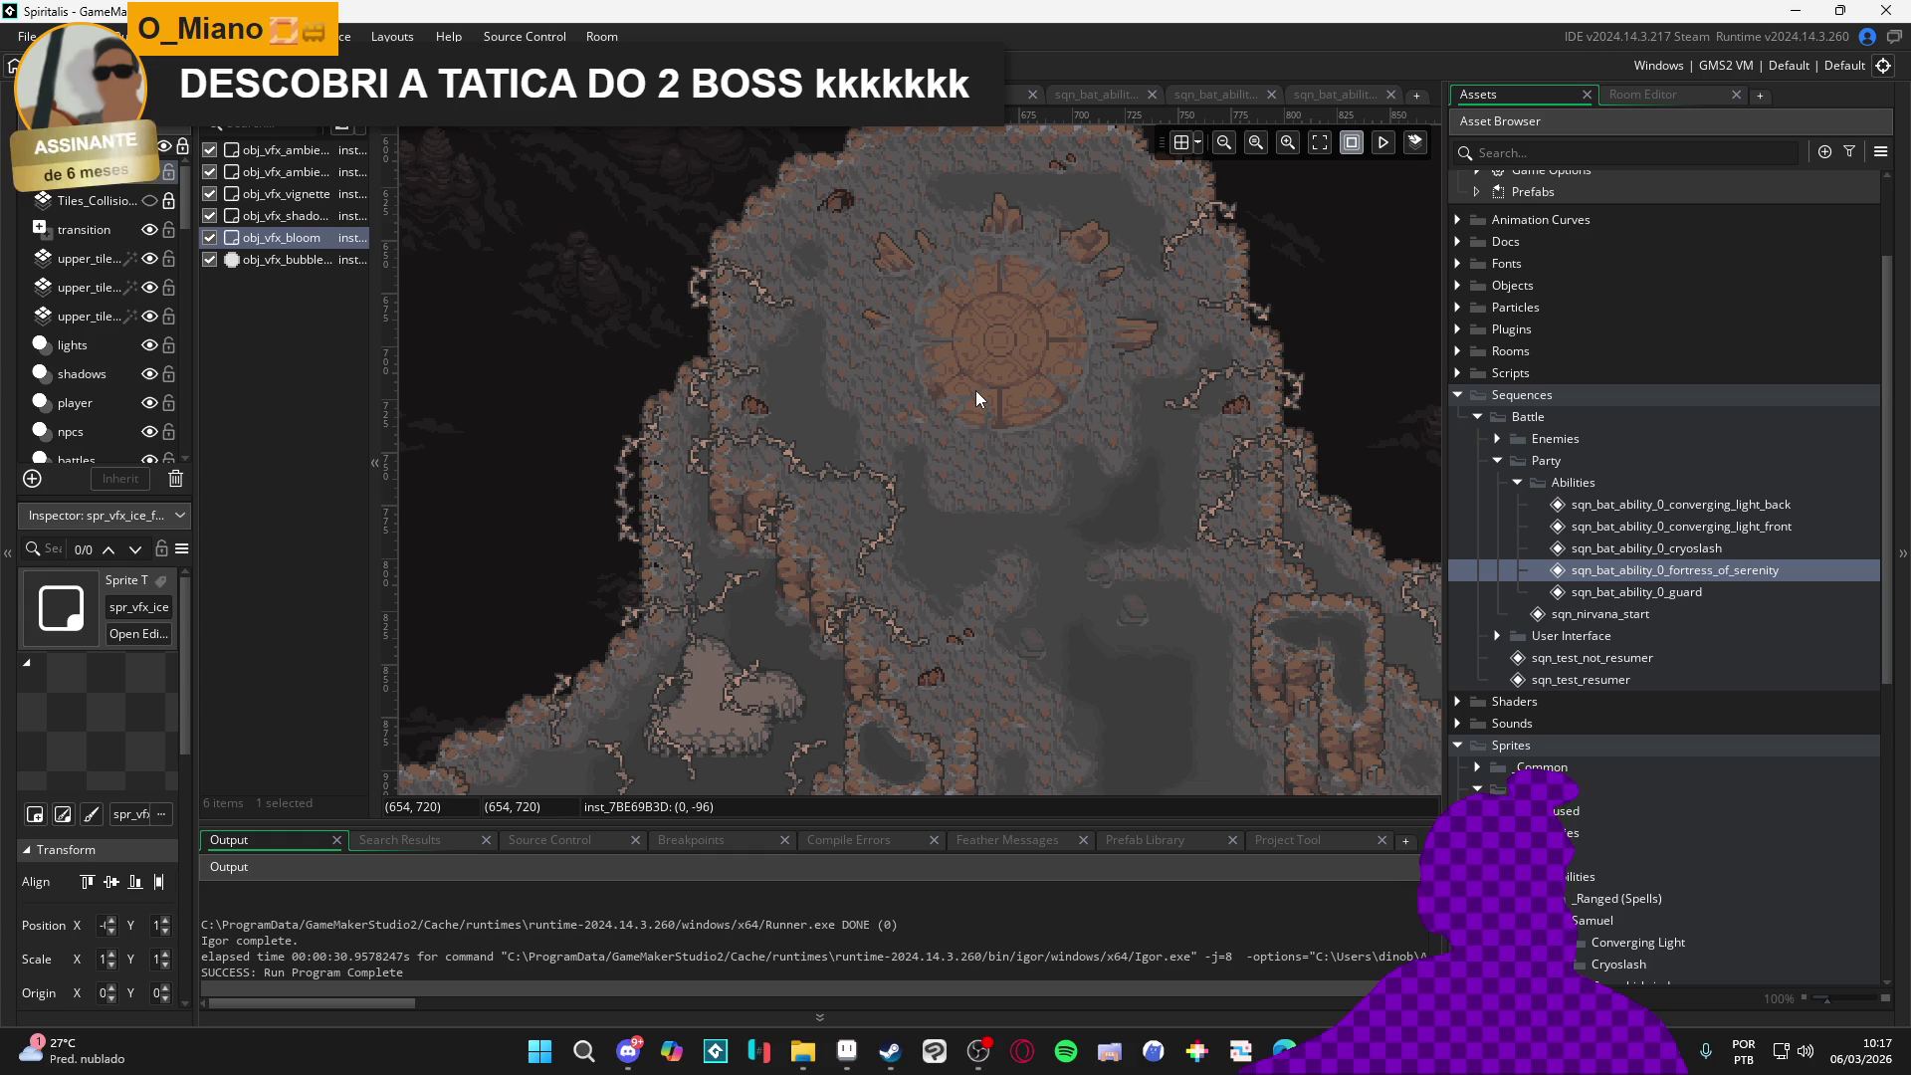
Centre the round stone platform in the room view, then switch to the browser
mouse_move(974, 395)
mouse_down()
mouse_move(826, 418)
mouse_move(829, 383)
mouse_up()
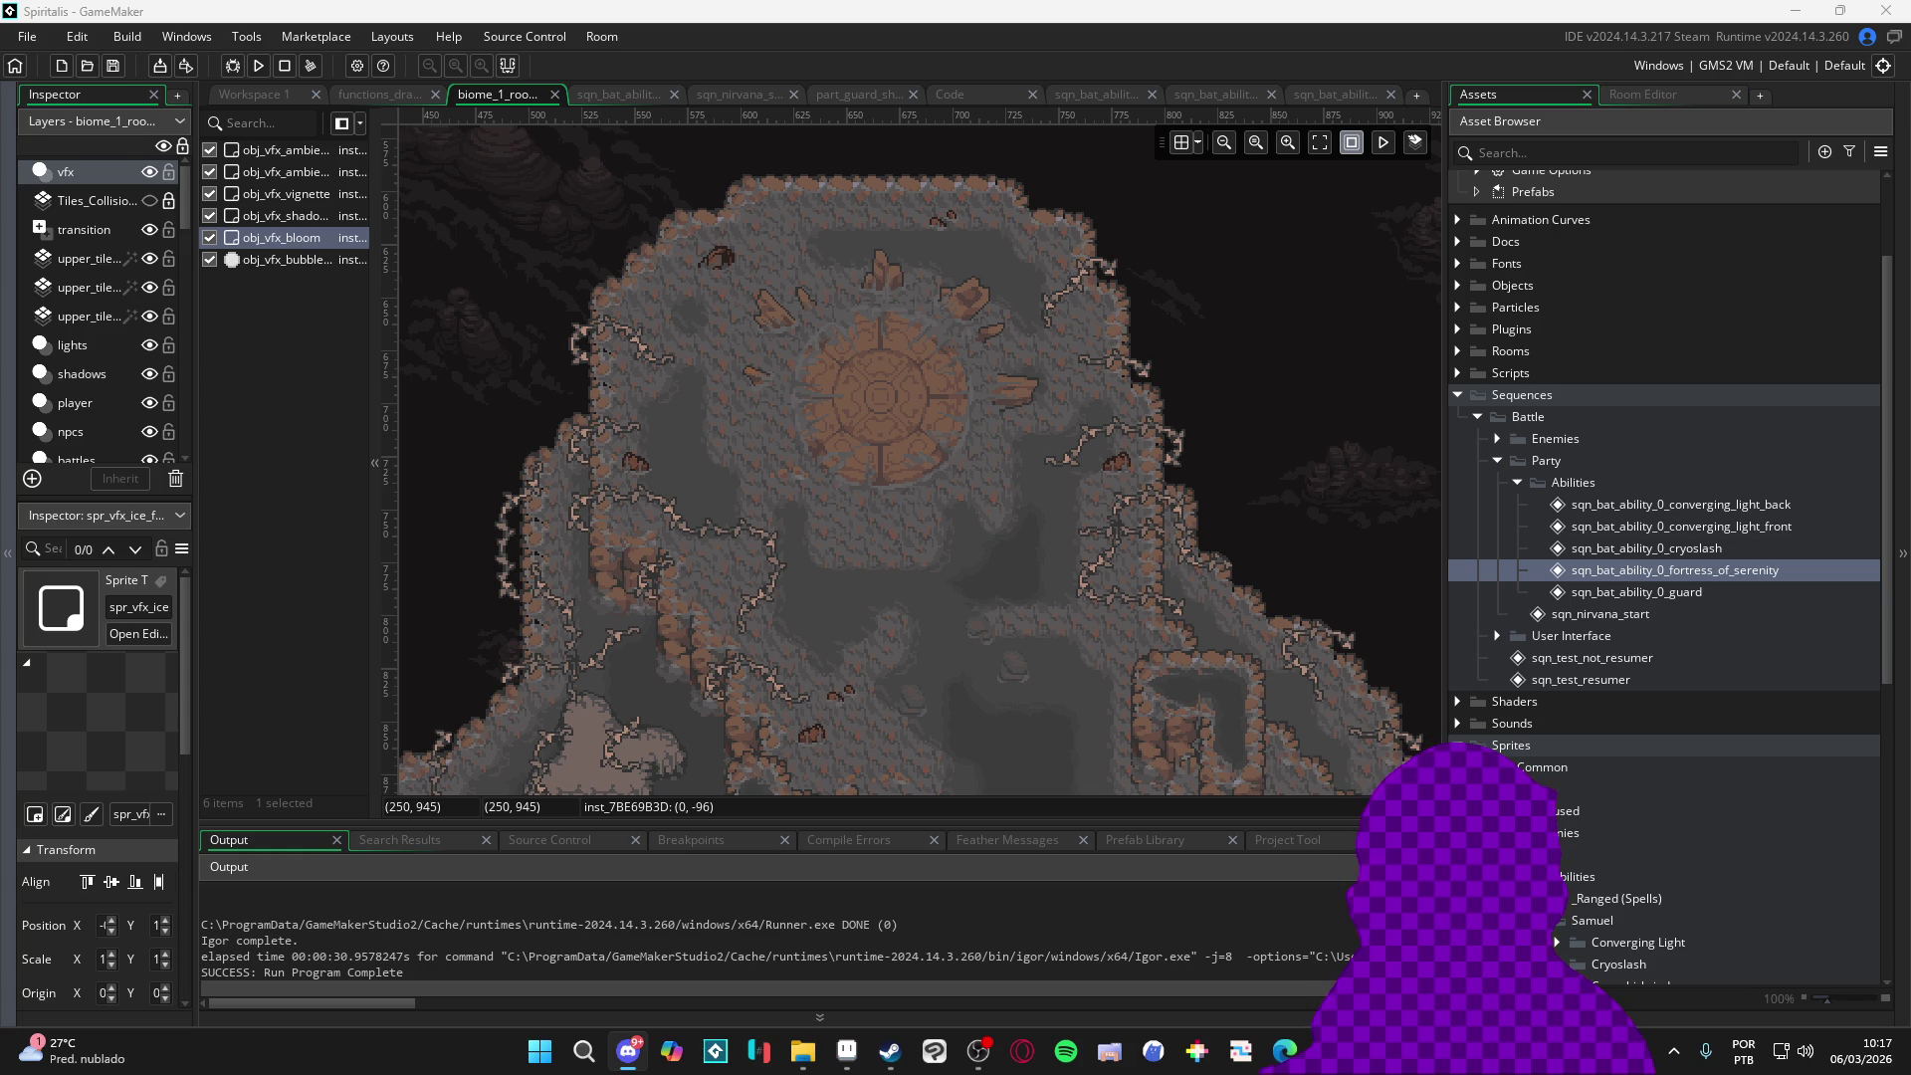
key(alt+Tab)
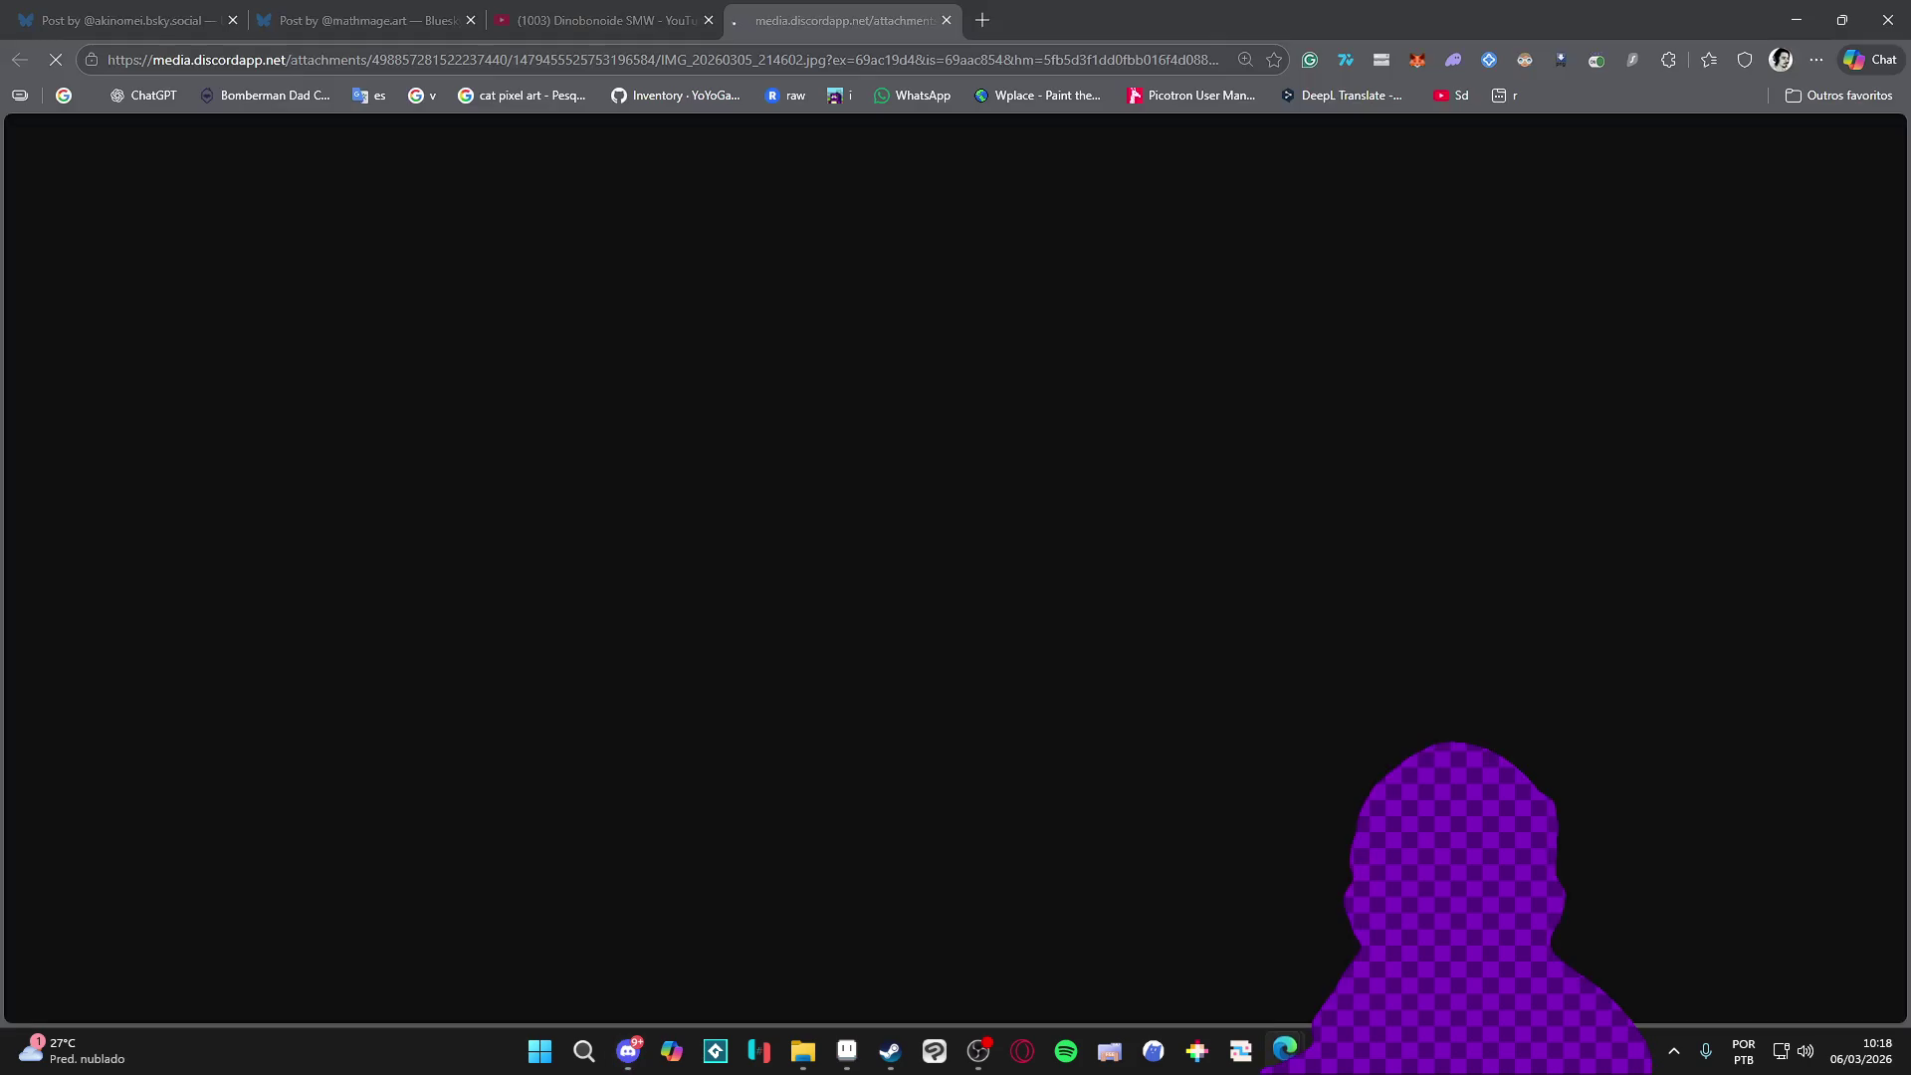
scroll(845, 616, down, 1)
scroll(886, 597, down, 3)
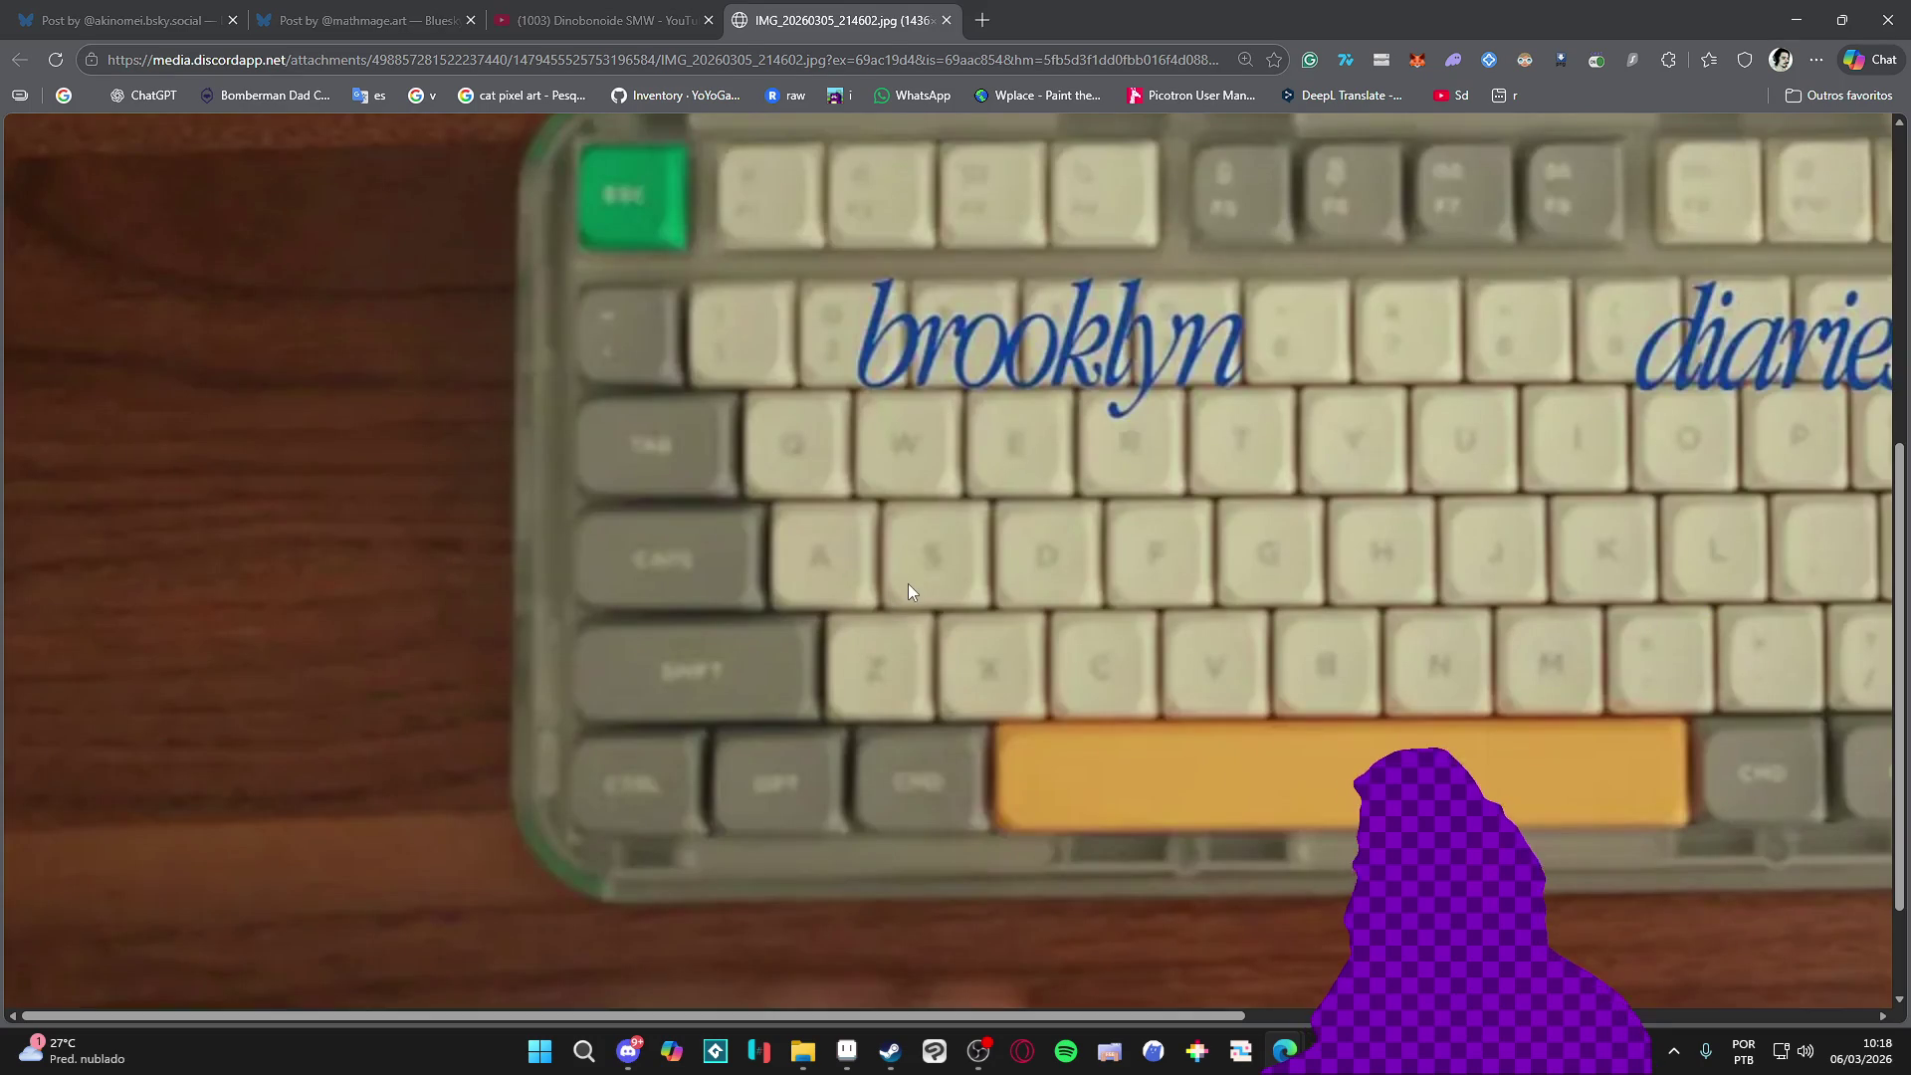
Fit the keyboard photo to the window with Ctrl+0, then switch to Discord
key(ctrl+0)
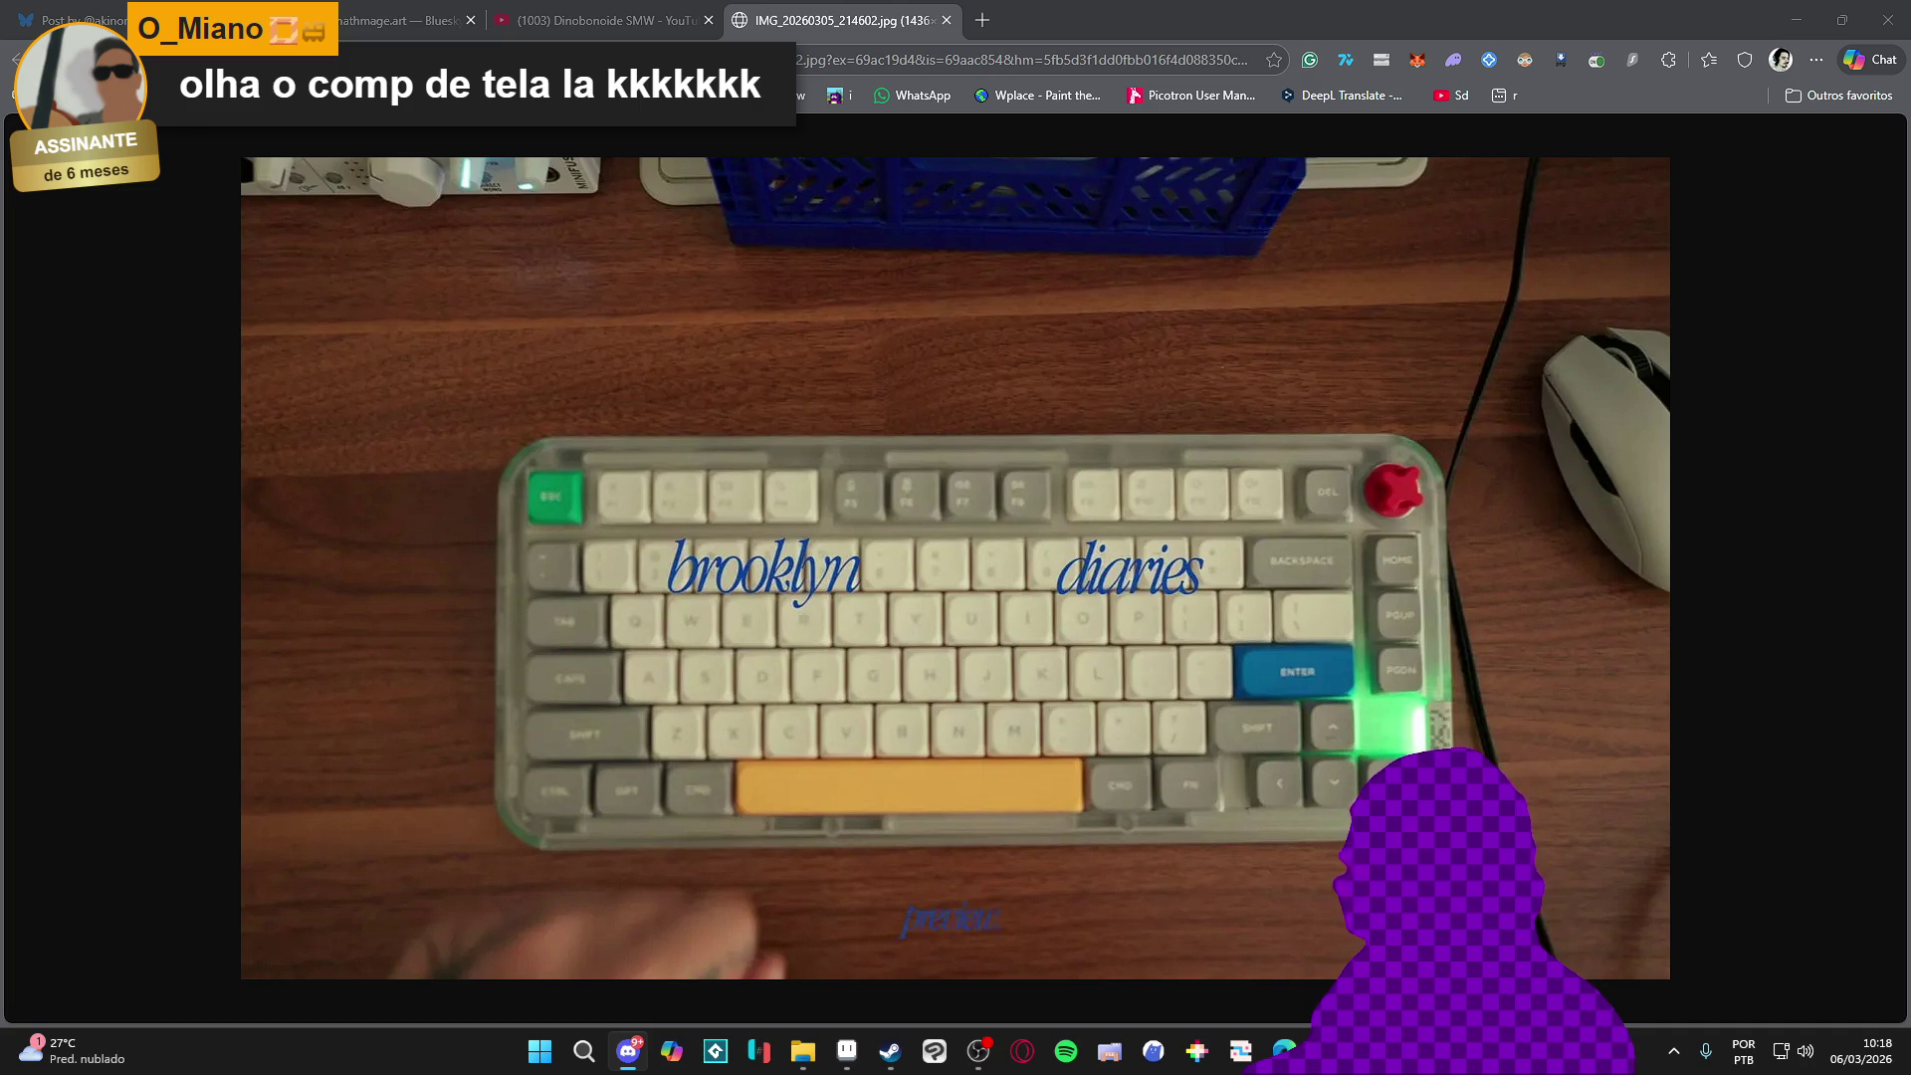
key(alt+Tab)
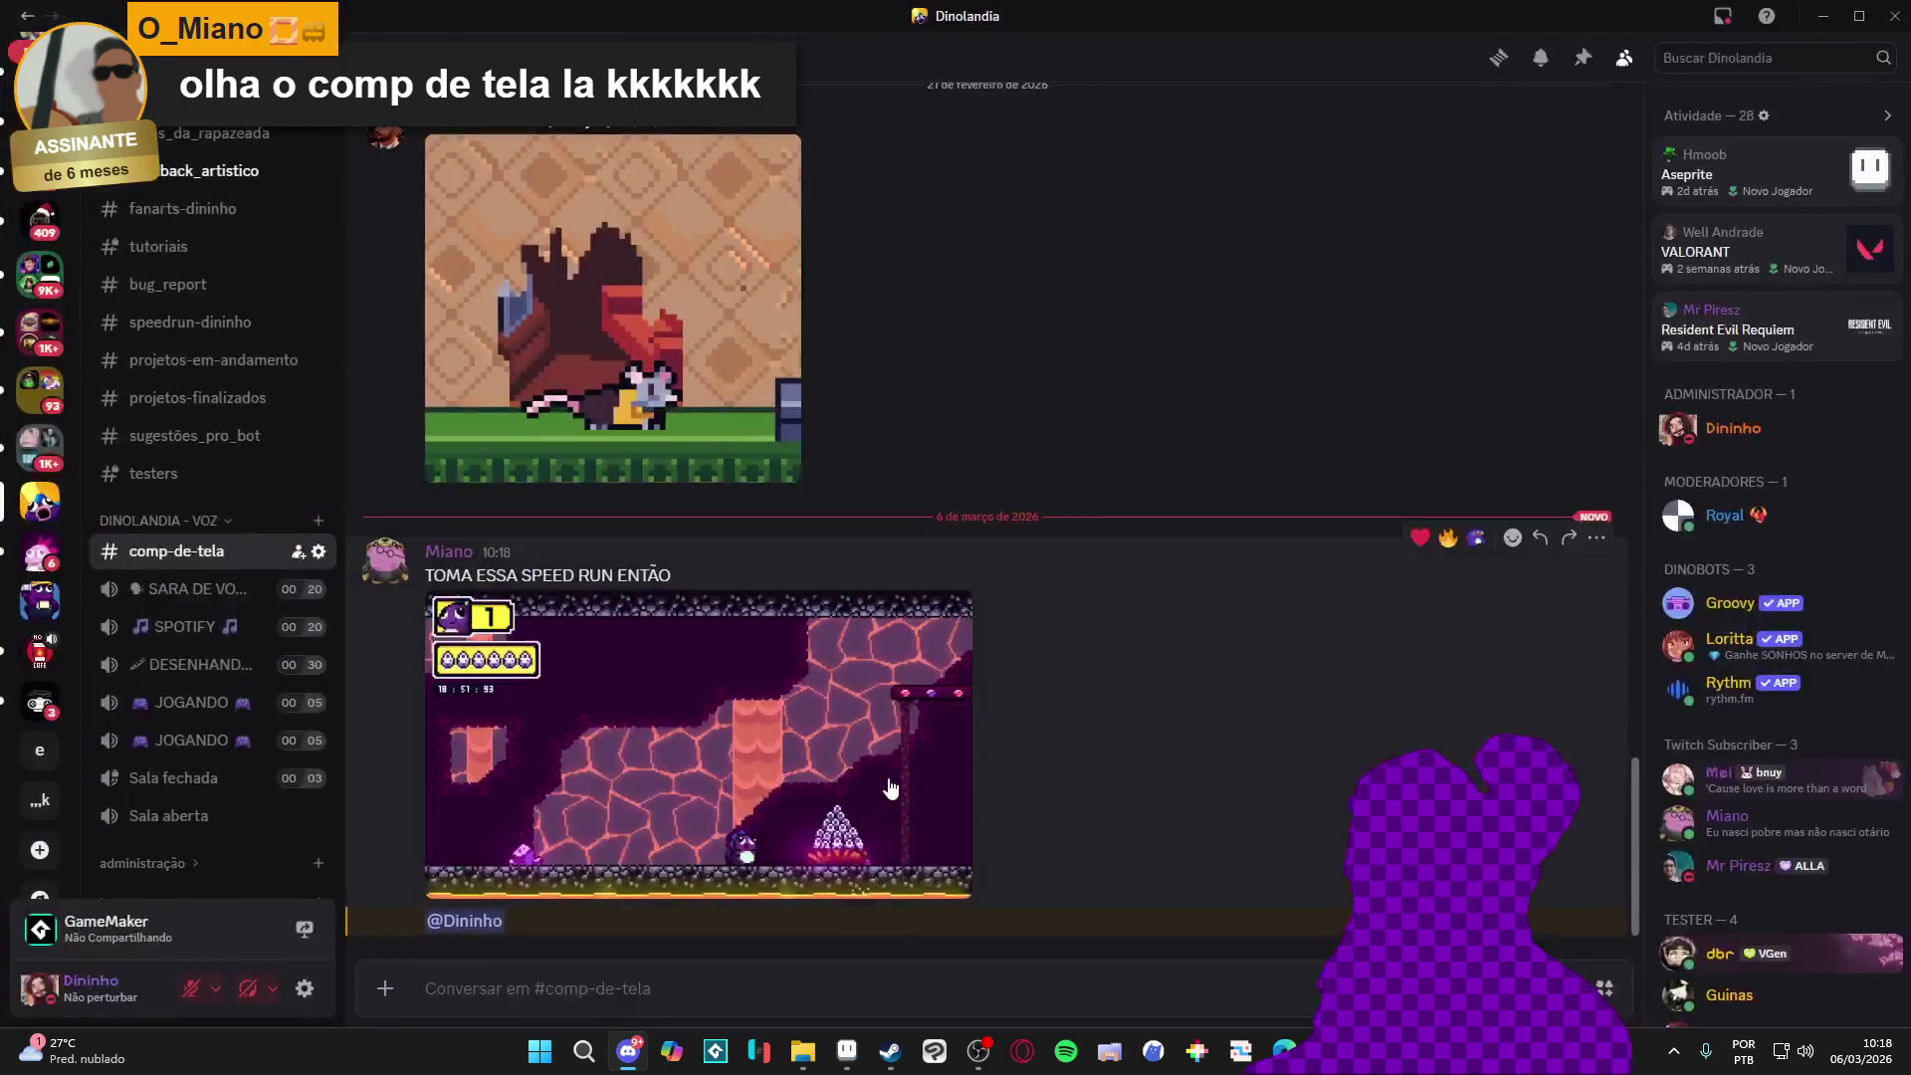
View the posted game screenshot full-size in #comp-de-tela, close it, and return to the browser
click(890, 786)
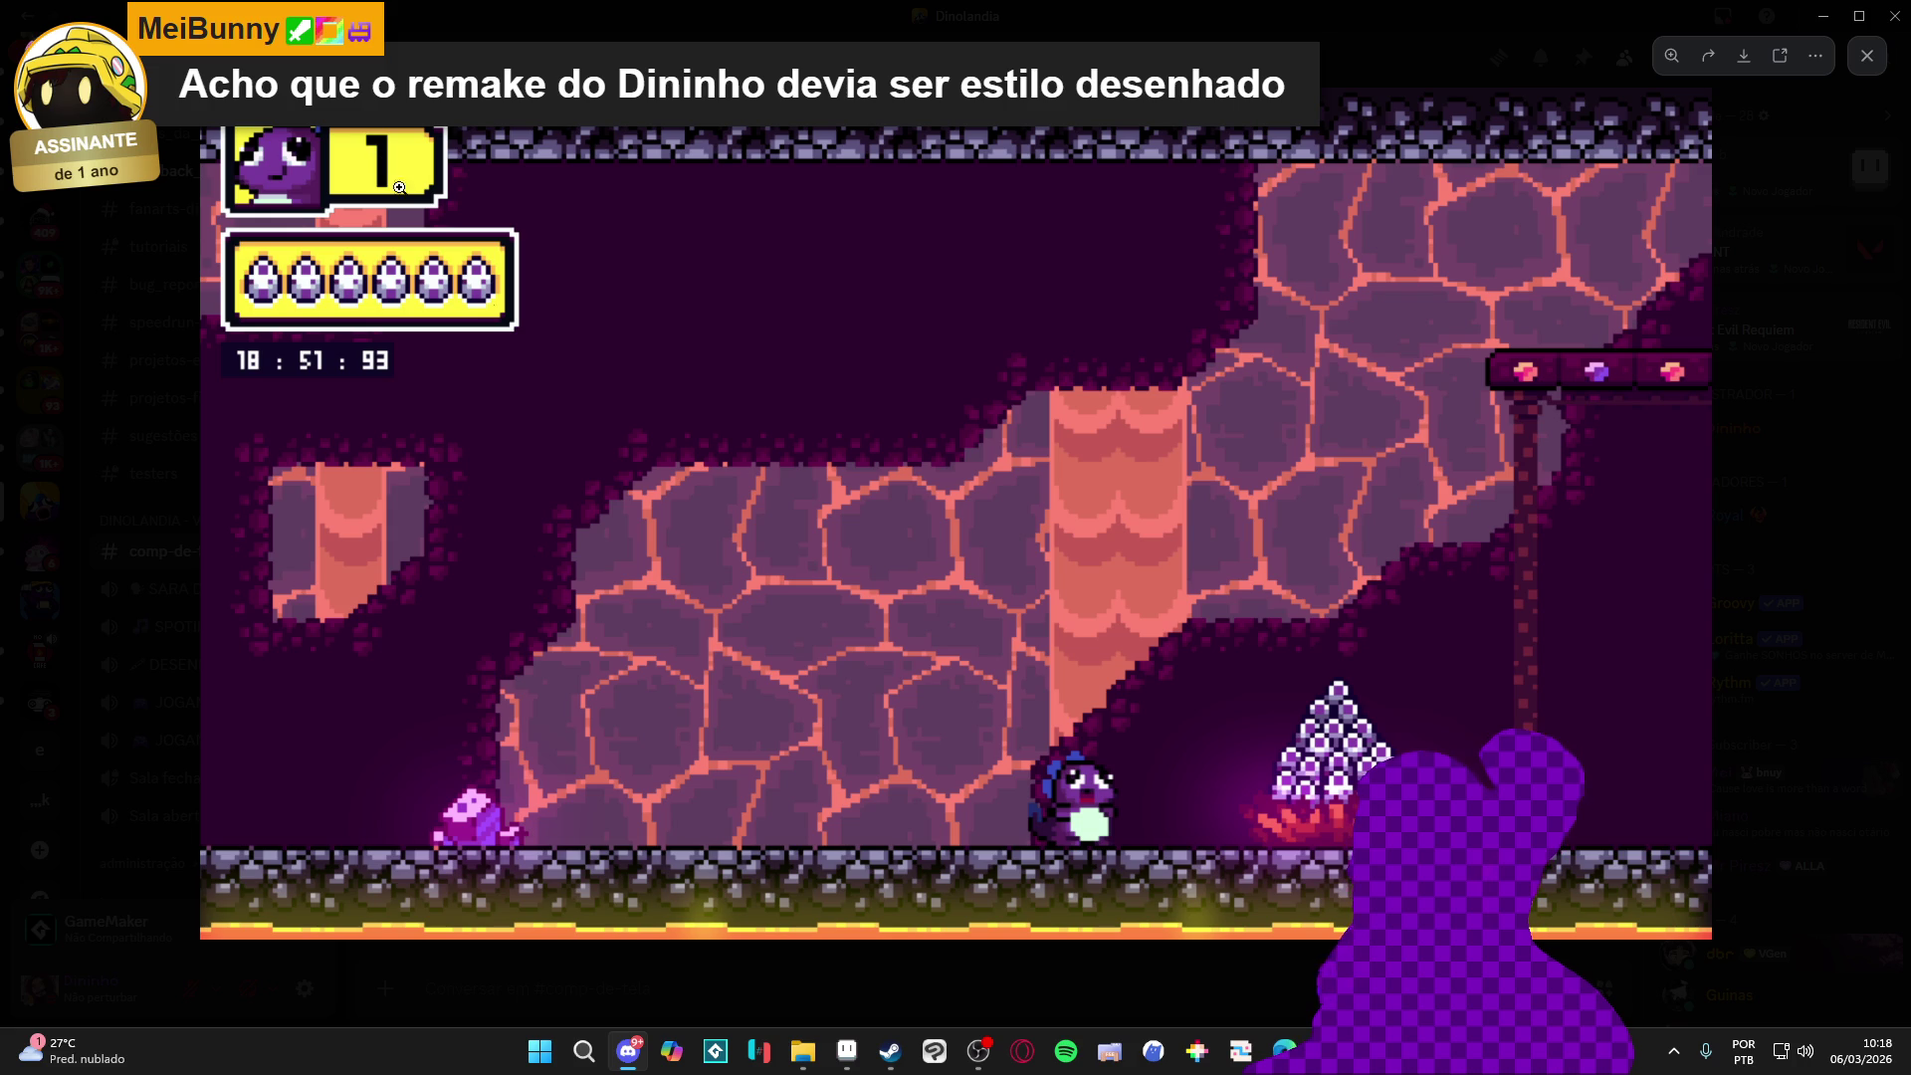
click(1144, 985)
key(alt+Tab)
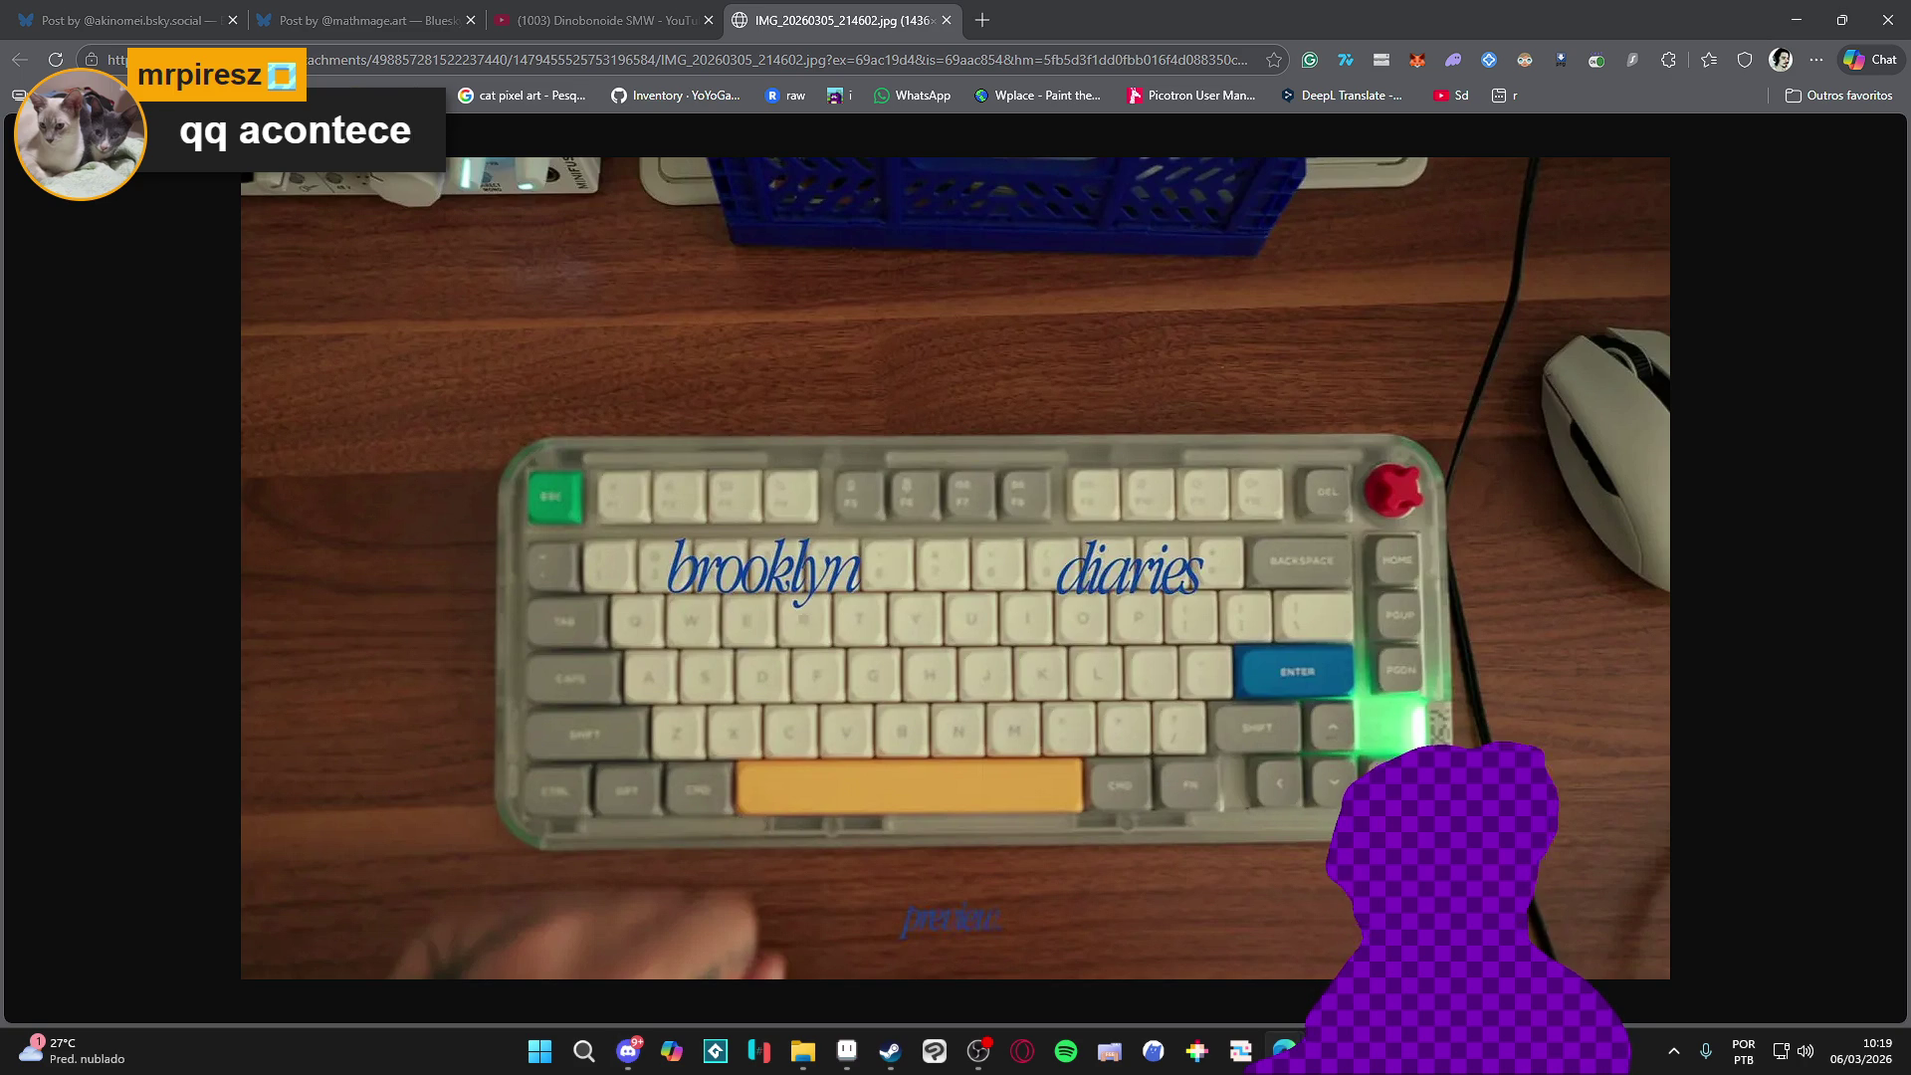
Close the browser photo window to return to GameMaker, then bring the photo back up
click(1795, 18)
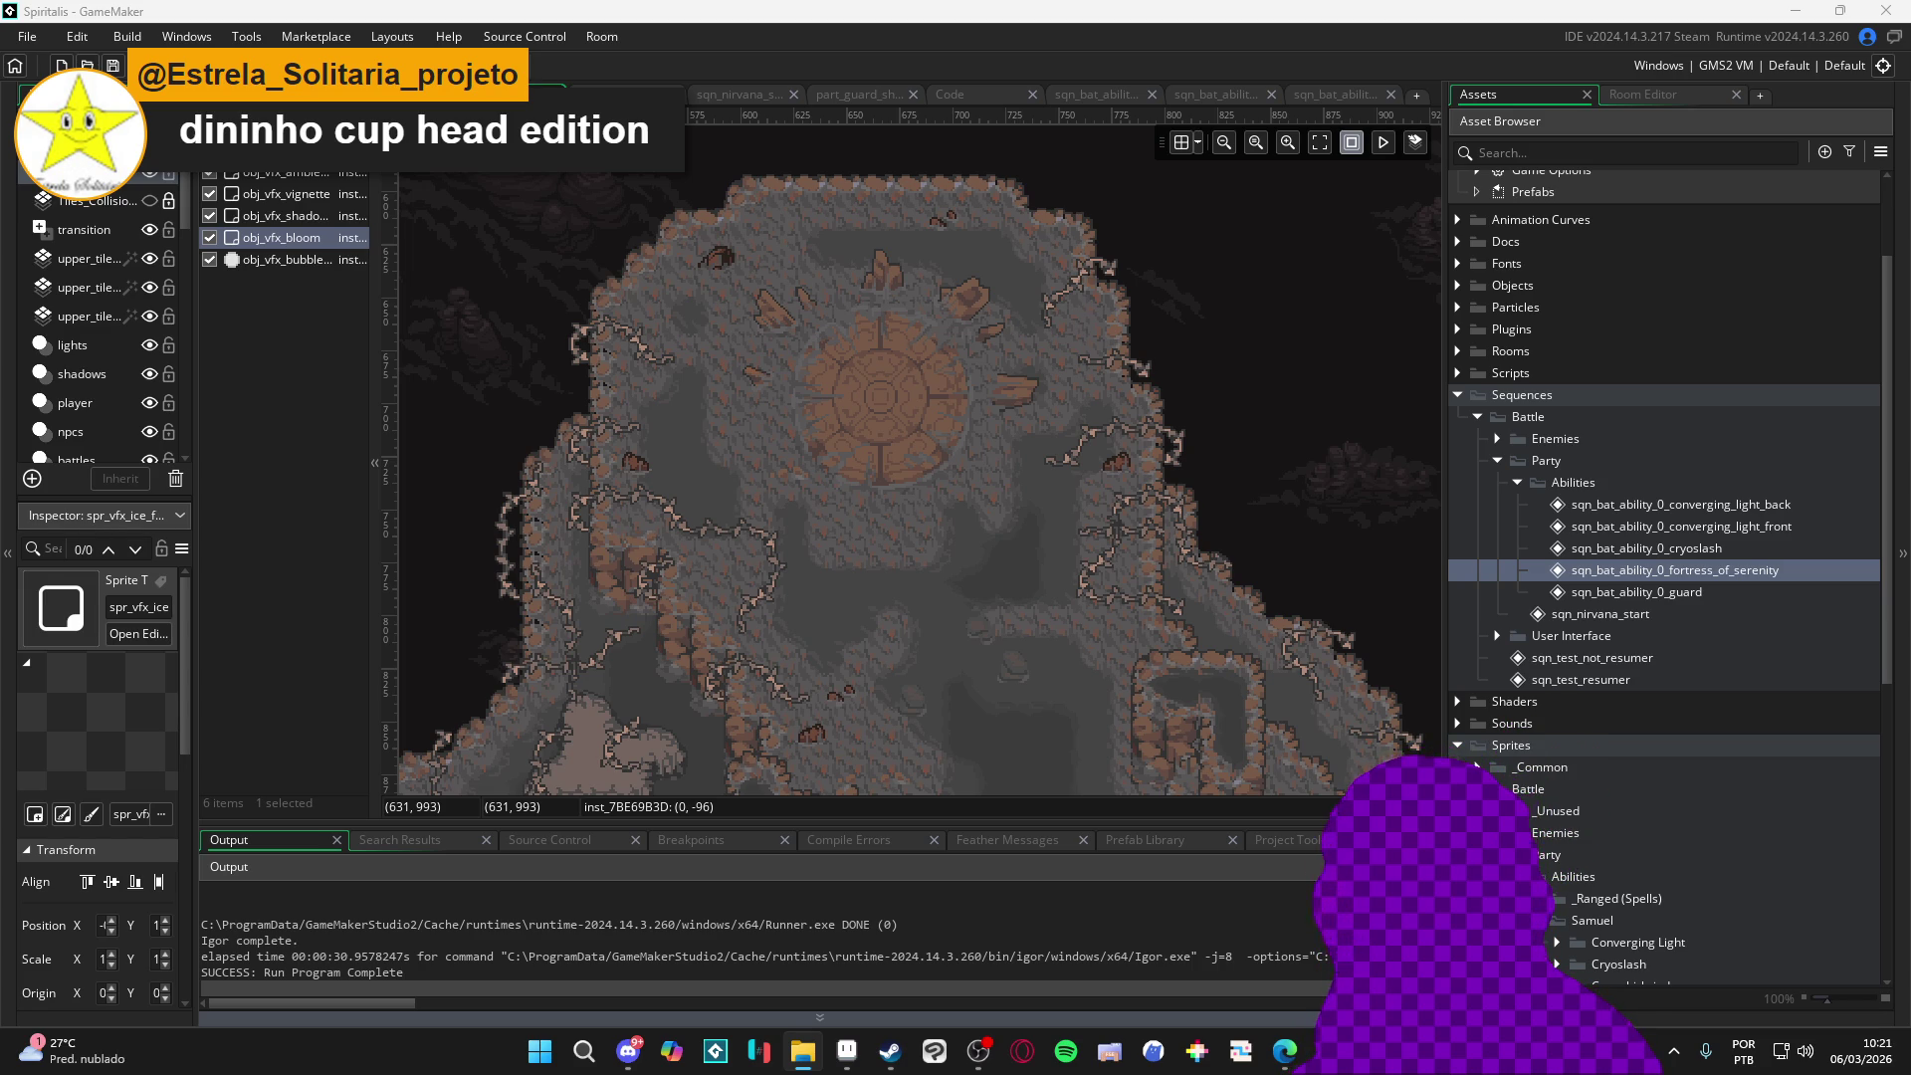
click(1280, 1052)
mouse_move(802, 1051)
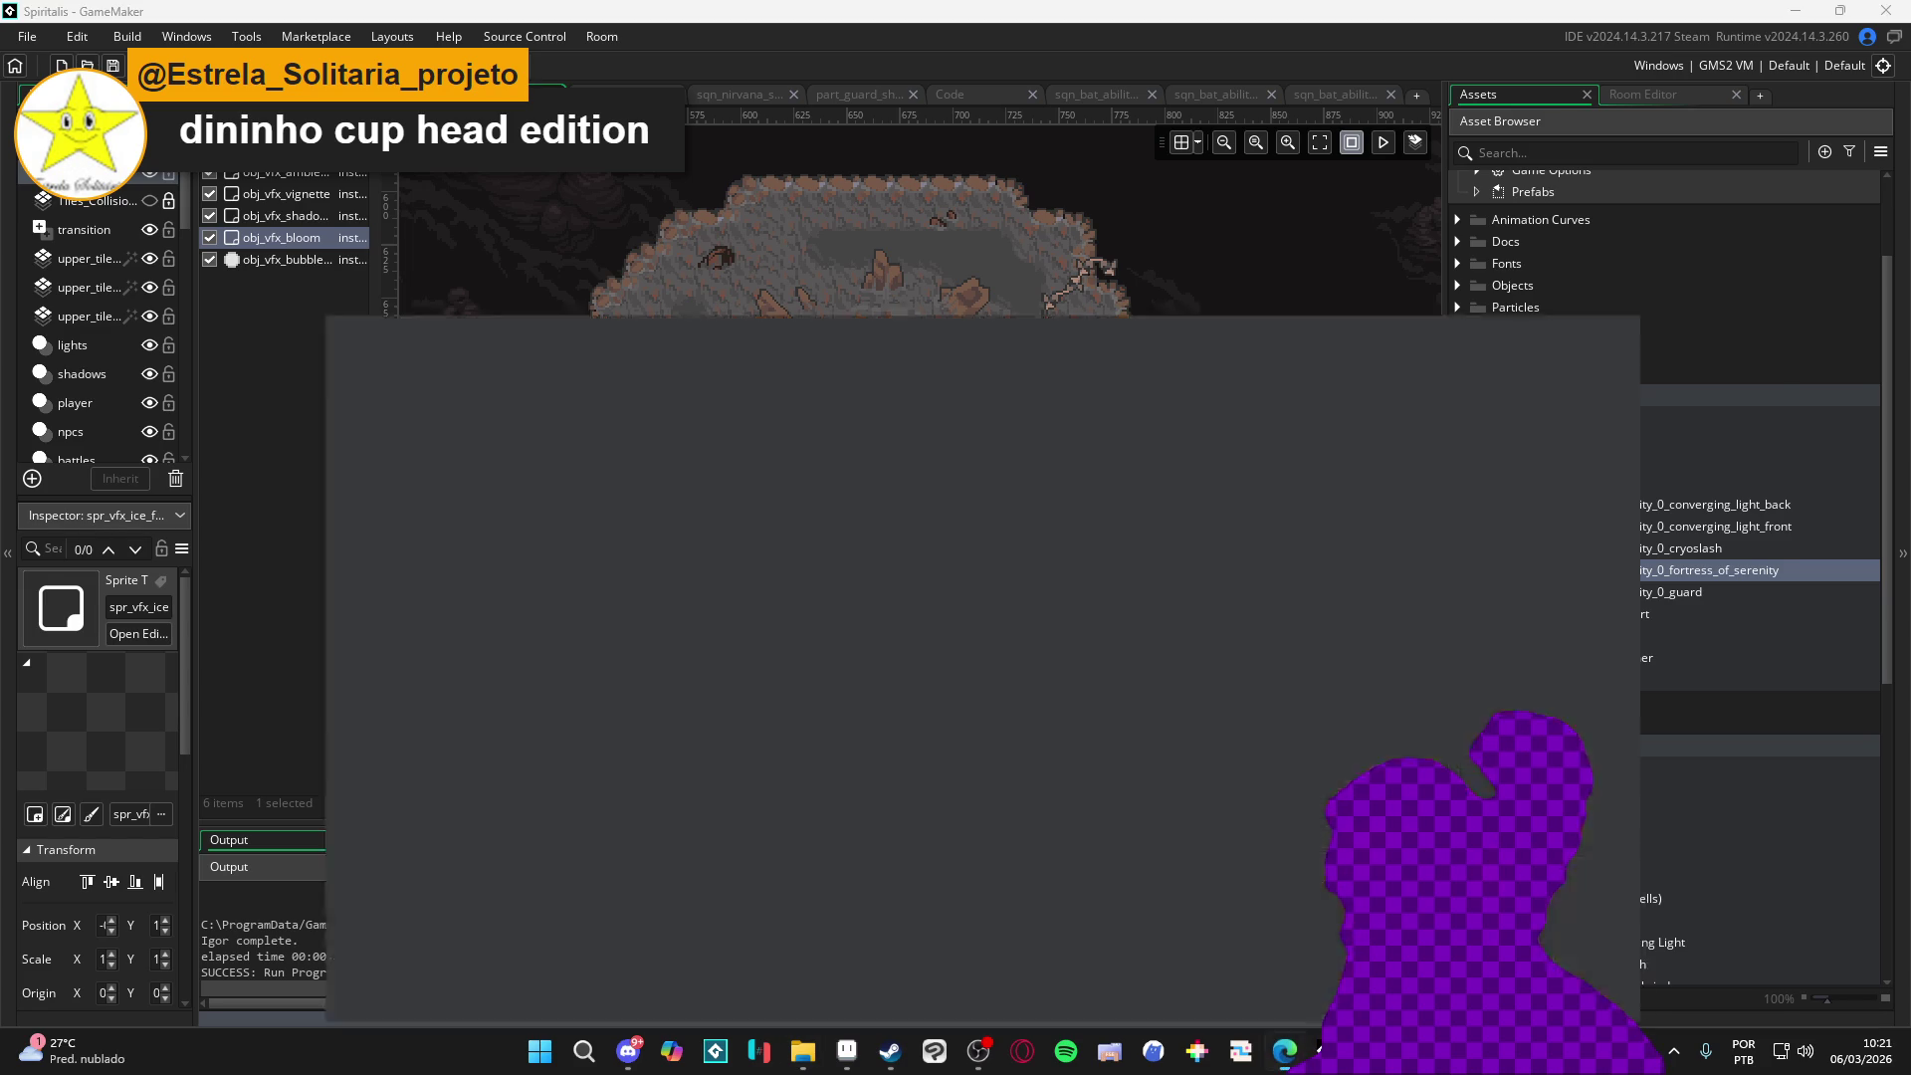
key(alt+Tab)
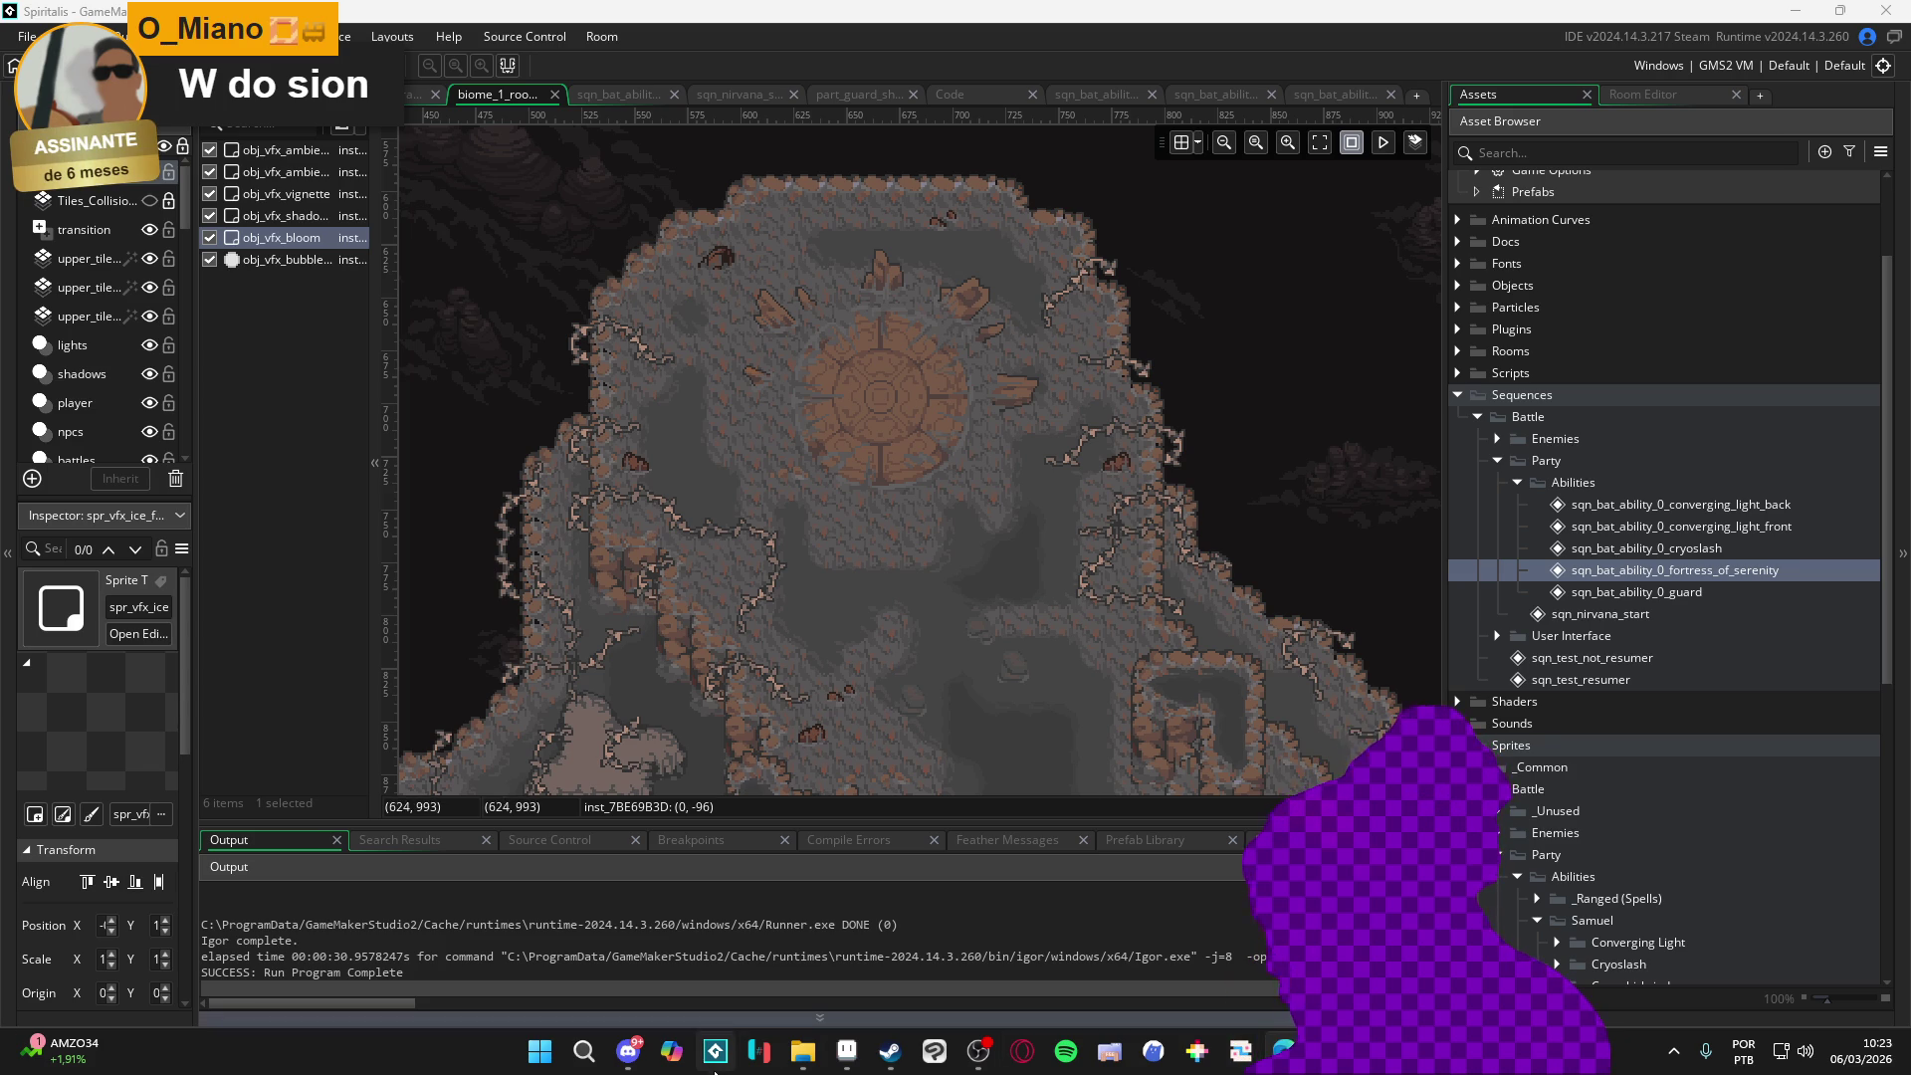
click(847, 1052)
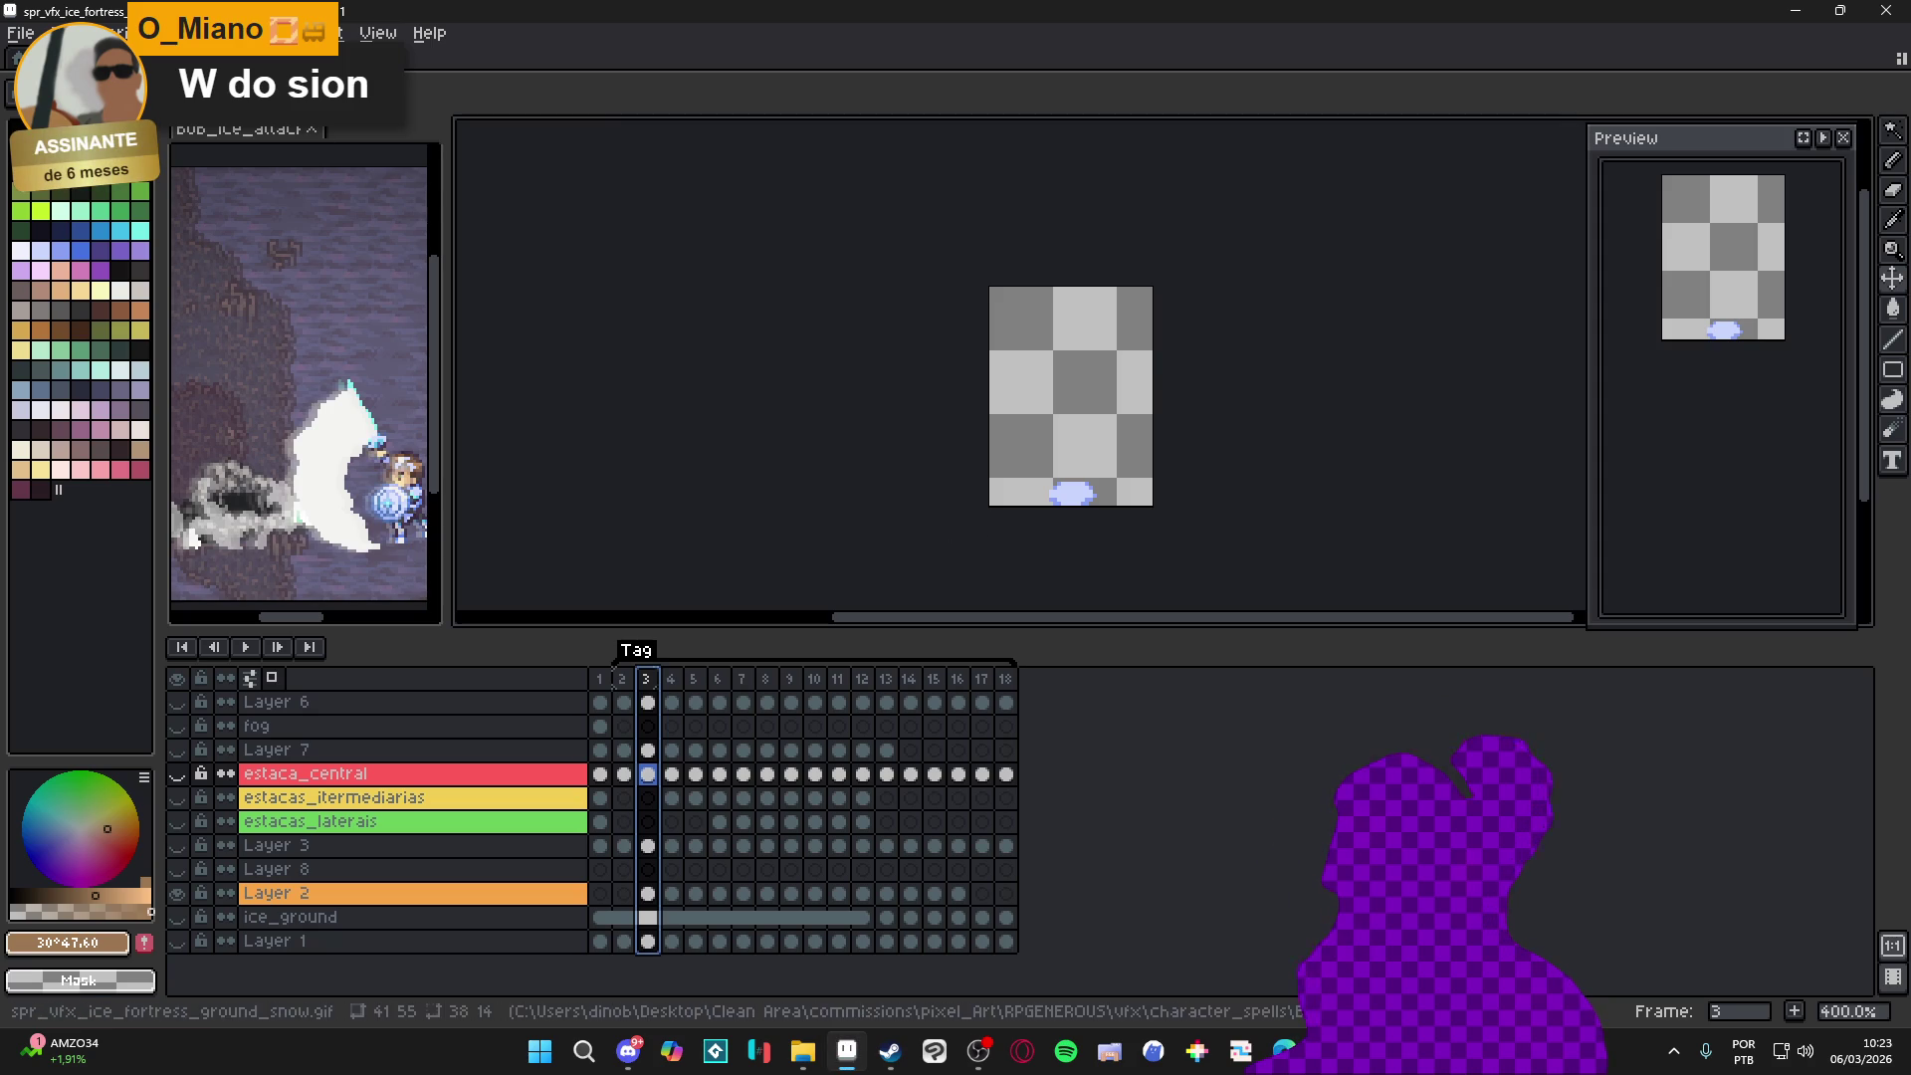
Return to the GameMaker battle room and build-and-run the game to test the ice effect
click(846, 1051)
key(F5)
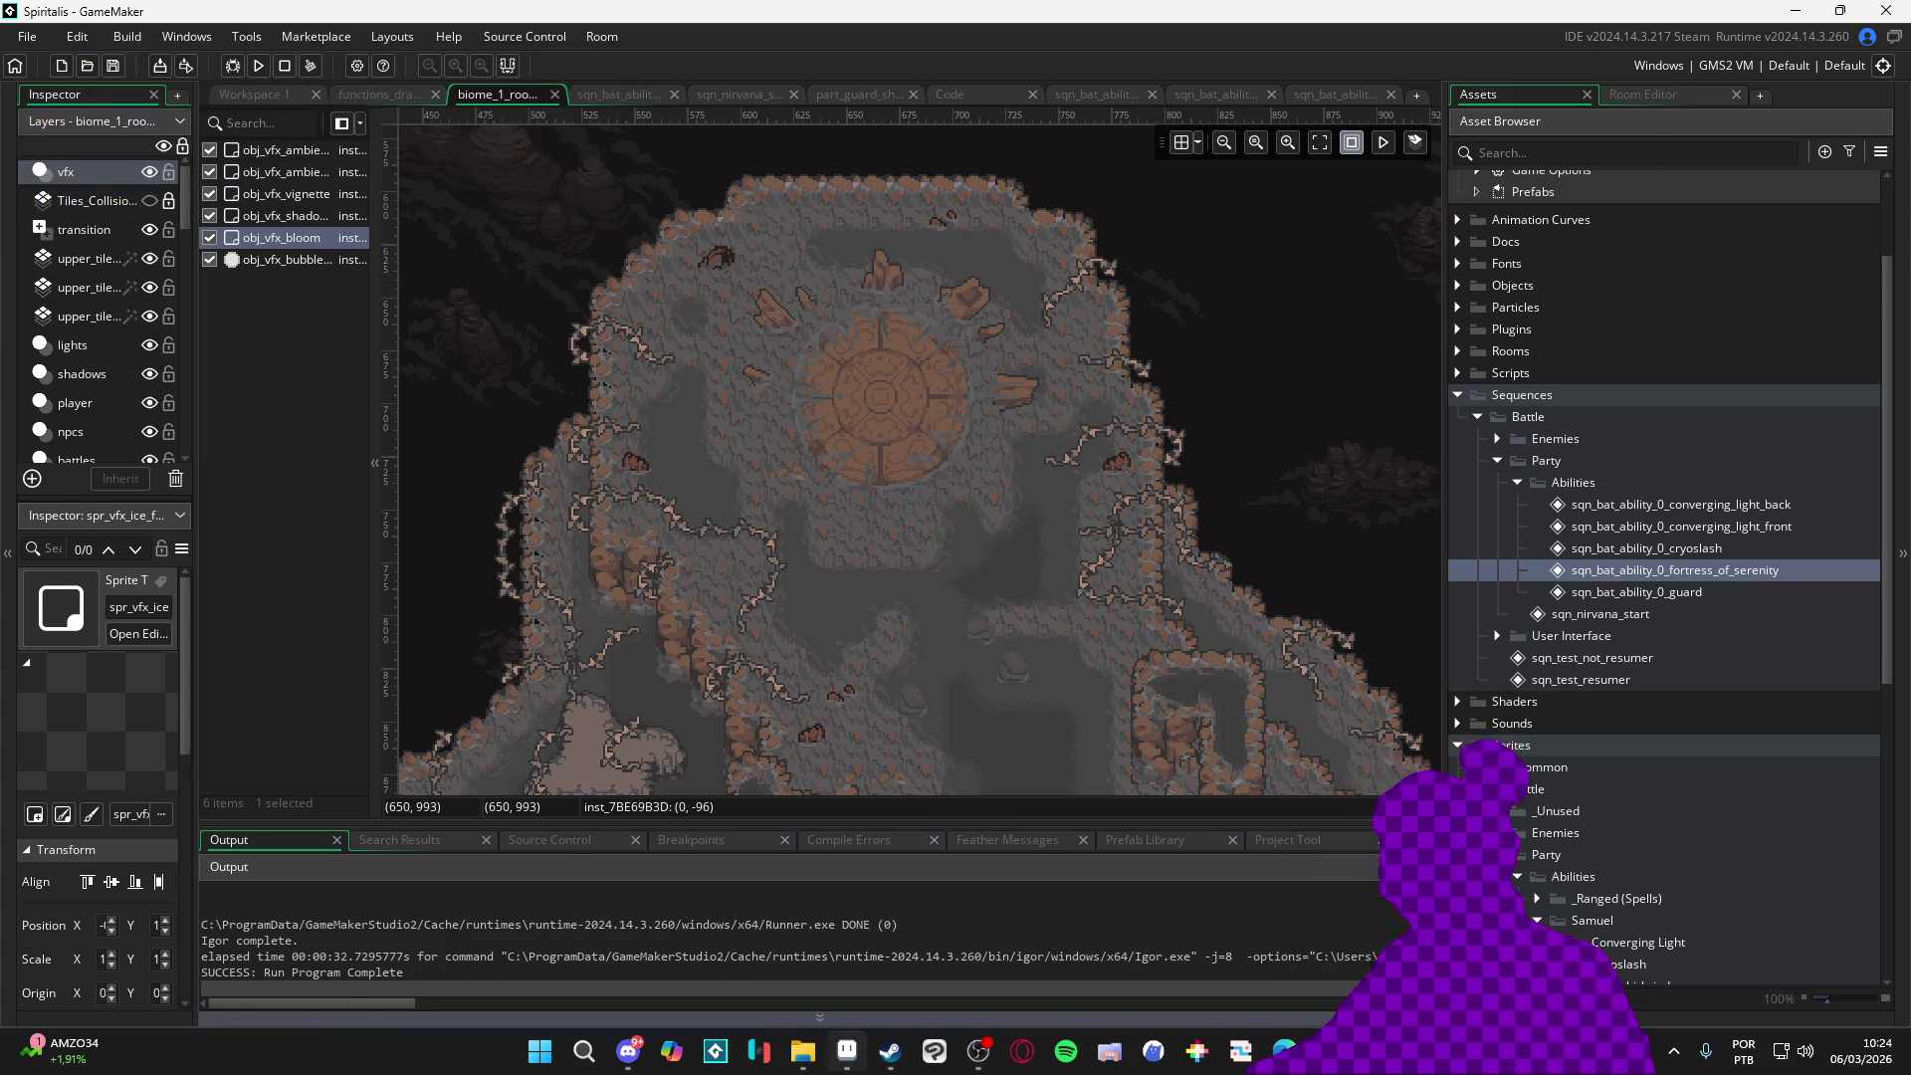
Switch to Aseprite, widen the mockup panel, and land on frame 12 of the ground snow animation
key(alt+Tab)
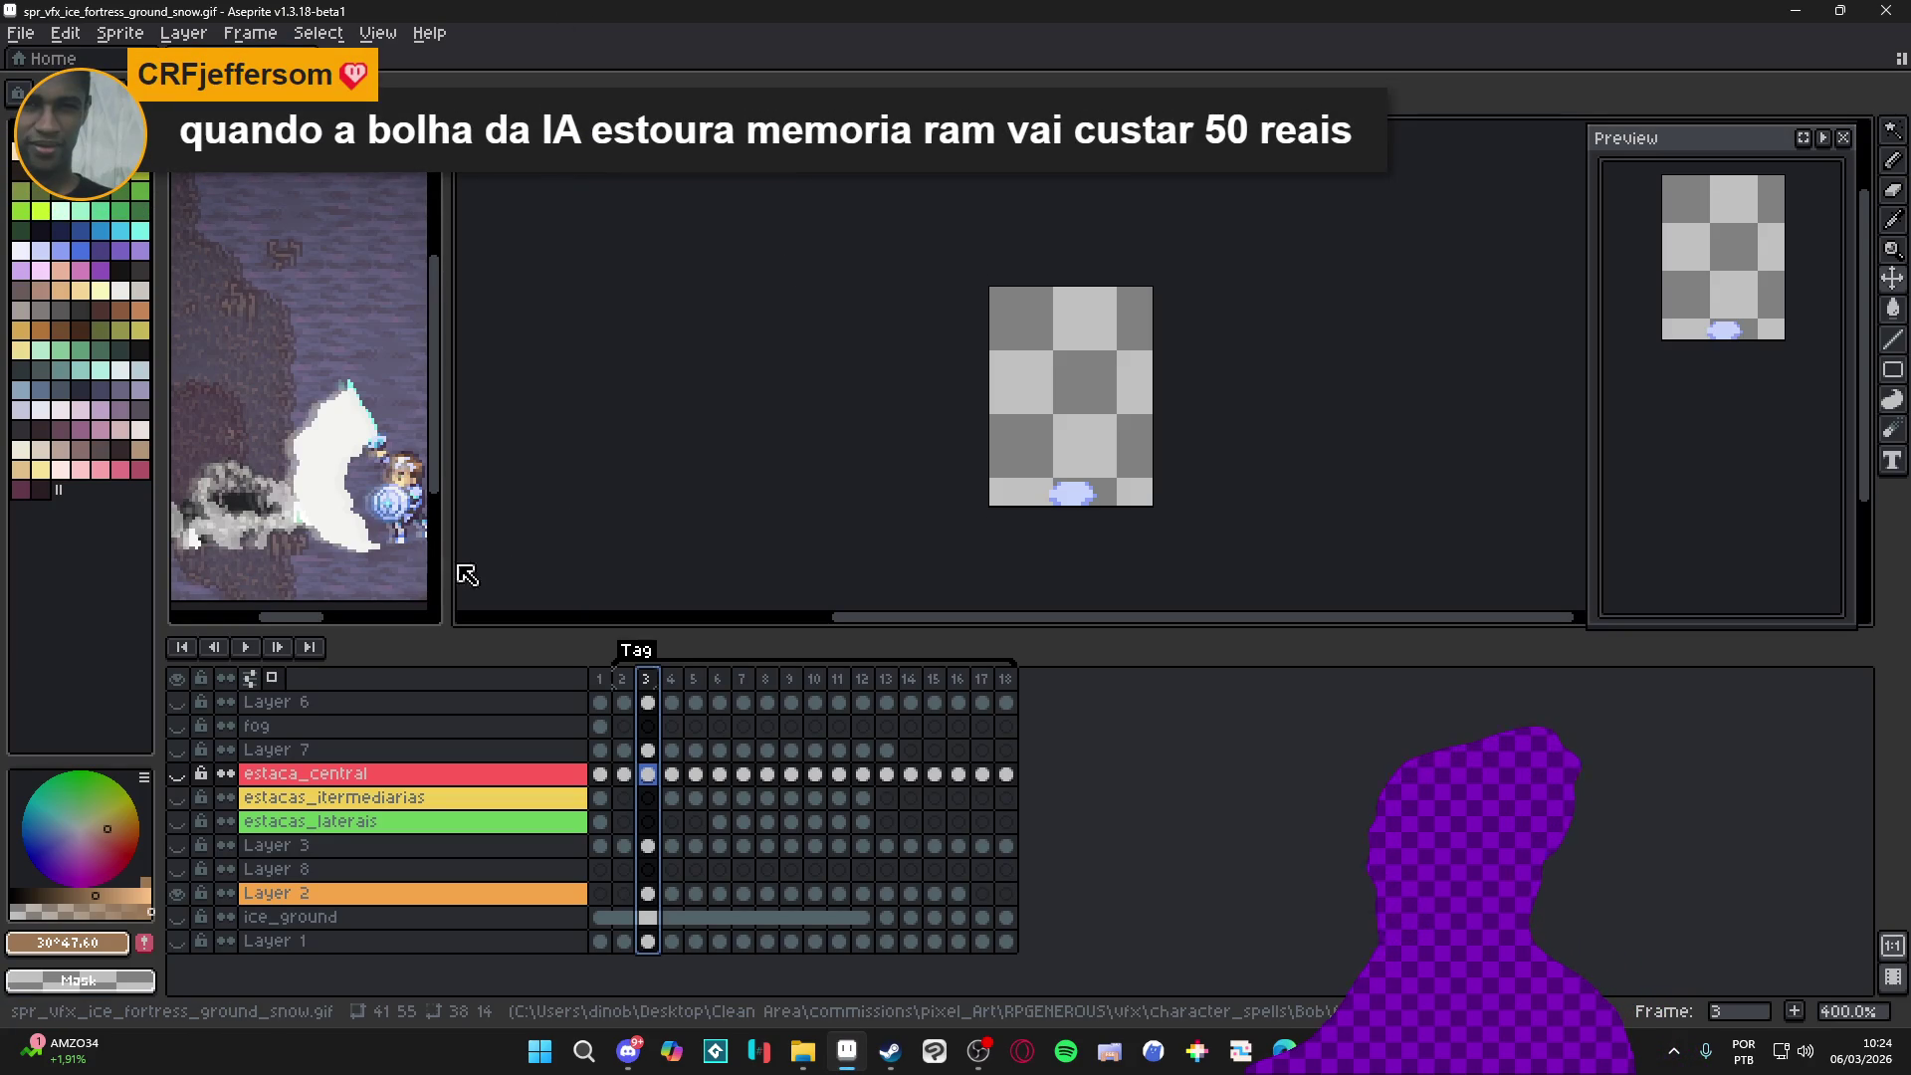
drag(444, 575, 610, 554)
scroll(475, 493, down, 1)
scroll(474, 494, down, 1)
scroll(448, 508, up, 2)
scroll(448, 507, down, 1)
scroll(445, 504, up, 1)
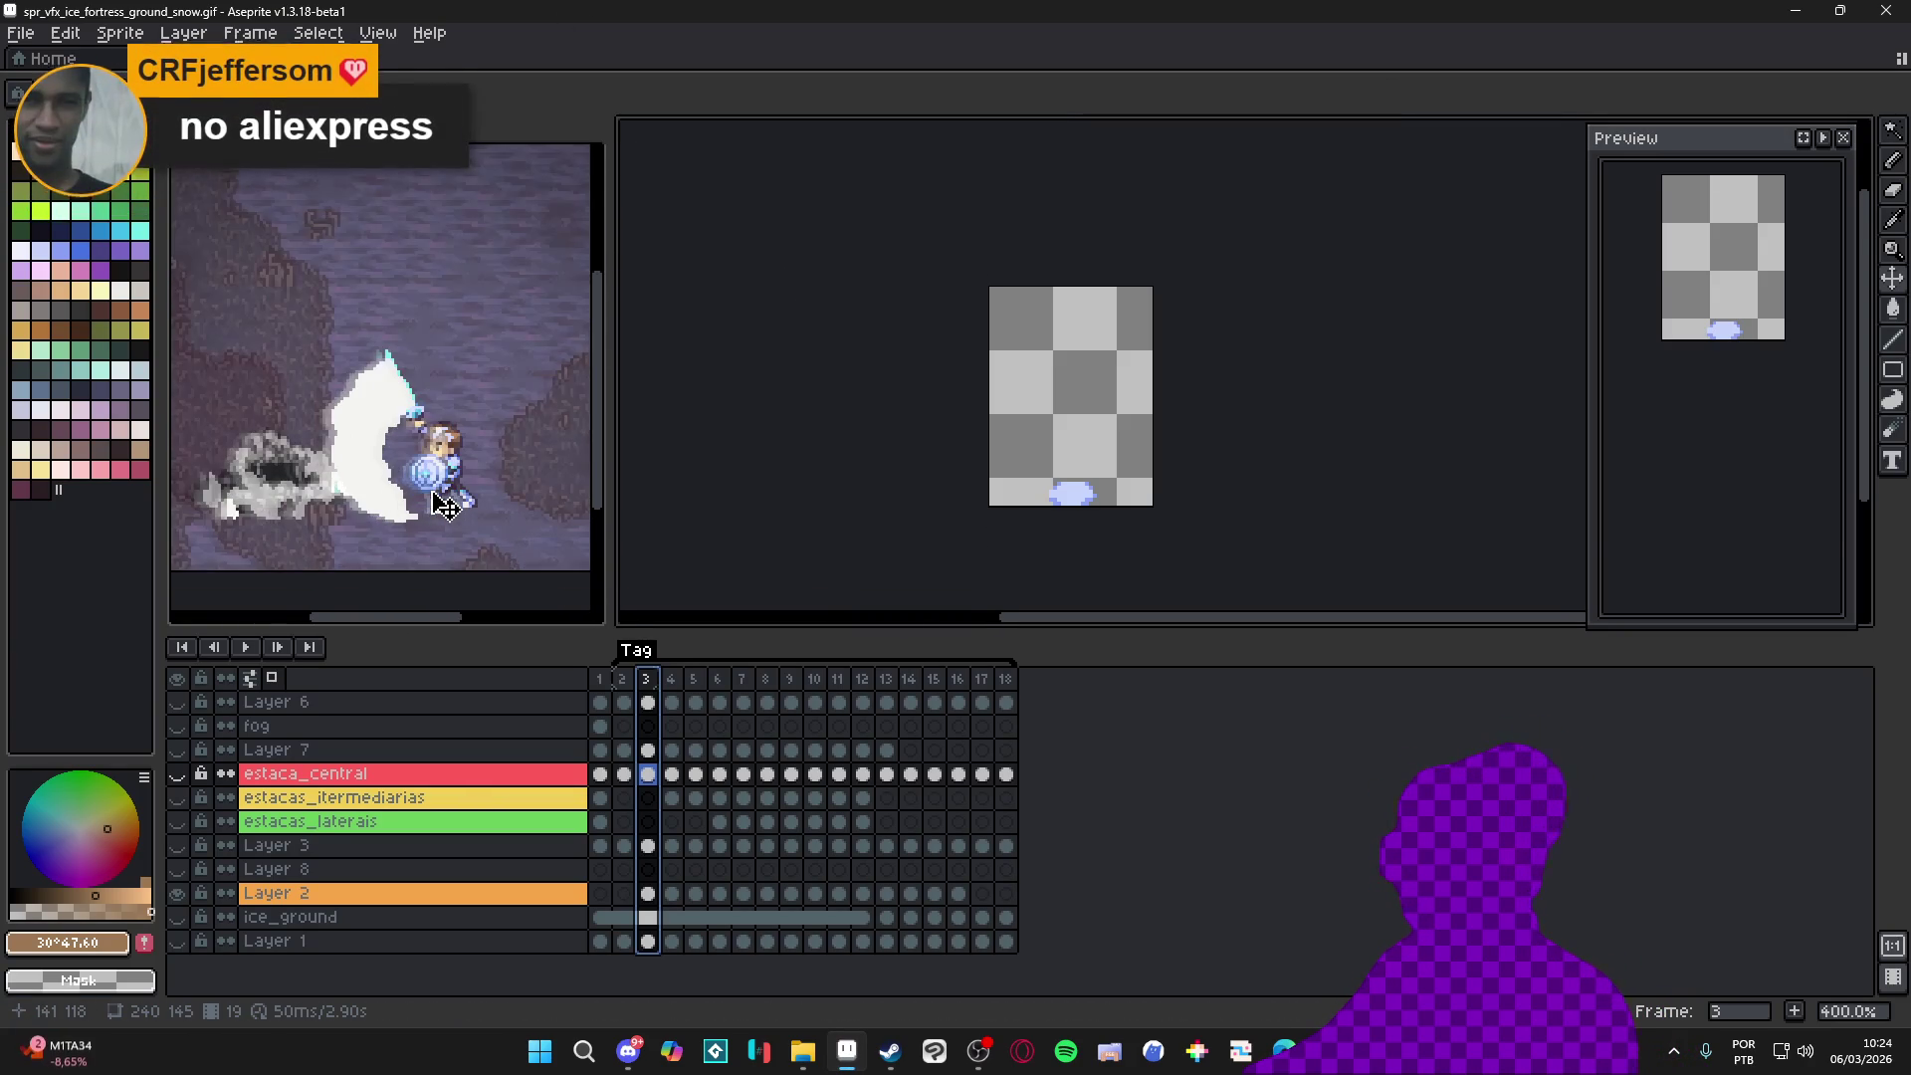
click(428, 504)
click(857, 476)
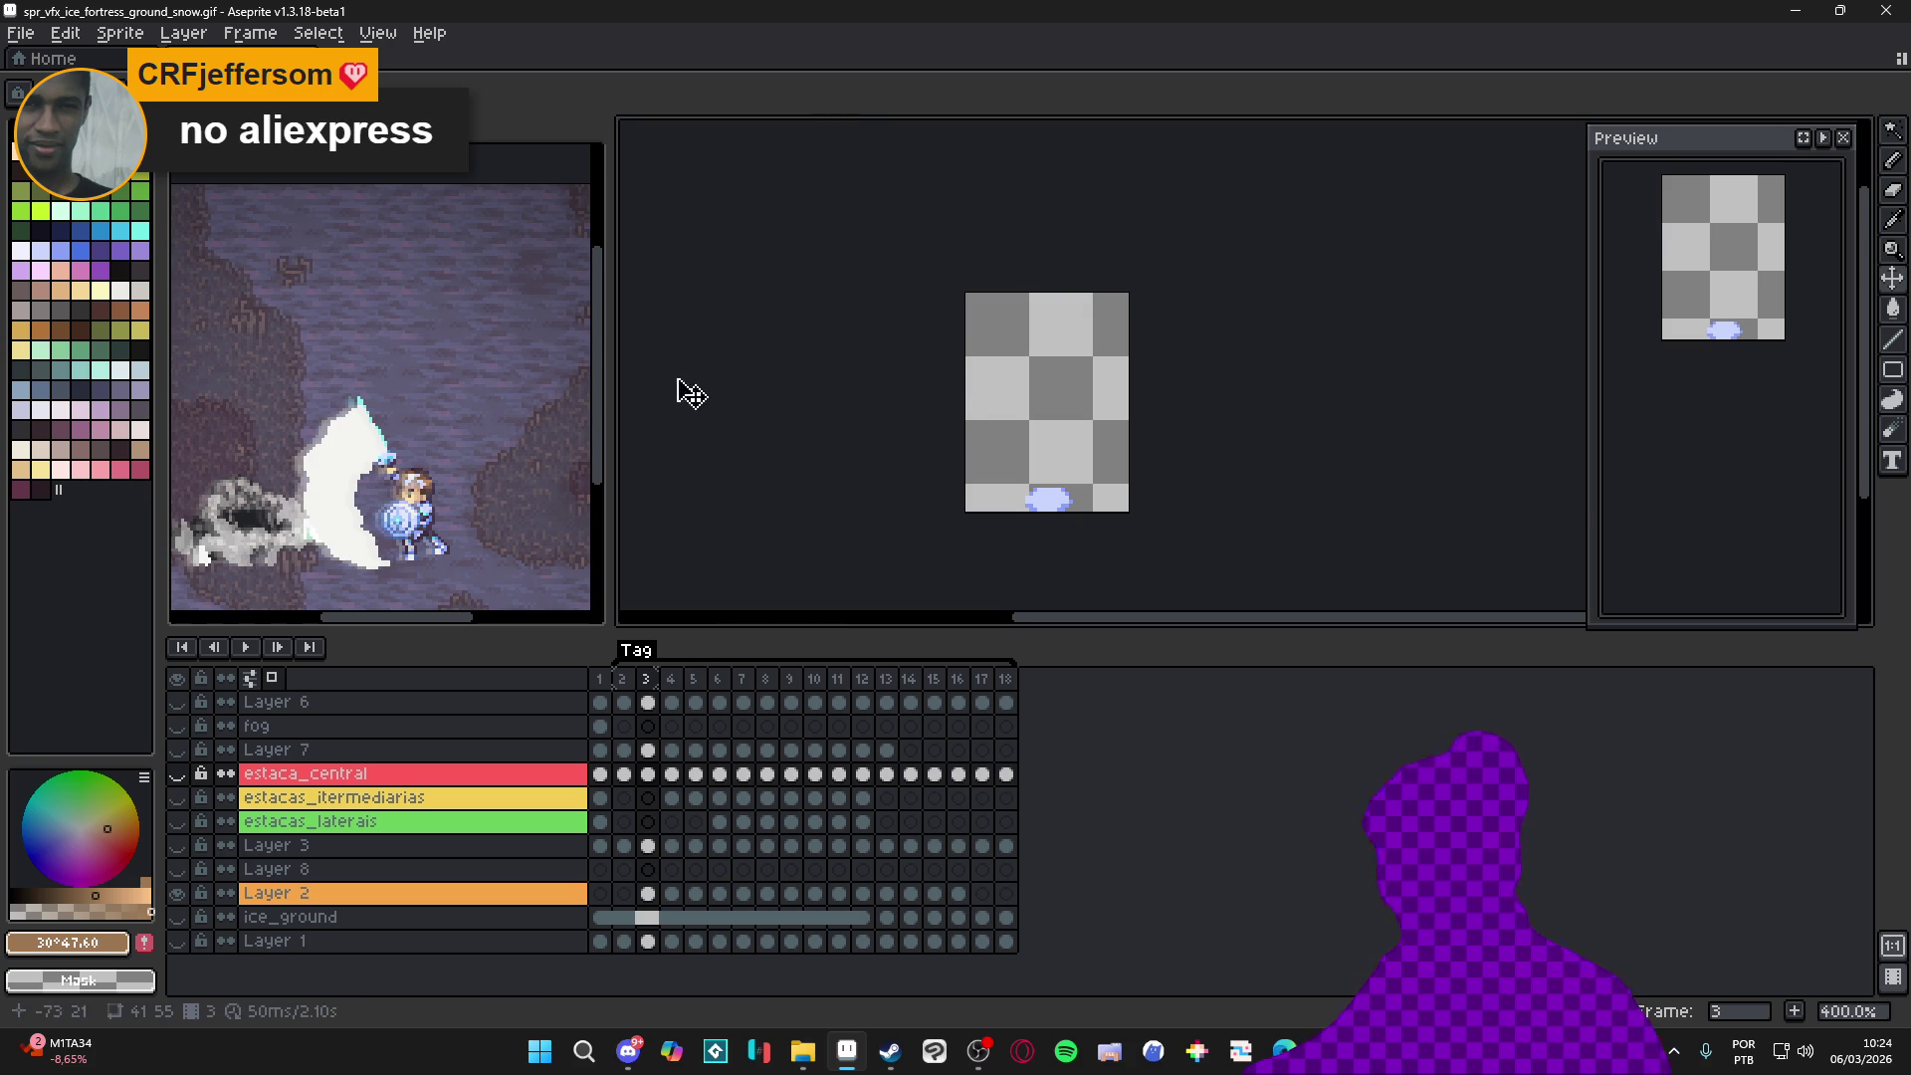
click(641, 448)
Unhide the estaca_central layer and preview the ice fortress animation over the battle capture
click(176, 773)
scroll(904, 554, down, 2)
scroll(1194, 494, up, 1)
drag(1355, 448, 1179, 395)
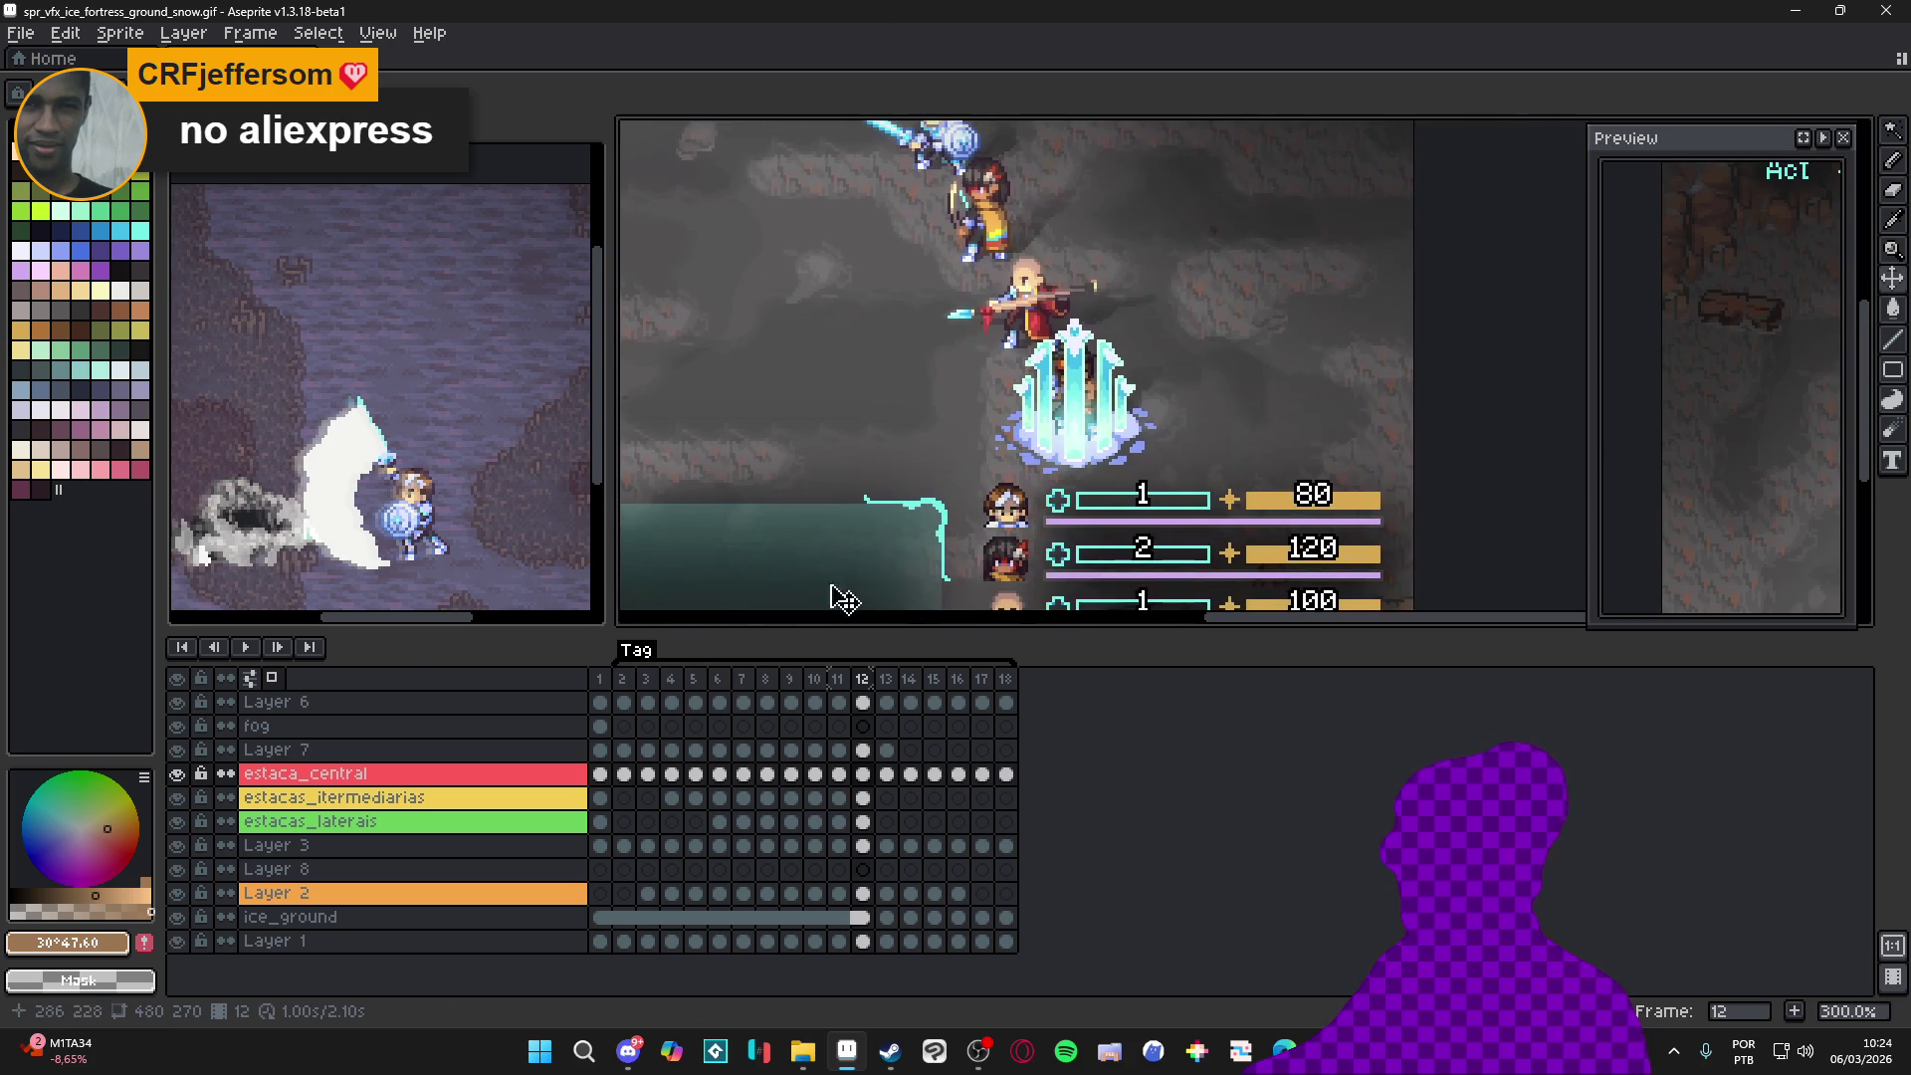
click(250, 657)
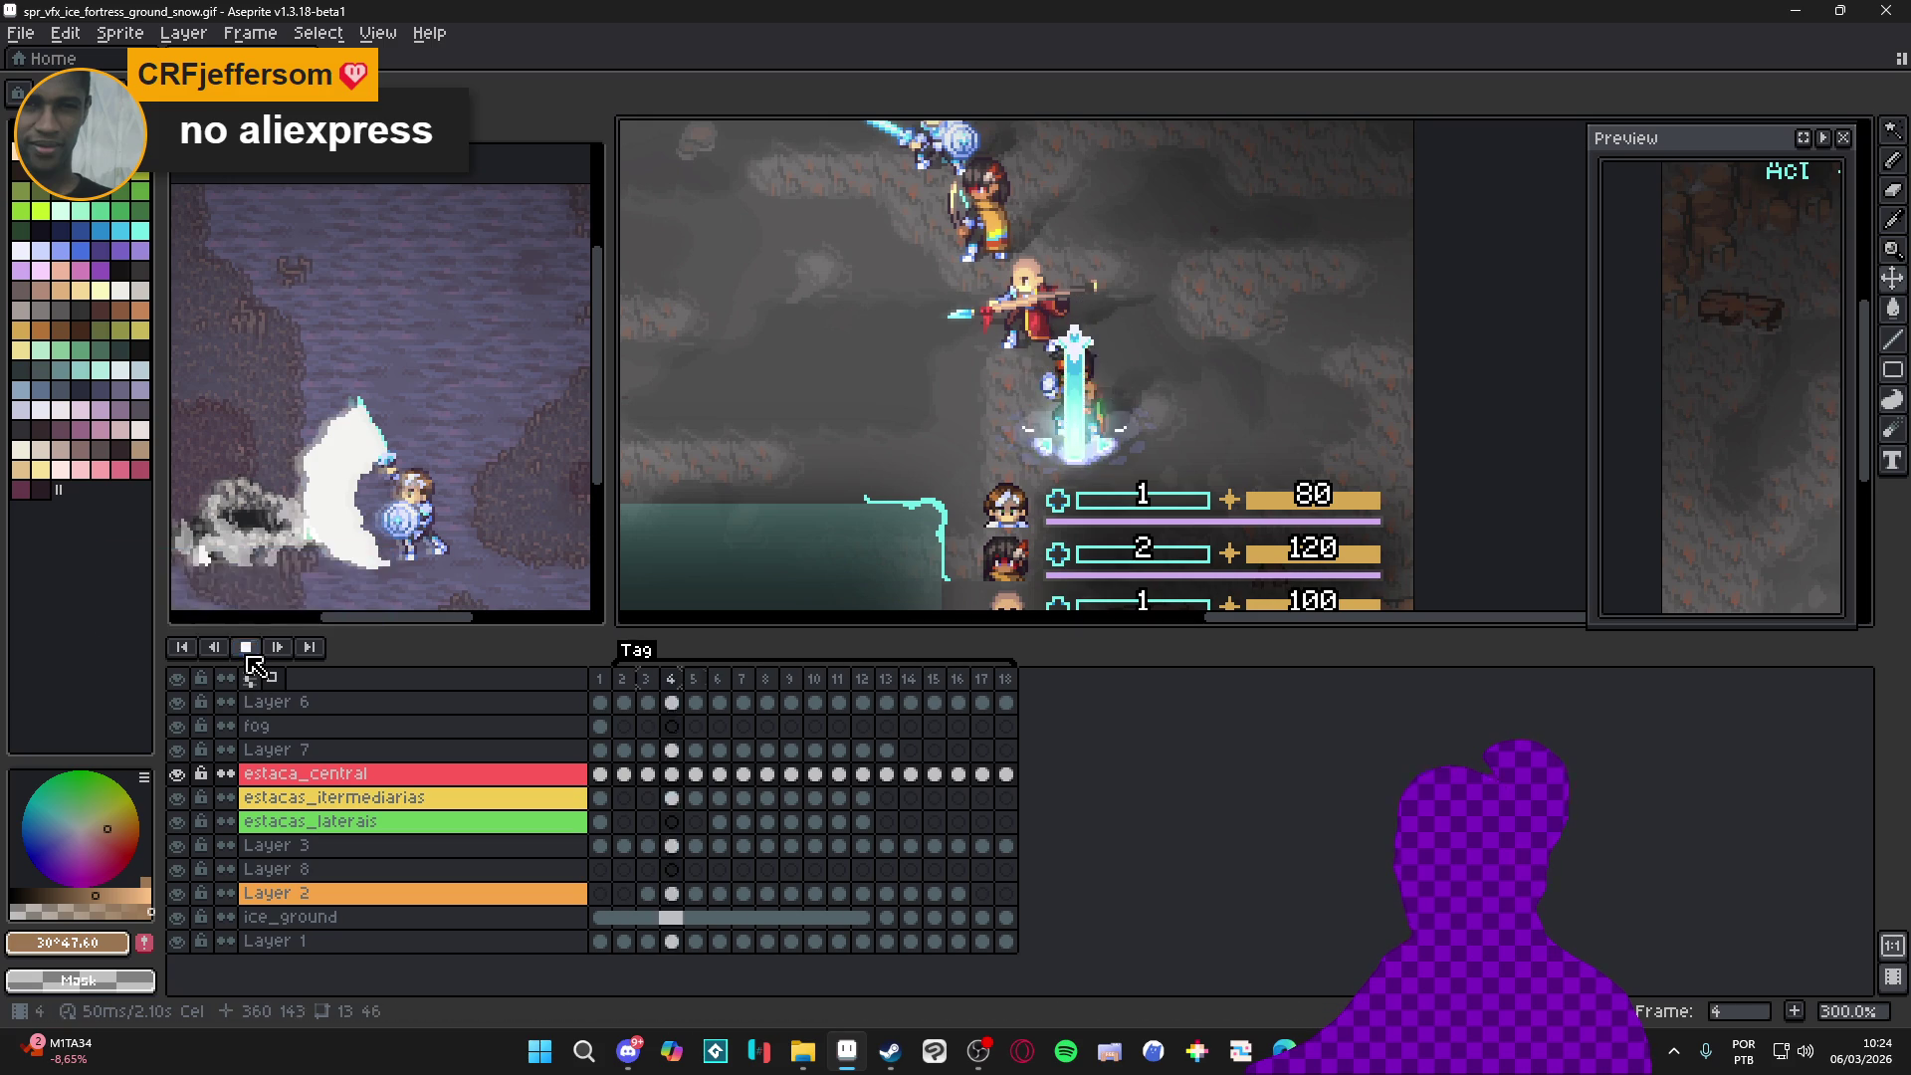
click(250, 657)
Save spr_vfx_ice_fortress_ground_snow.gif and replay the animation once more to confirm
key(ctrl+s)
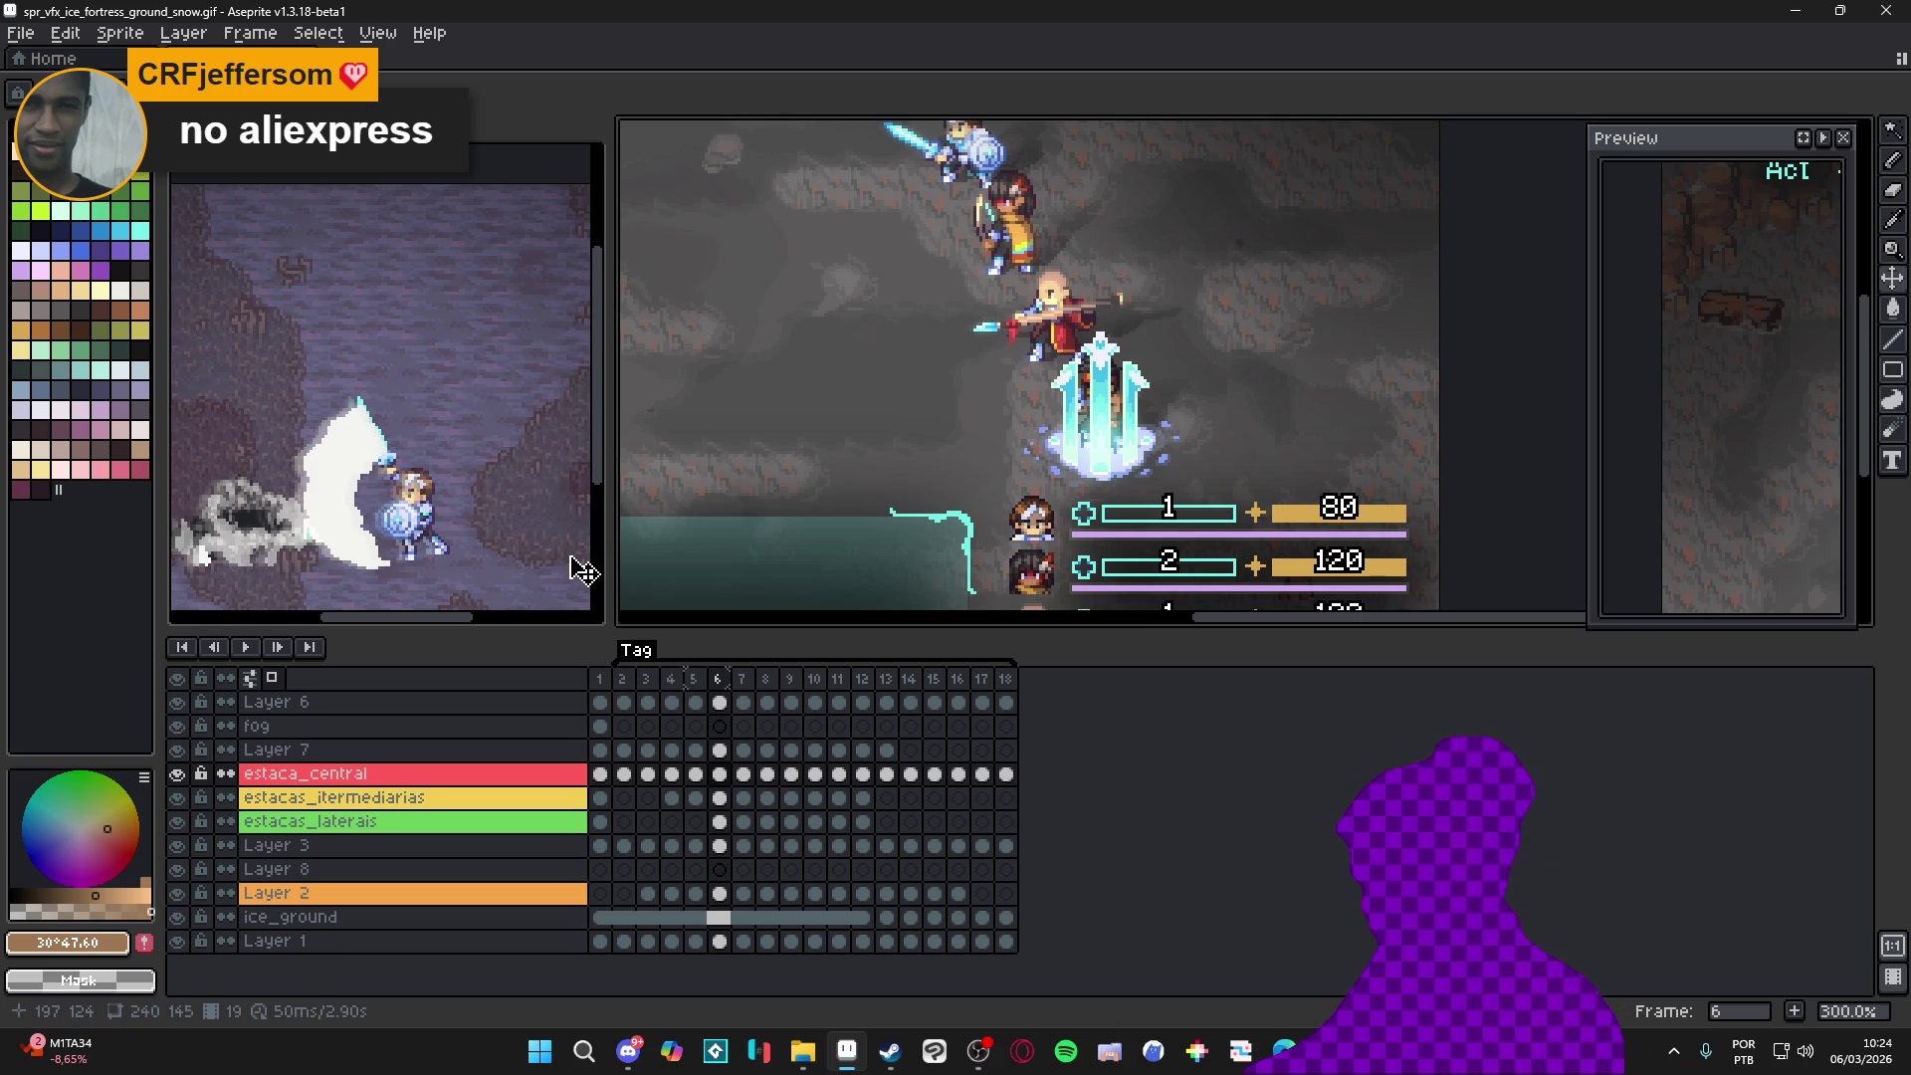
click(243, 642)
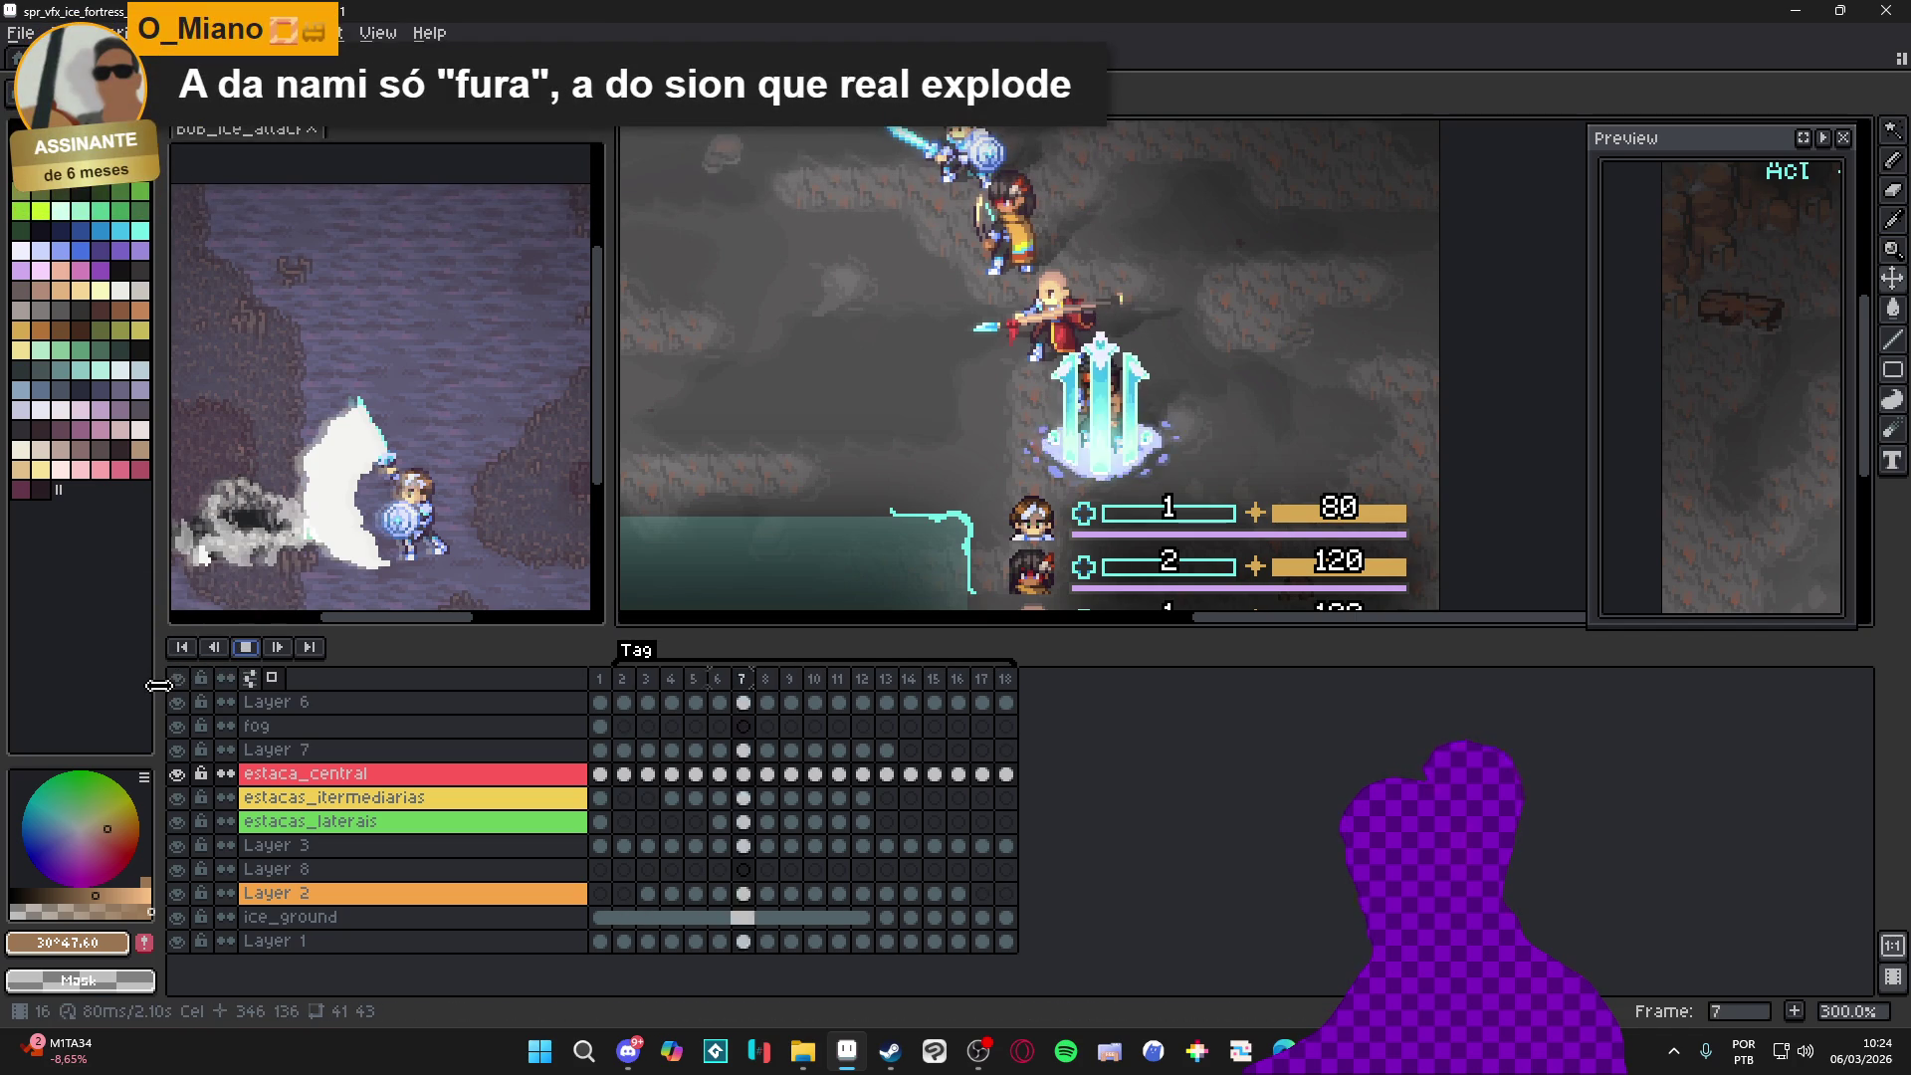
click(247, 649)
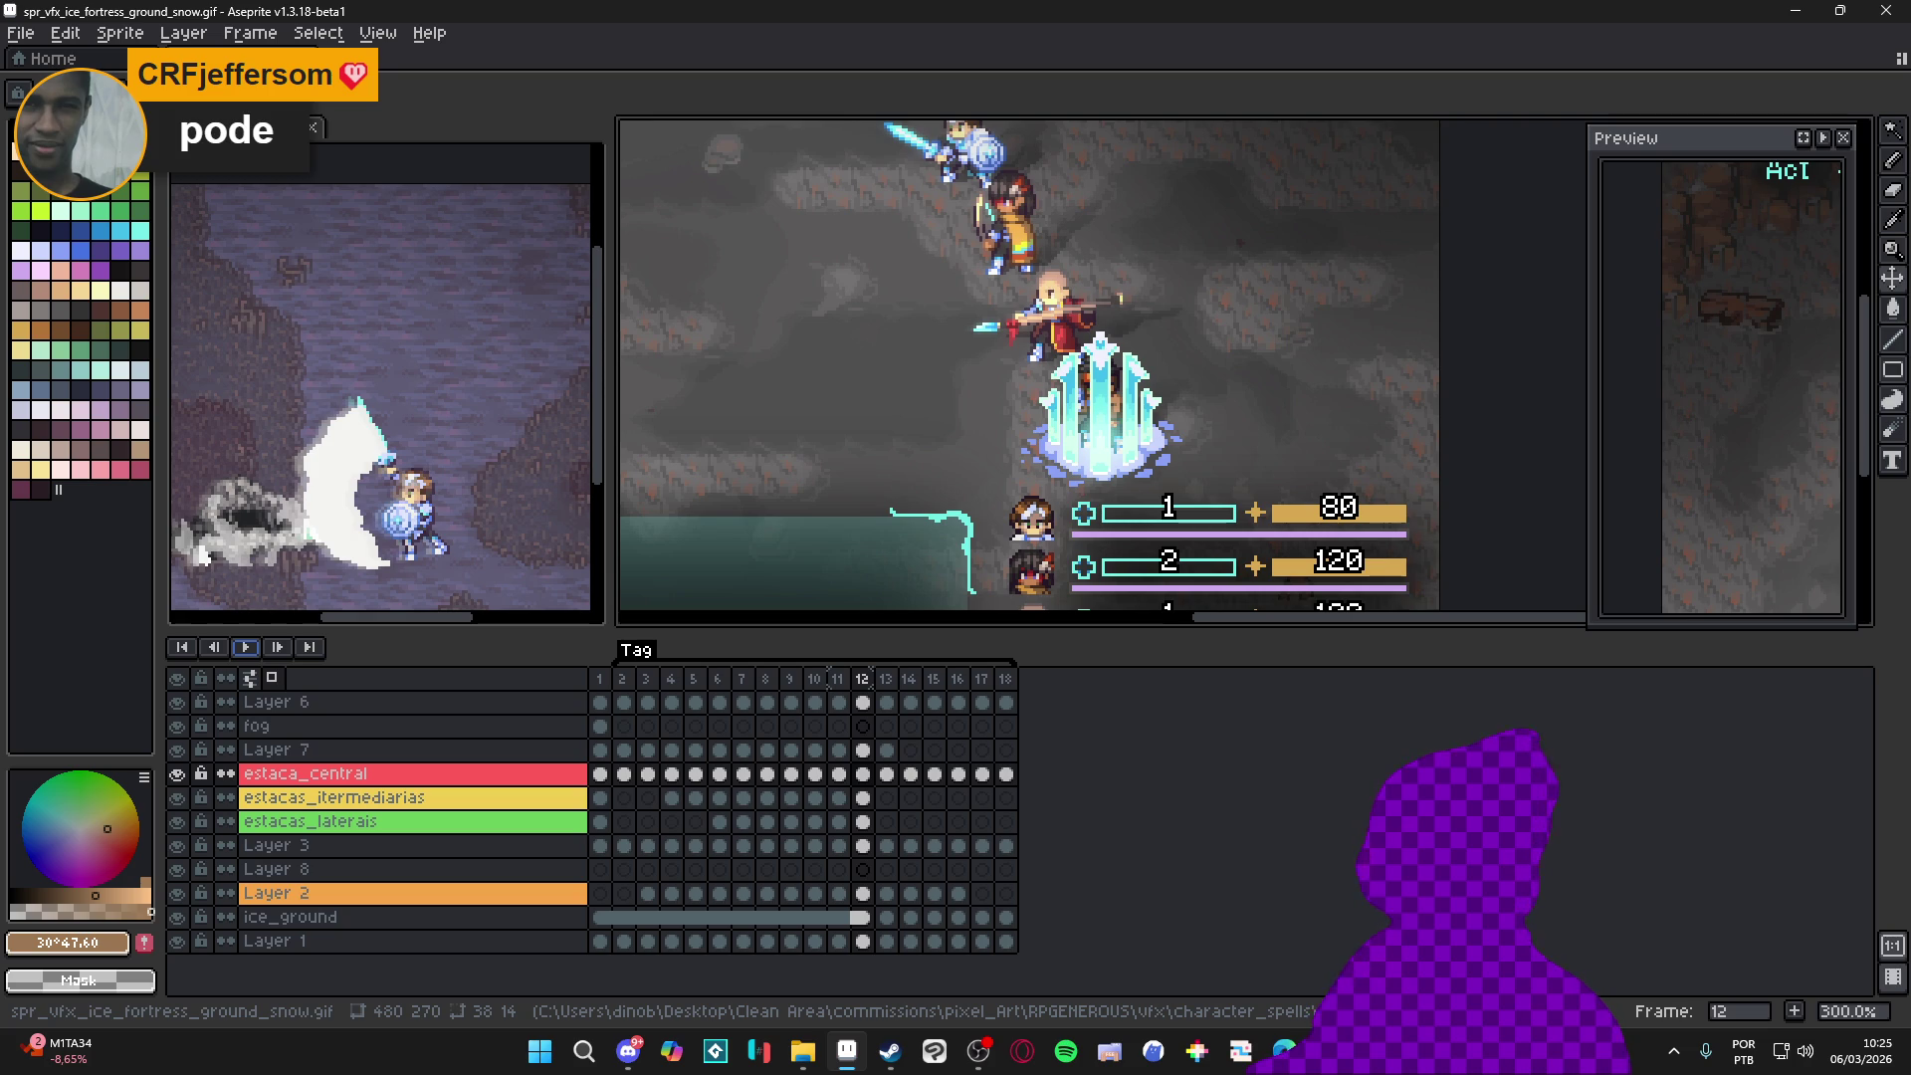
drag(610, 593, 500, 593)
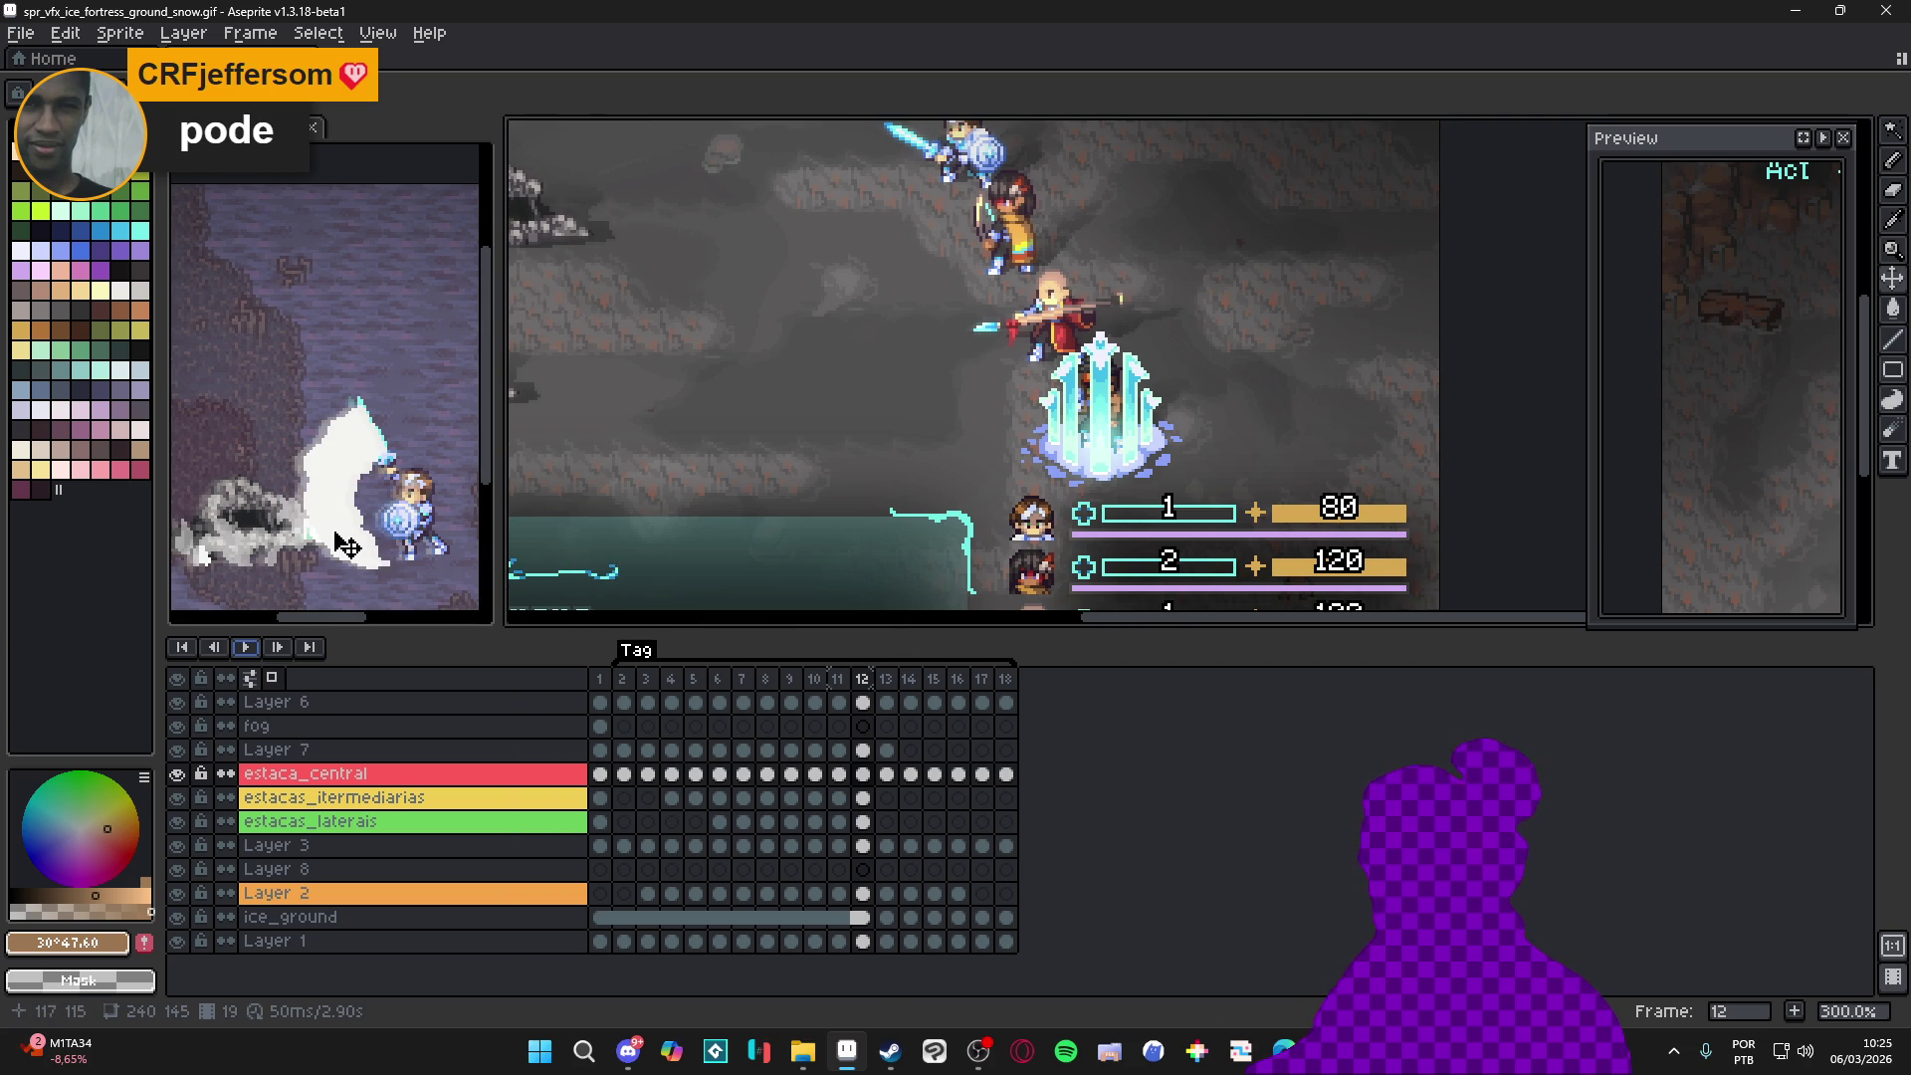
key(ctrl+Tab)
key(ctrl+Tab)
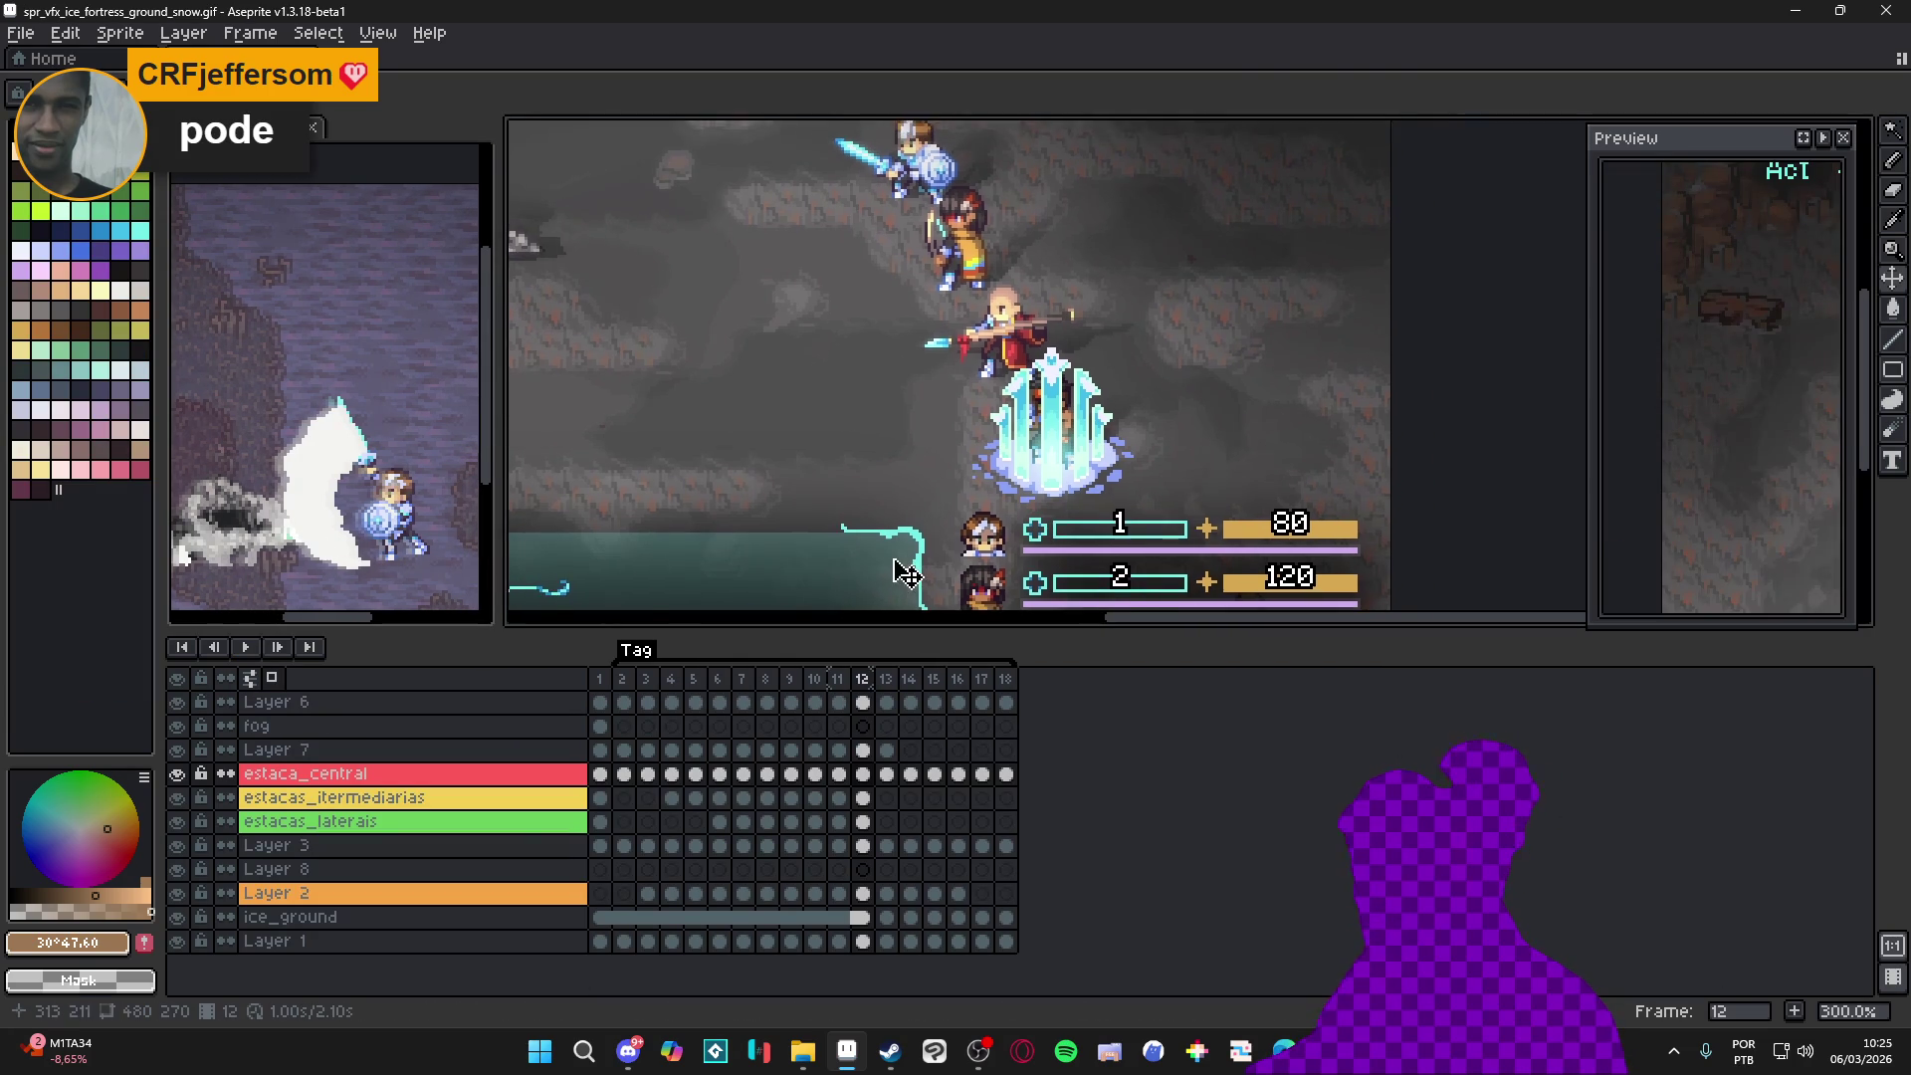
scroll(903, 523, down, 1)
mouse_move(1045, 631)
mouse_down()
mouse_move(1019, 683)
mouse_move(999, 668)
mouse_up()
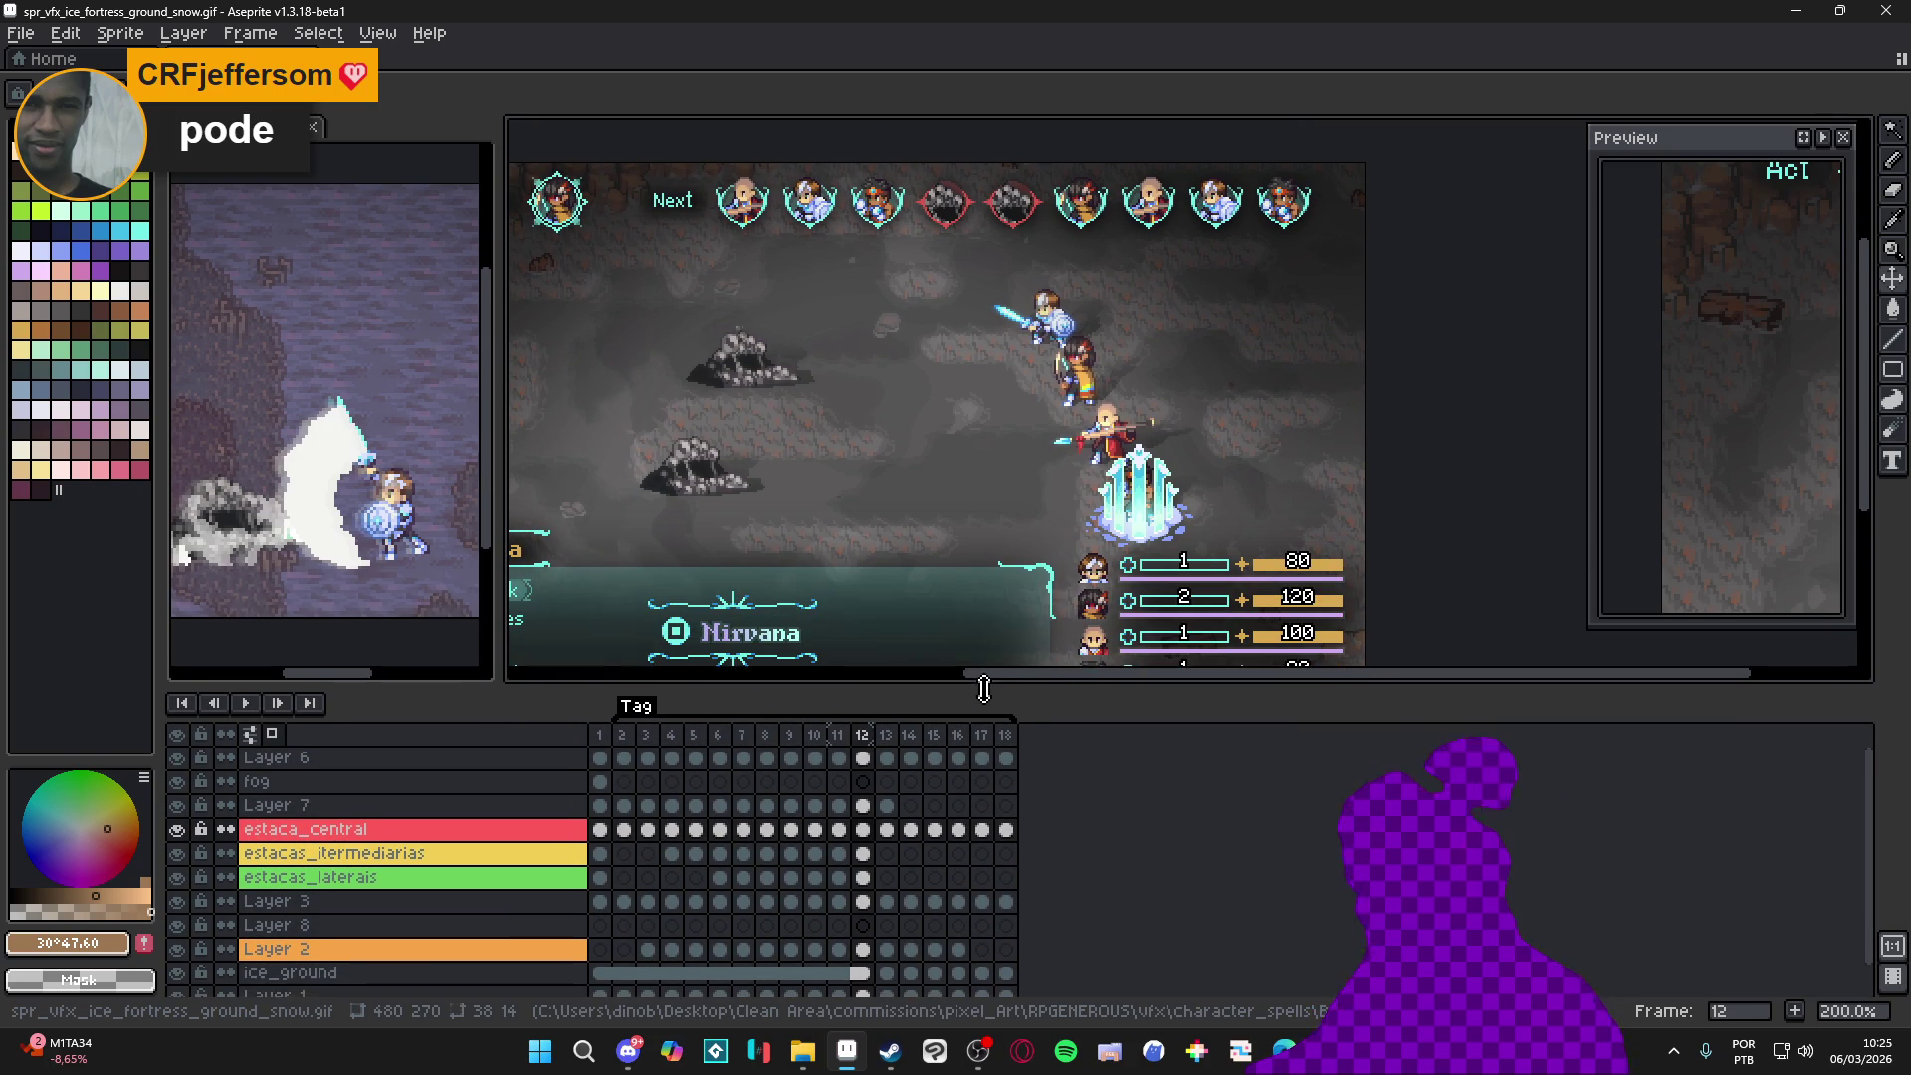
drag(999, 670, 972, 677)
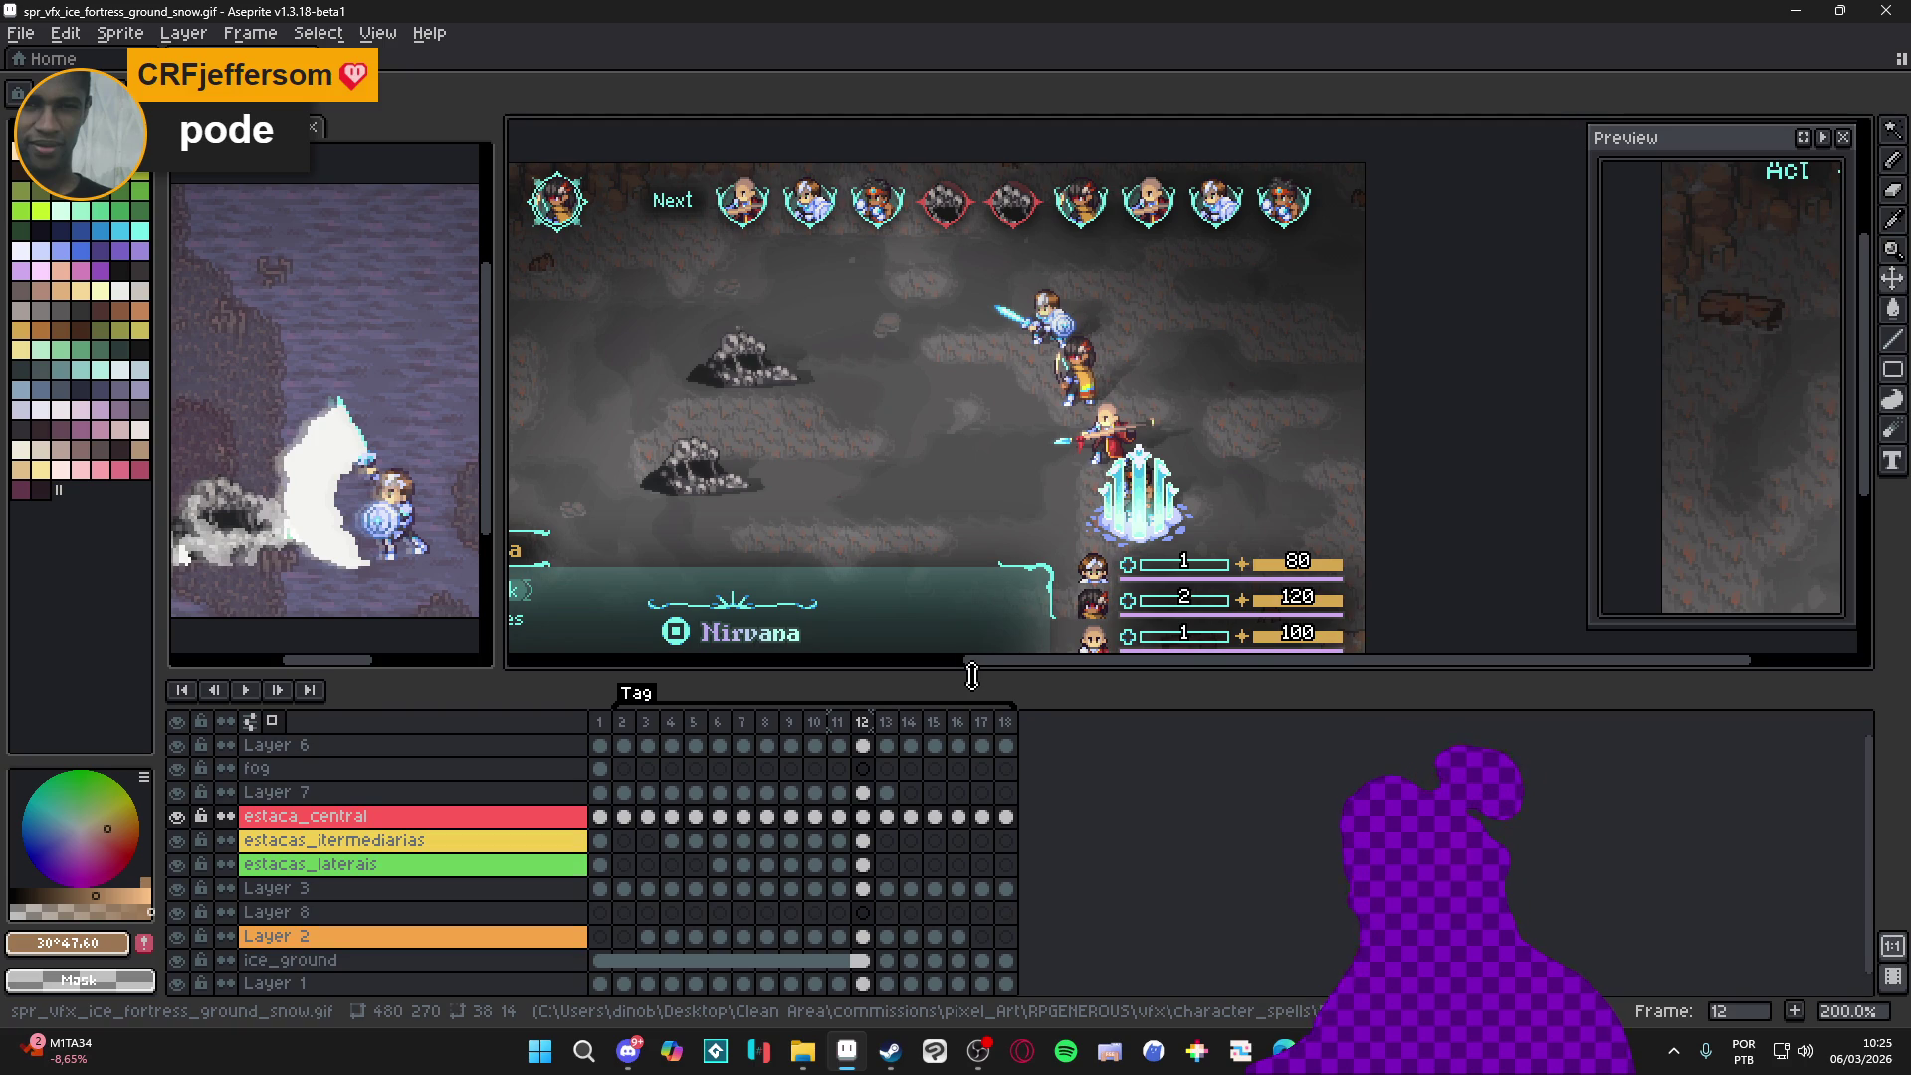
drag(971, 675, 919, 675)
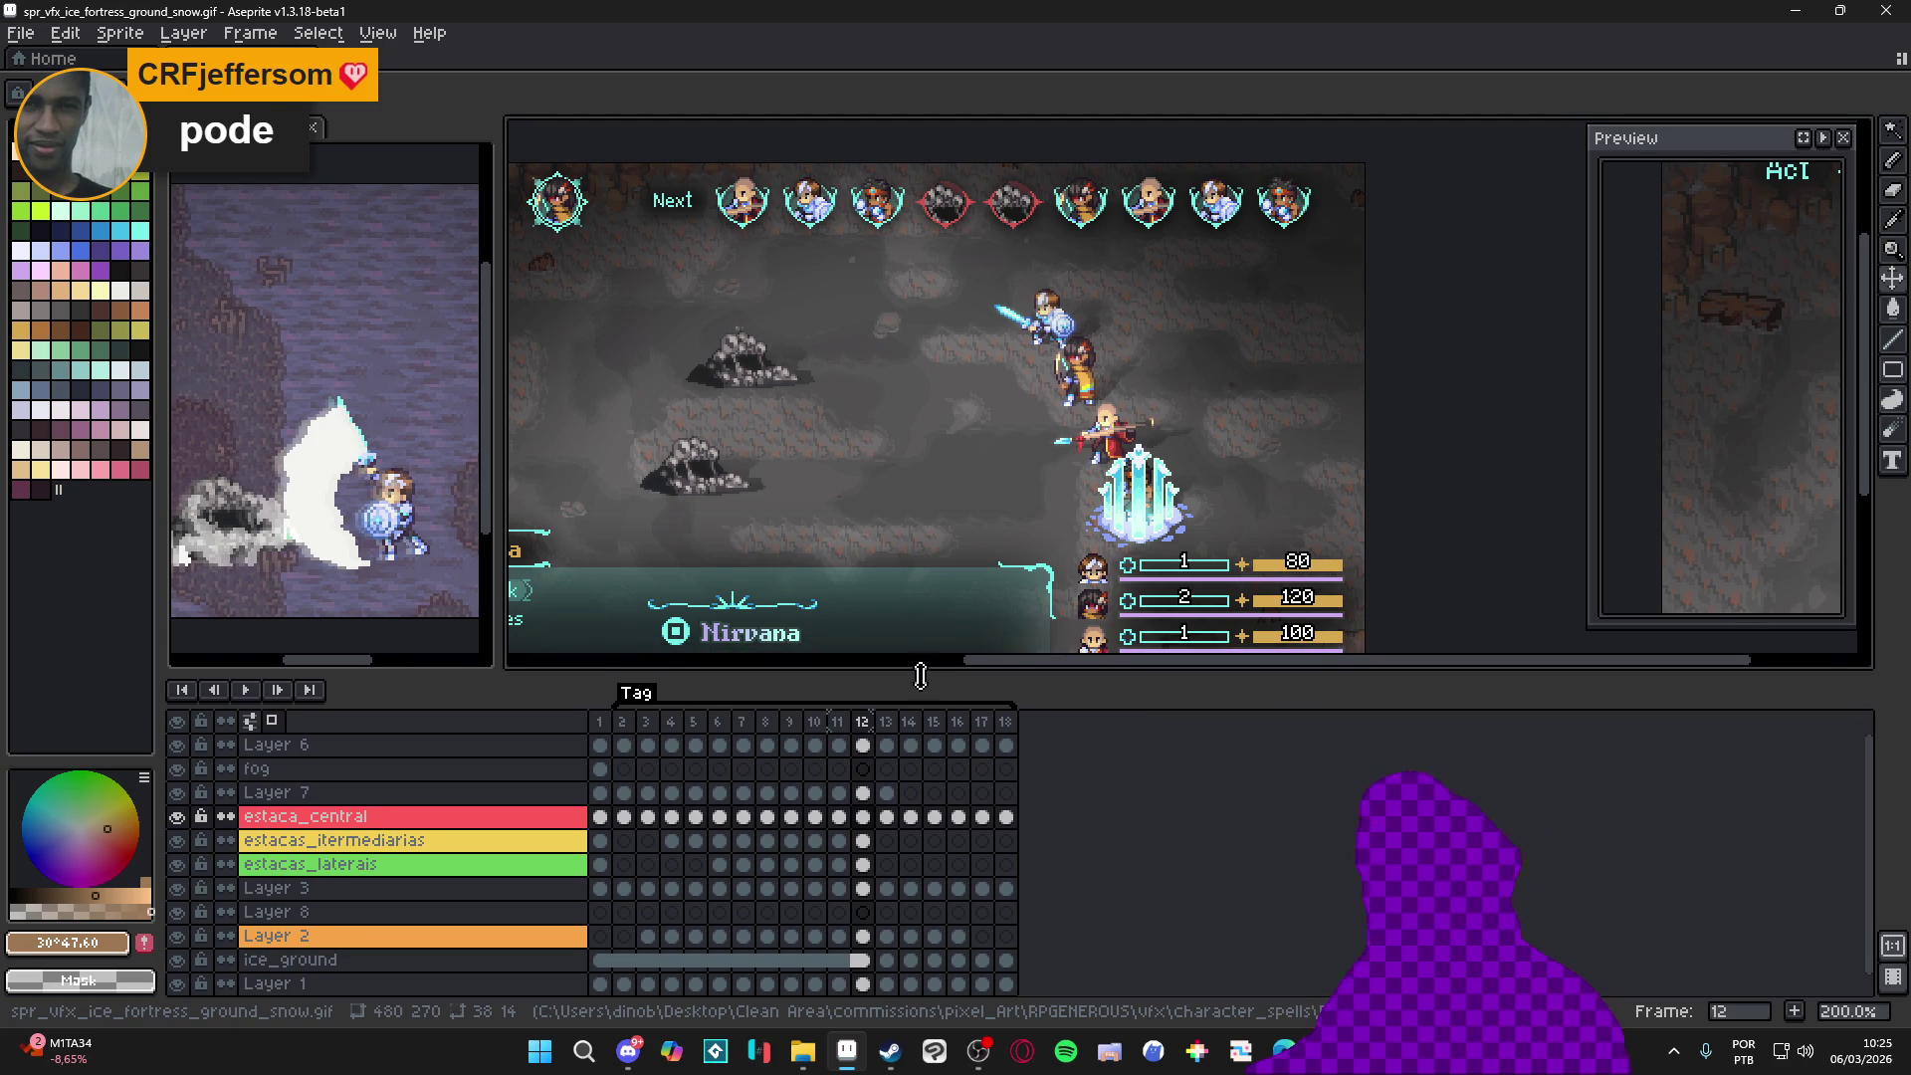
drag(919, 675, 905, 674)
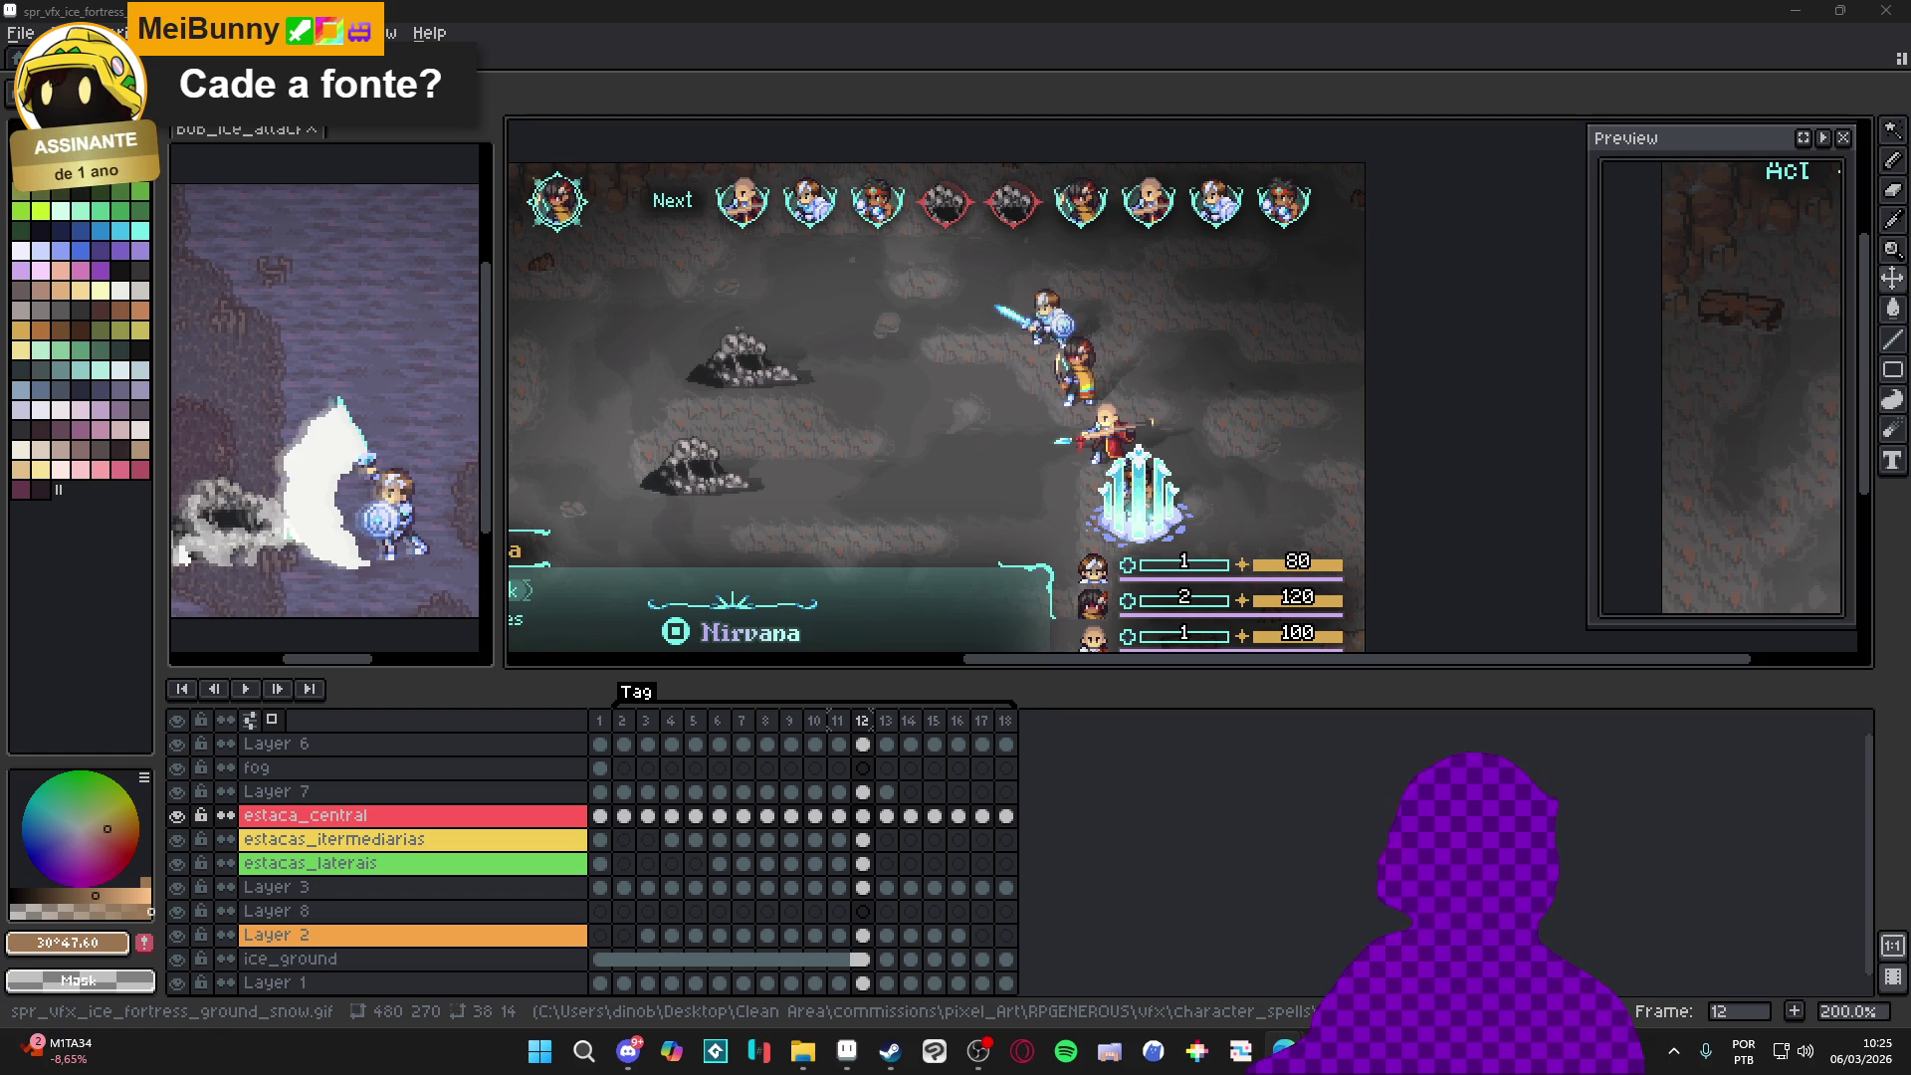
key(alt+Tab)
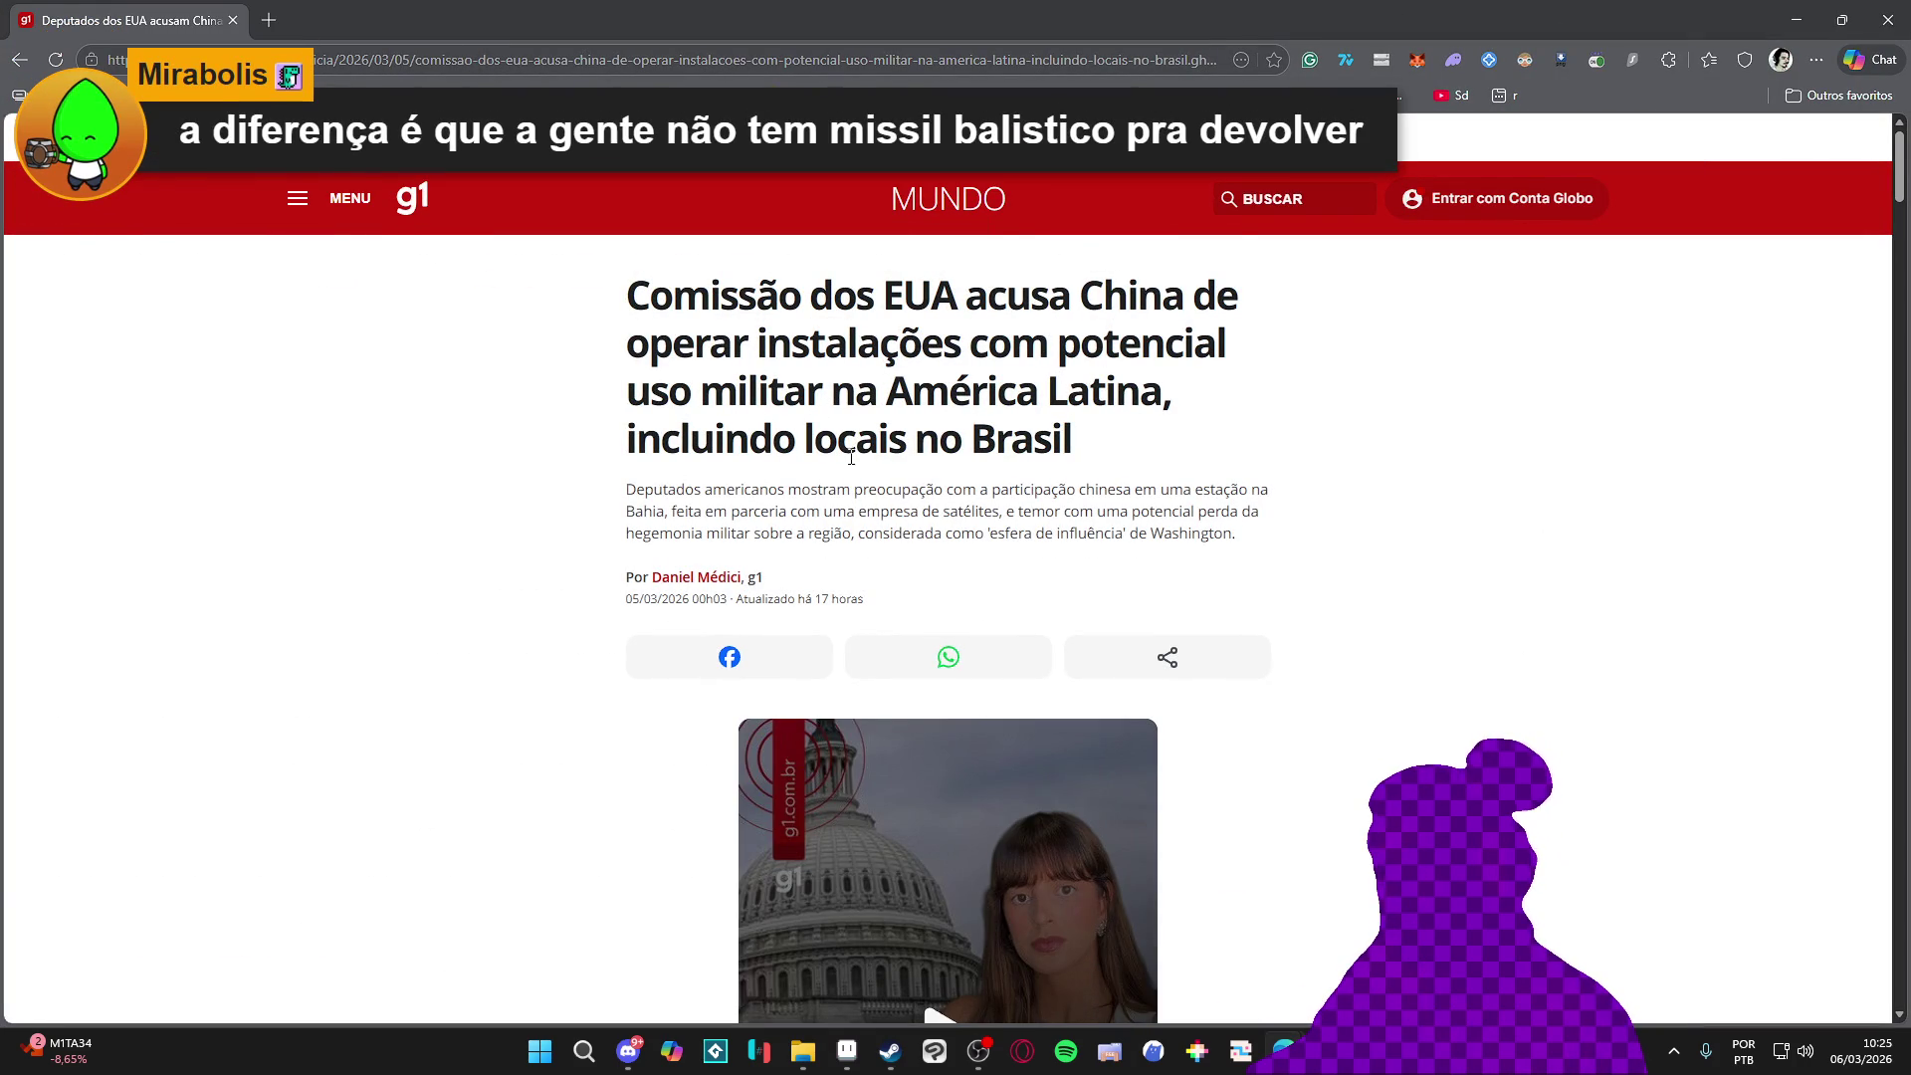
drag(1072, 438, 748, 439)
click(1078, 489)
scroll(1078, 489, down, 3)
scroll(1078, 488, down, 4)
scroll(1078, 489, down, 3)
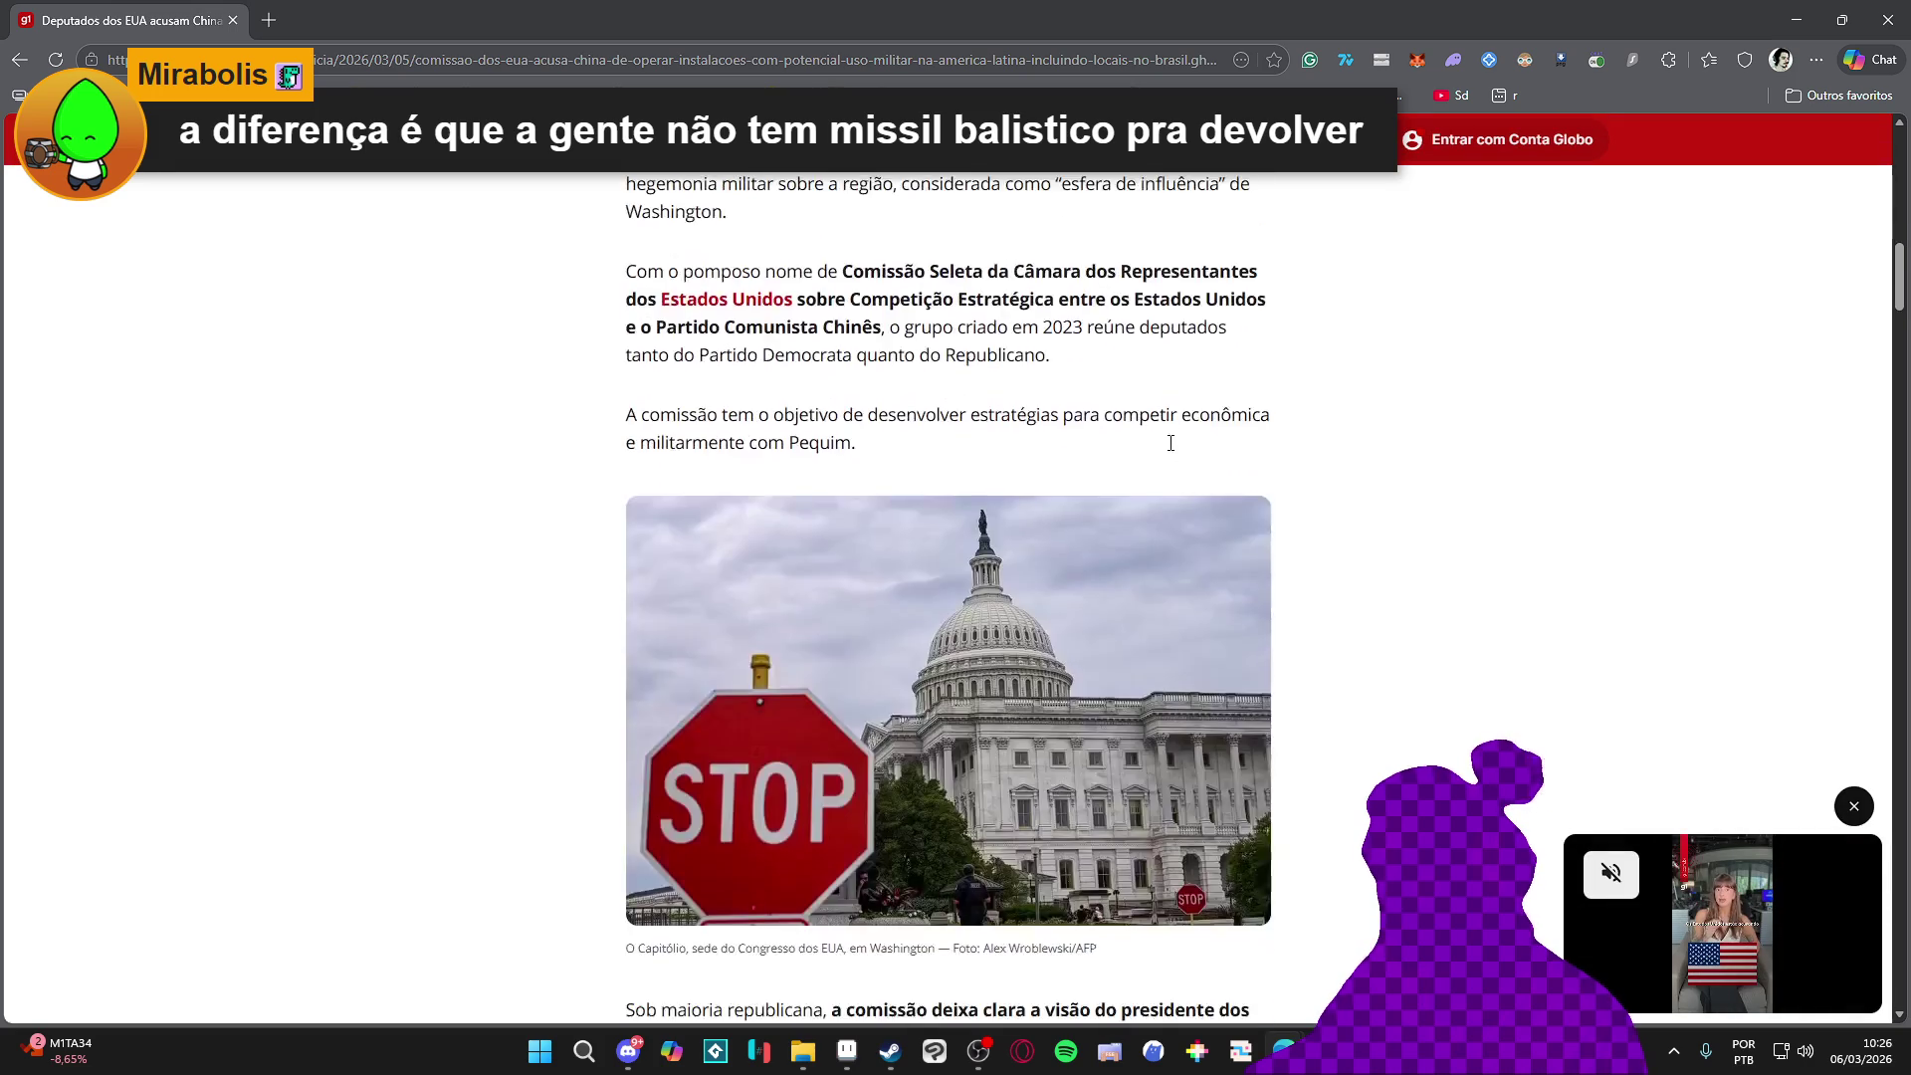
scroll(1161, 439, up, 9)
scroll(1162, 439, up, 1)
key(alt+Tab)
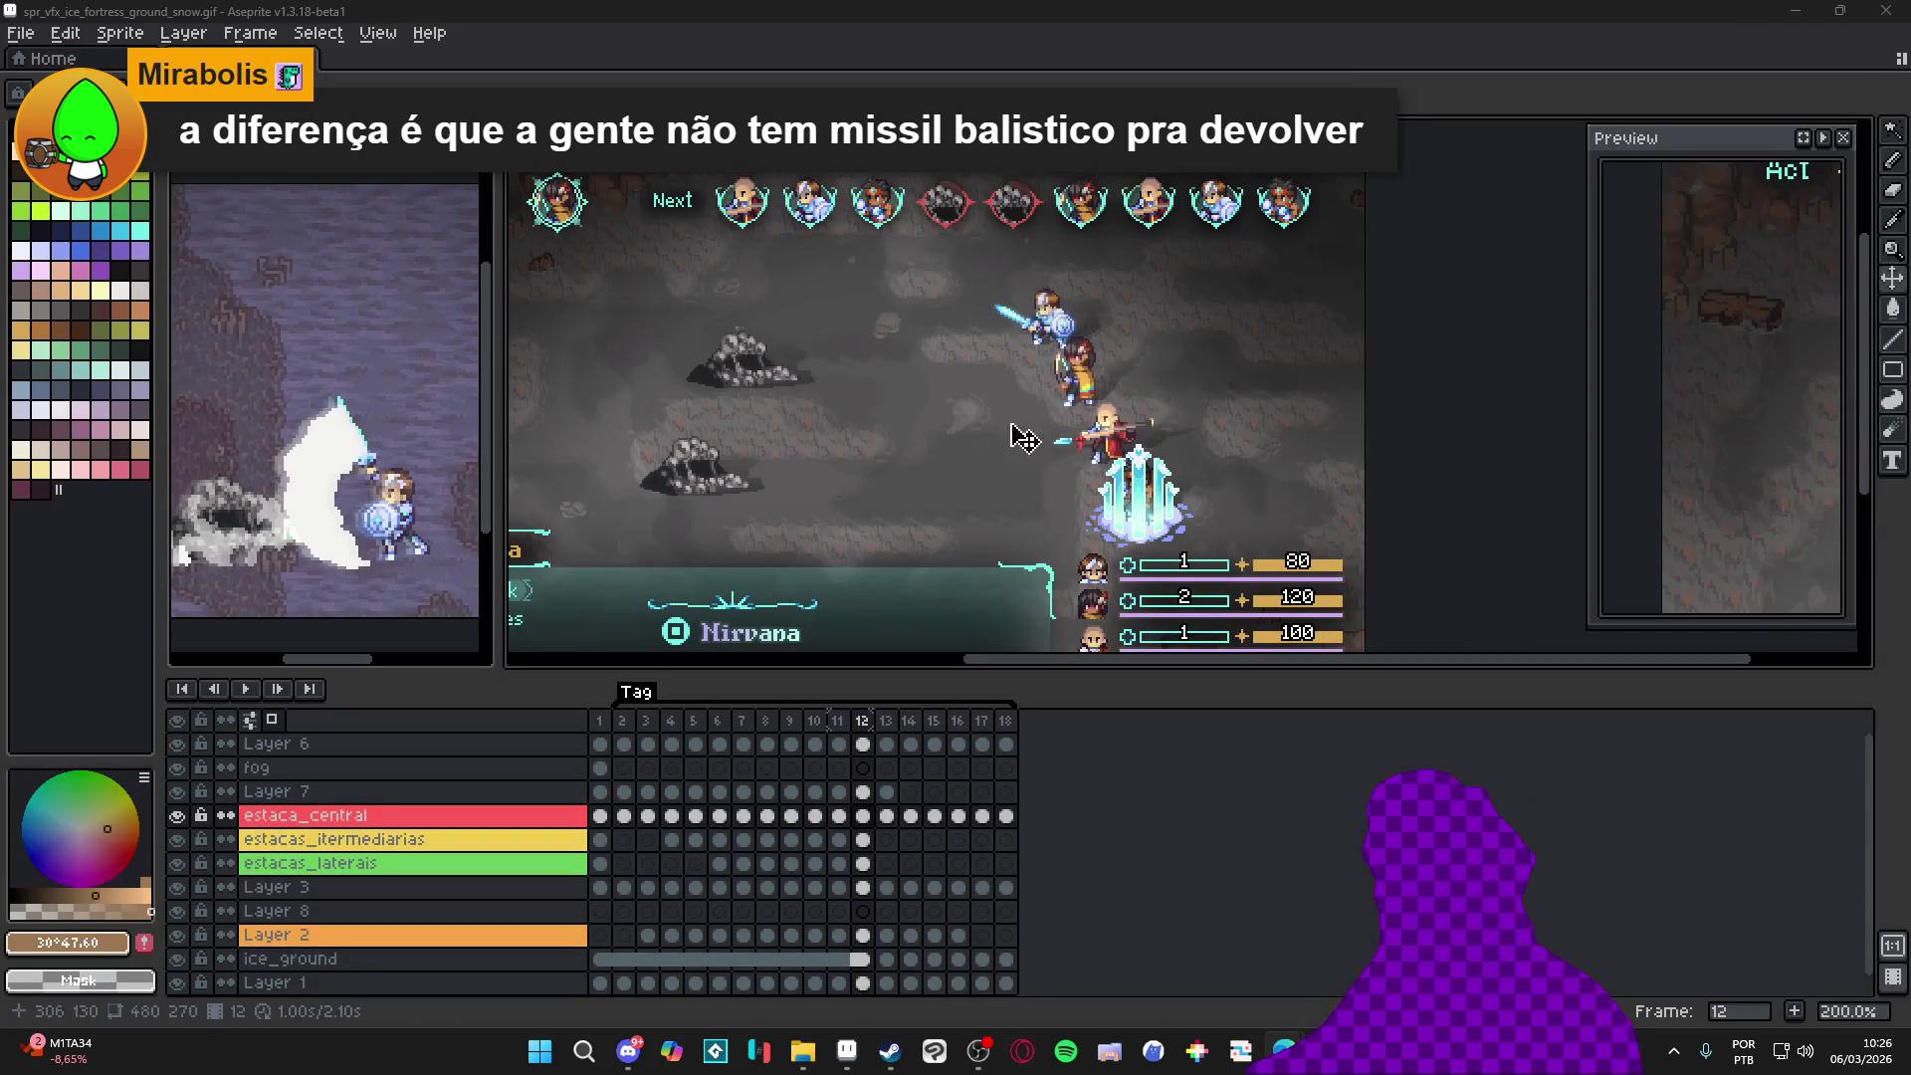
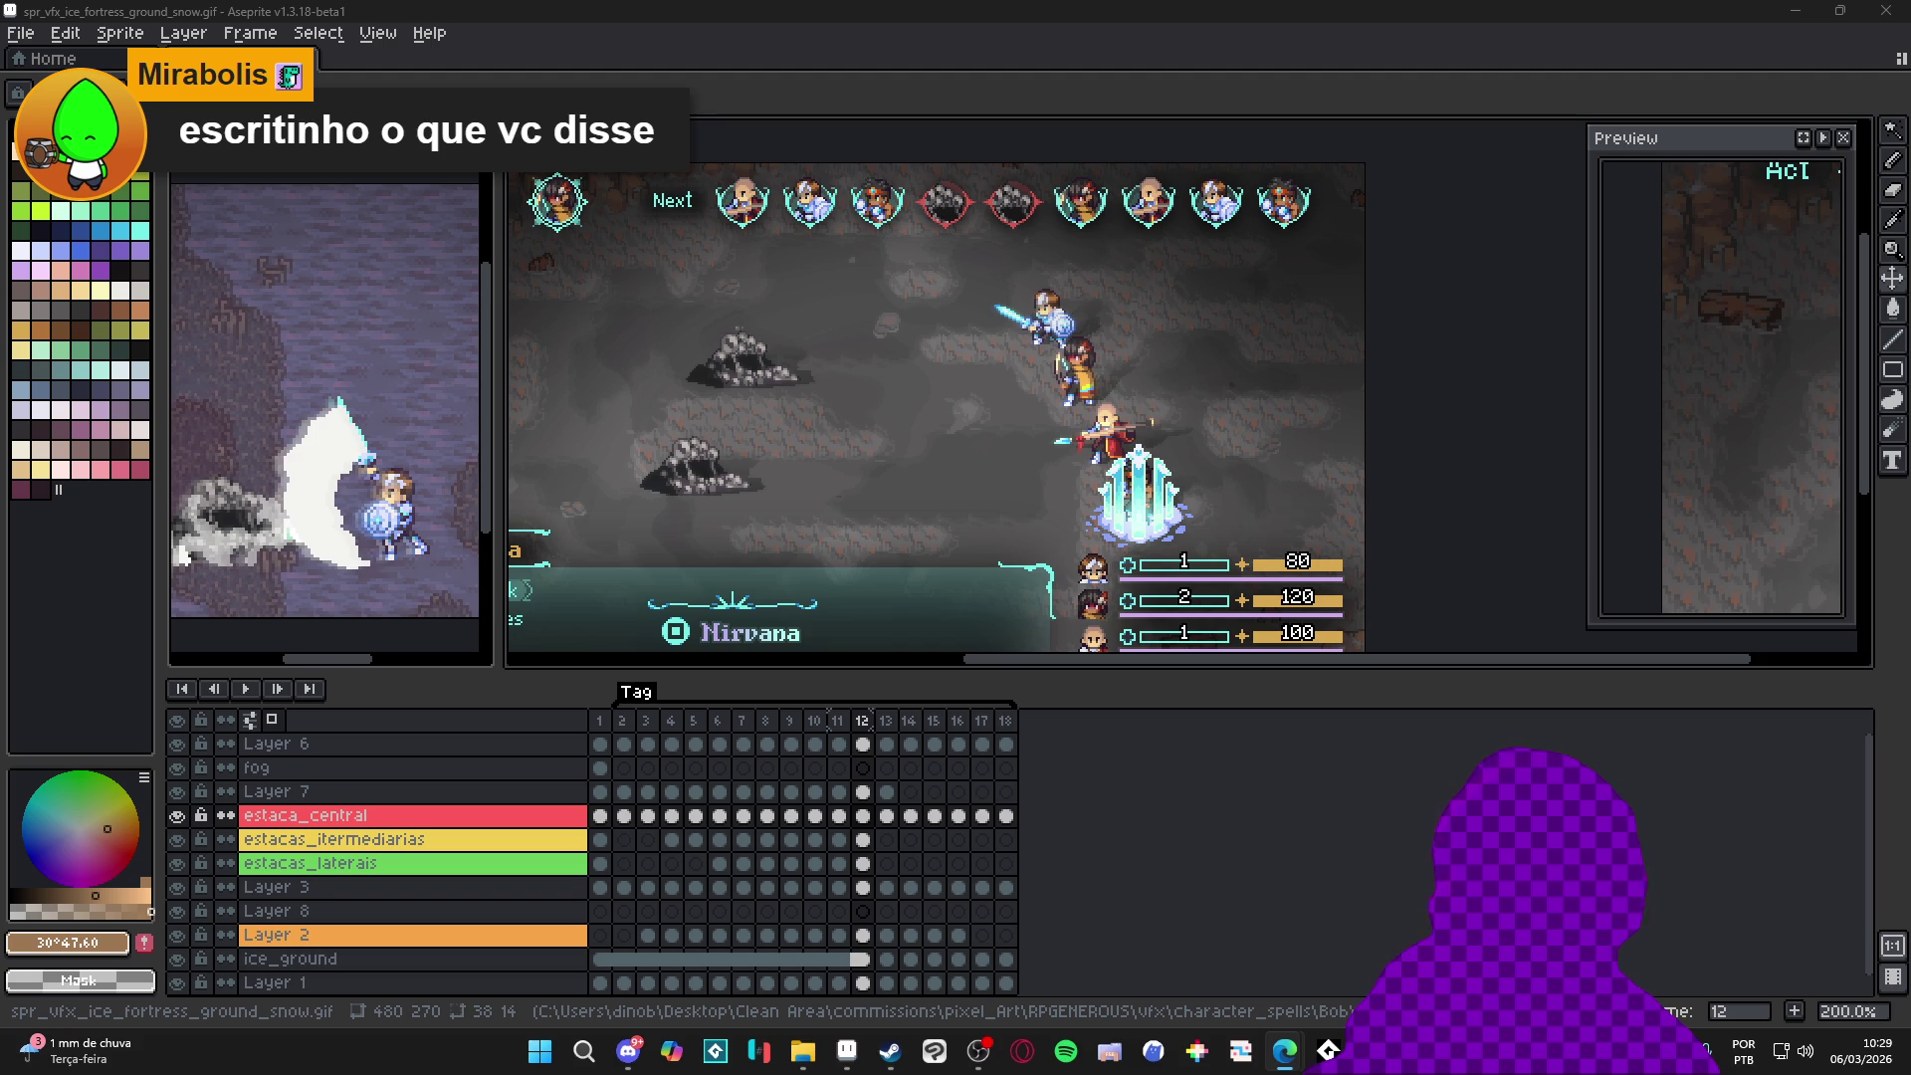
Switch from Aseprite to the Edge window showing the CNN Brasil article
click(1285, 1052)
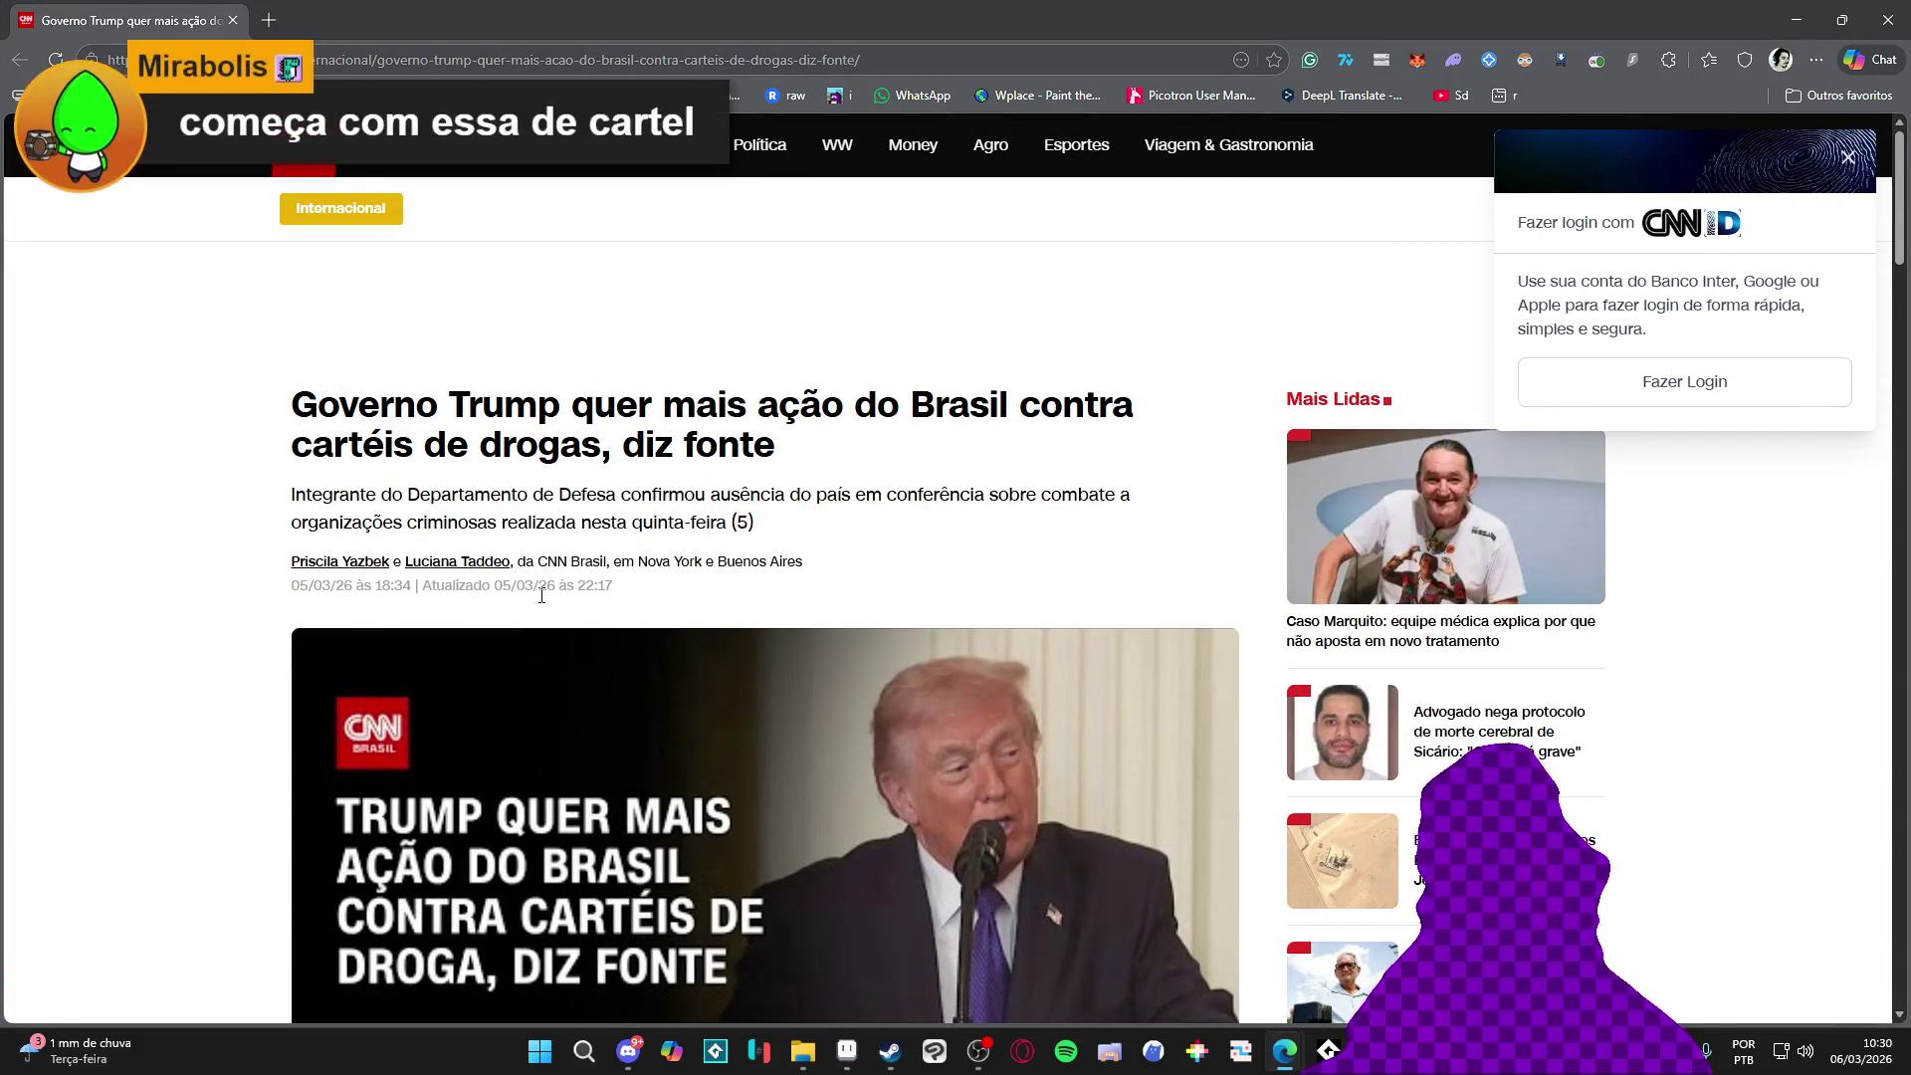
scroll(259, 552, down, 2)
scroll(213, 521, down, 2)
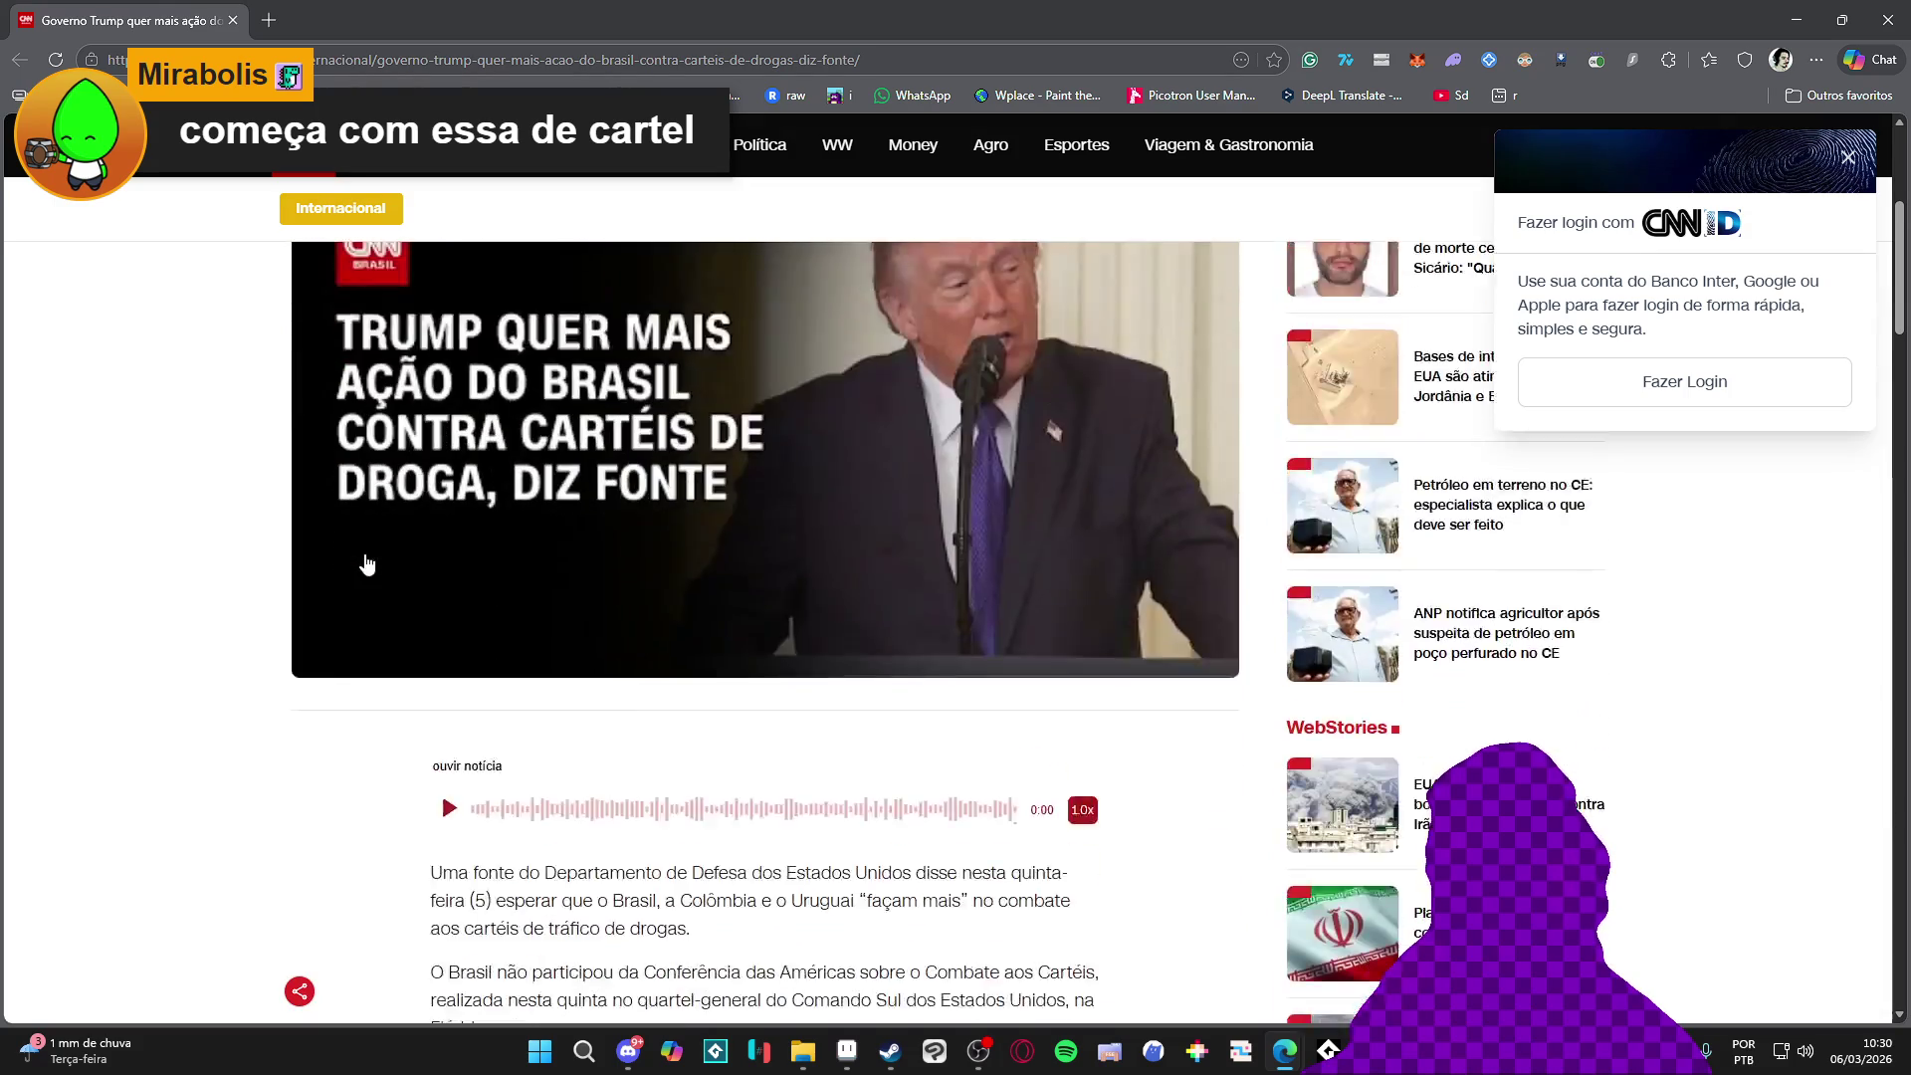
scroll(363, 554, up, 2)
scroll(159, 558, up, 2)
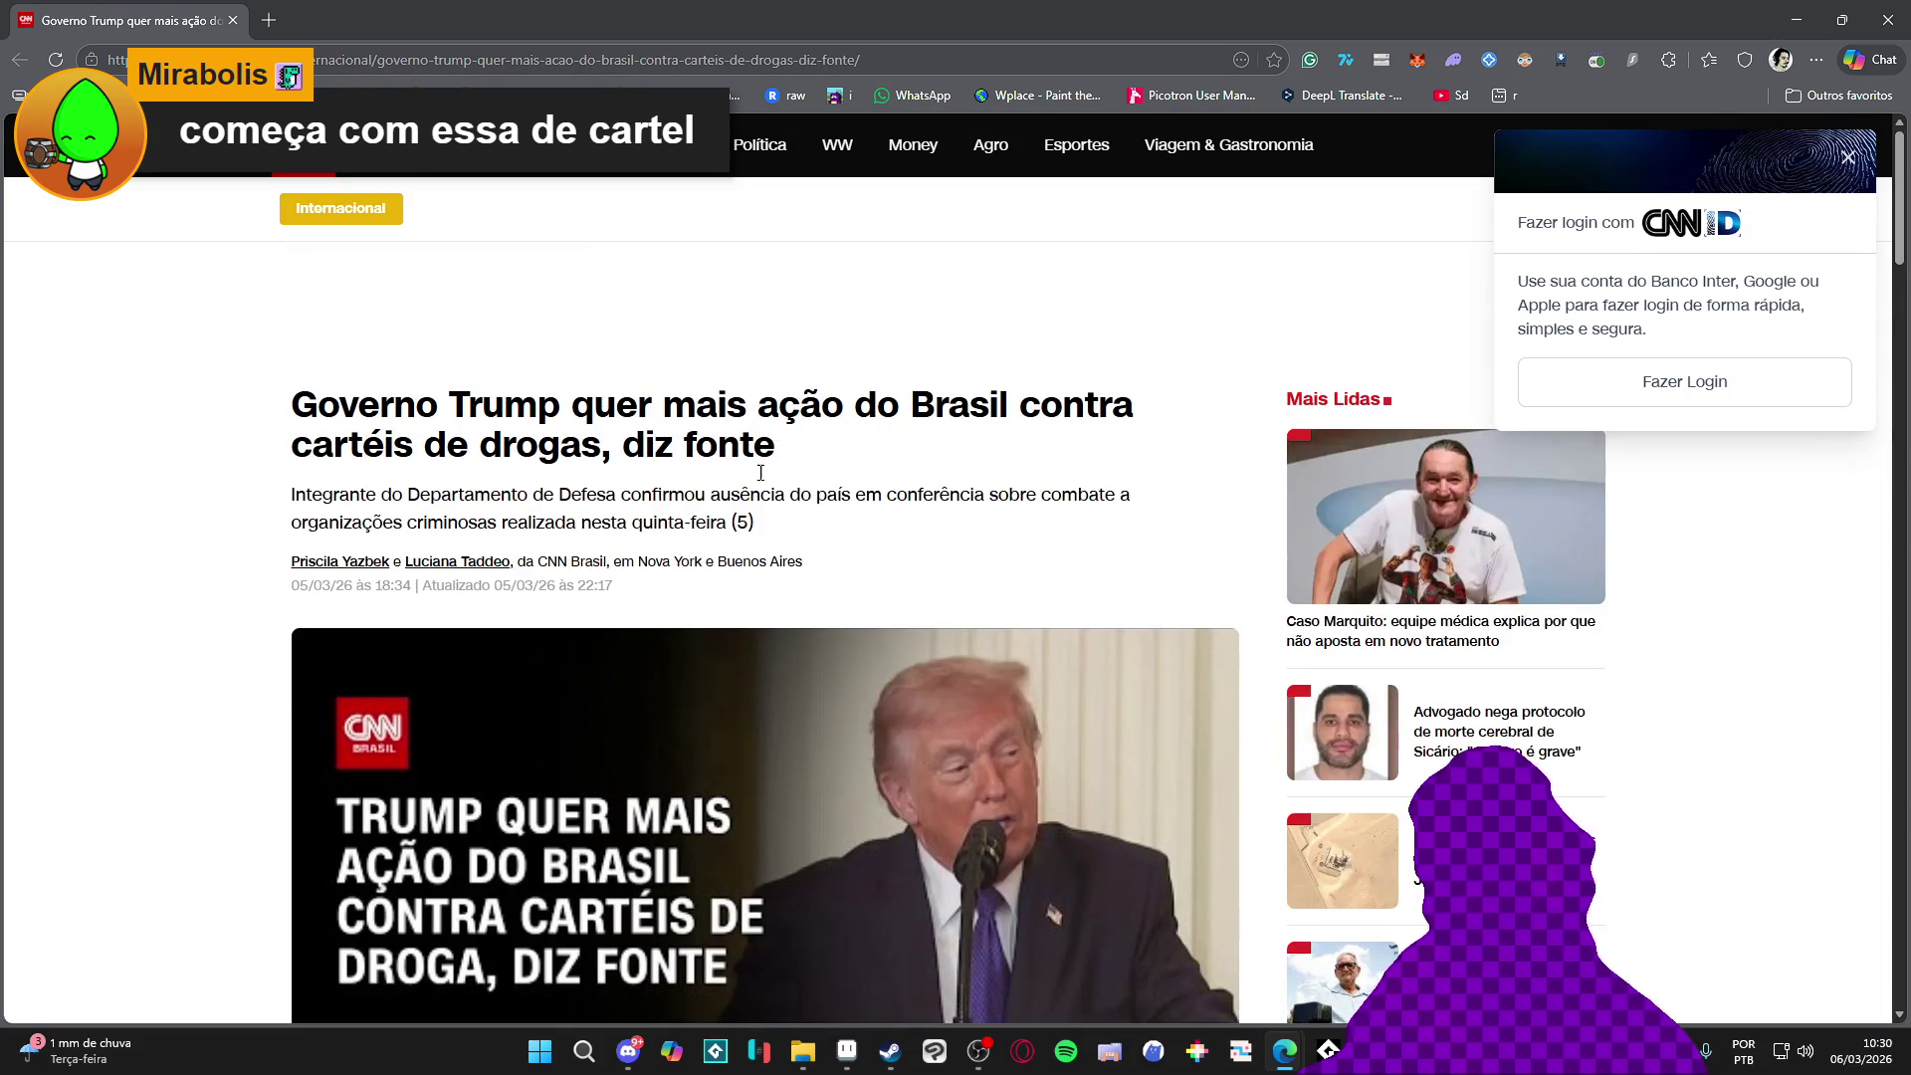
scroll(597, 493, down, 3)
scroll(360, 519, down, 1)
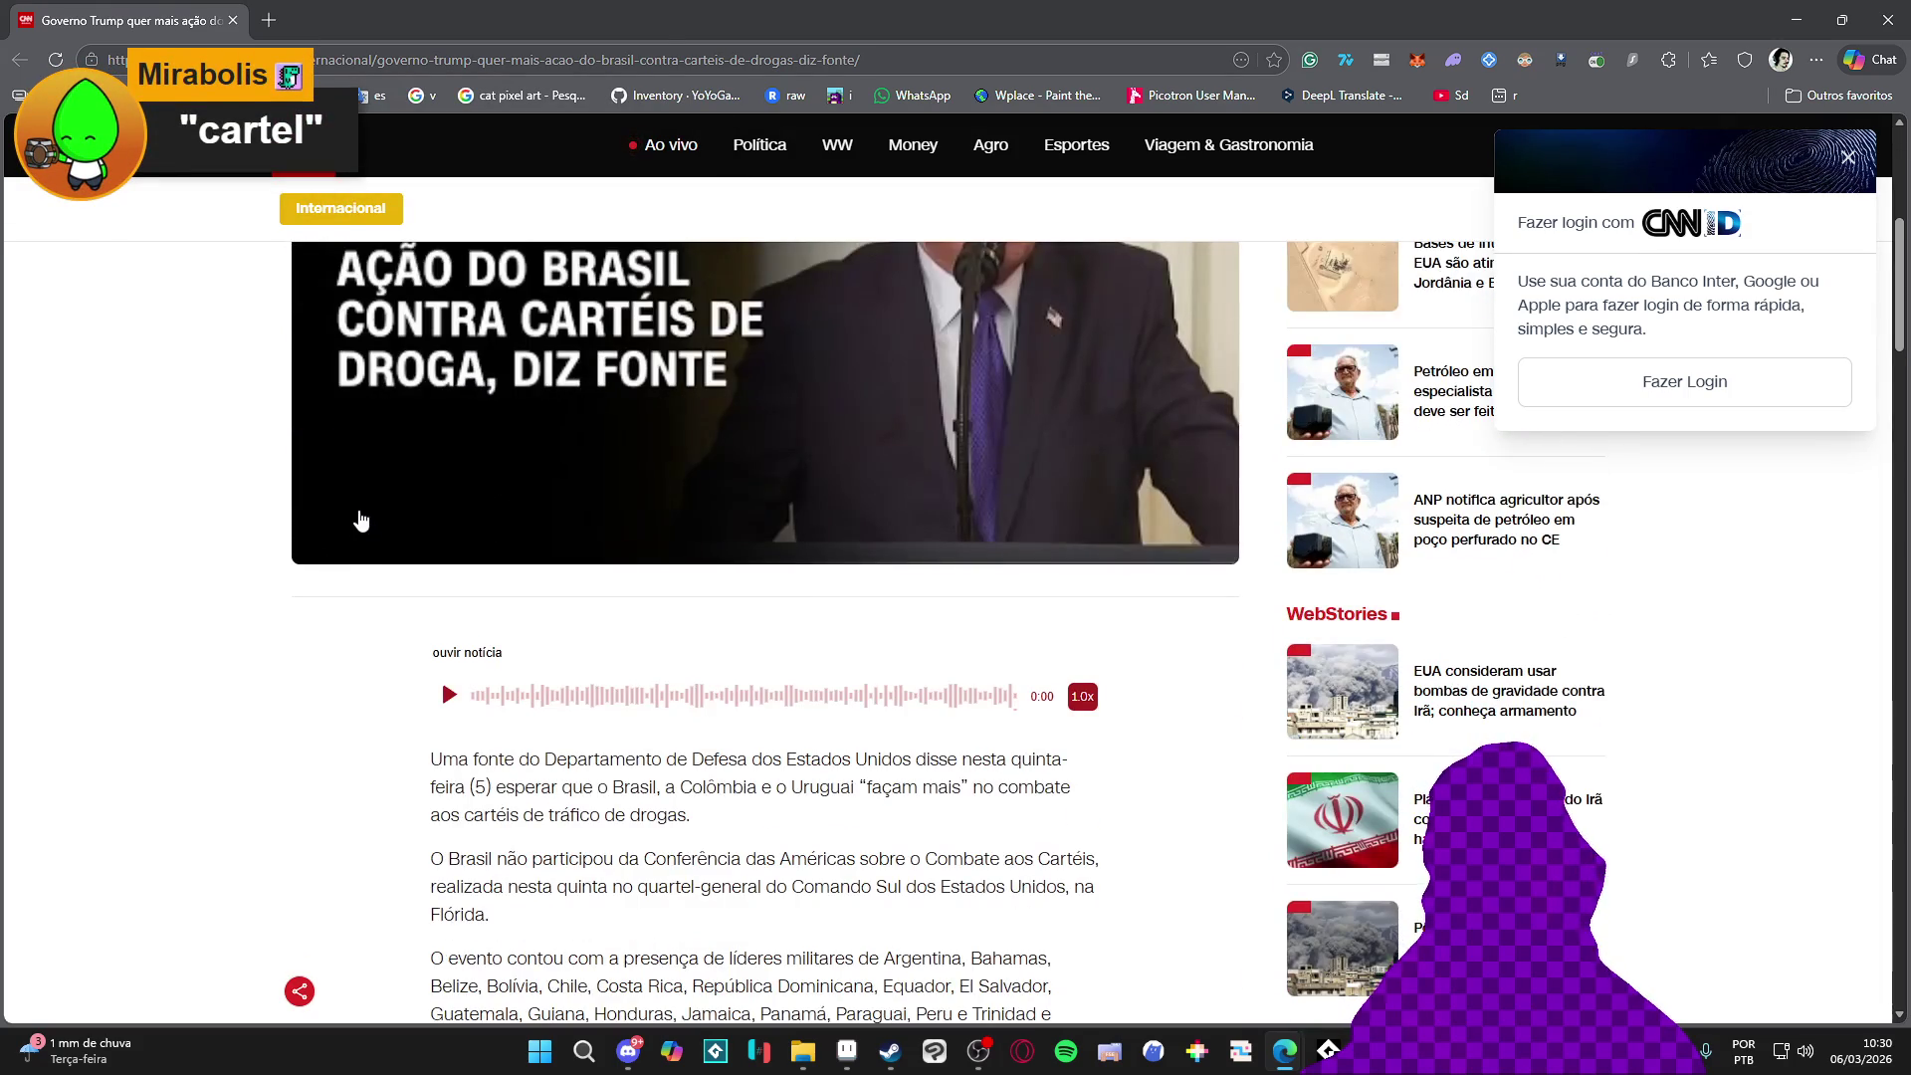
scroll(361, 519, up, 3)
scroll(360, 520, up, 1)
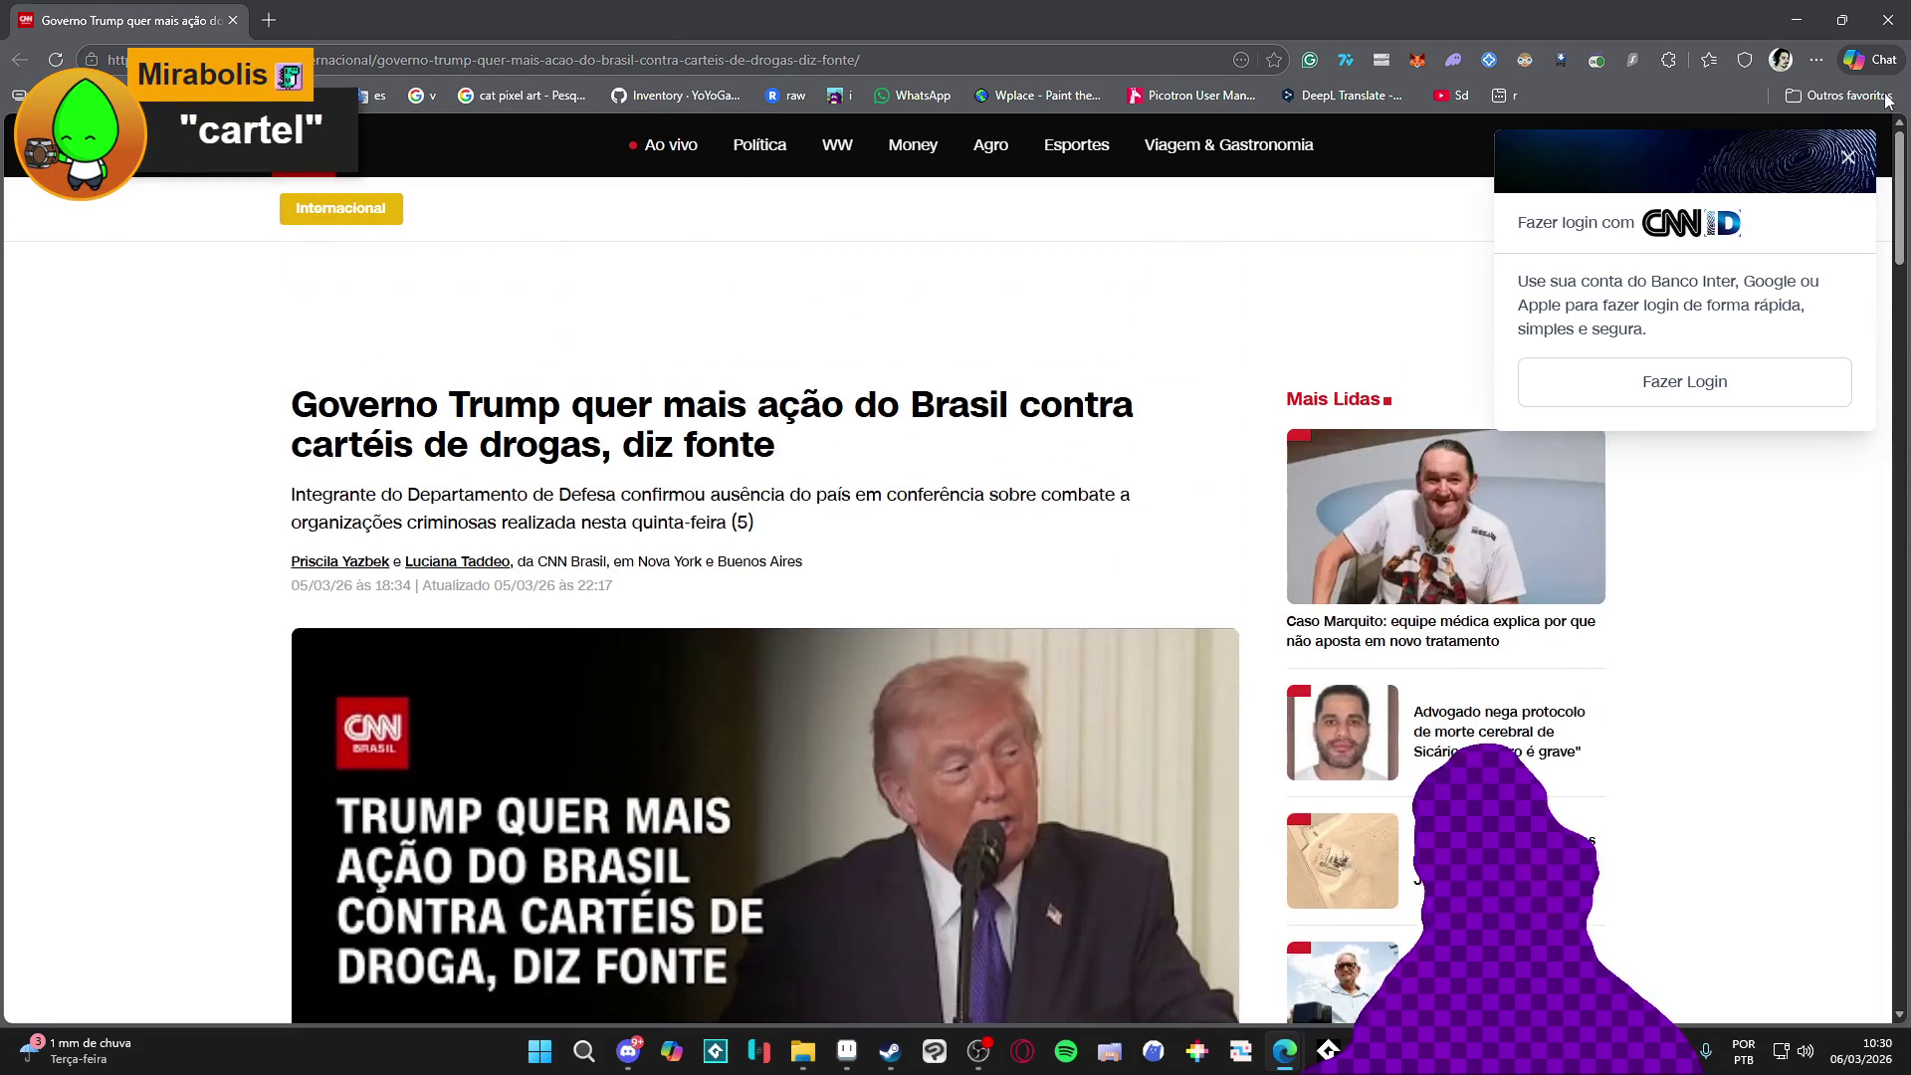
Dismiss the CNN login popup, skim the headline, and return to the Aseprite project
click(1848, 159)
scroll(186, 476, down, 1)
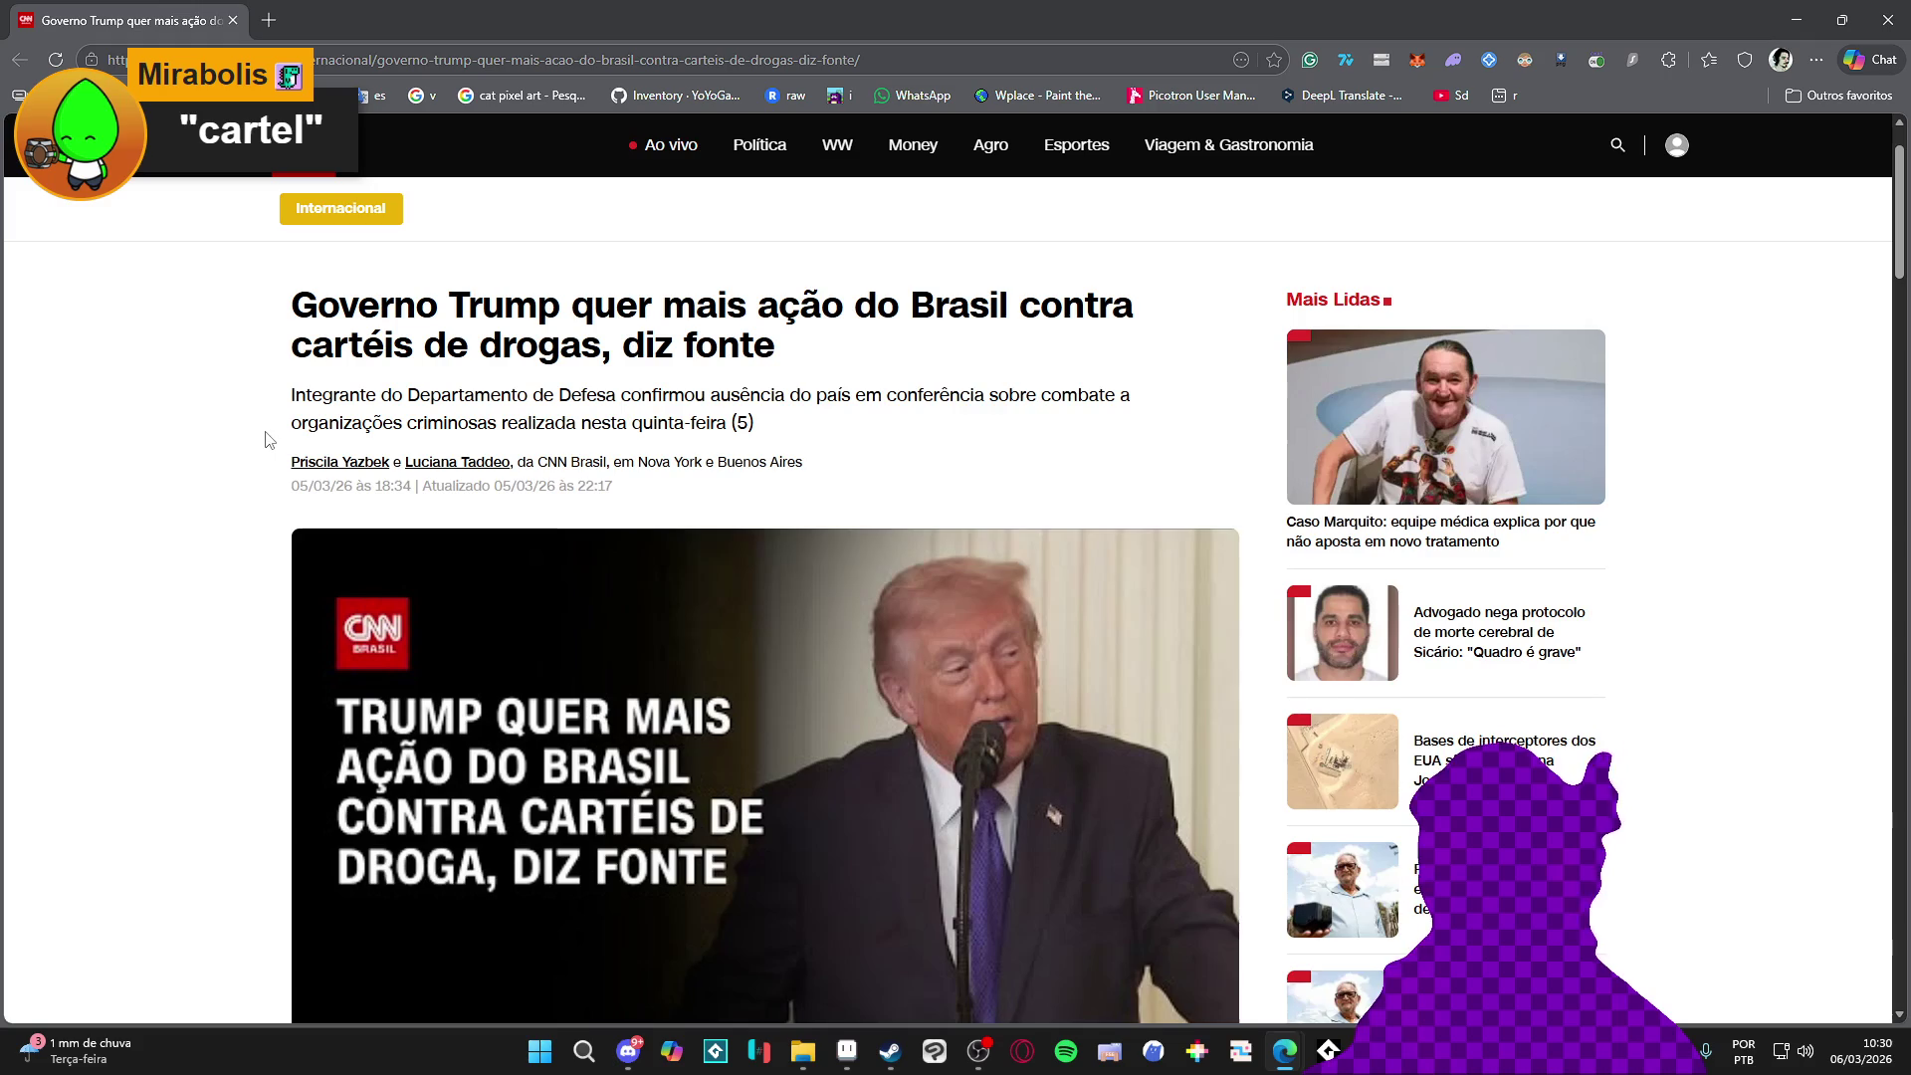
scroll(270, 433, up, 1)
drag(283, 406, 798, 452)
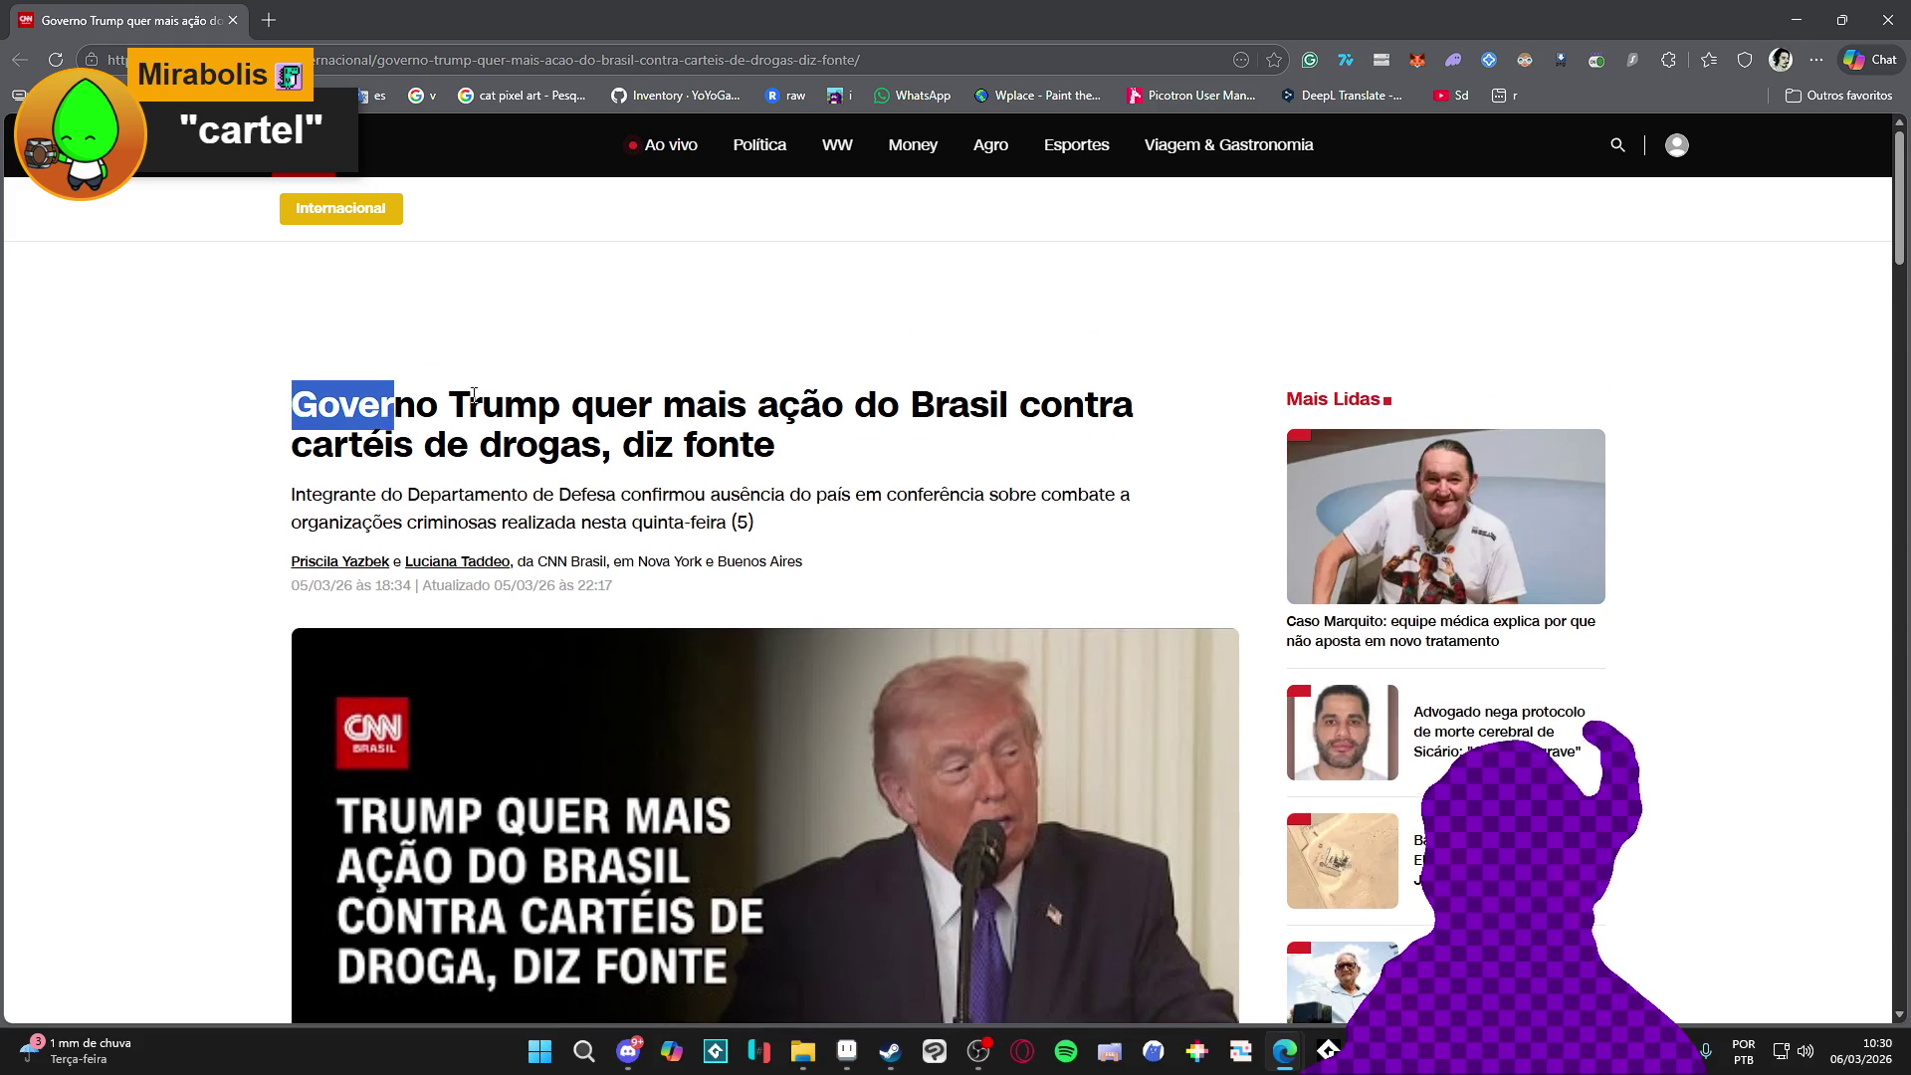
click(798, 452)
scroll(171, 409, down, 1)
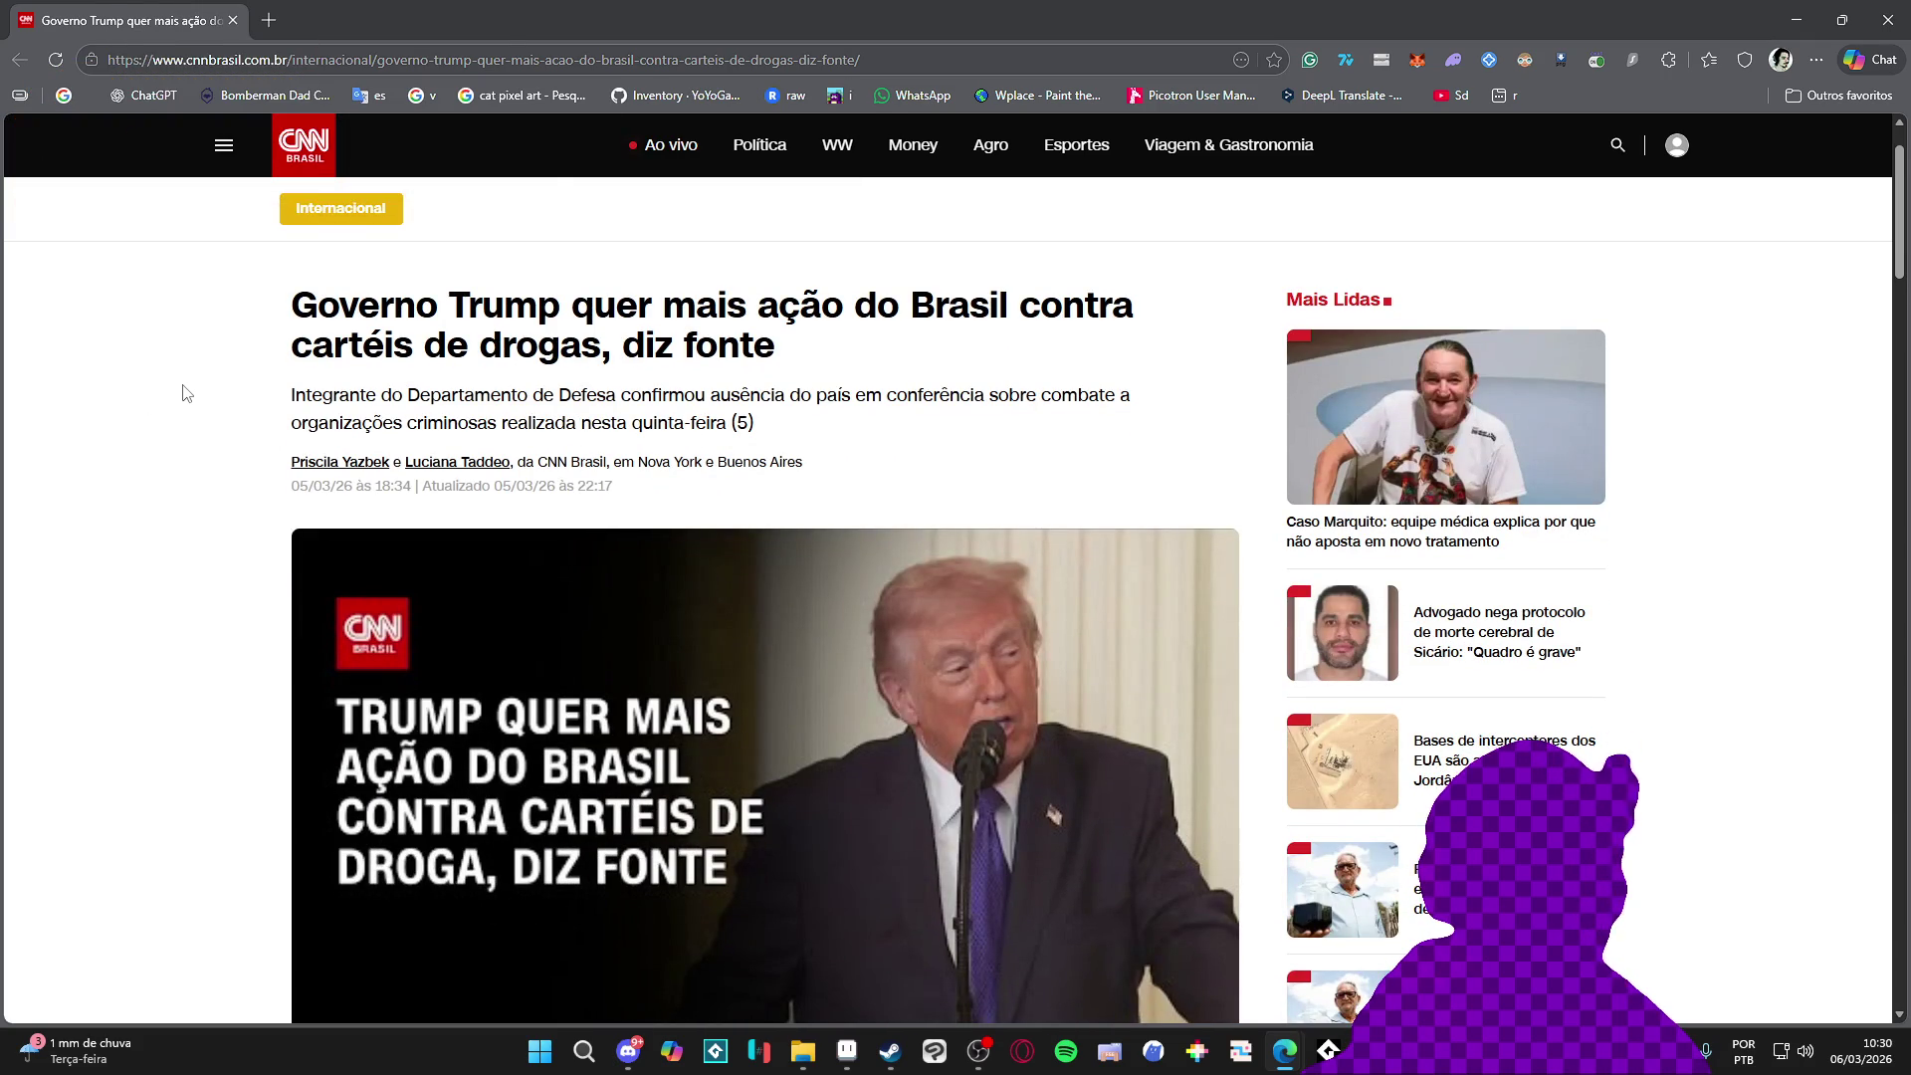
scroll(179, 398, down, 4)
scroll(186, 387, down, 3)
scroll(187, 385, down, 4)
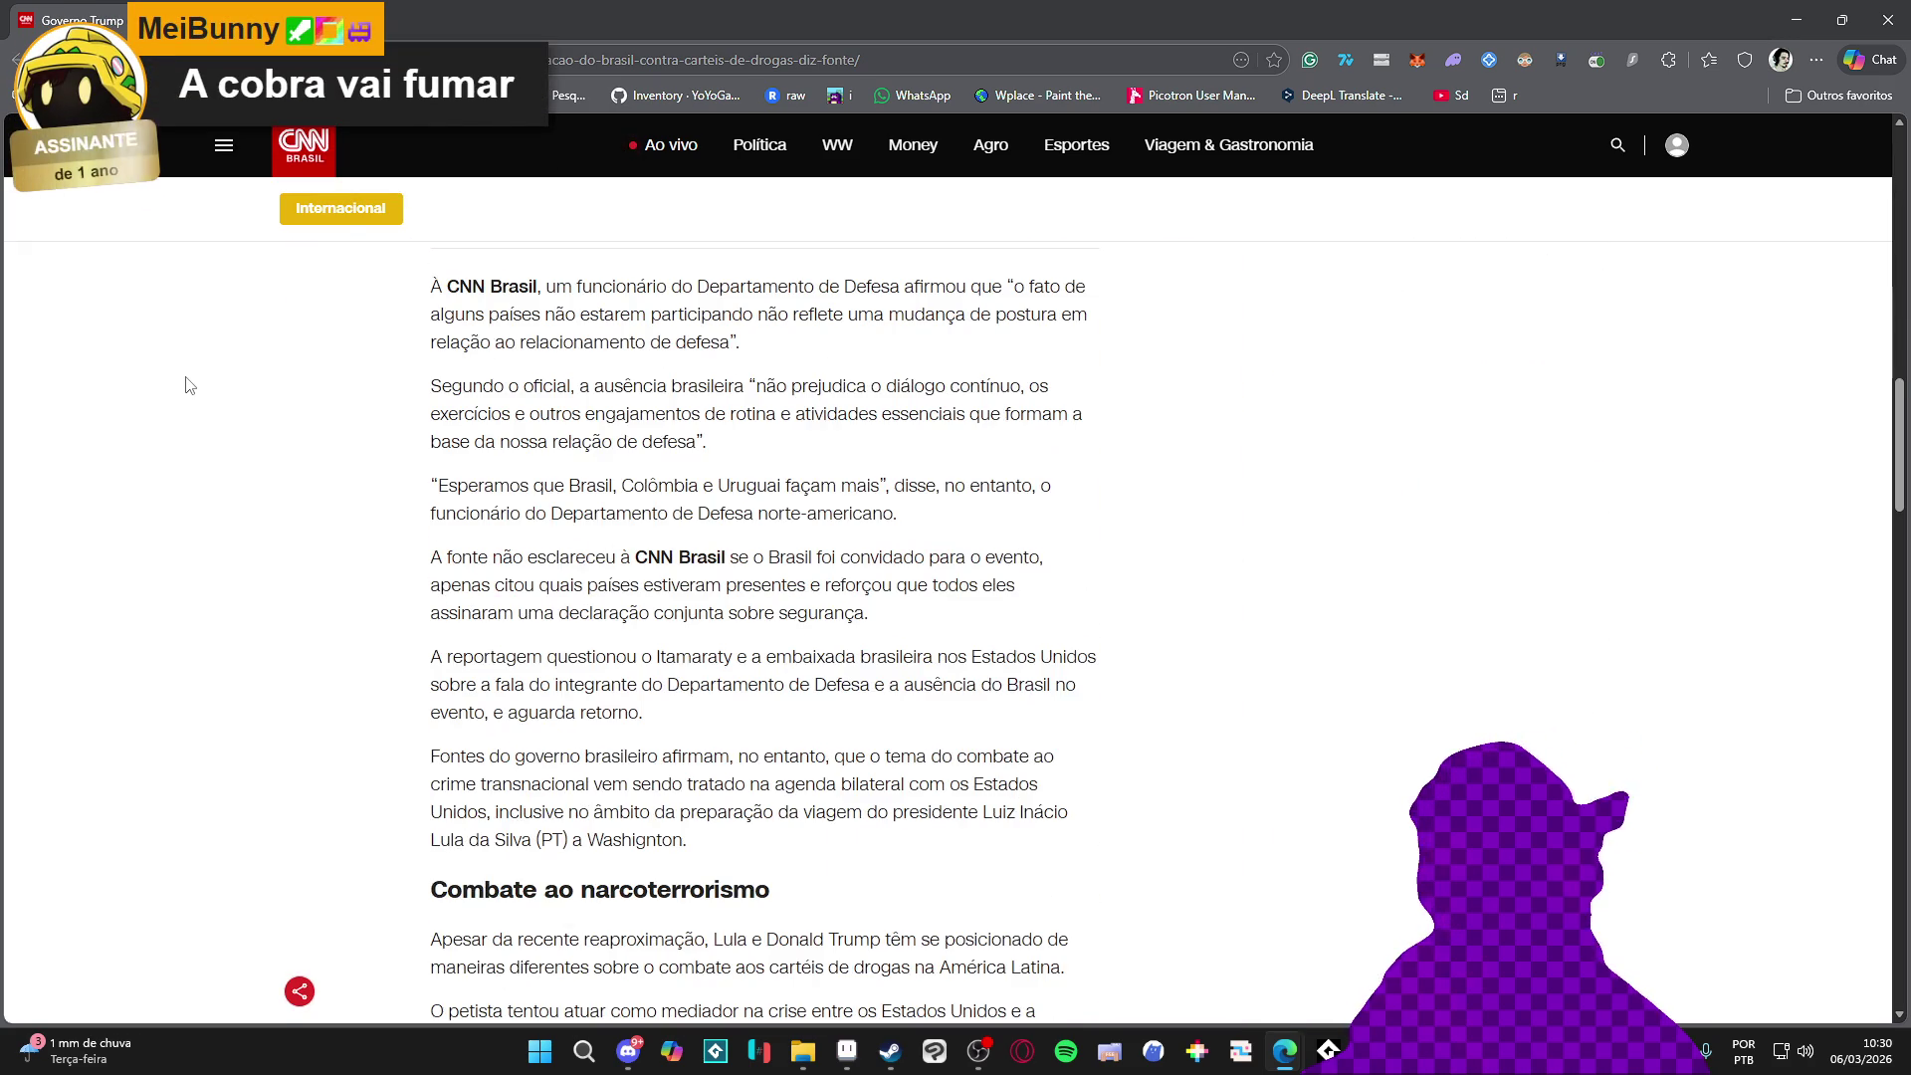
scroll(187, 385, down, 1)
scroll(187, 385, up, 4)
scroll(186, 365, up, 5)
scroll(195, 341, up, 4)
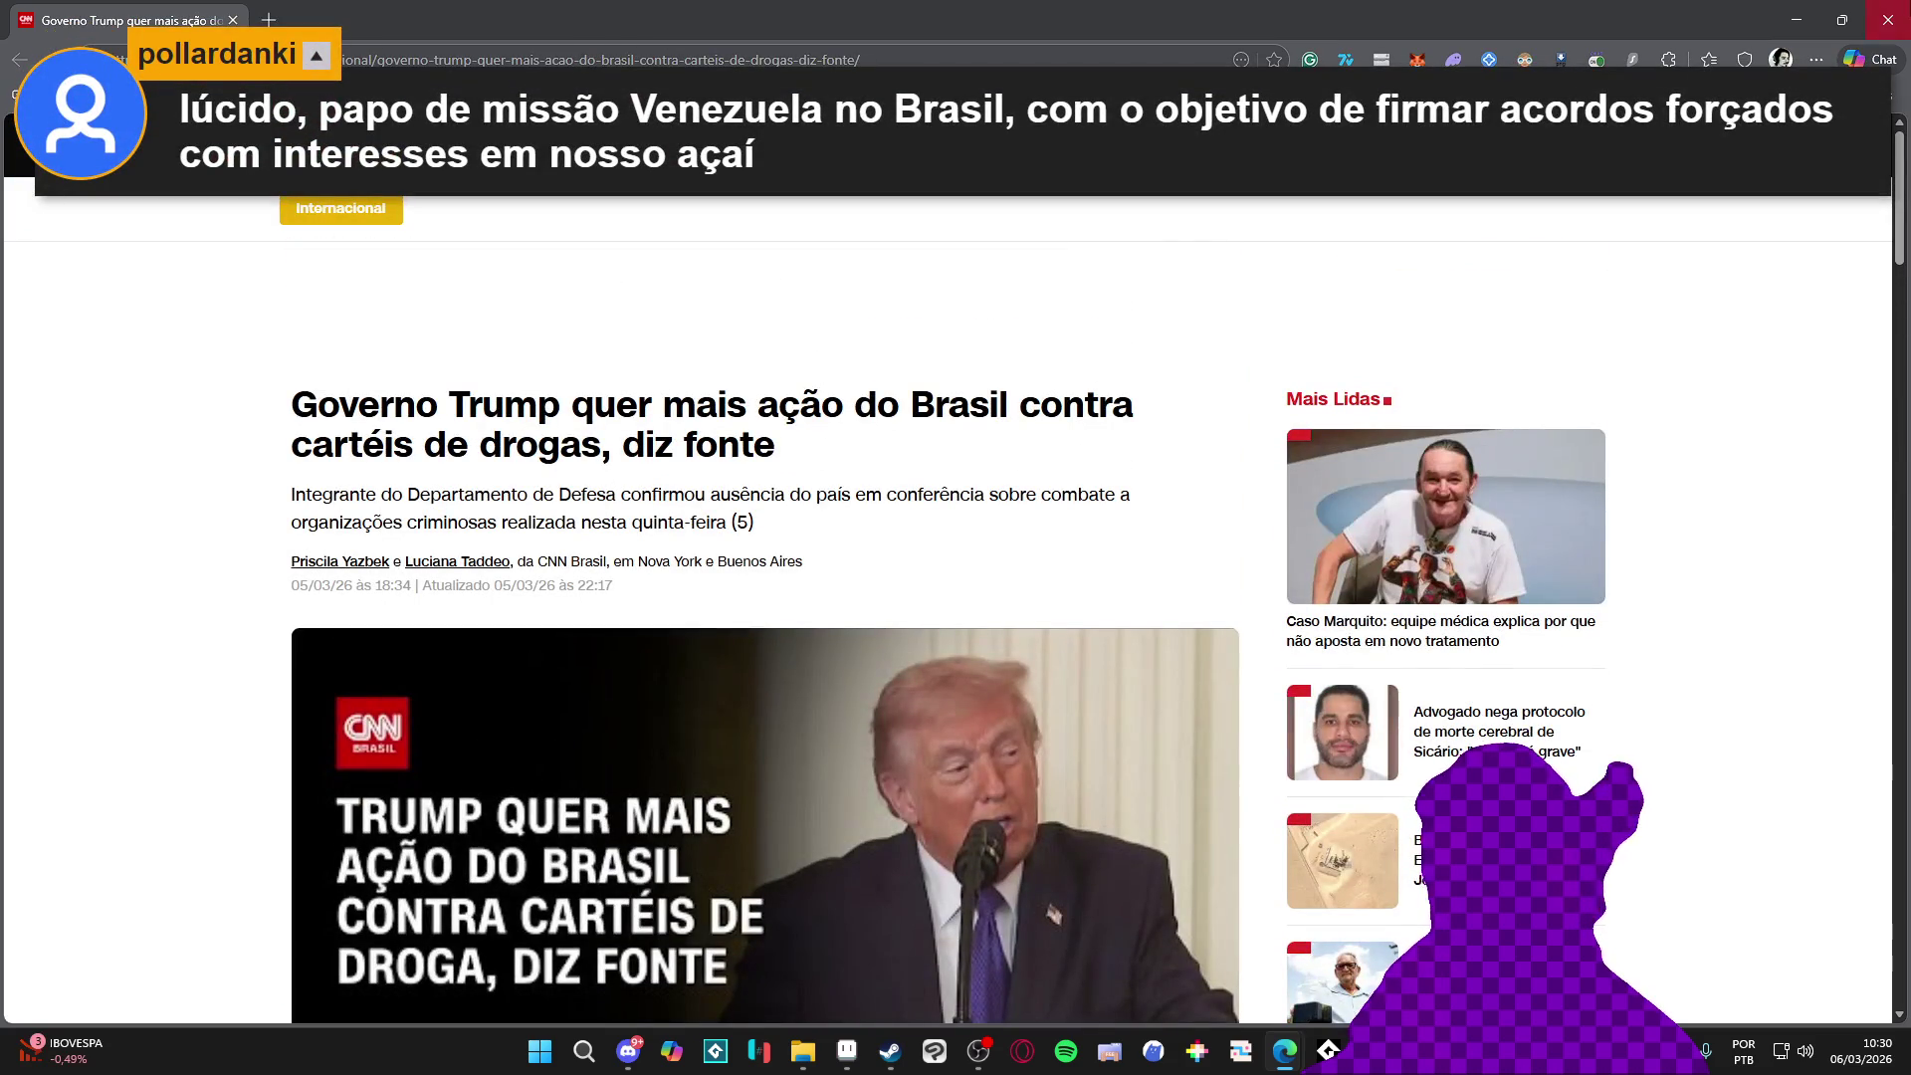
click(1887, 18)
drag(806, 621, 908, 583)
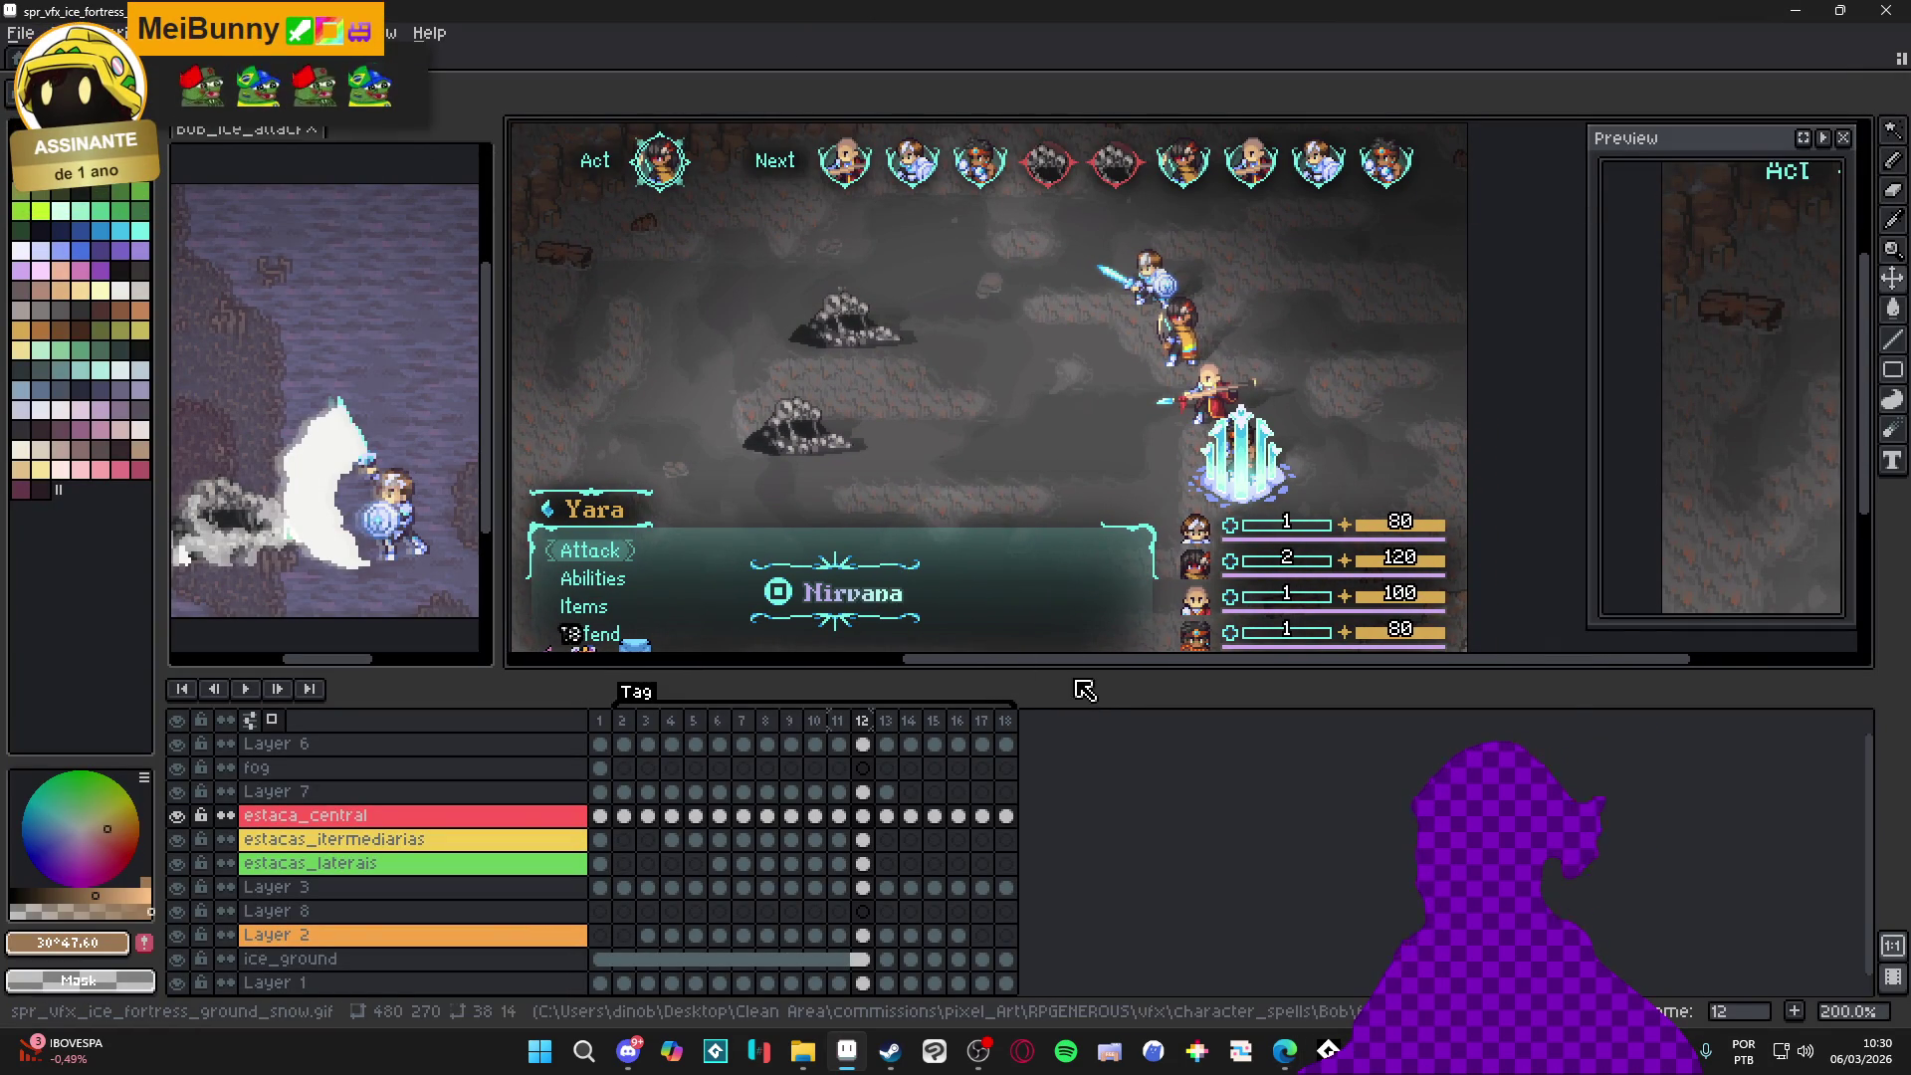
Lower the canvas/timeline splitter, then switch to the yara - resonant spear sprite tab
drag(1082, 671, 1073, 800)
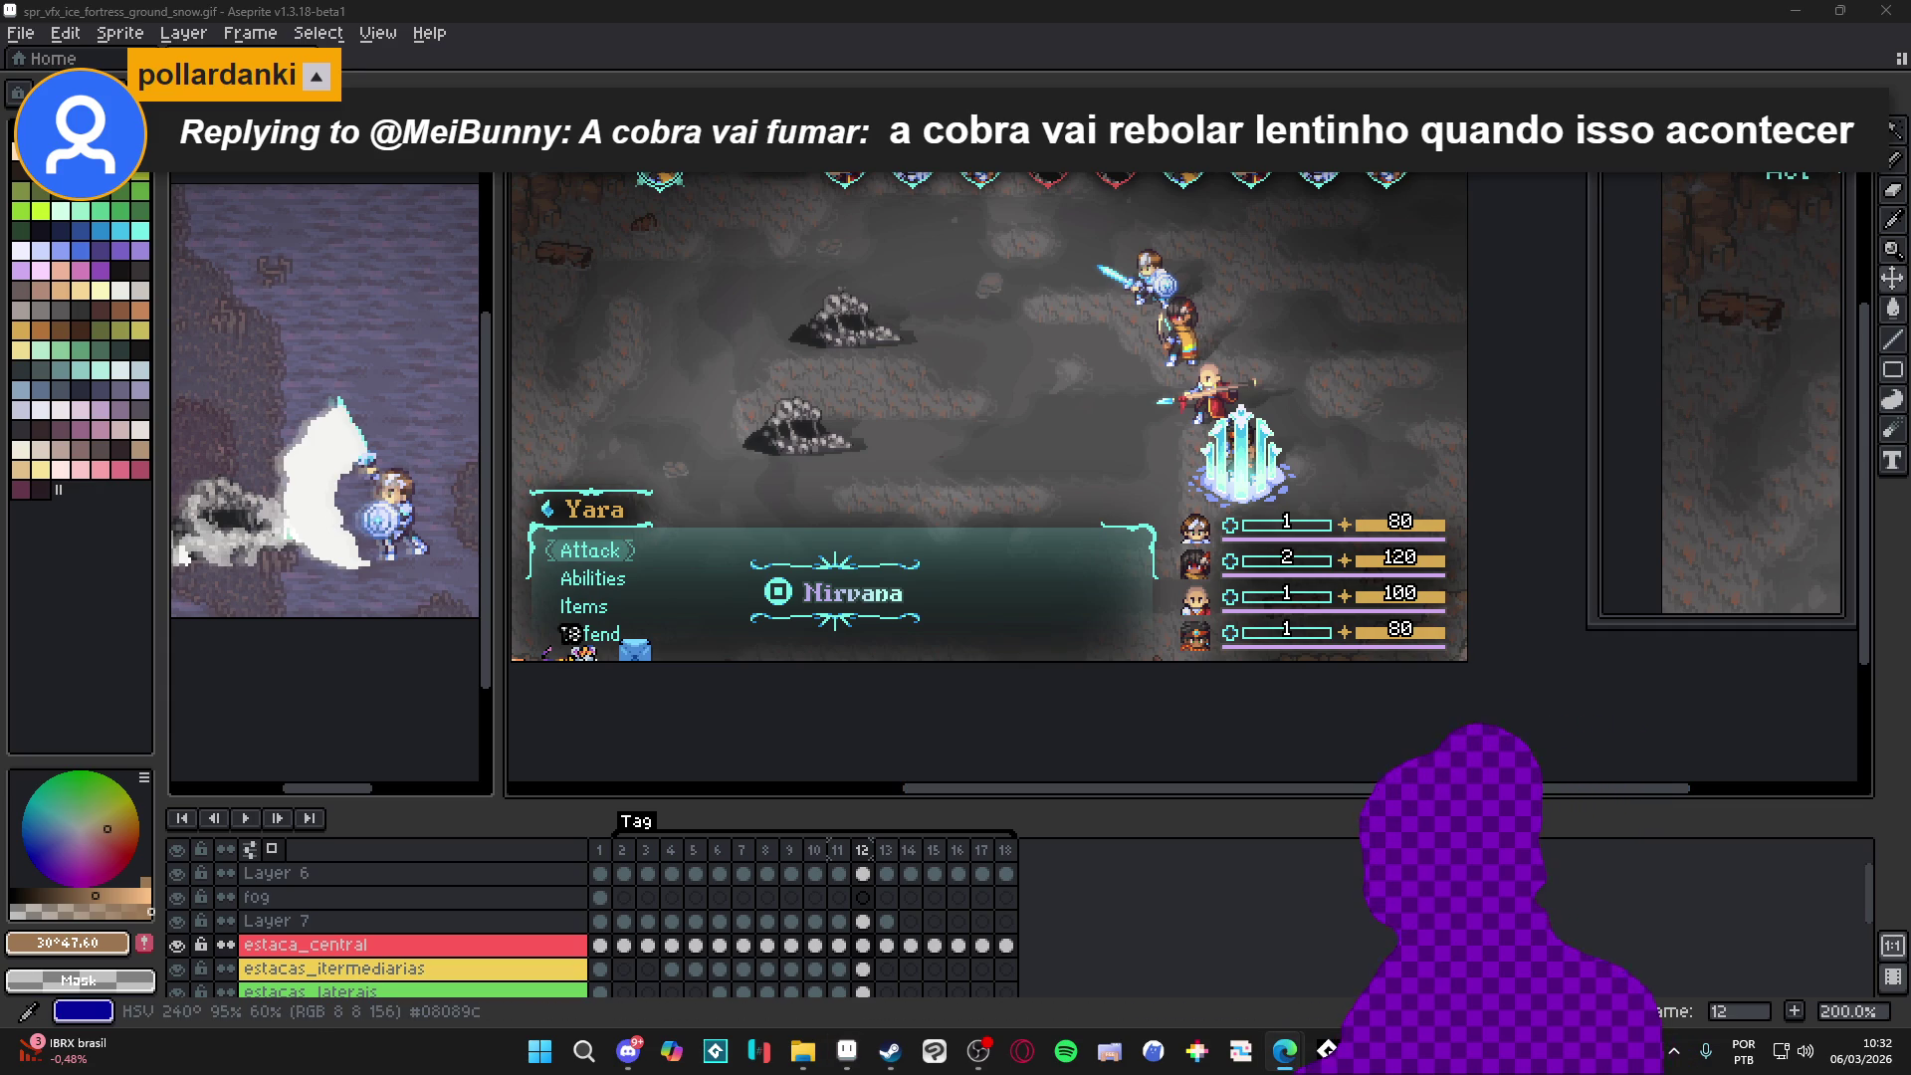
mouse_move(820, 746)
mouse_down()
mouse_move(840, 767)
mouse_move(837, 741)
mouse_up()
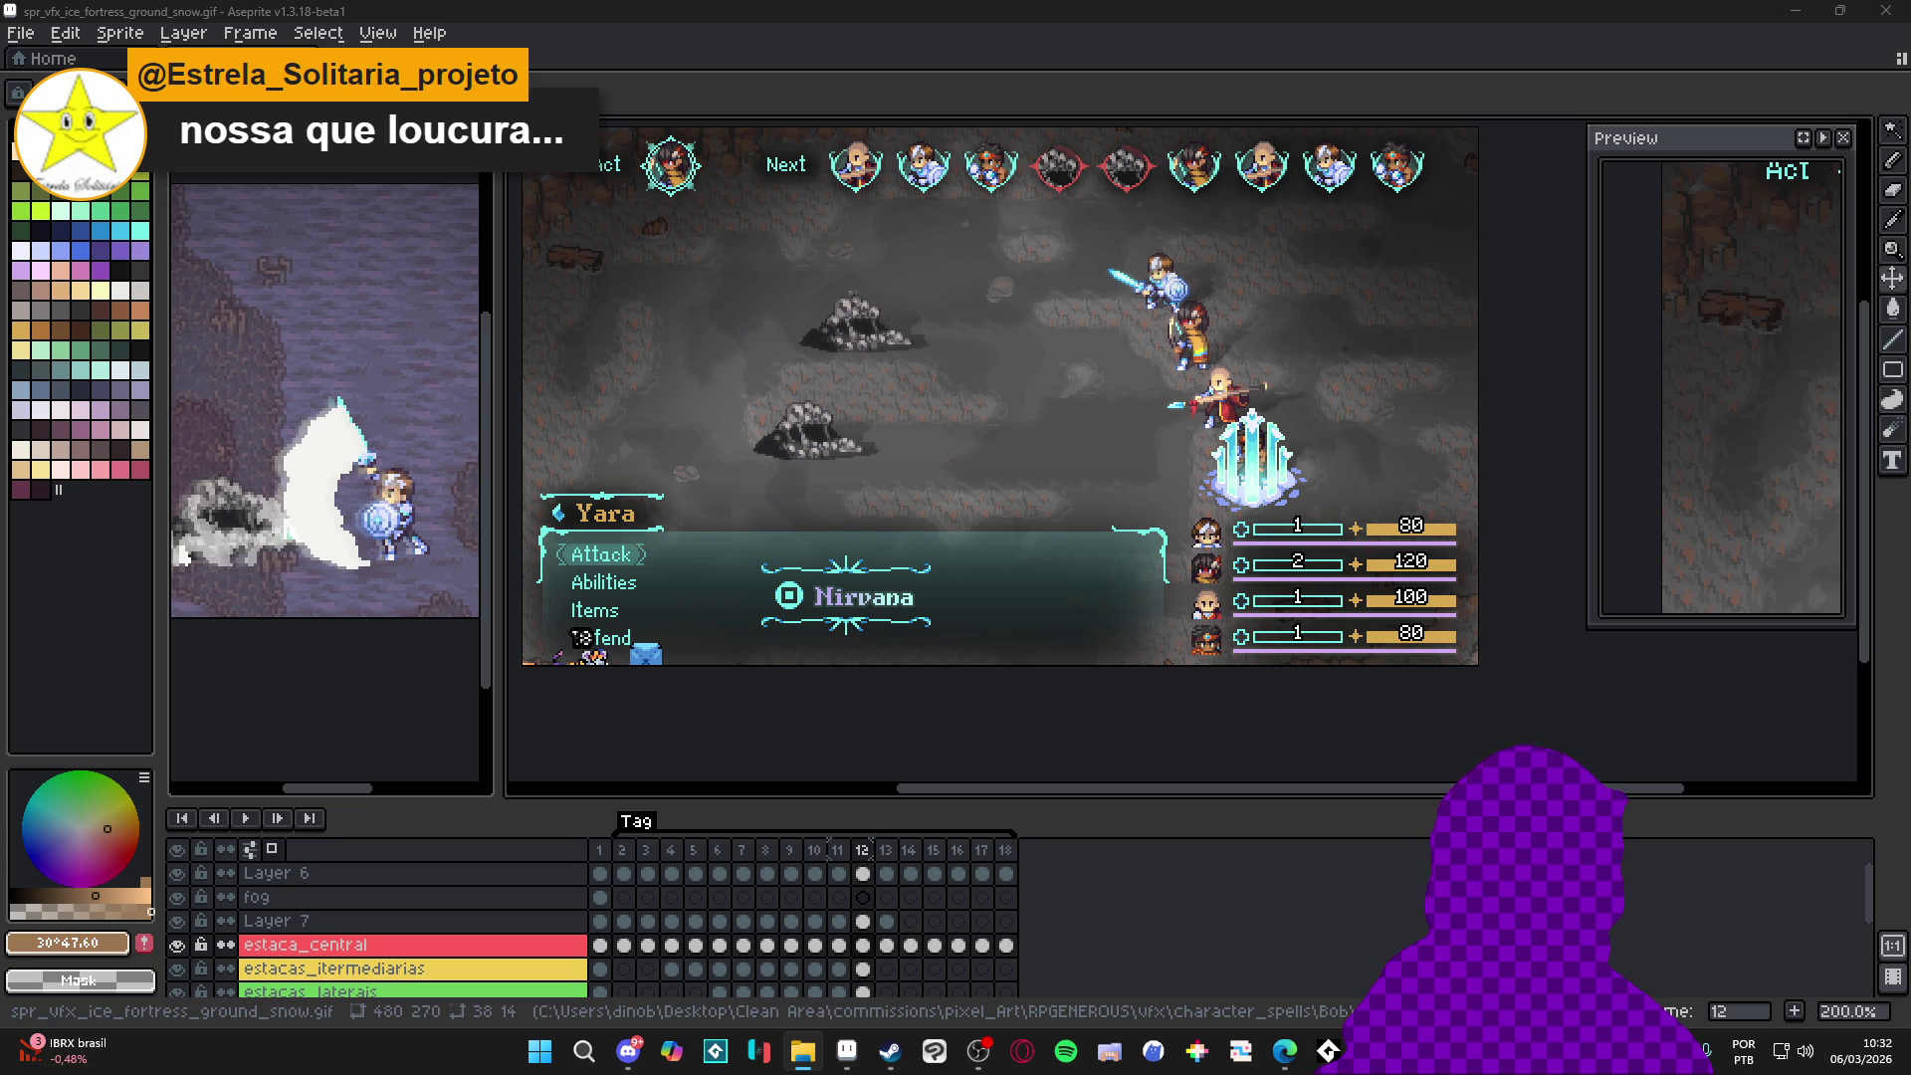
key(ctrl+Tab)
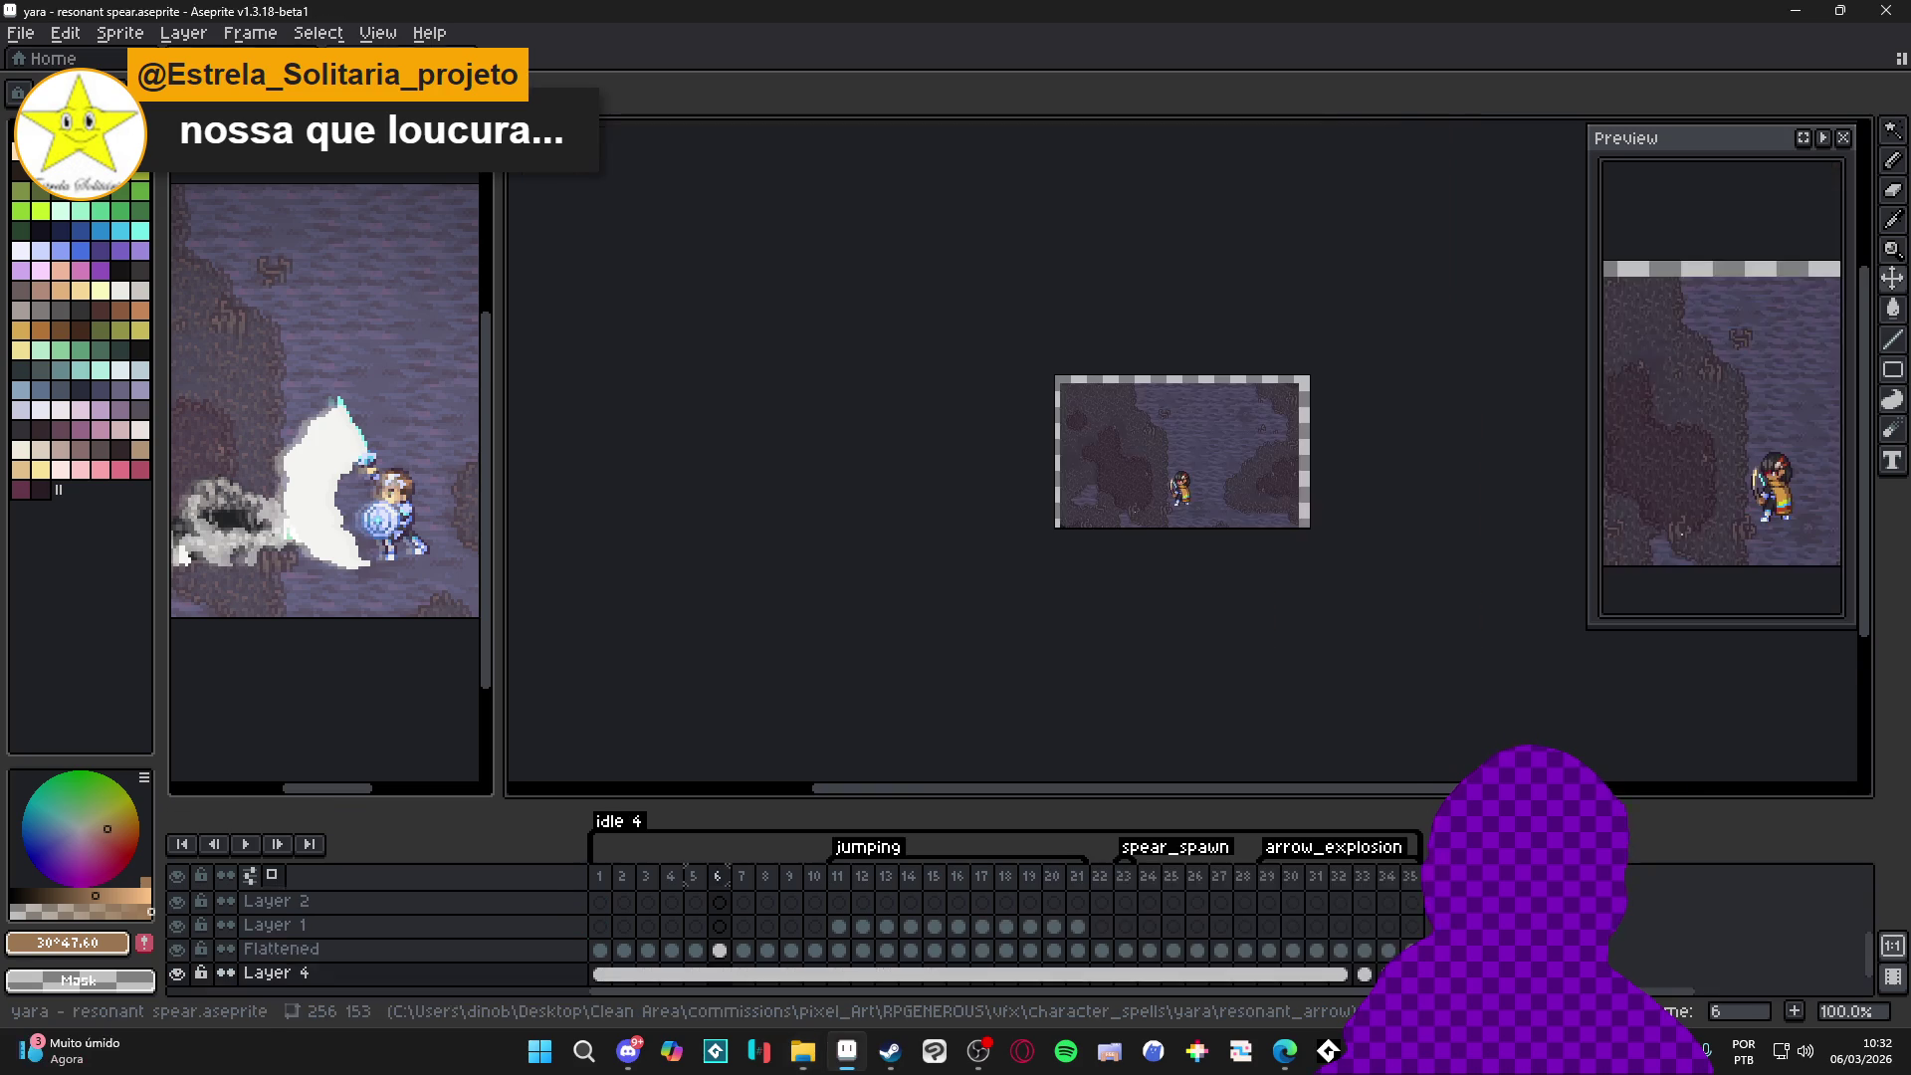
scroll(1289, 499, up, 1)
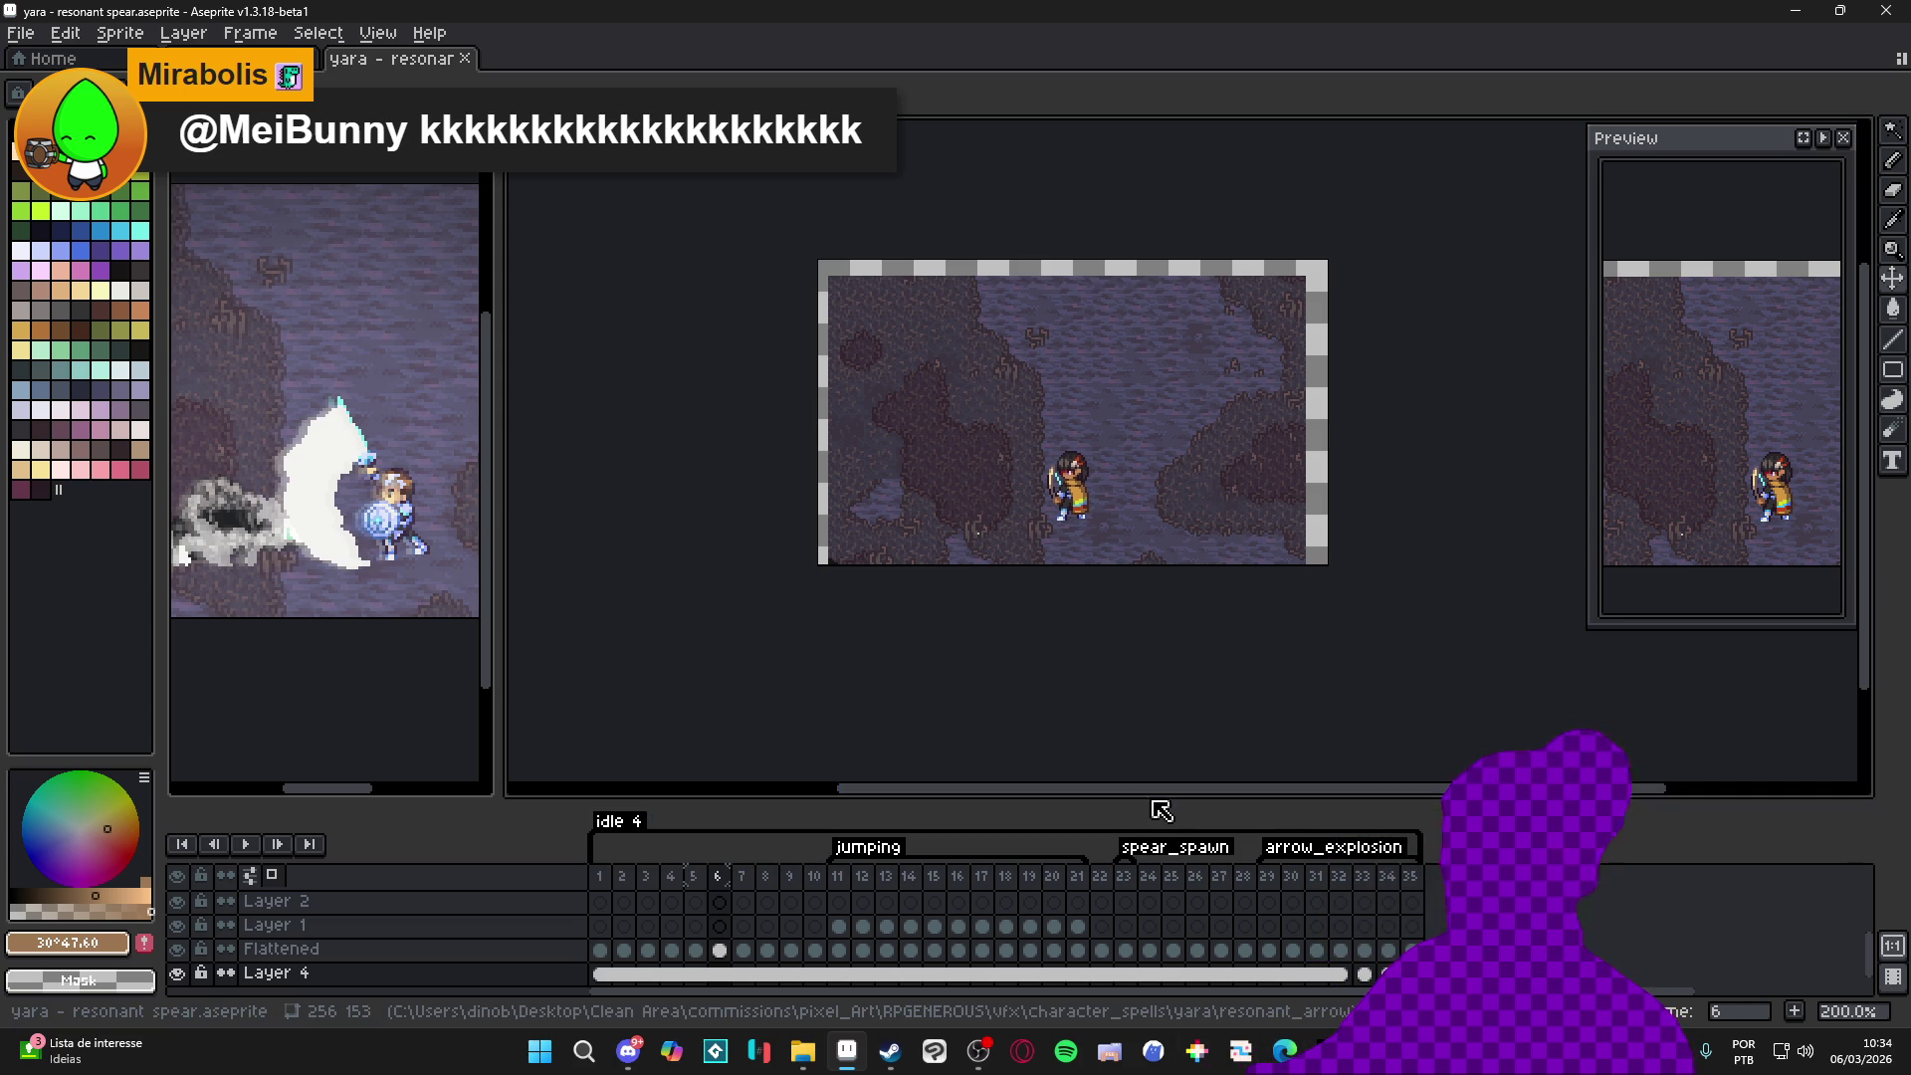
Raise the timeline to list all layers and make the Flattened layer active
mouse_move(1157, 808)
mouse_down()
mouse_move(1175, 645)
mouse_move(1176, 699)
mouse_up()
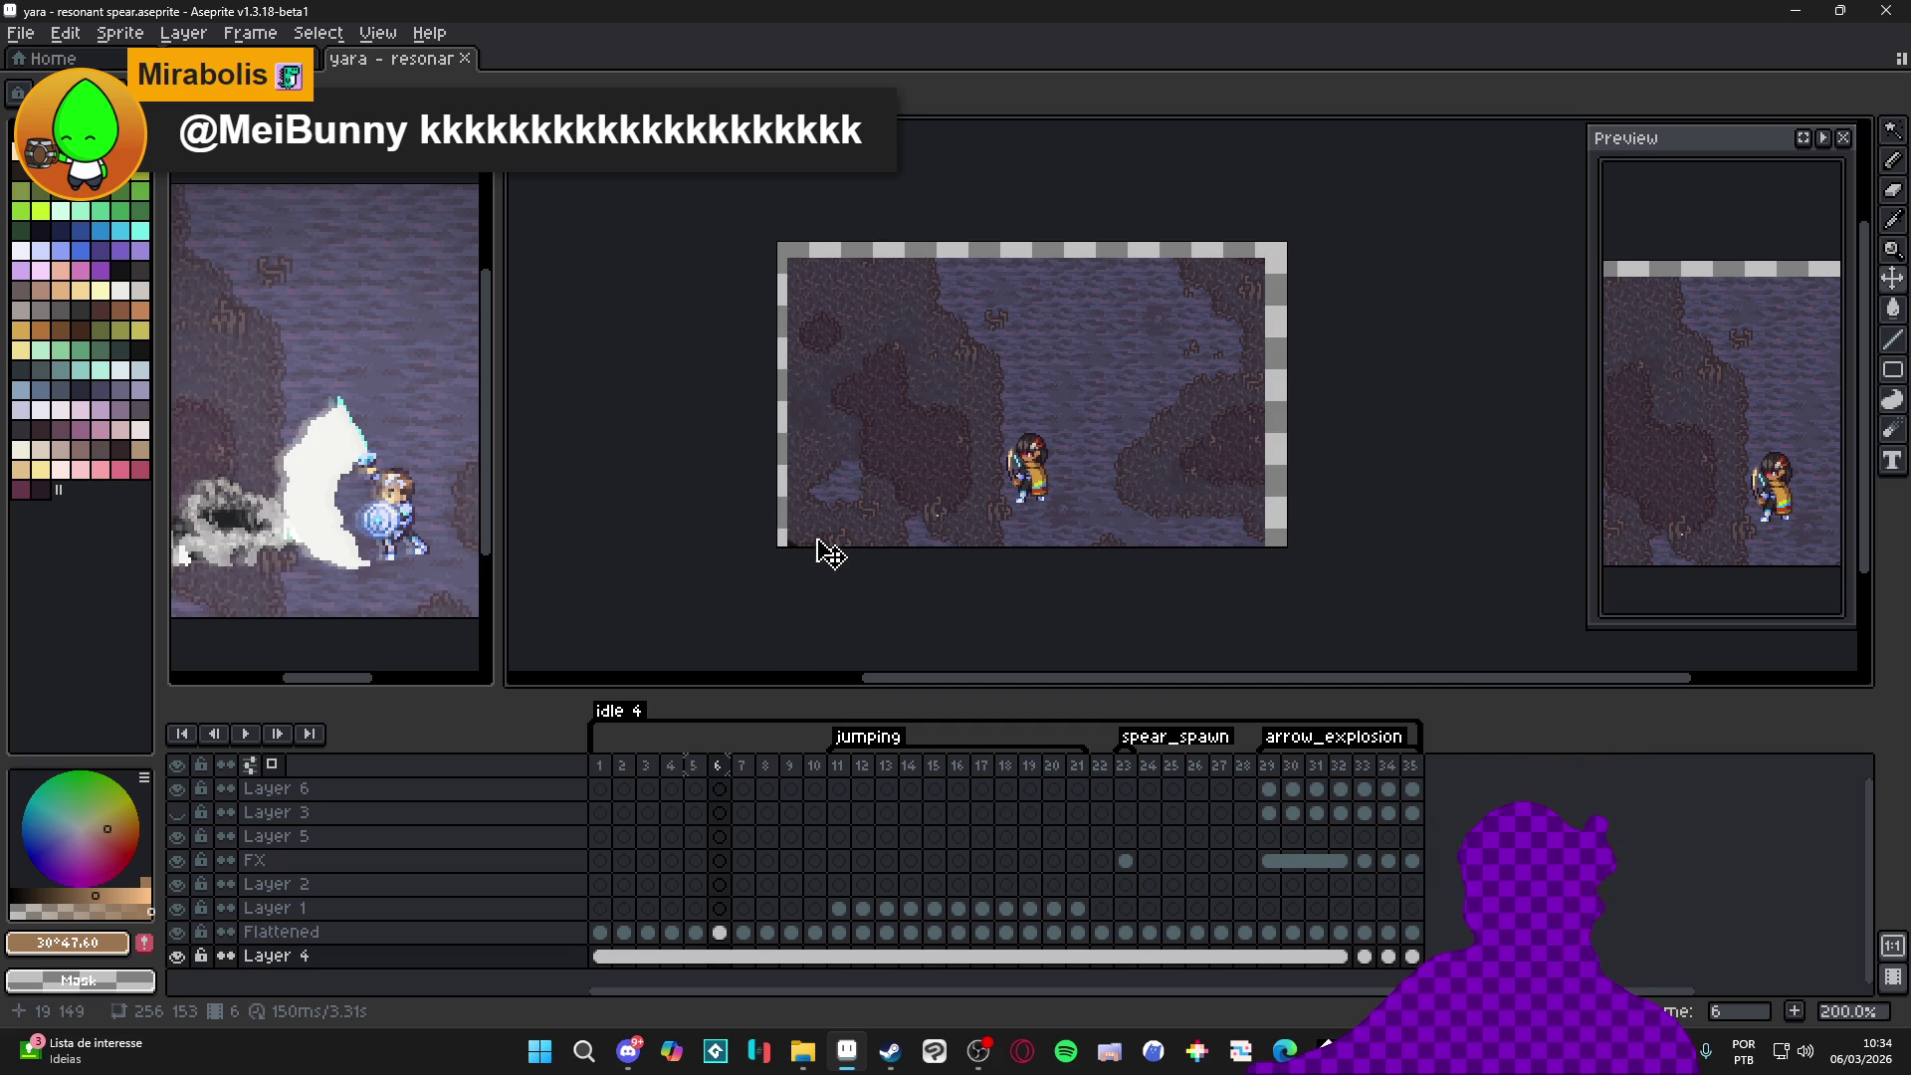
ctrl+click(1062, 474)
Undo the accidental cel move and nudge Layer 4's background right and up
drag(1063, 475, 1081, 475)
key(ctrl+z)
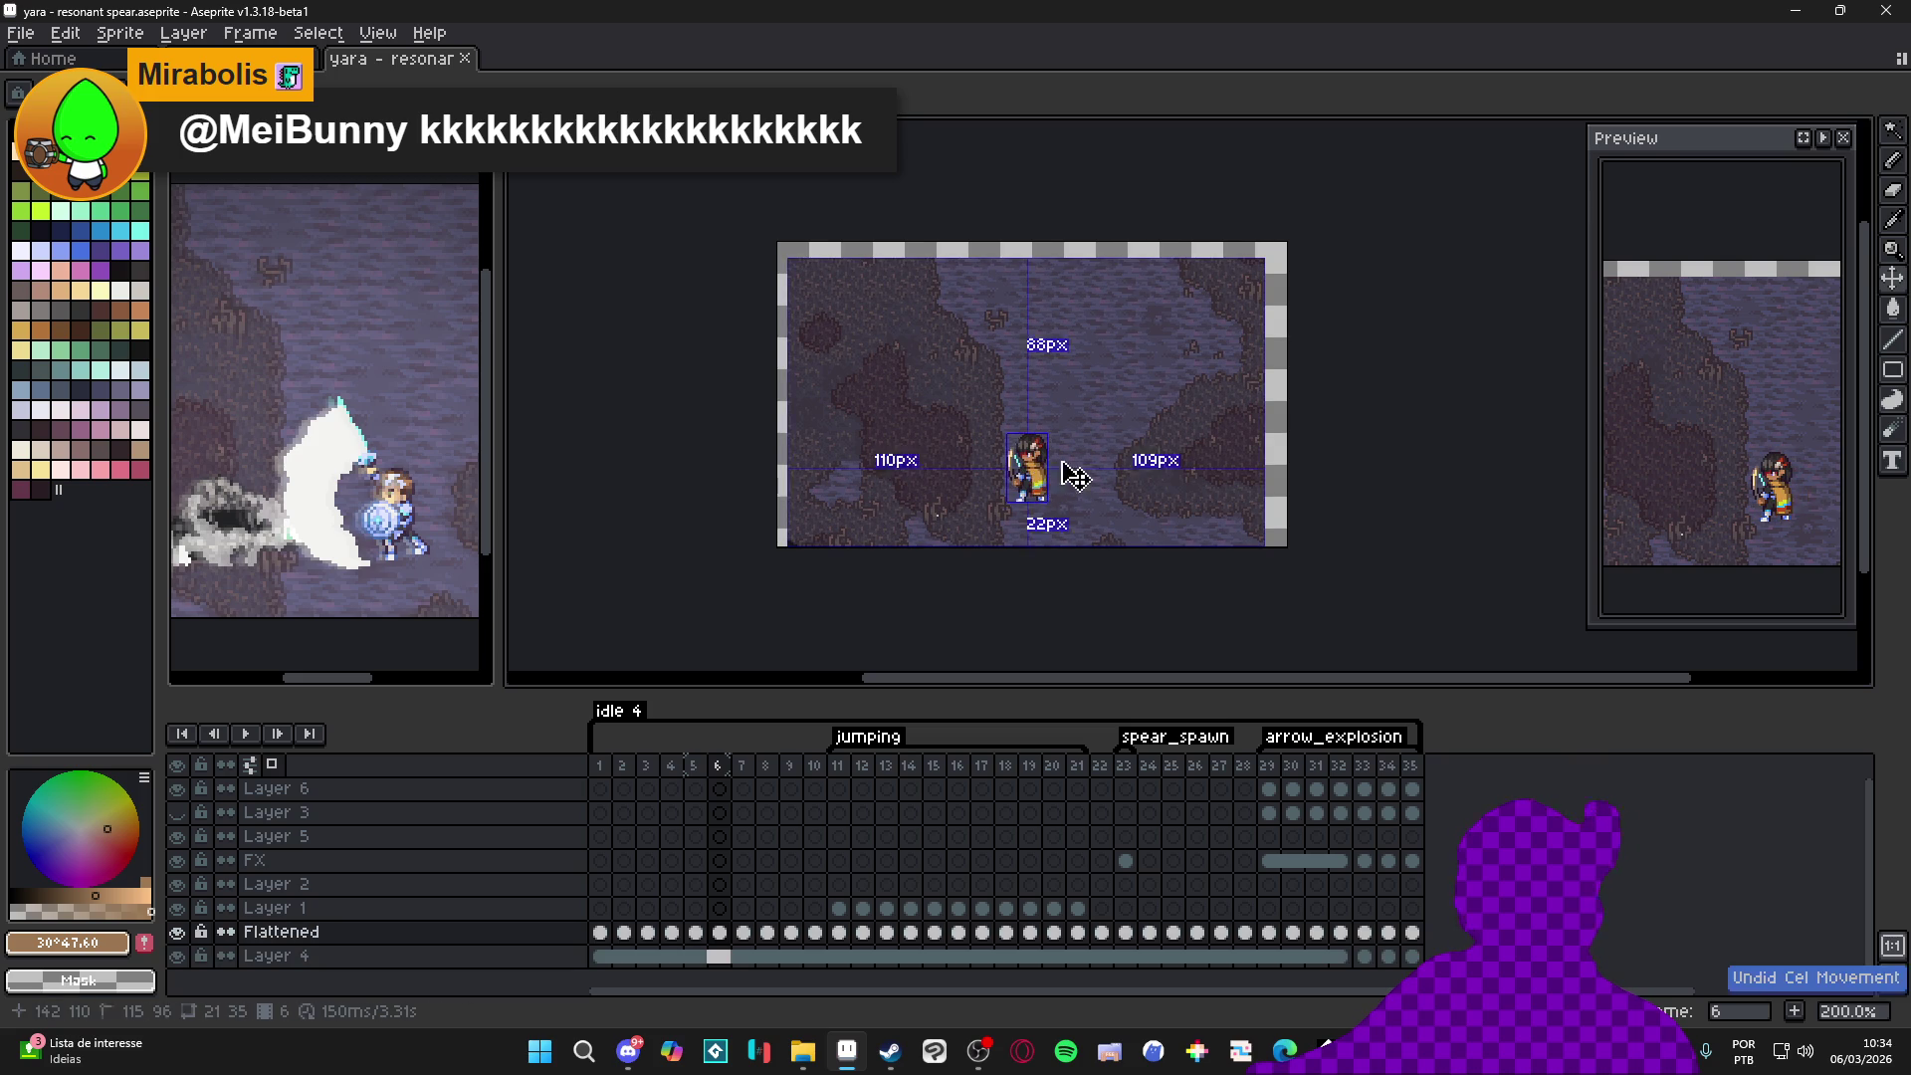
key(Down)
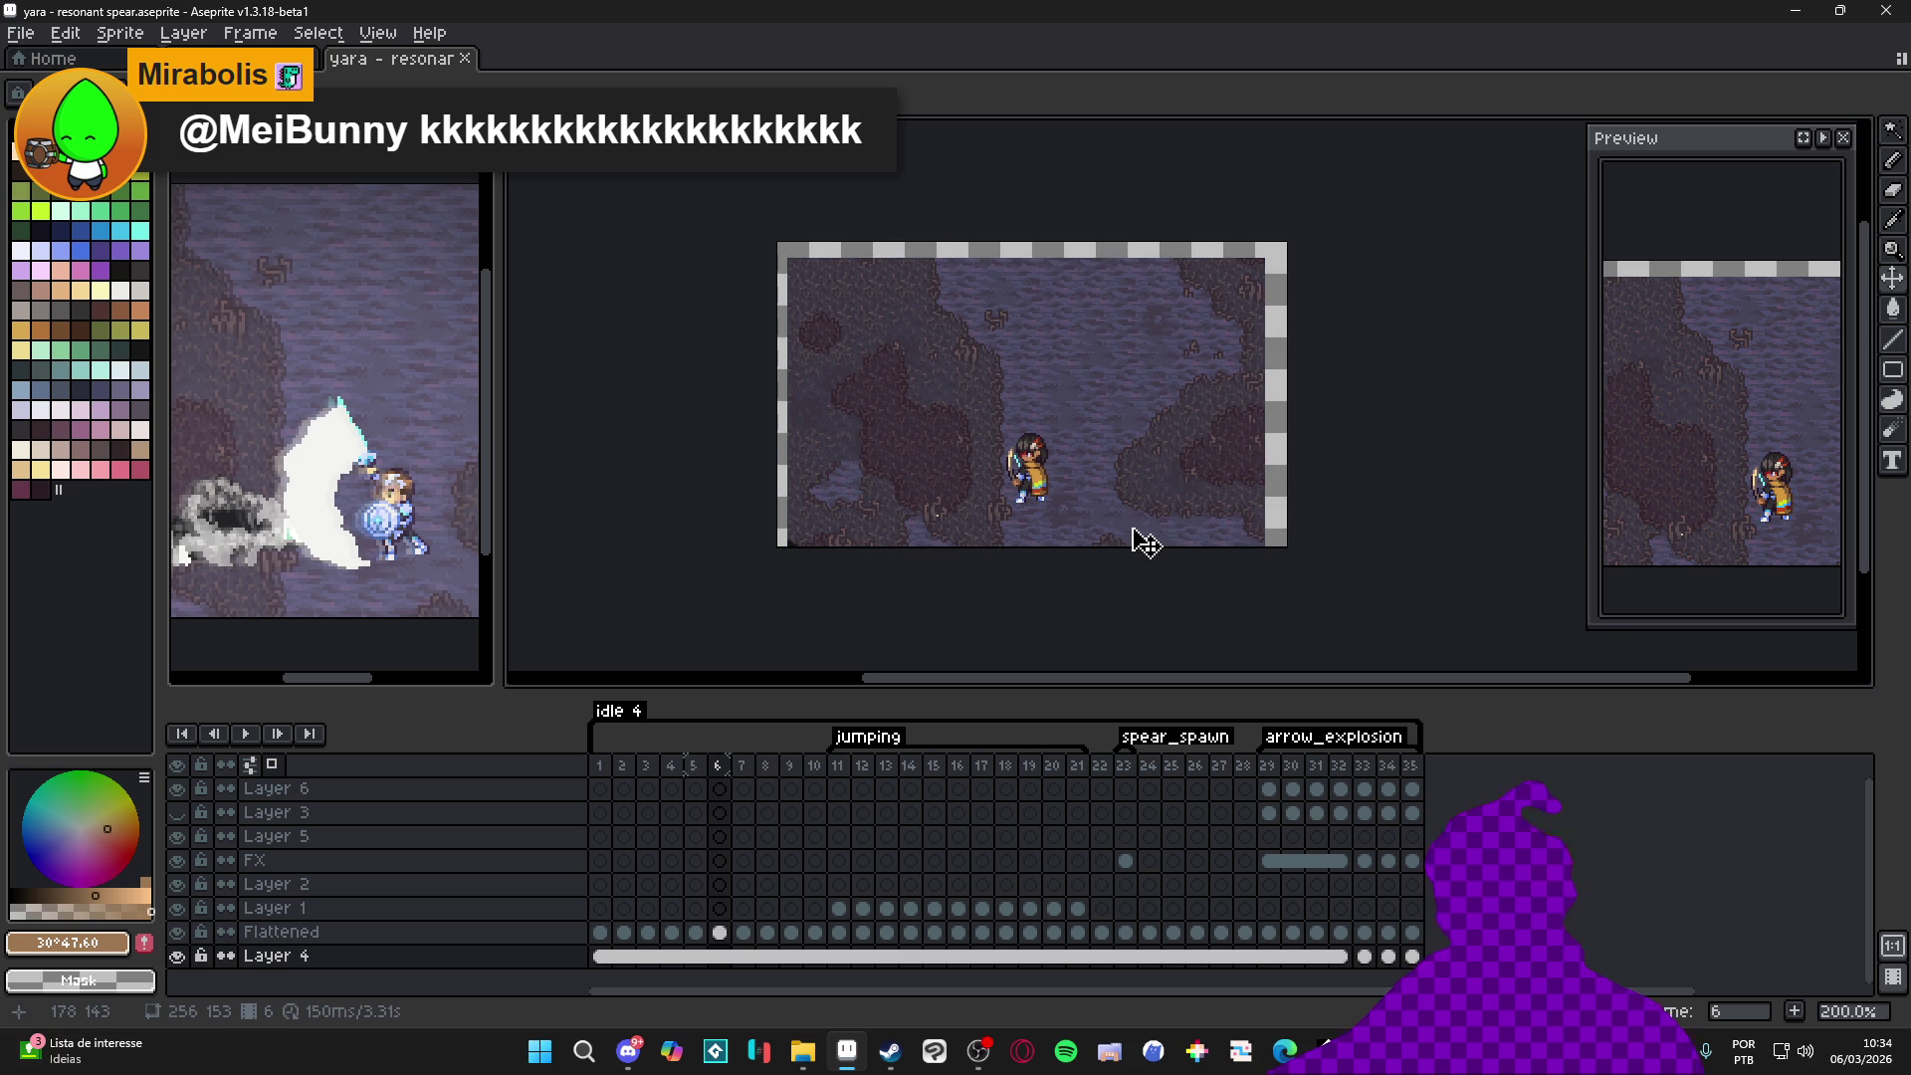
key(Right)
key(Right)
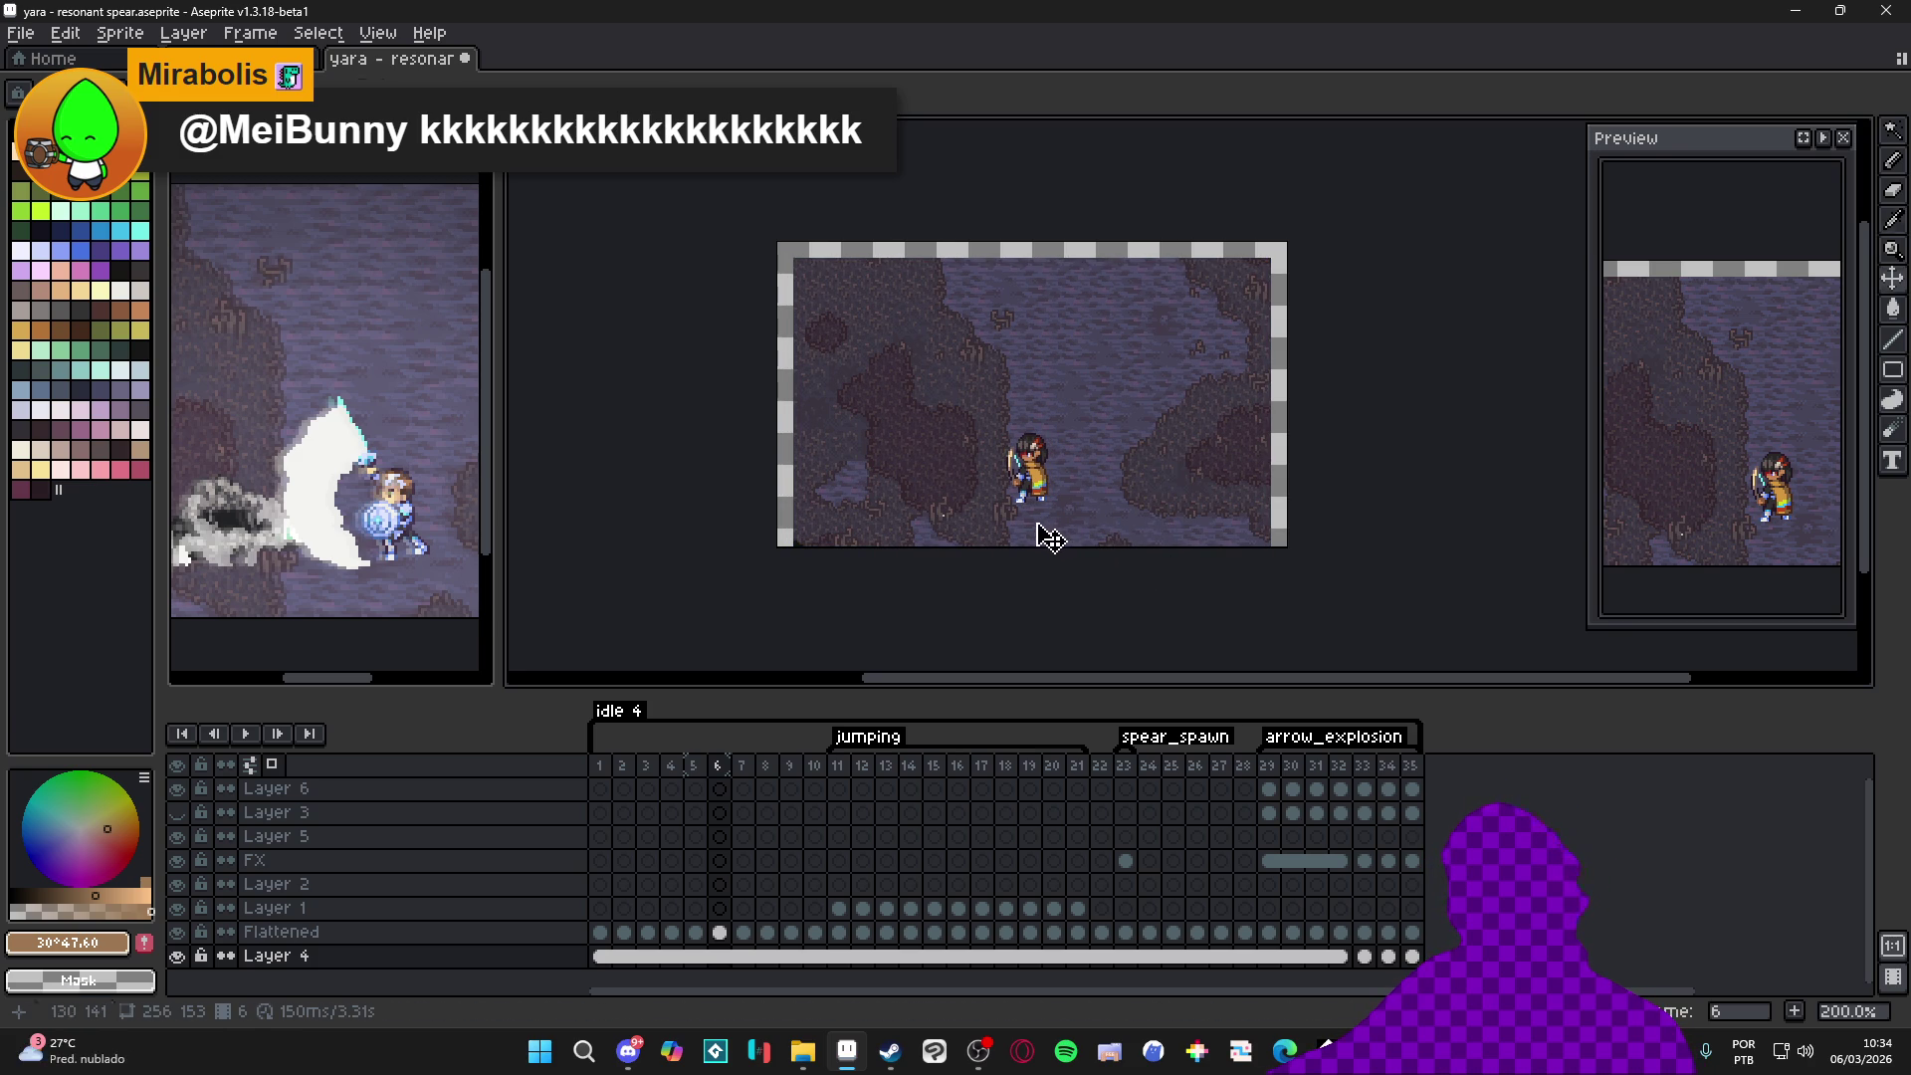
key(Up)
key(Up)
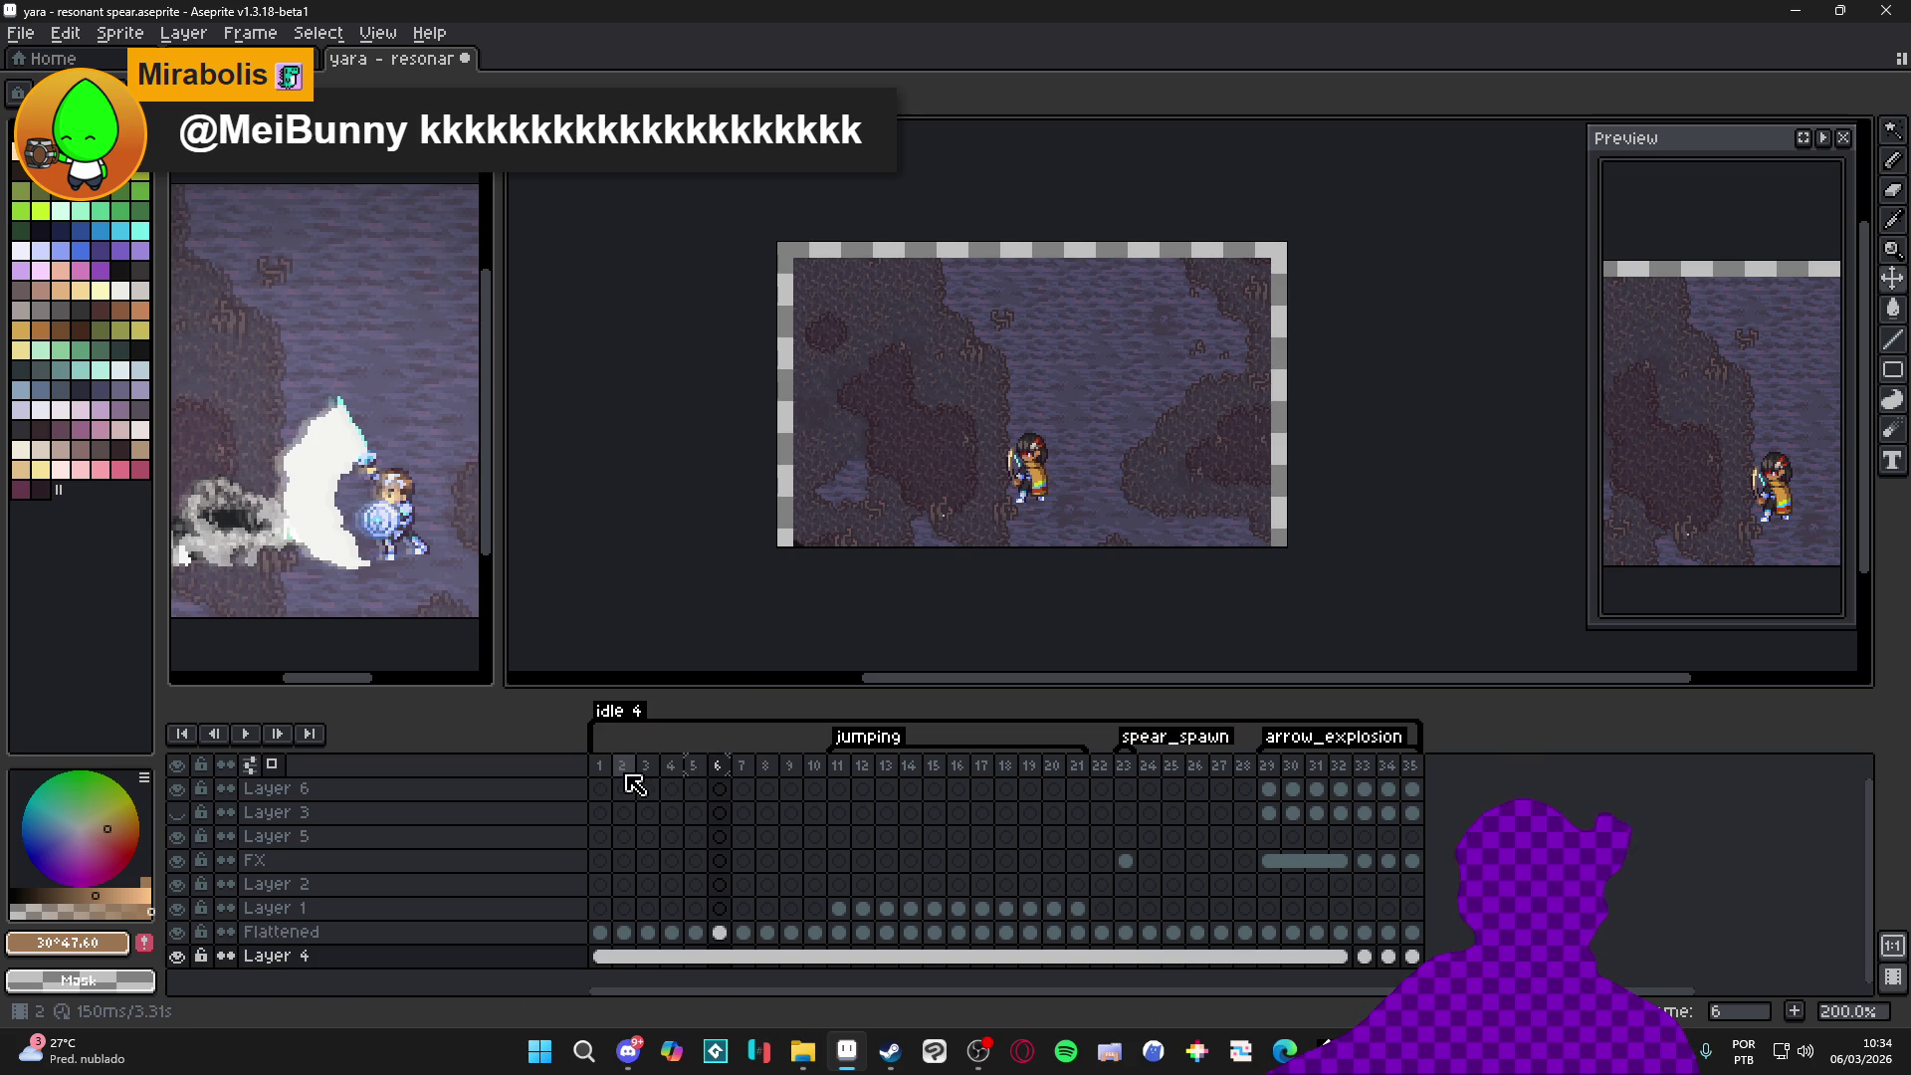
Delete frames 2 through 35, leaving only the first frame of the sprite
drag(635, 779, 1703, 798)
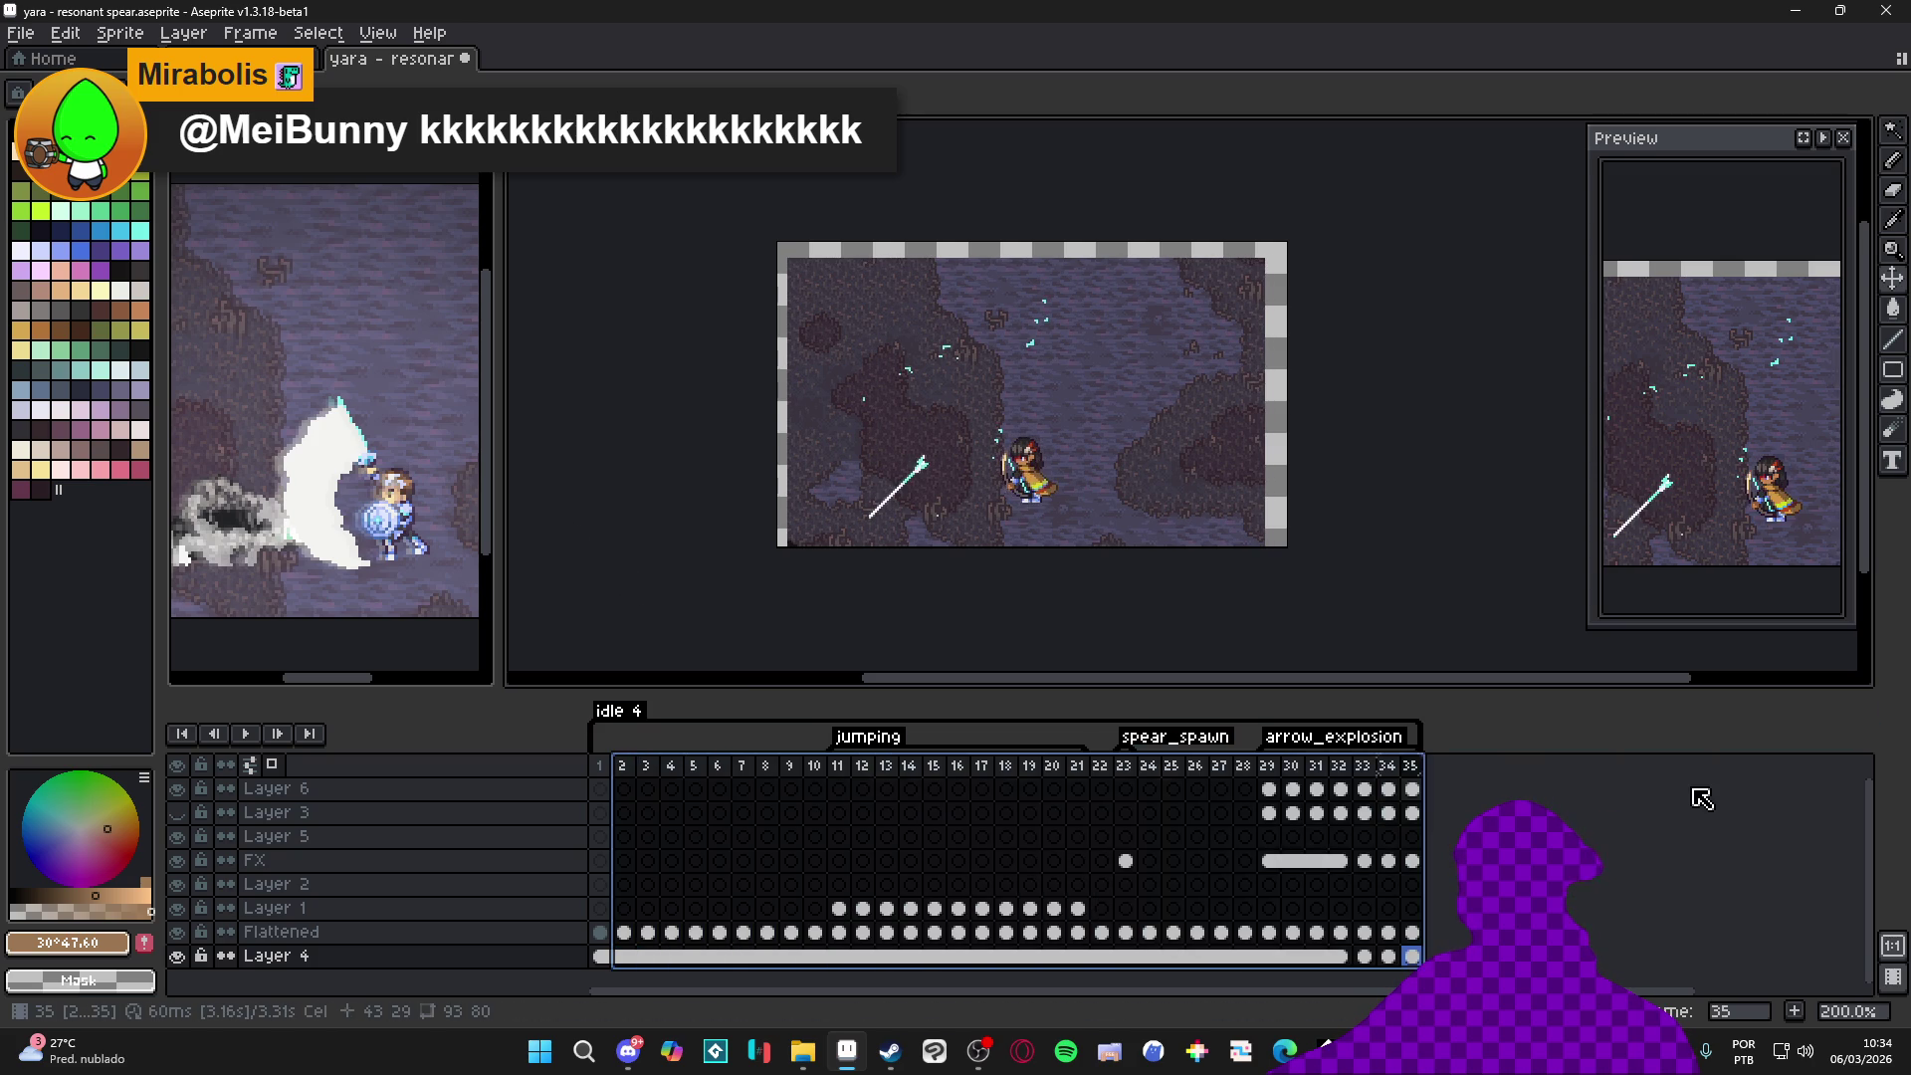
key(Delete)
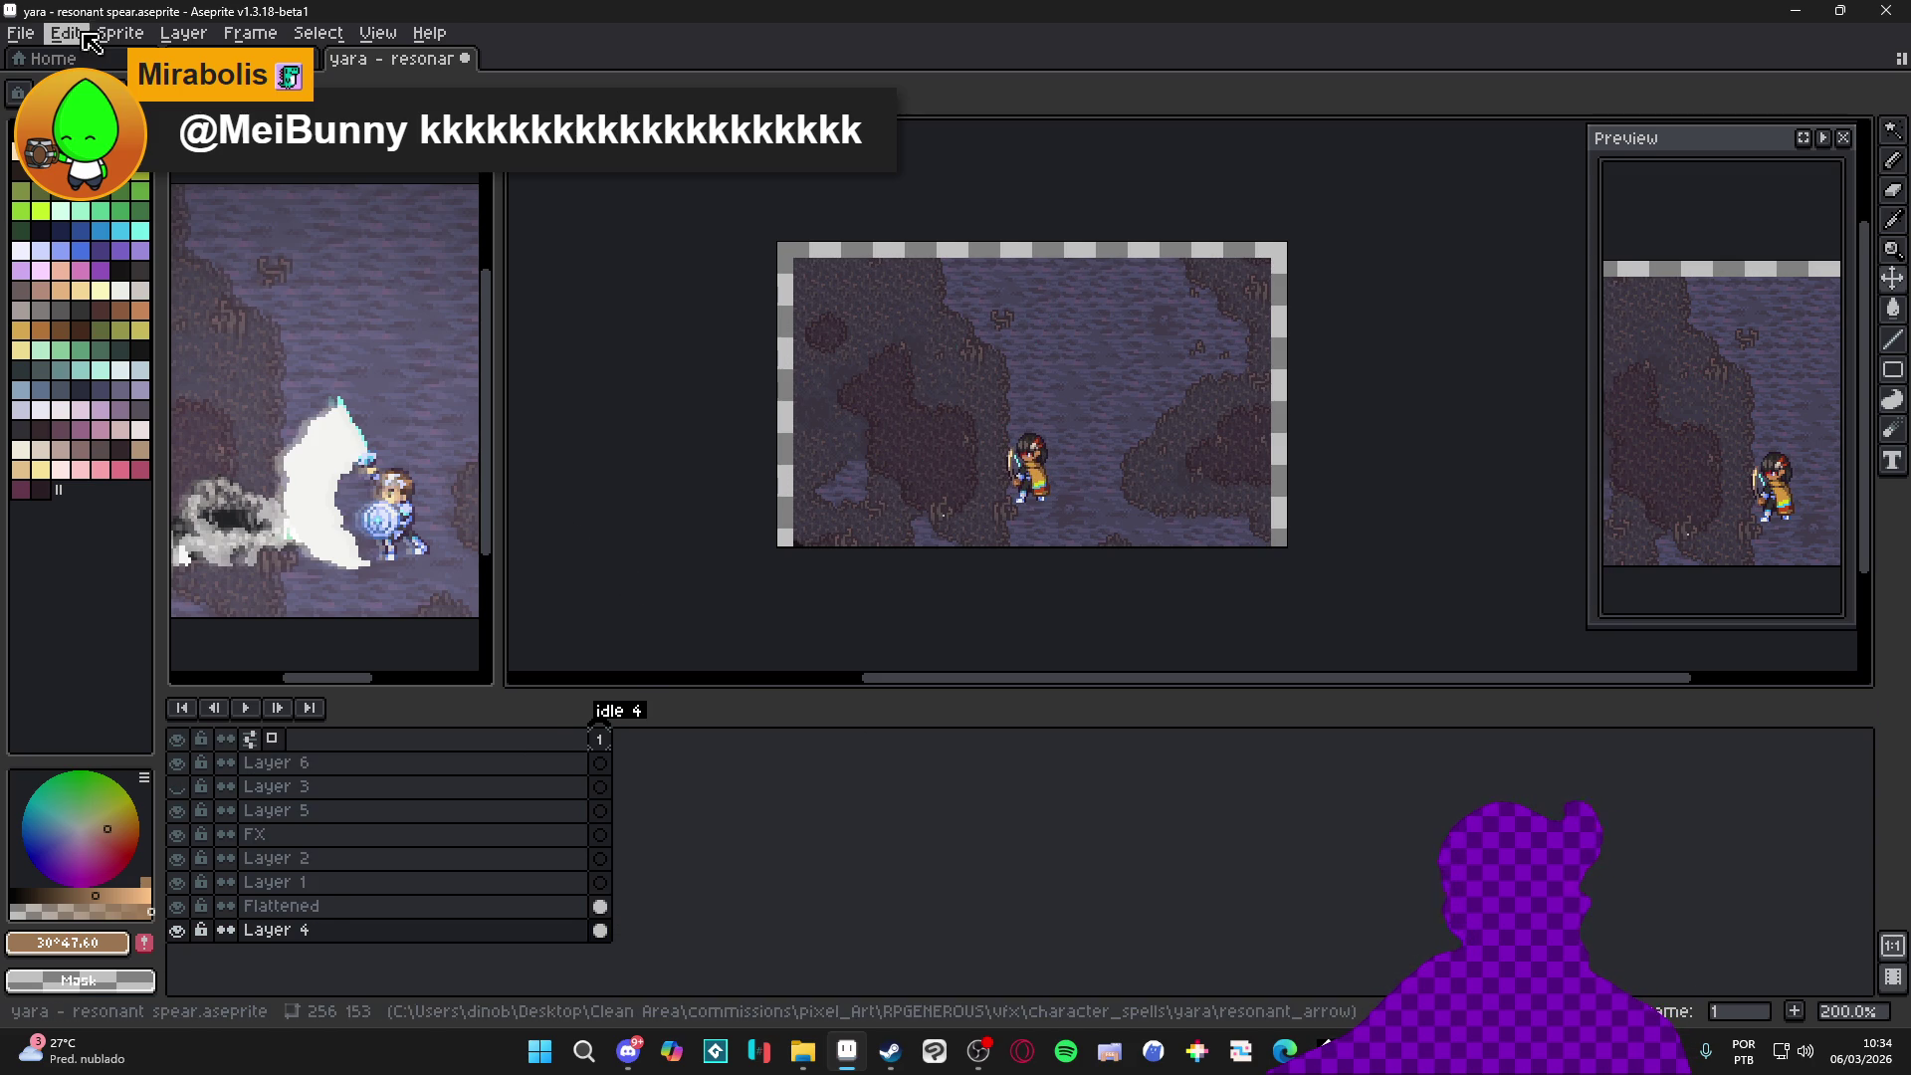
click(41, 48)
Save As into a new aqua_sphere folder under yara, naming the file yara_aqua_sphere
click(225, 180)
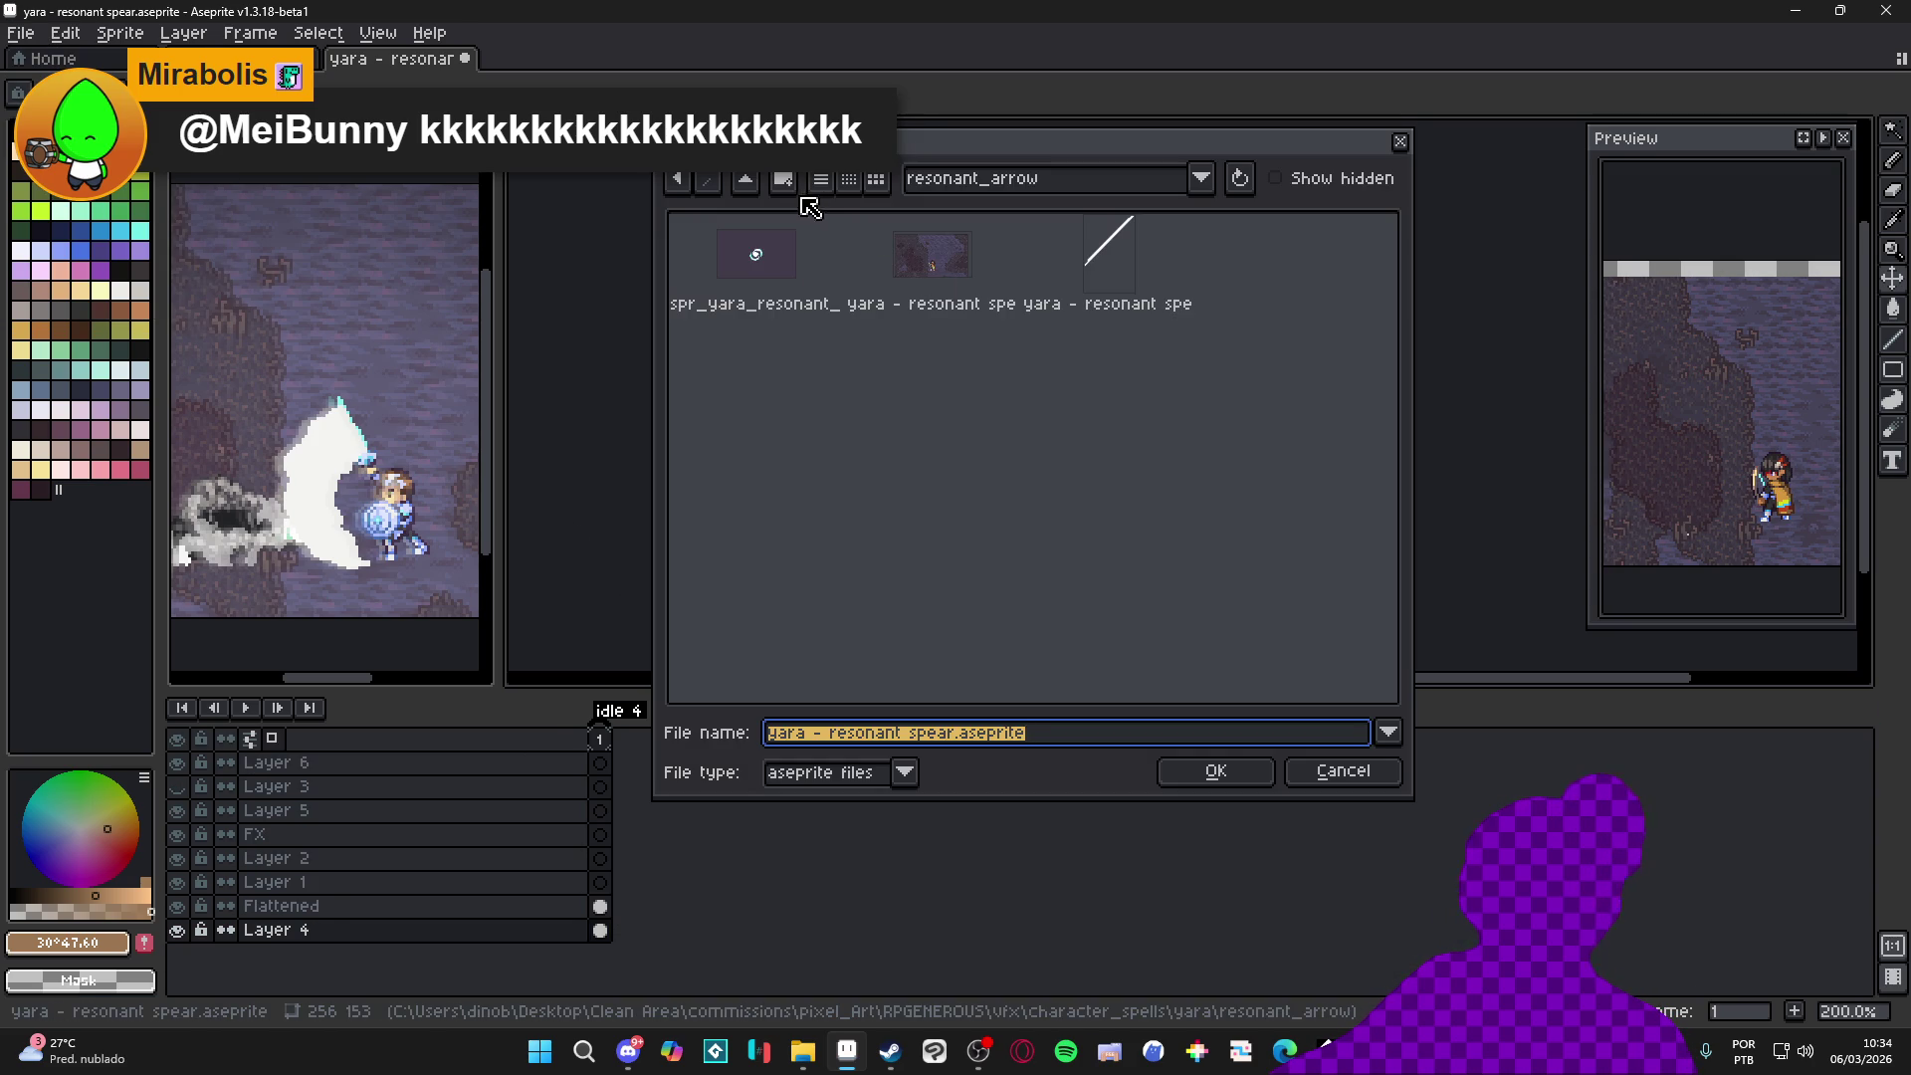
click(744, 179)
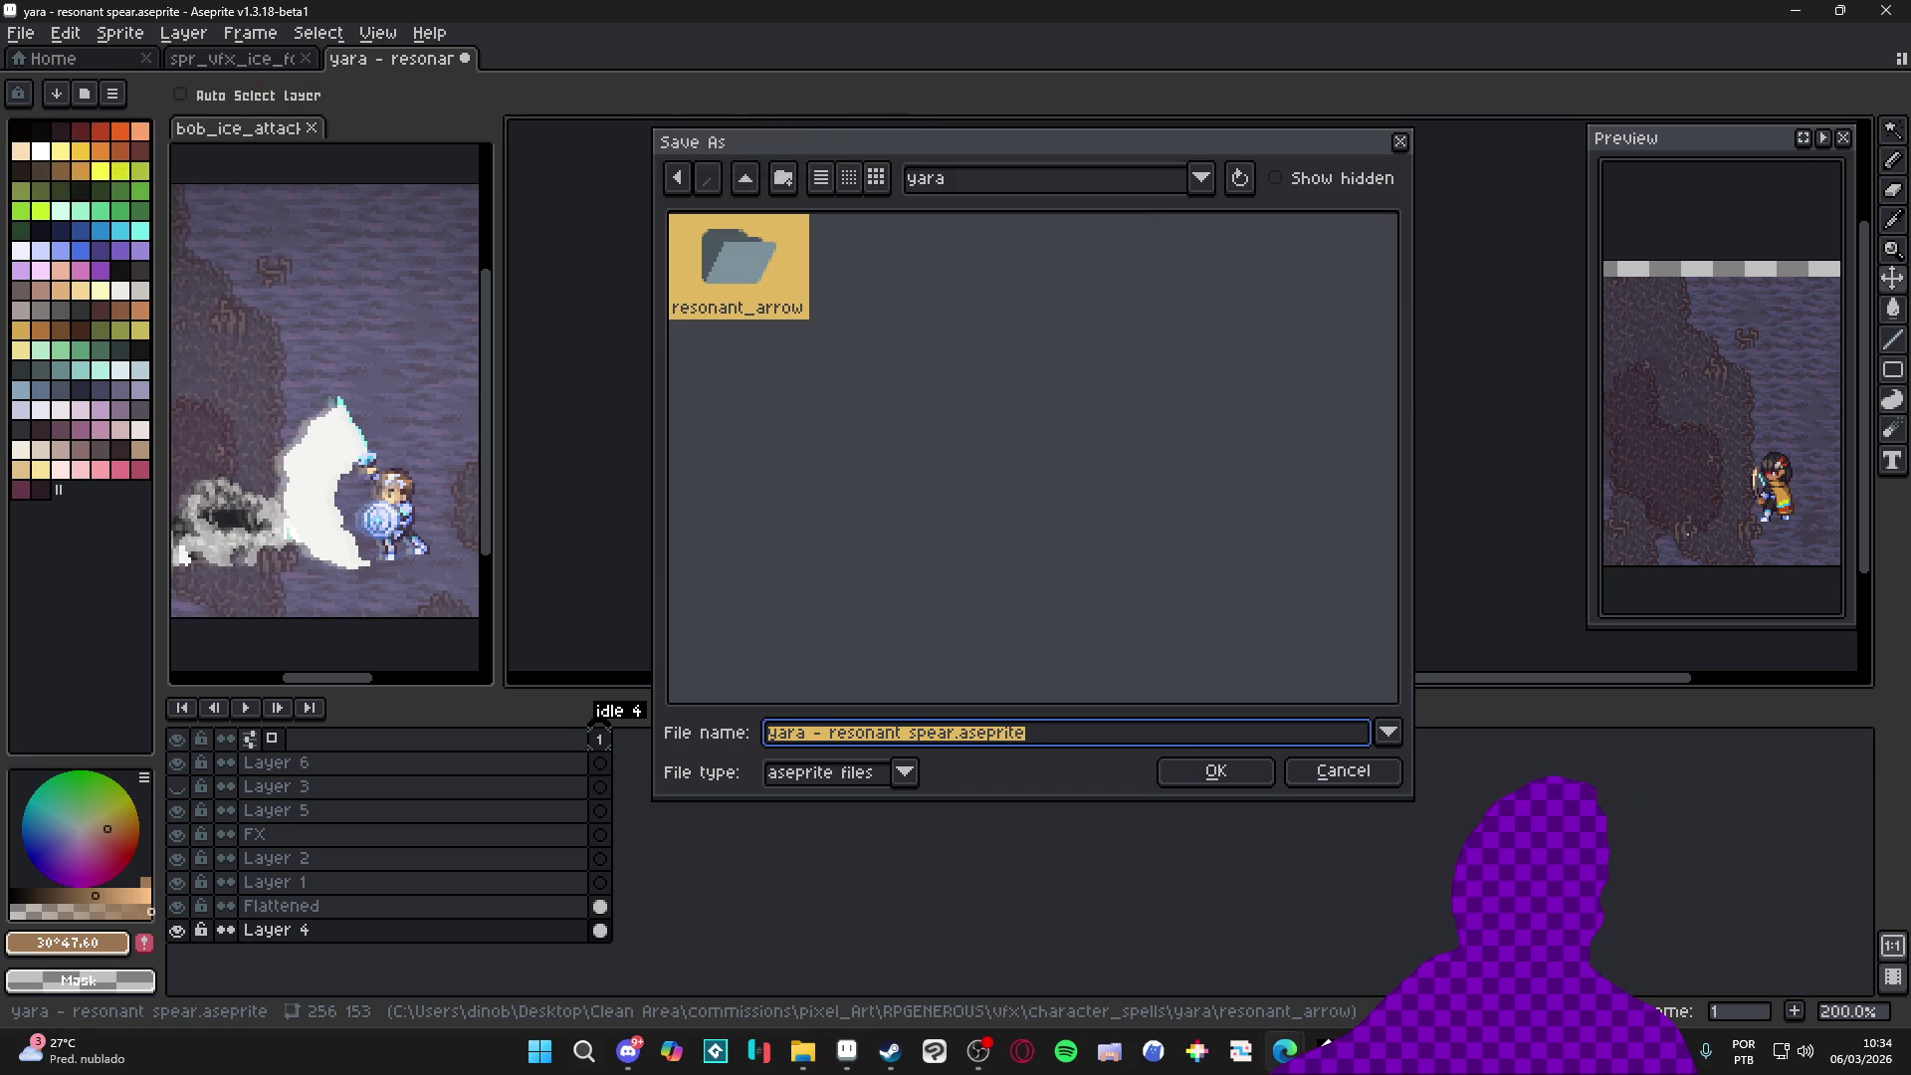
click(981, 502)
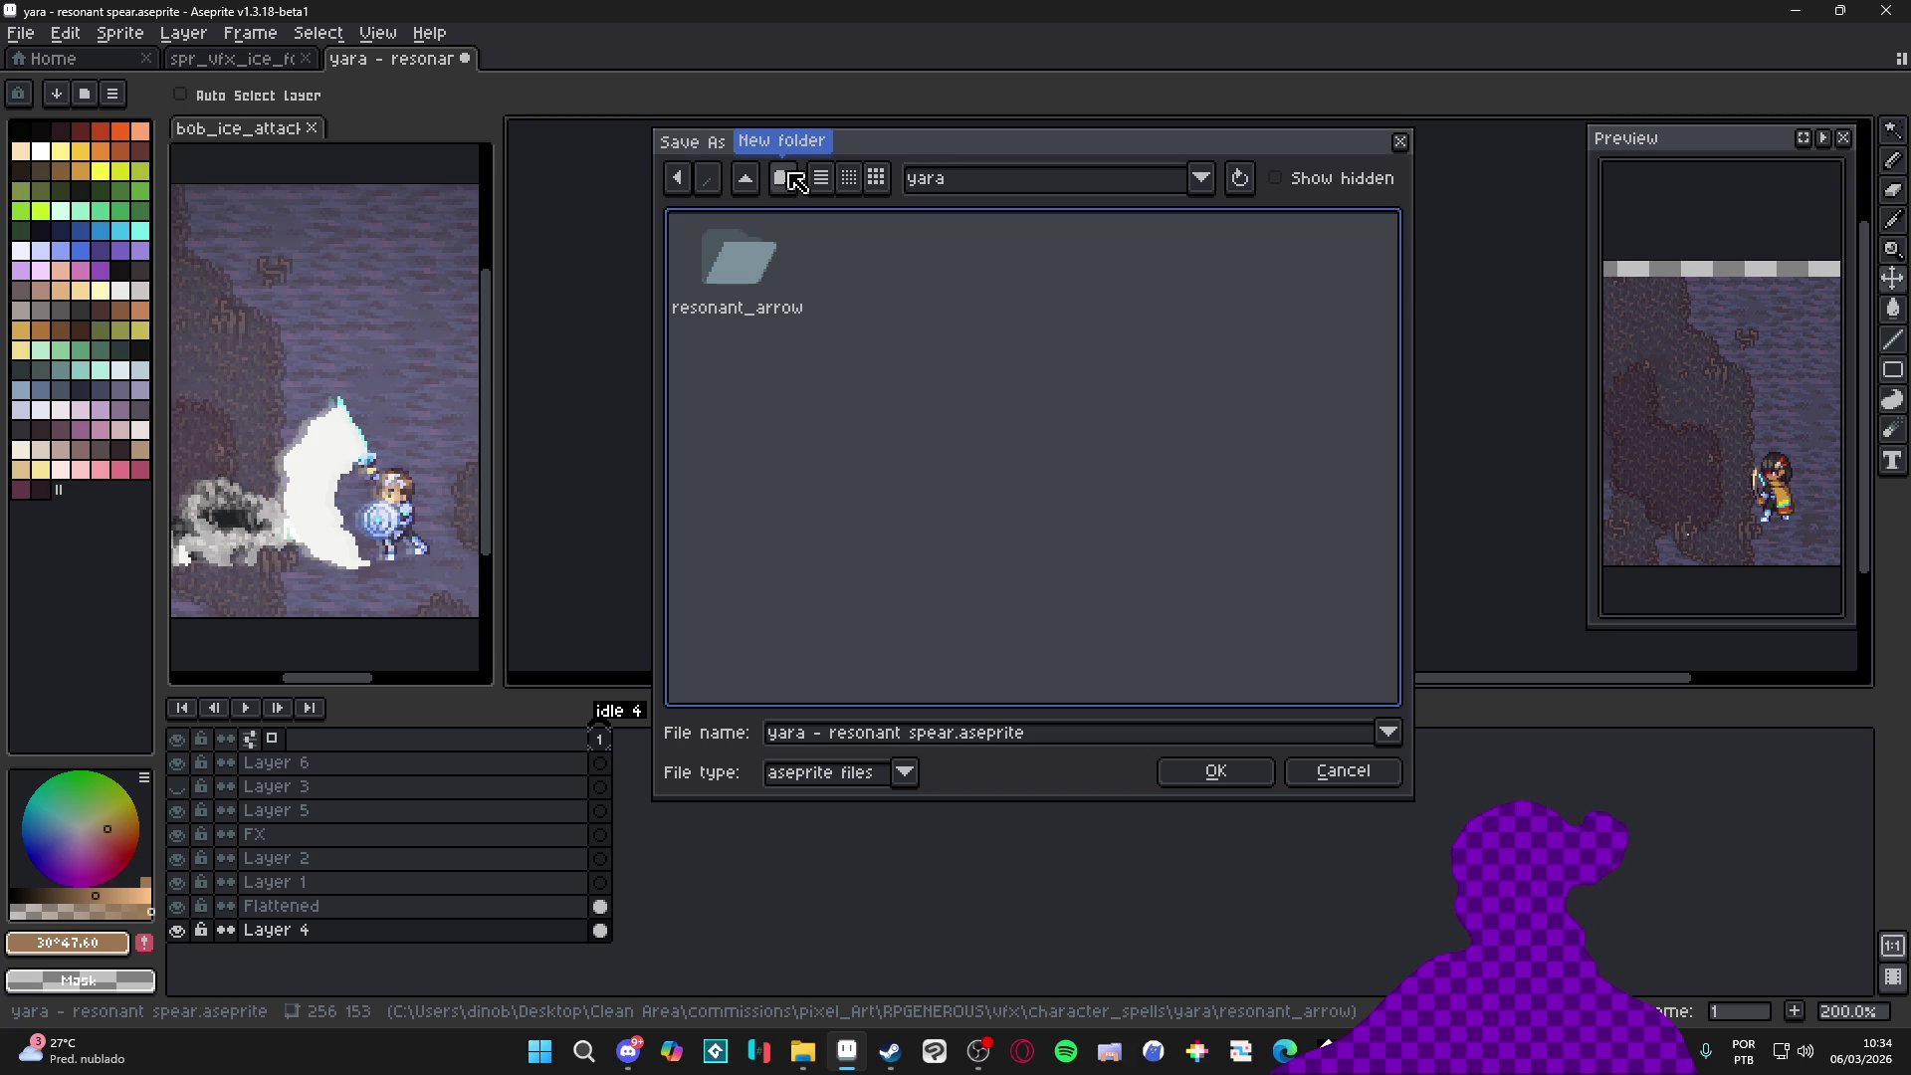
click(791, 182)
text(aqua_sphere)
key(Return)
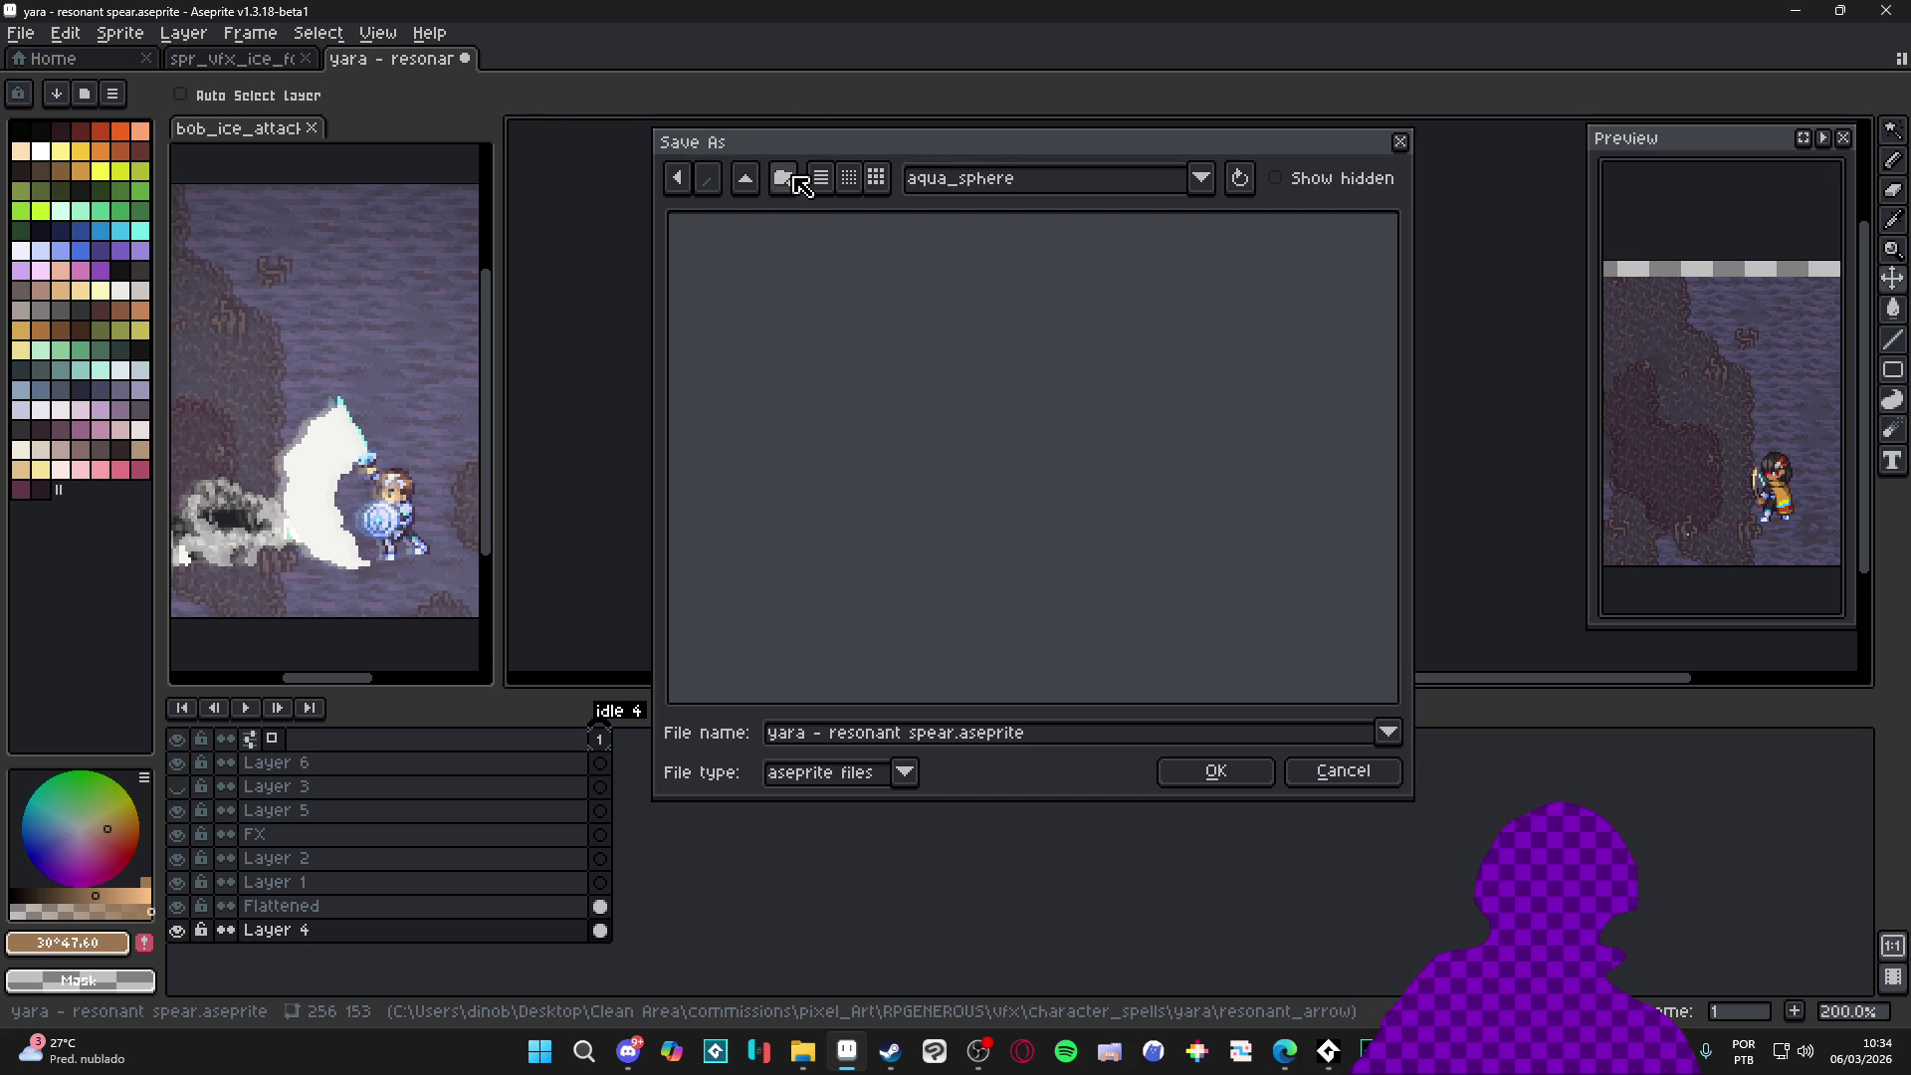
drag(951, 740, 674, 744)
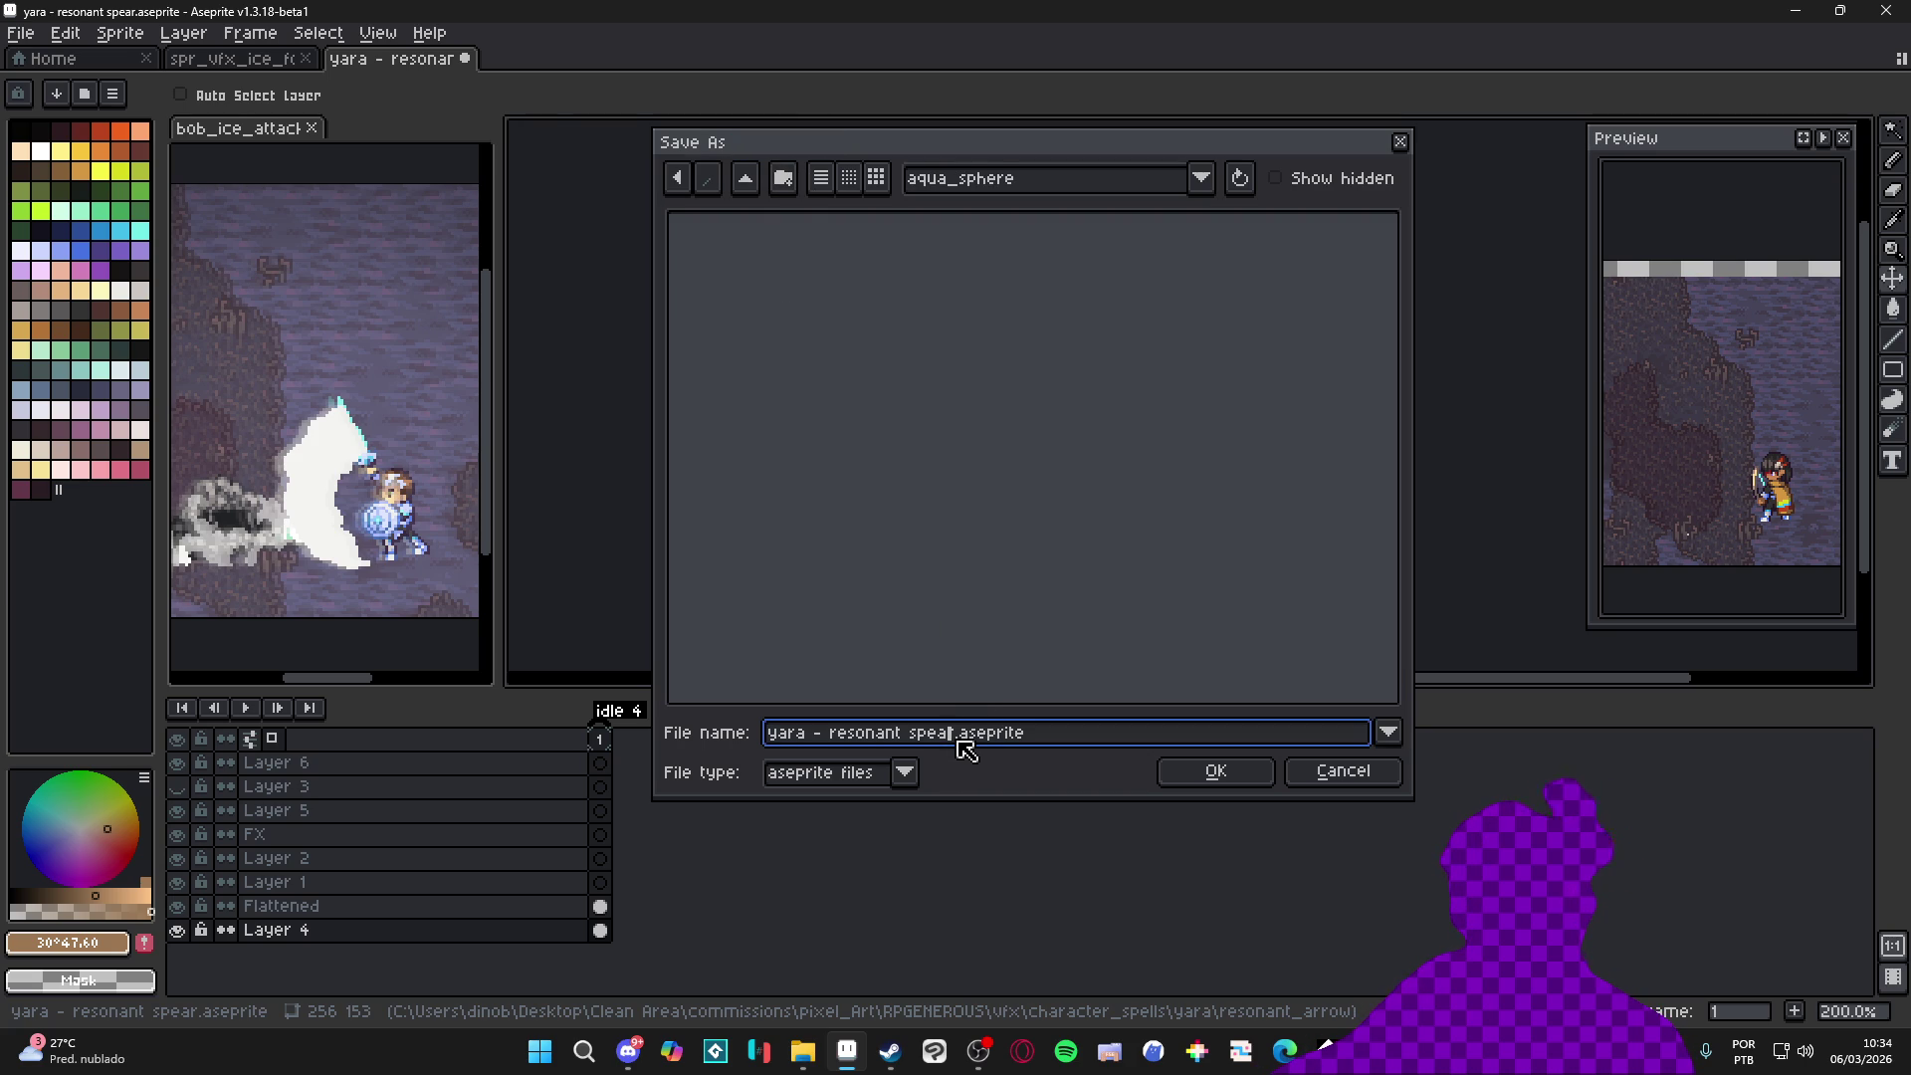
text(aqua_sphere)
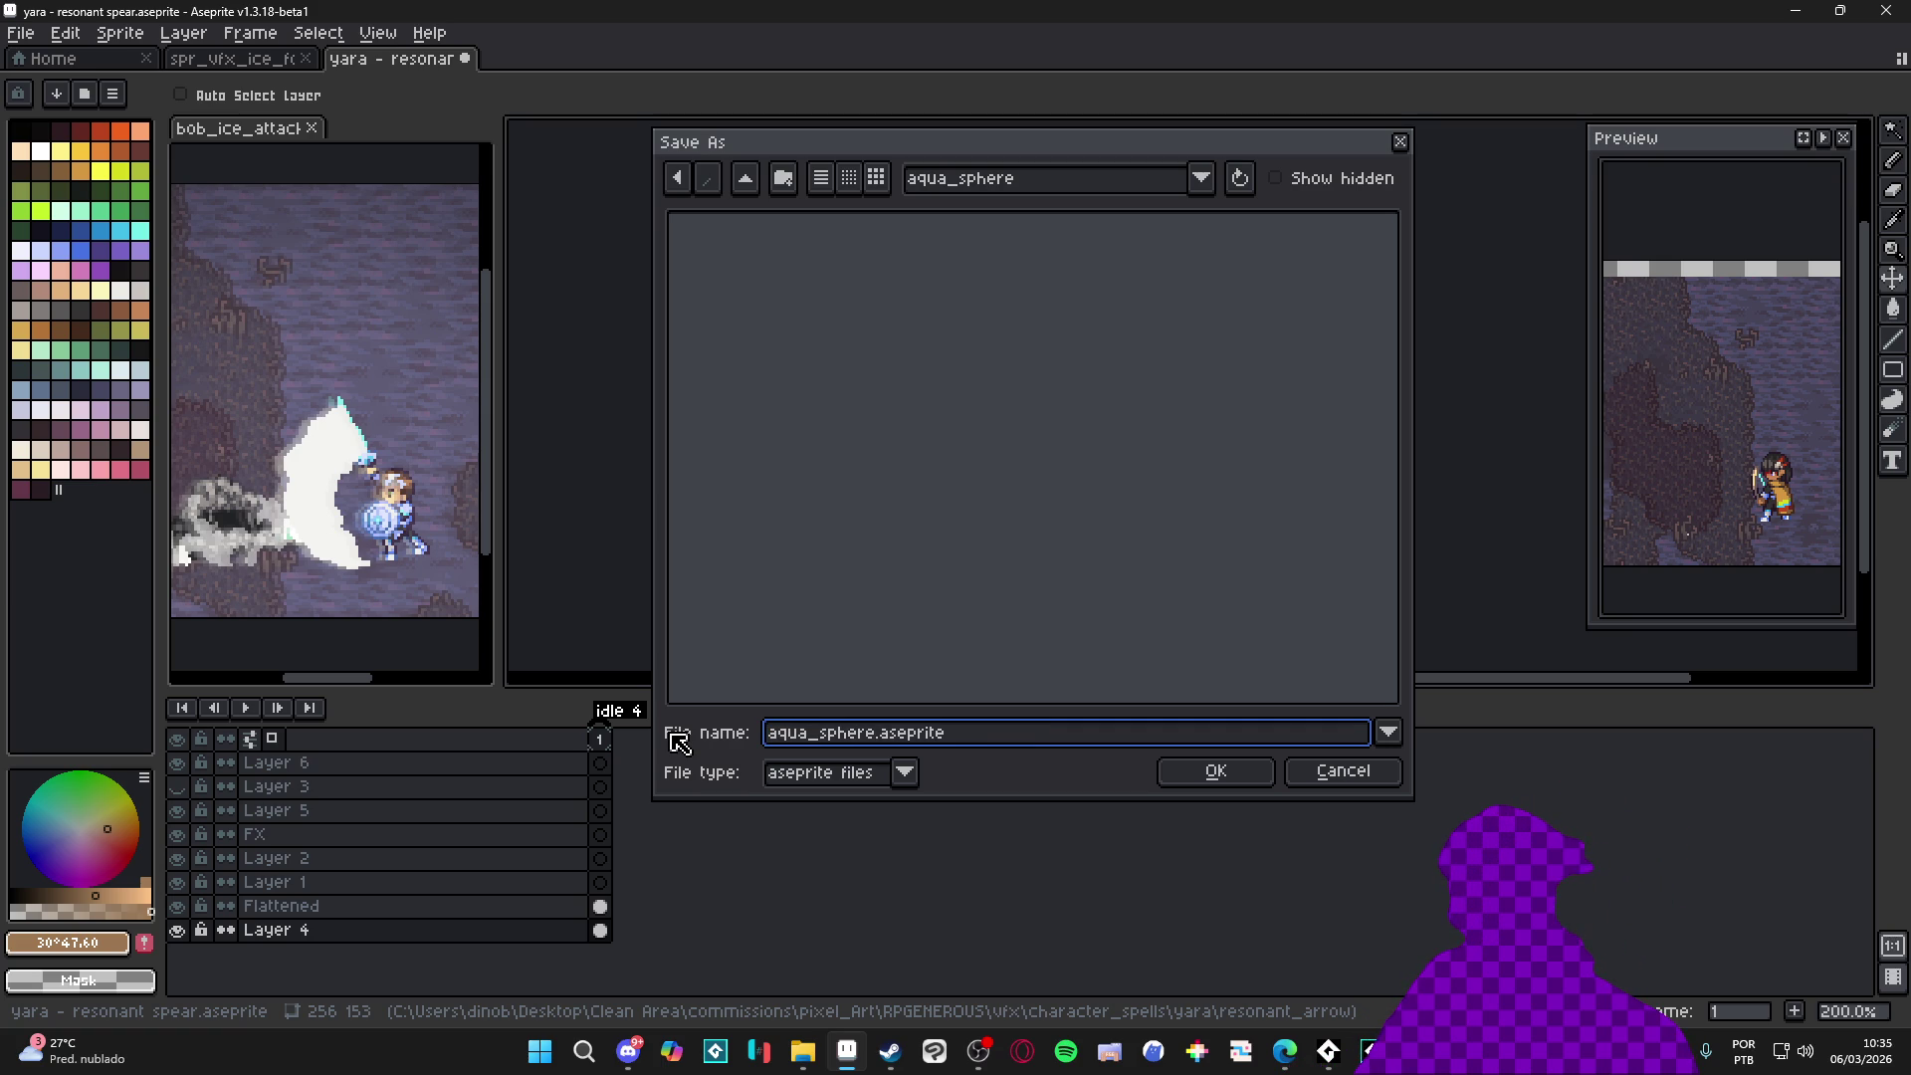
text(yara_)
key(Return)
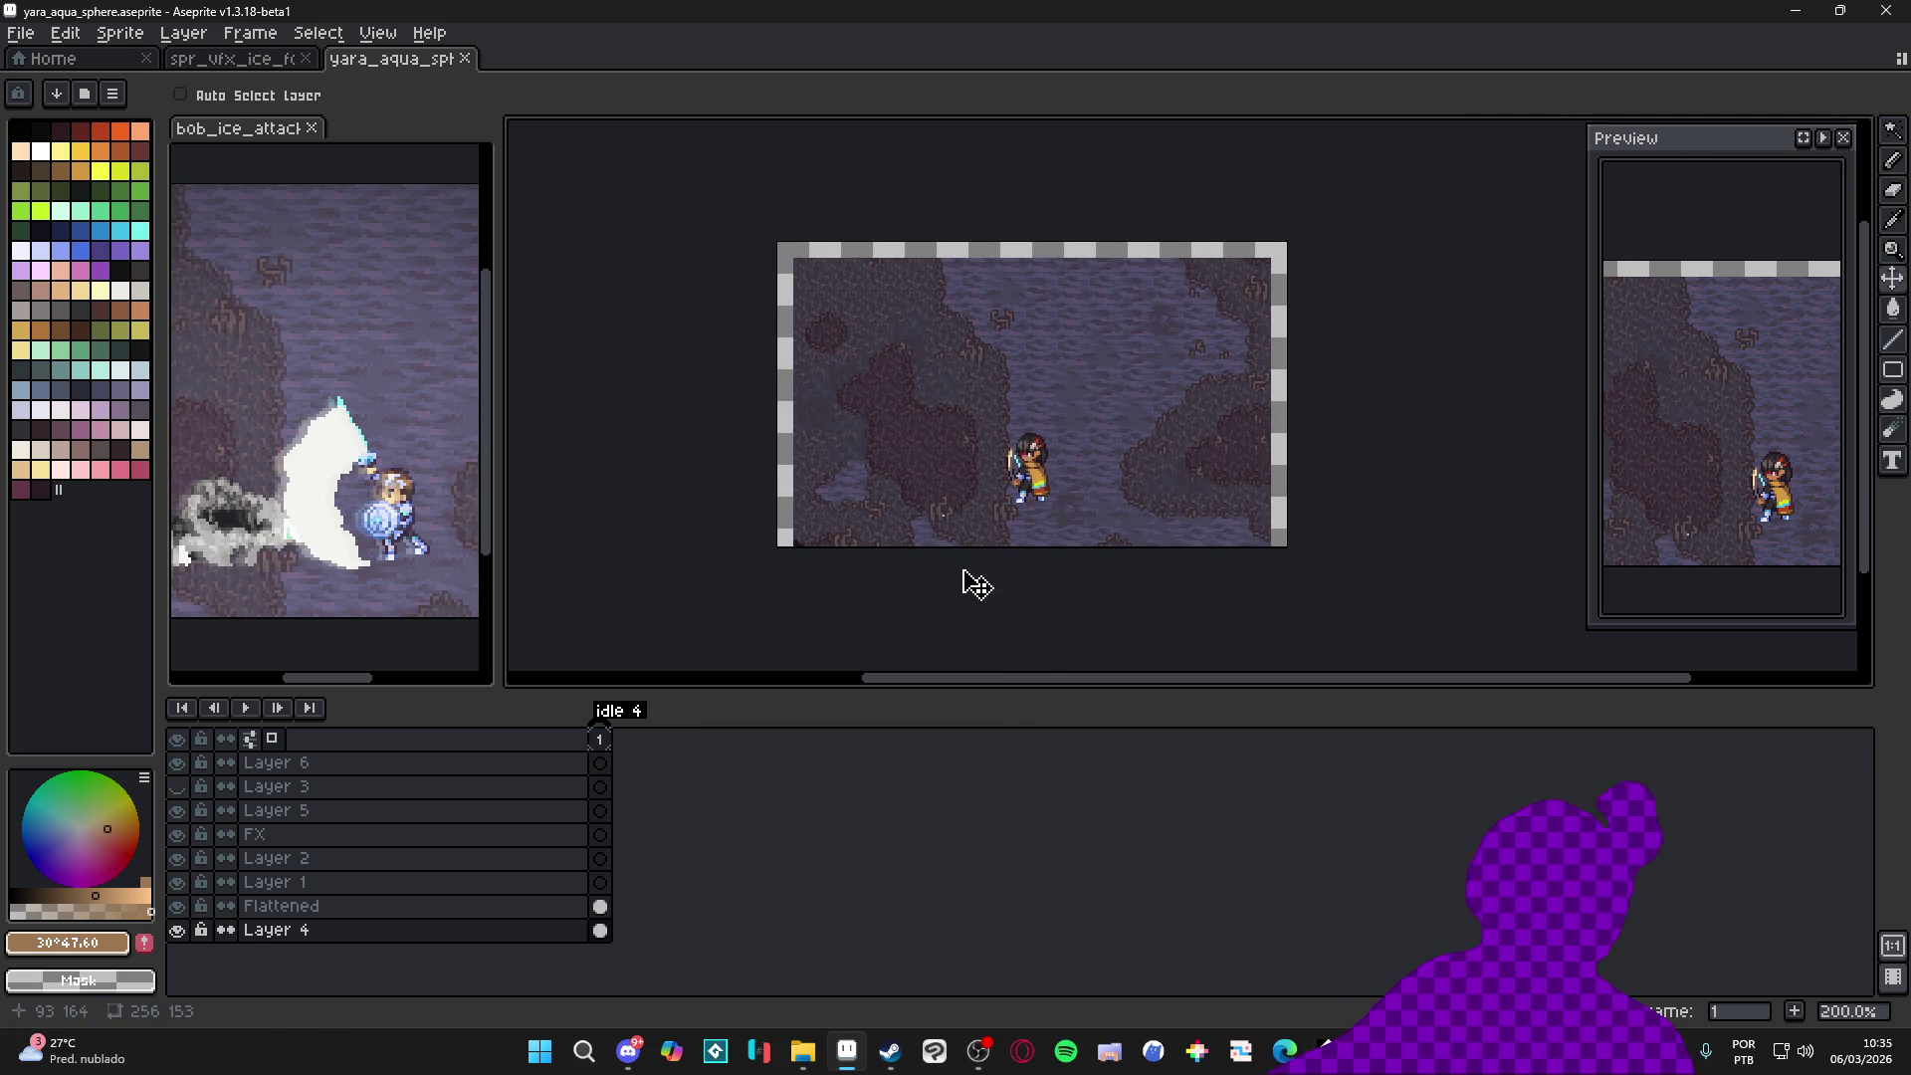
drag(1049, 550, 1059, 565)
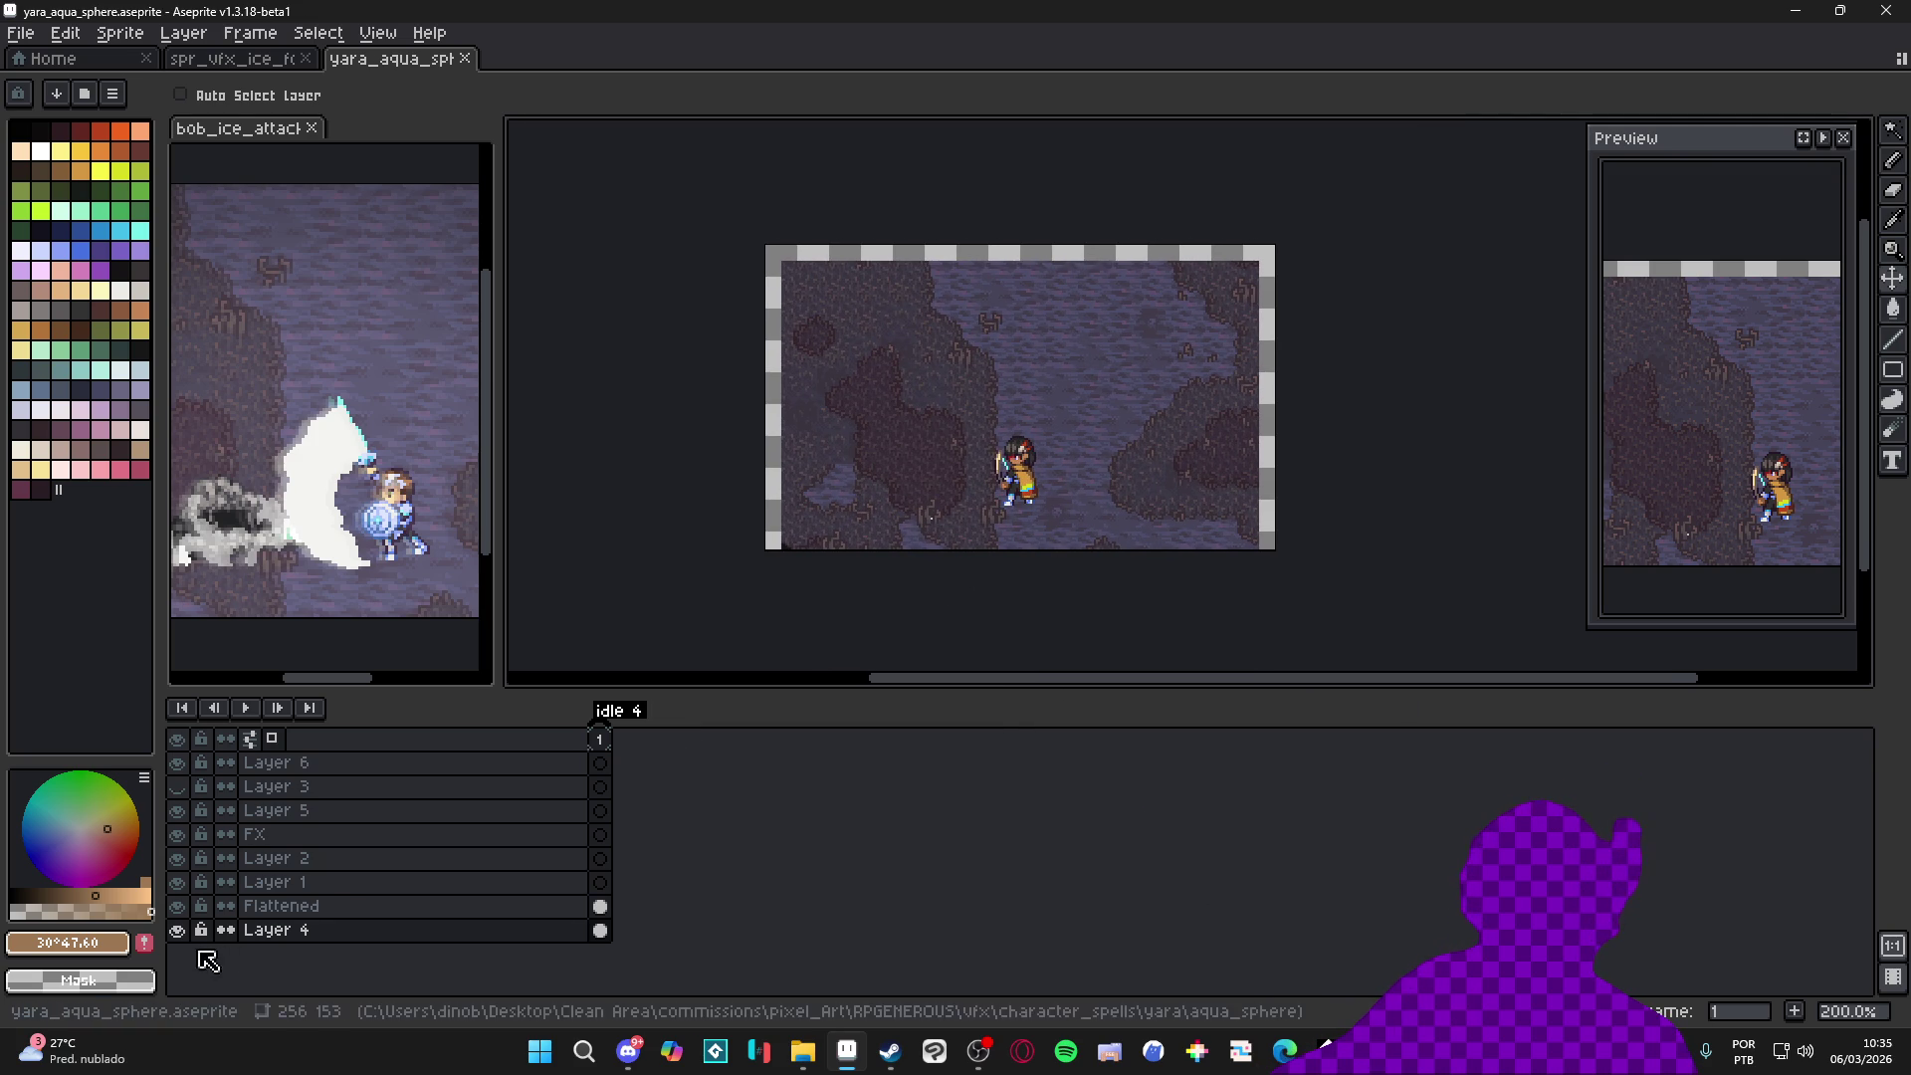
click(177, 931)
click(176, 930)
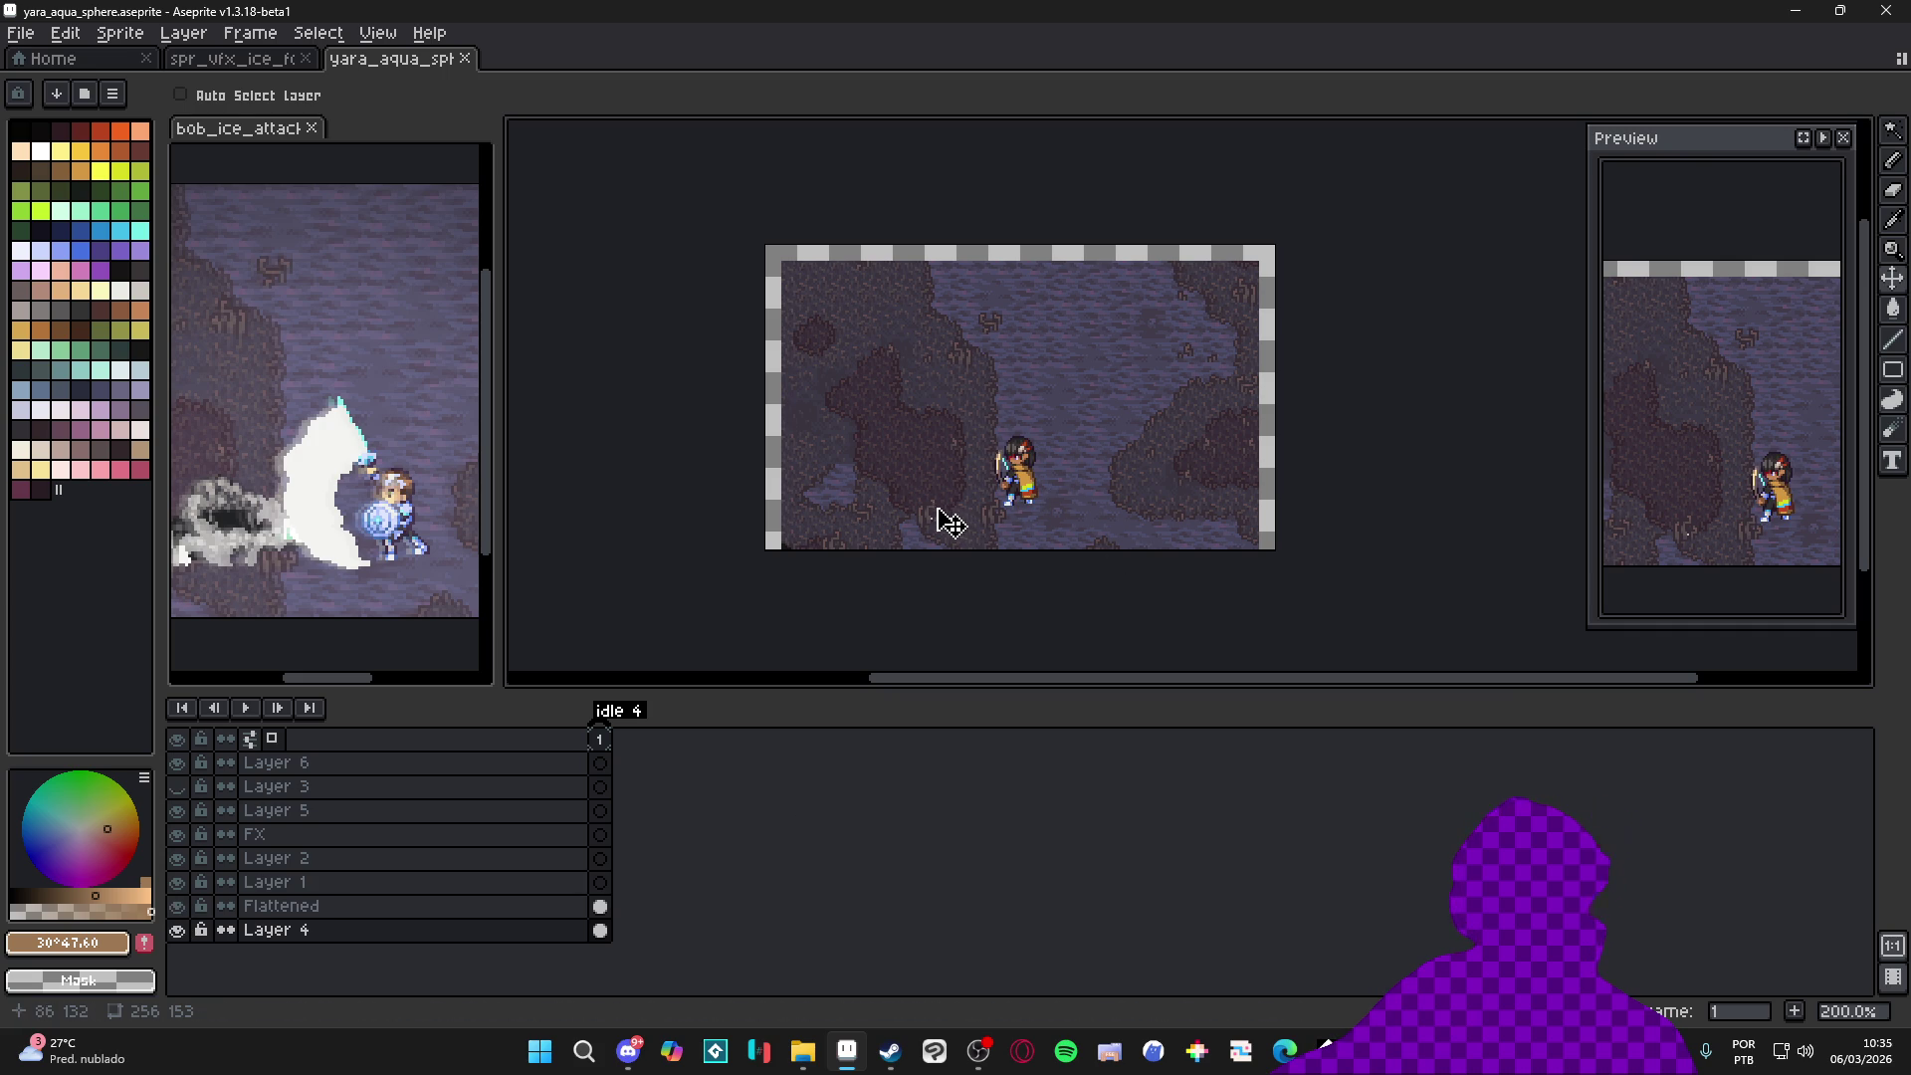
scroll(1025, 512, up, 1)
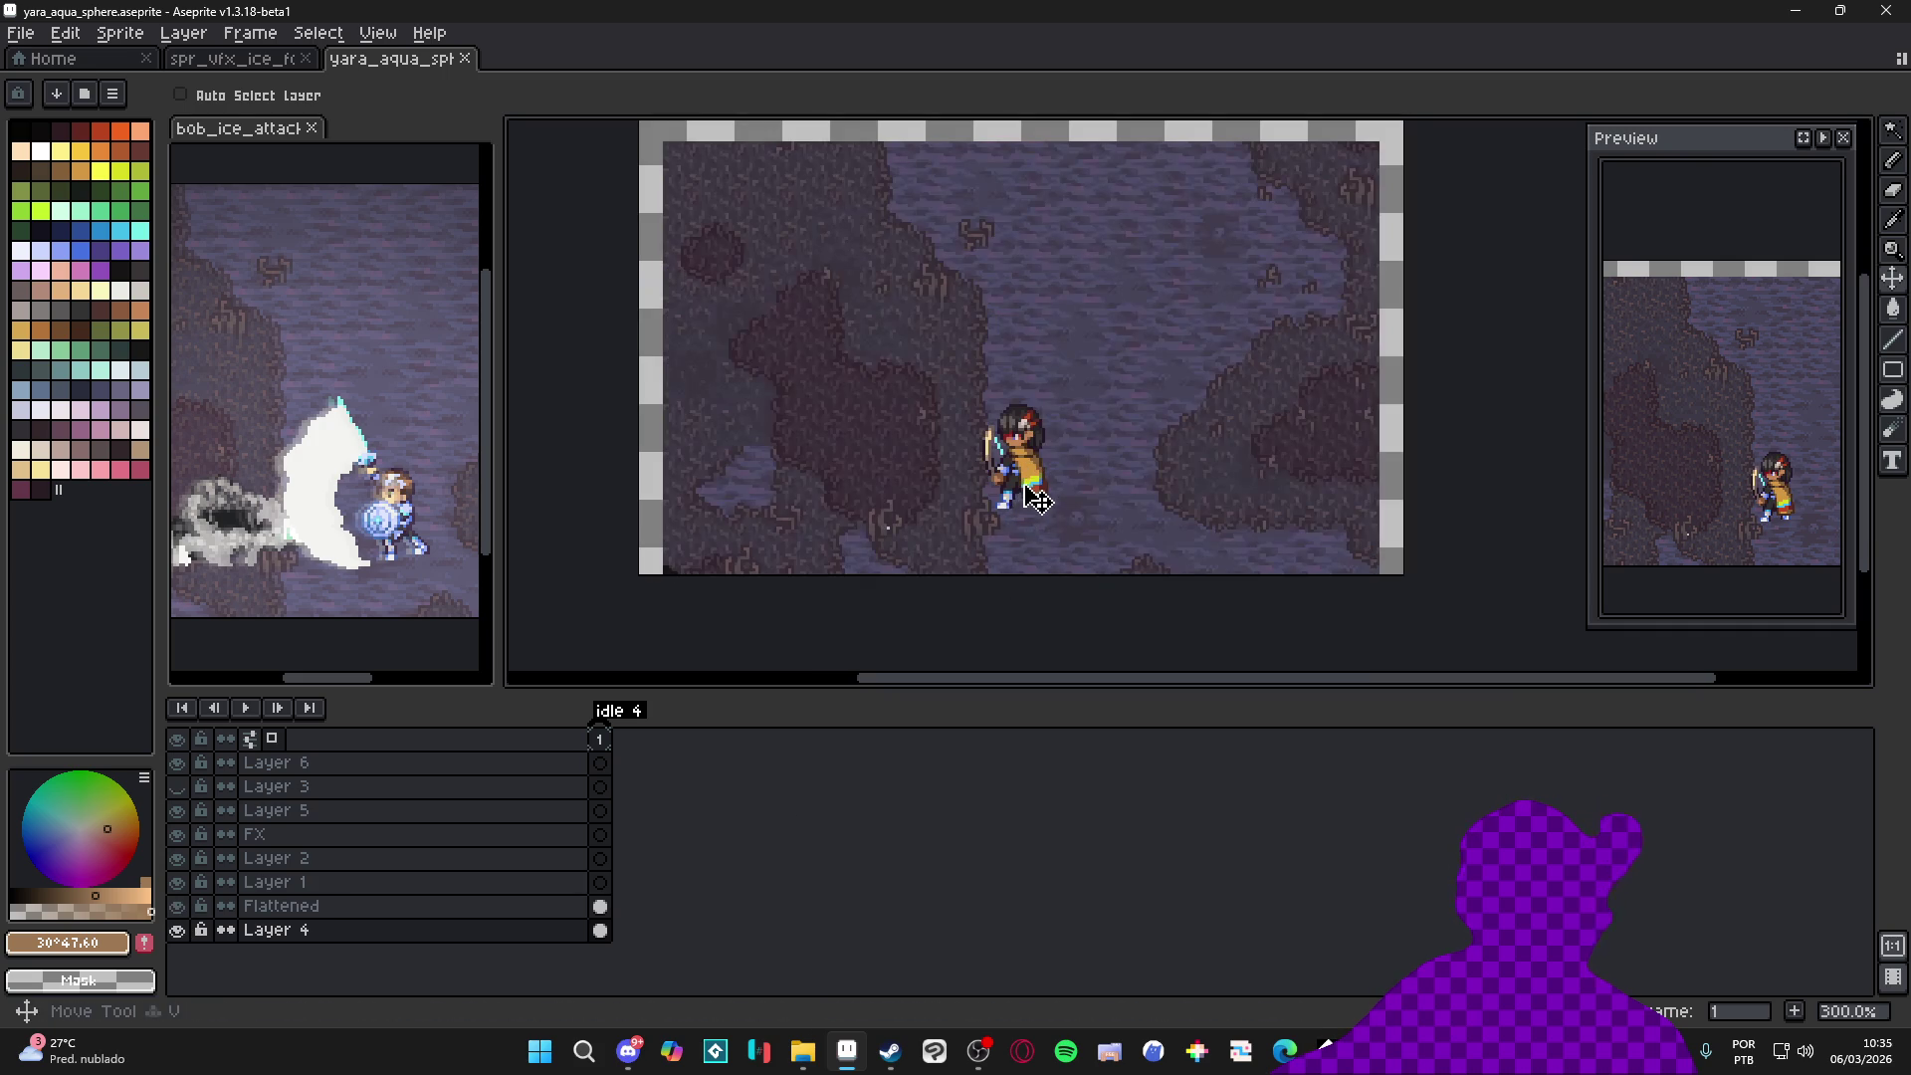
Drag the archer on the Flattened layer toward the right side of the cave scene
ctrl+click(1041, 495)
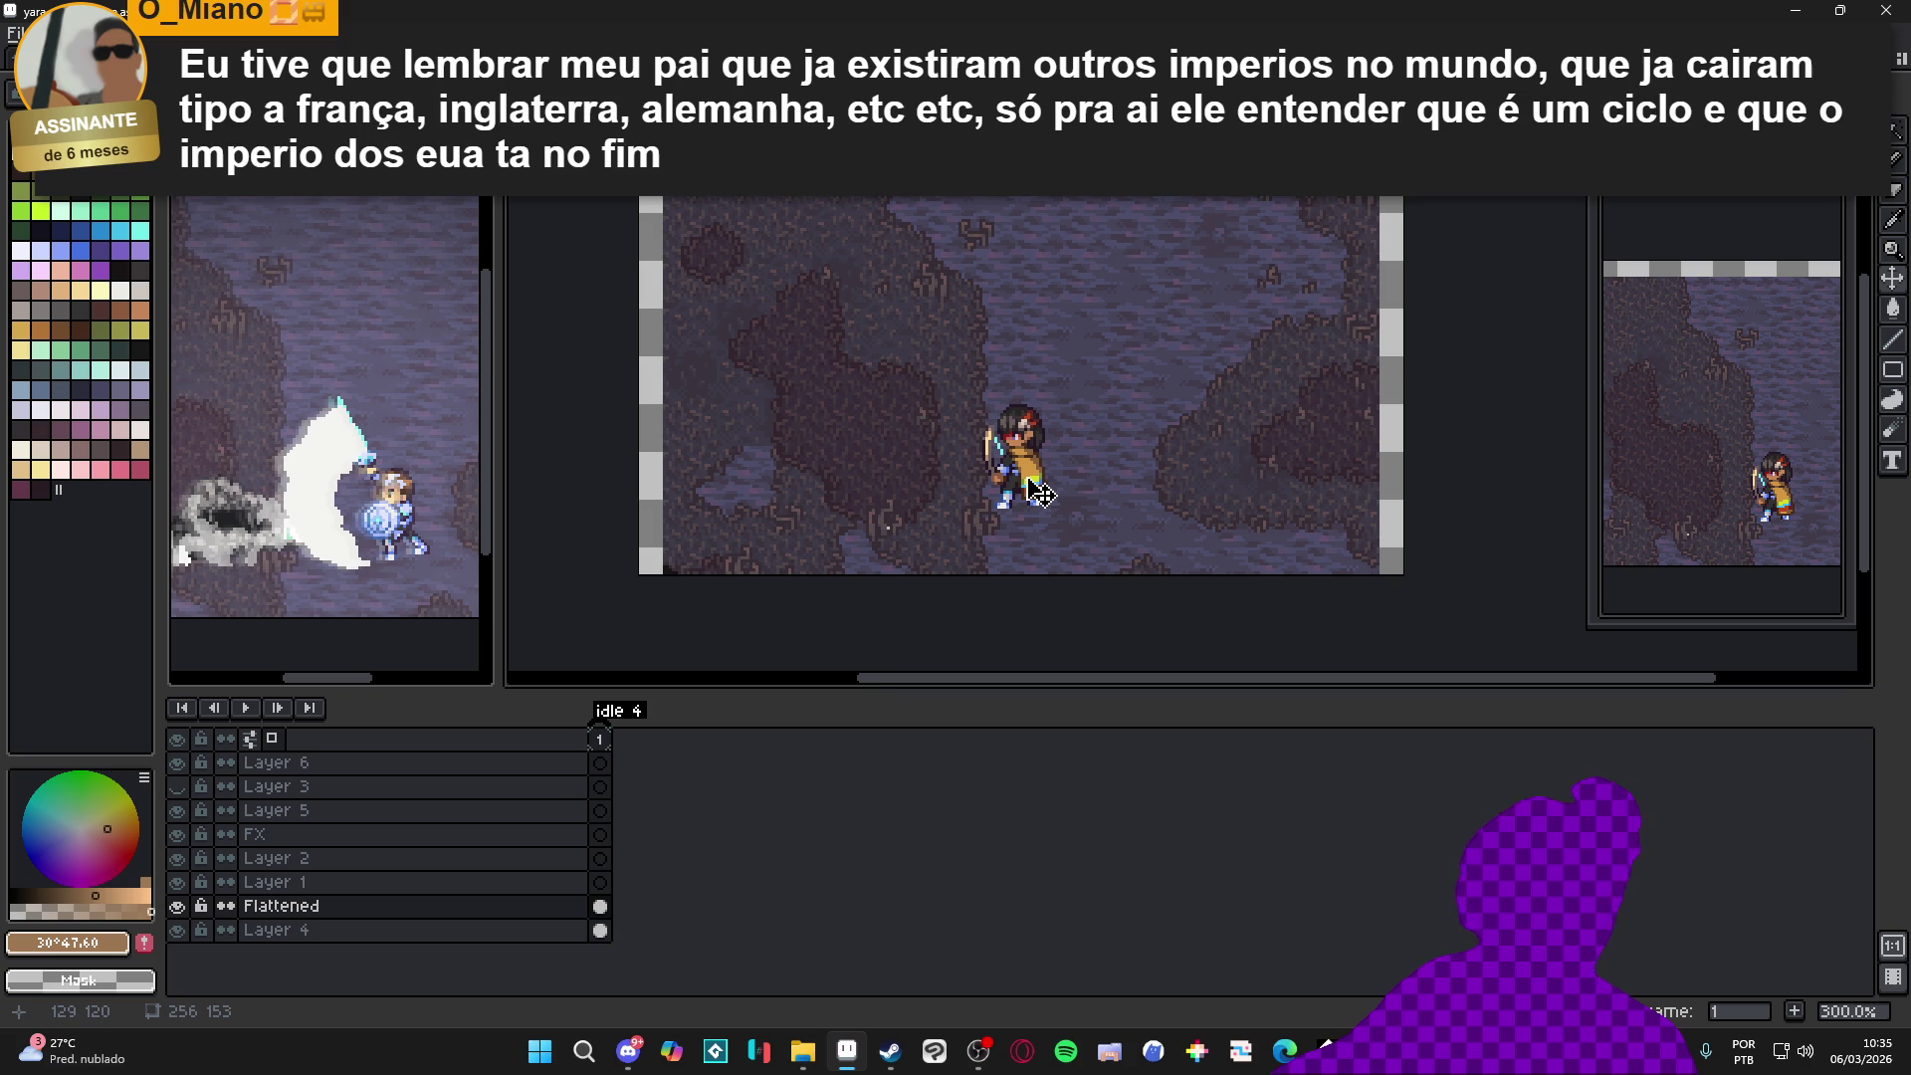
mouse_move(1041, 494)
mouse_down()
mouse_move(1309, 512)
mouse_move(1290, 512)
mouse_up()
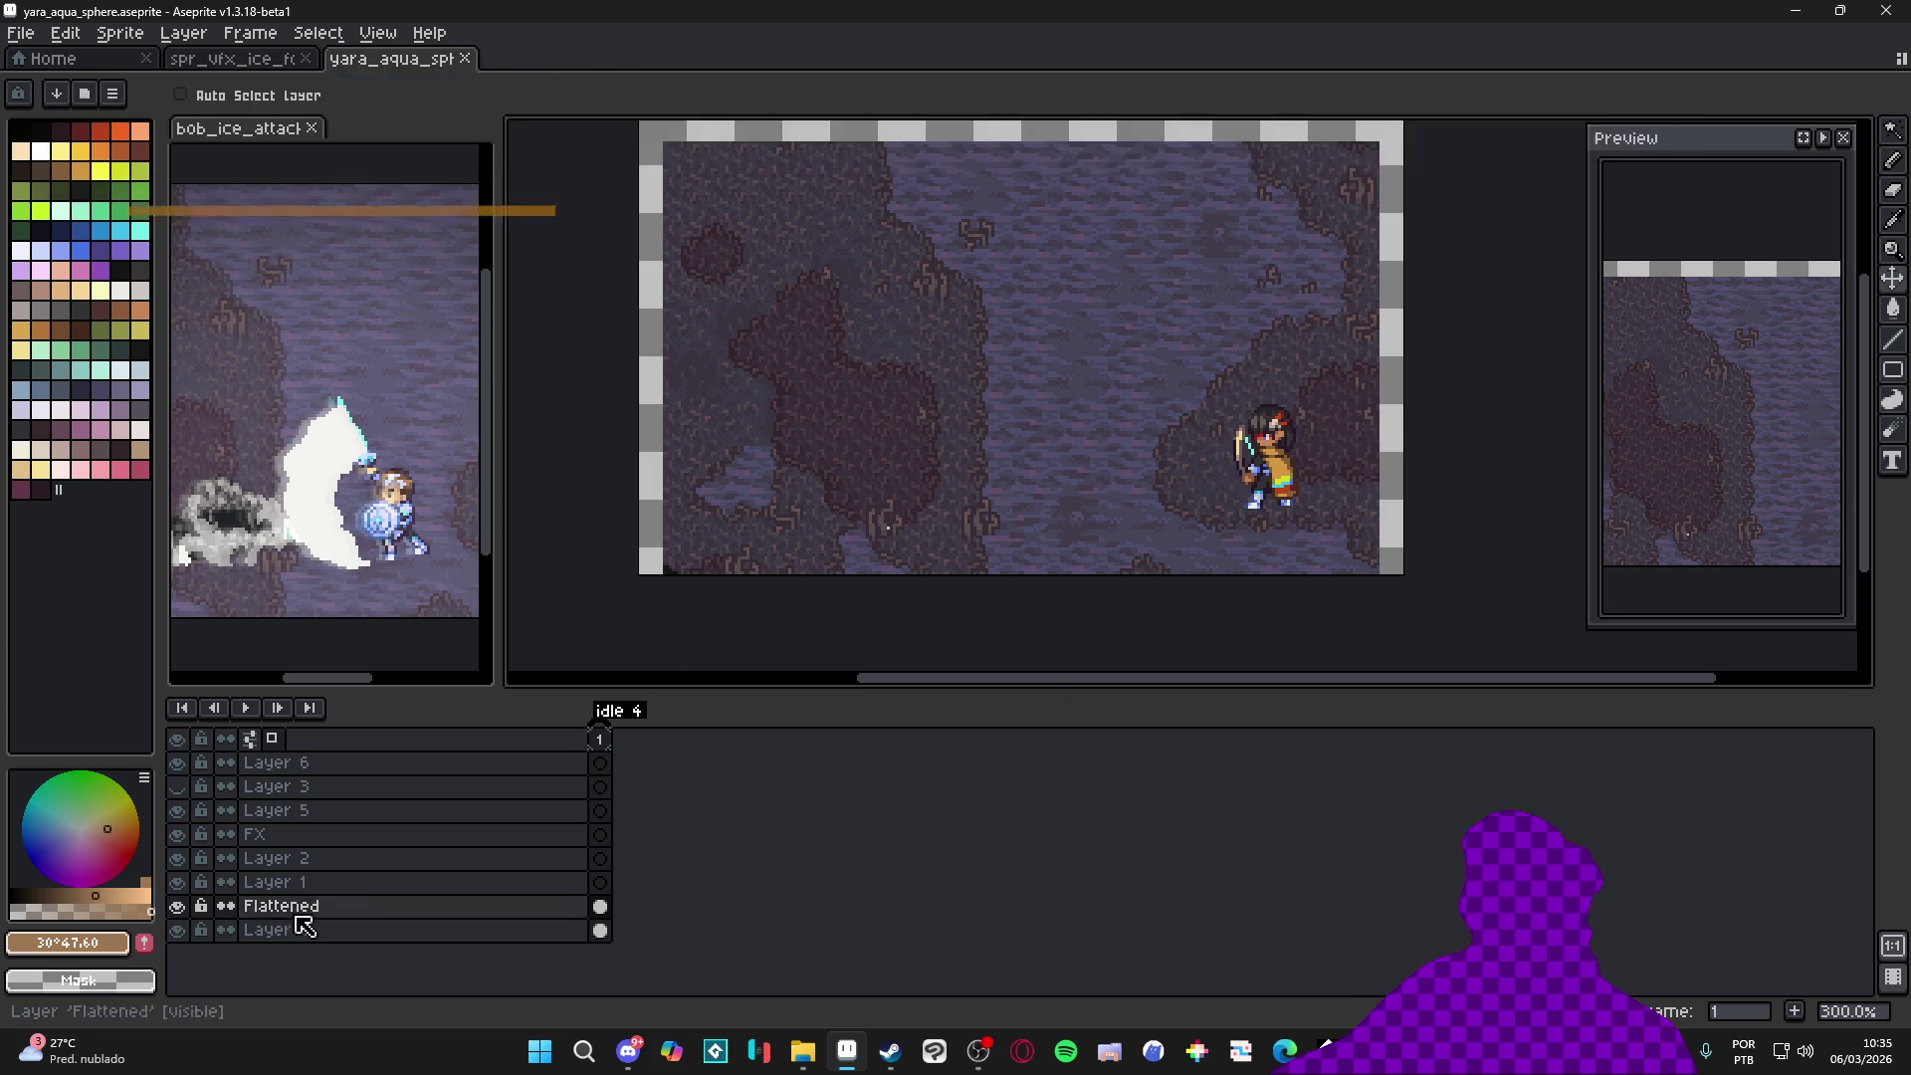
Delete Layer 1 through Layer 6, then show Layer 4 and hide Flattened
click(374, 931)
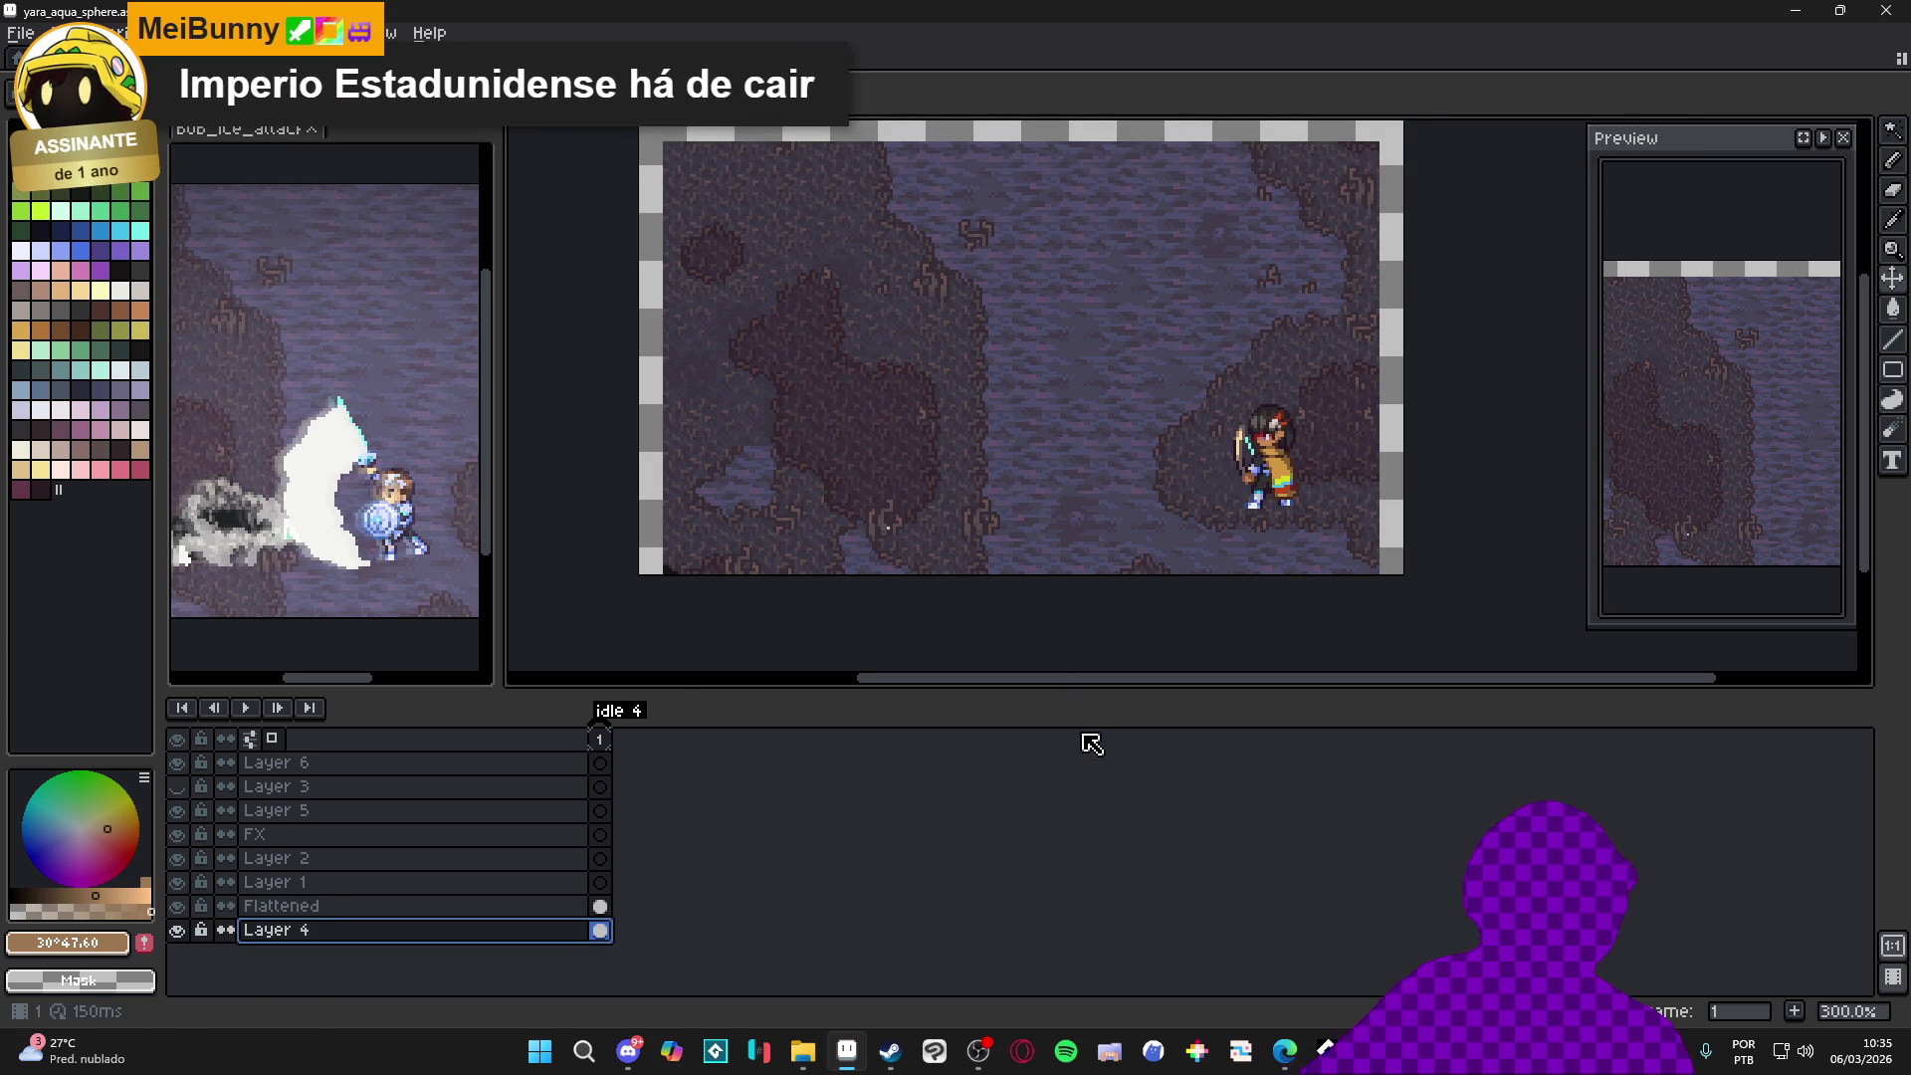
drag(499, 884, 503, 777)
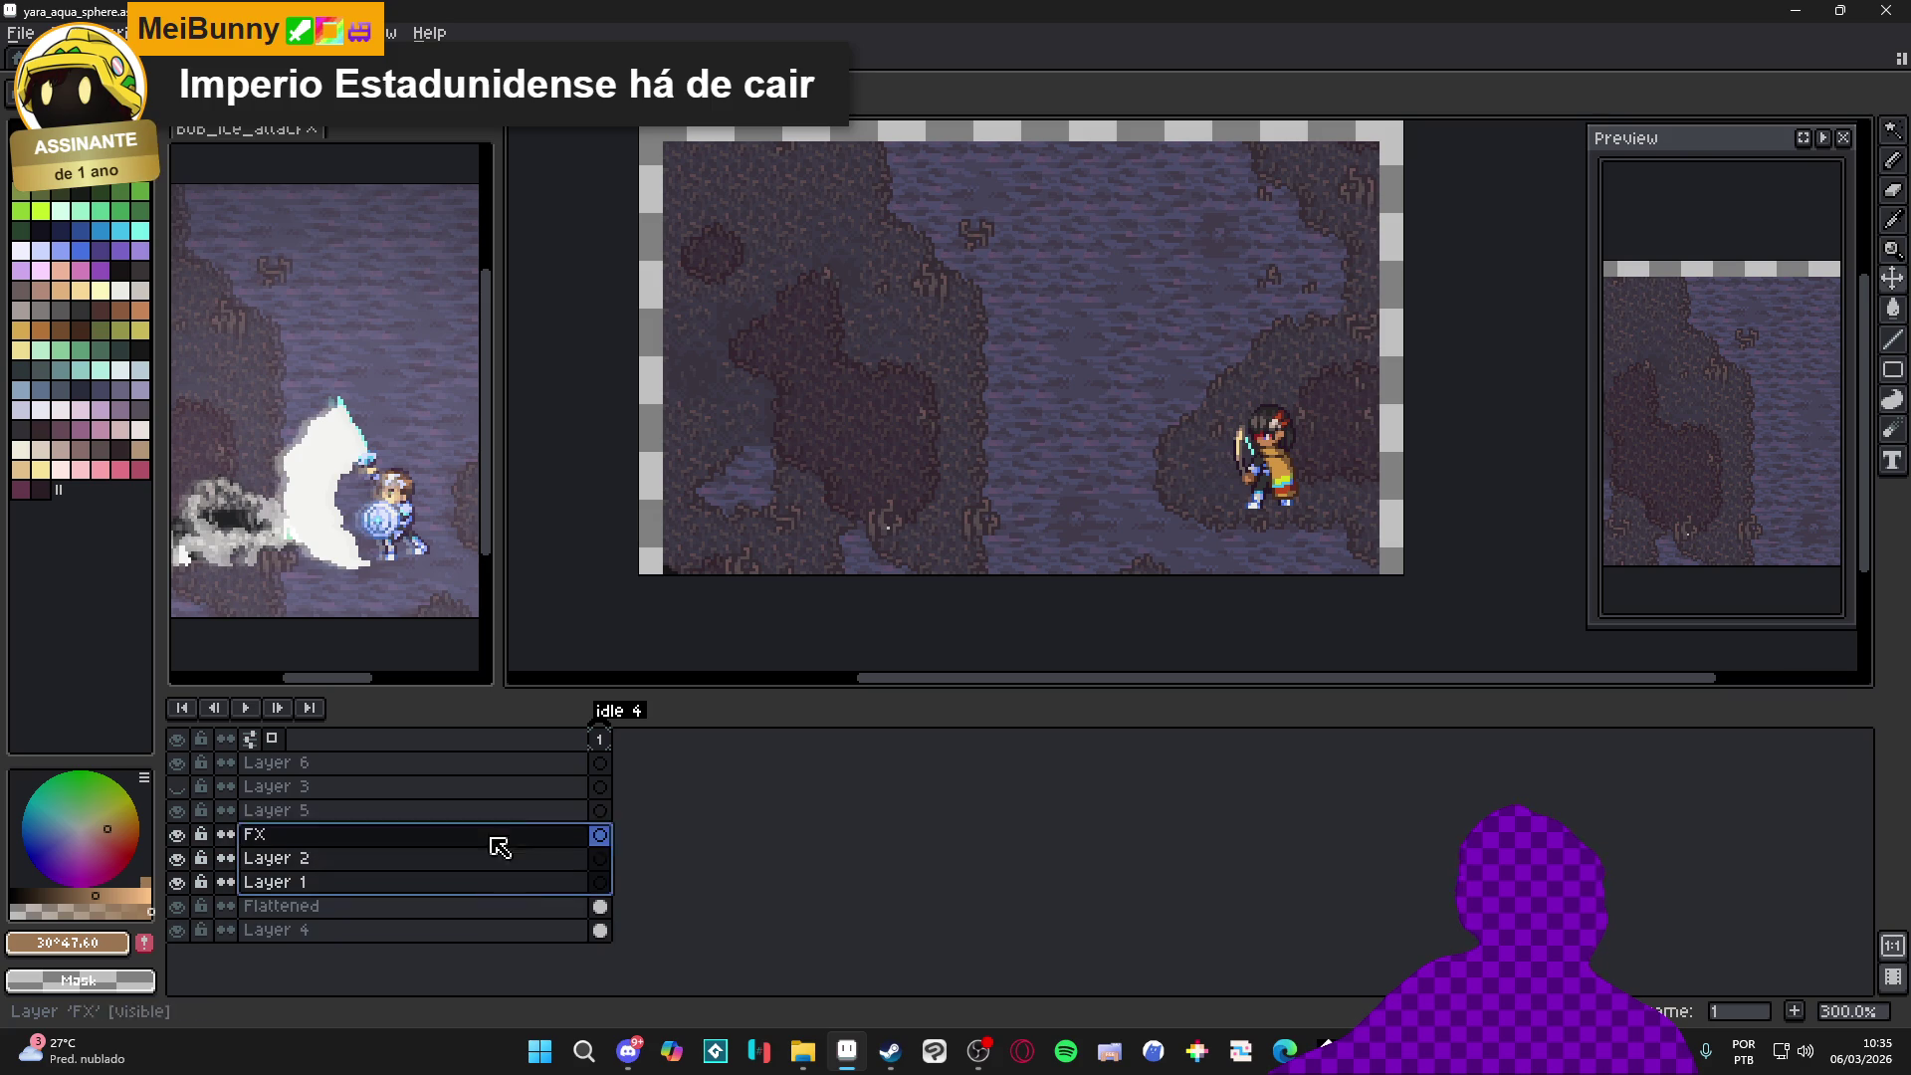
key(Delete)
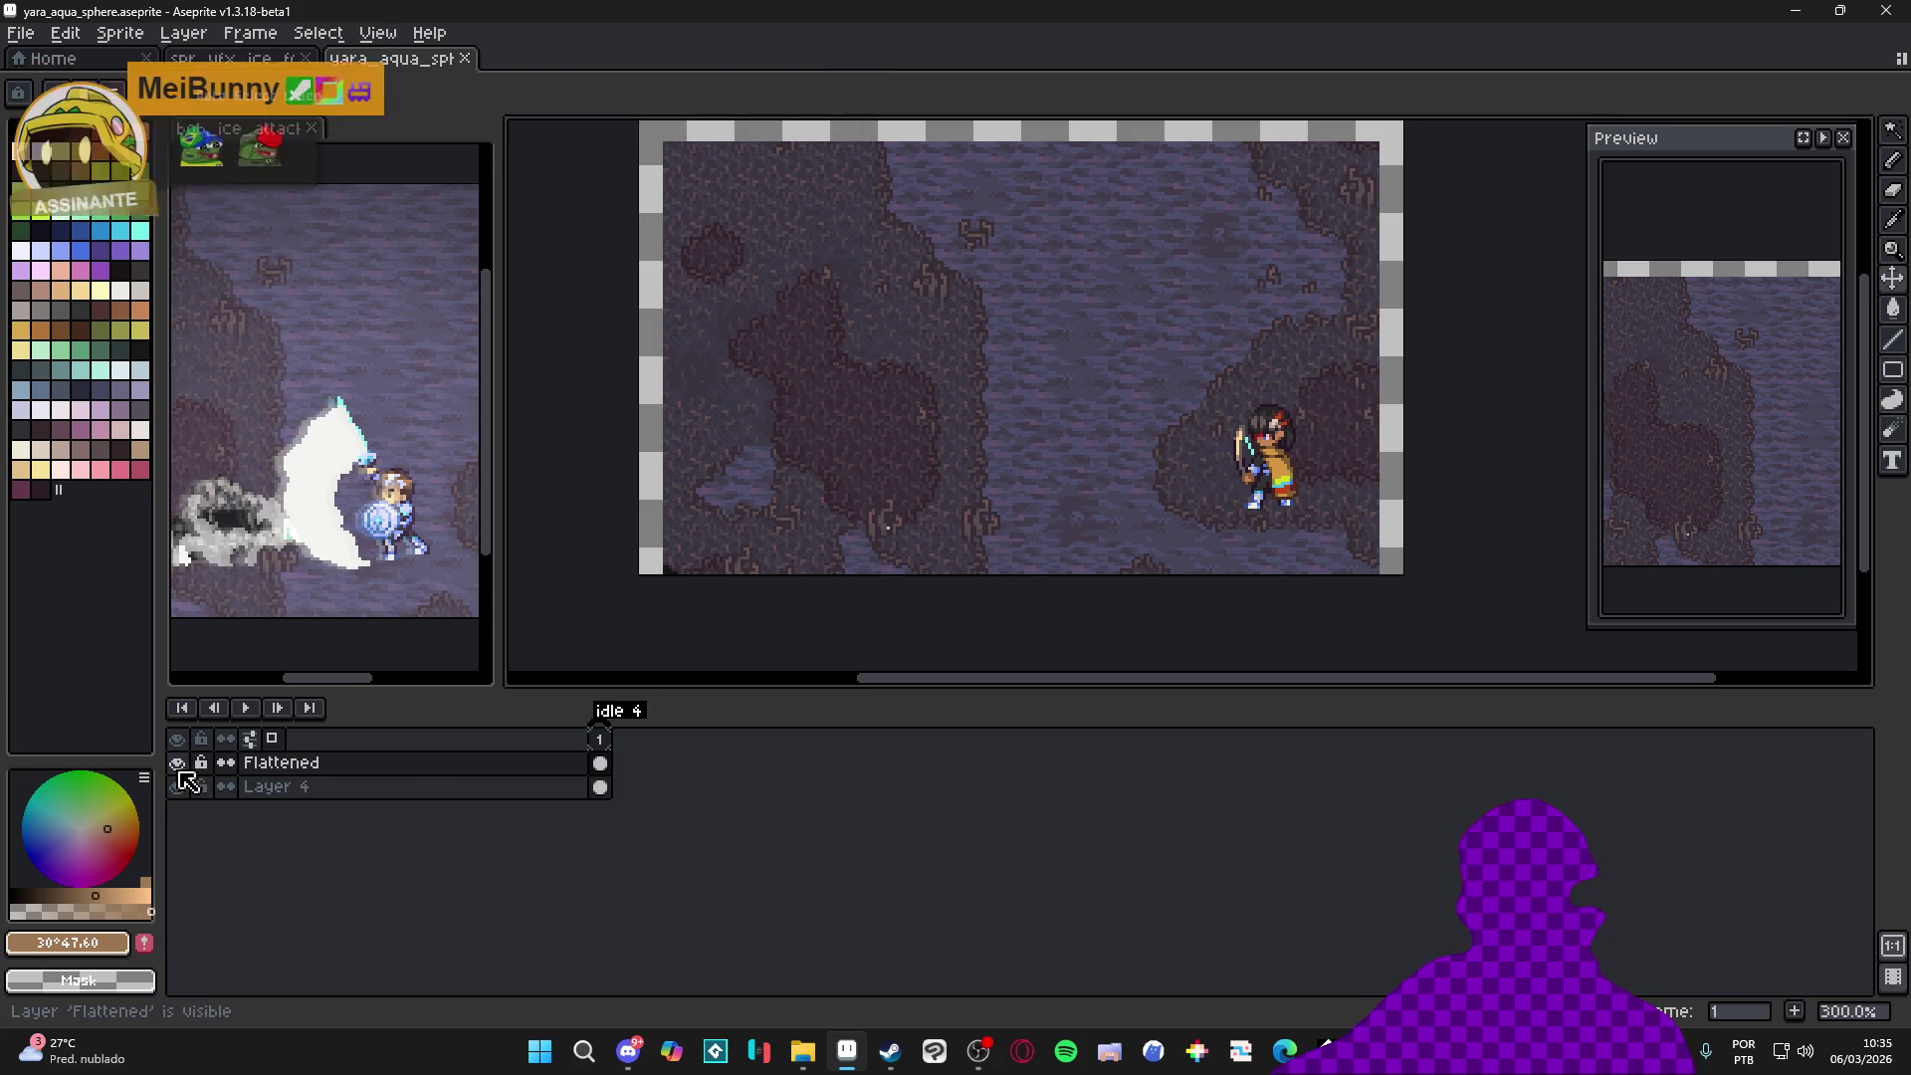
click(336, 791)
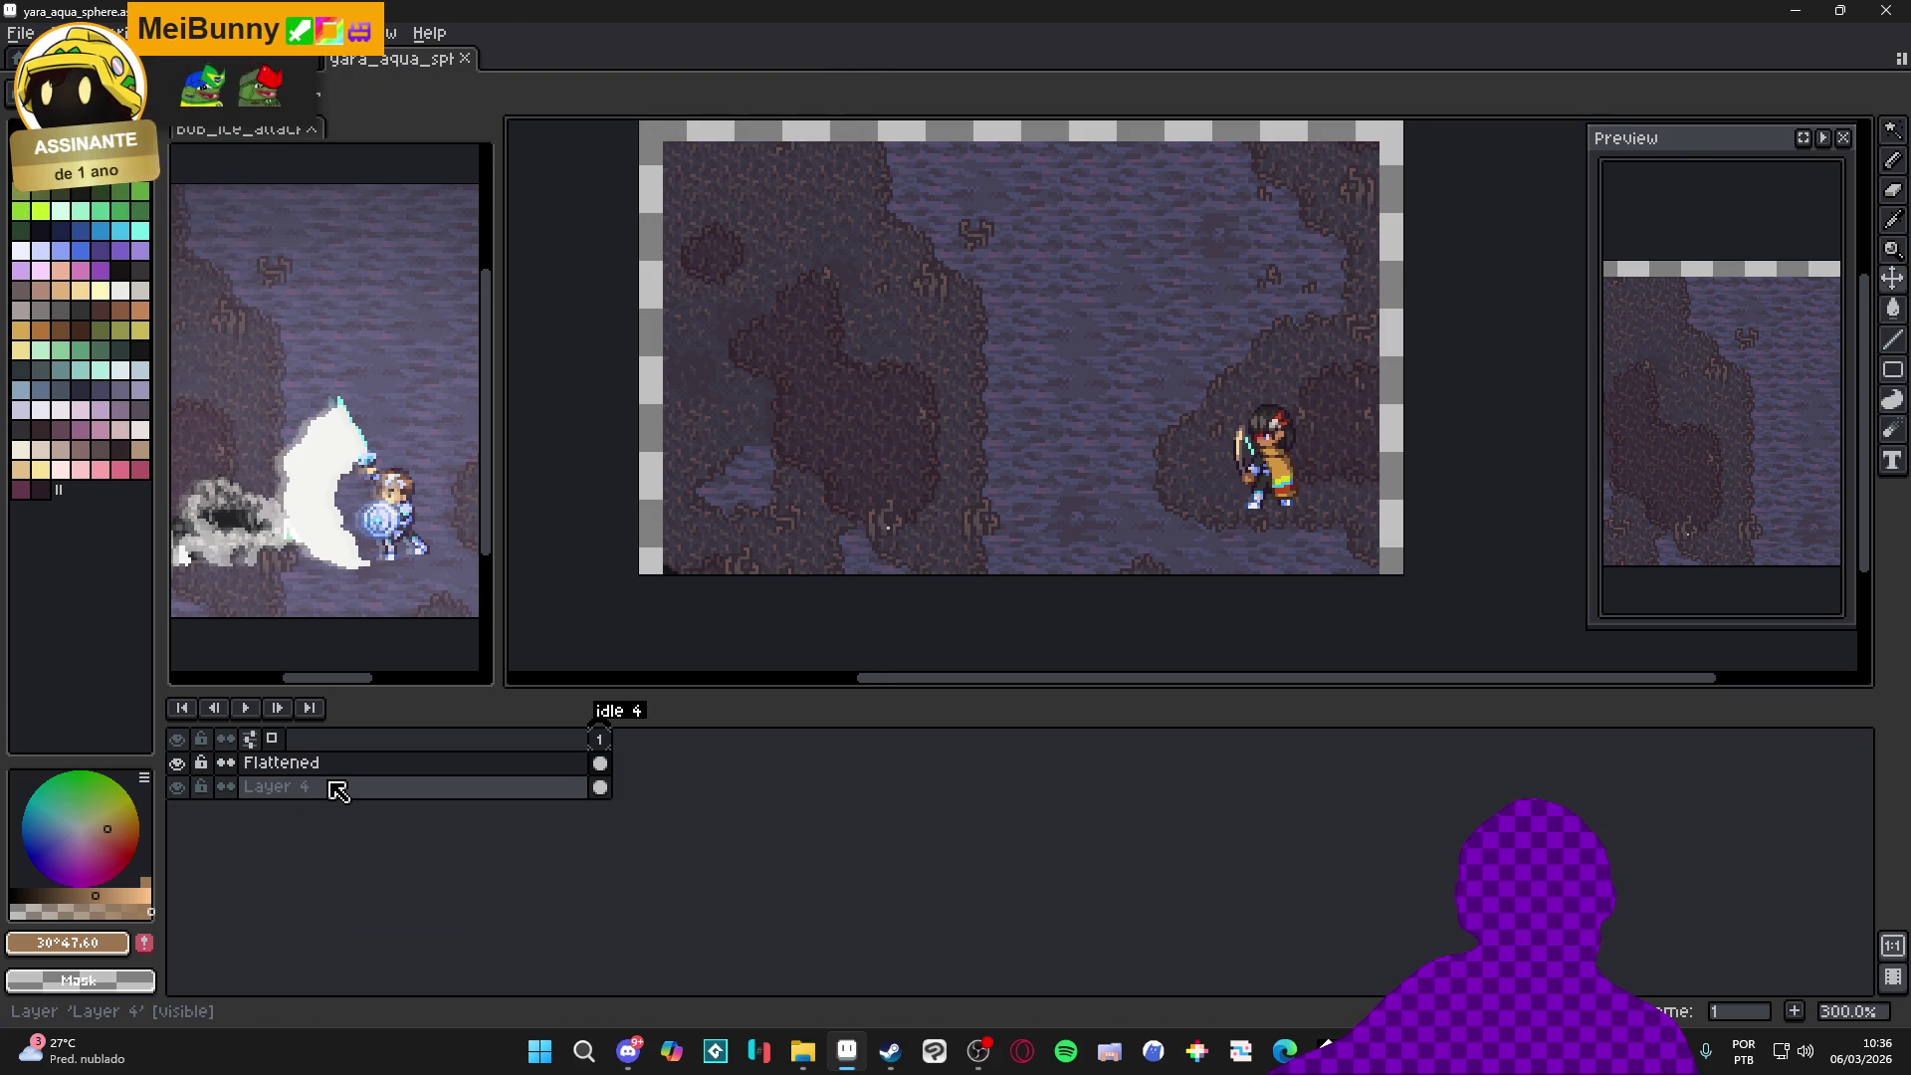
click(367, 793)
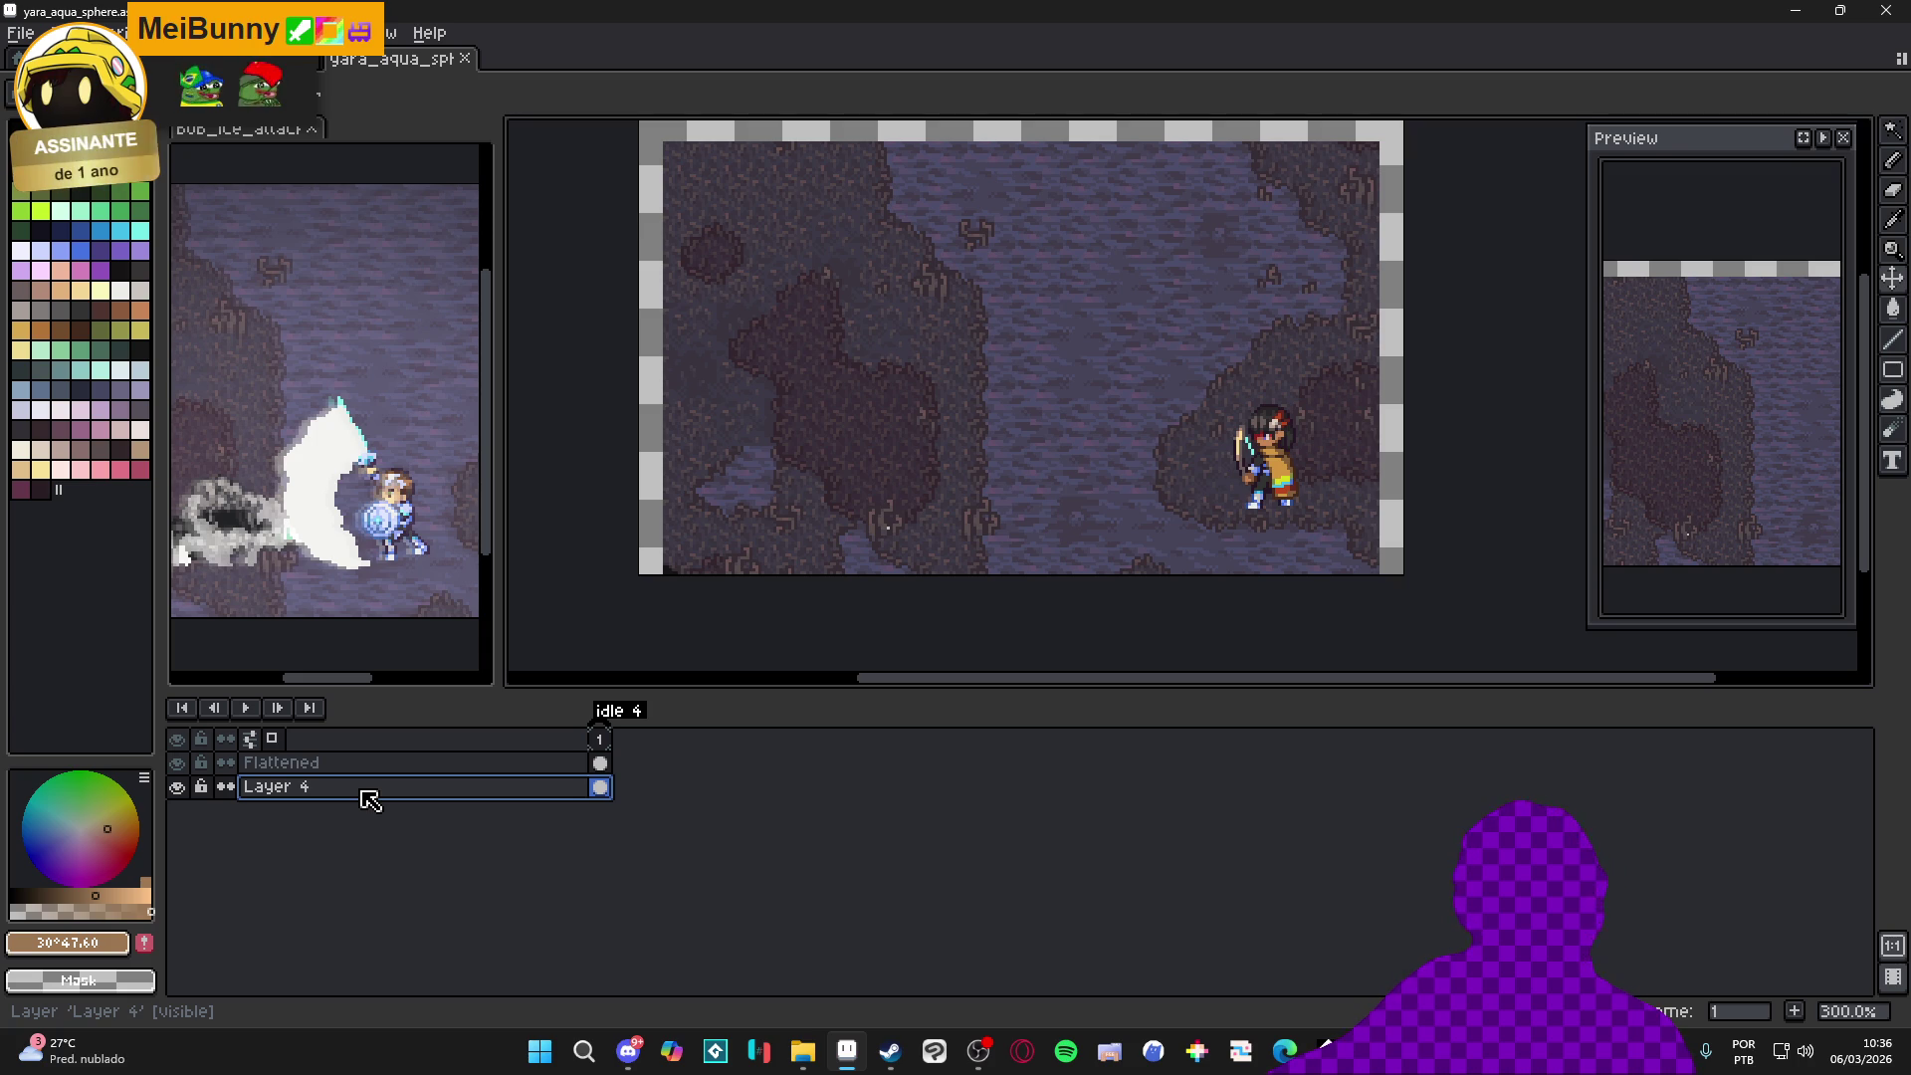
drag(847, 522, 826, 556)
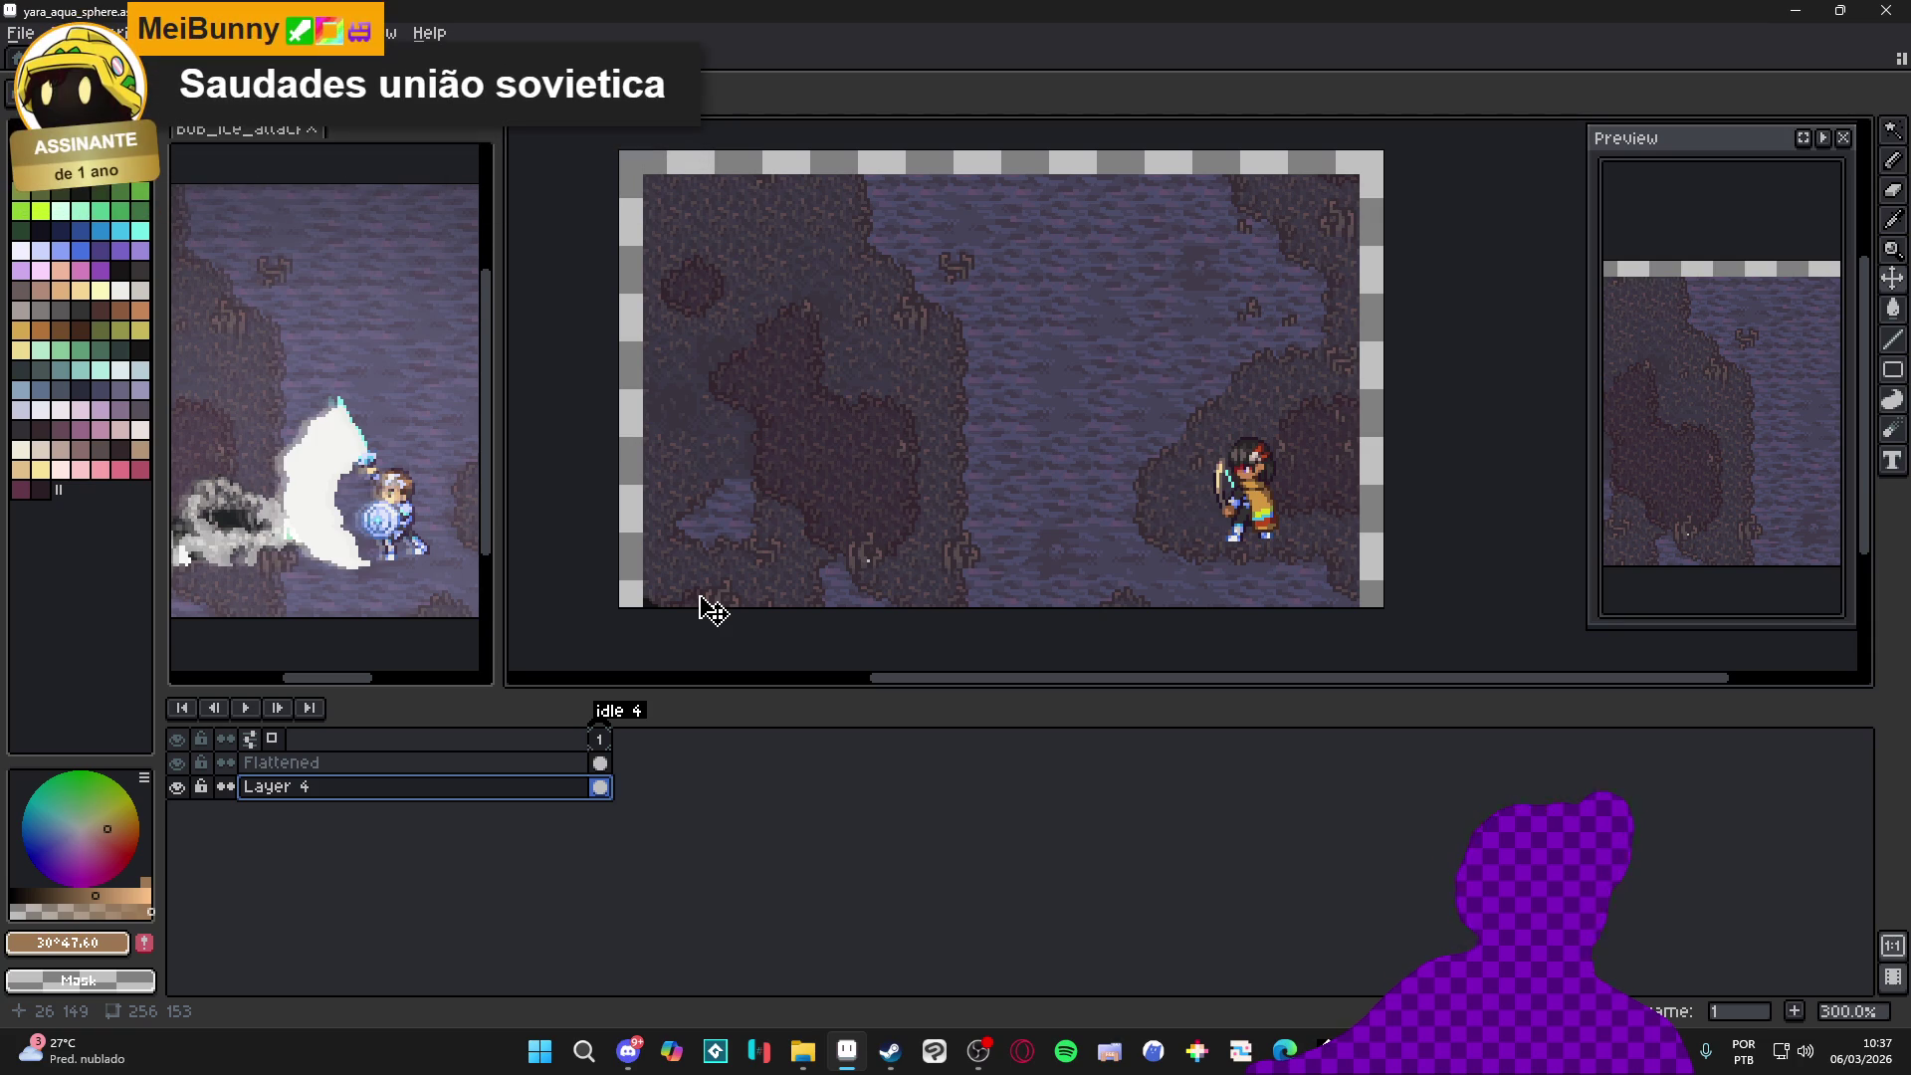
key(v)
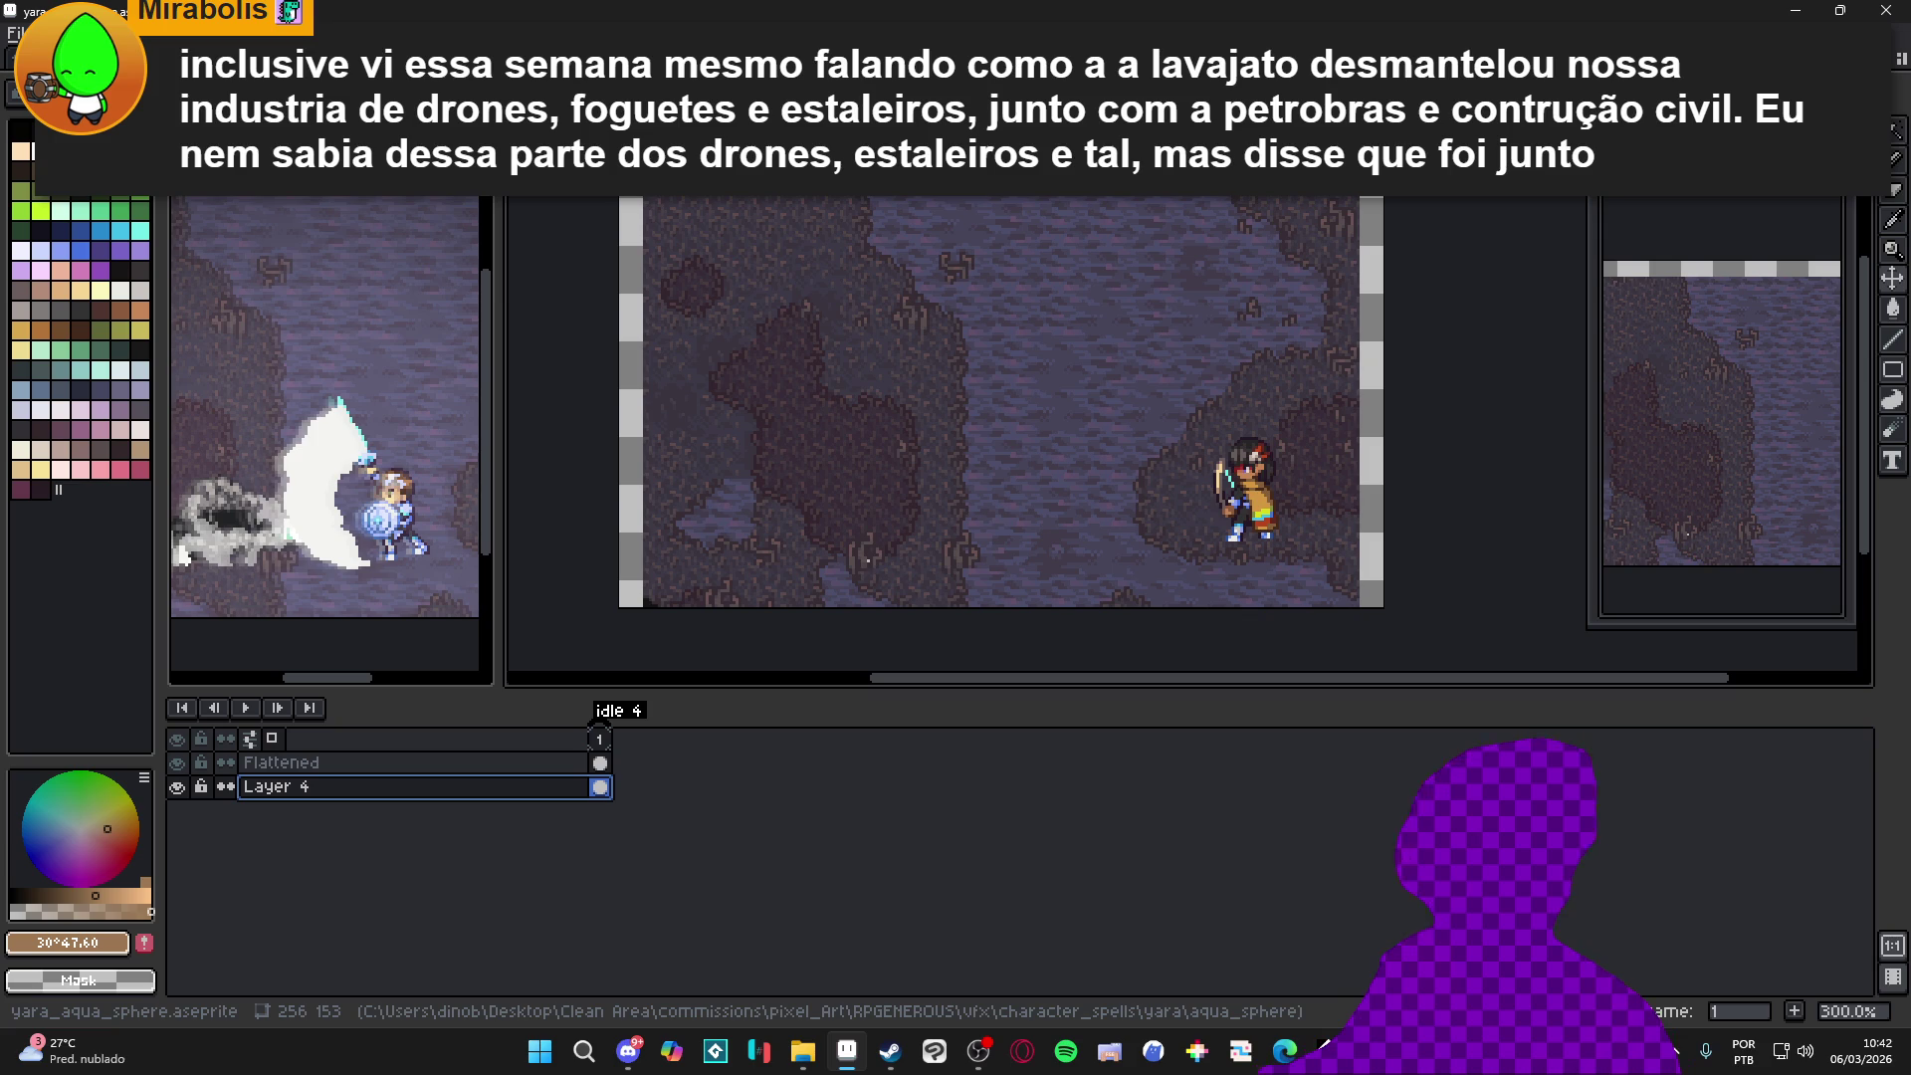
Alt+Tab between windows, ending on Edge with the Alcântara rocket search results
key(alt+Tab)
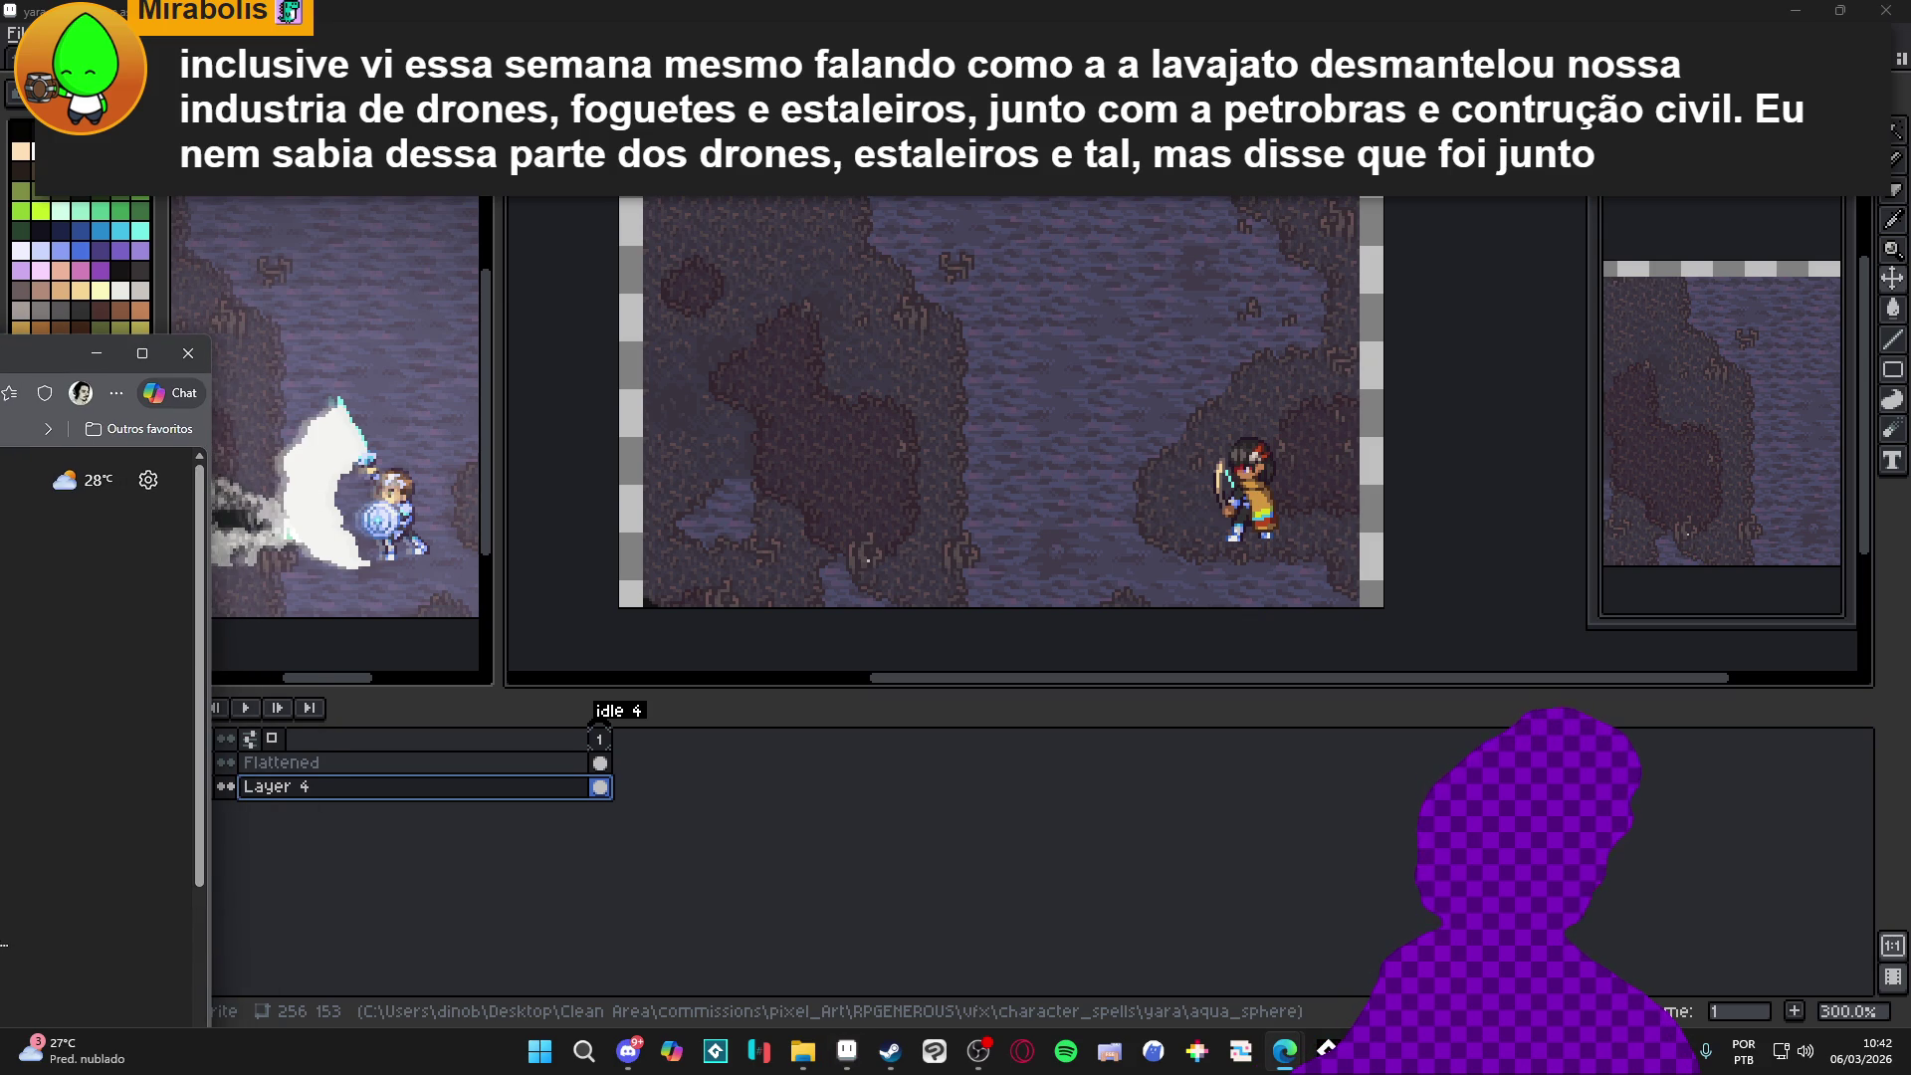
key(alt+Tab)
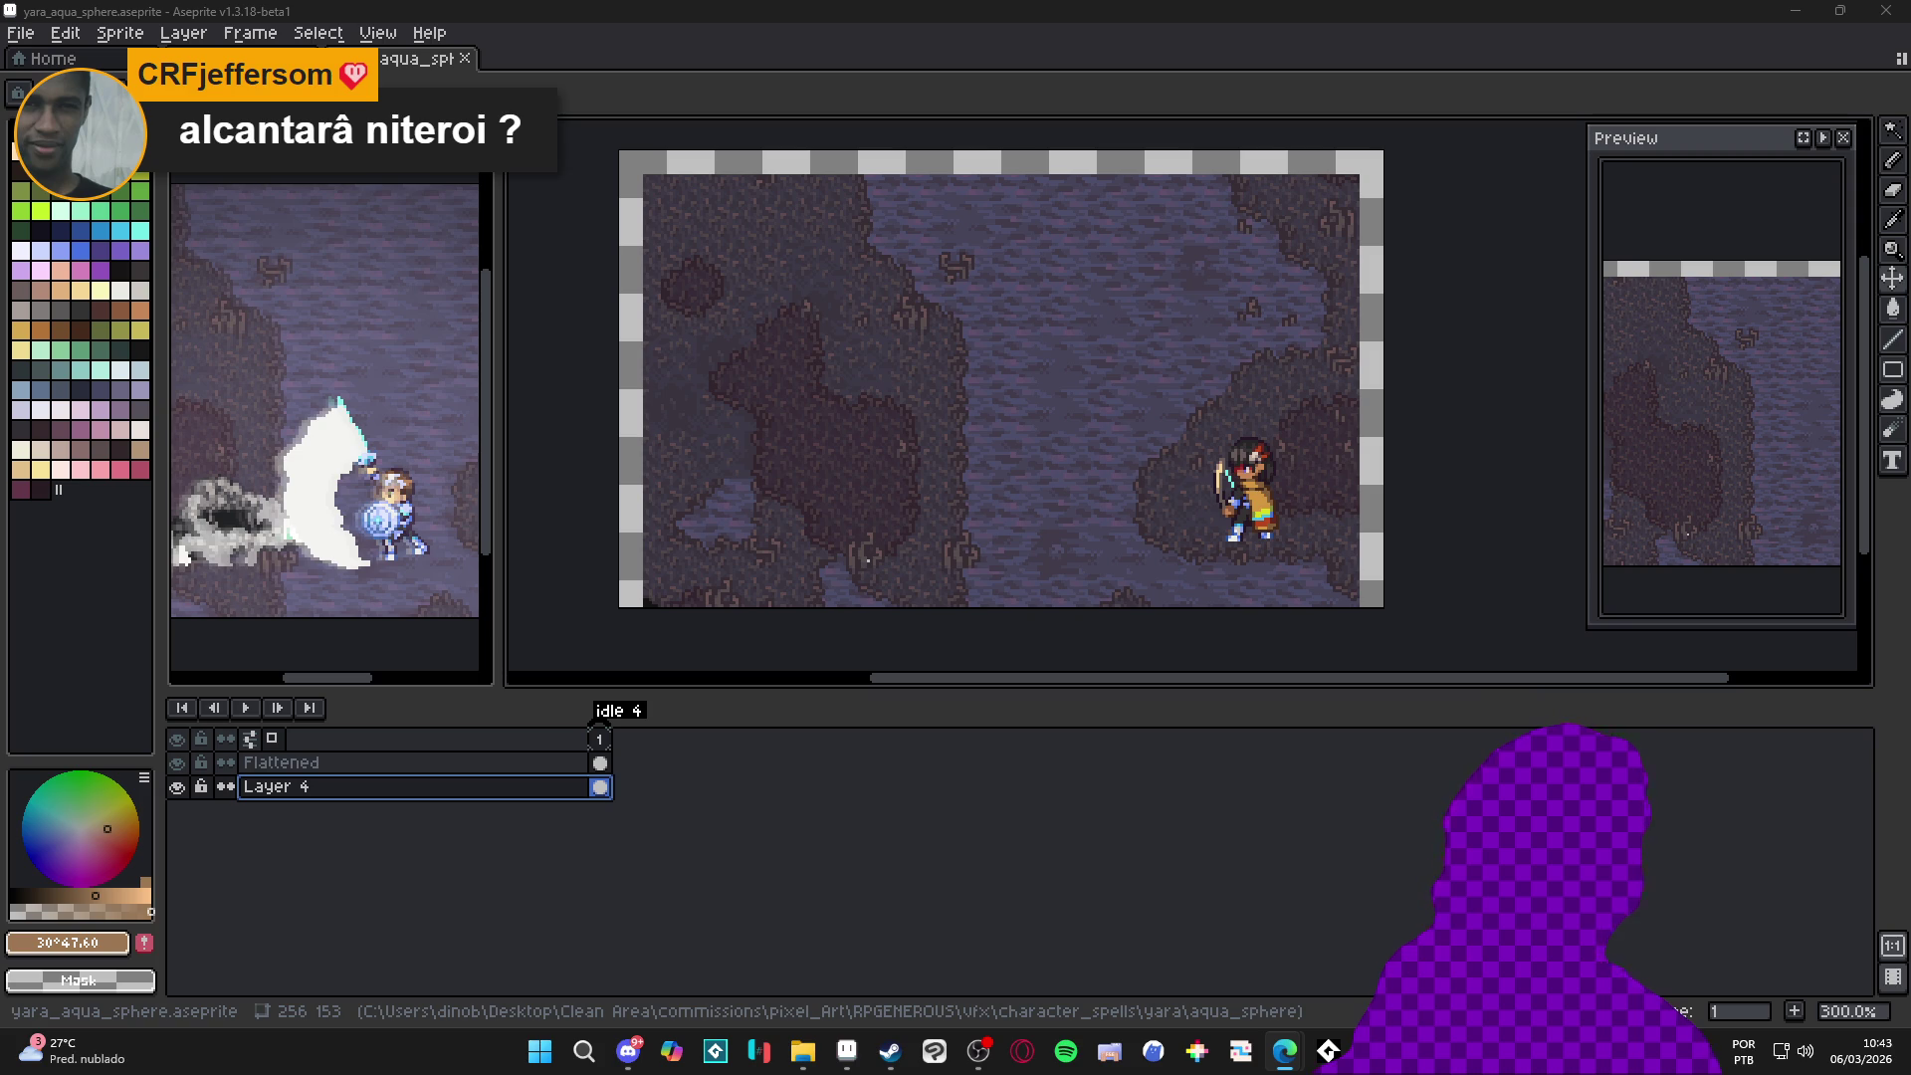
key(alt+Tab)
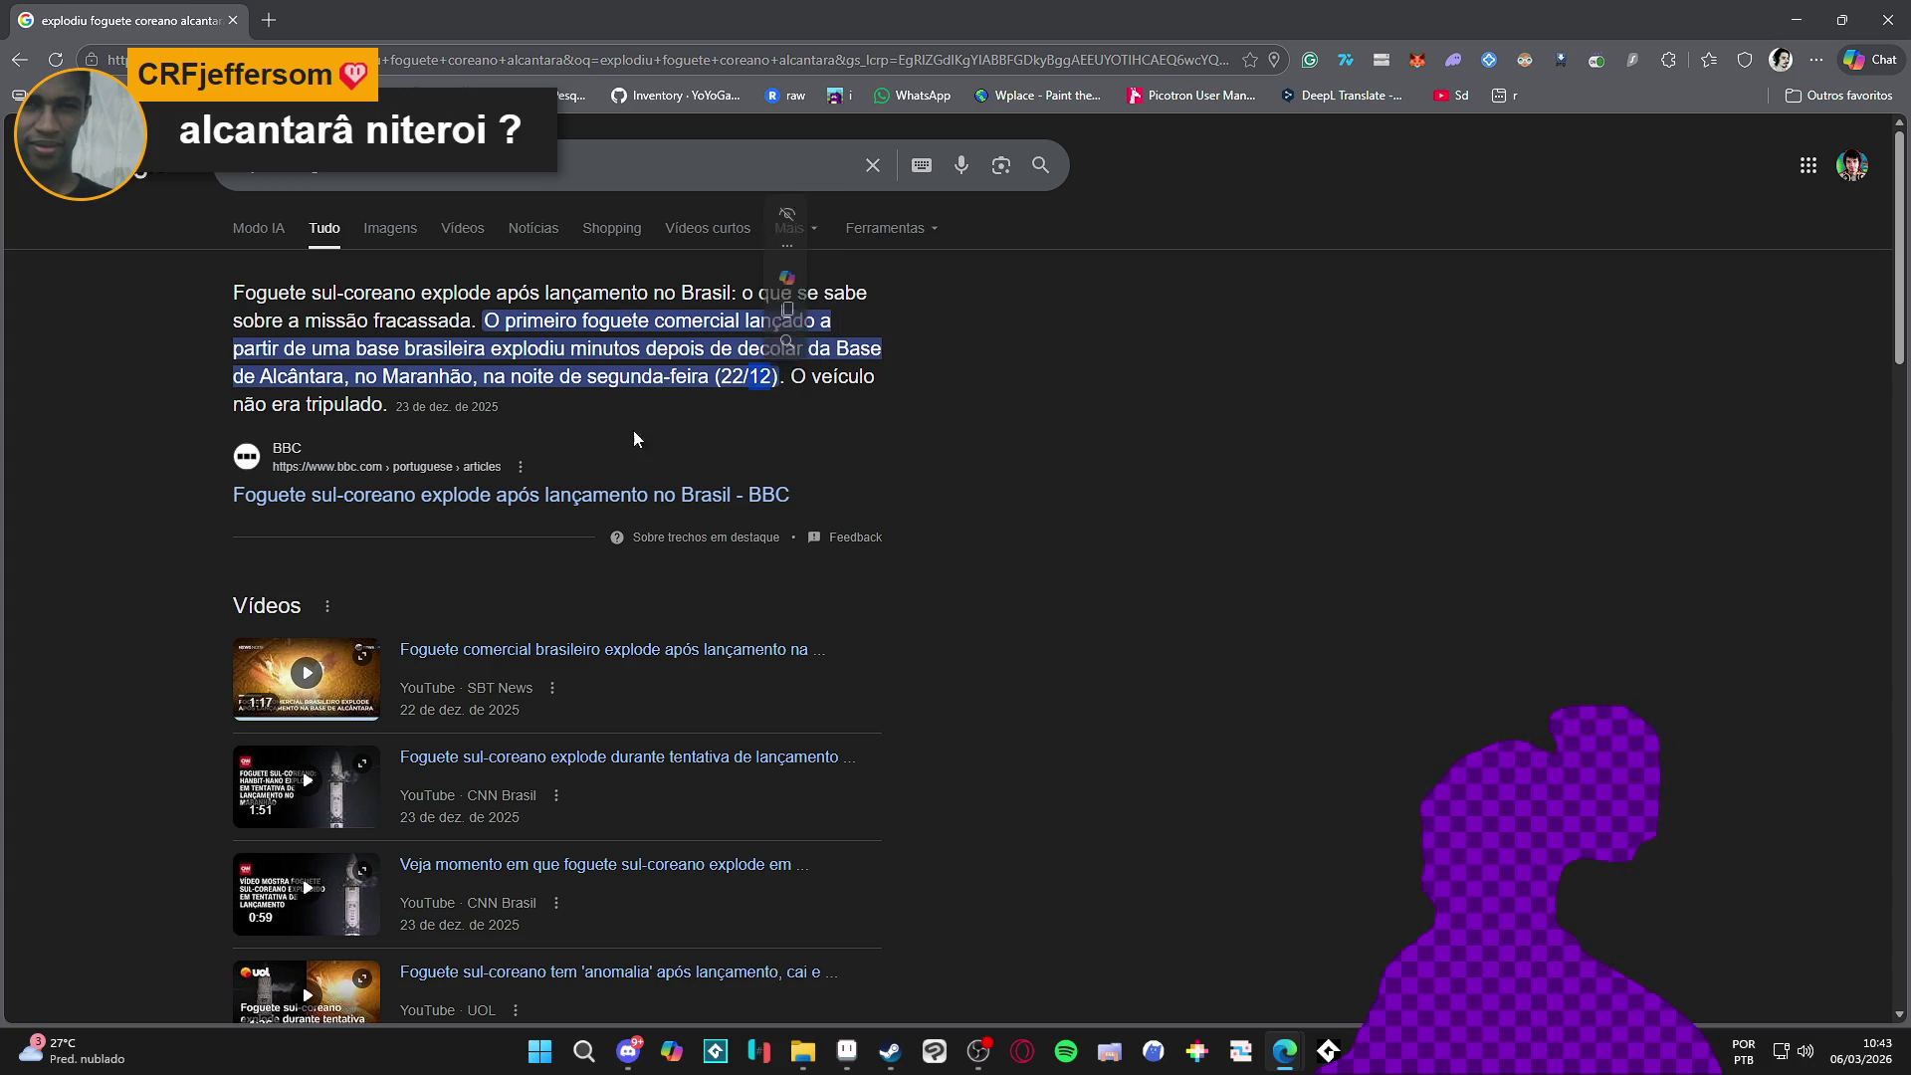
Read through the rocket news snippet, then close the Edge window to return to Aseprite
drag(498, 406, 415, 407)
click(853, 473)
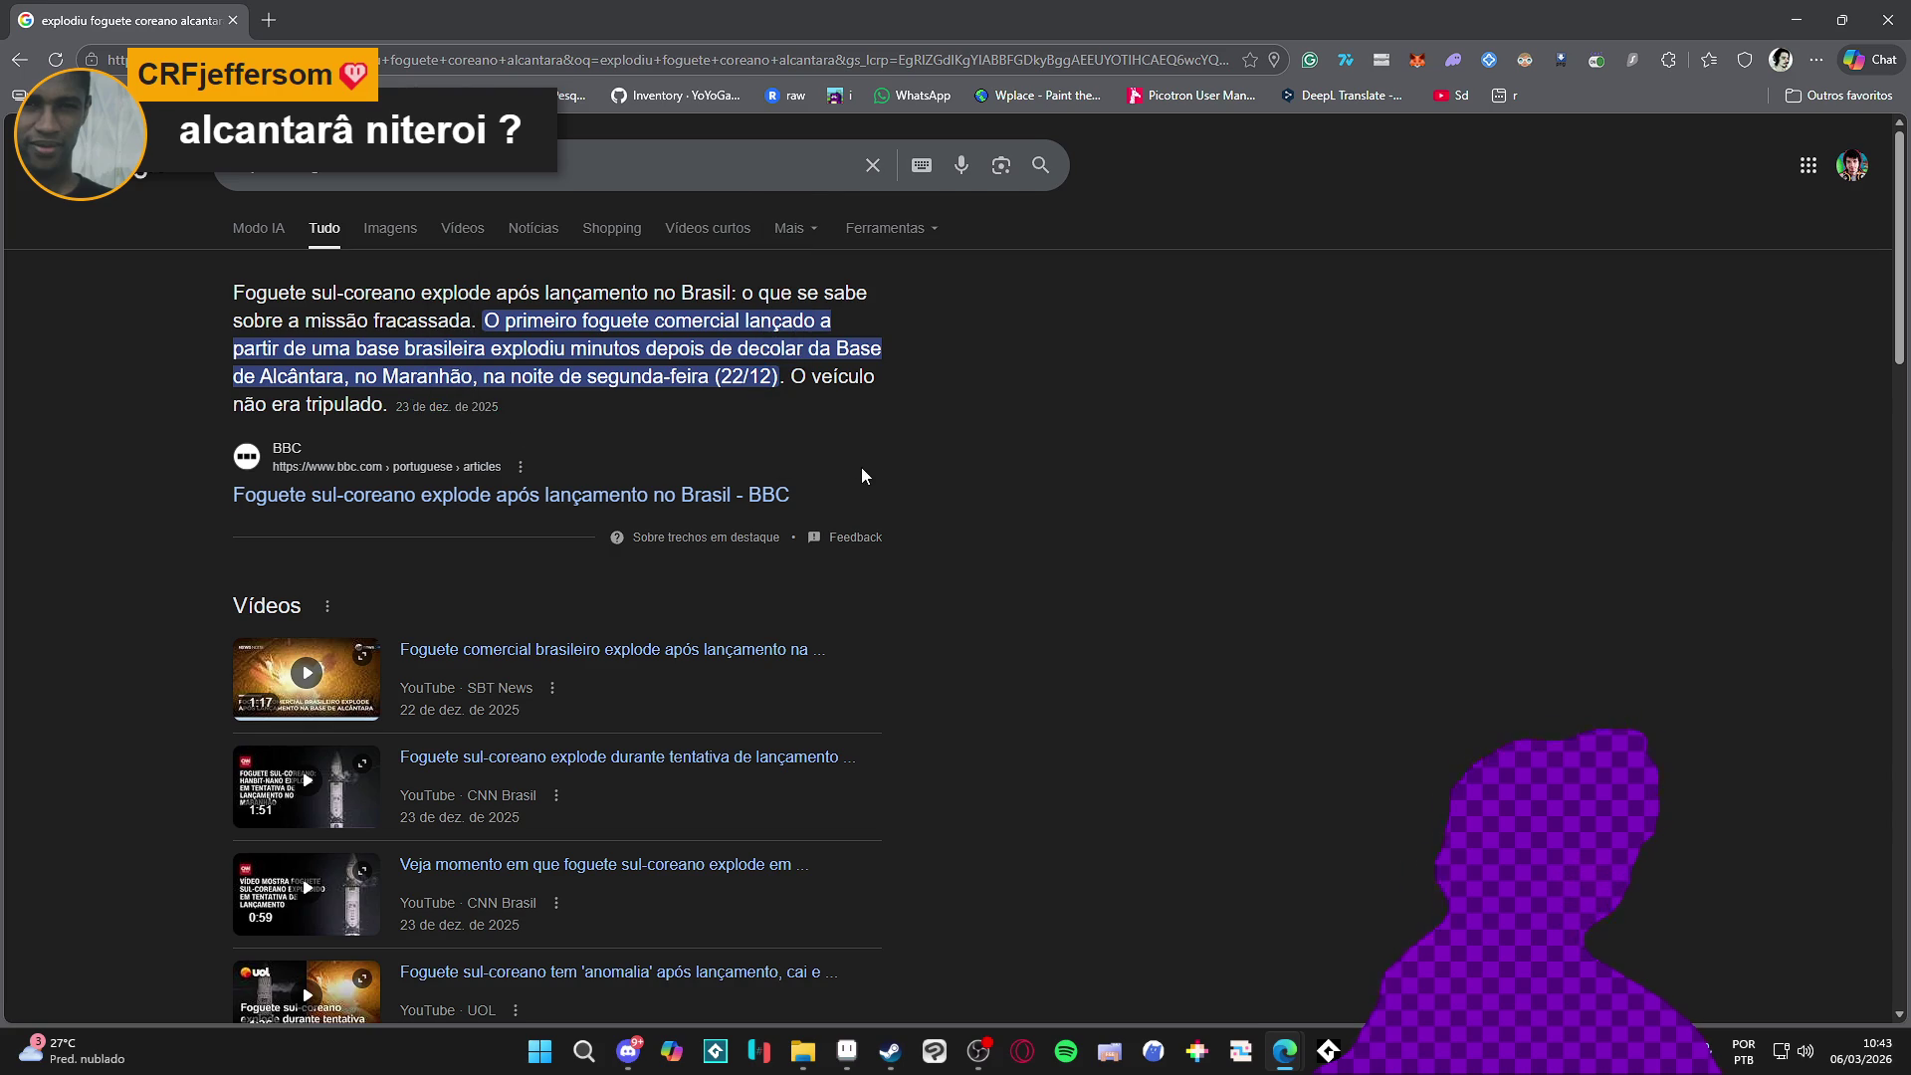
mouse_move(790, 377)
mouse_down()
mouse_move(824, 376)
mouse_move(389, 405)
mouse_up()
click(488, 403)
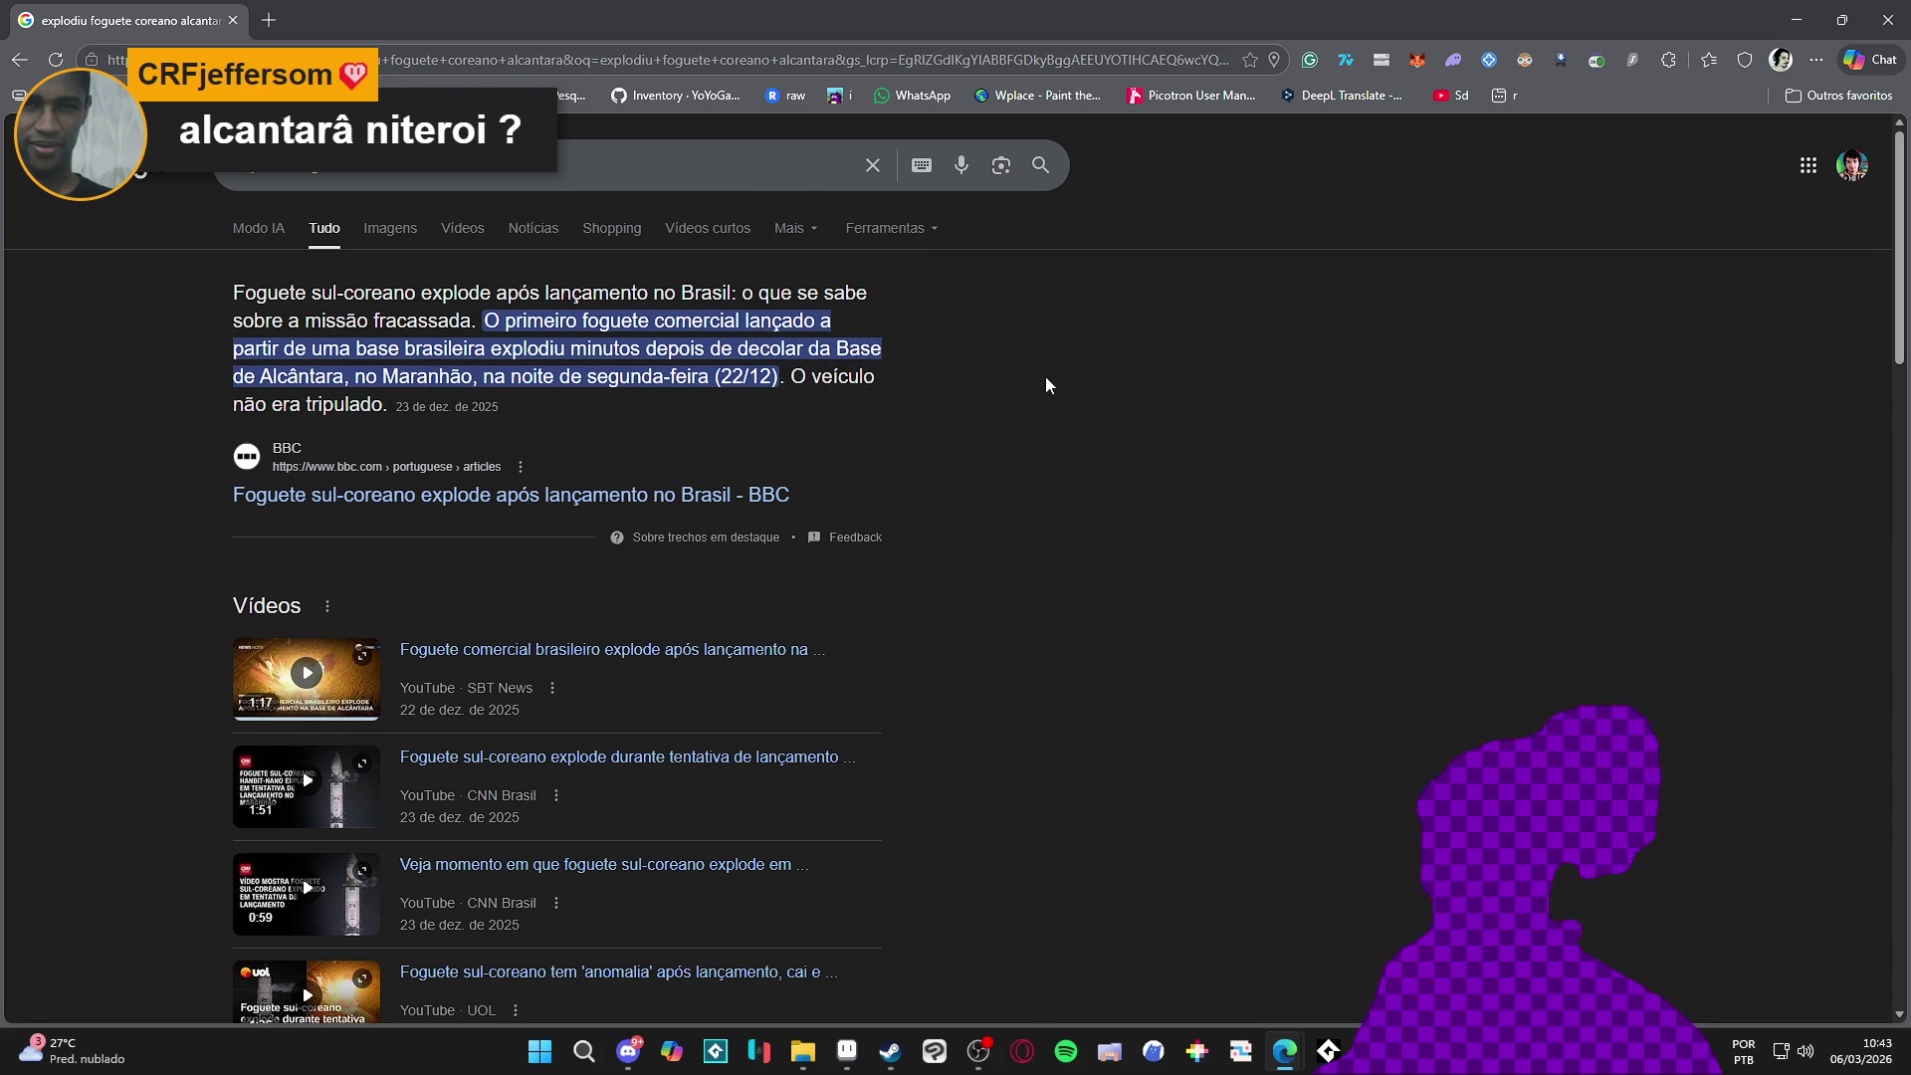
scroll(1025, 387, down, 2)
scroll(1026, 387, up, 2)
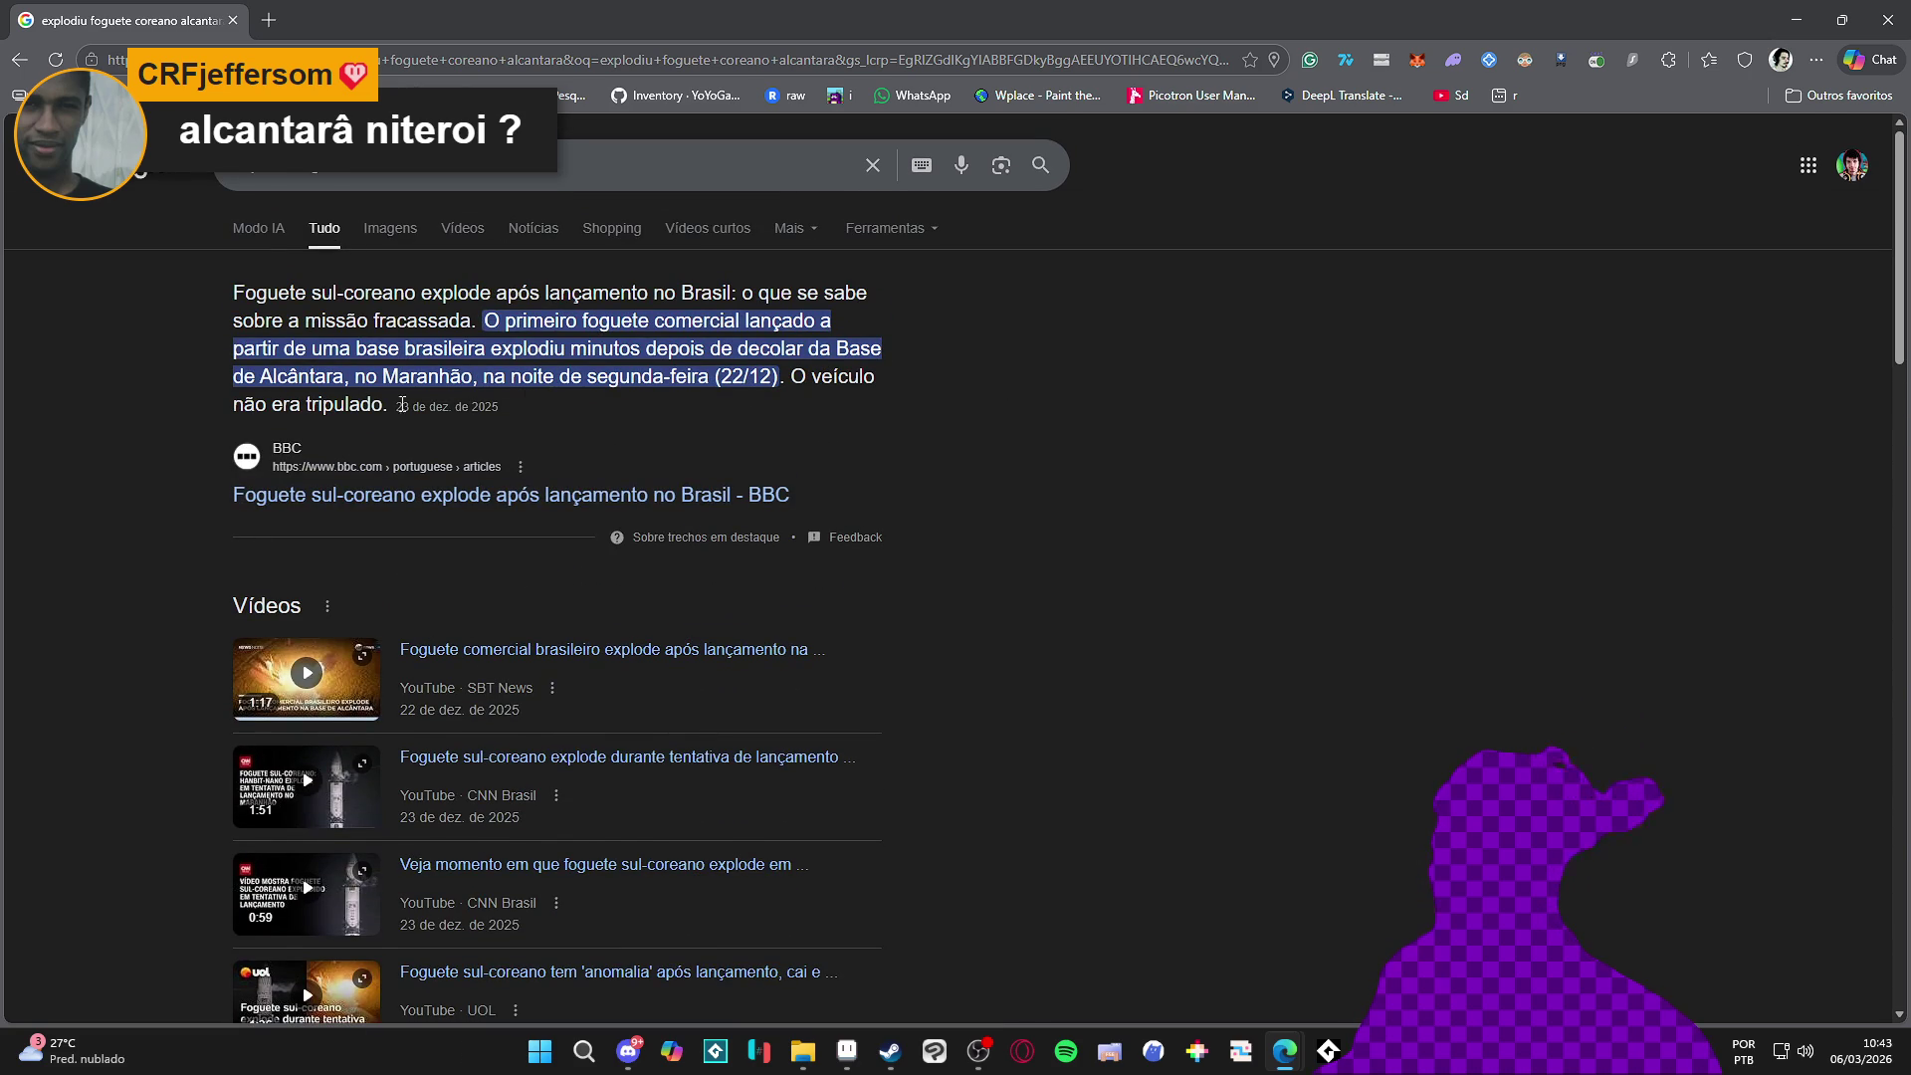
drag(393, 412, 831, 225)
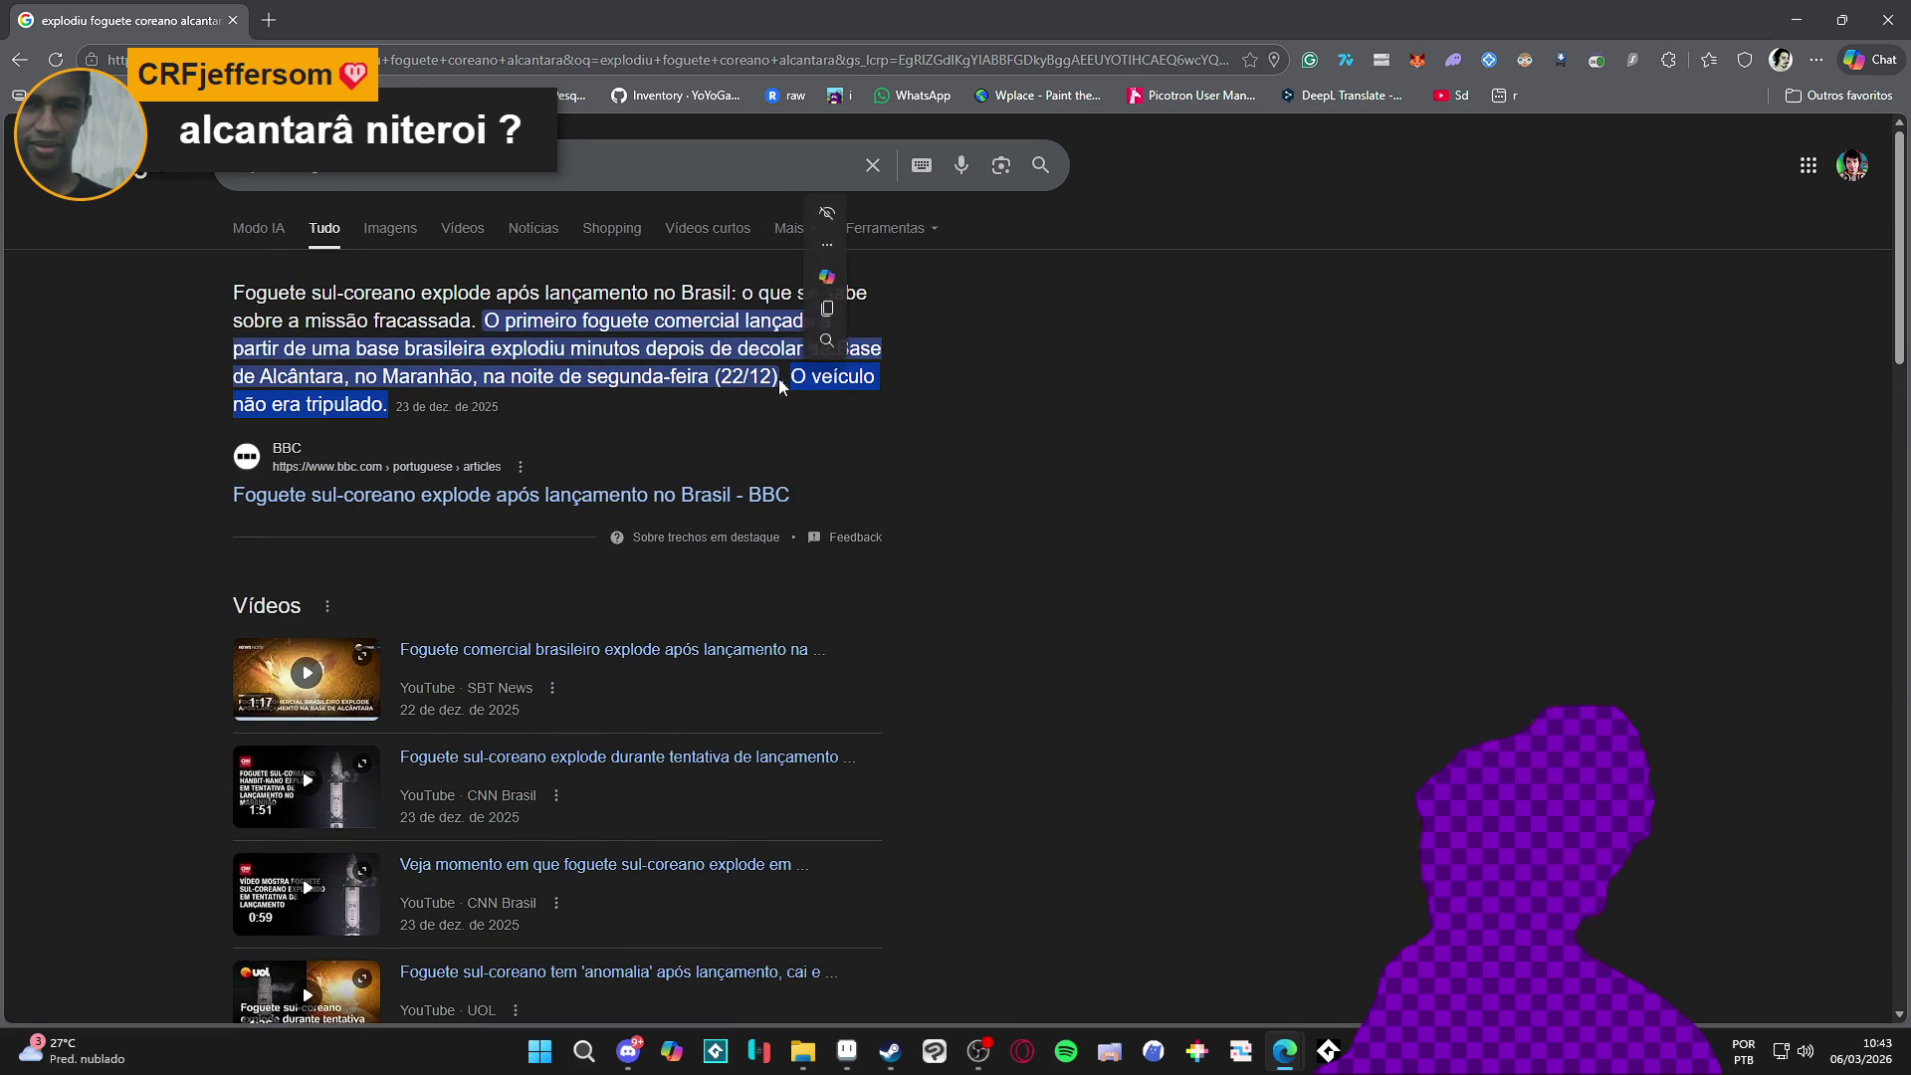
click(648, 424)
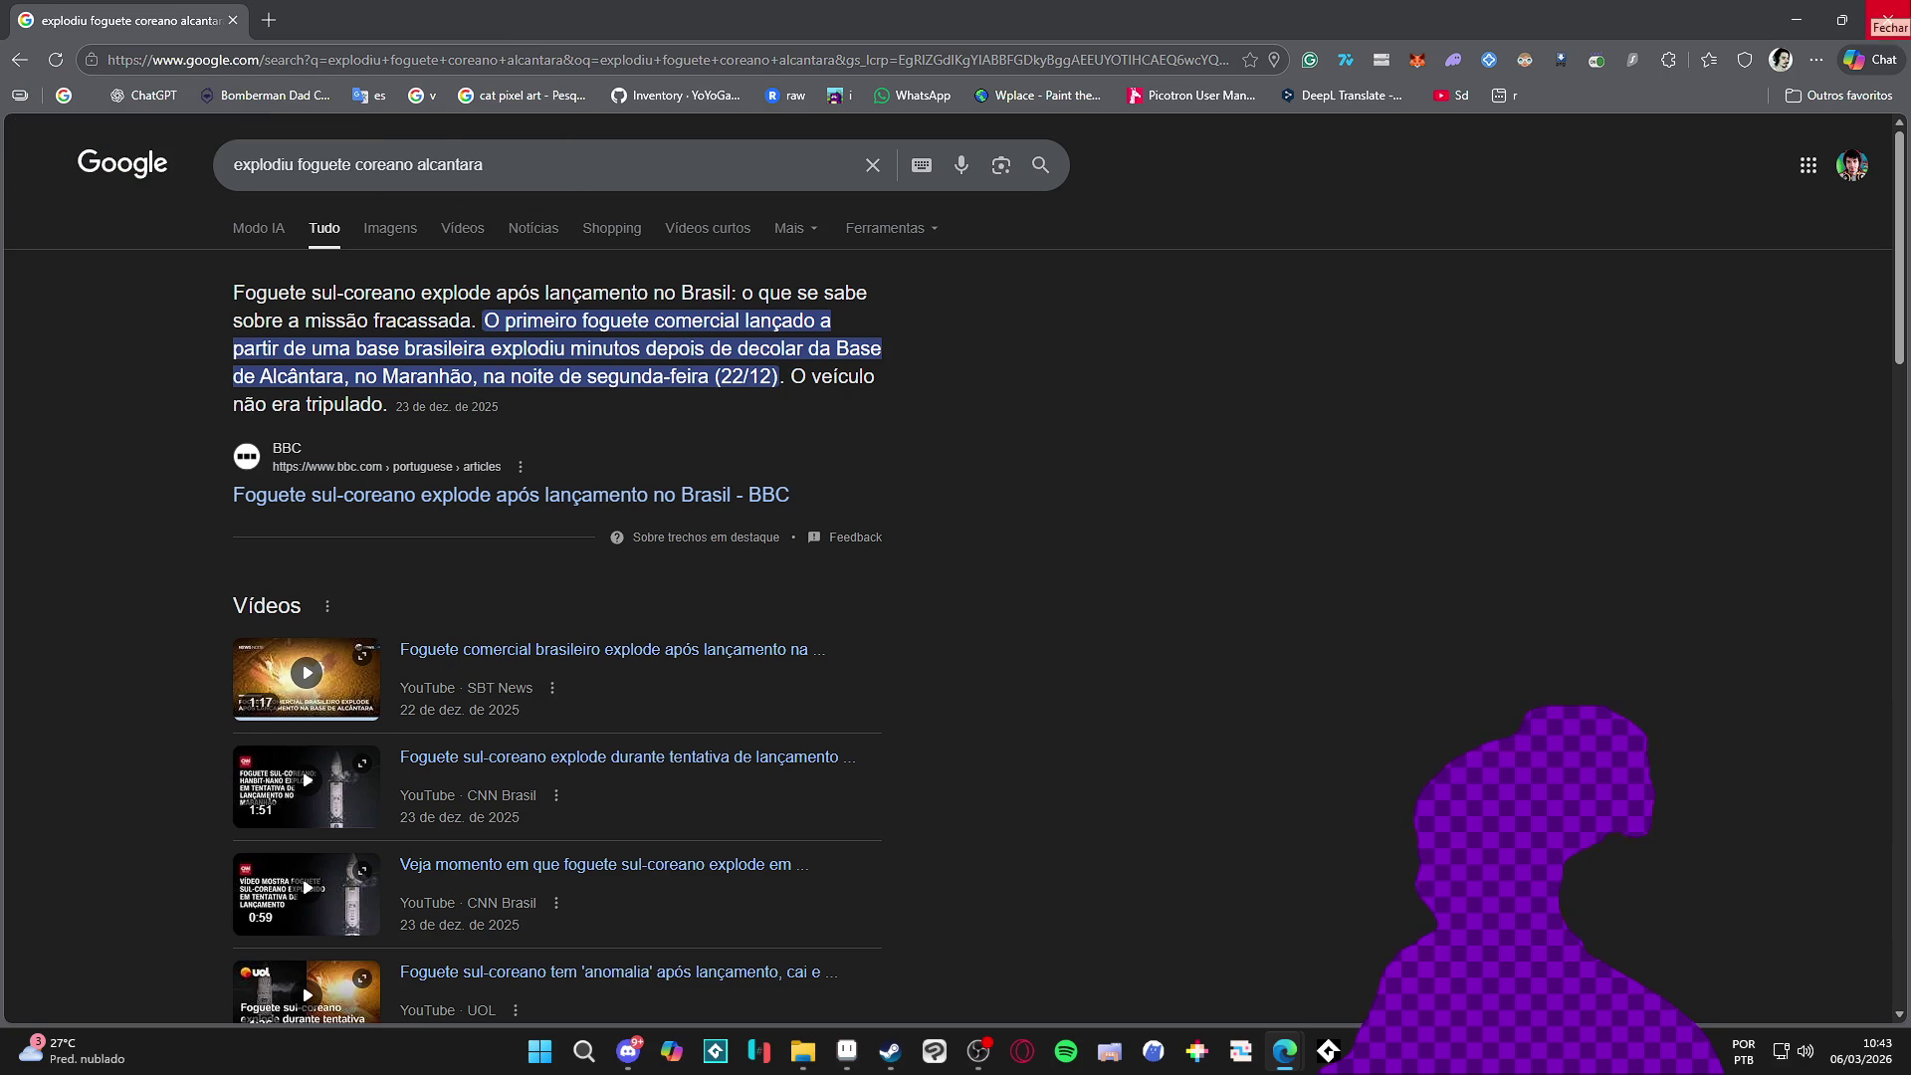
click(1883, 12)
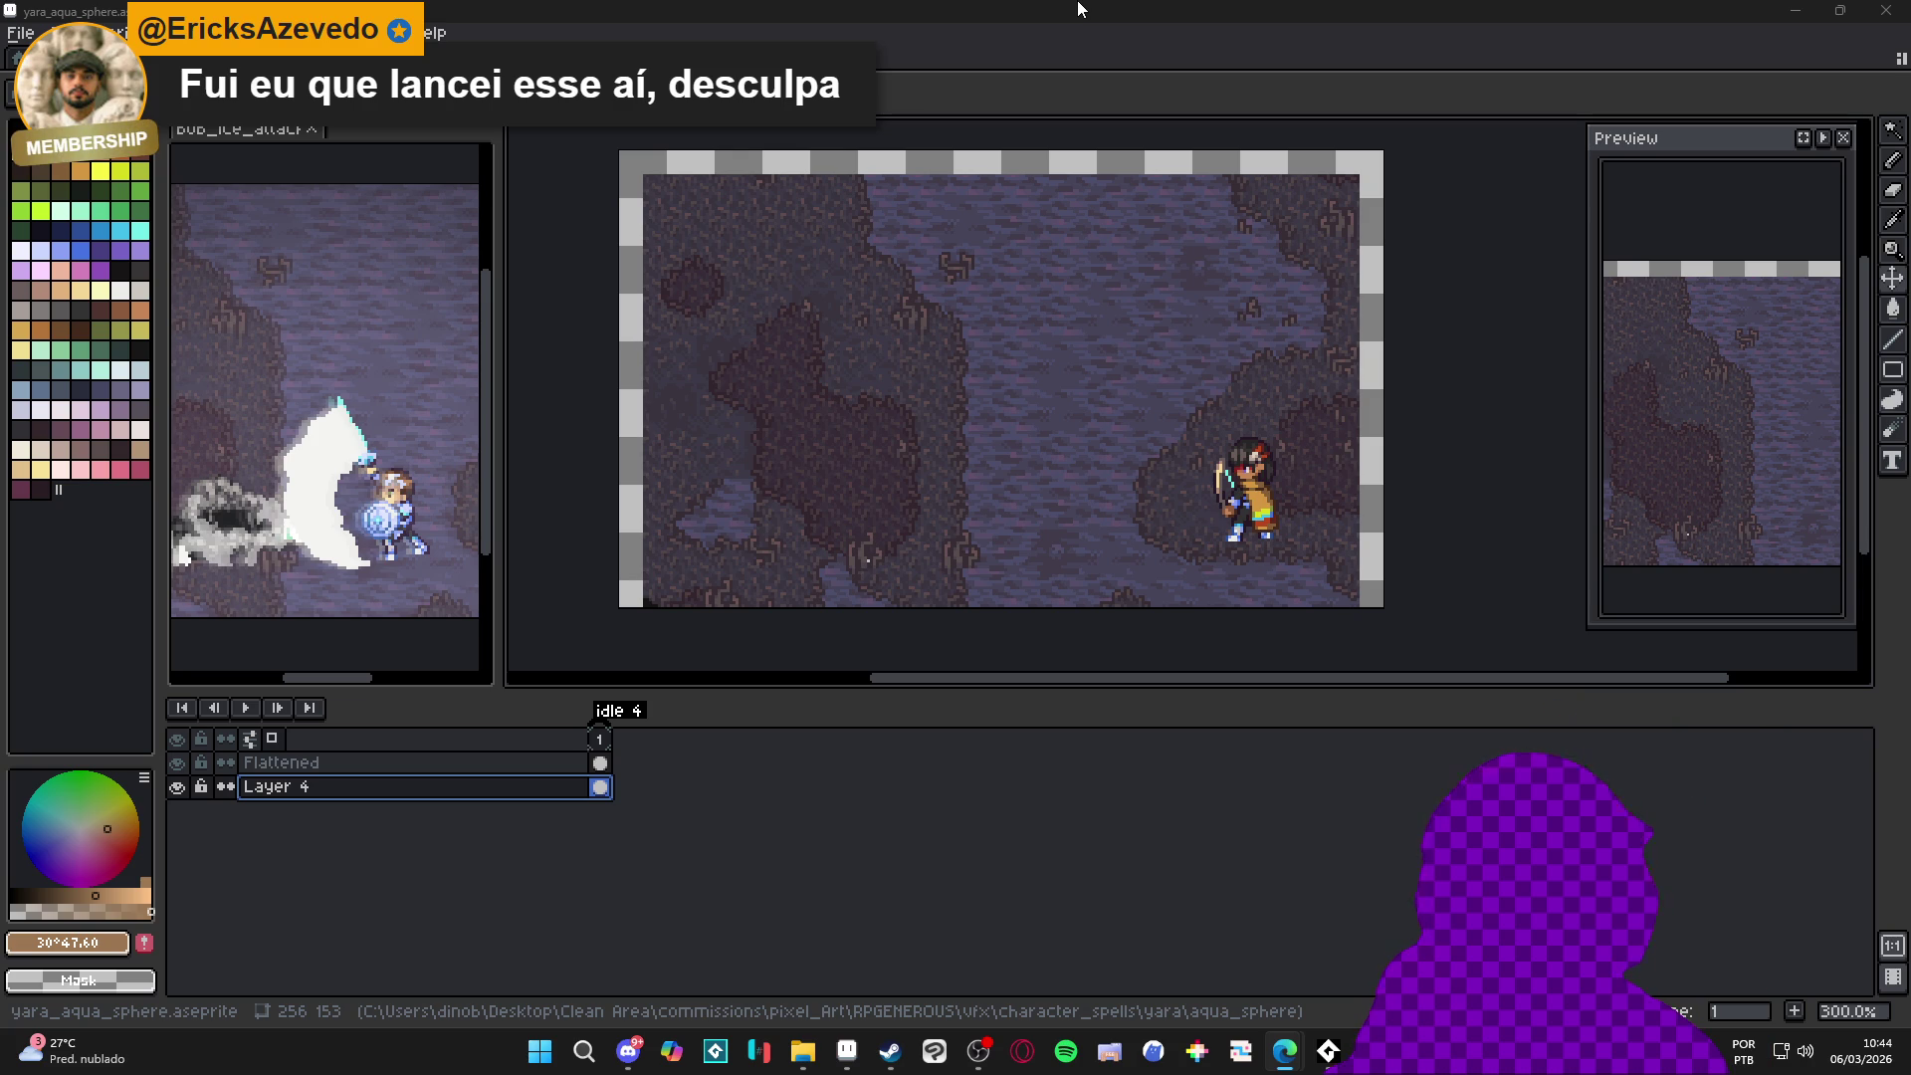
click(515, 766)
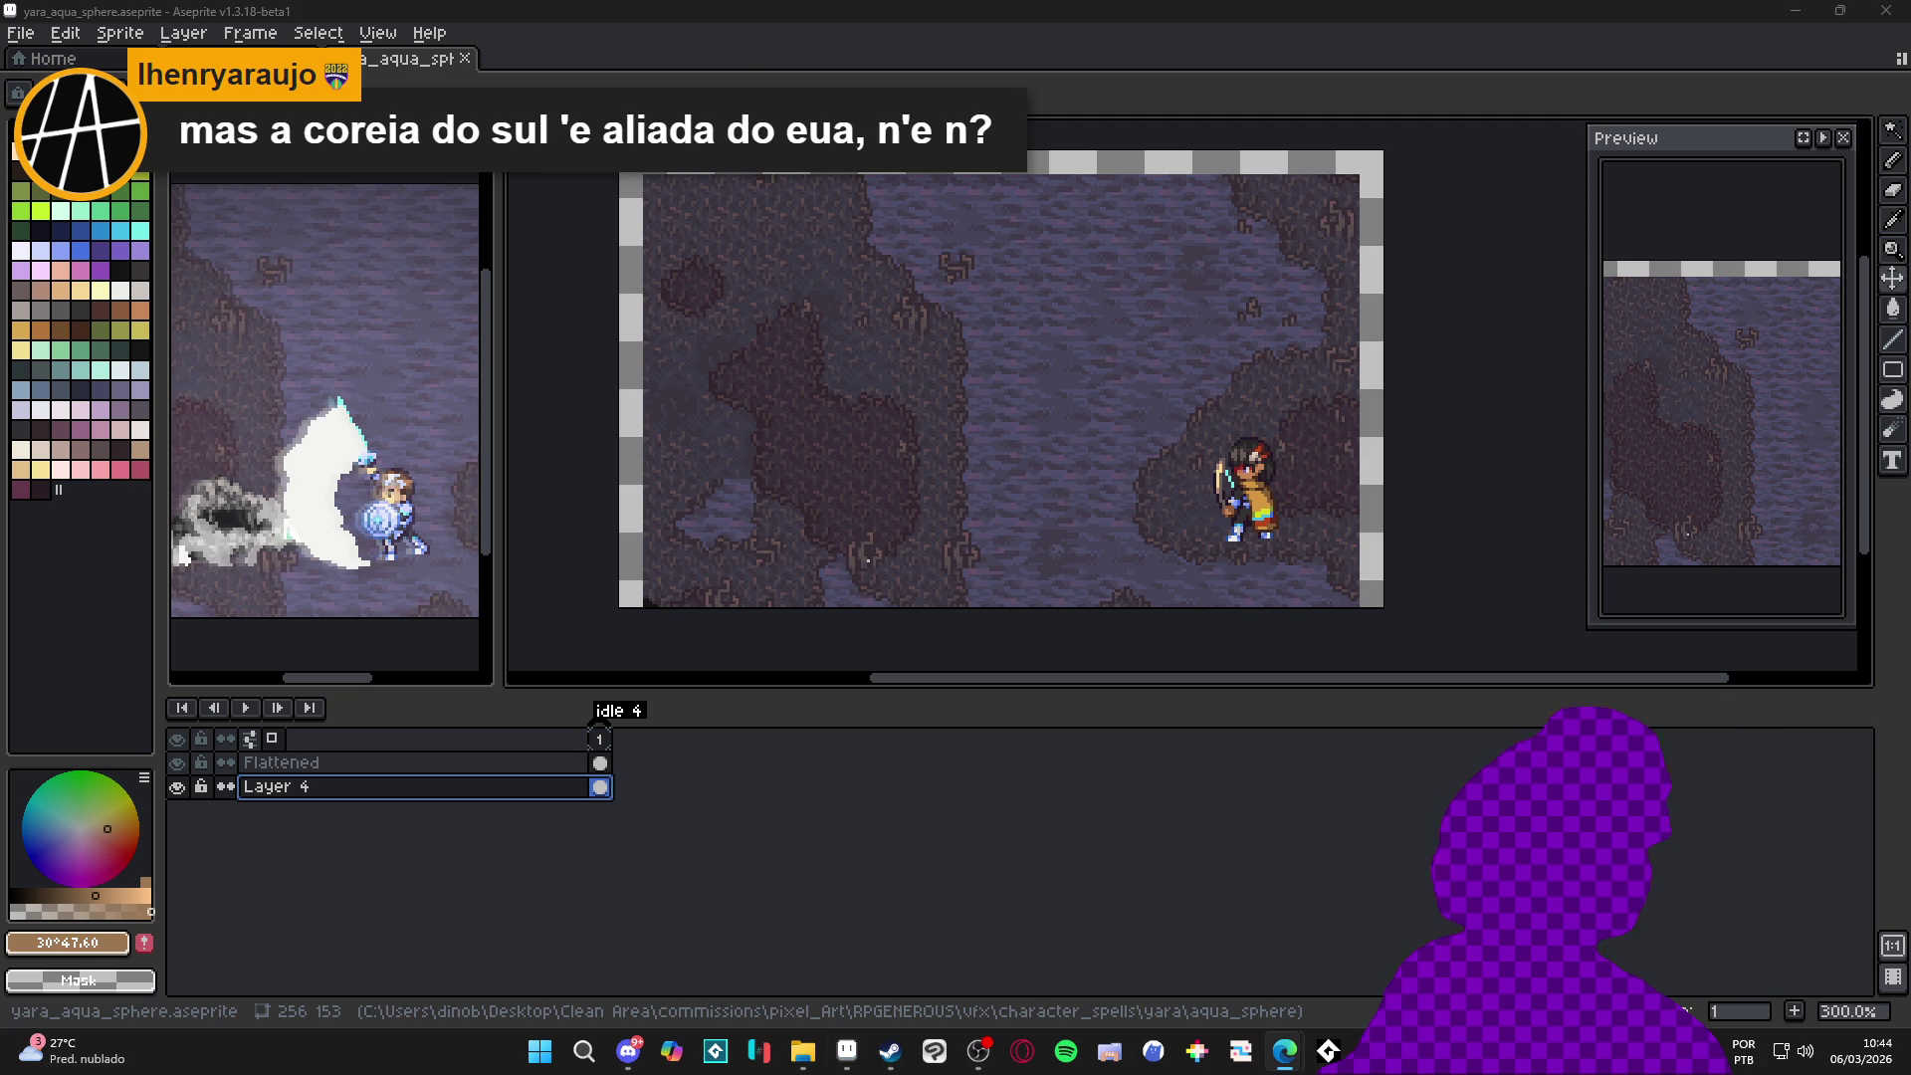
text(doguete e)
Search Google for 'quantos foguetes da spacex explodiram', then switch back to Aseprite
key(ctrl+a)
text(foguete e)
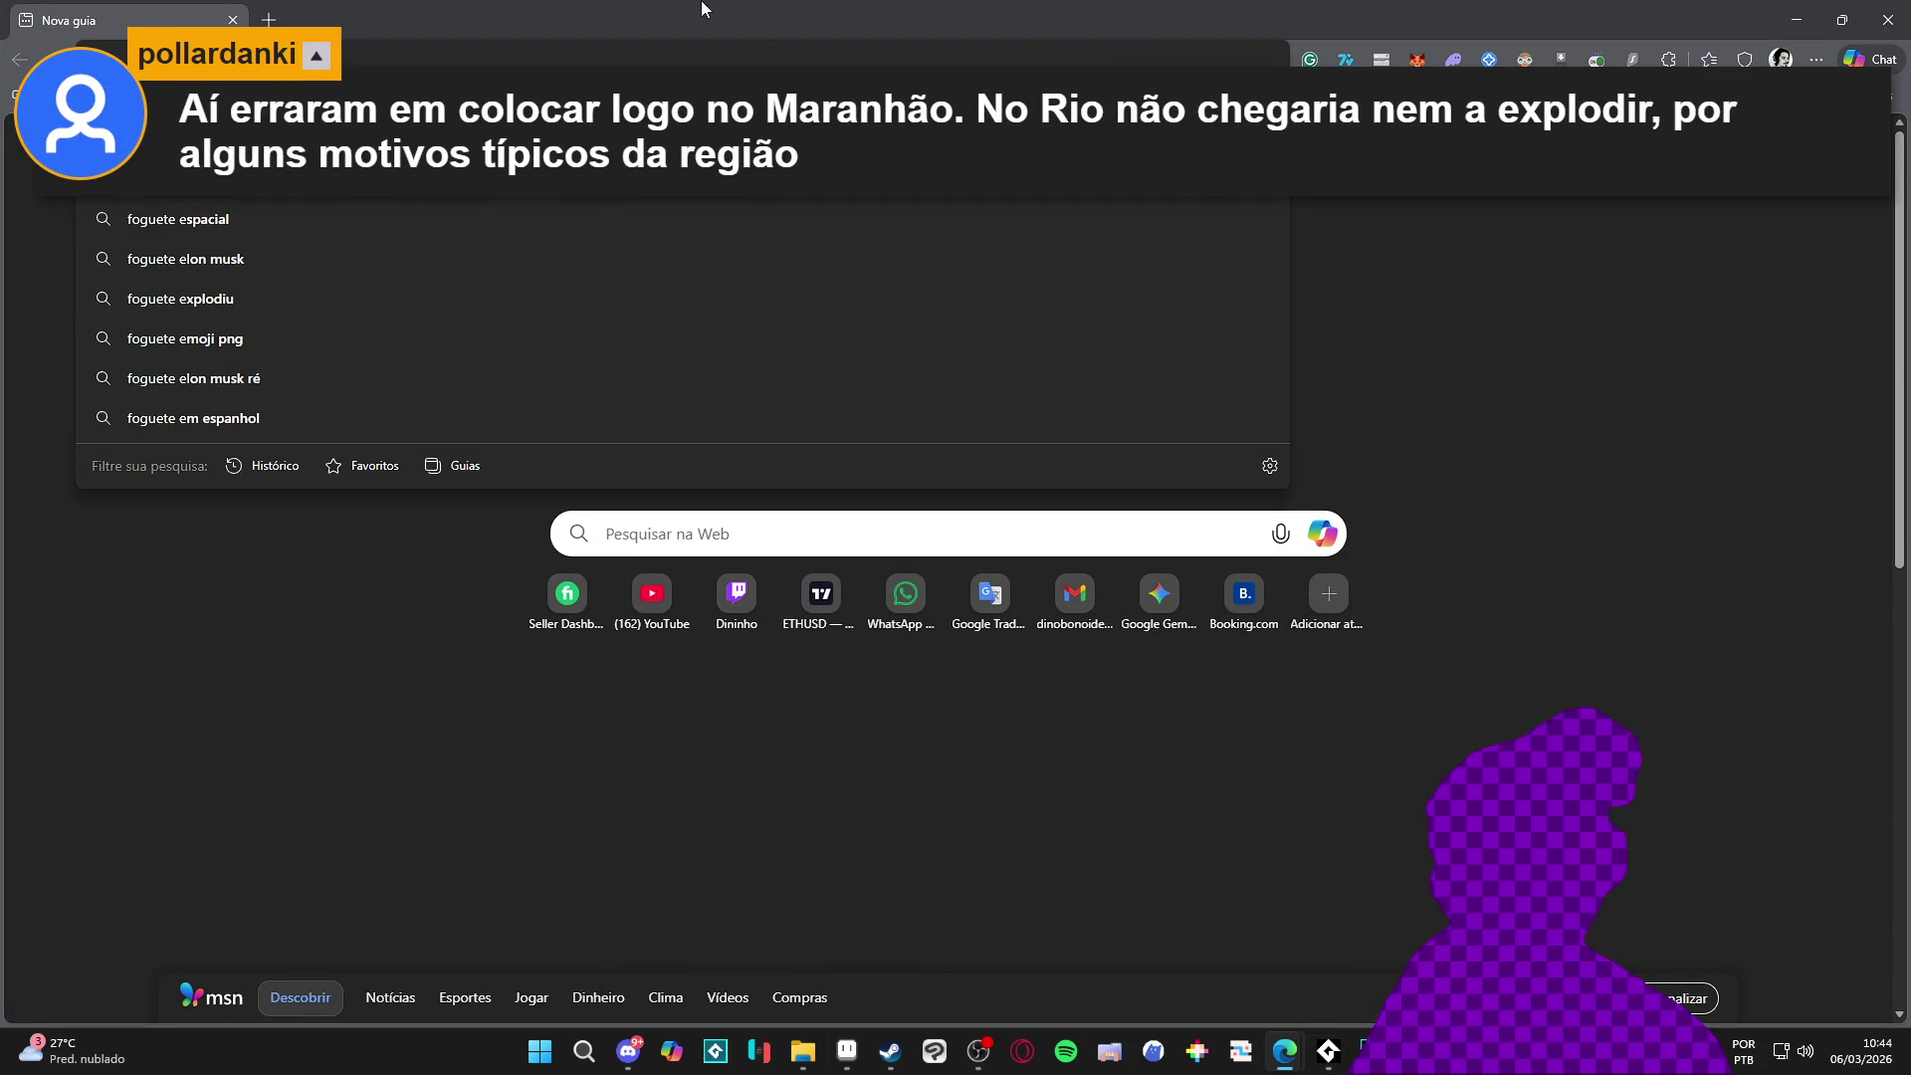
text(lon musk)
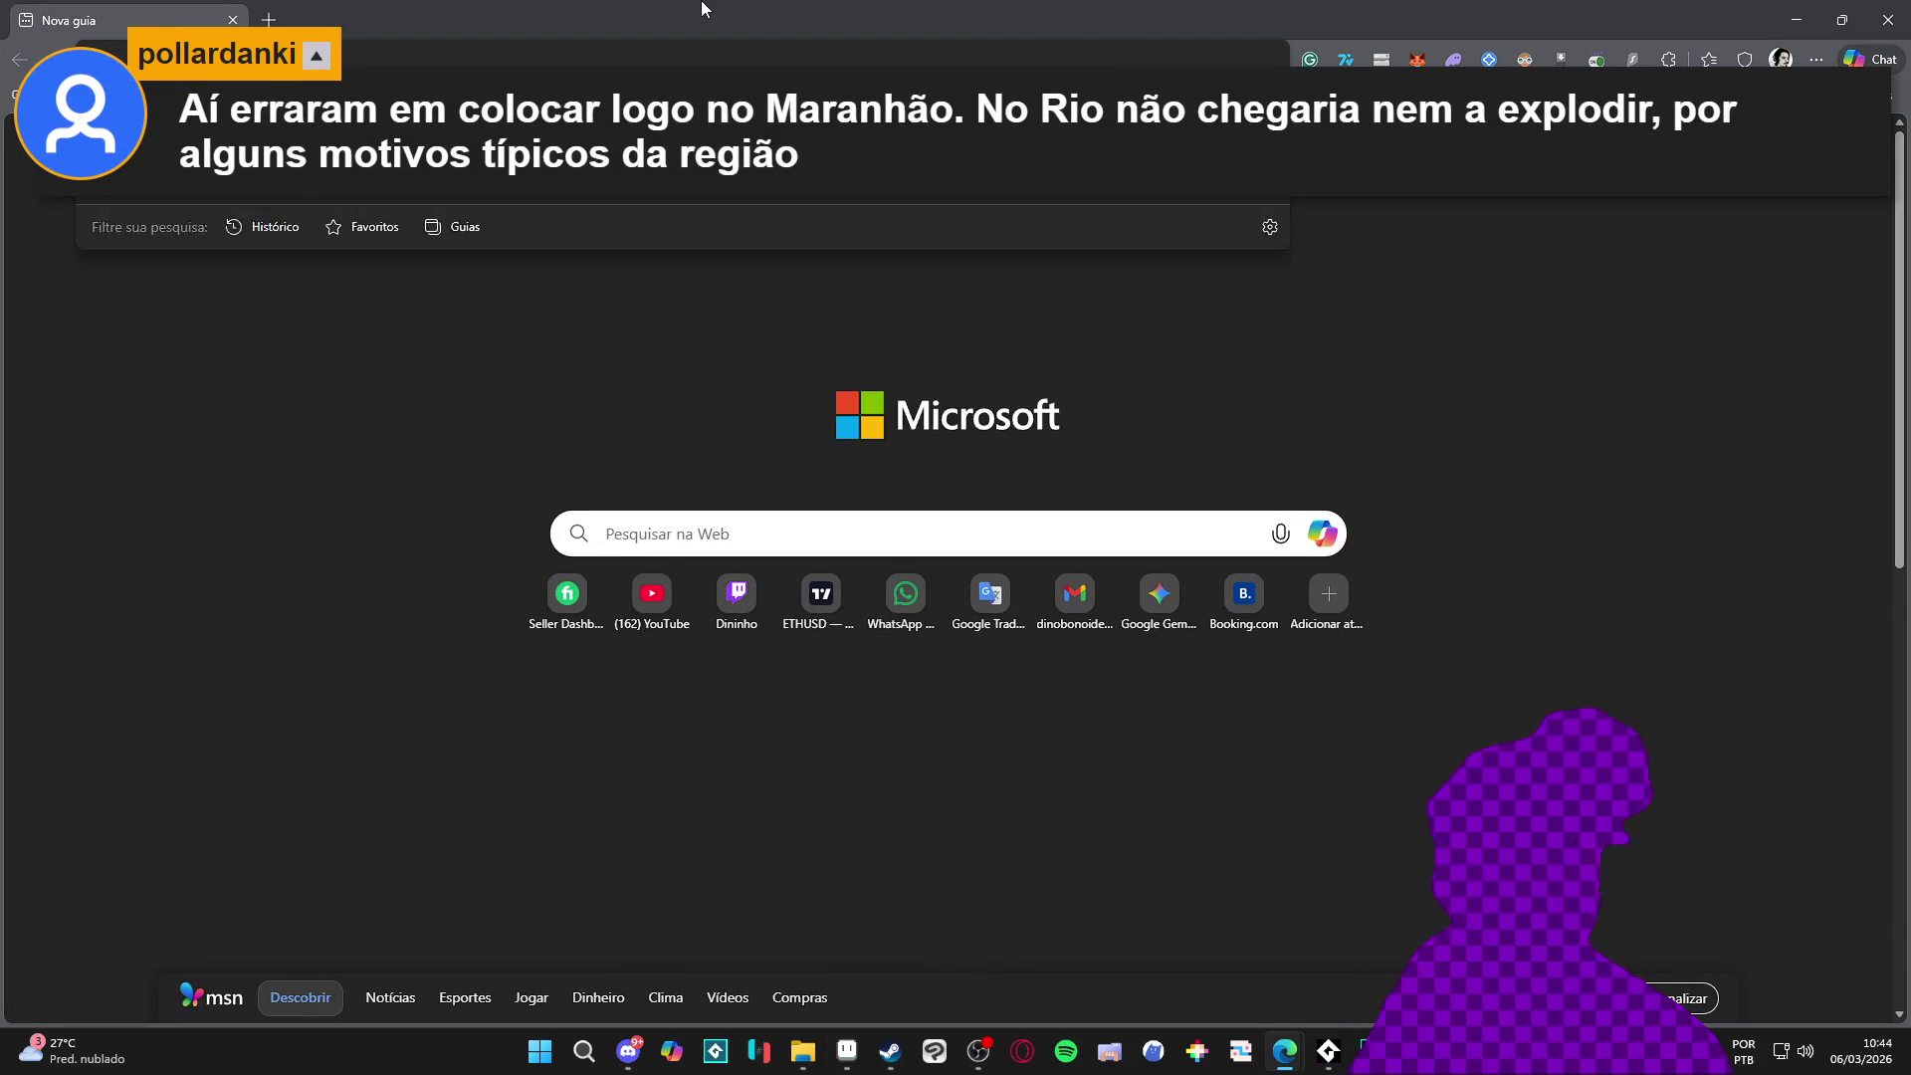
key(Return)
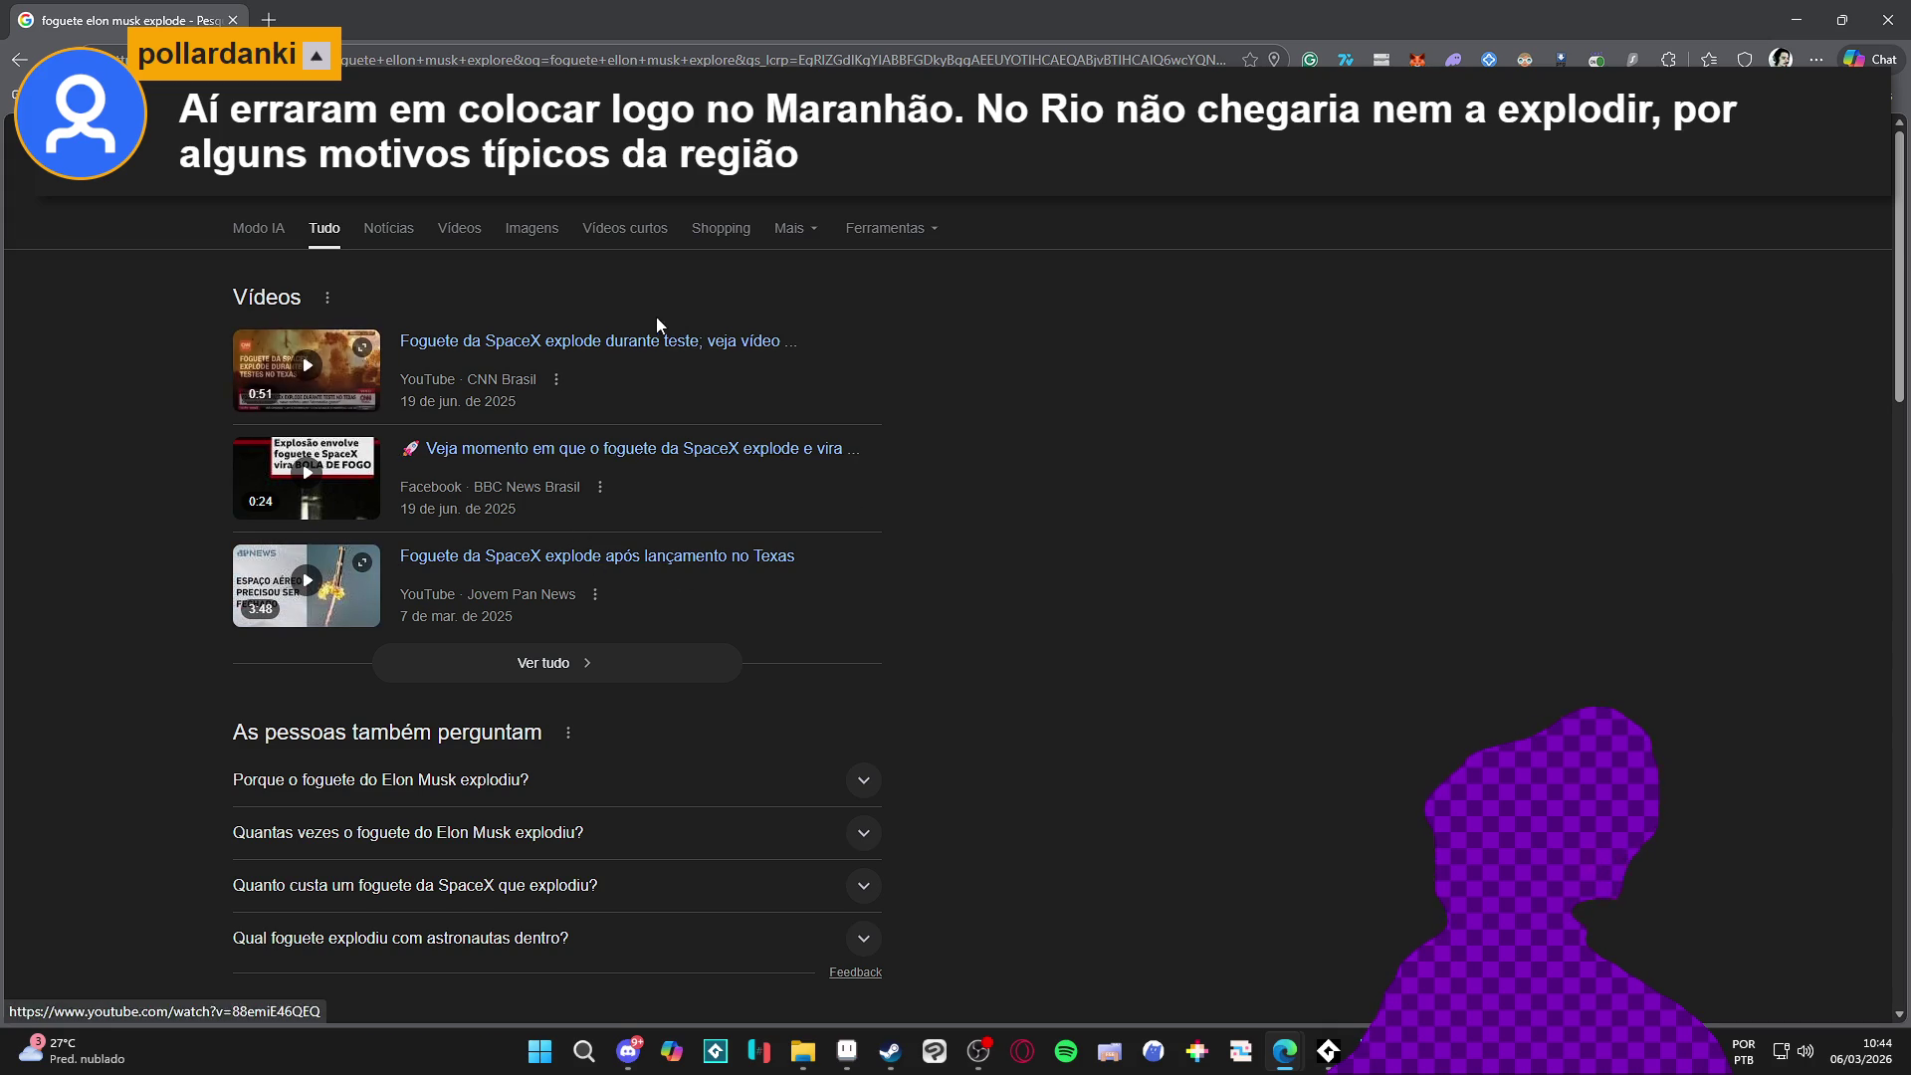
scroll(664, 322, down, 2)
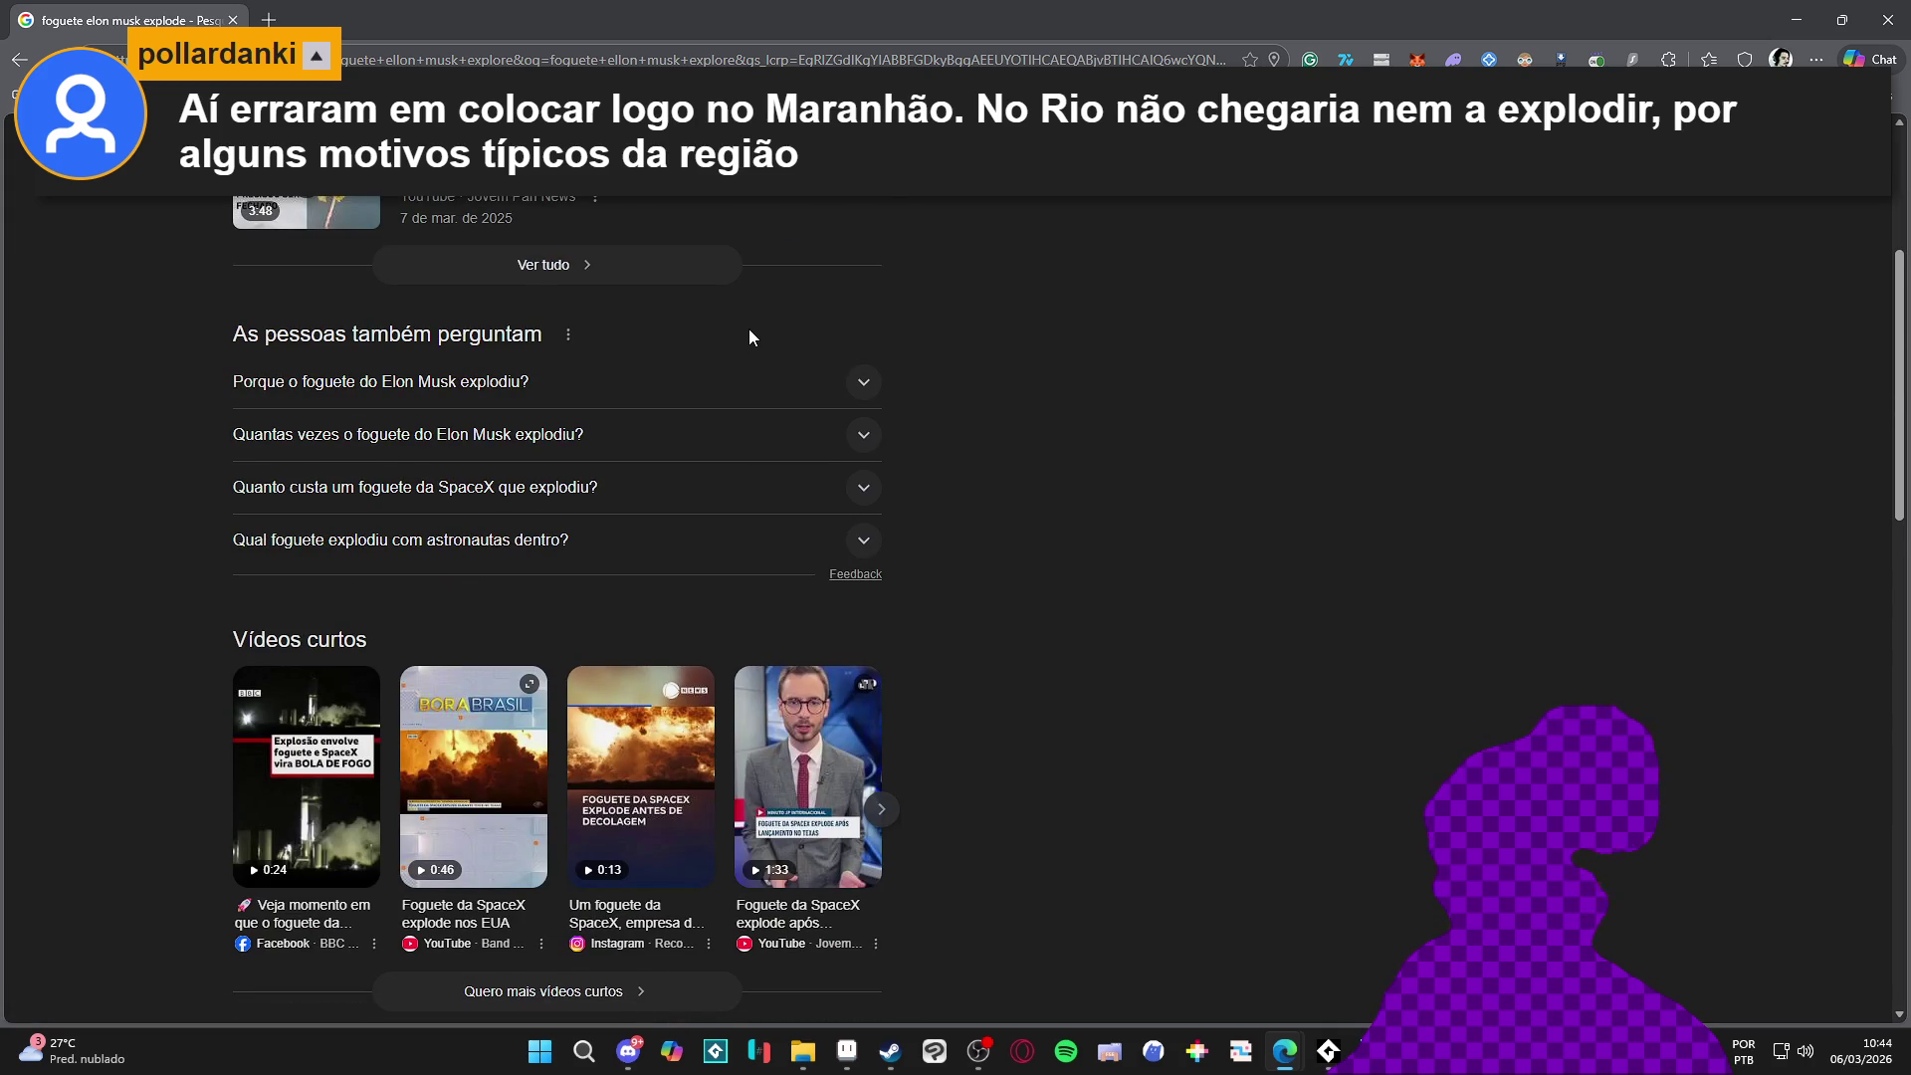
scroll(836, 332, down, 3)
scroll(957, 329, up, 4)
scroll(667, 255, up, 2)
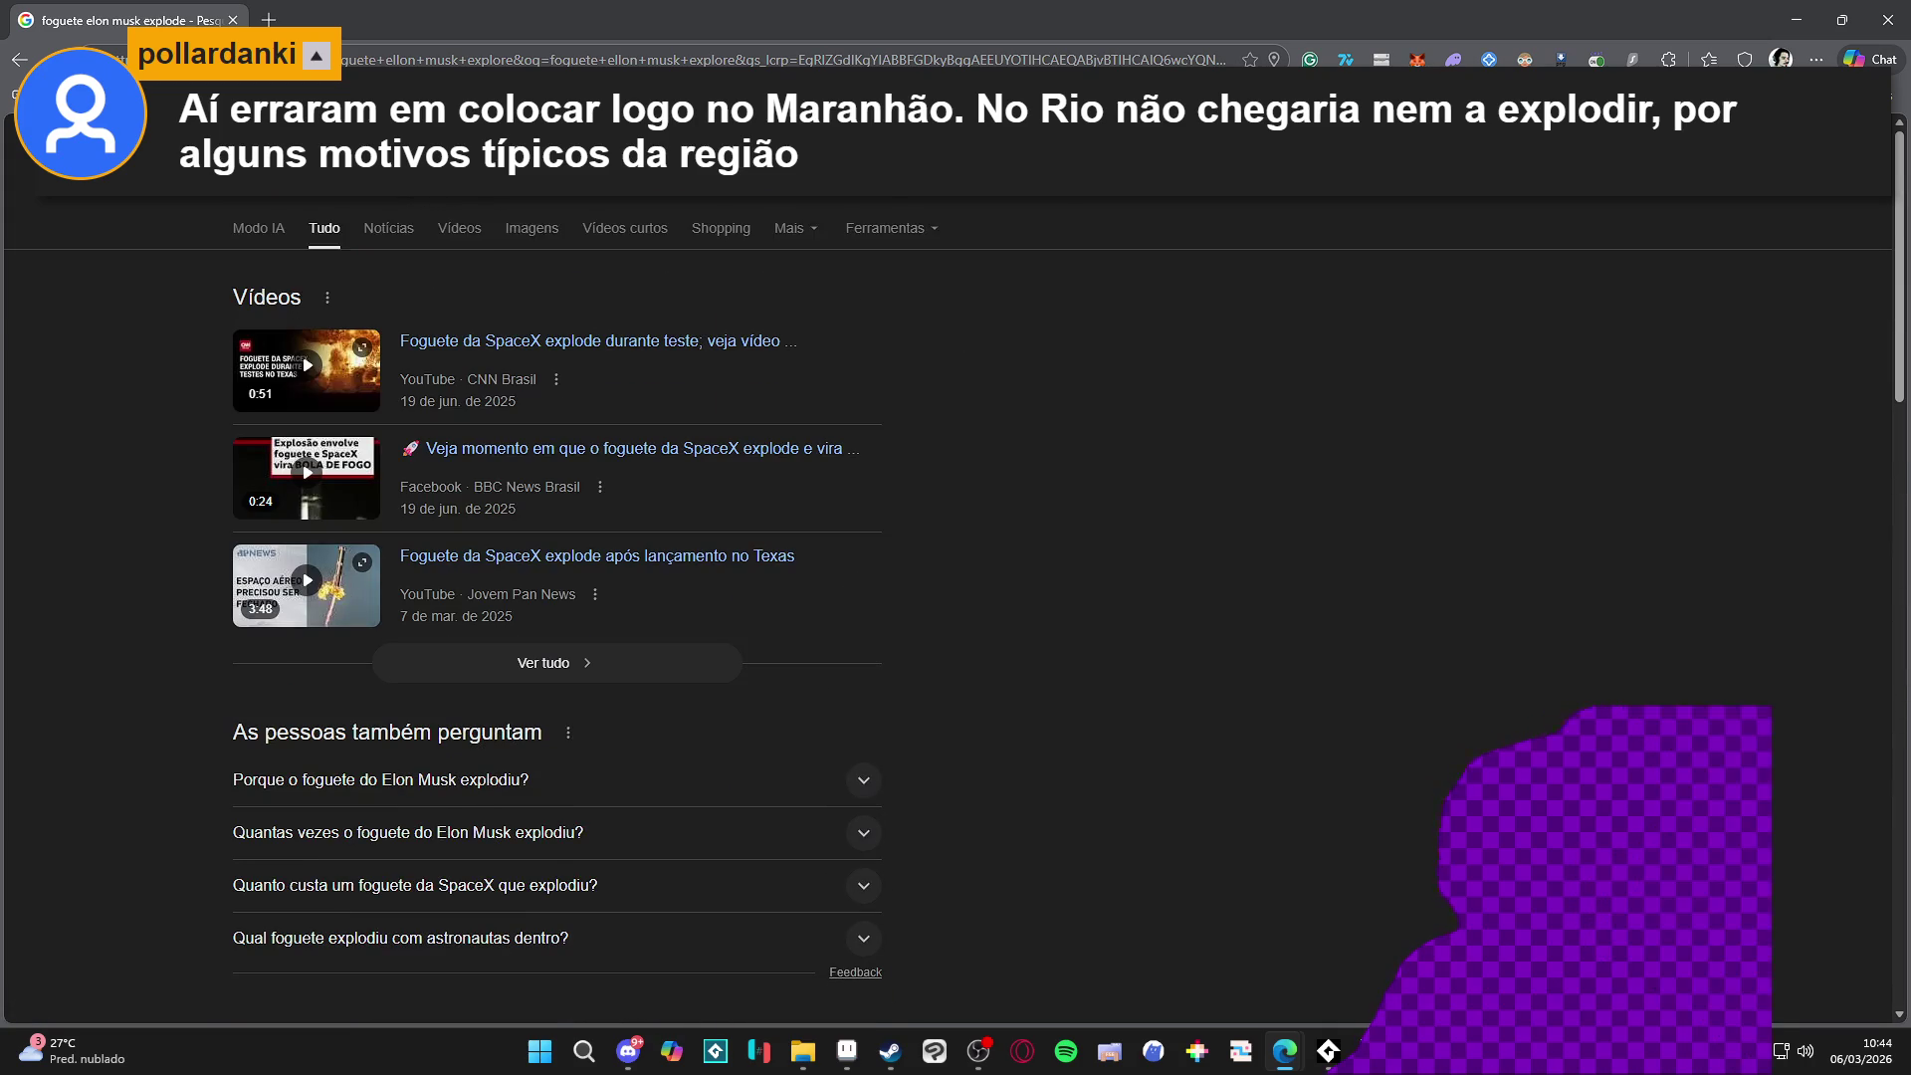
text(quantos foguetes)
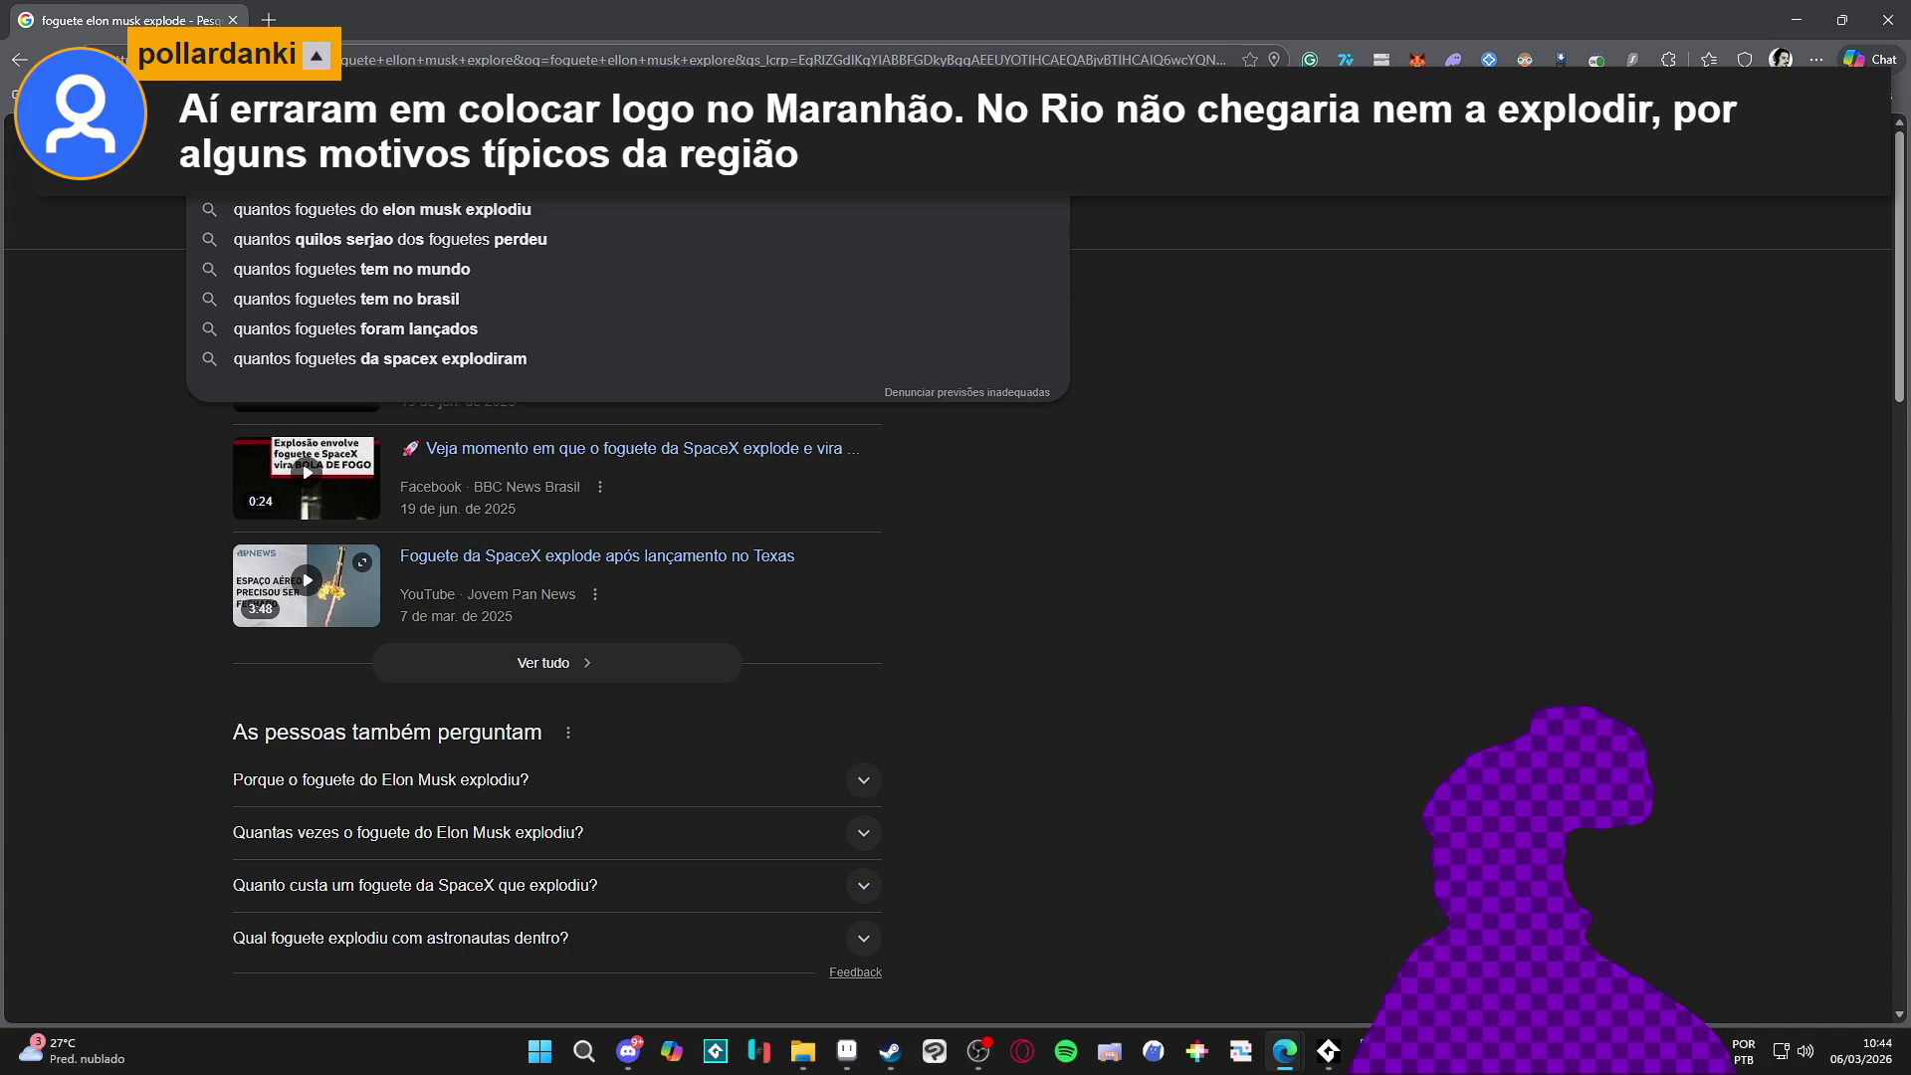
text( da sp)
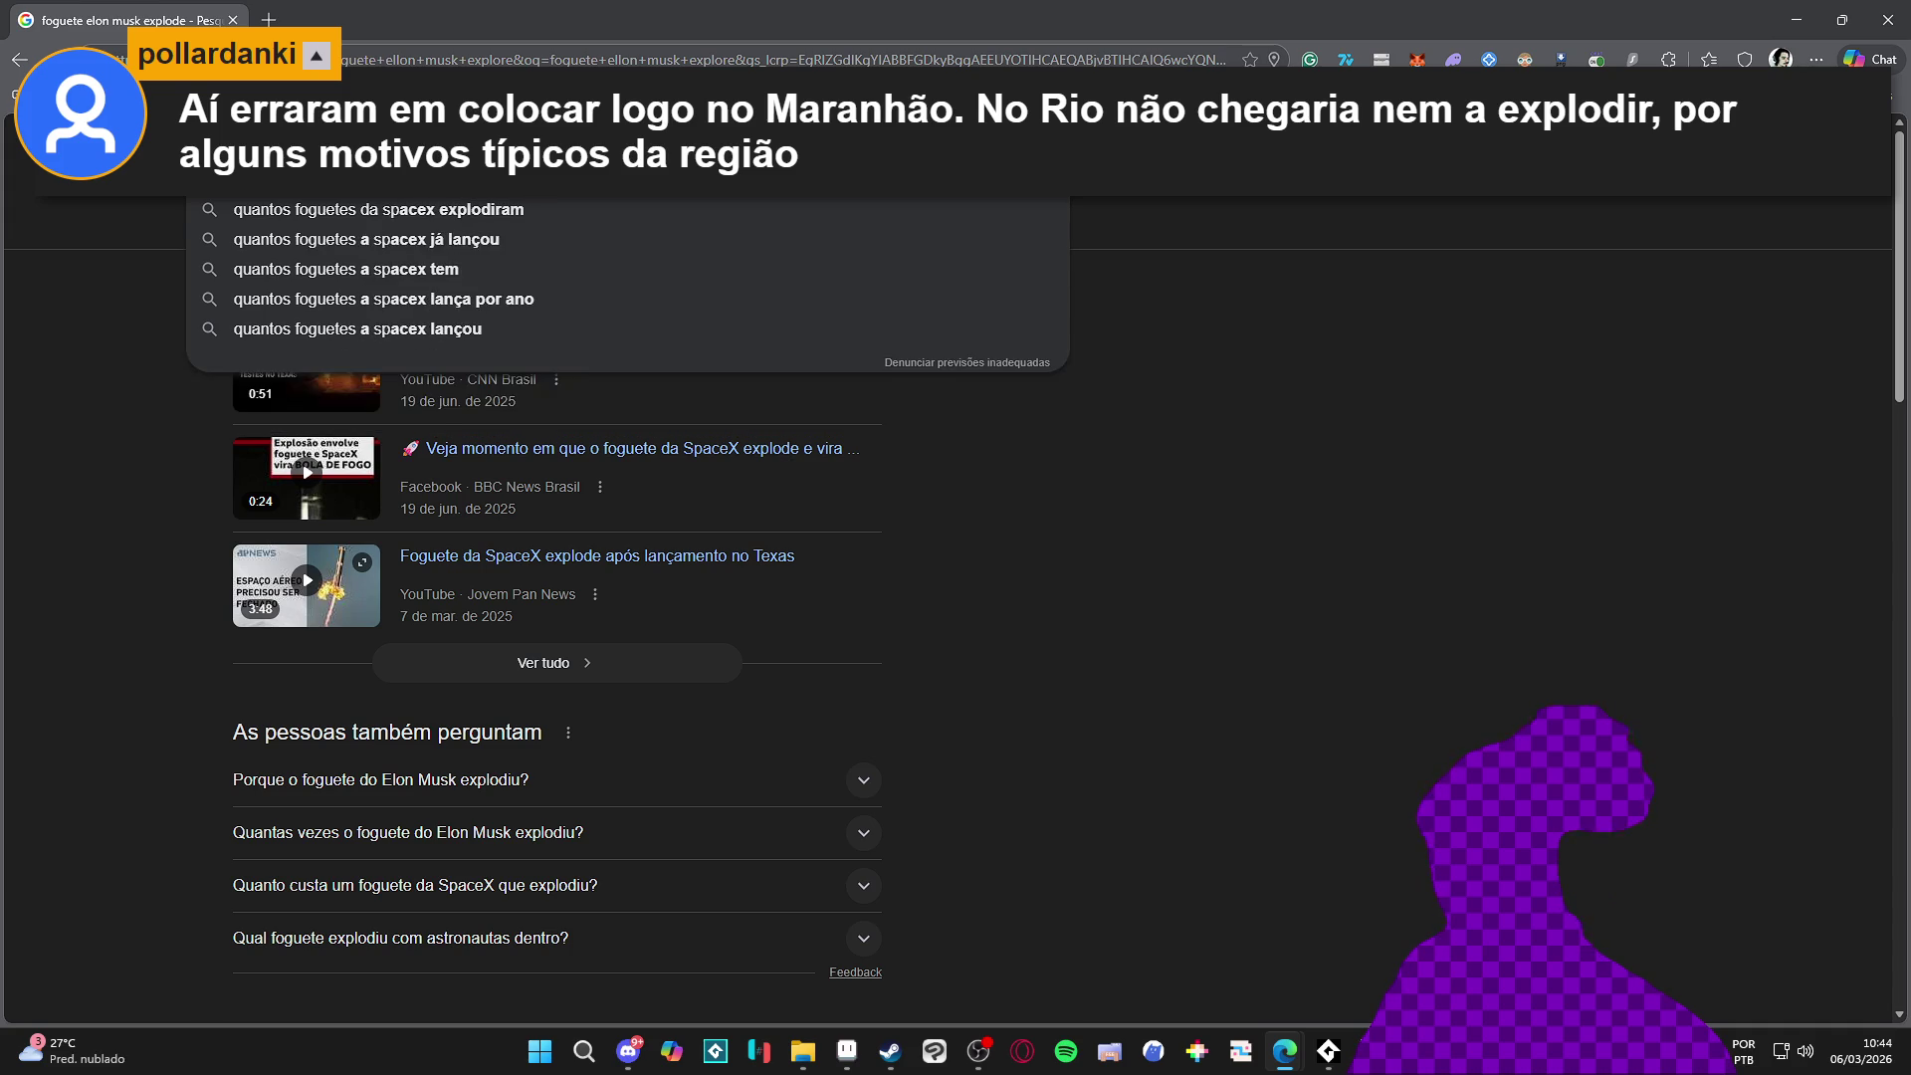
key(Down)
key(Return)
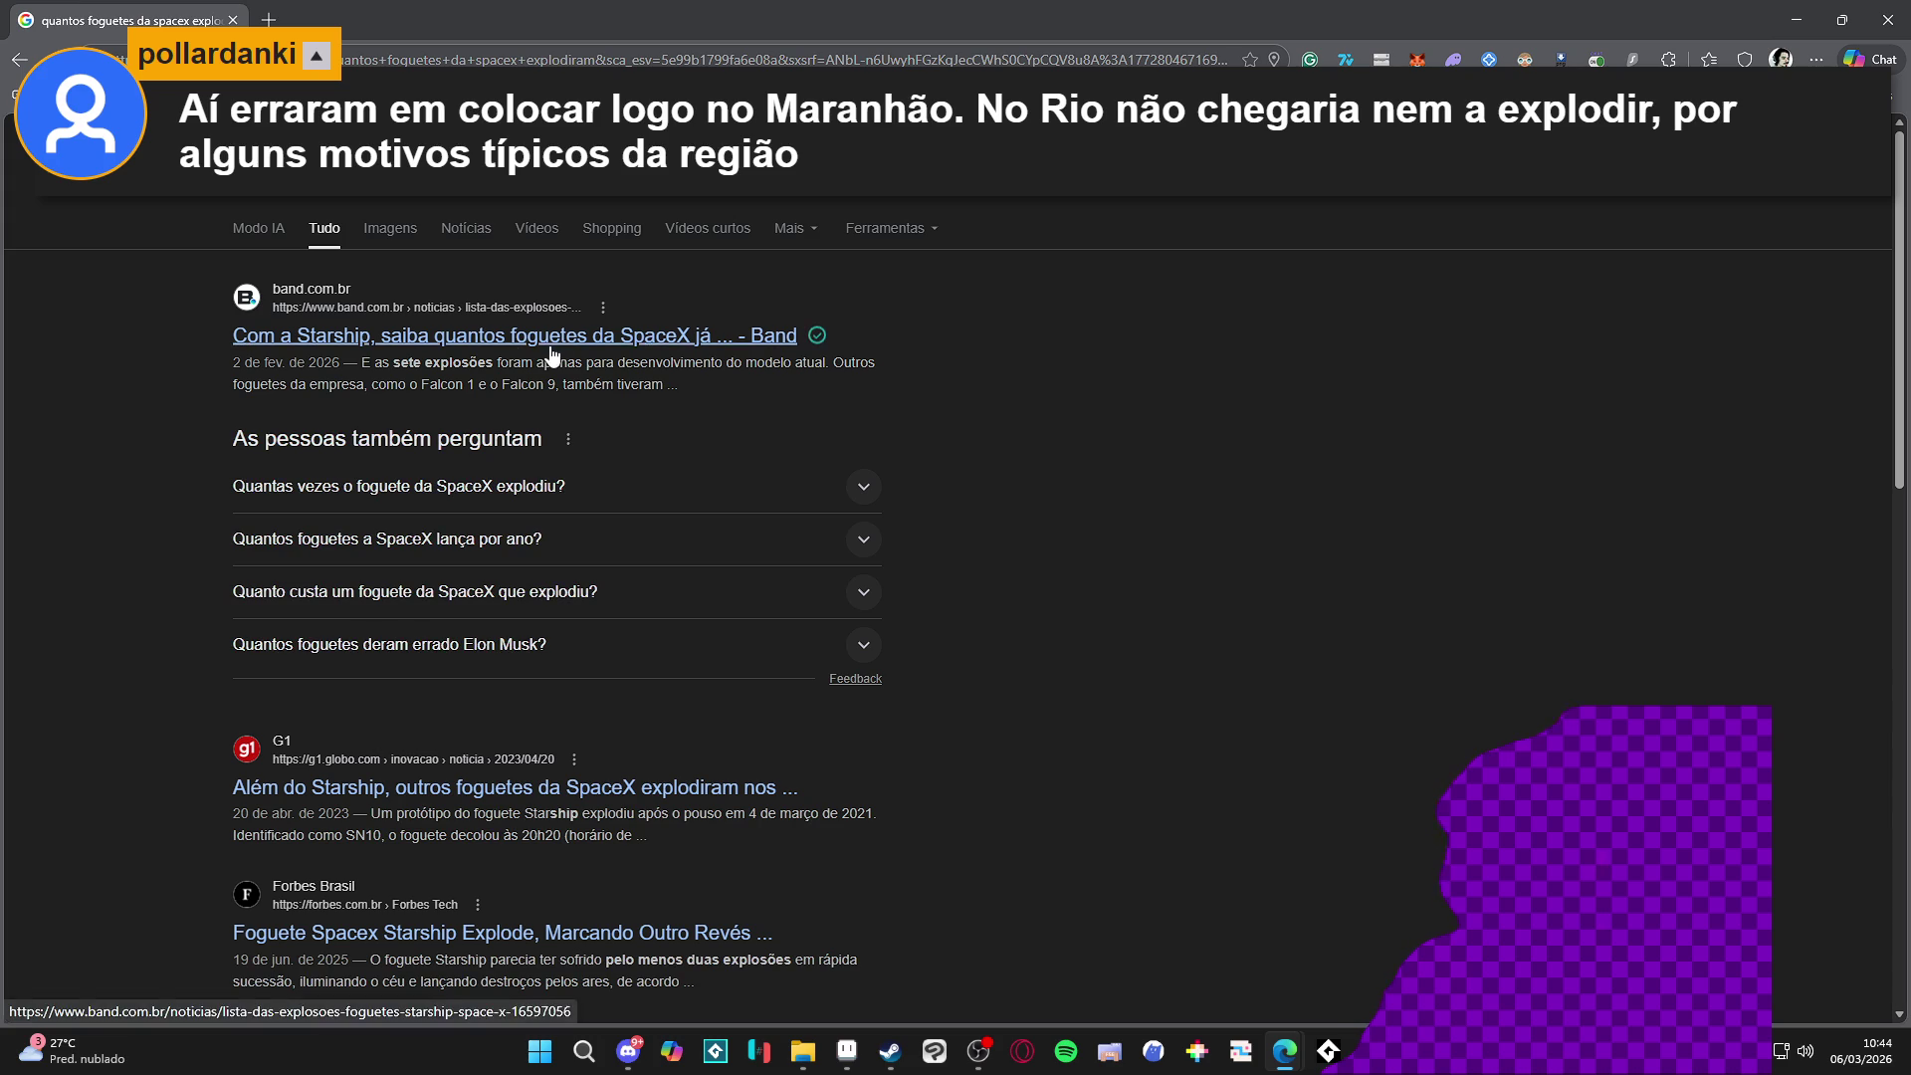
scroll(177, 360, down, 2)
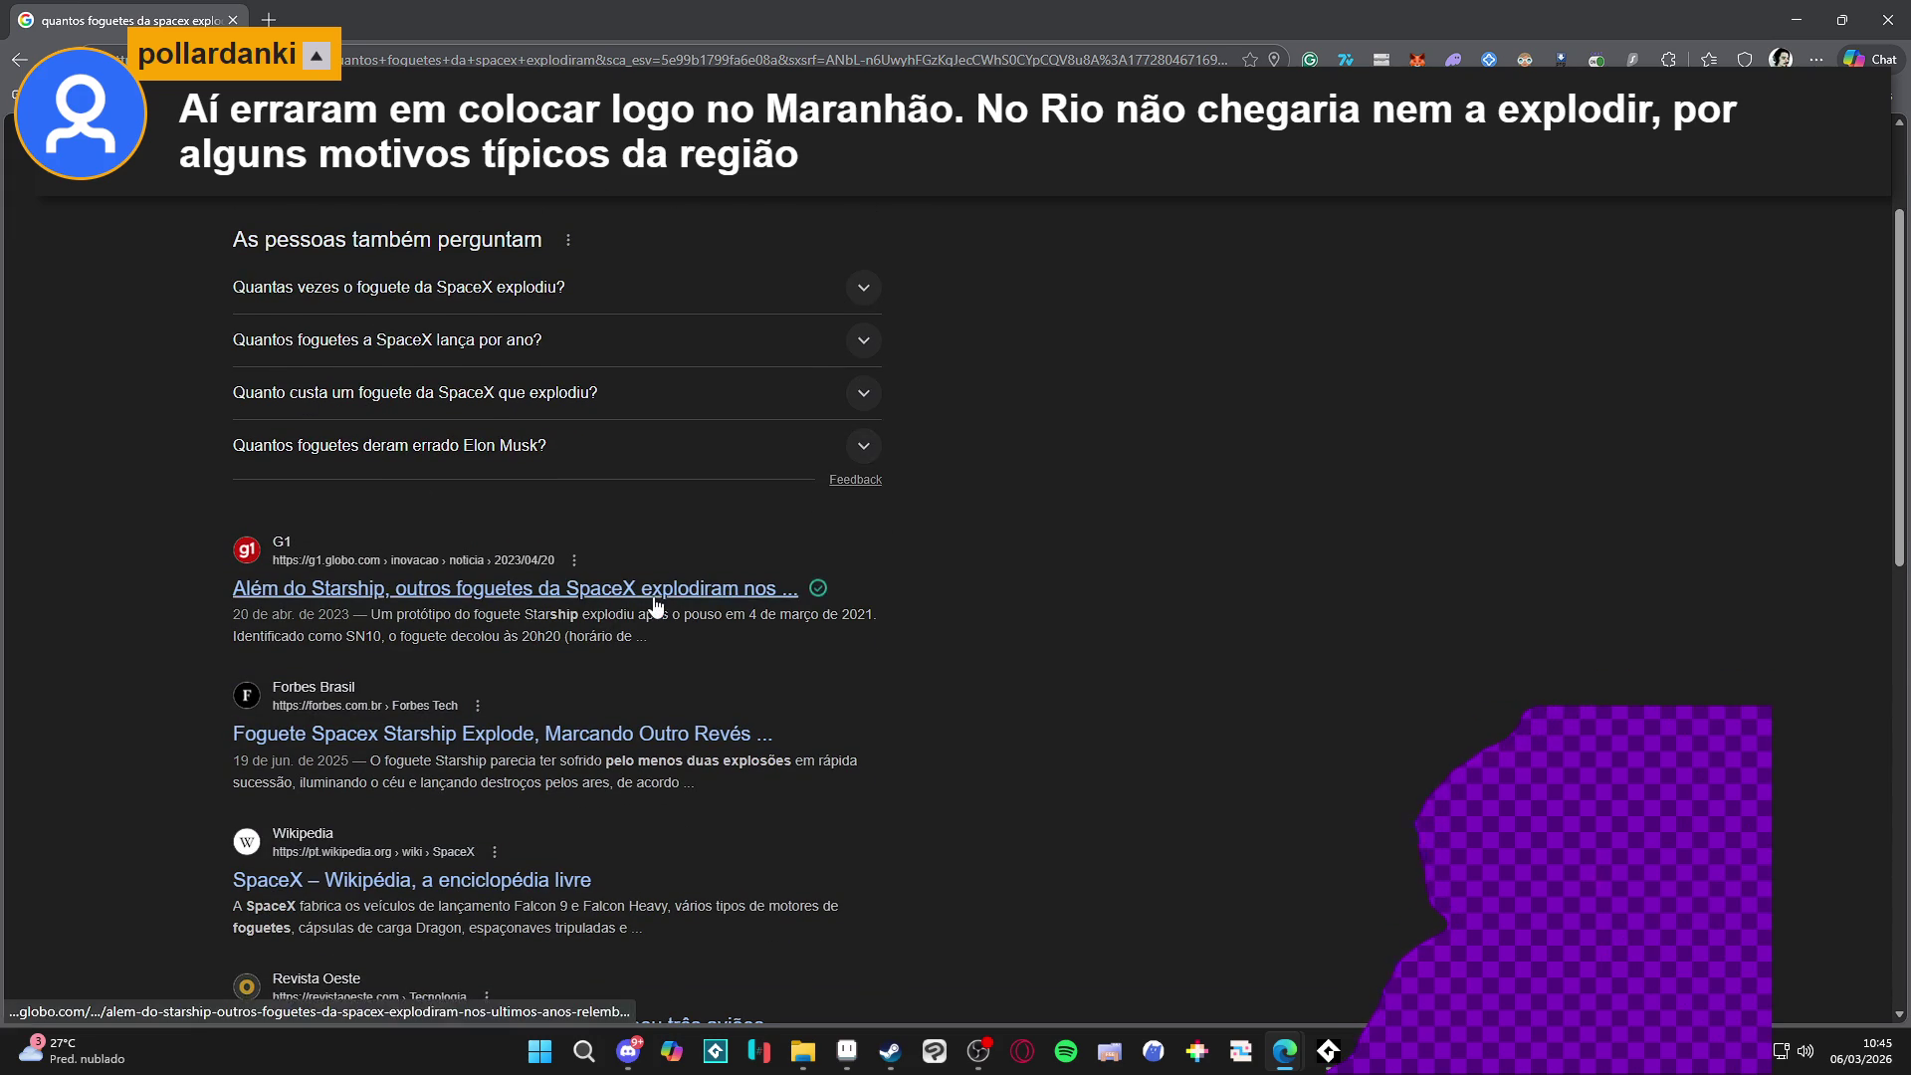
scroll(612, 623, down, 3)
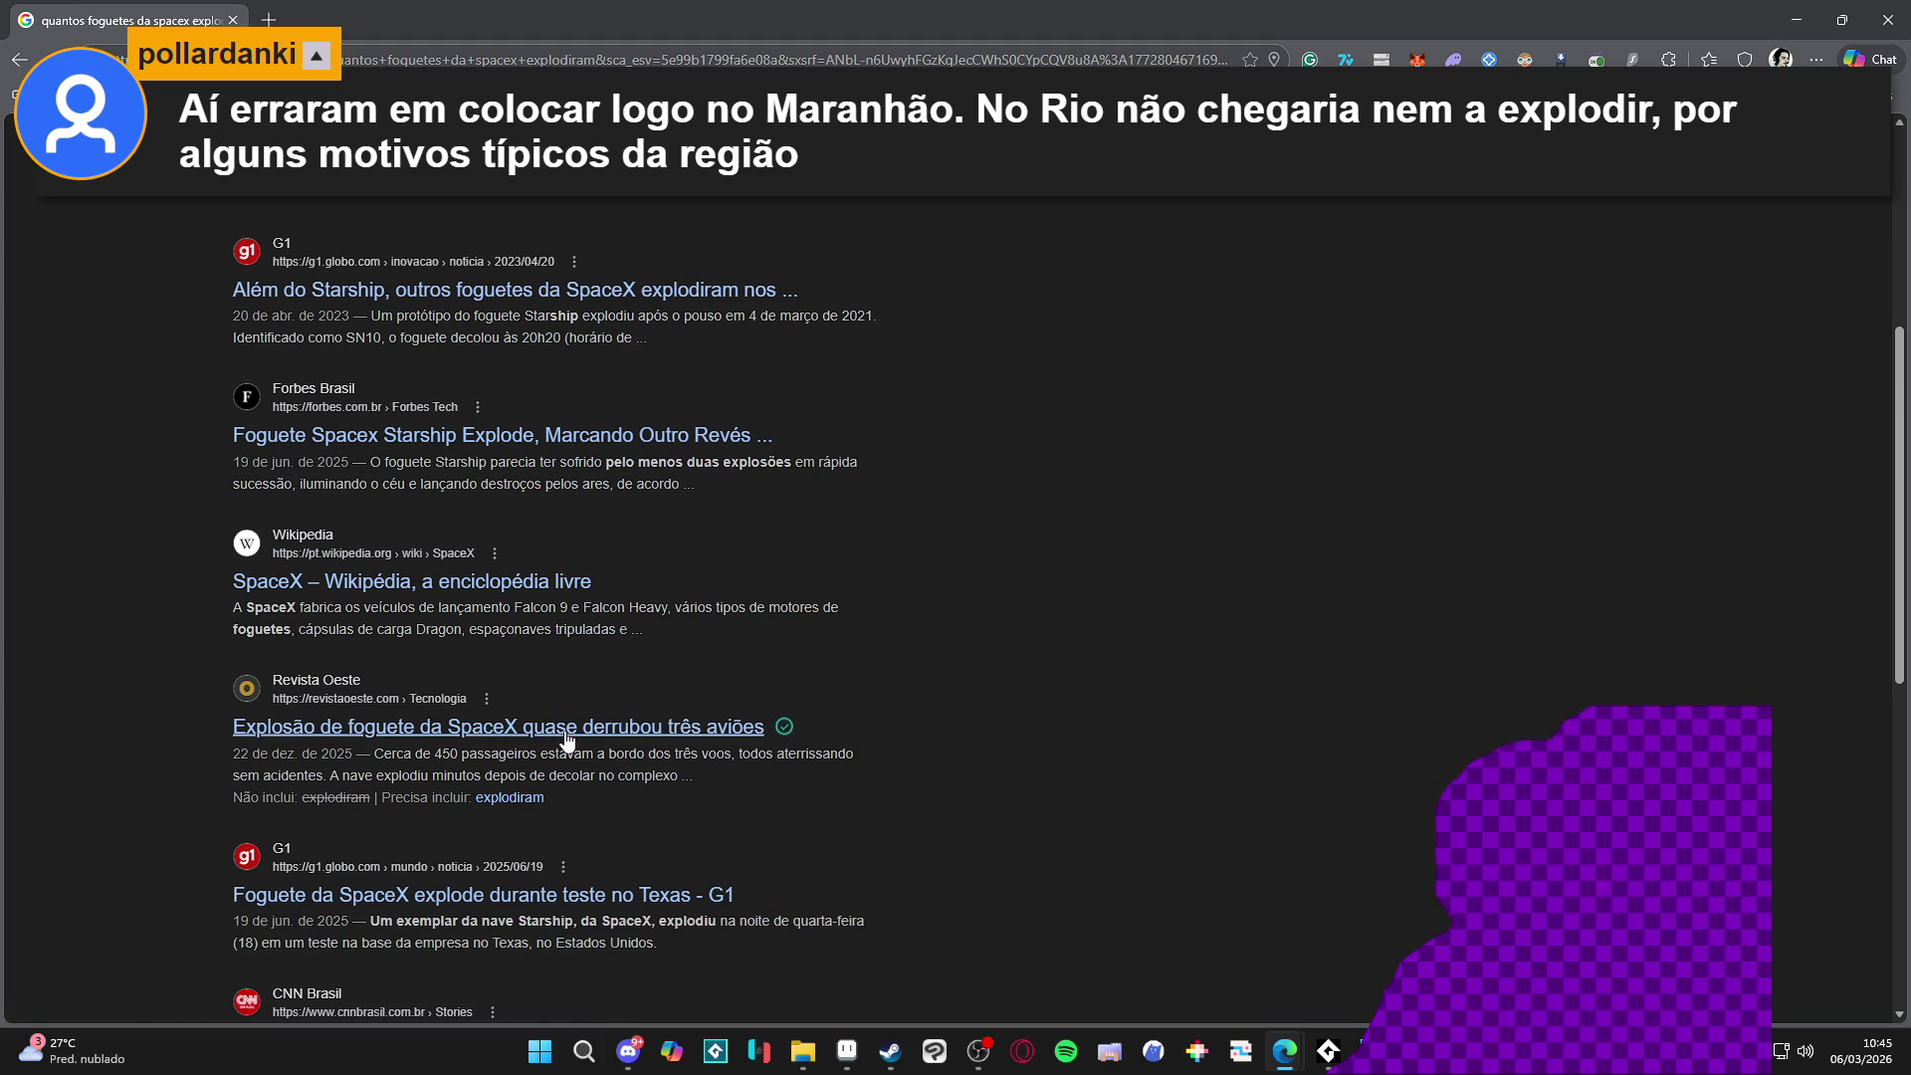
key(alt+Tab)
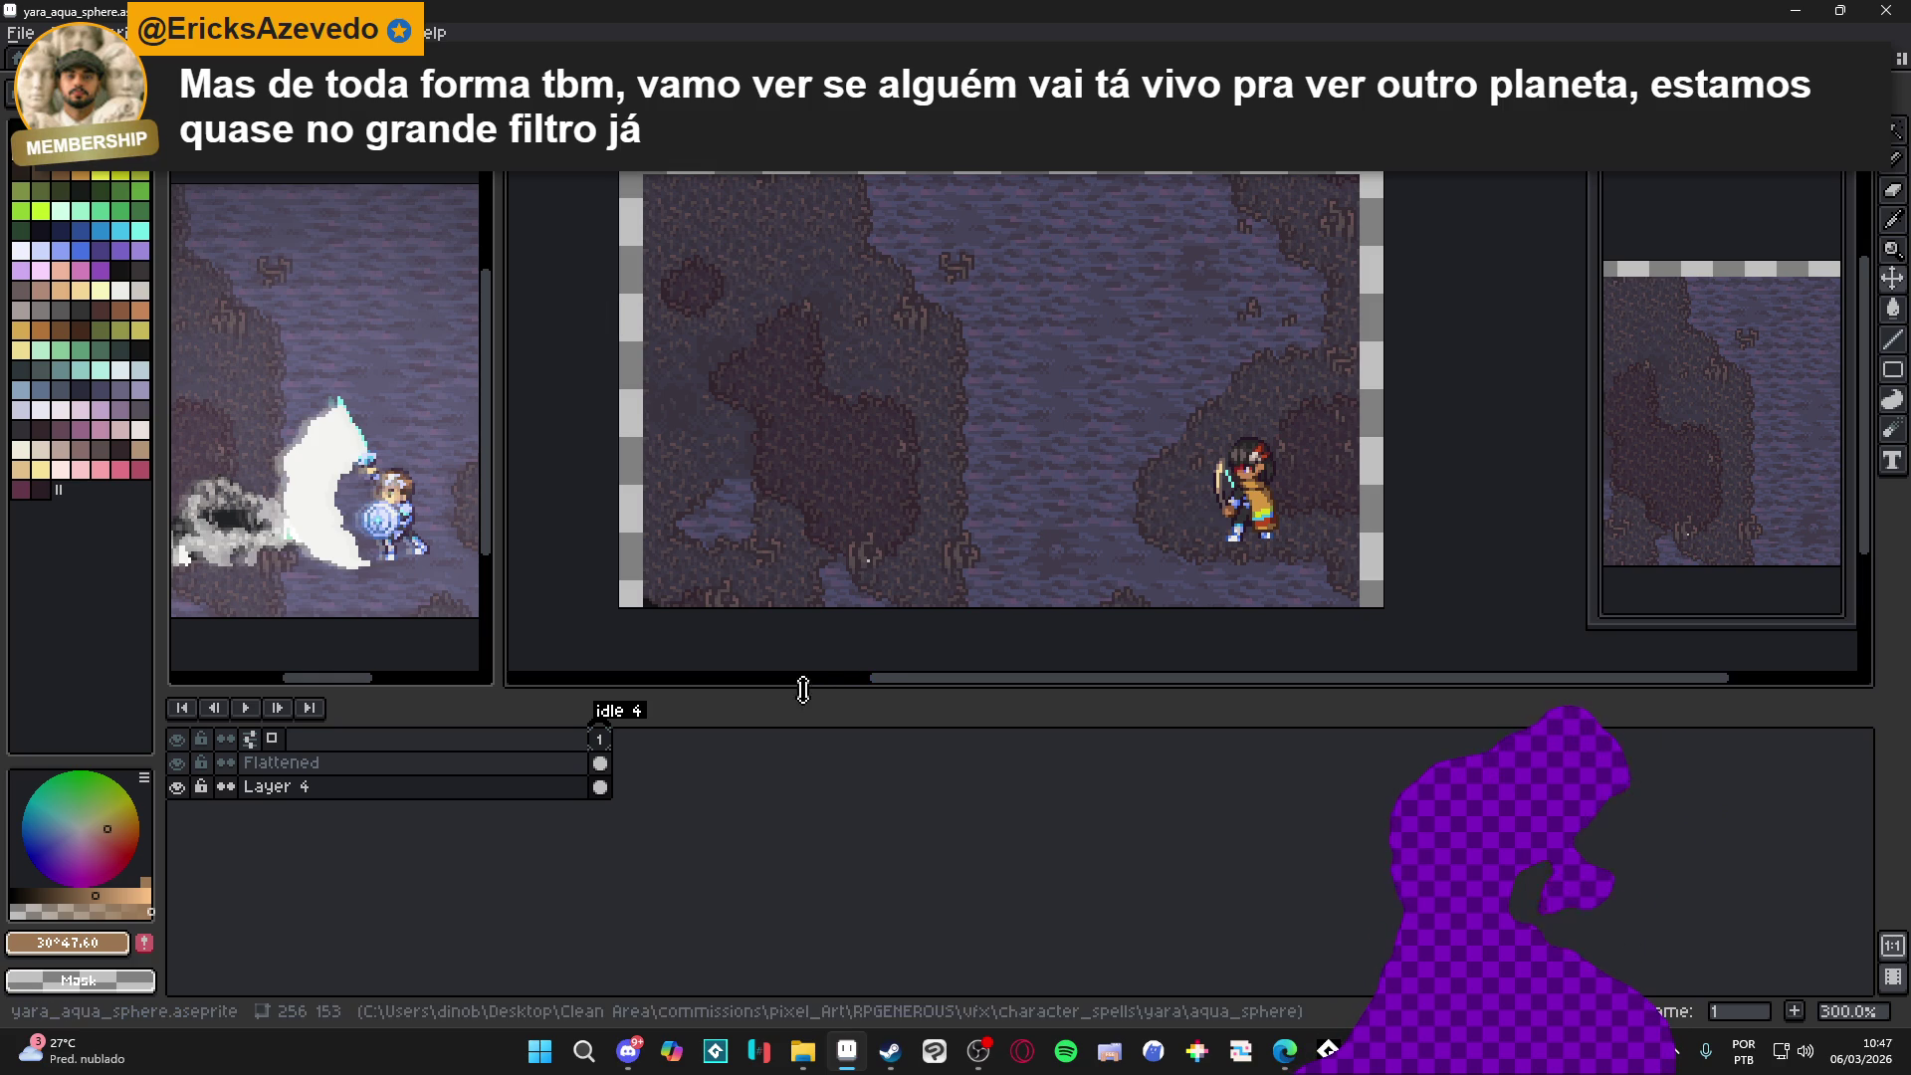
drag(813, 679, 1141, 679)
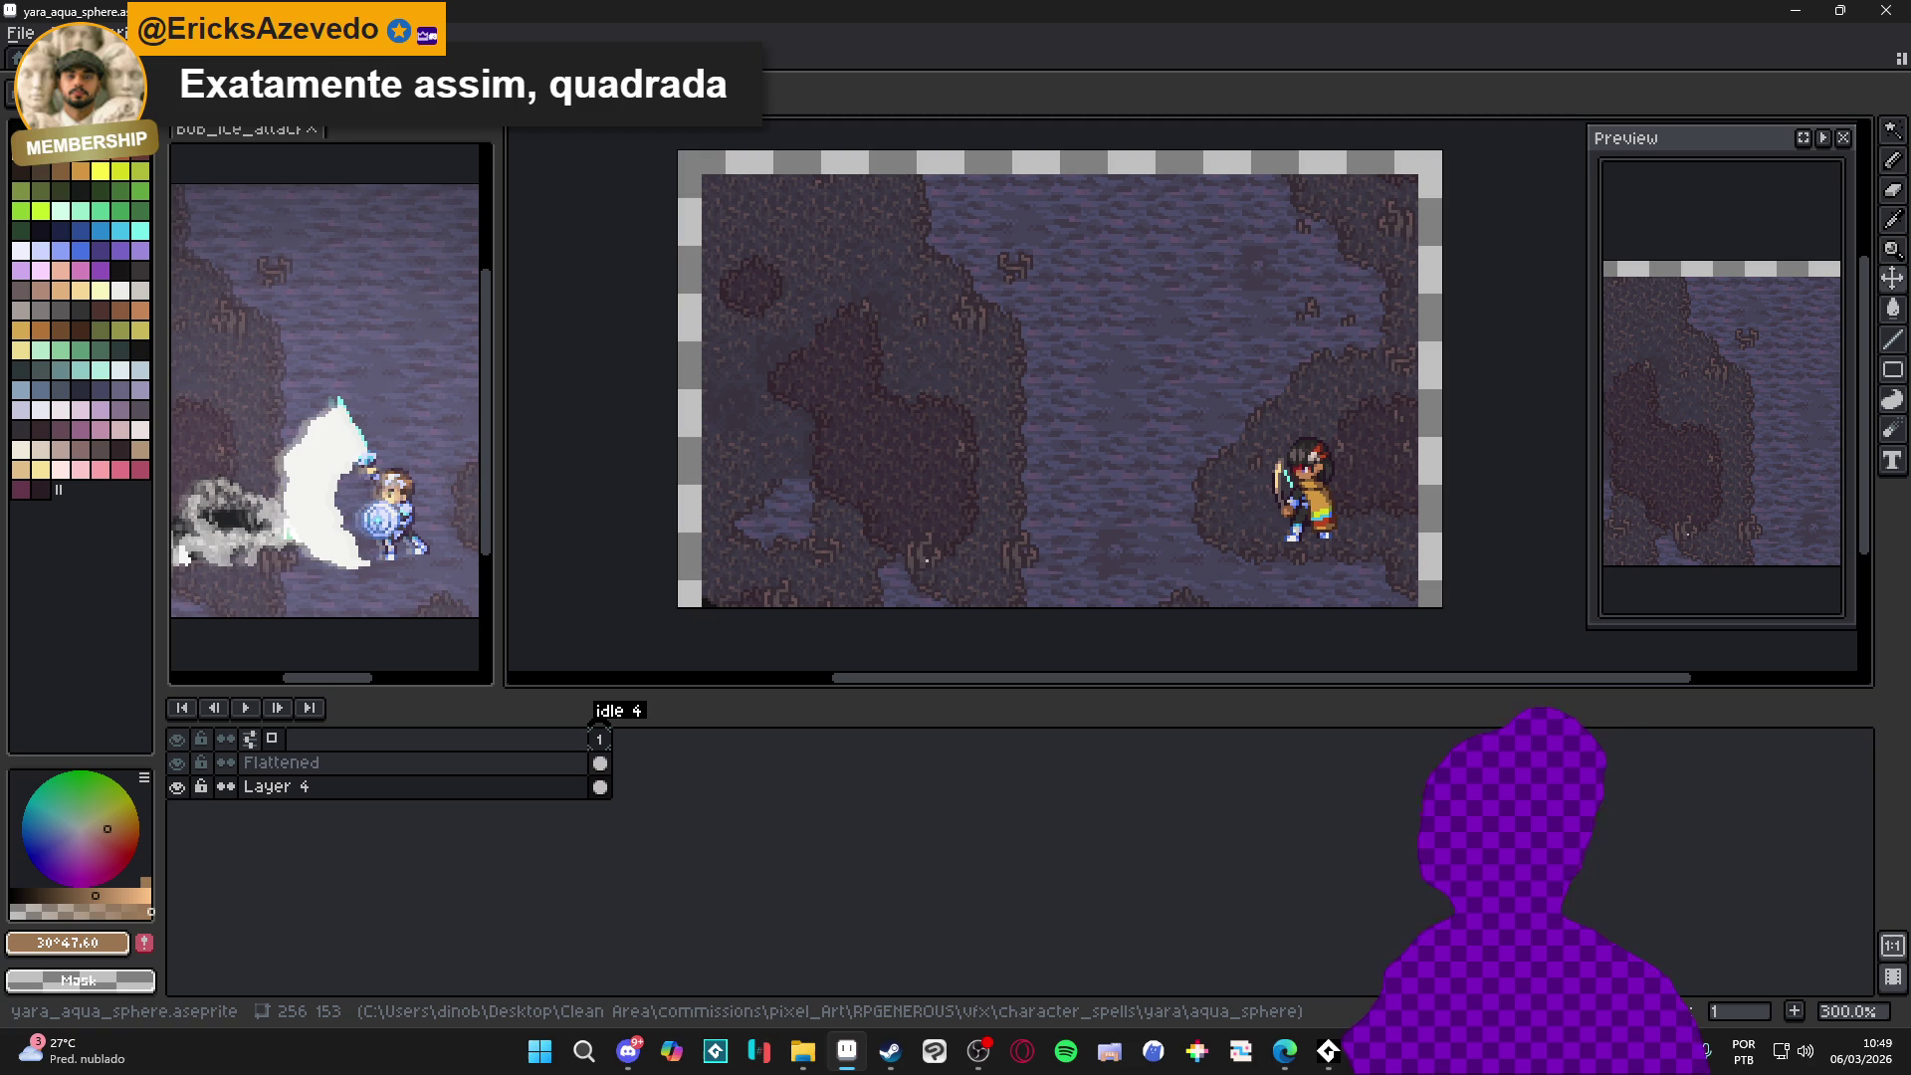
Alt+Tab from Aseprite to the Chrome window with the 'oldschool fridge' search results
key(alt+Tab)
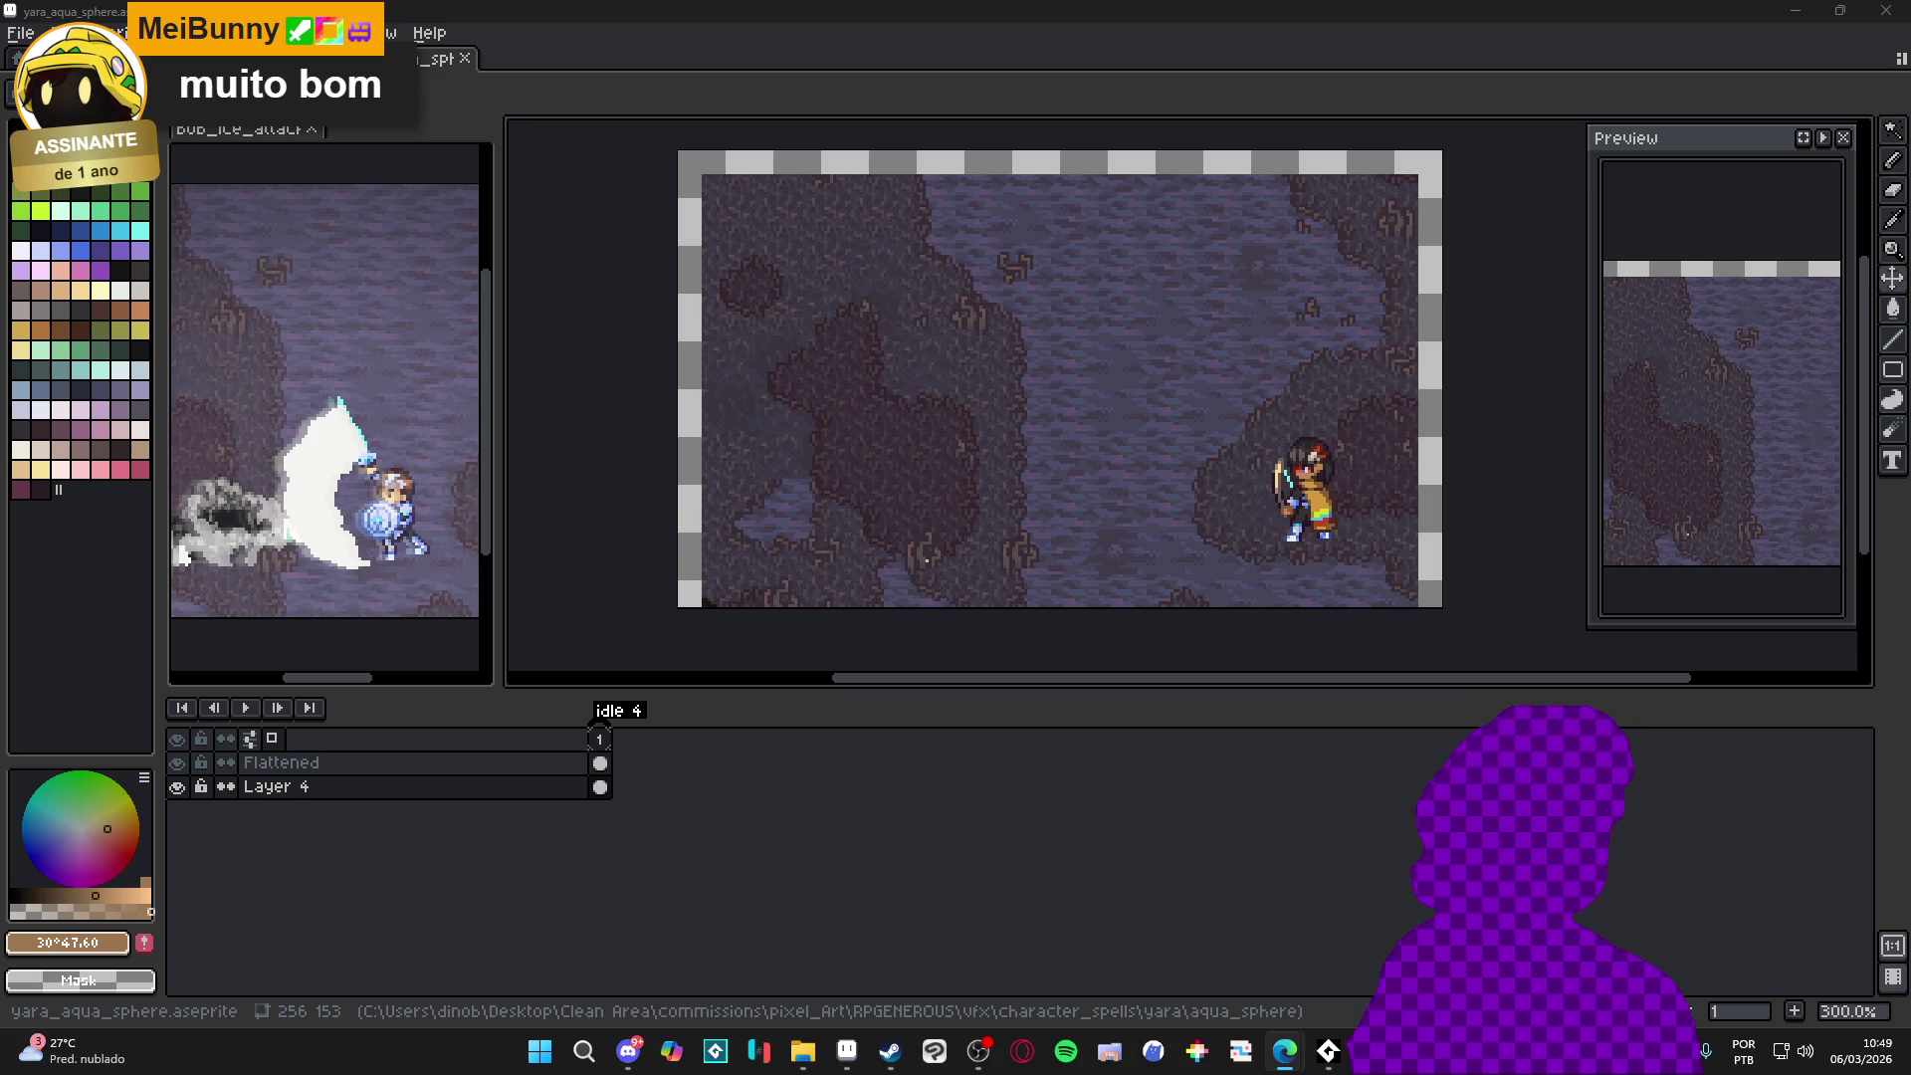
key(alt+Tab)
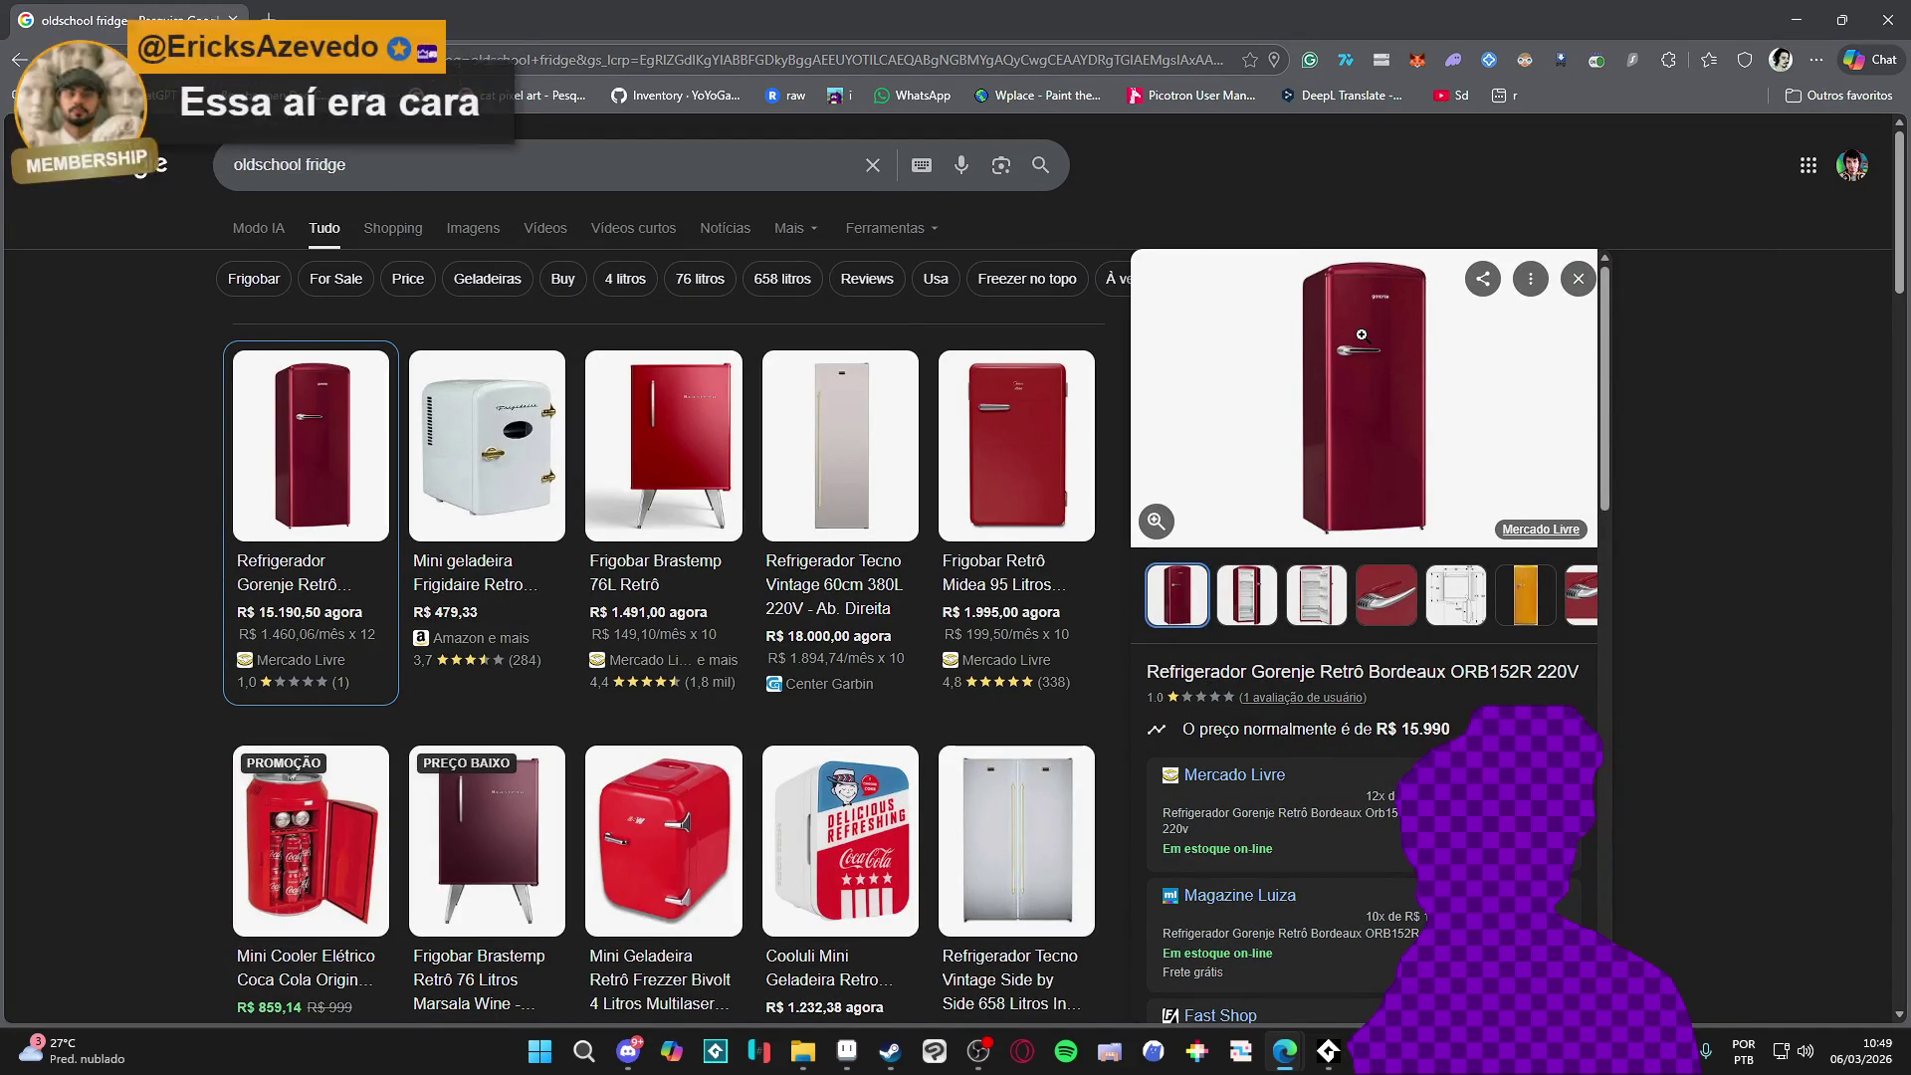
scroll(1363, 357, down, 4)
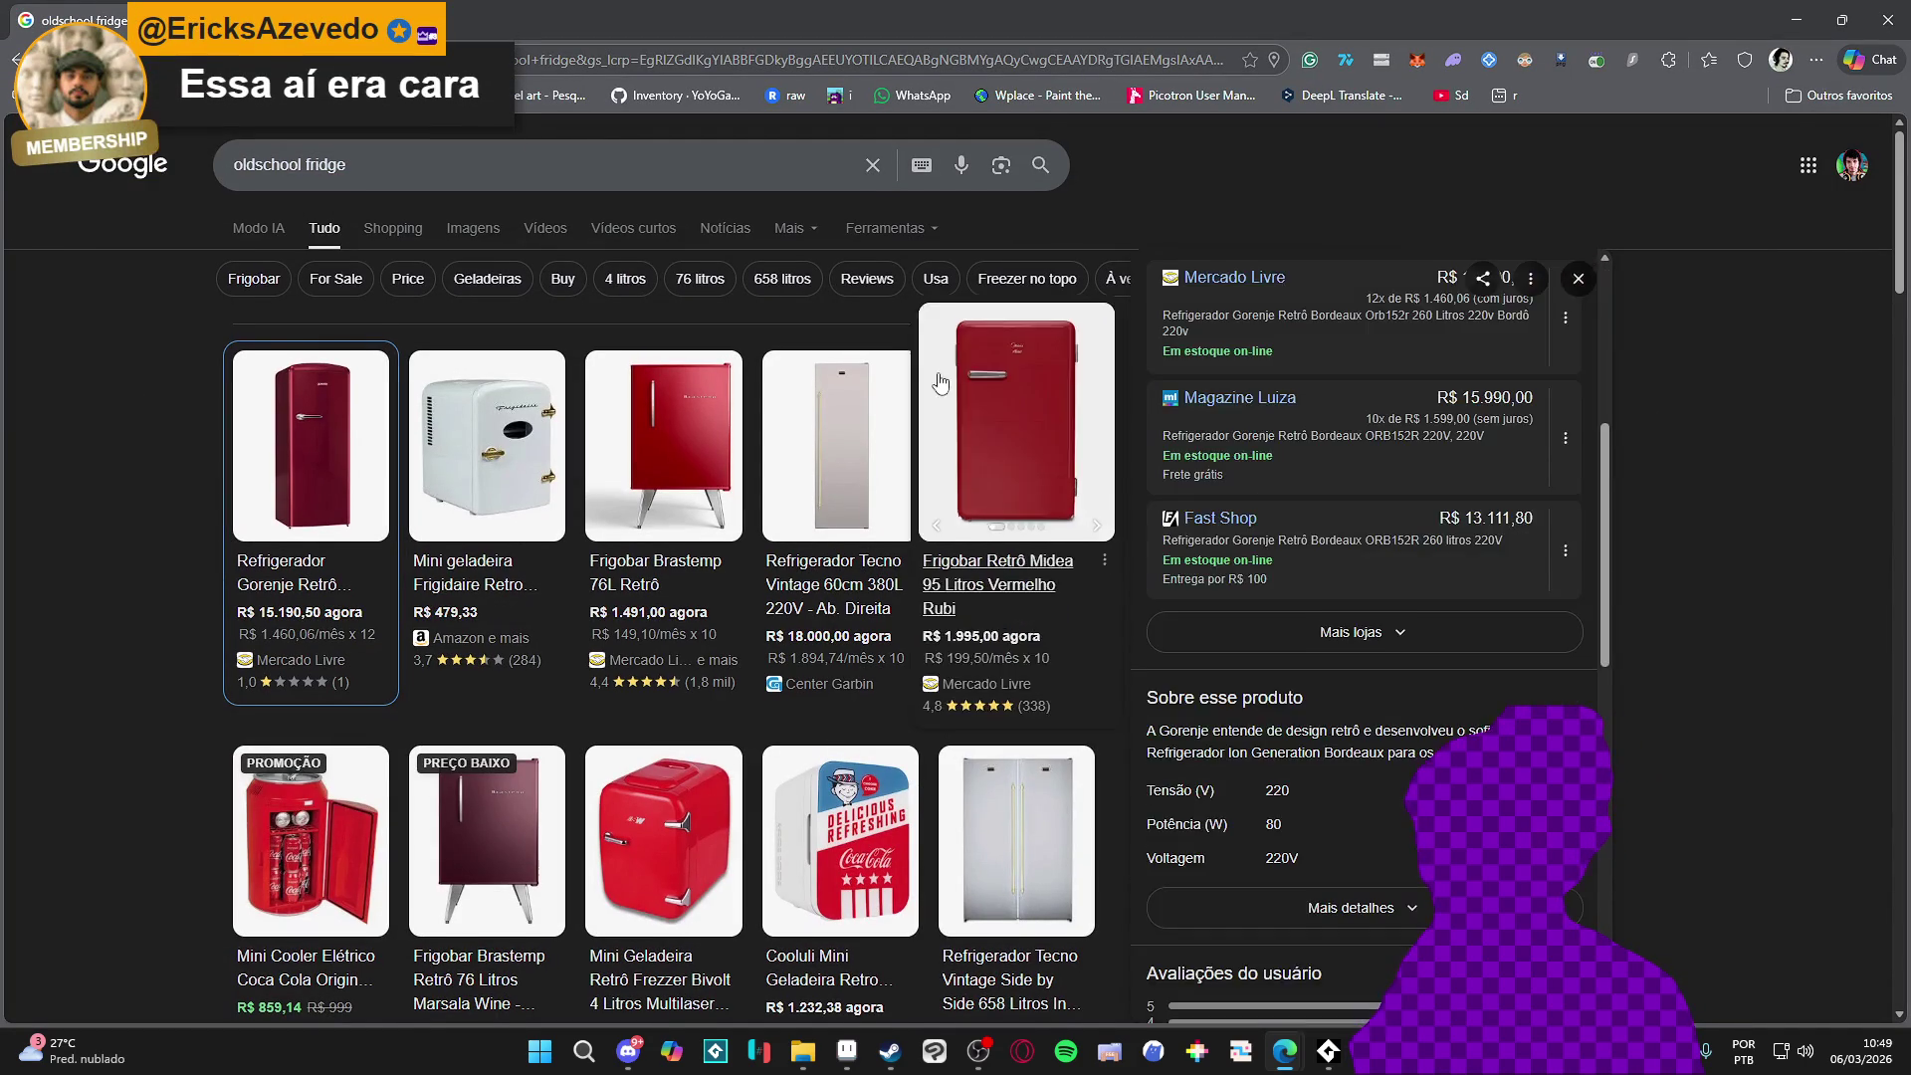
scroll(944, 401, down, 3)
scroll(943, 400, down, 3)
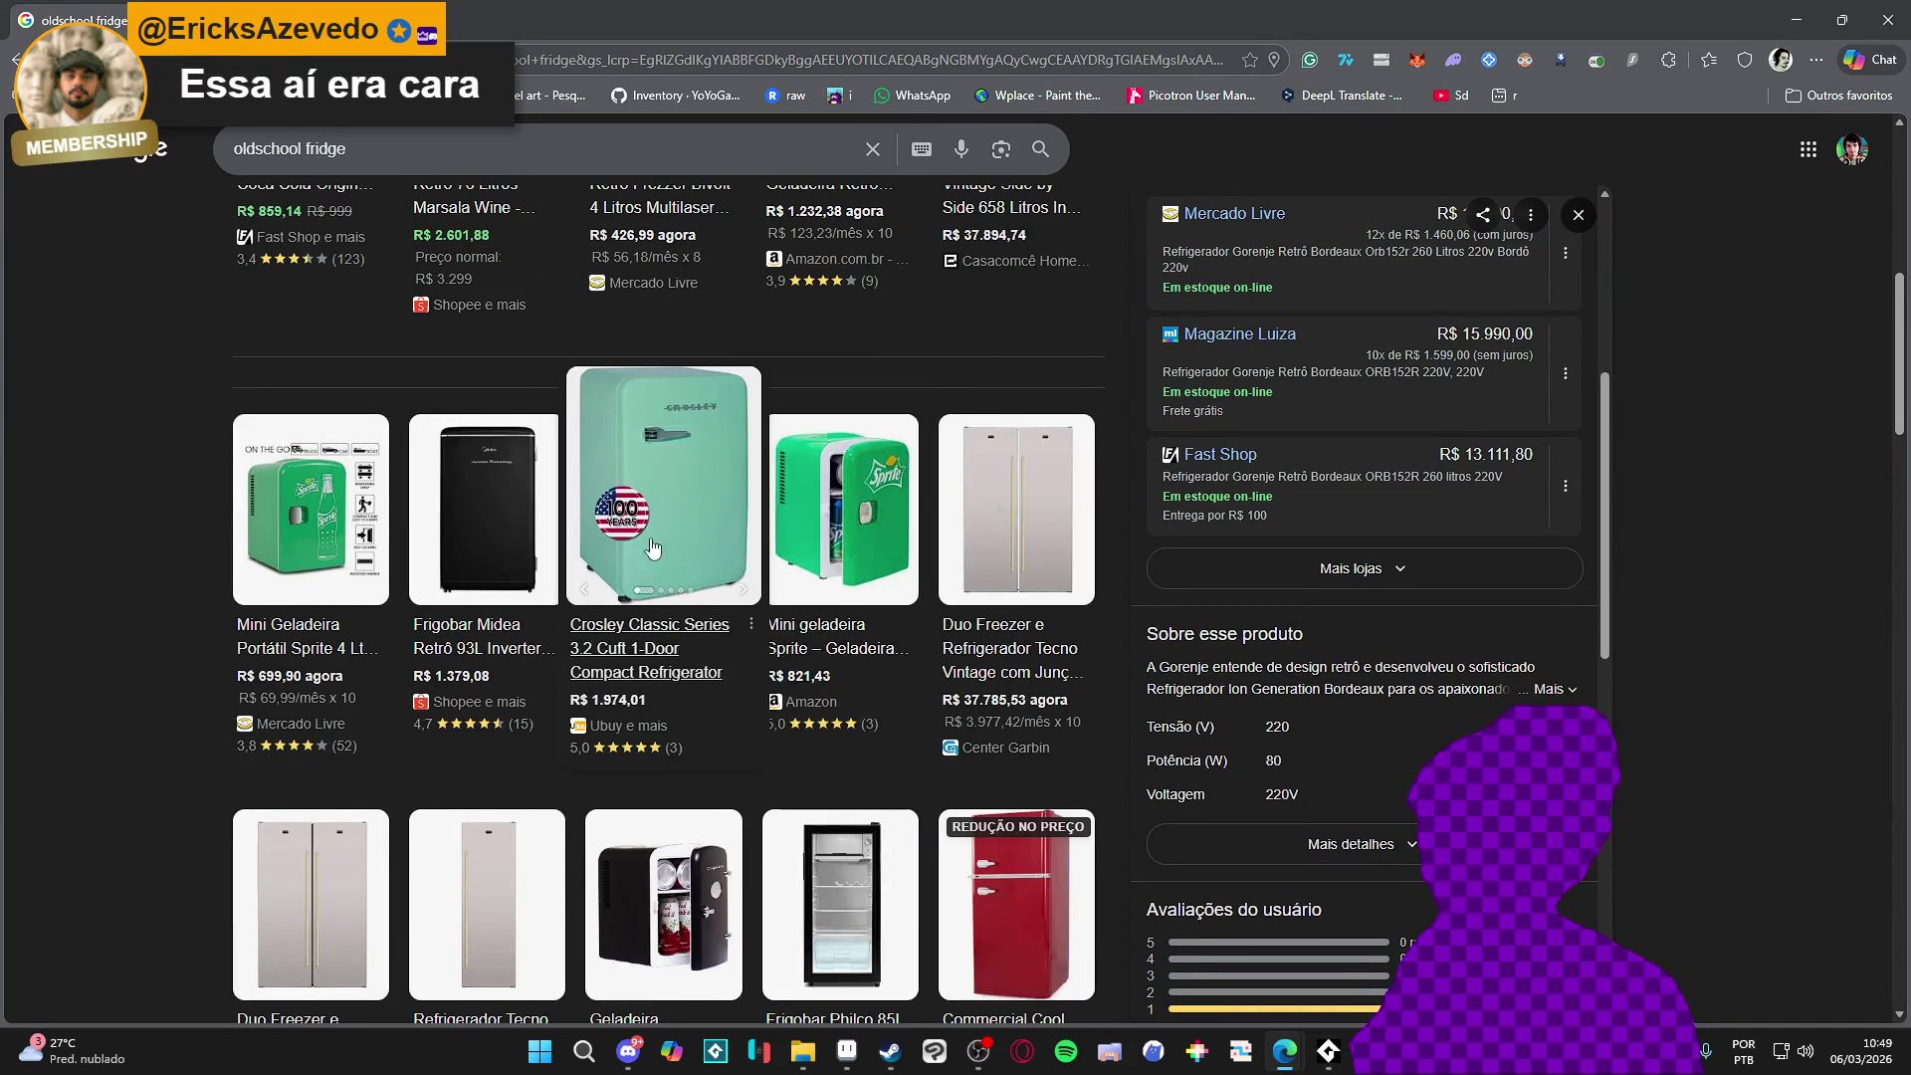
scroll(986, 449, down, 2)
scroll(1029, 682, up, 3)
scroll(1030, 680, up, 3)
scroll(1030, 681, up, 3)
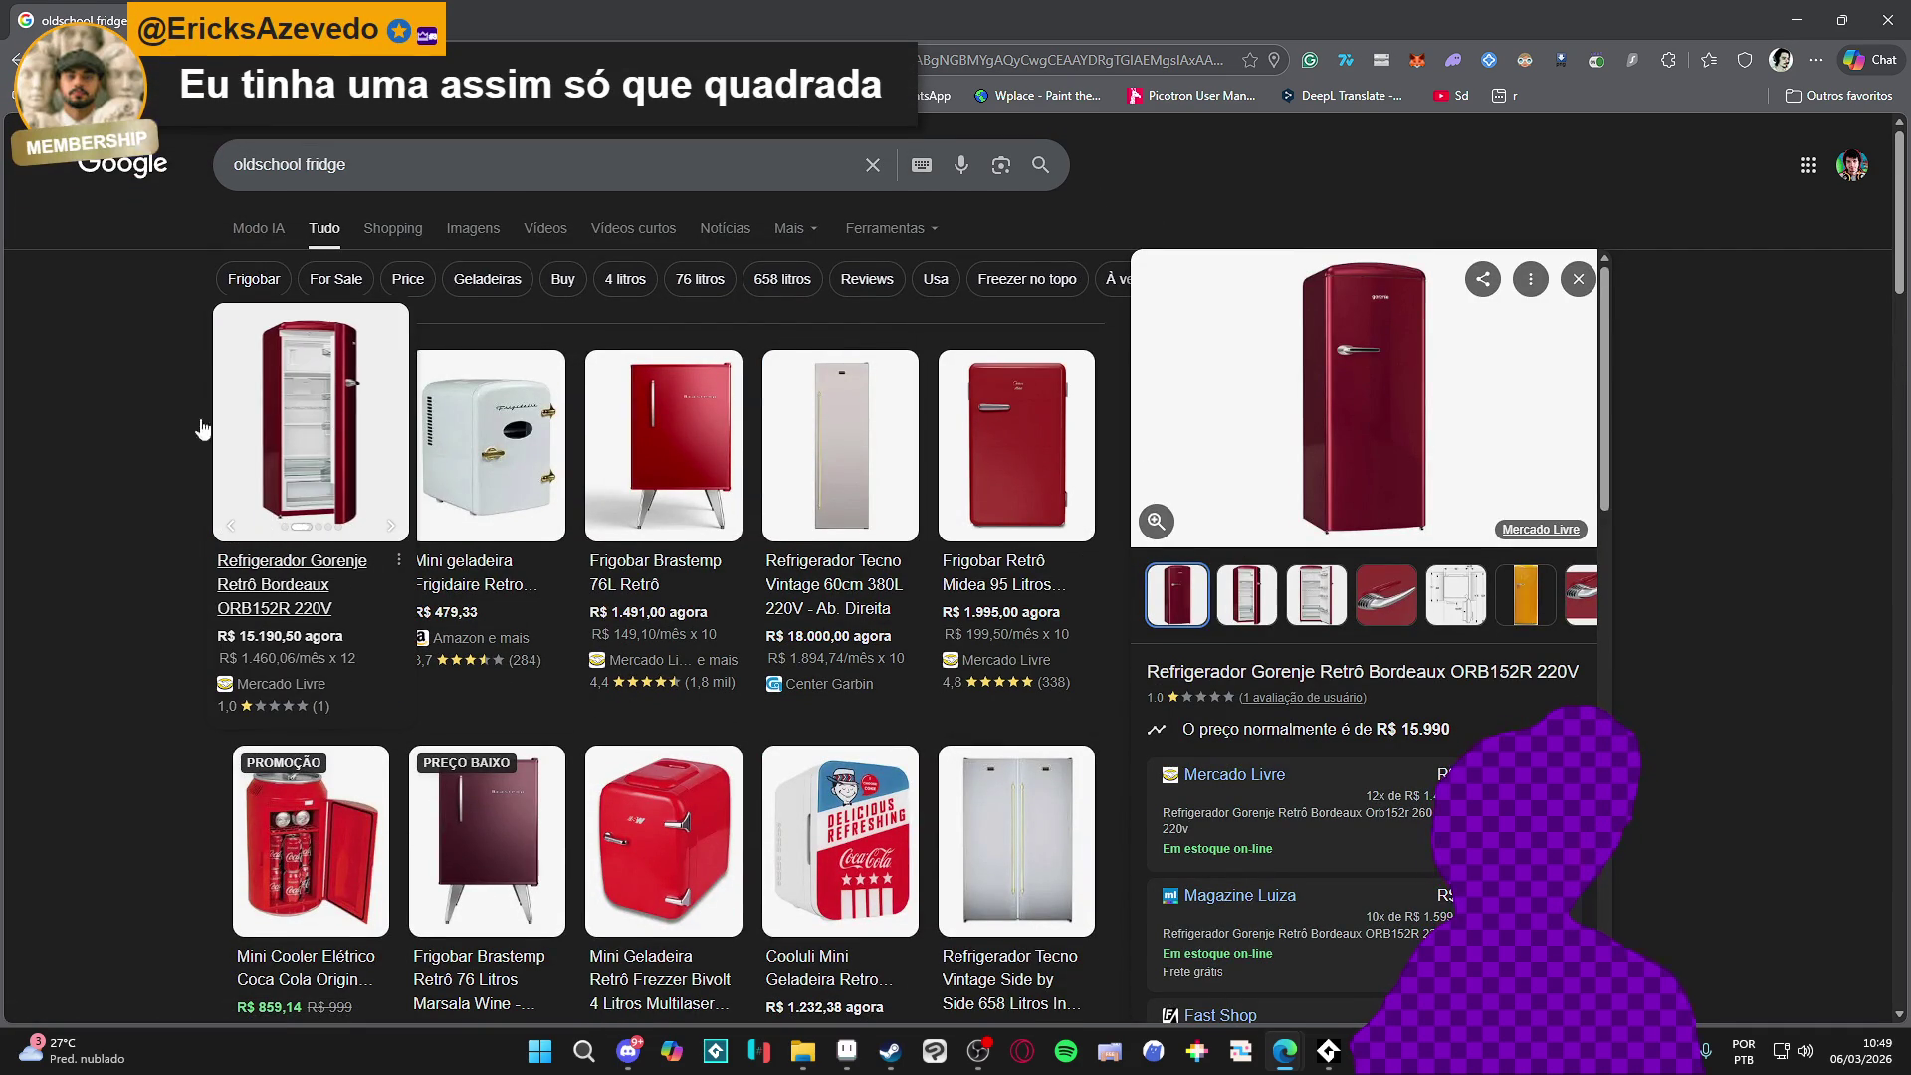
scroll(151, 420, down, 3)
scroll(183, 431, down, 3)
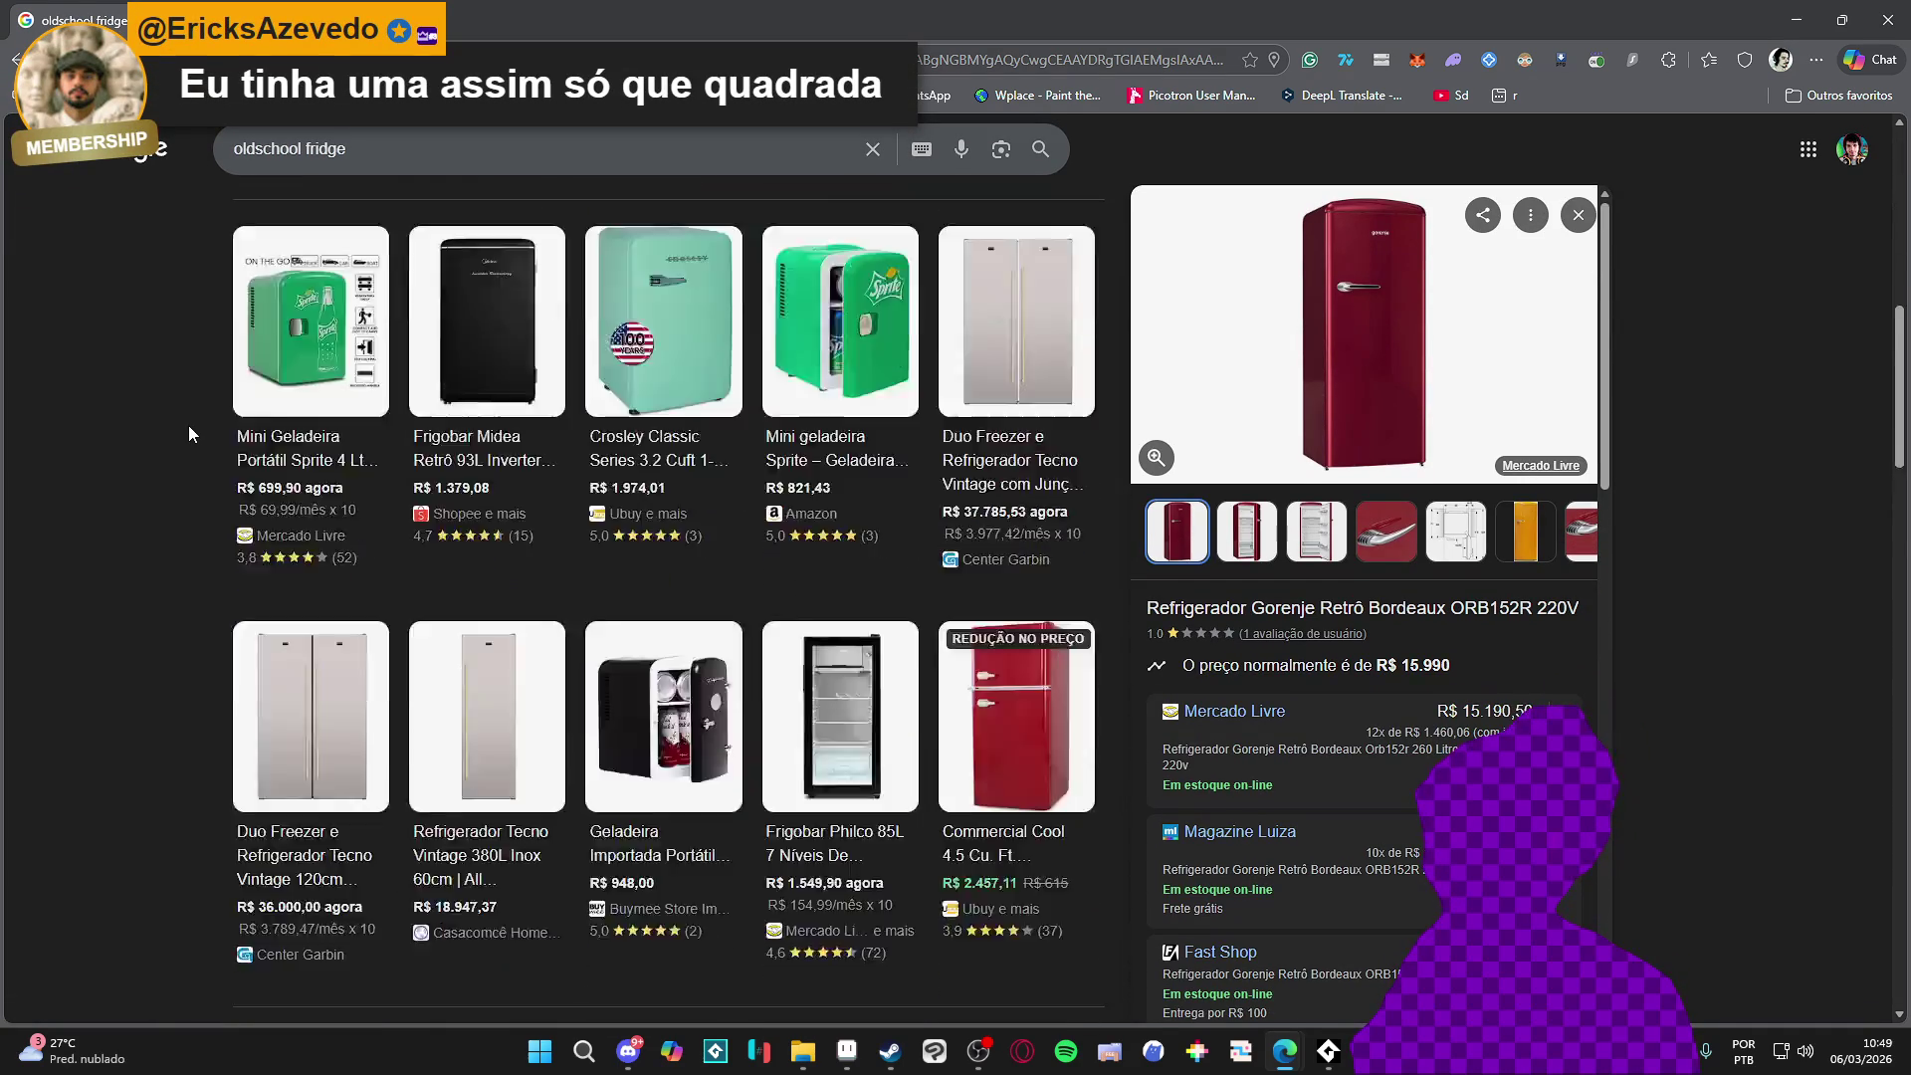
scroll(188, 433, down, 3)
scroll(189, 433, down, 3)
scroll(190, 433, down, 1)
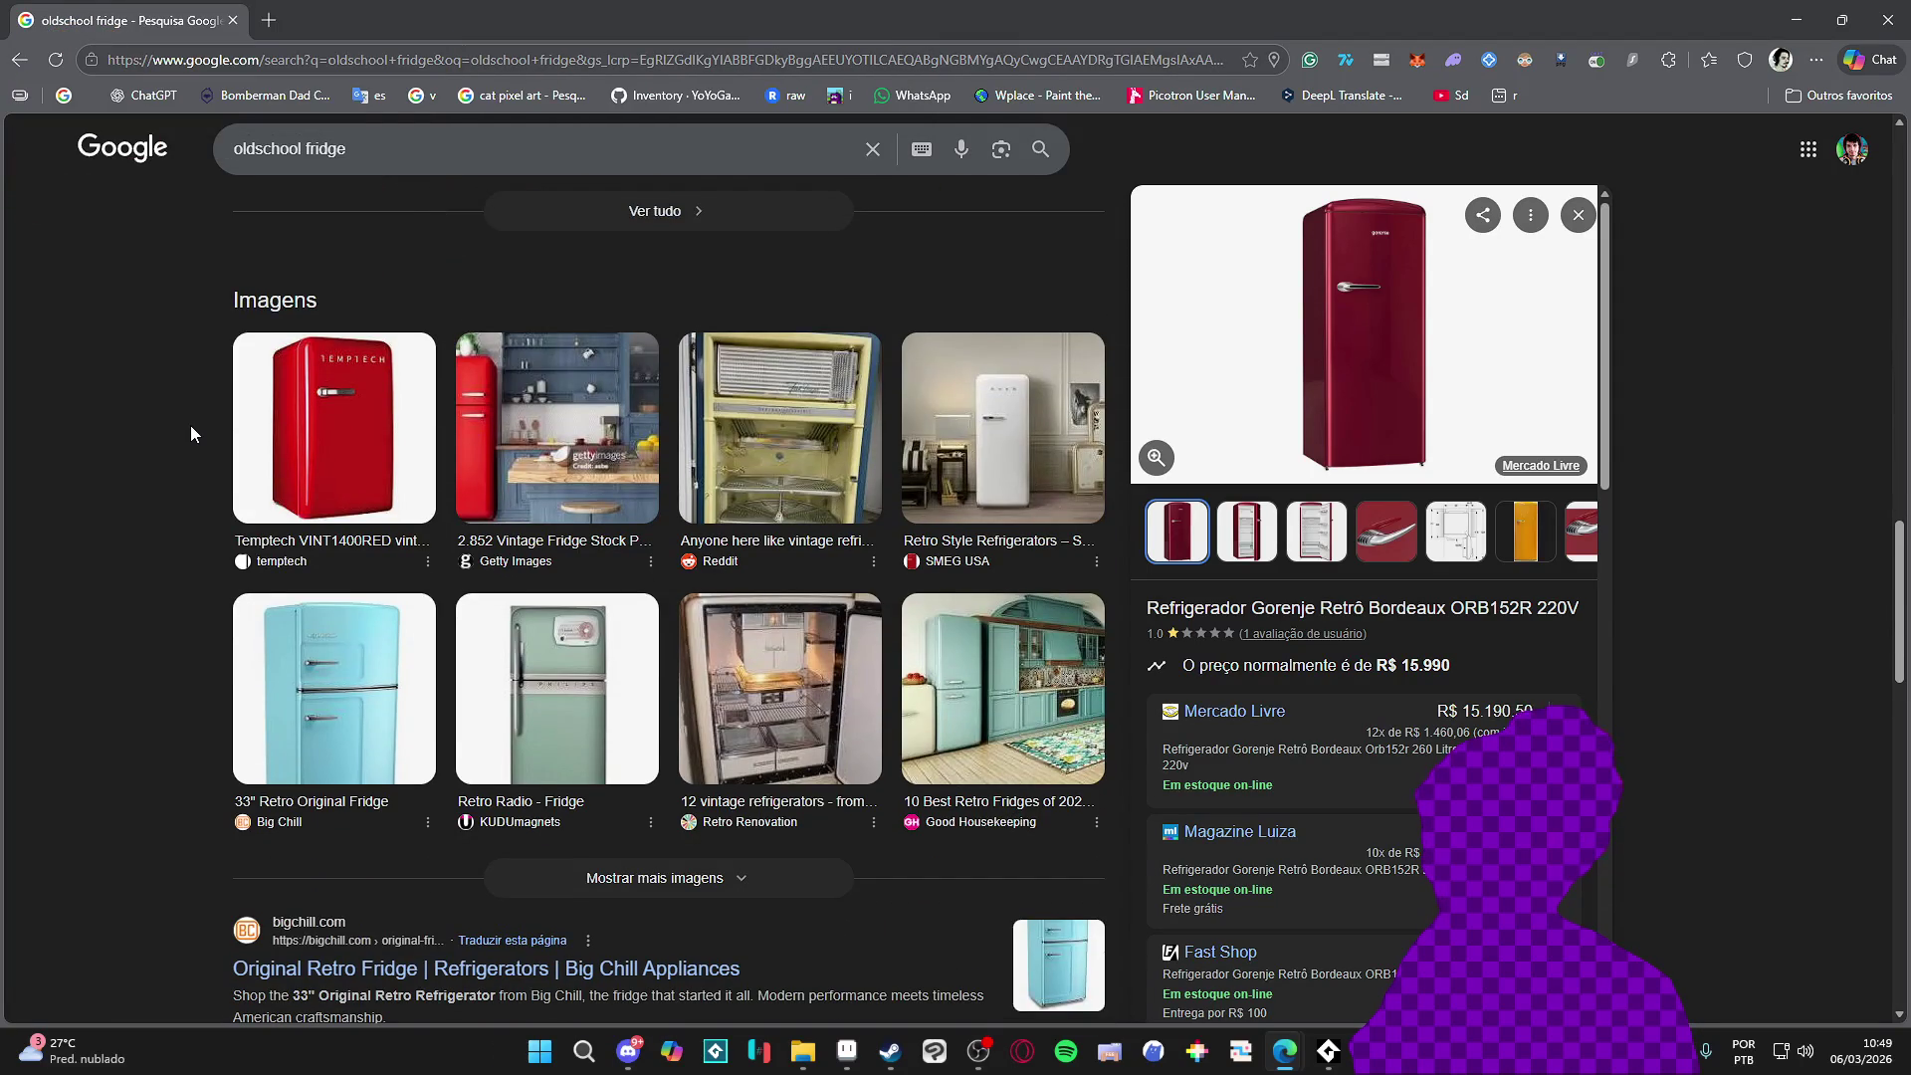
scroll(191, 434, down, 1)
click(530, 497)
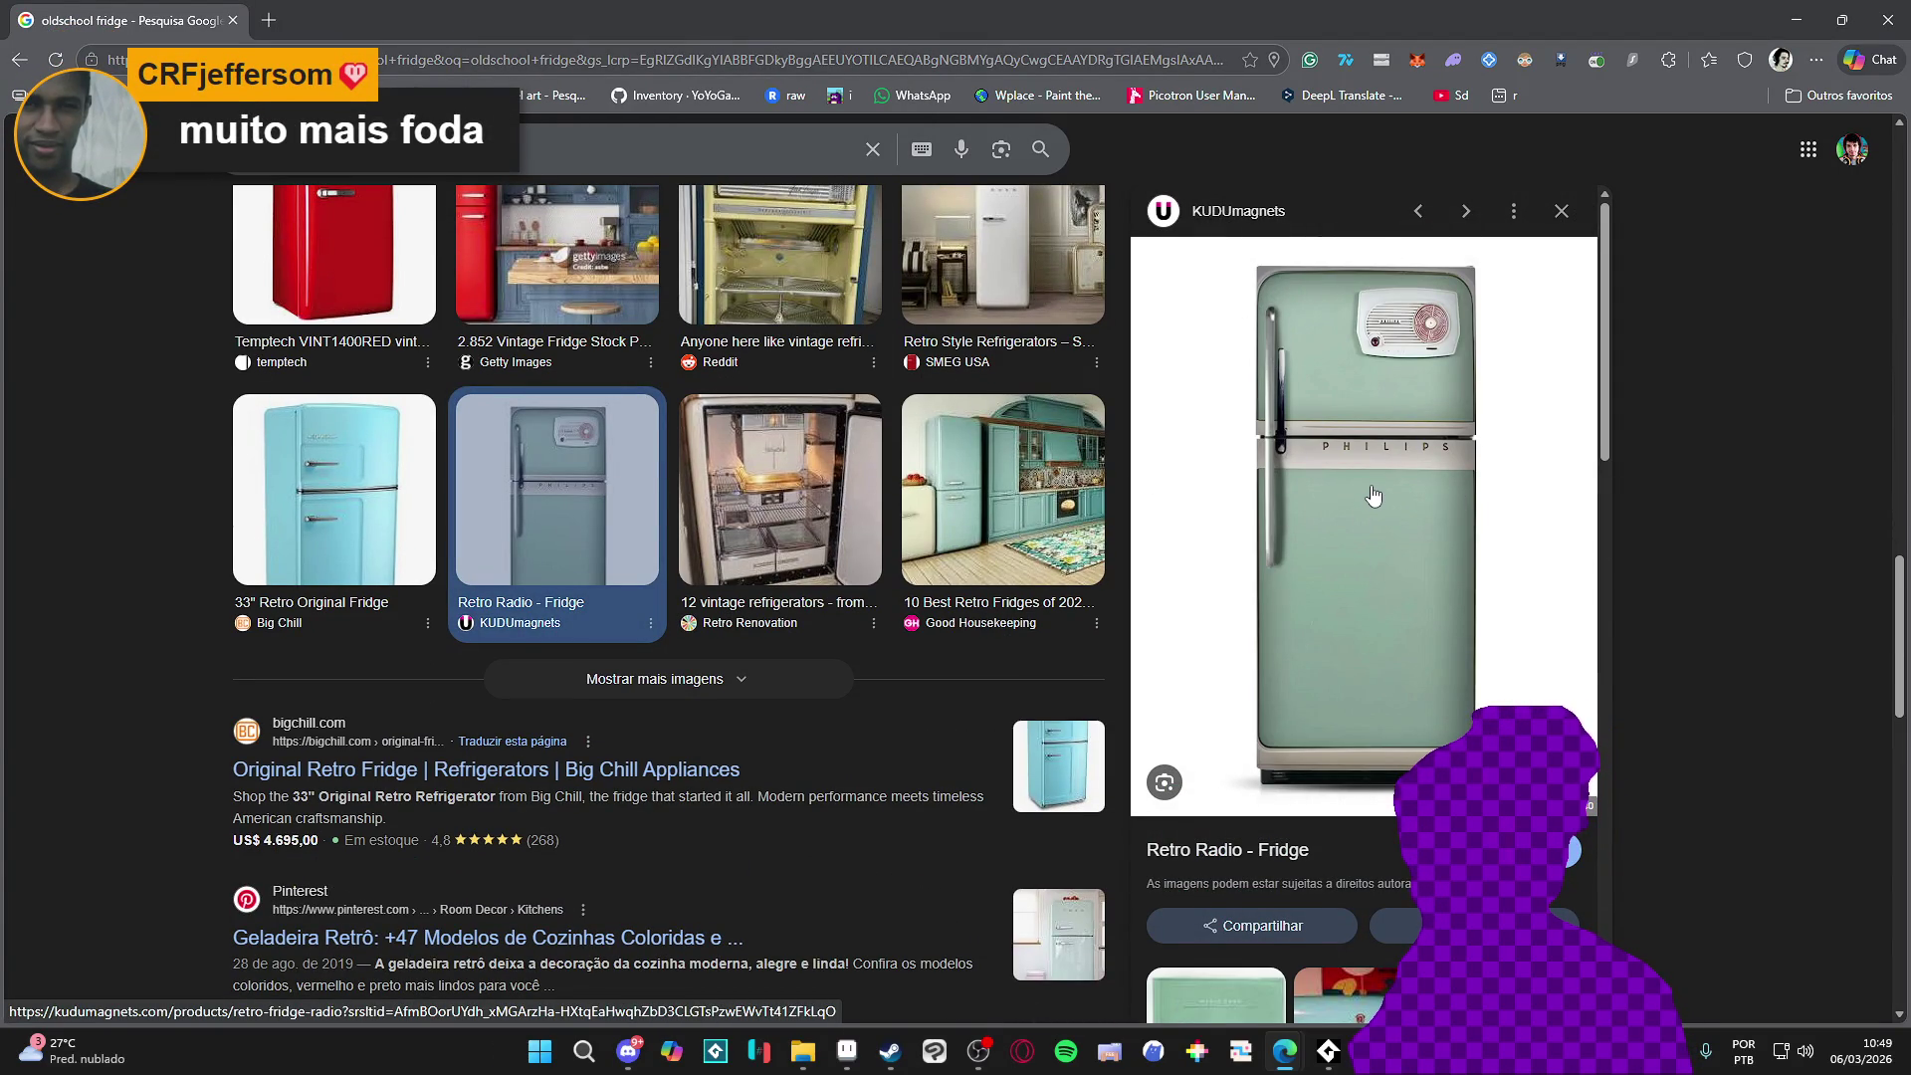
scroll(1309, 435, down, 2)
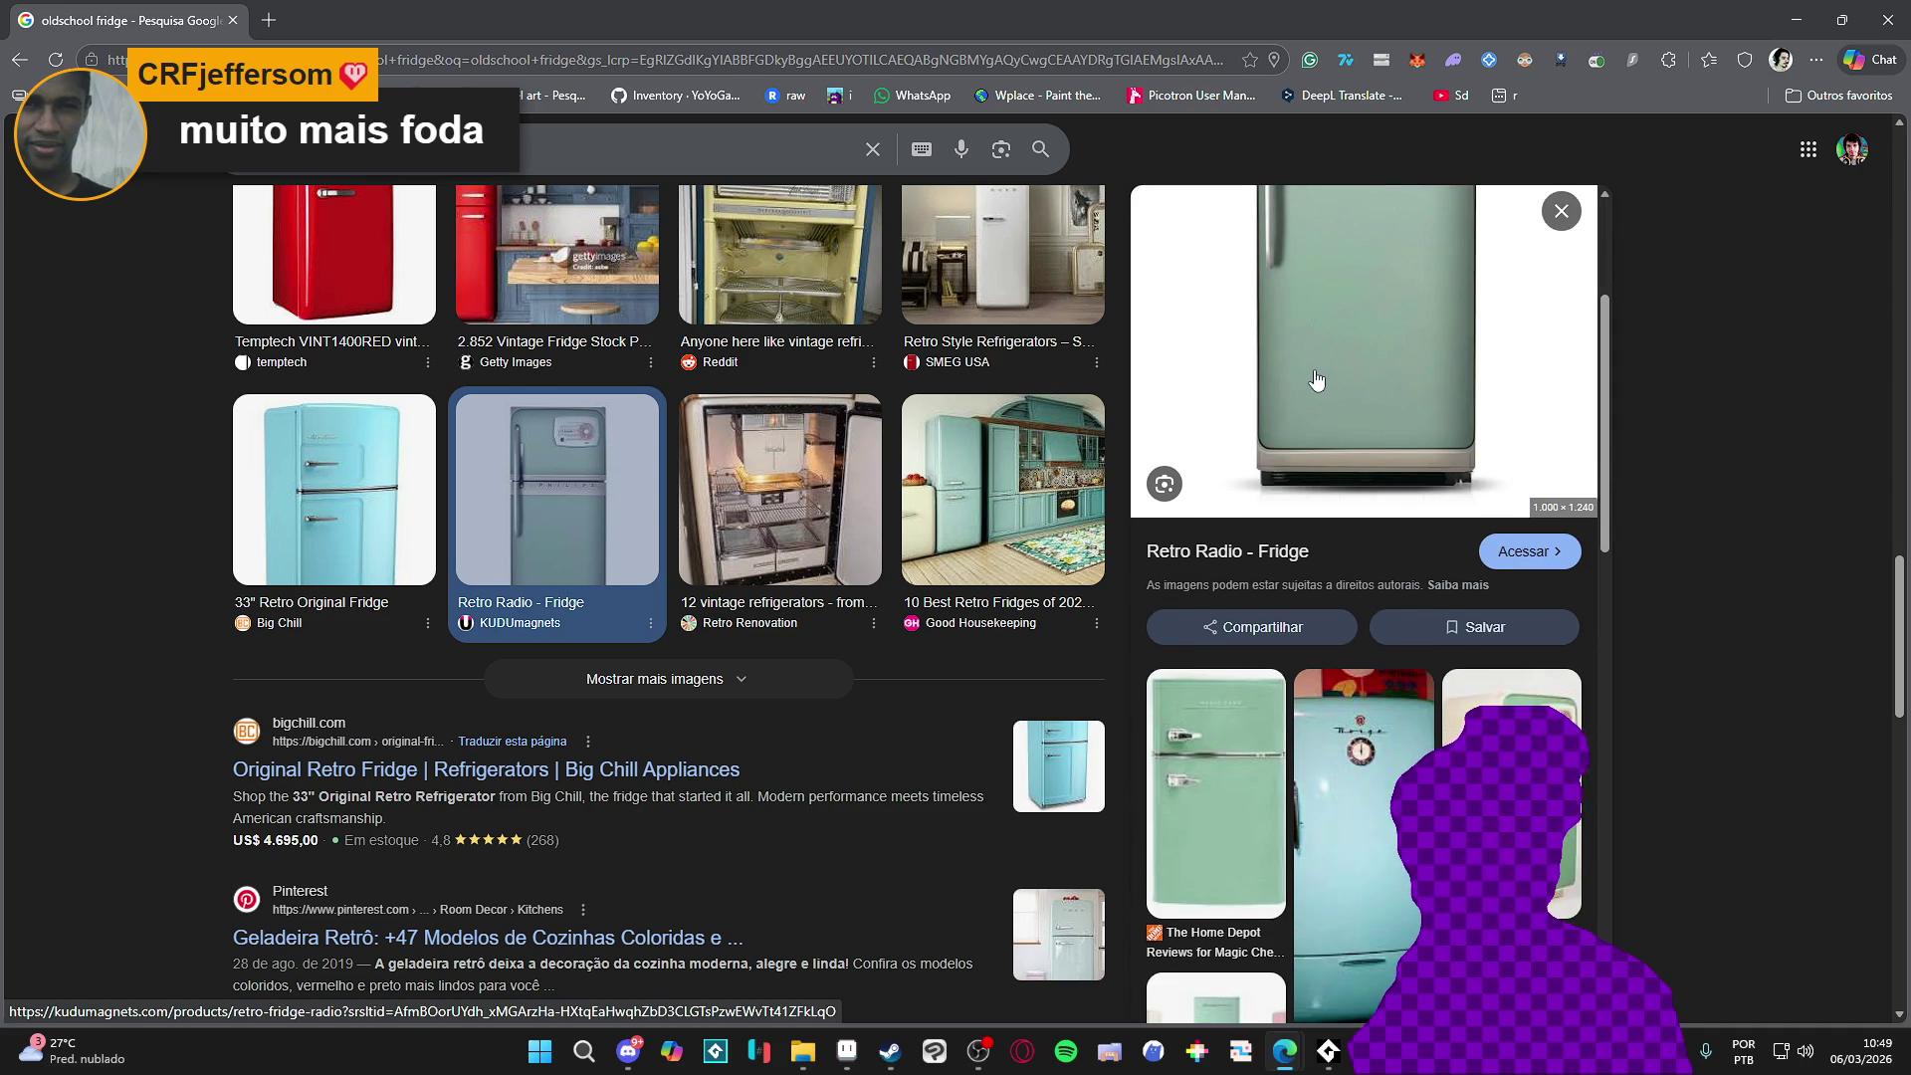
View the related 'Old fridge from Norway' Pinterest image, then return to Aseprite
click(1308, 728)
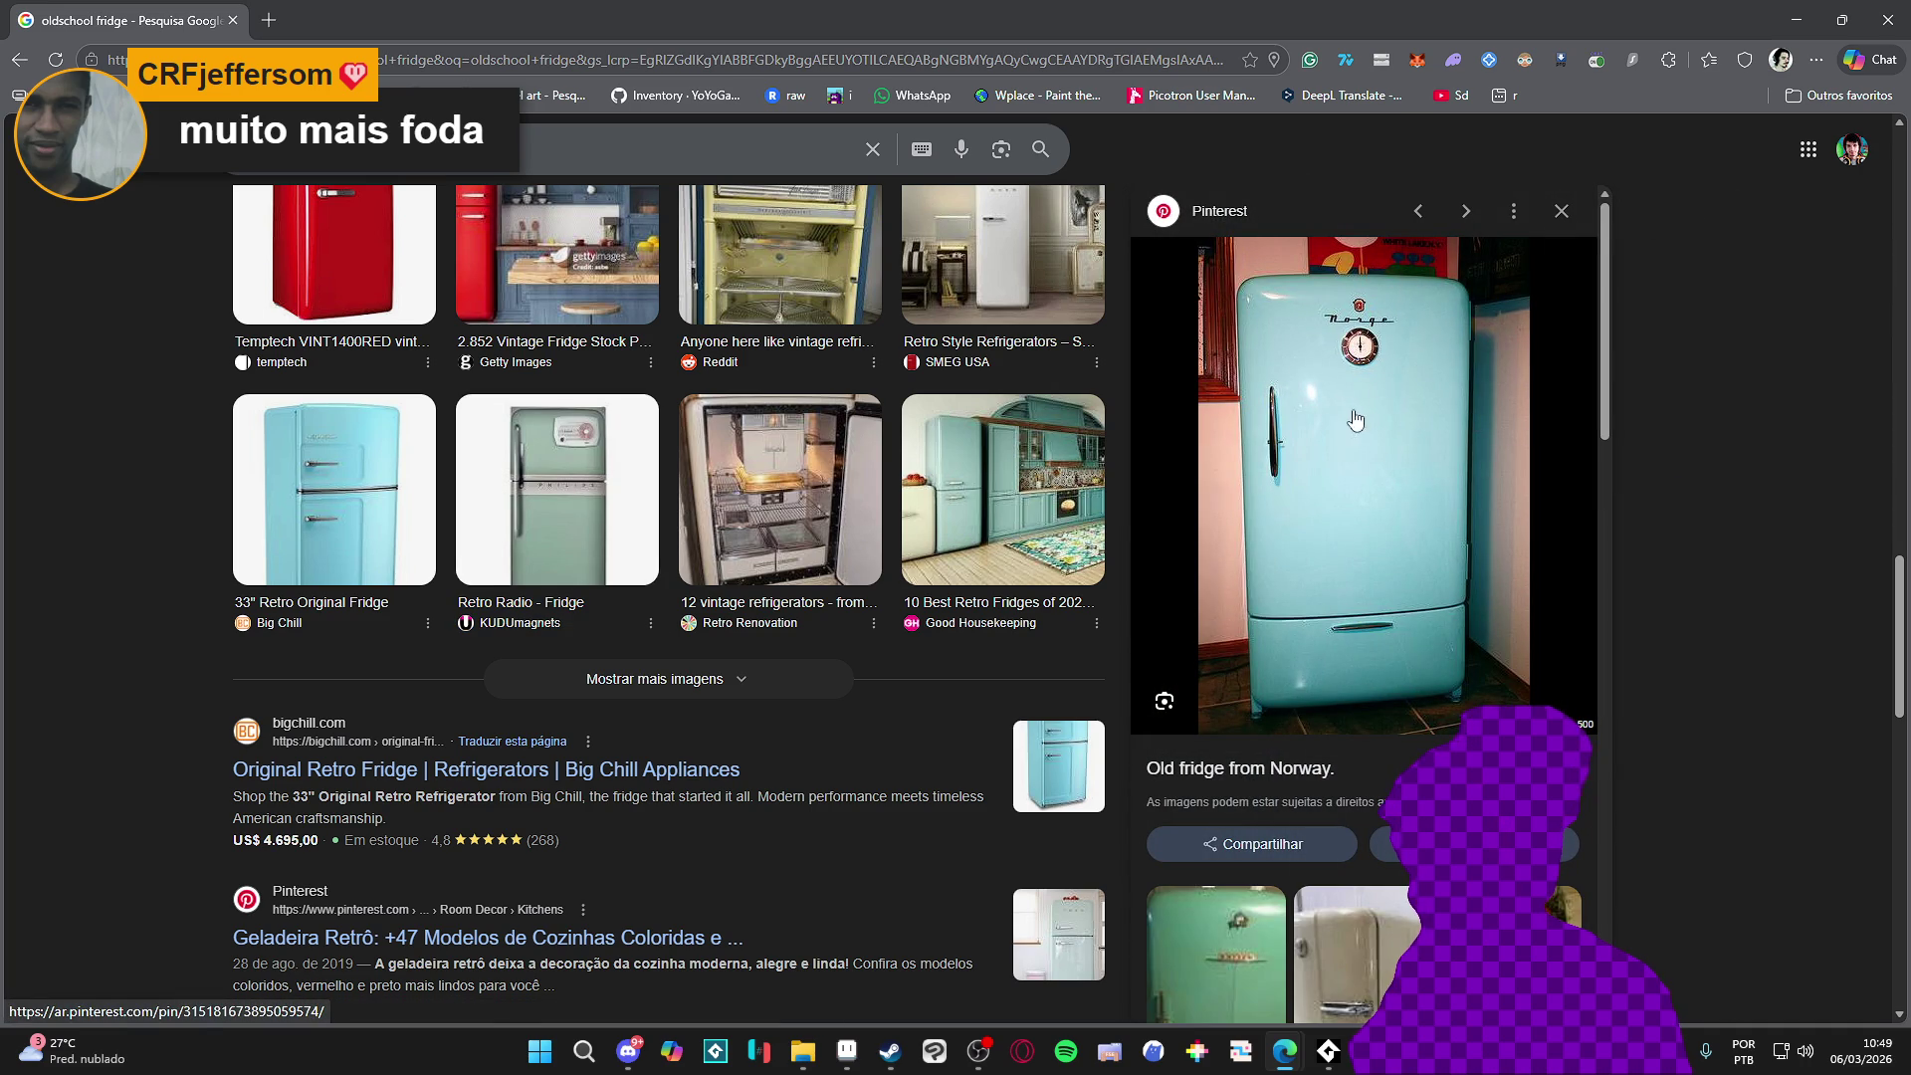
scroll(1365, 381, down, 1)
scroll(1363, 366, down, 2)
scroll(1362, 350, up, 2)
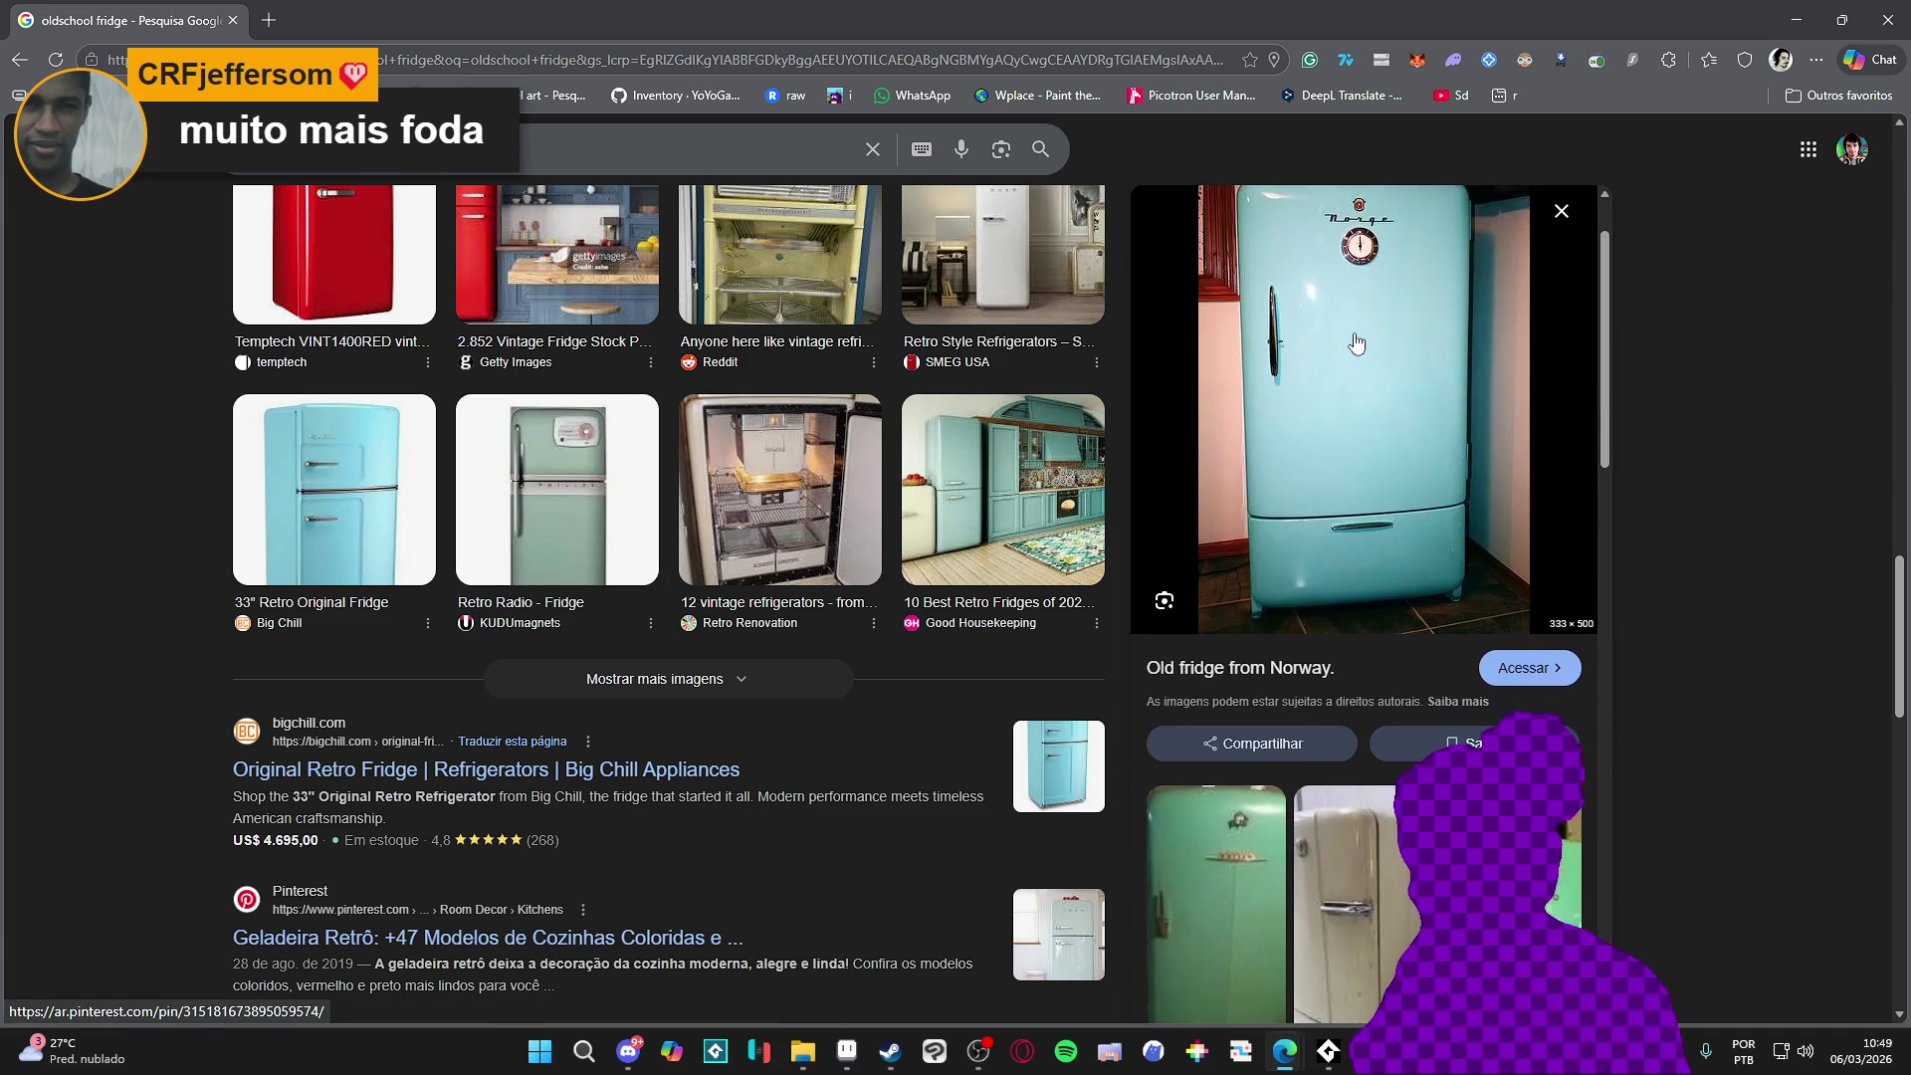
scroll(1361, 340, up, 1)
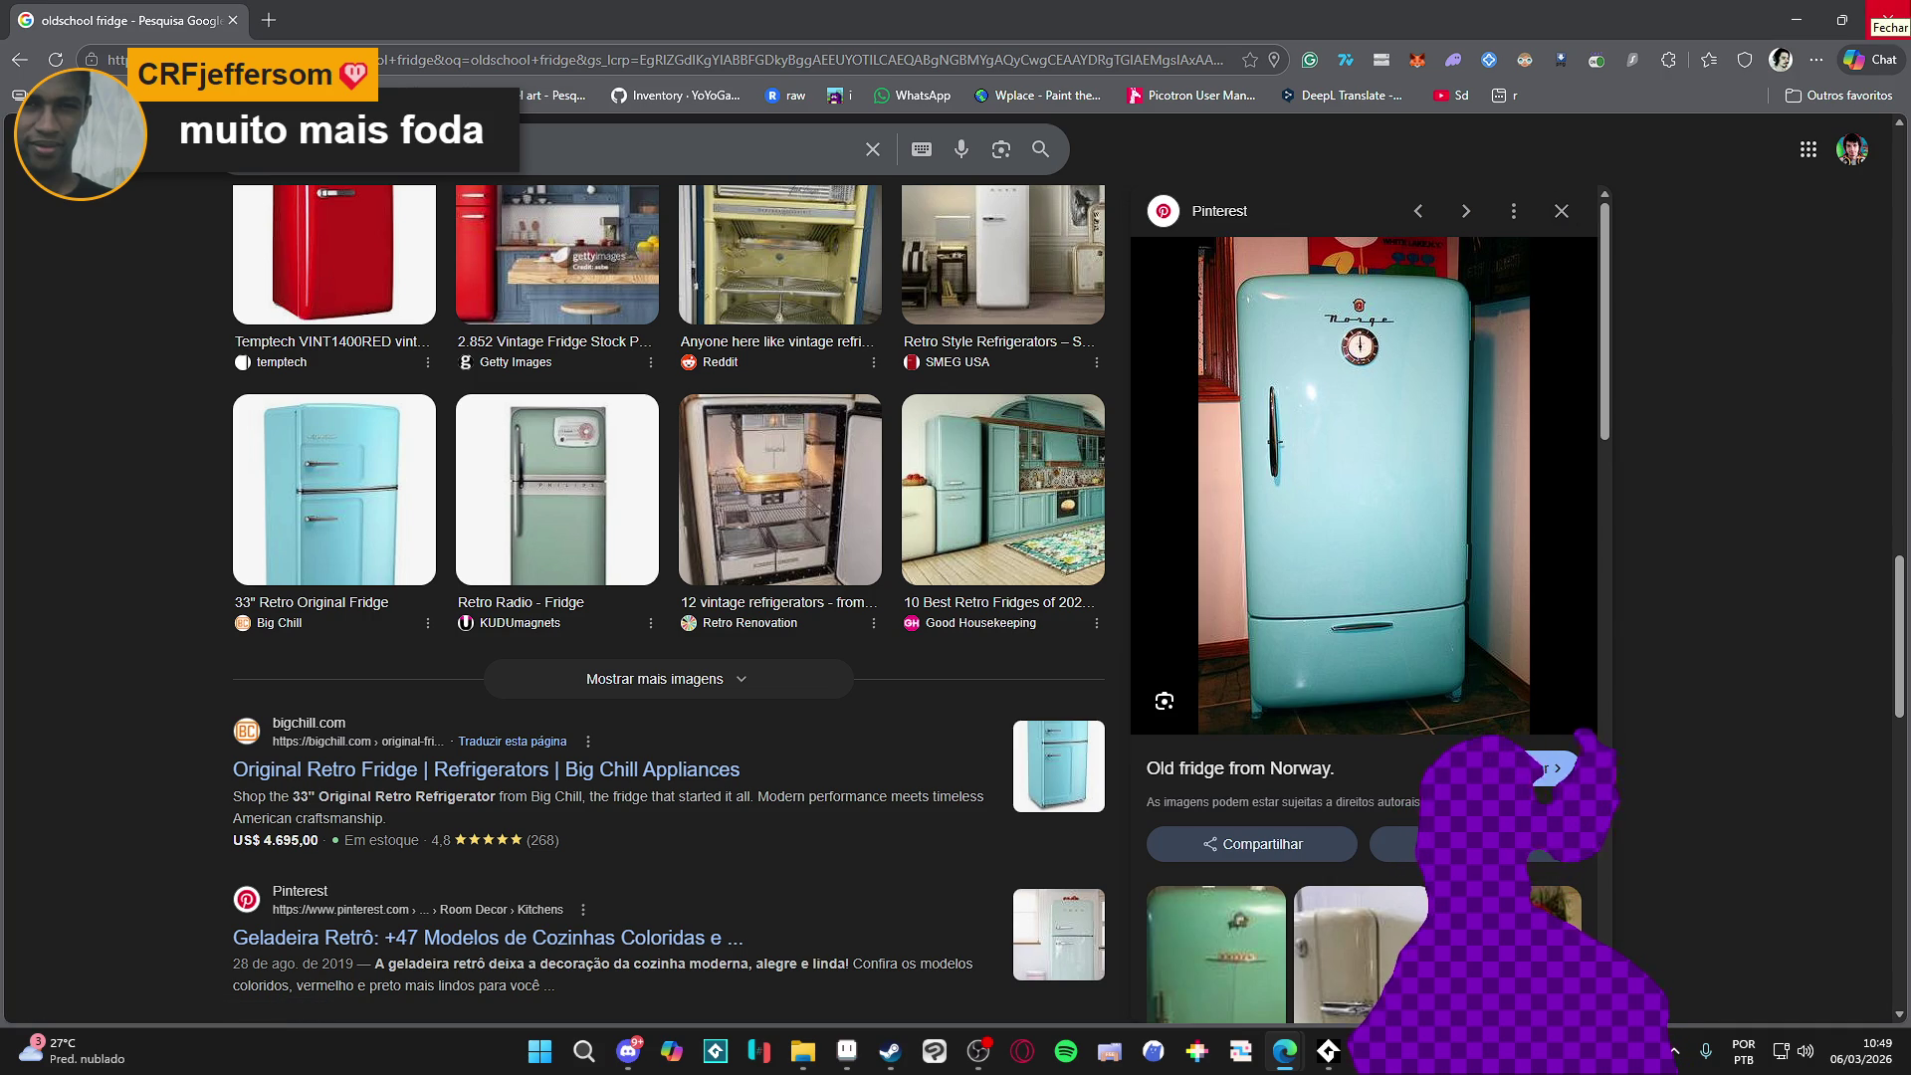
scroll(1361, 598, down, 2)
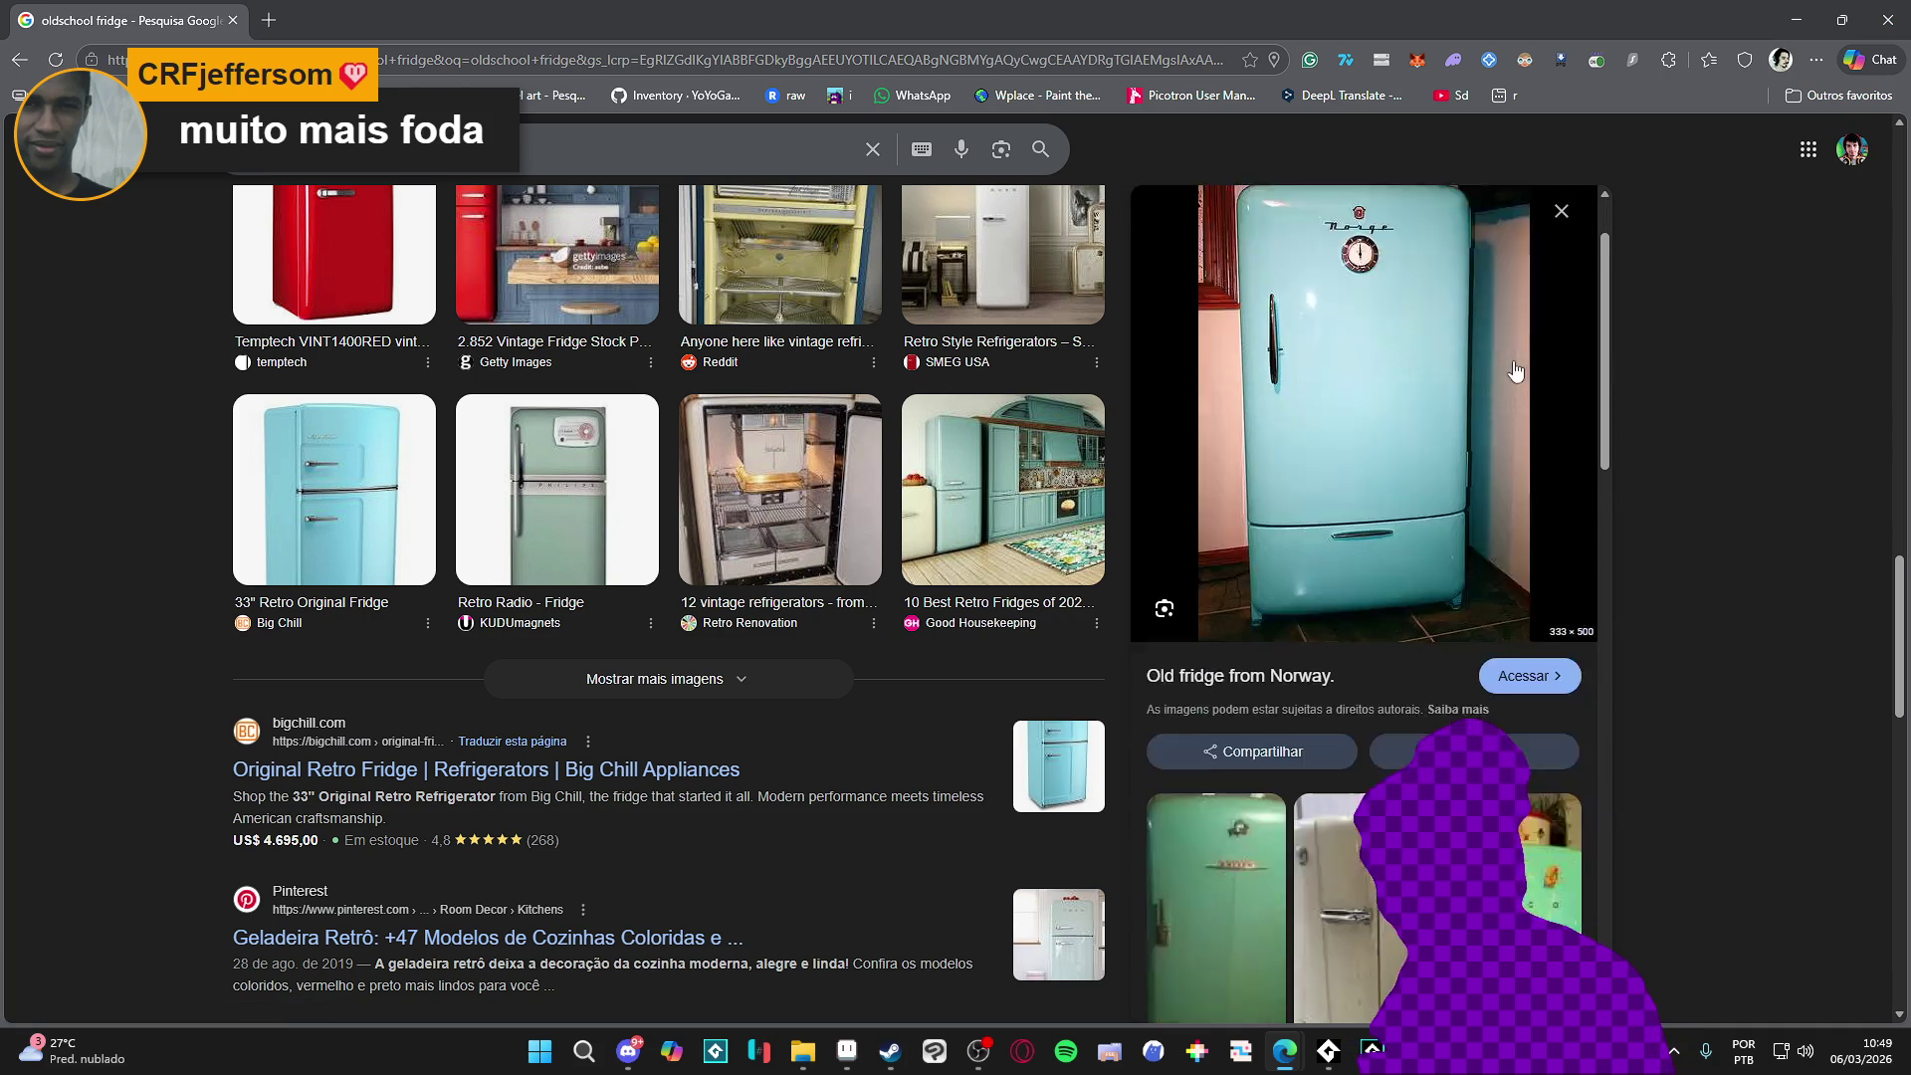
key(alt+Tab)
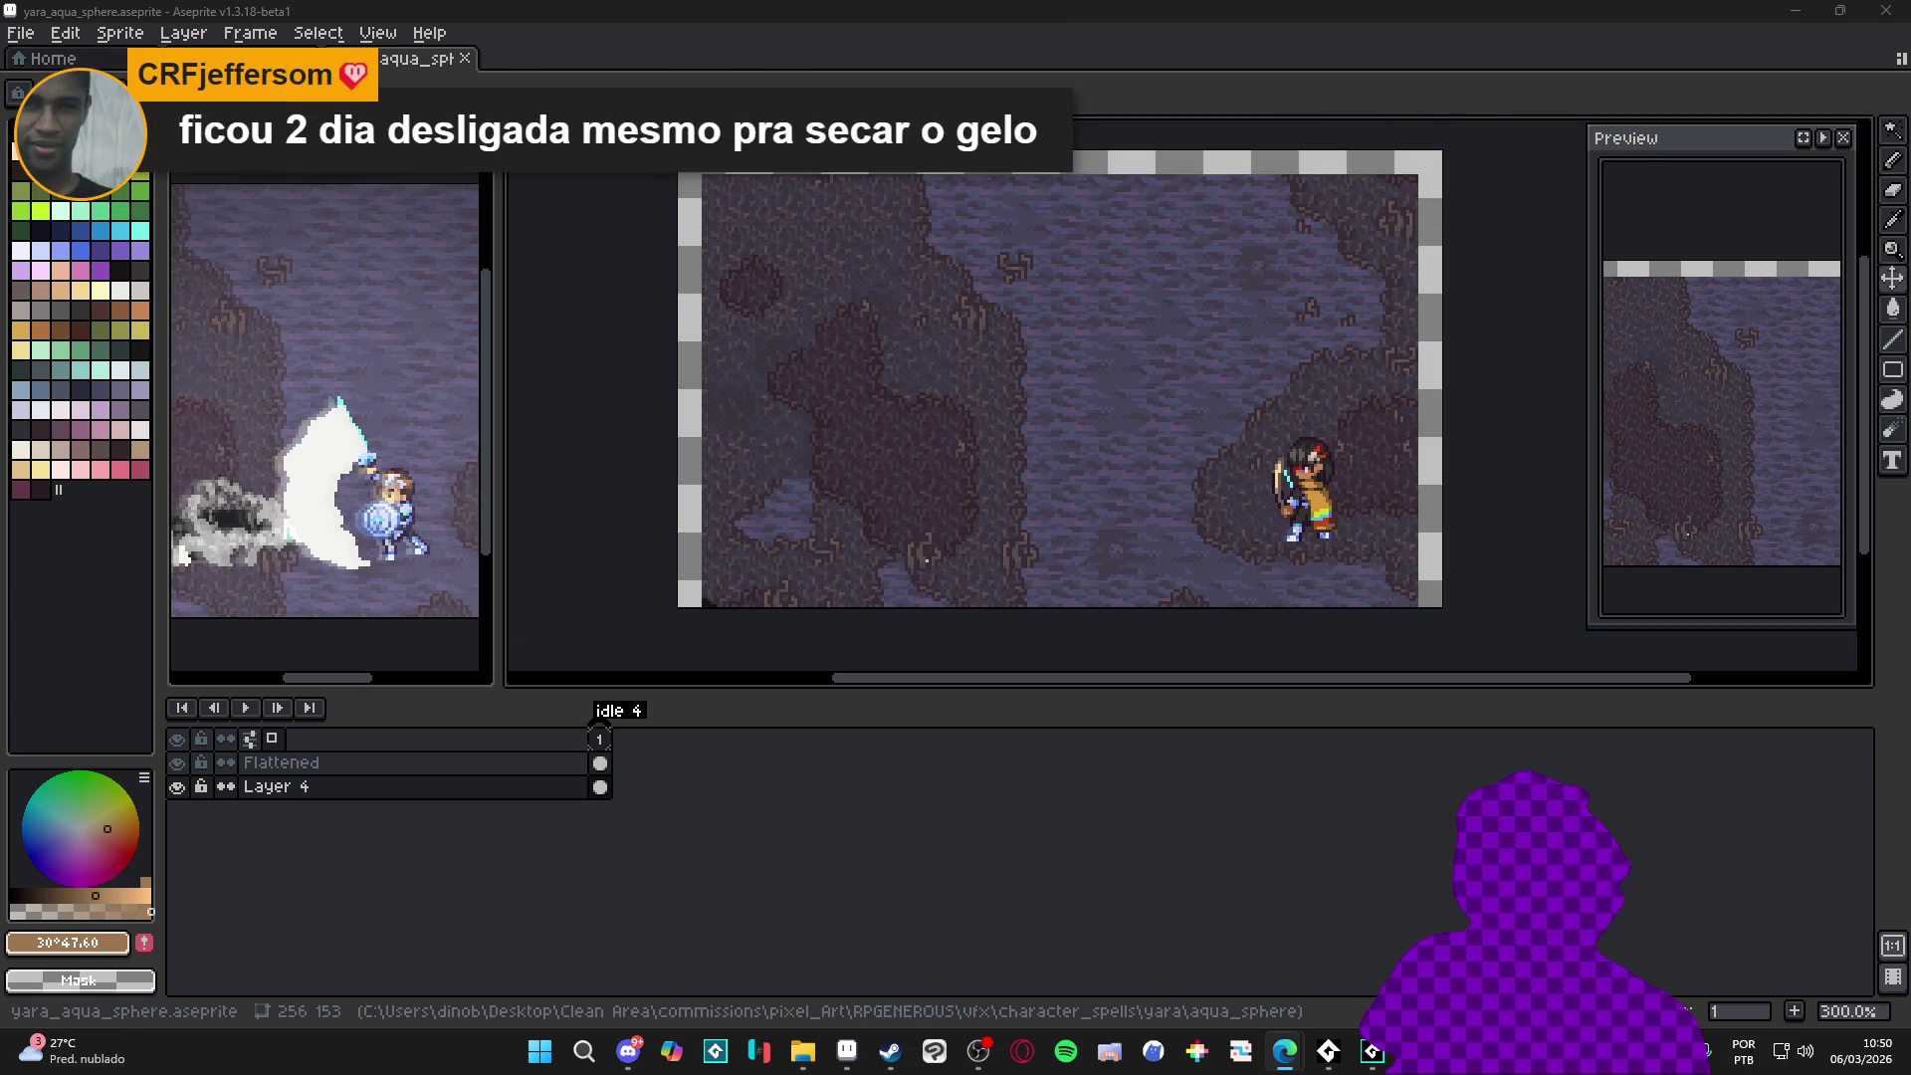
Start a new sprite with Ctrl+N, bringing up the New Sprite dialog
key(ctrl+n)
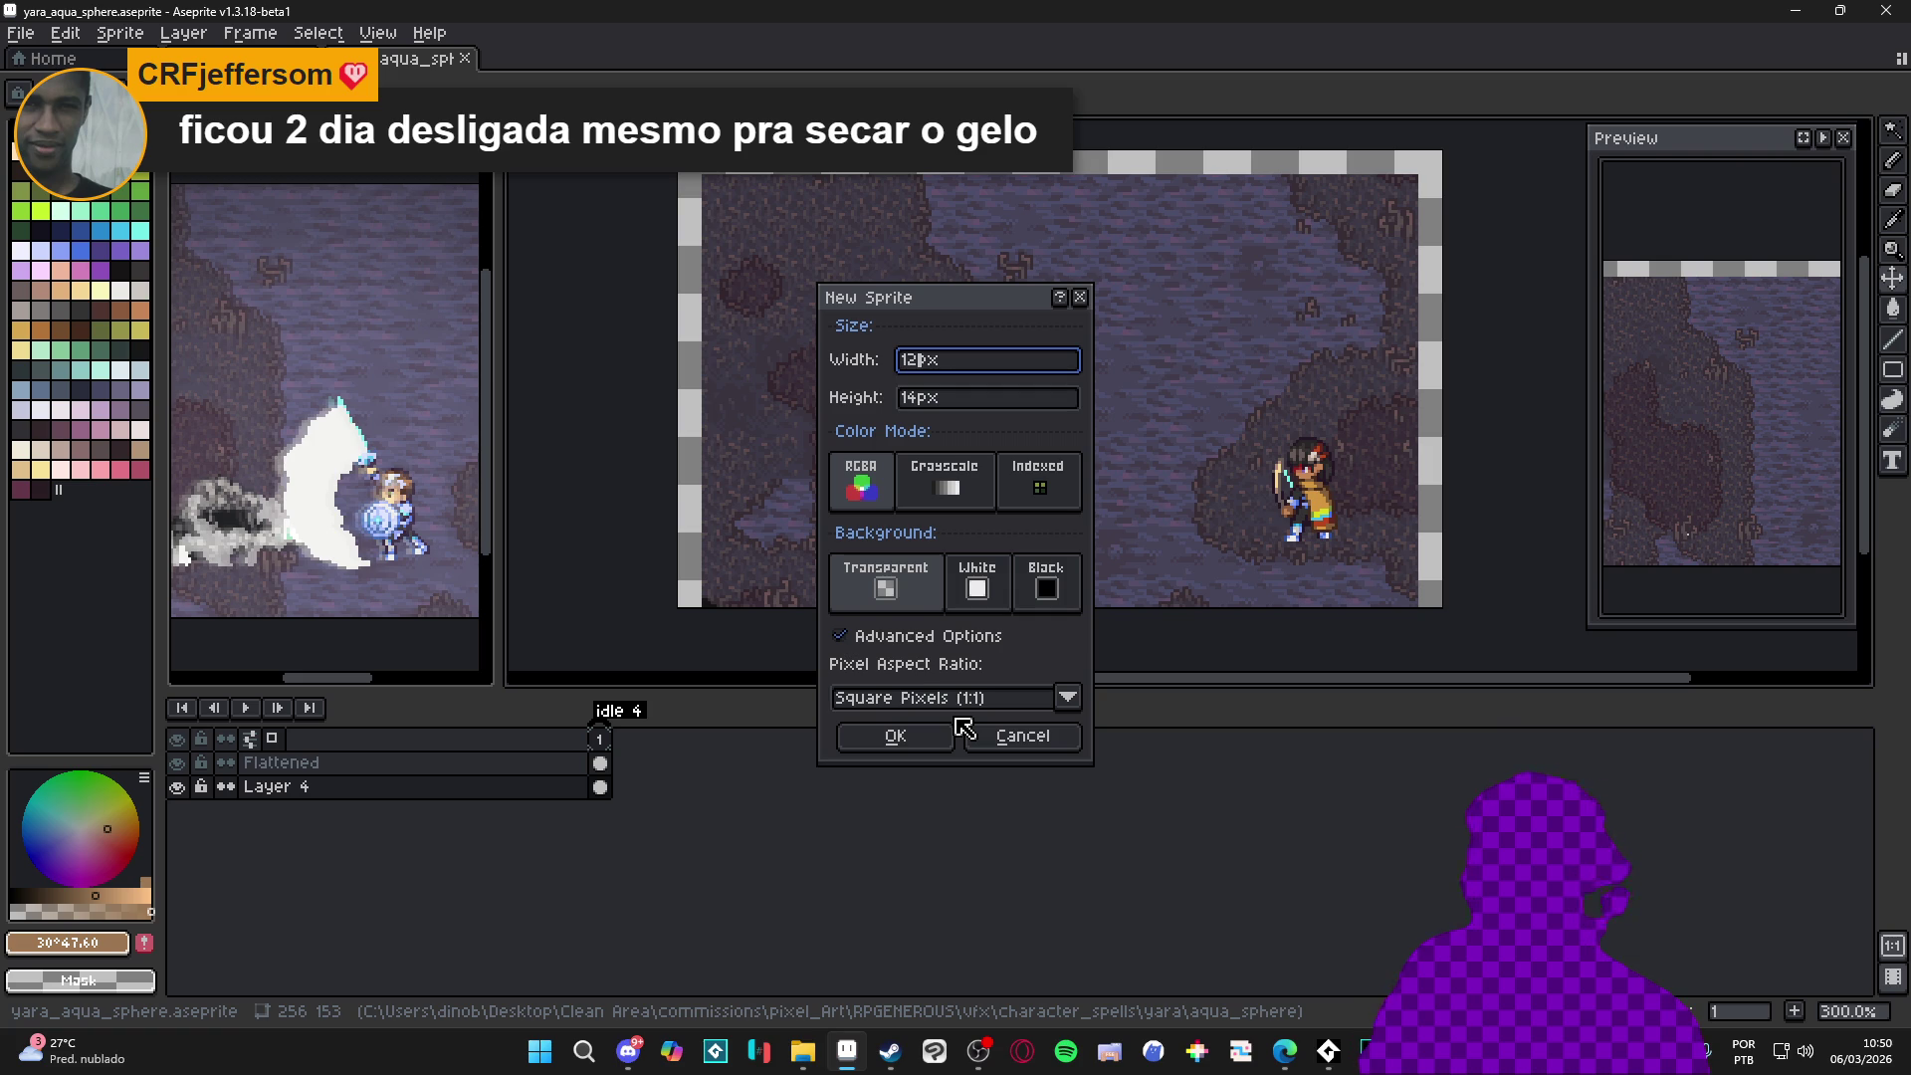
Create the 120×120 sprite, fill it white, and zoom in with the pencil ready
key(Tab)
text(120)
key(Return)
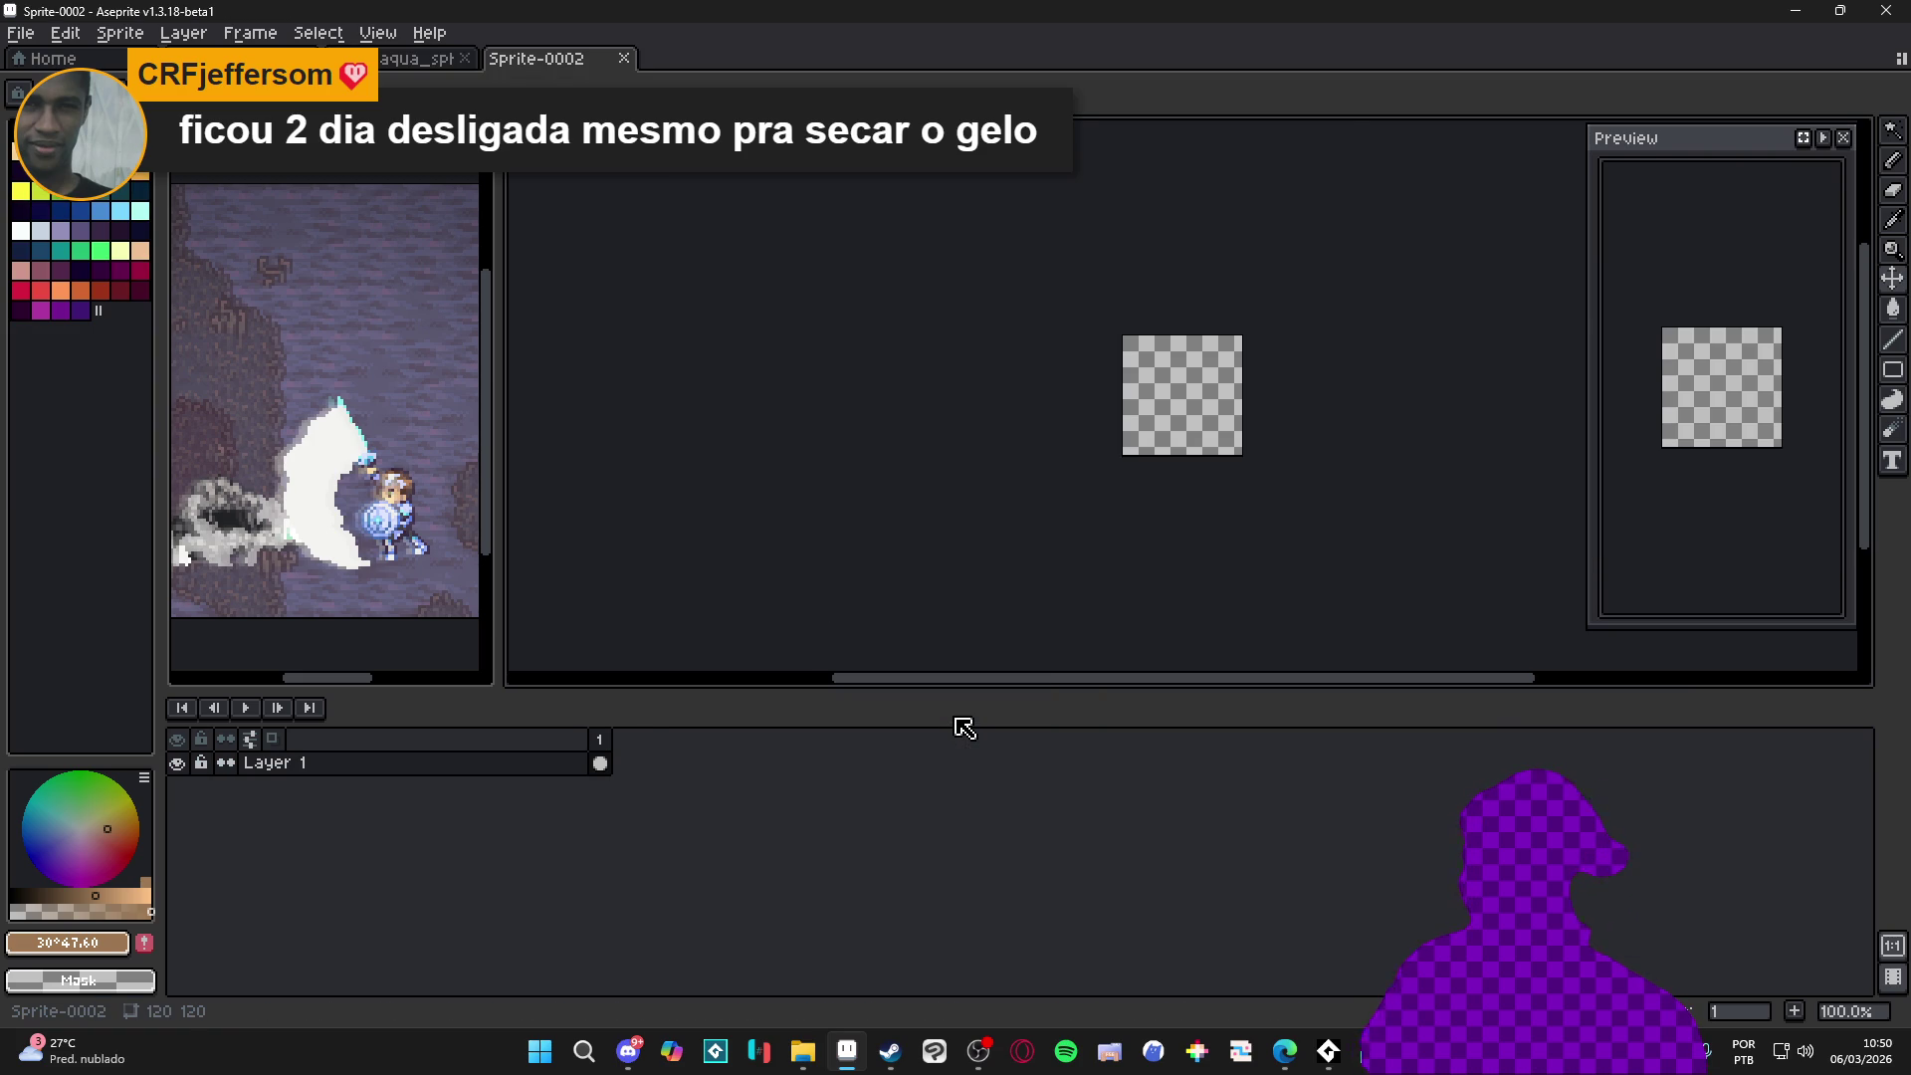
scroll(1233, 435, up, 3)
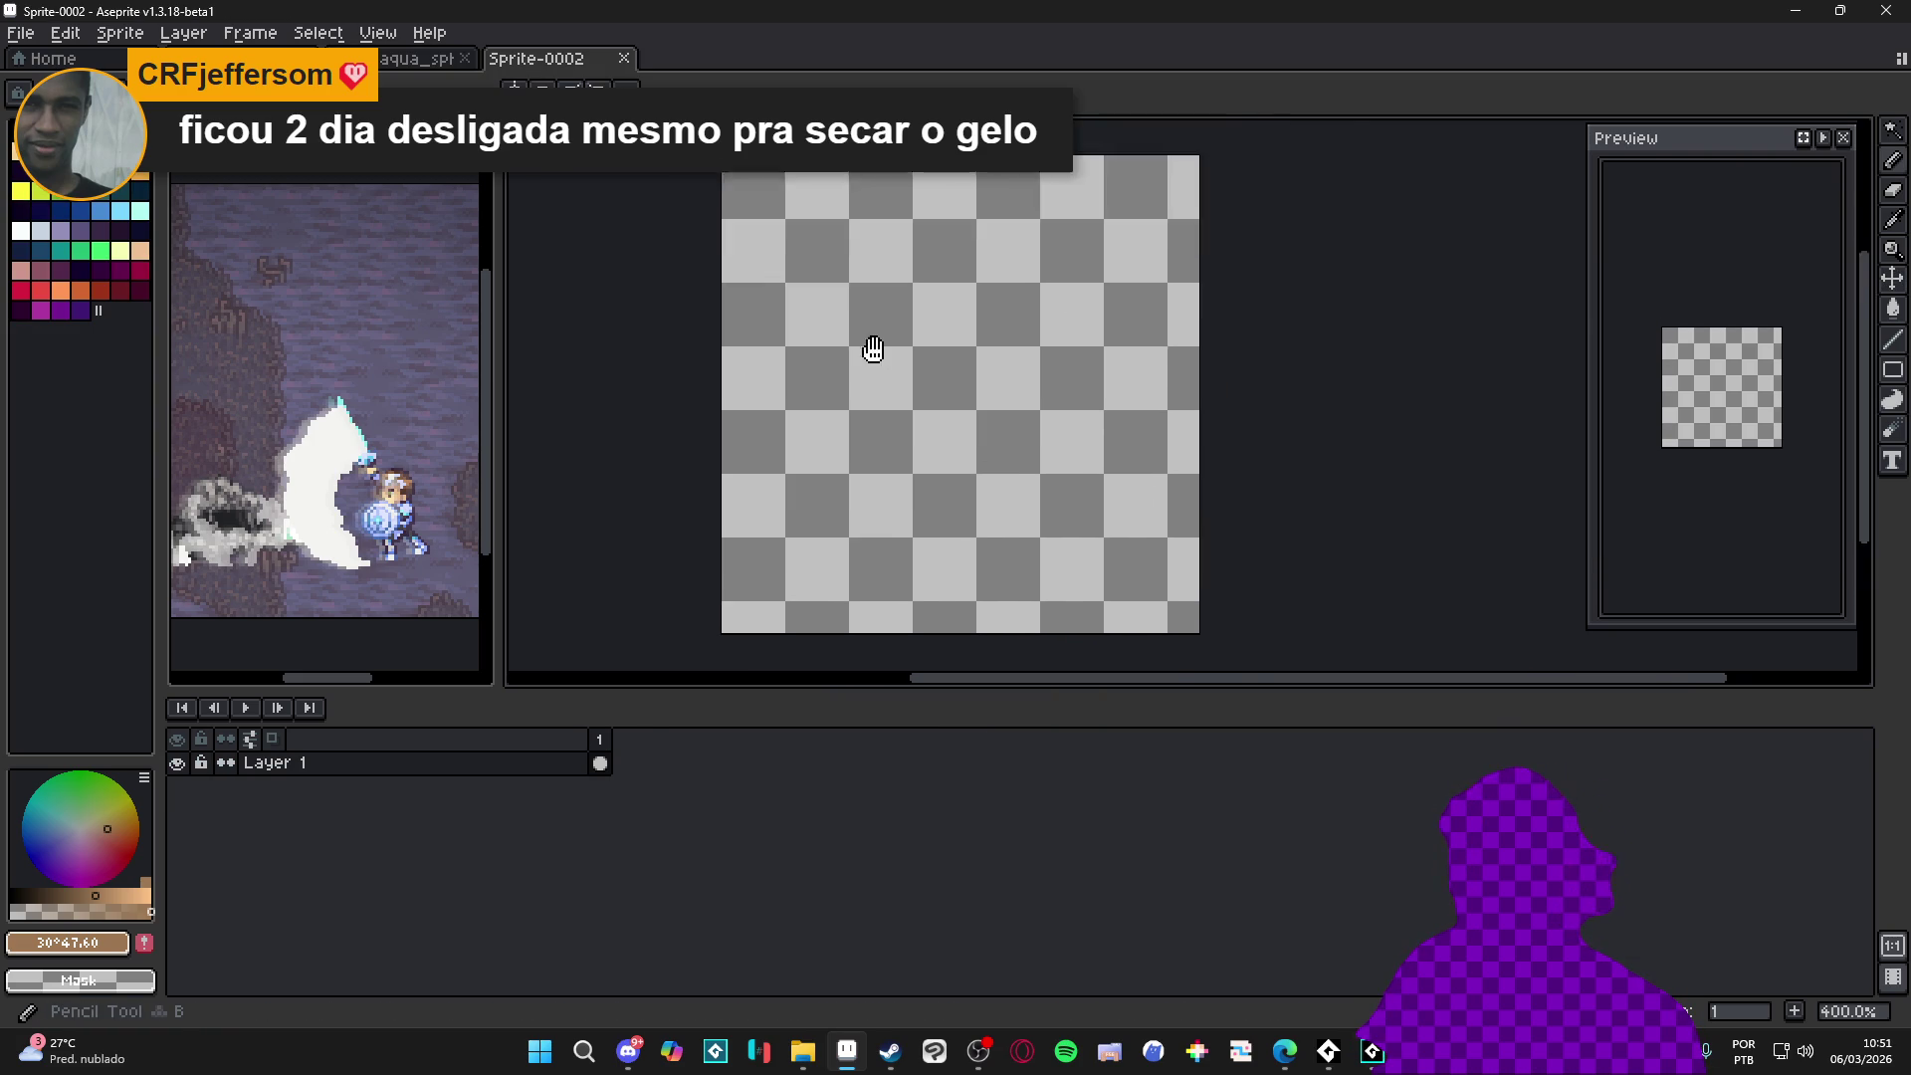
drag(874, 347, 850, 434)
click(19, 231)
key(g)
click(943, 409)
key(b)
key(x)
scroll(880, 323, up, 1)
drag(879, 324, 846, 224)
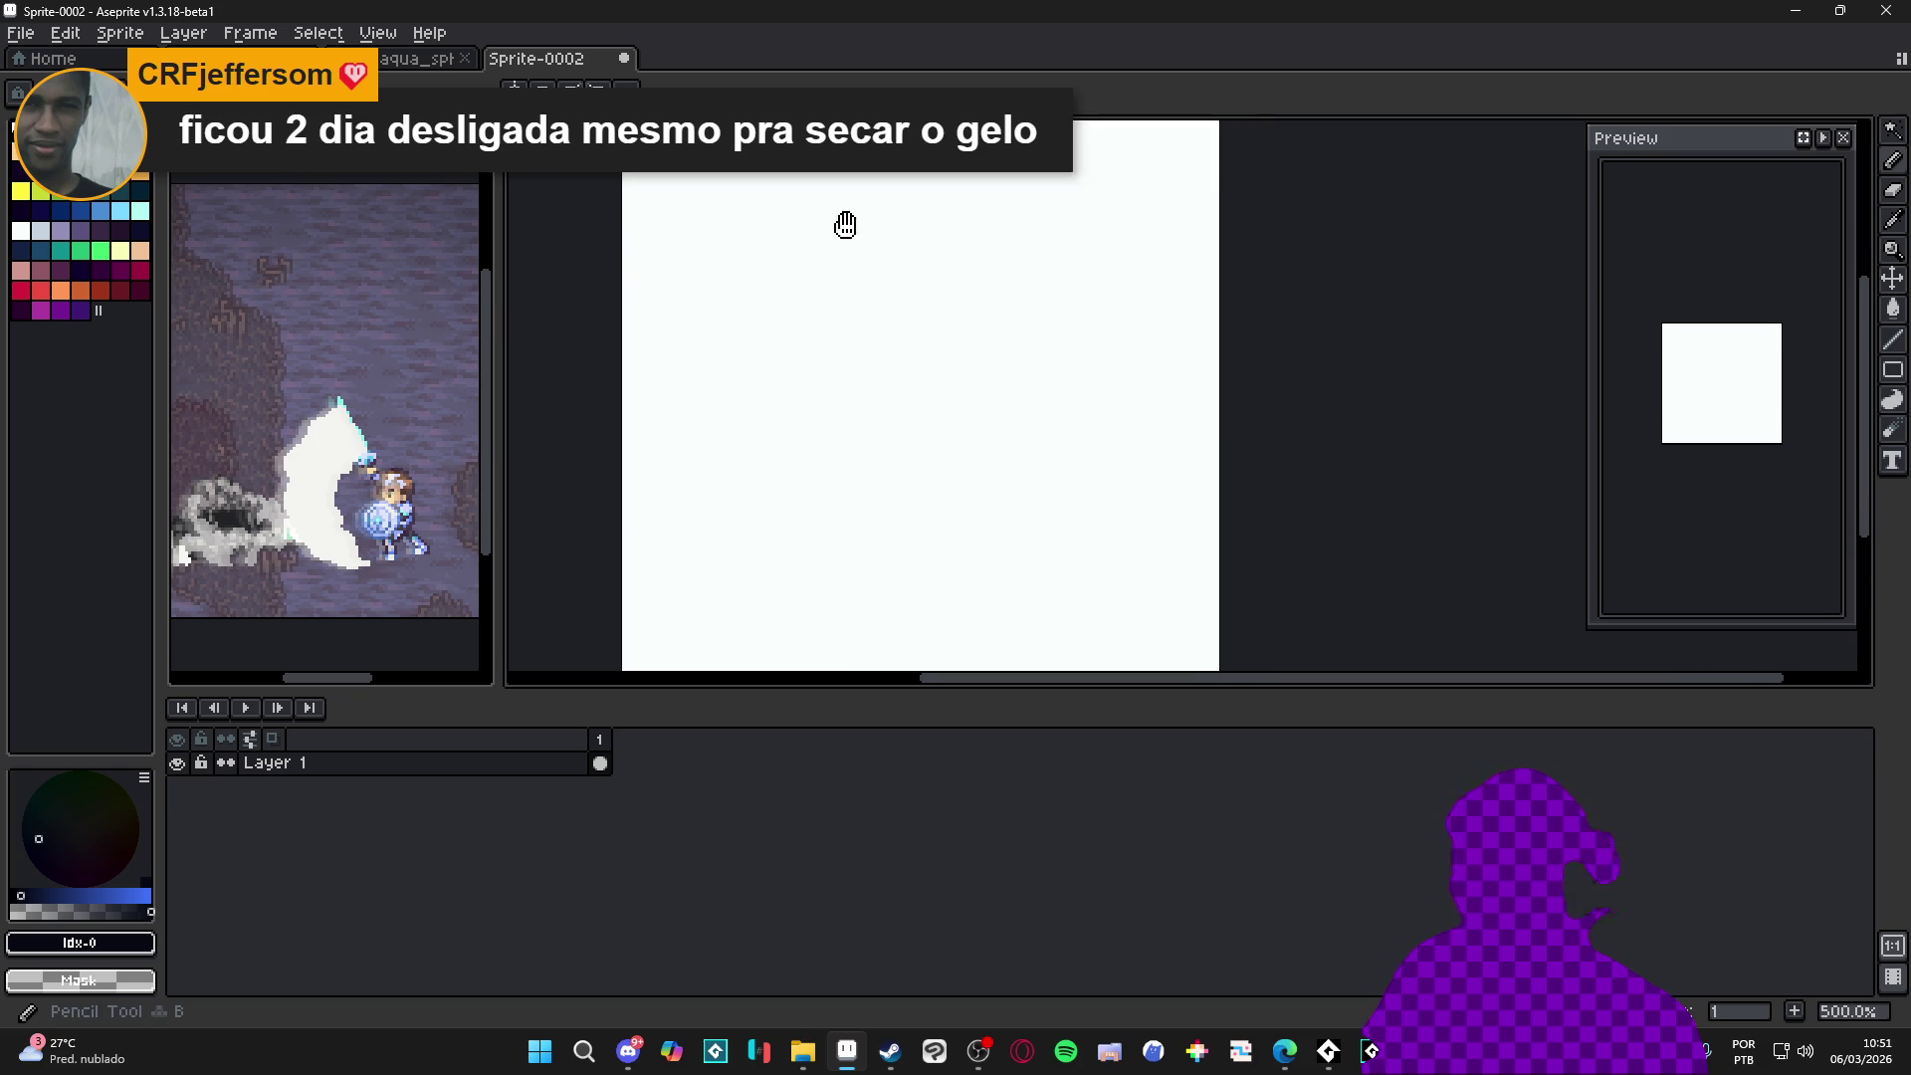
drag(932, 696, 934, 873)
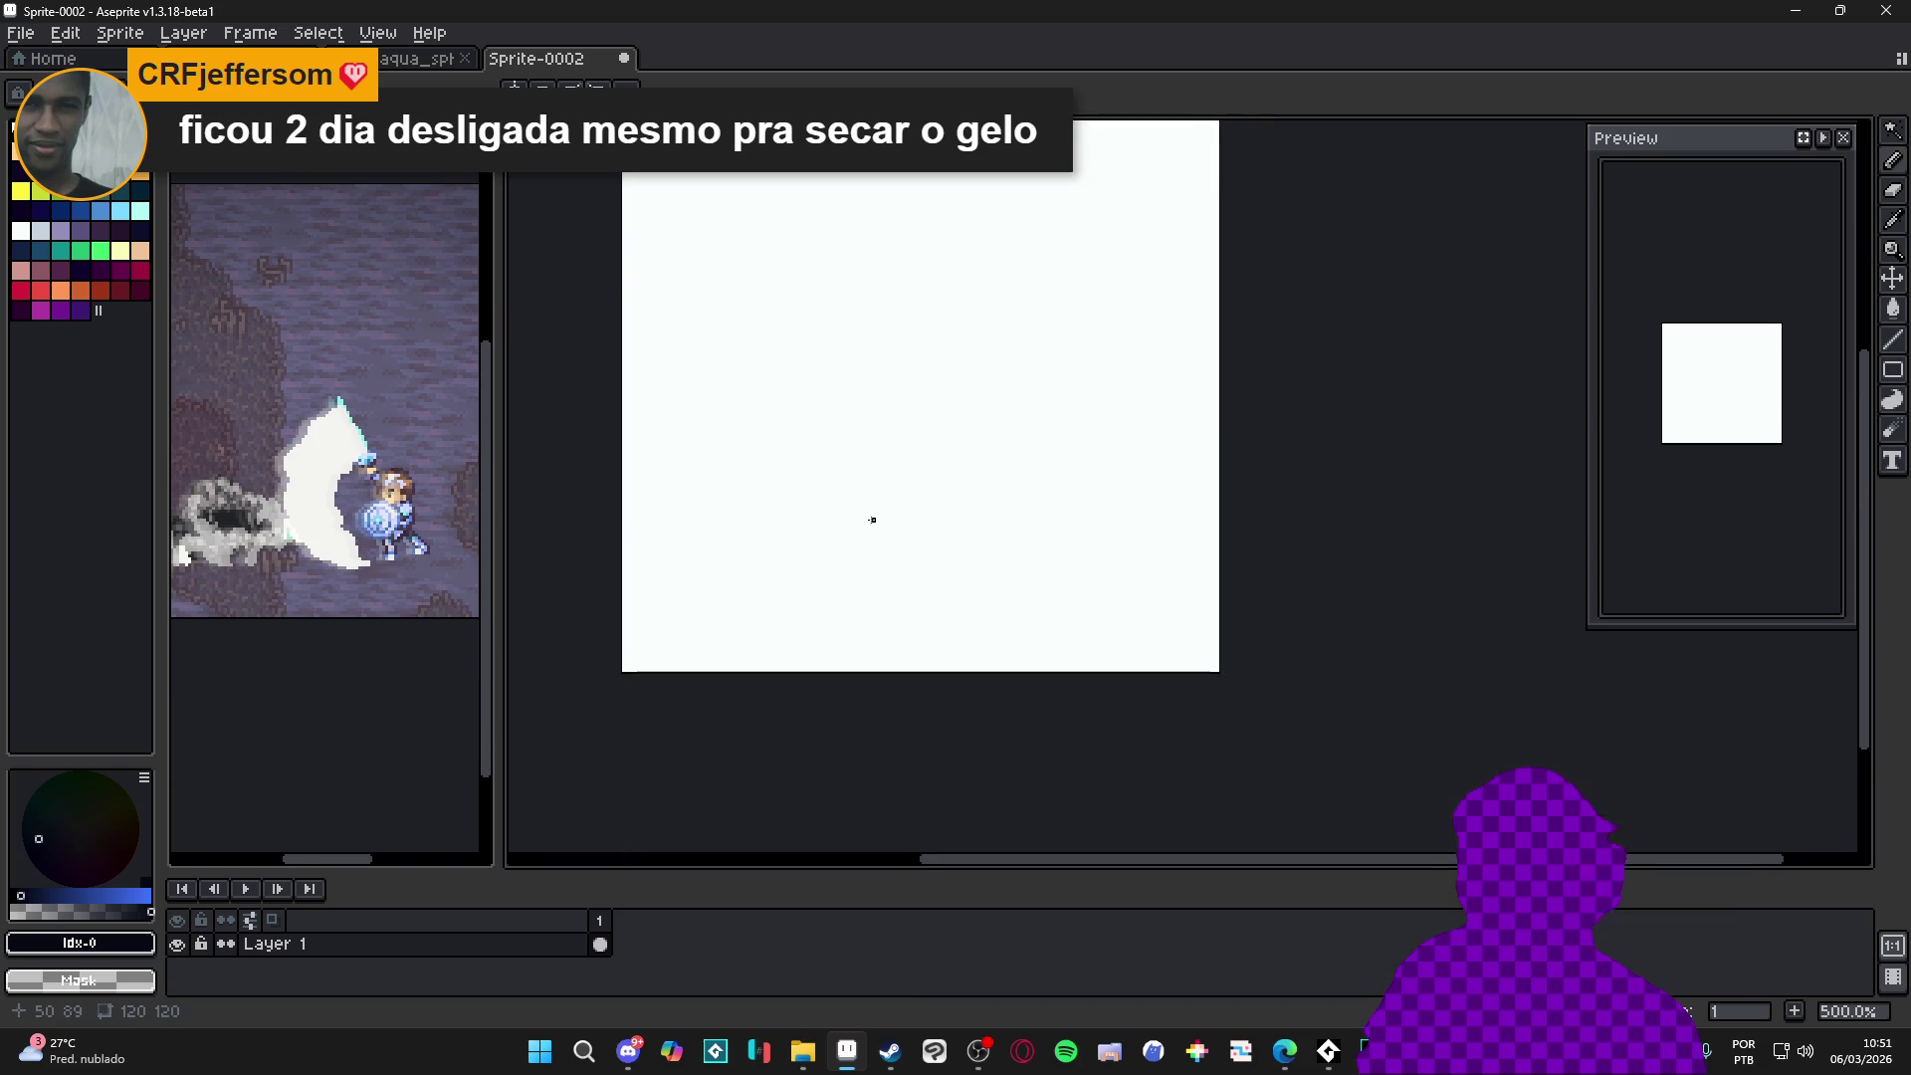
scroll(793, 289, up, 1)
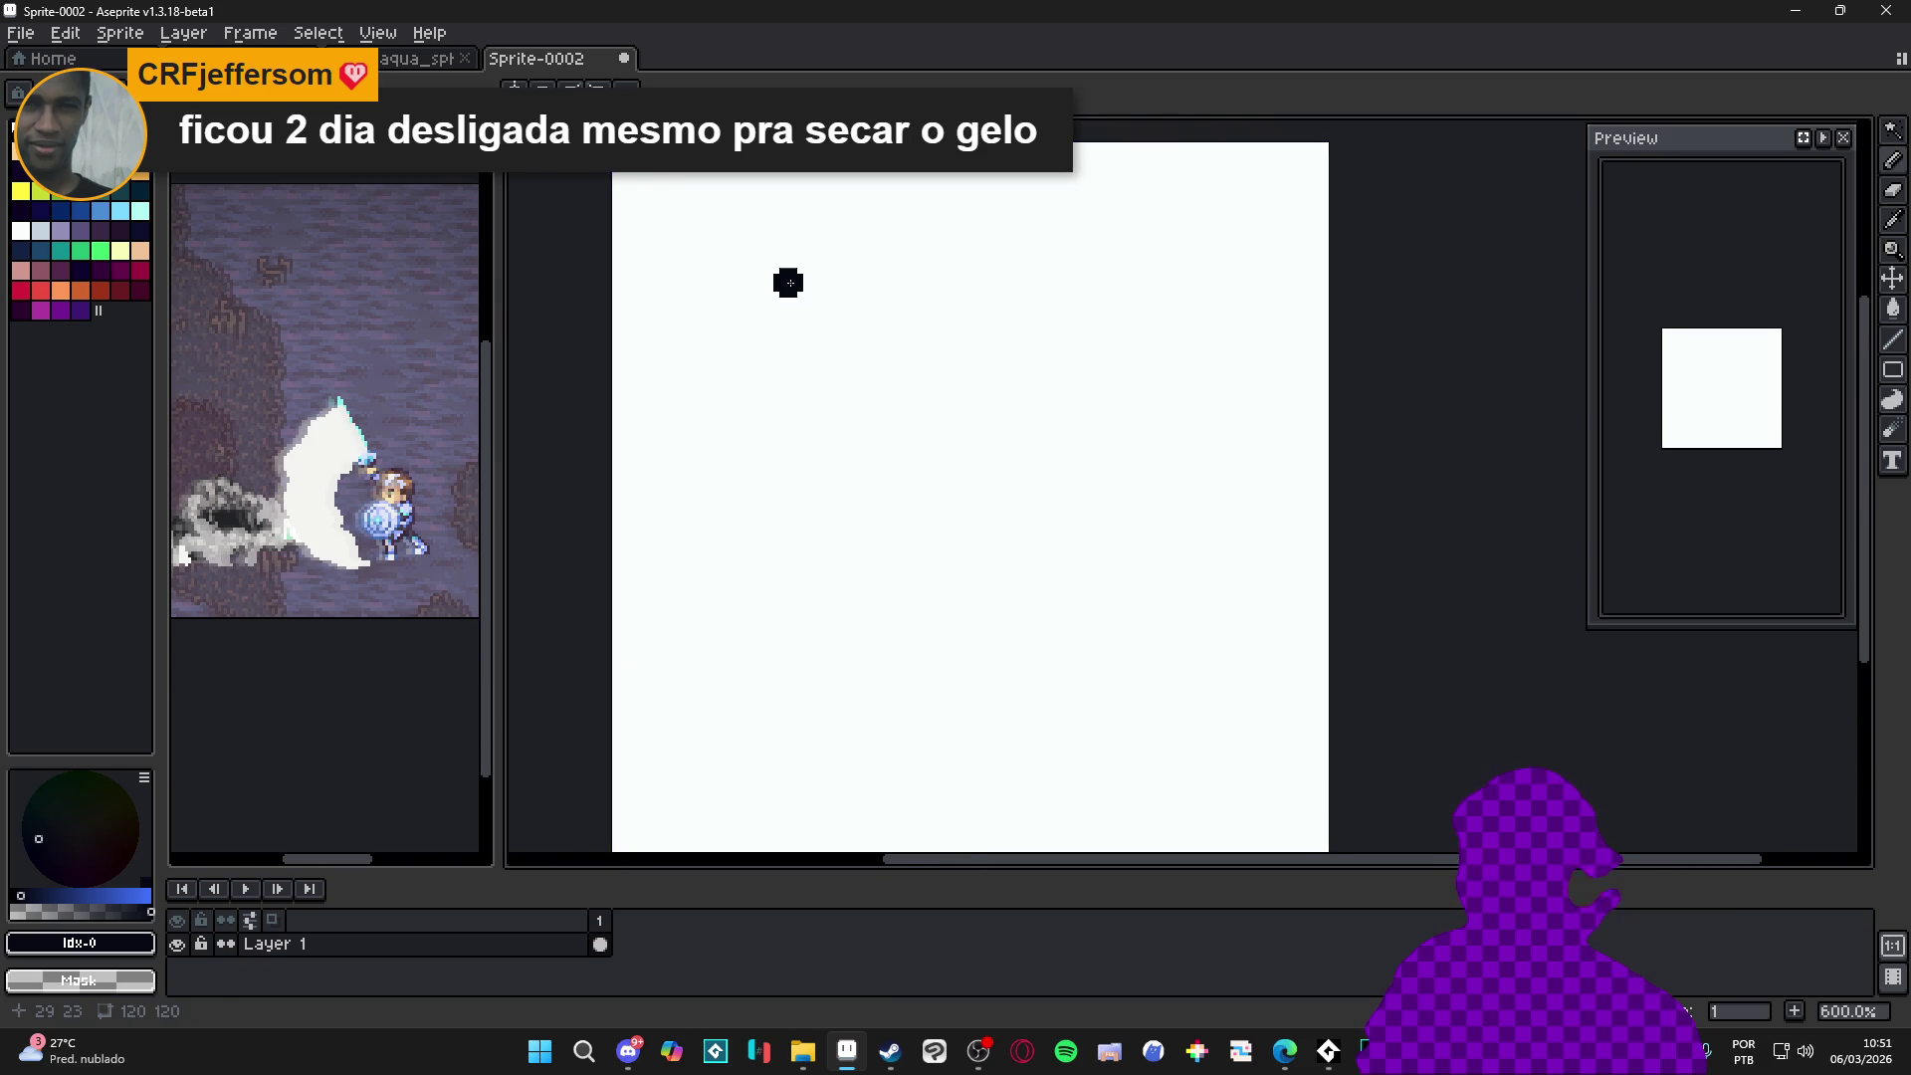
scroll(776, 275, down, 1)
Draw the black box outline with an inner rectangle, undoing the thick inner strokes
drag(762, 251, 757, 575)
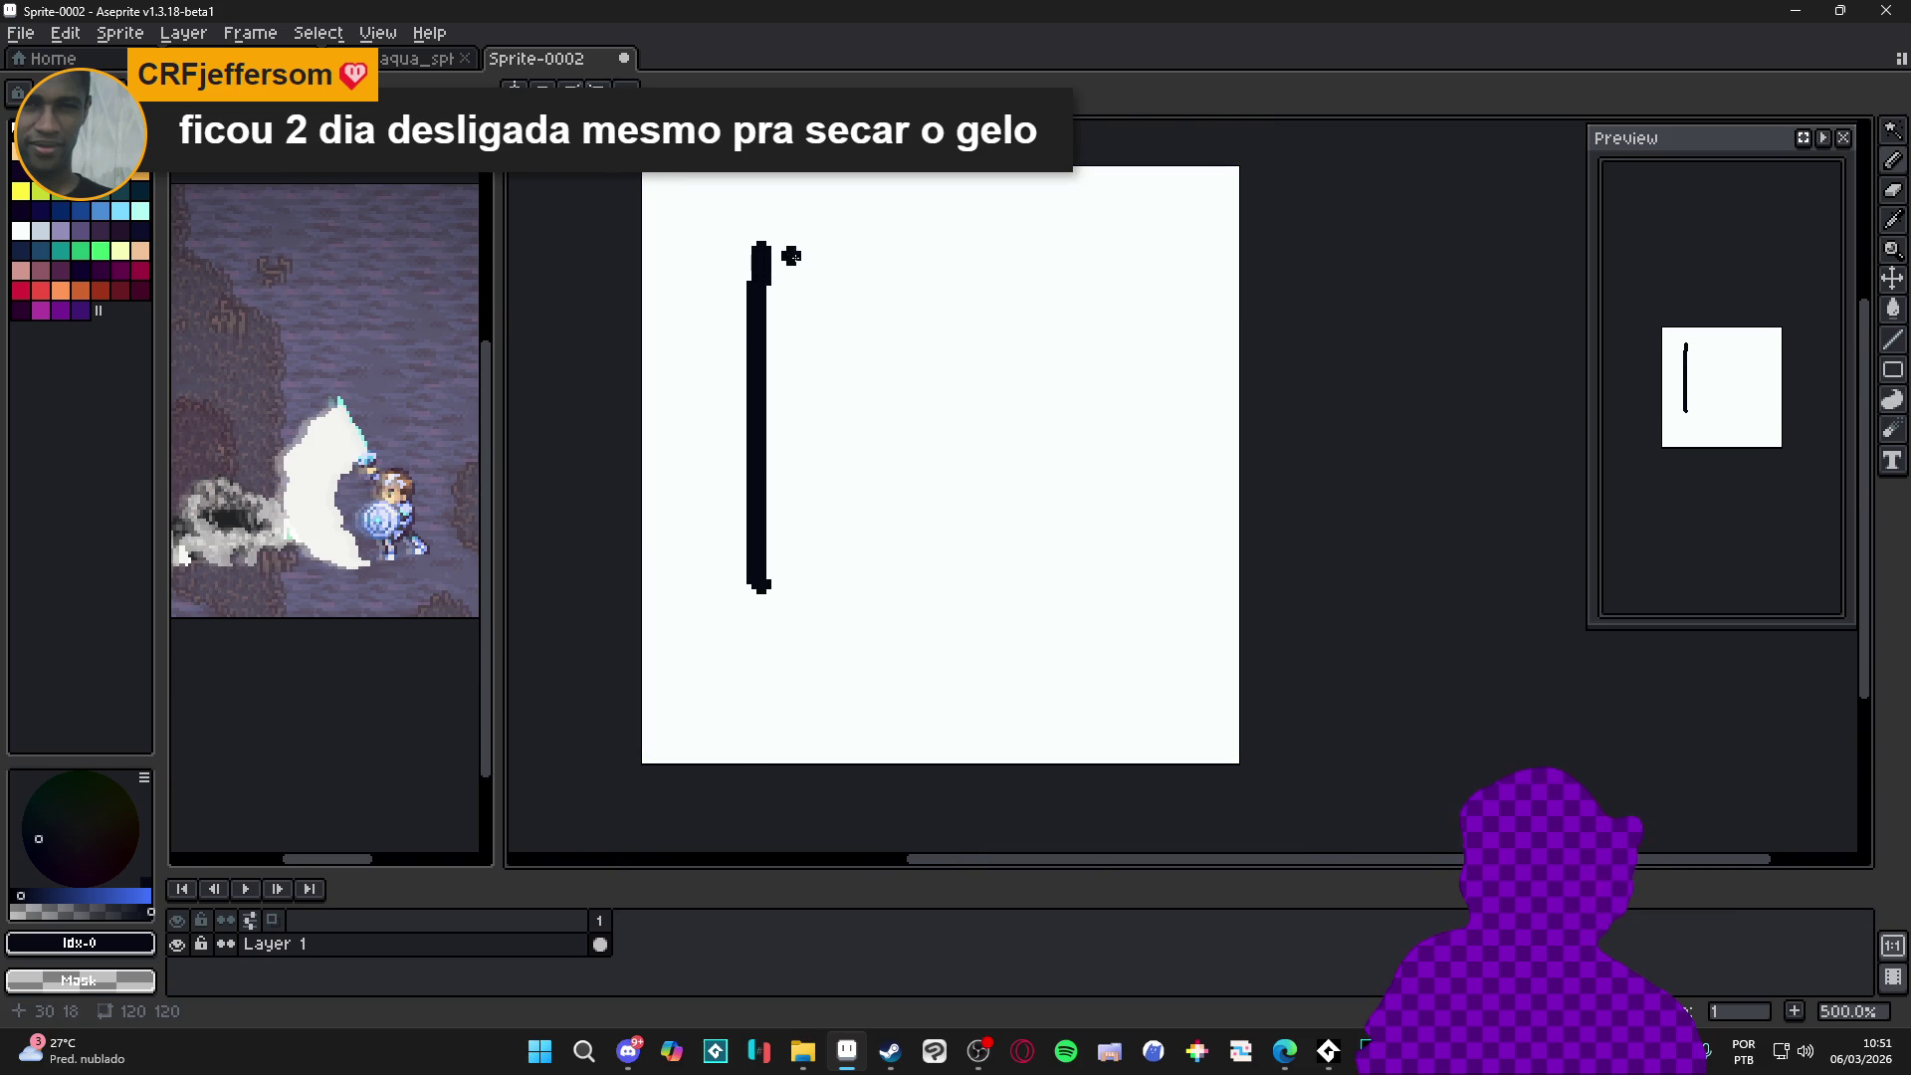
drag(806, 246, 1096, 595)
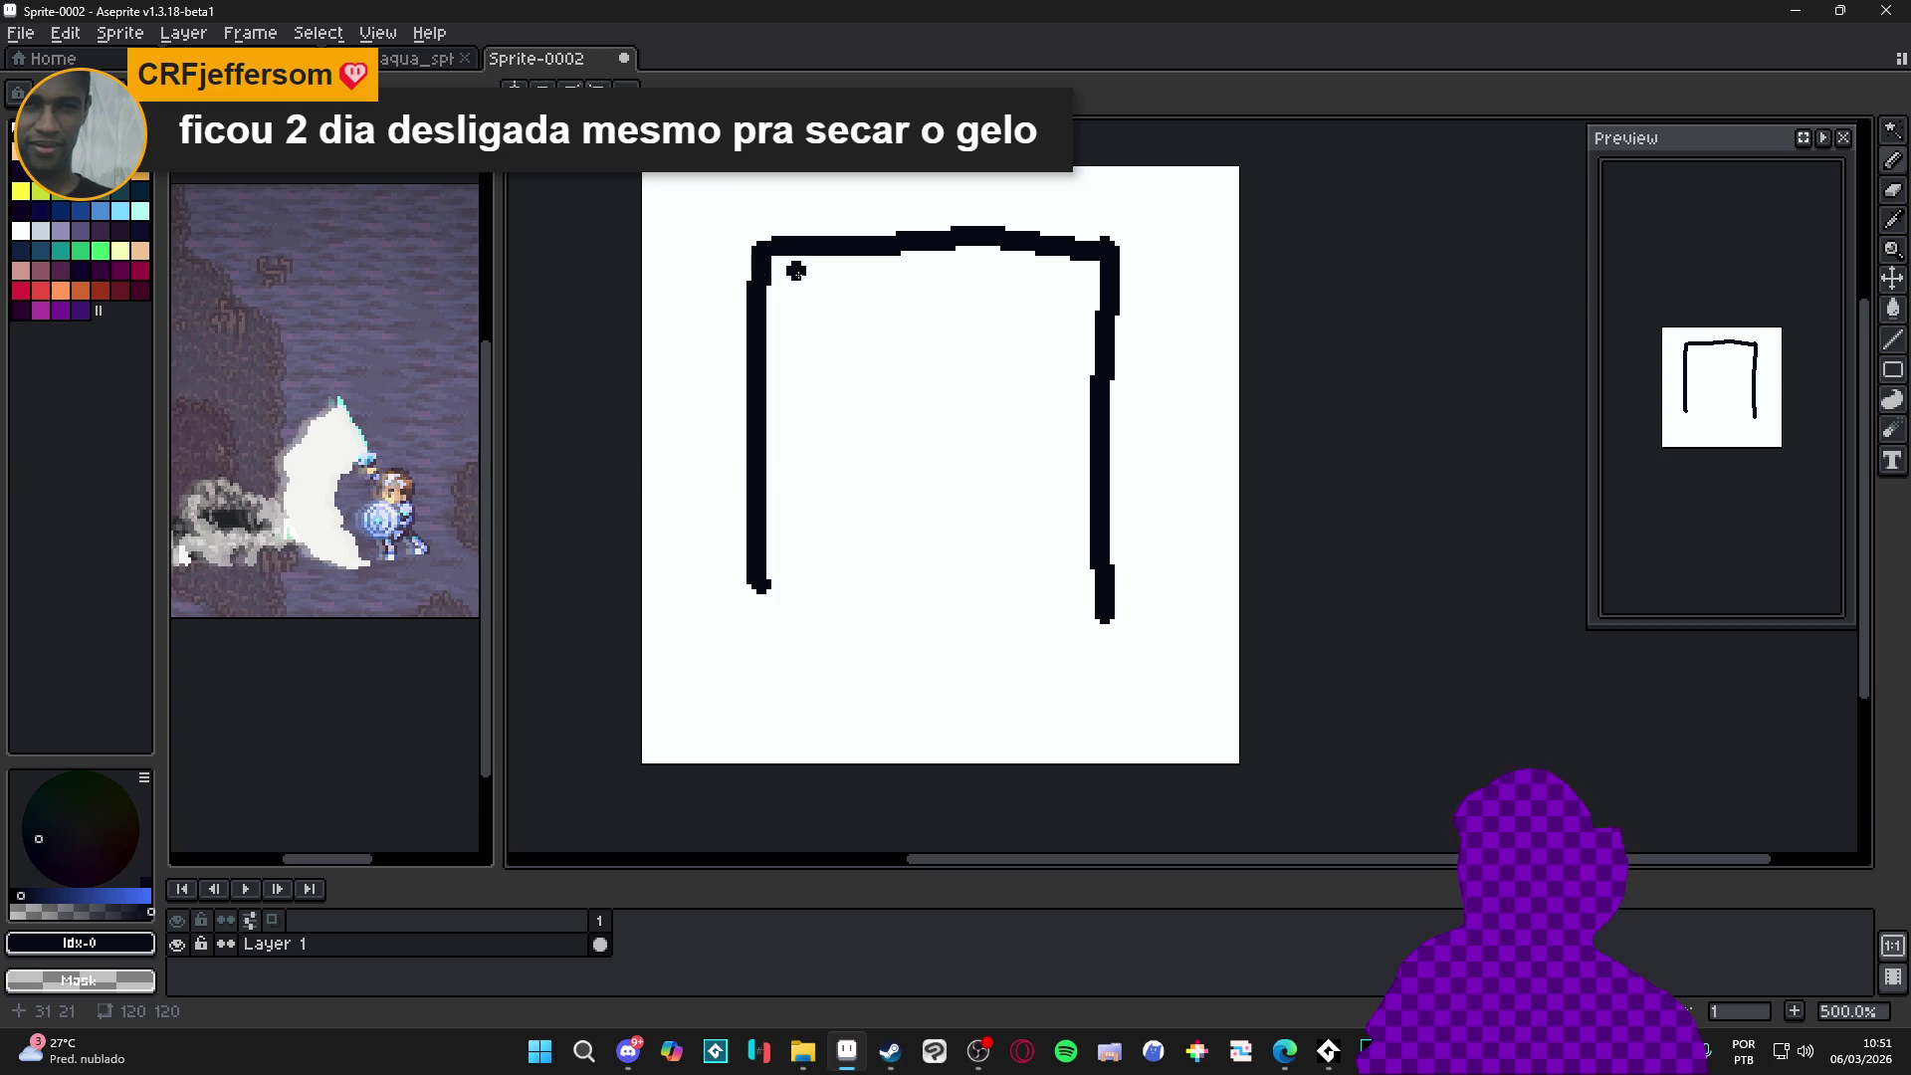
drag(794, 273, 795, 356)
drag(805, 274, 1069, 273)
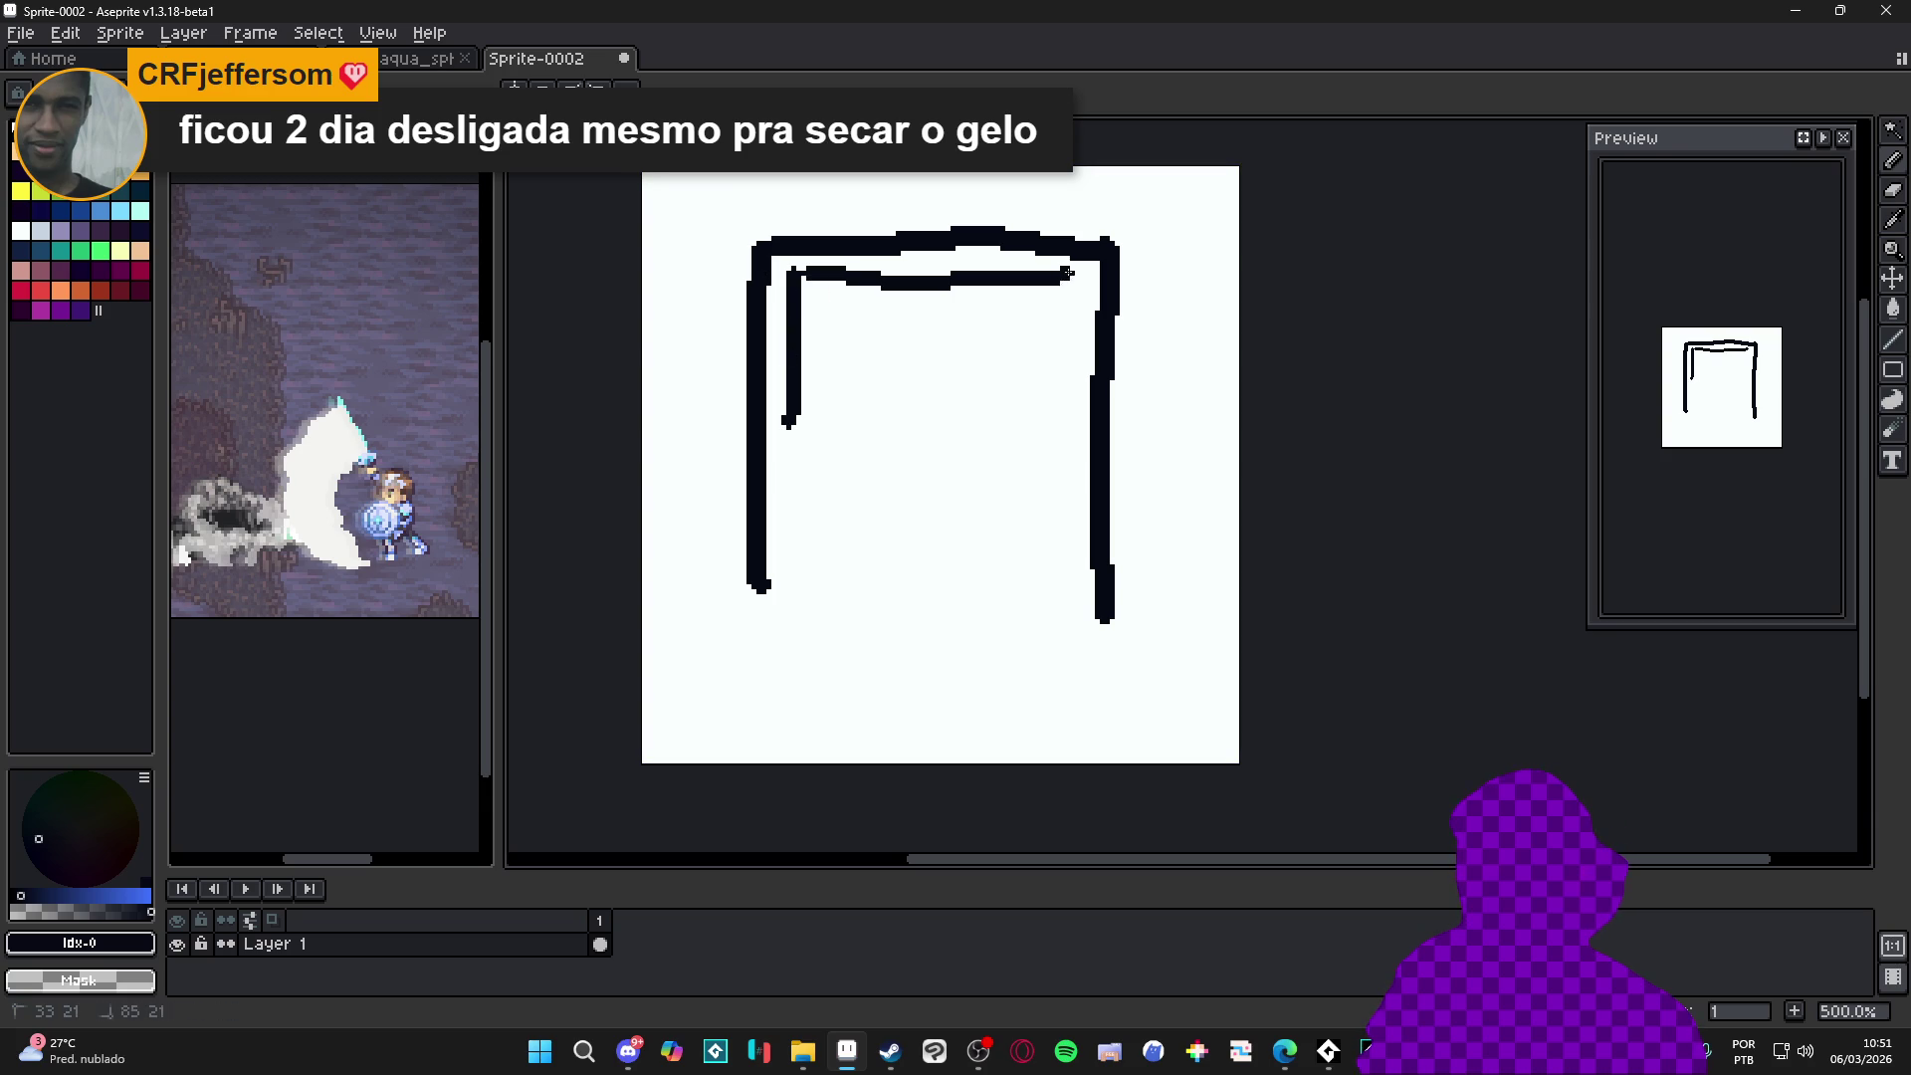
drag(783, 413, 1079, 406)
mouse_move(862, 313)
mouse_down()
mouse_move(1014, 298)
mouse_move(1059, 320)
mouse_move(992, 343)
mouse_up()
key(ctrl+z)
key(ctrl+z)
Try several inner marks and loops inside the box, undoing them back to the plain inner box
mouse_move(882, 311)
mouse_down()
mouse_move(833, 352)
mouse_move(904, 360)
mouse_up()
drag(953, 338, 959, 351)
drag(991, 347, 1009, 367)
key(ctrl+z)
key(ctrl+z)
key(ctrl+z)
key(ctrl+z)
mouse_move(808, 303)
mouse_down()
mouse_move(806, 332)
mouse_move(882, 352)
mouse_move(1027, 291)
mouse_move(955, 353)
mouse_up()
drag(1045, 290, 973, 362)
key(ctrl+z)
key(ctrl+z)
key(ctrl+z)
key(ctrl+z)
key(ctrl+z)
key(ctrl+z)
key(ctrl+z)
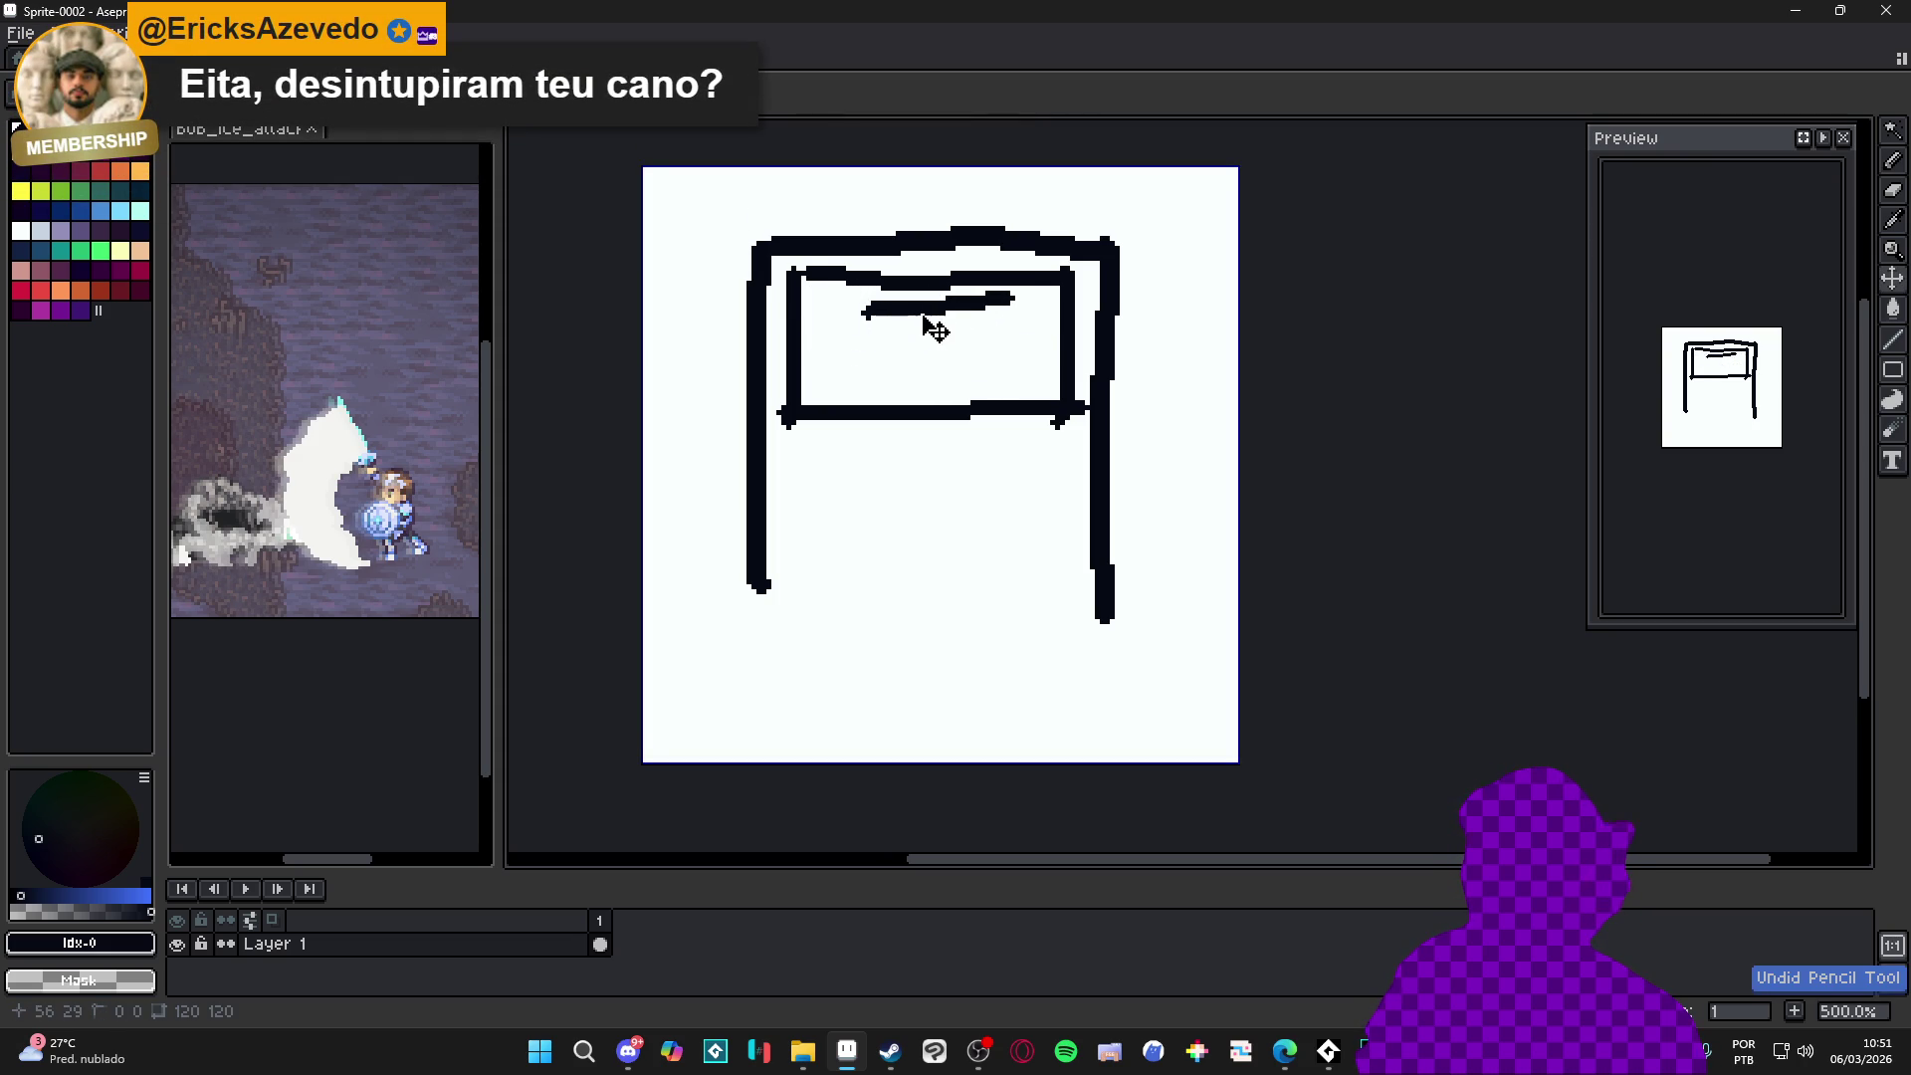
key(ctrl+z)
key(ctrl+z)
drag(793, 397, 1062, 416)
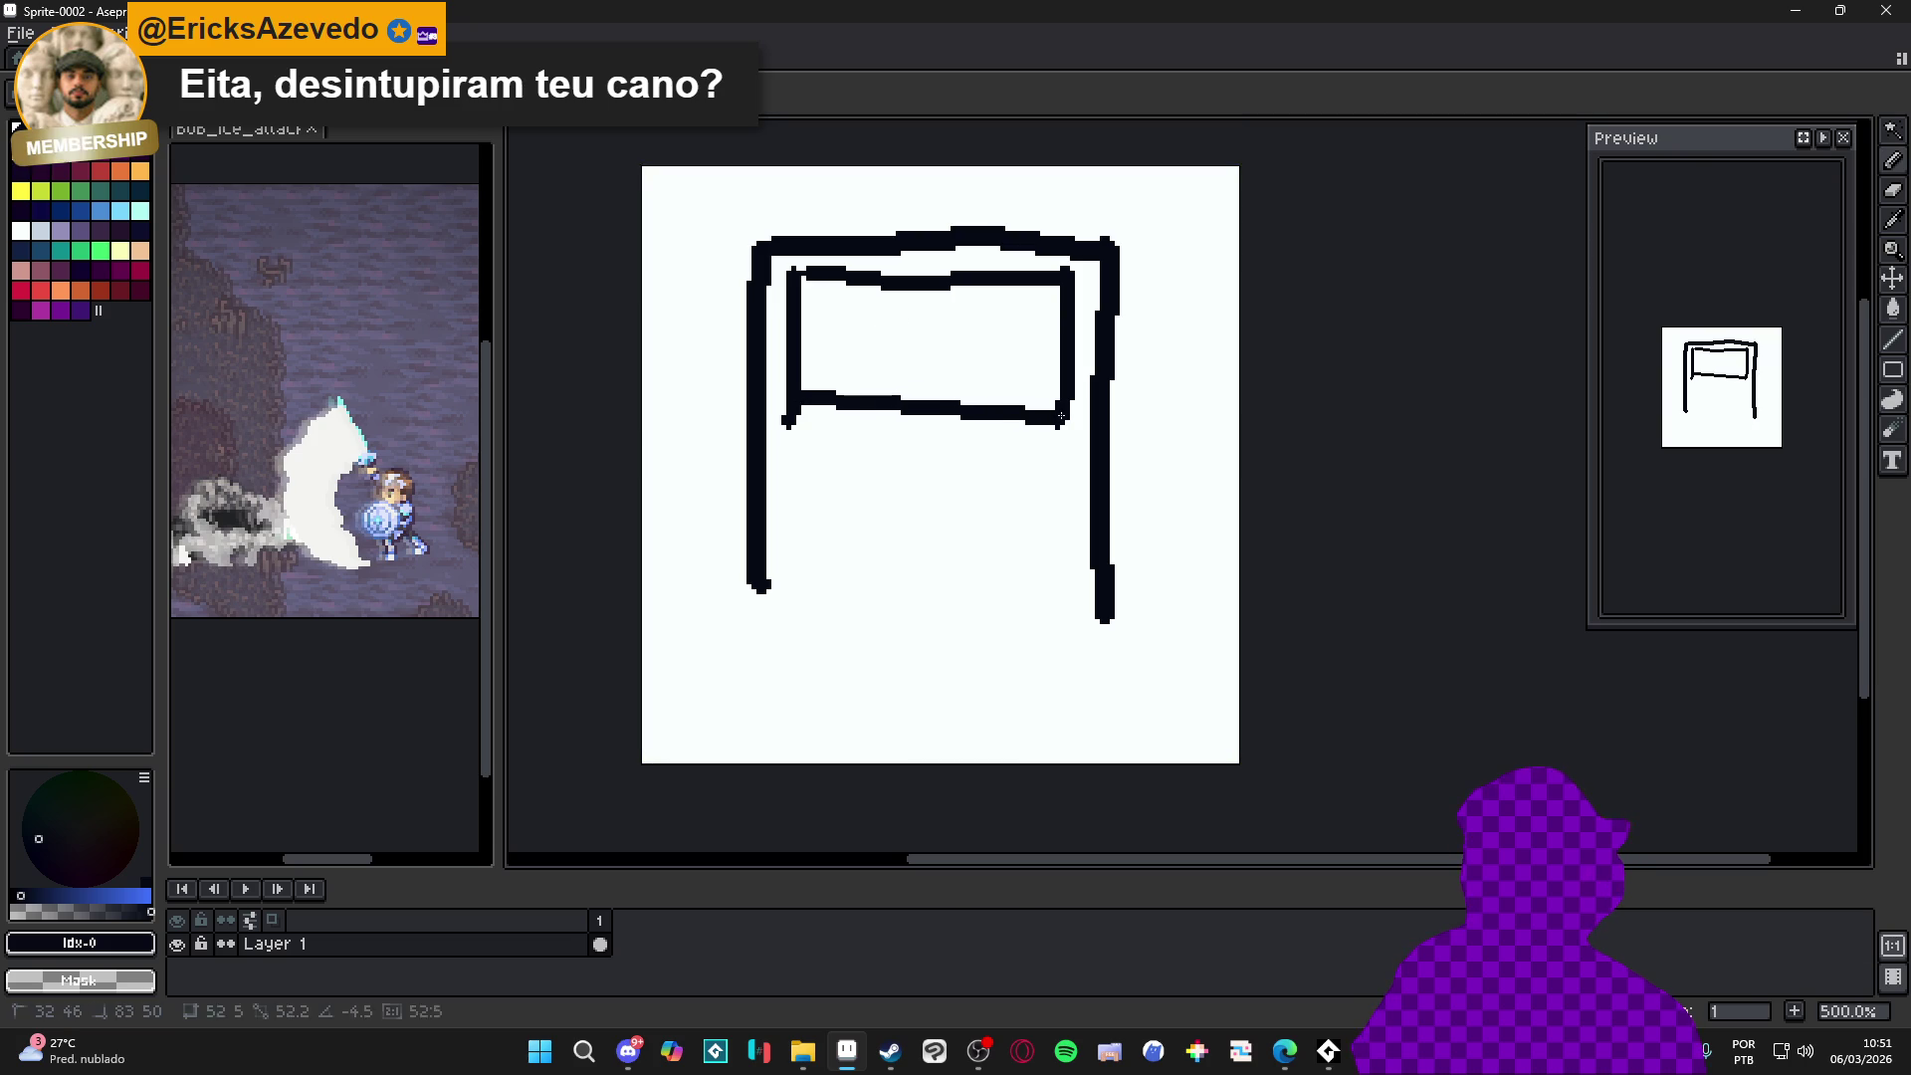
mouse_move(886, 305)
mouse_down()
mouse_move(969, 348)
mouse_move(886, 308)
mouse_up()
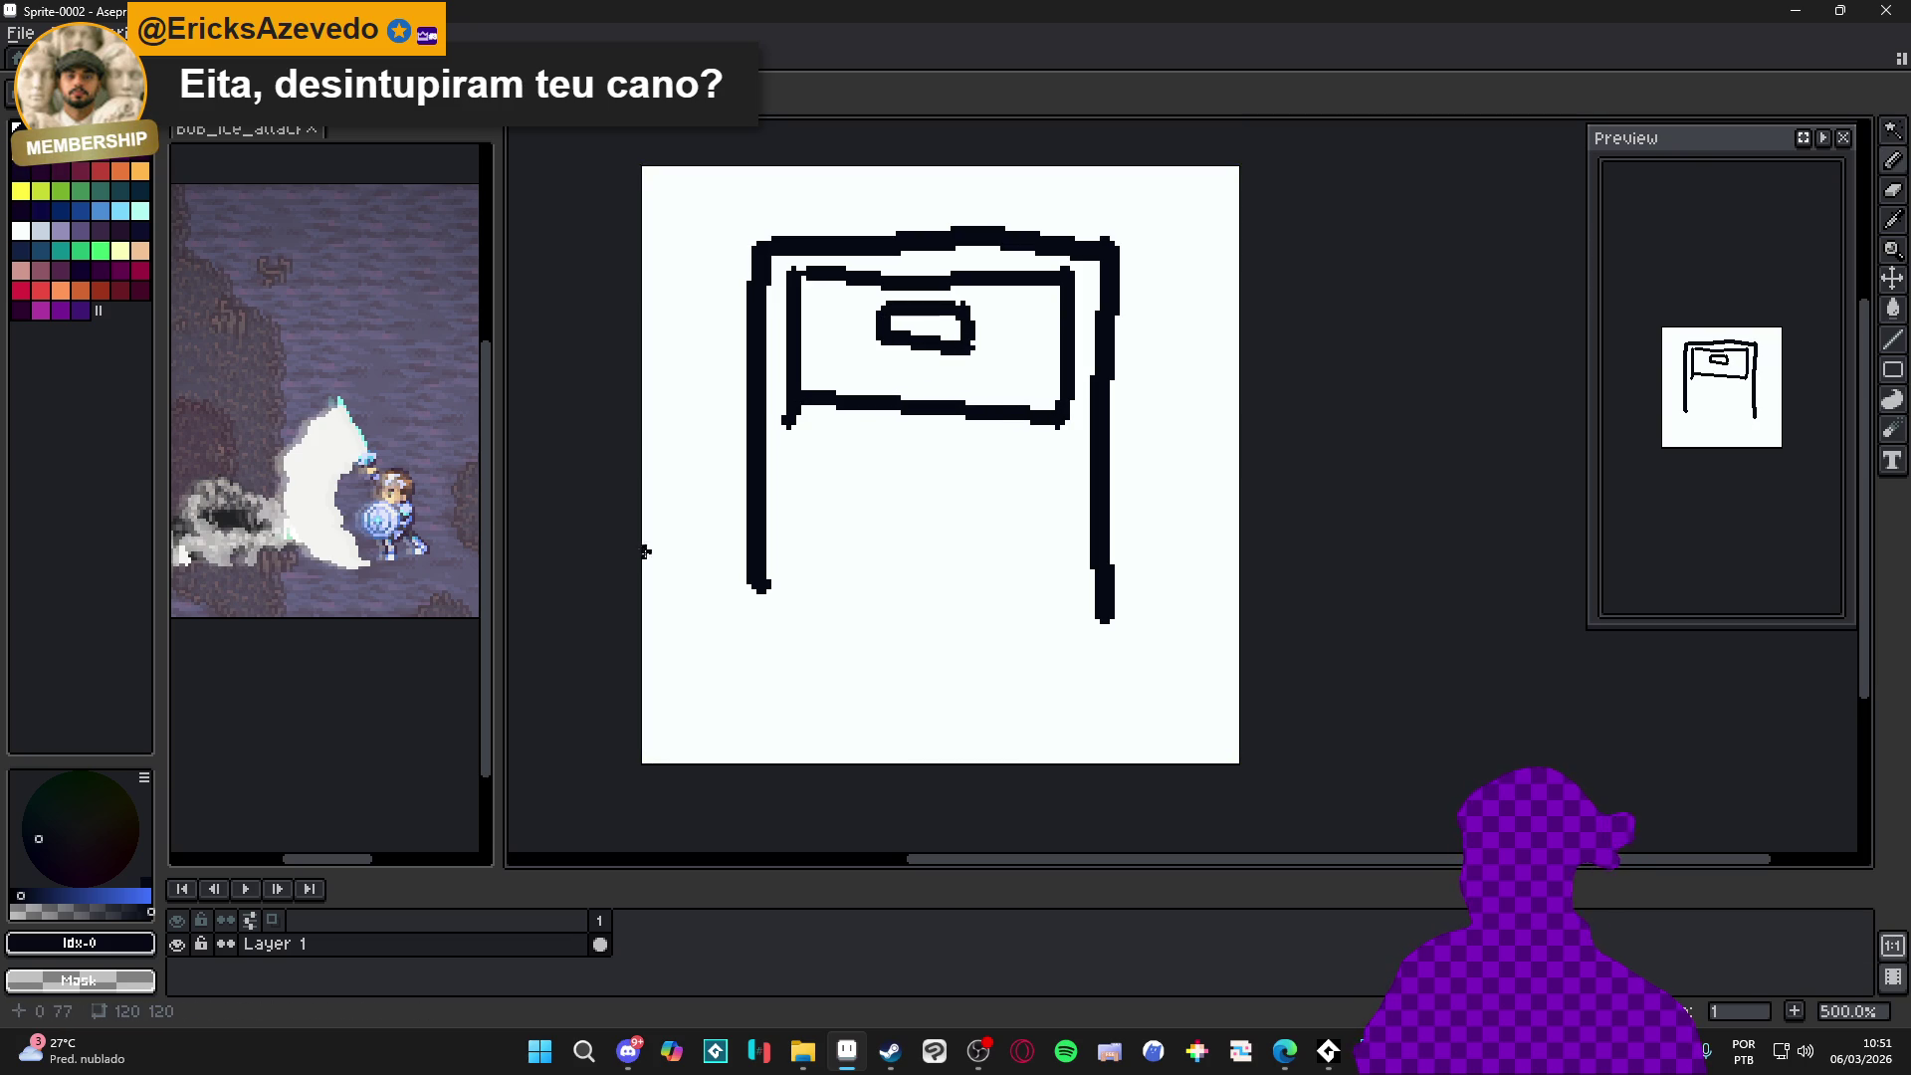
key(ctrl+z)
key(ctrl+z)
key(ctrl+z)
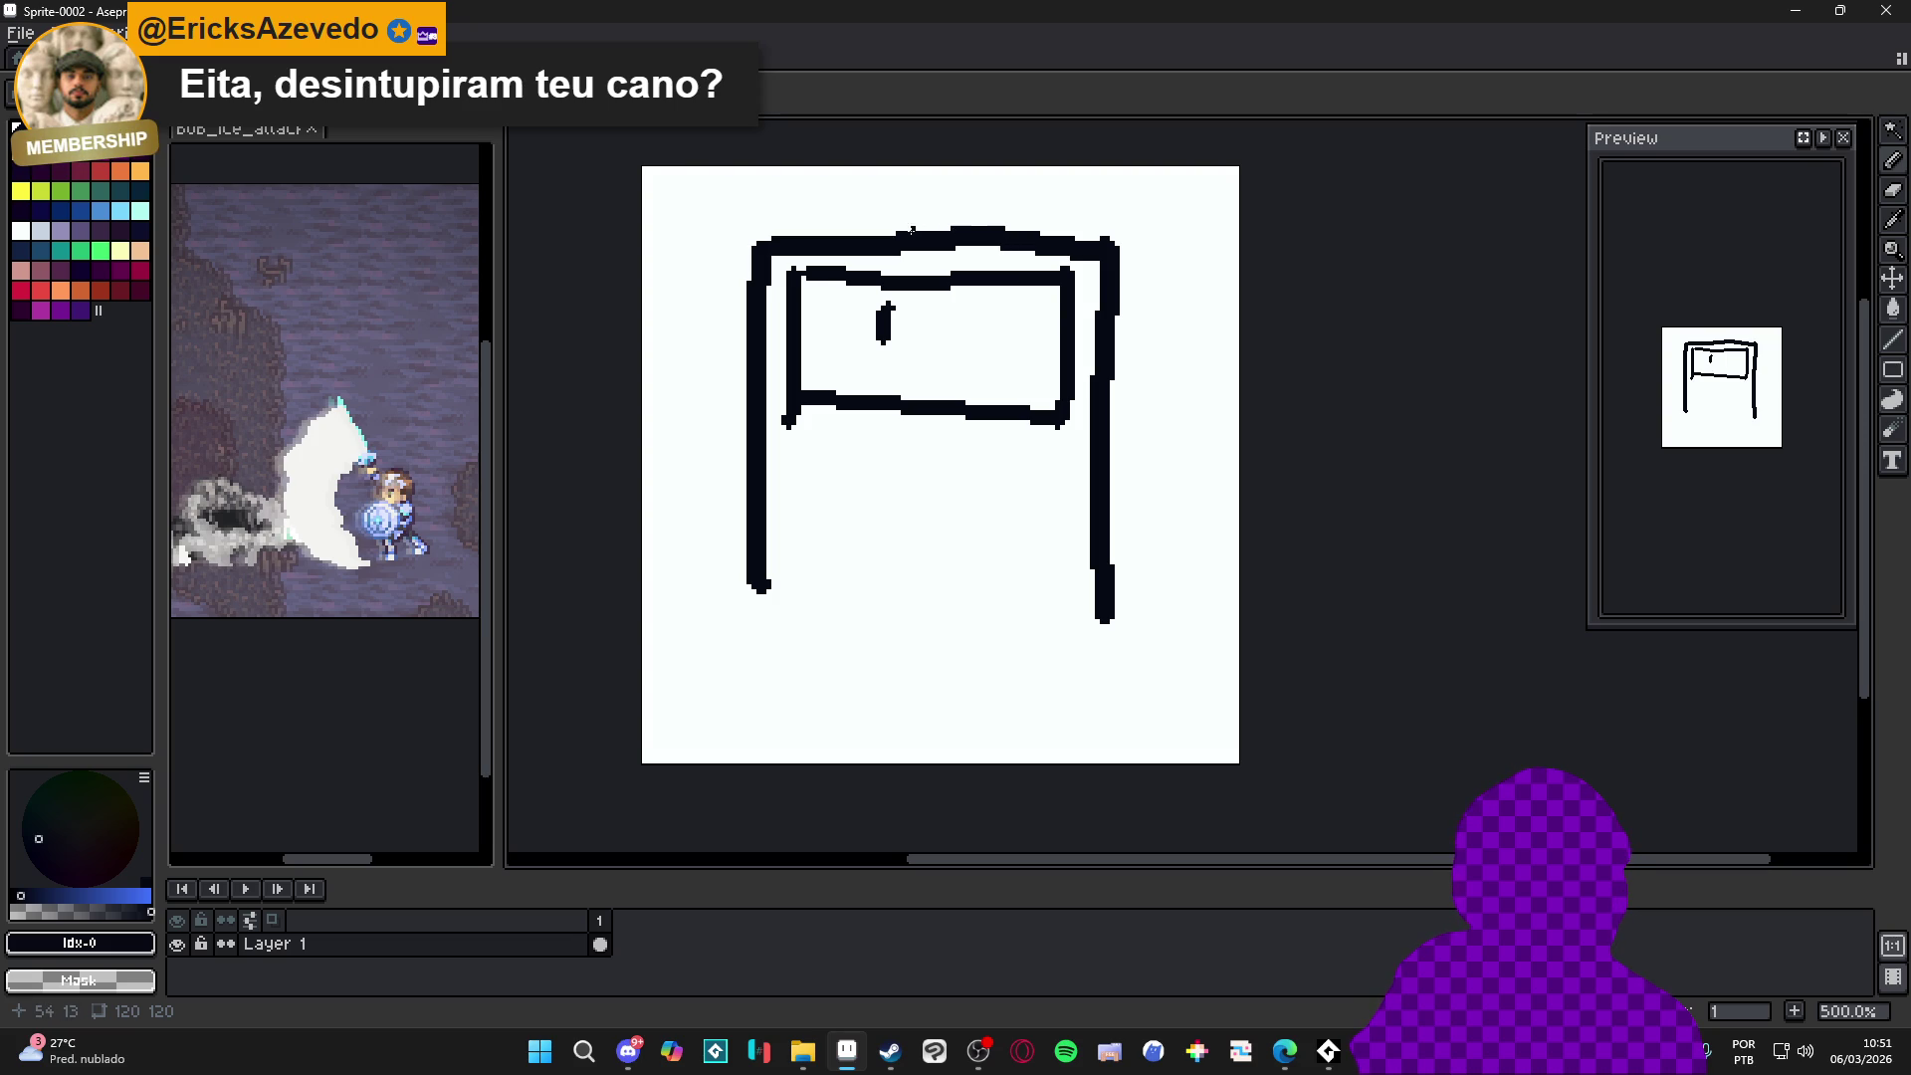
key(ctrl+z)
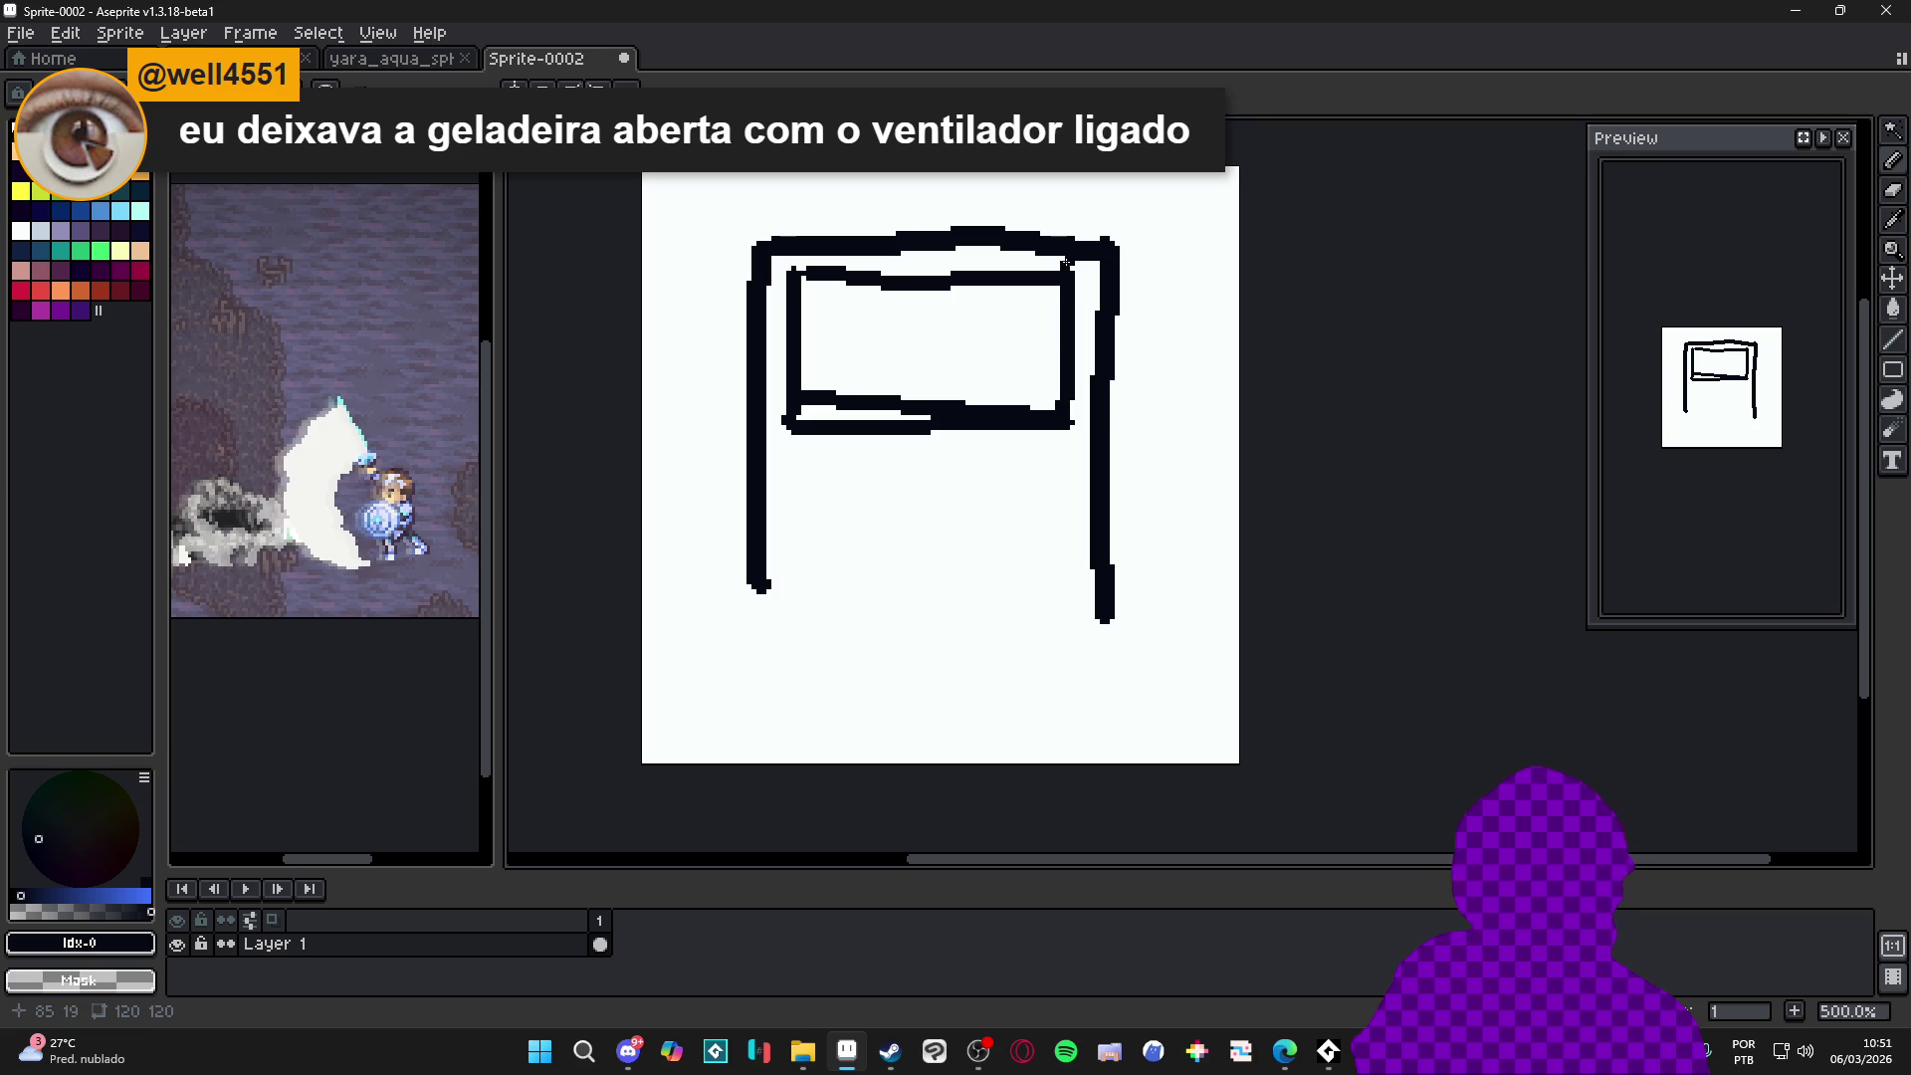
key(ctrl+z)
key(ctrl+z)
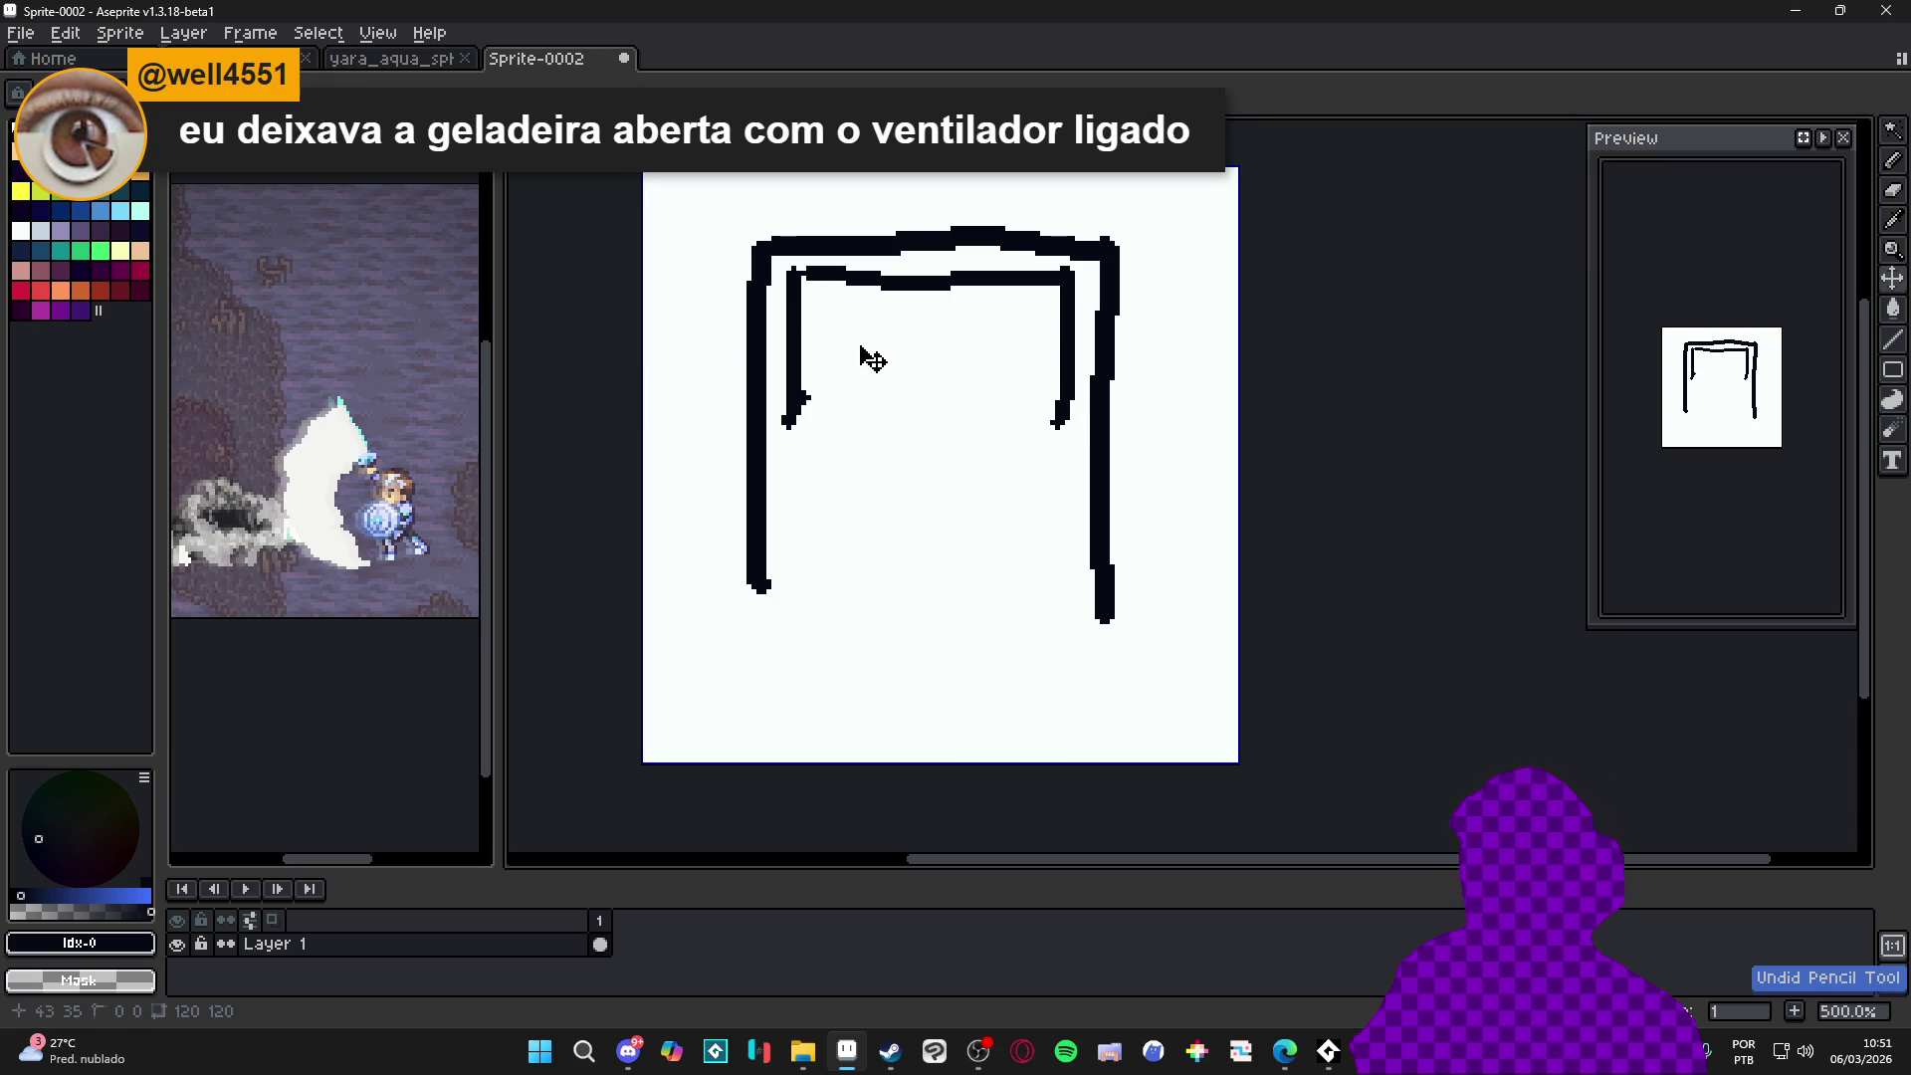
key(ctrl+z)
key(ctrl+z)
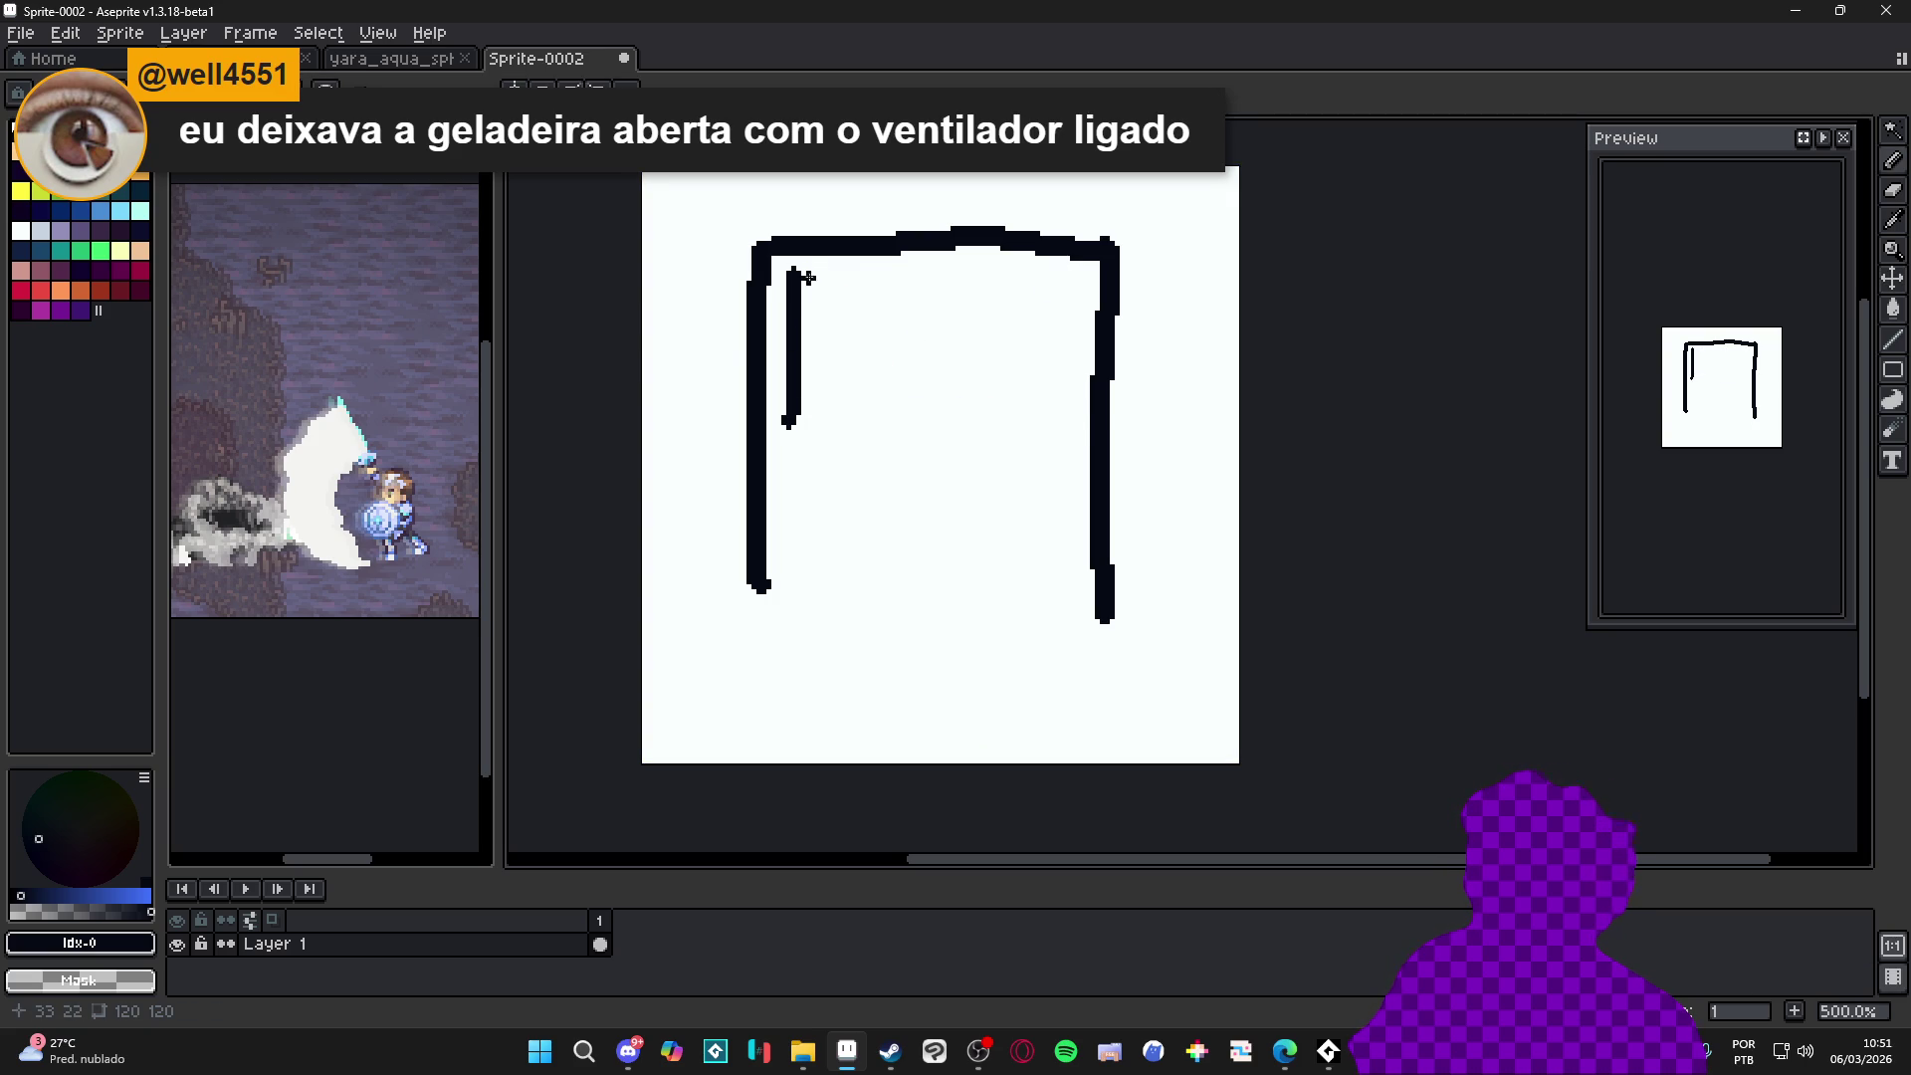
Redraw the inner box lines and add a slanted open-door shape on the right, then return to yara_aqua_sphere
mouse_move(796, 271)
mouse_down()
mouse_move(1091, 275)
mouse_move(1078, 443)
mouse_move(695, 431)
mouse_up()
mouse_move(1114, 245)
mouse_down()
mouse_move(1201, 192)
mouse_move(1236, 430)
mouse_move(1106, 445)
mouse_up()
drag(1176, 212, 1203, 438)
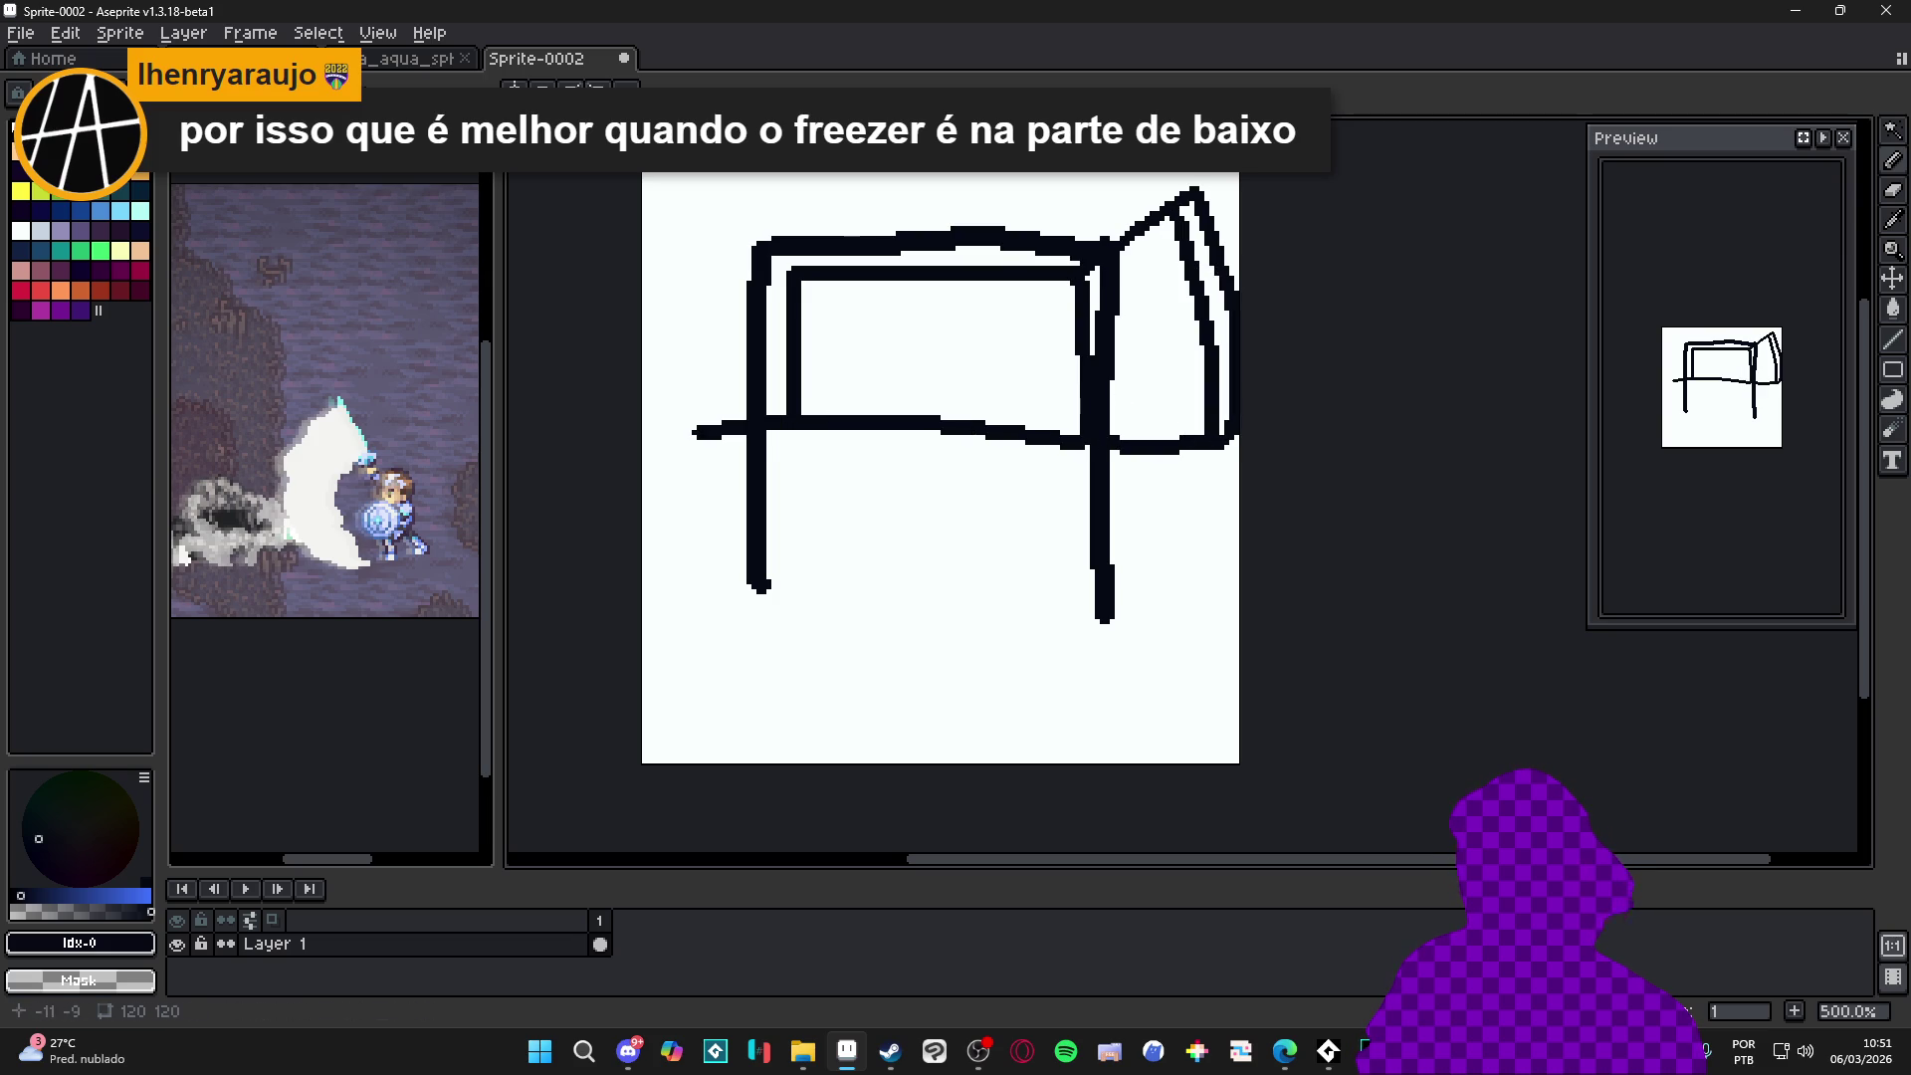
click(401, 60)
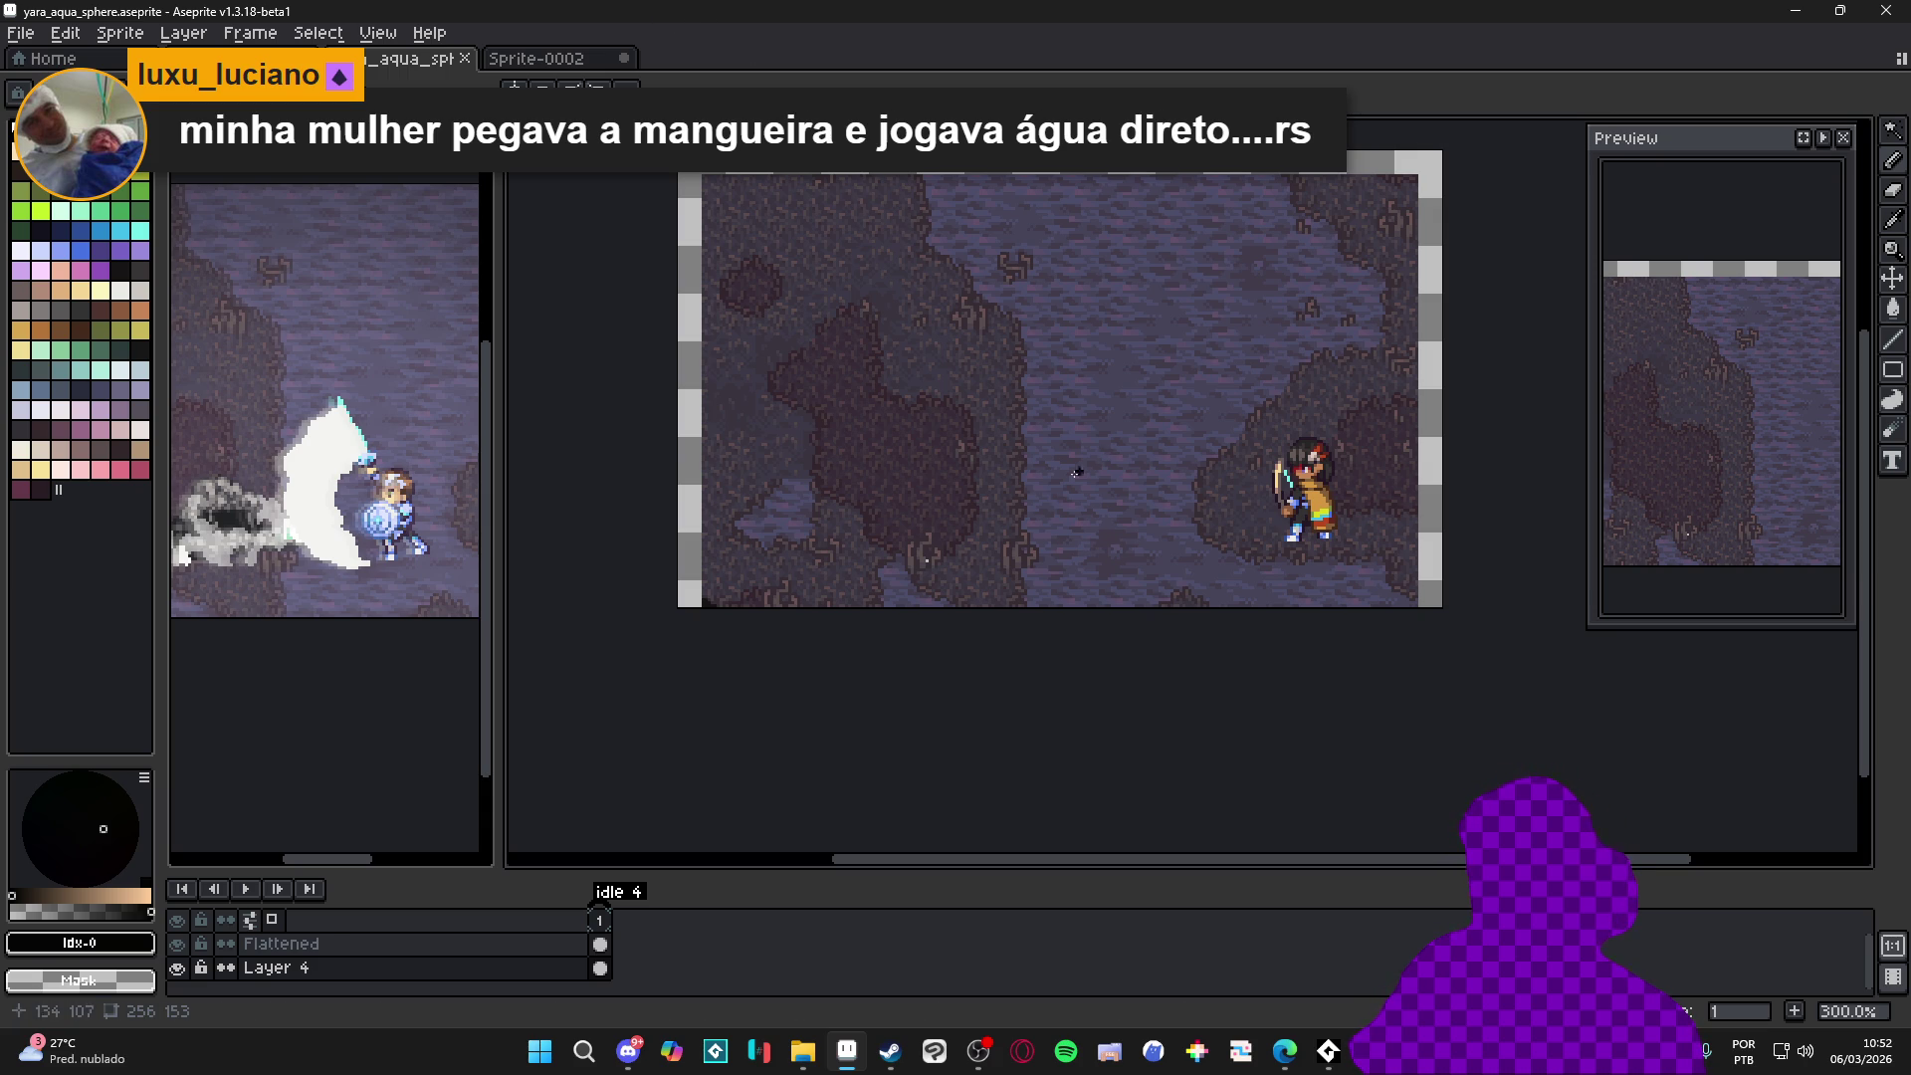
scroll(928, 558, up, 4)
scroll(923, 547, up, 4)
scroll(929, 547, up, 4)
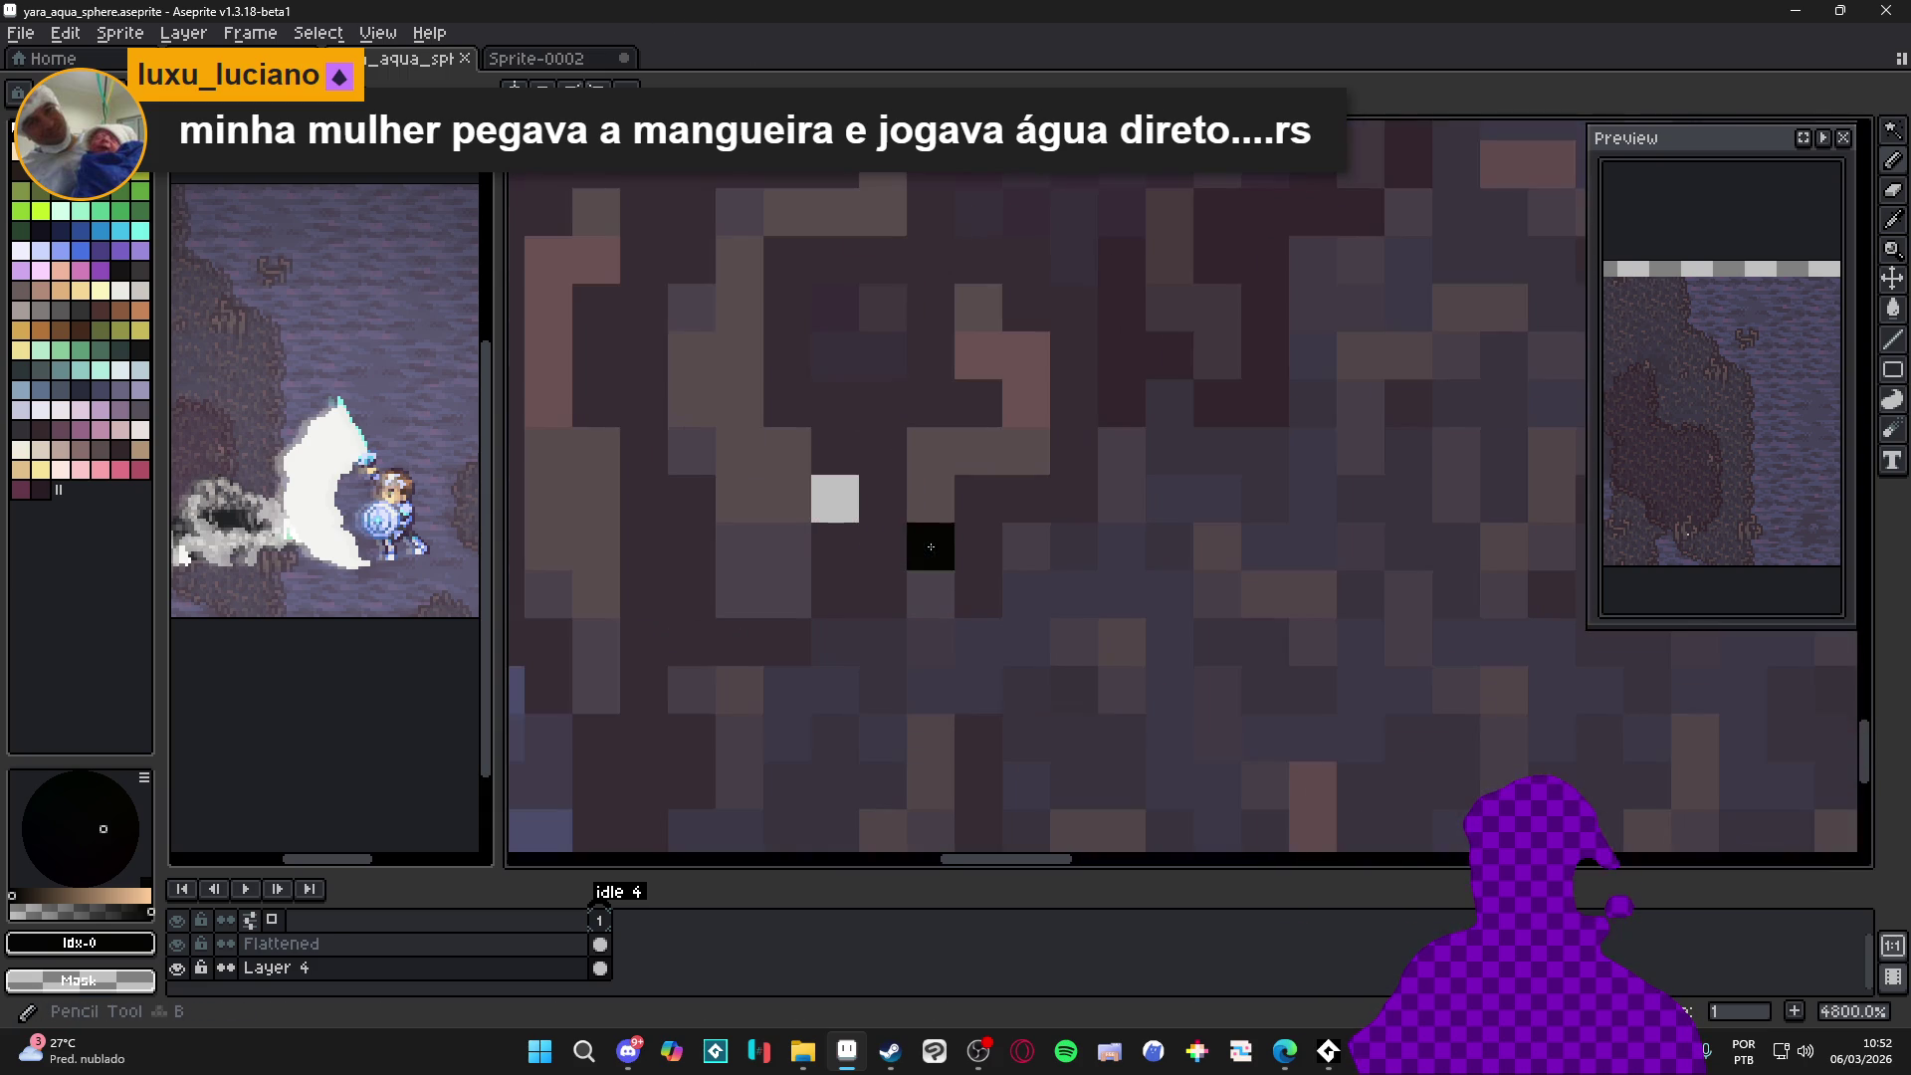
Eyedrop #372d34 from the cave background, toggle layer visibility, and make the Flattened layer active
alt+click(879, 509)
scroll(880, 510, down, 3)
scroll(896, 530, down, 5)
scroll(925, 560, down, 1)
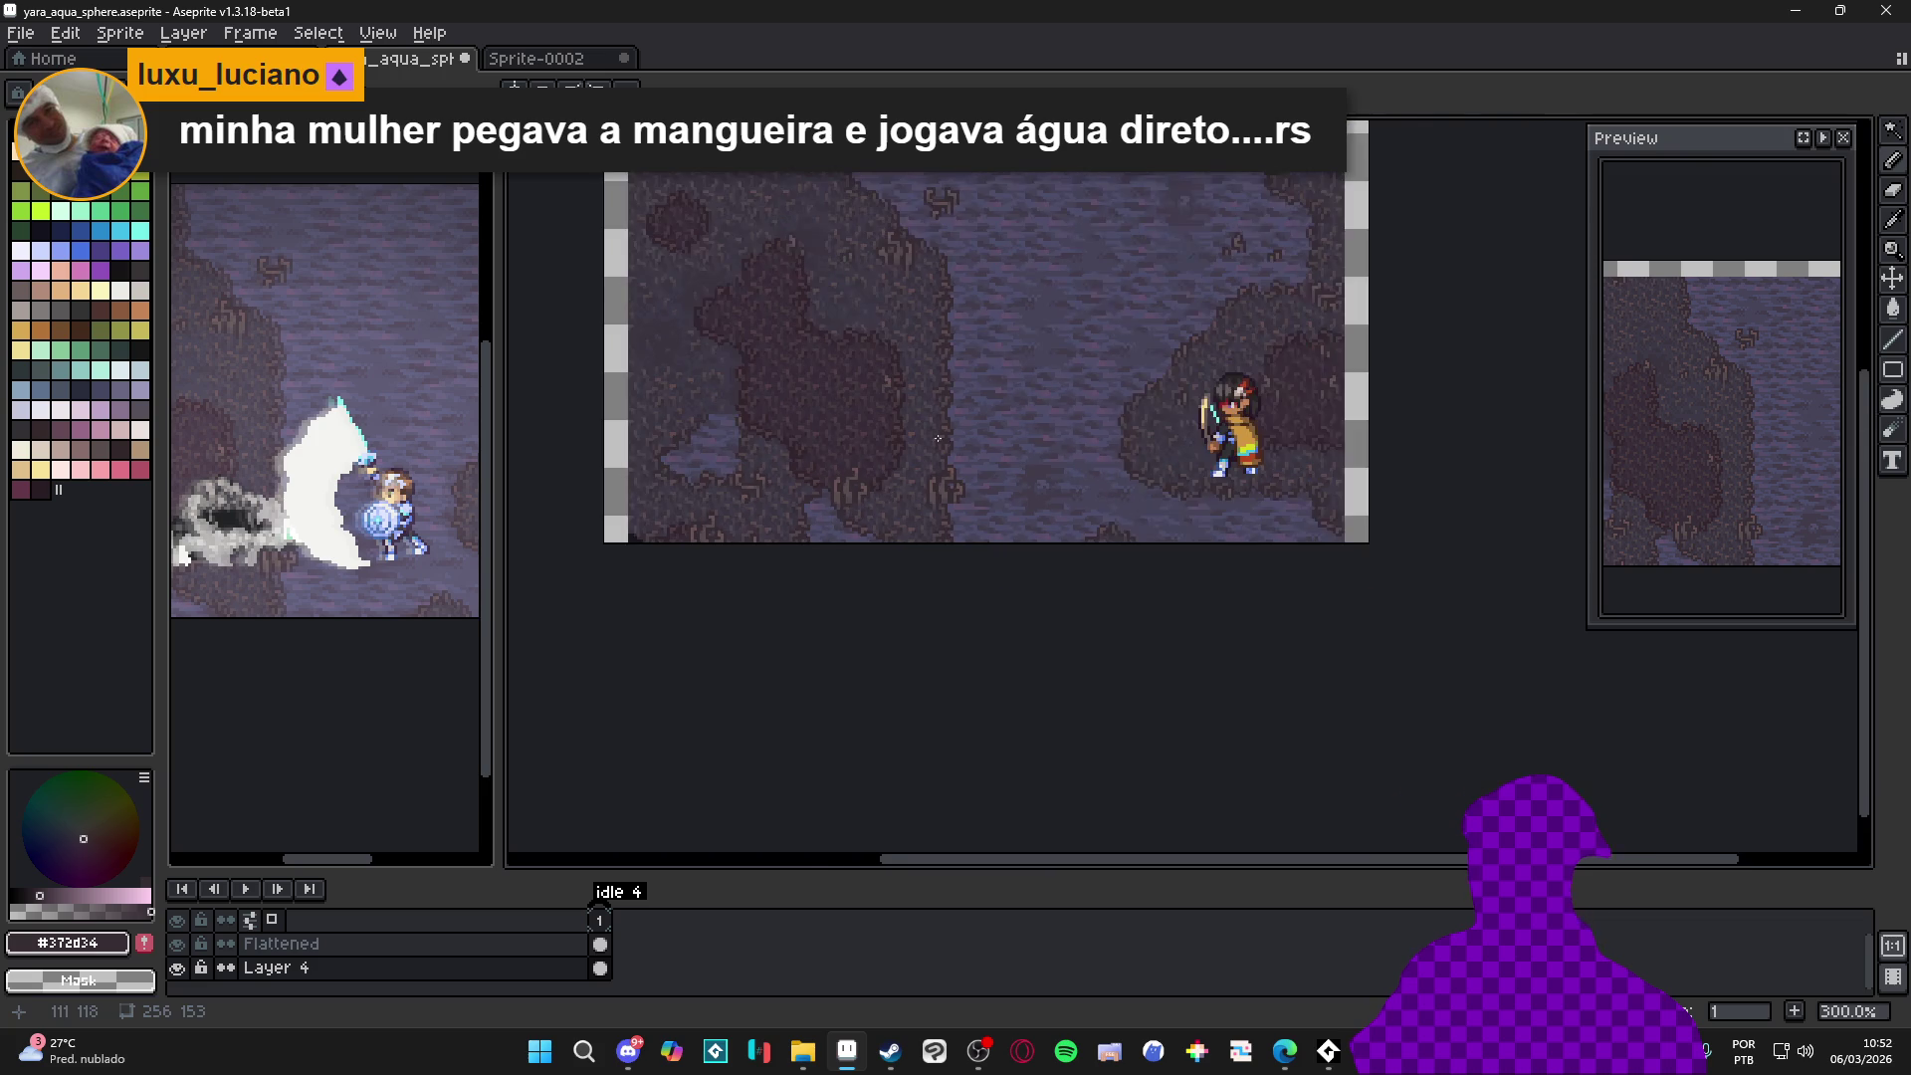
scroll(941, 575, up, 1)
scroll(940, 574, down, 1)
drag(972, 602, 911, 642)
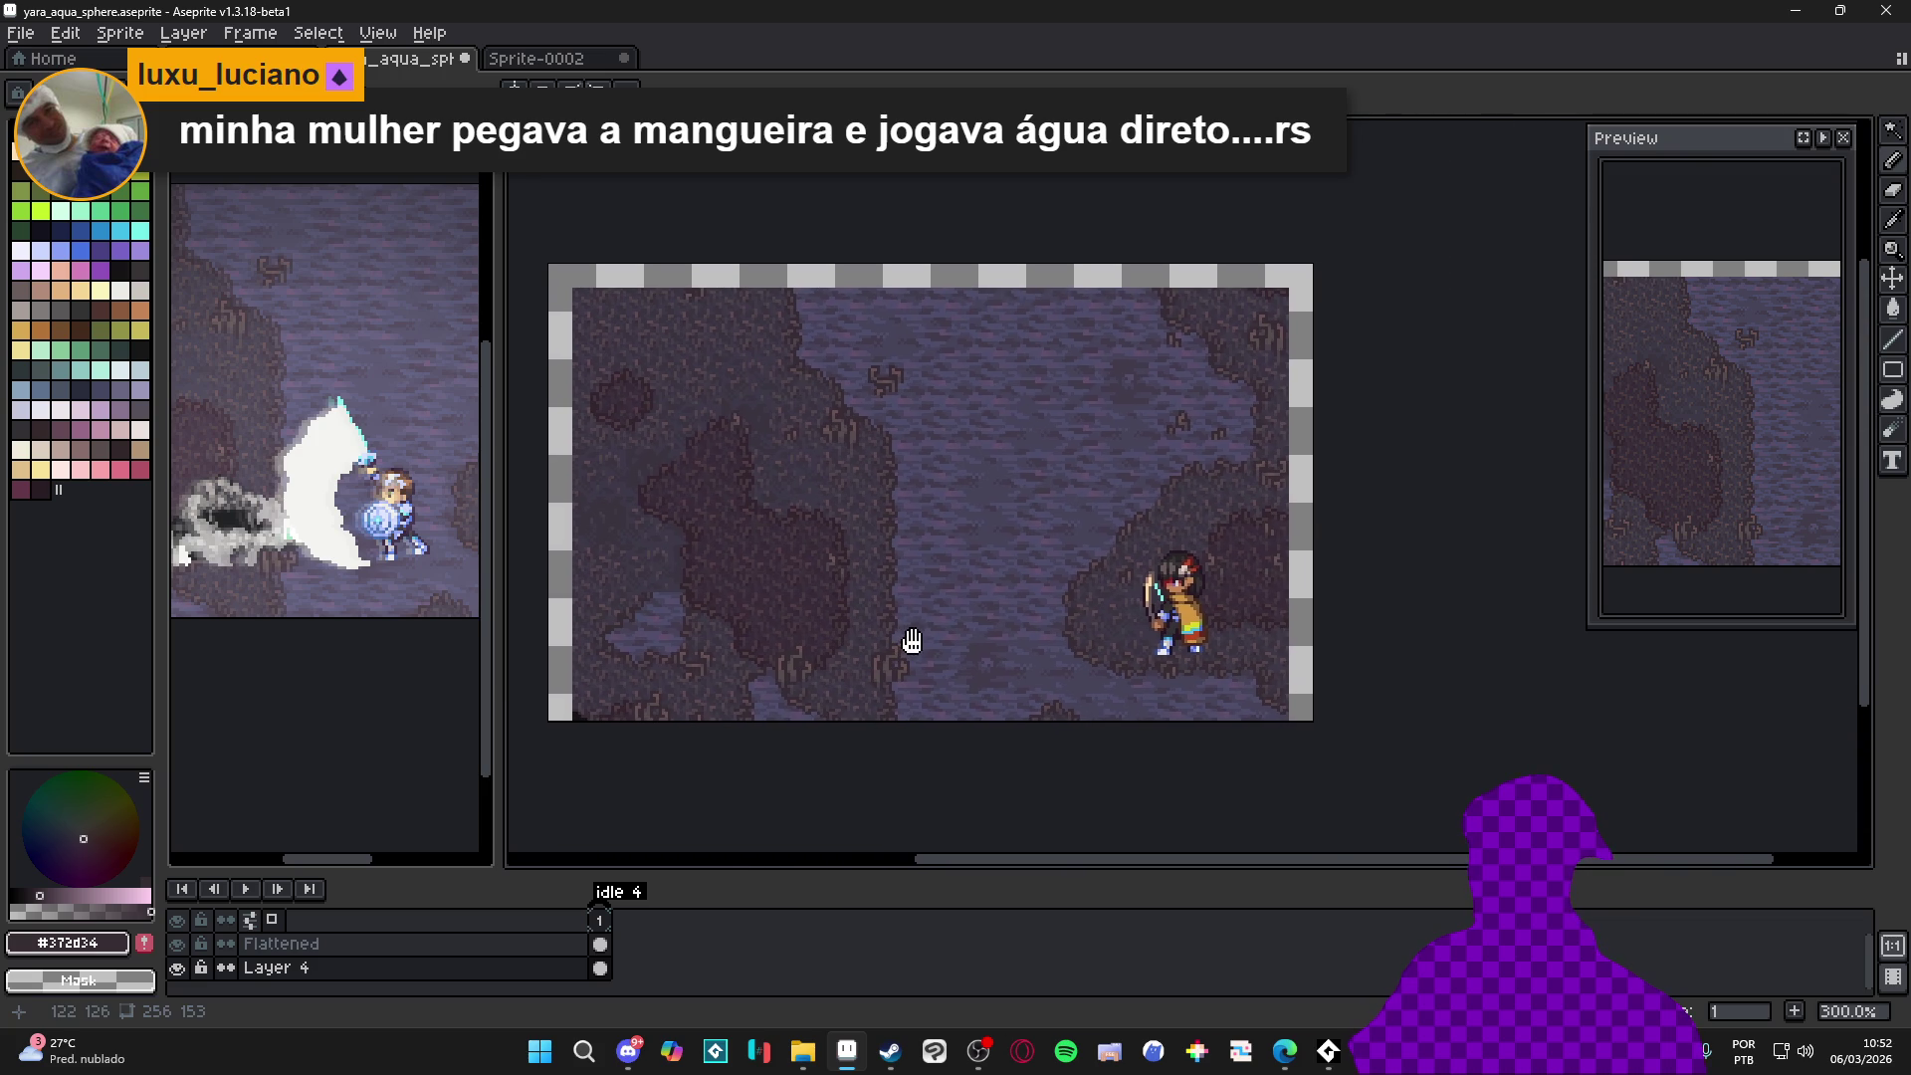
click(178, 944)
click(178, 967)
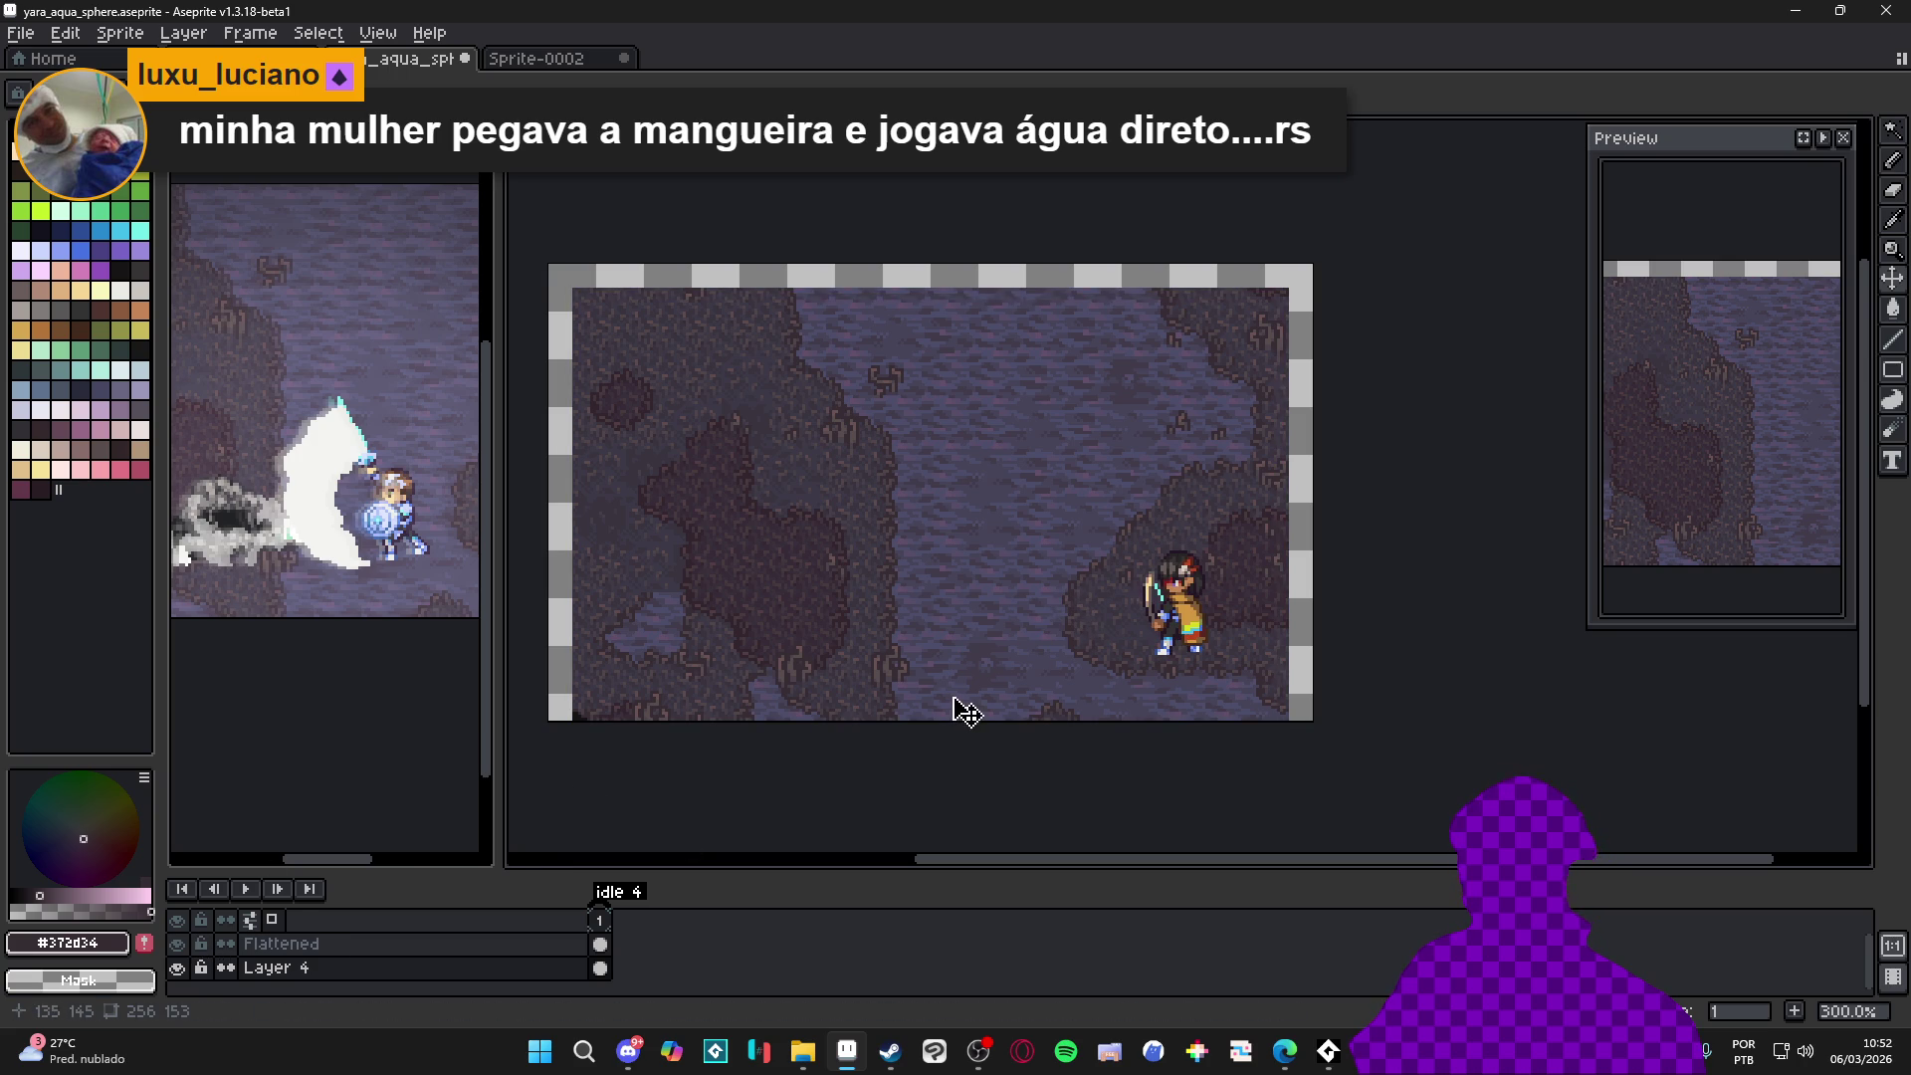
drag(1090, 666, 1157, 618)
click(580, 945)
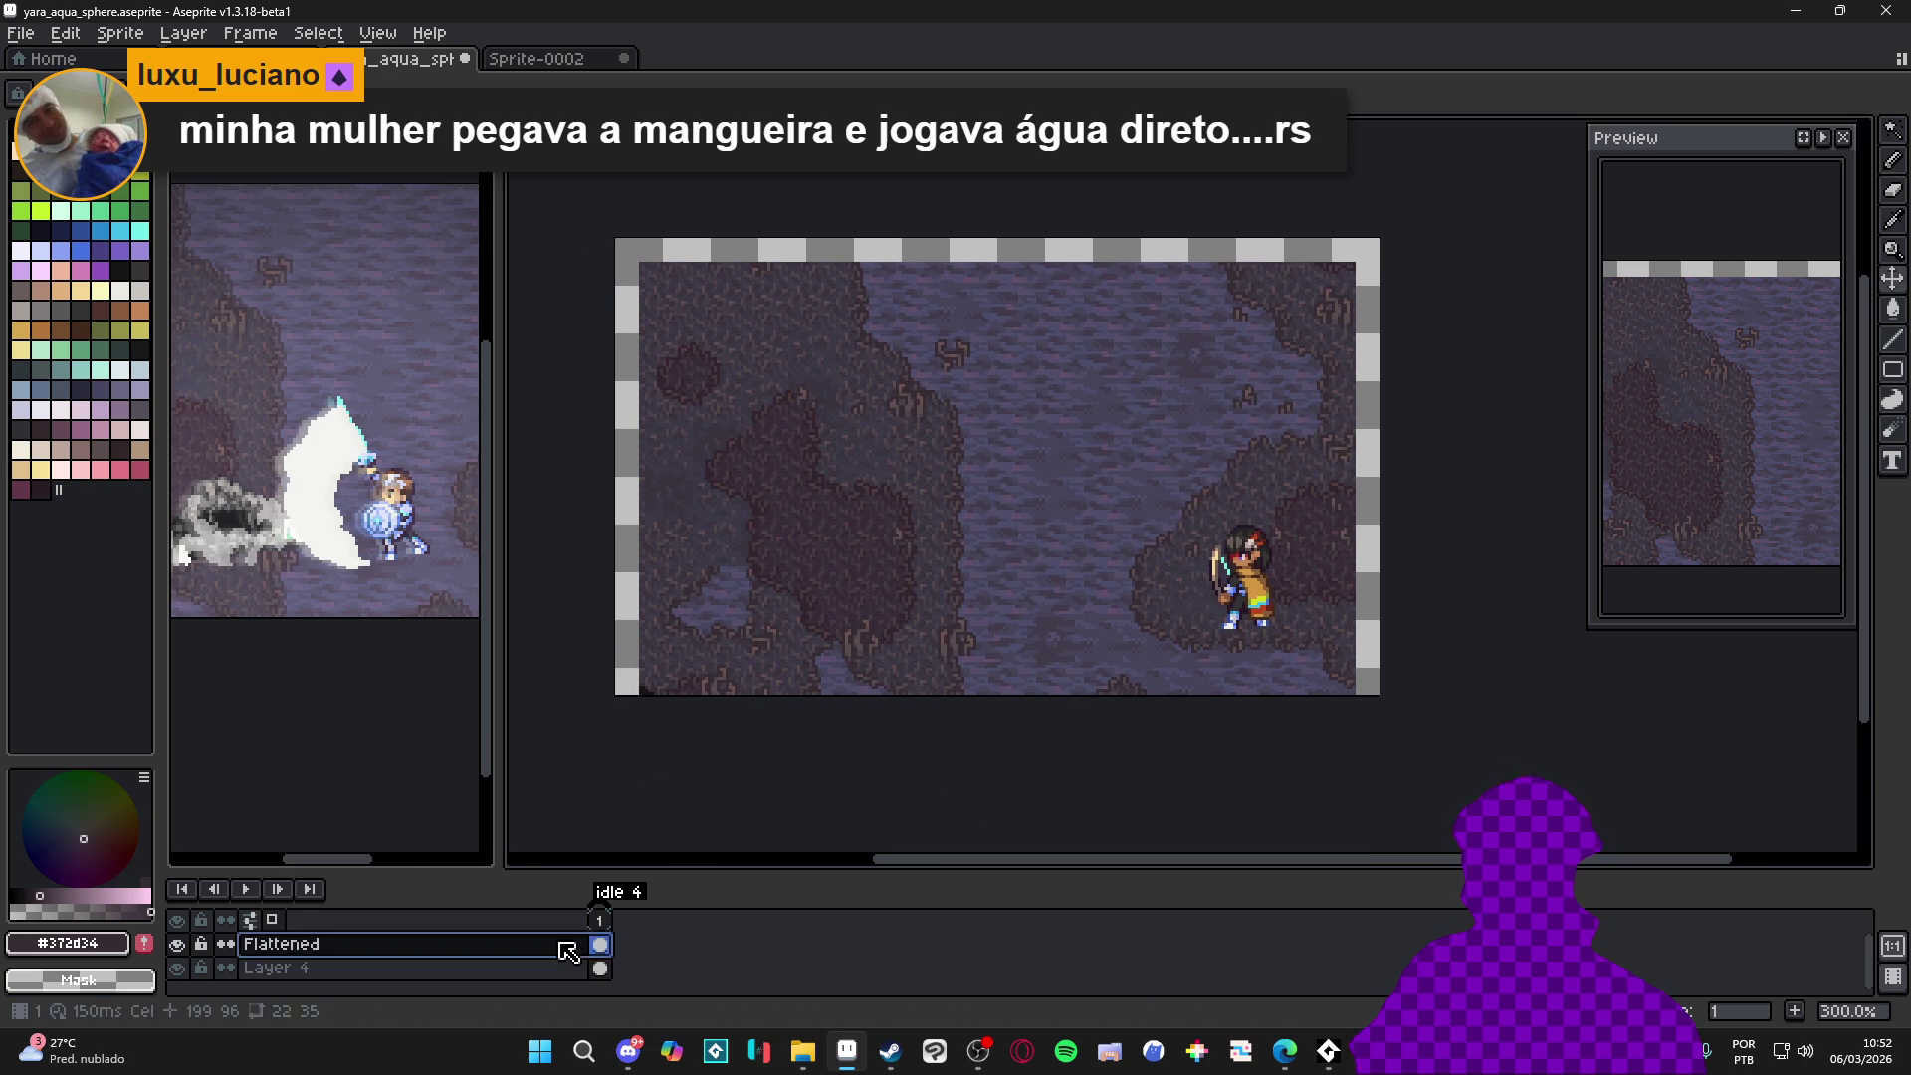
key(shift+n)
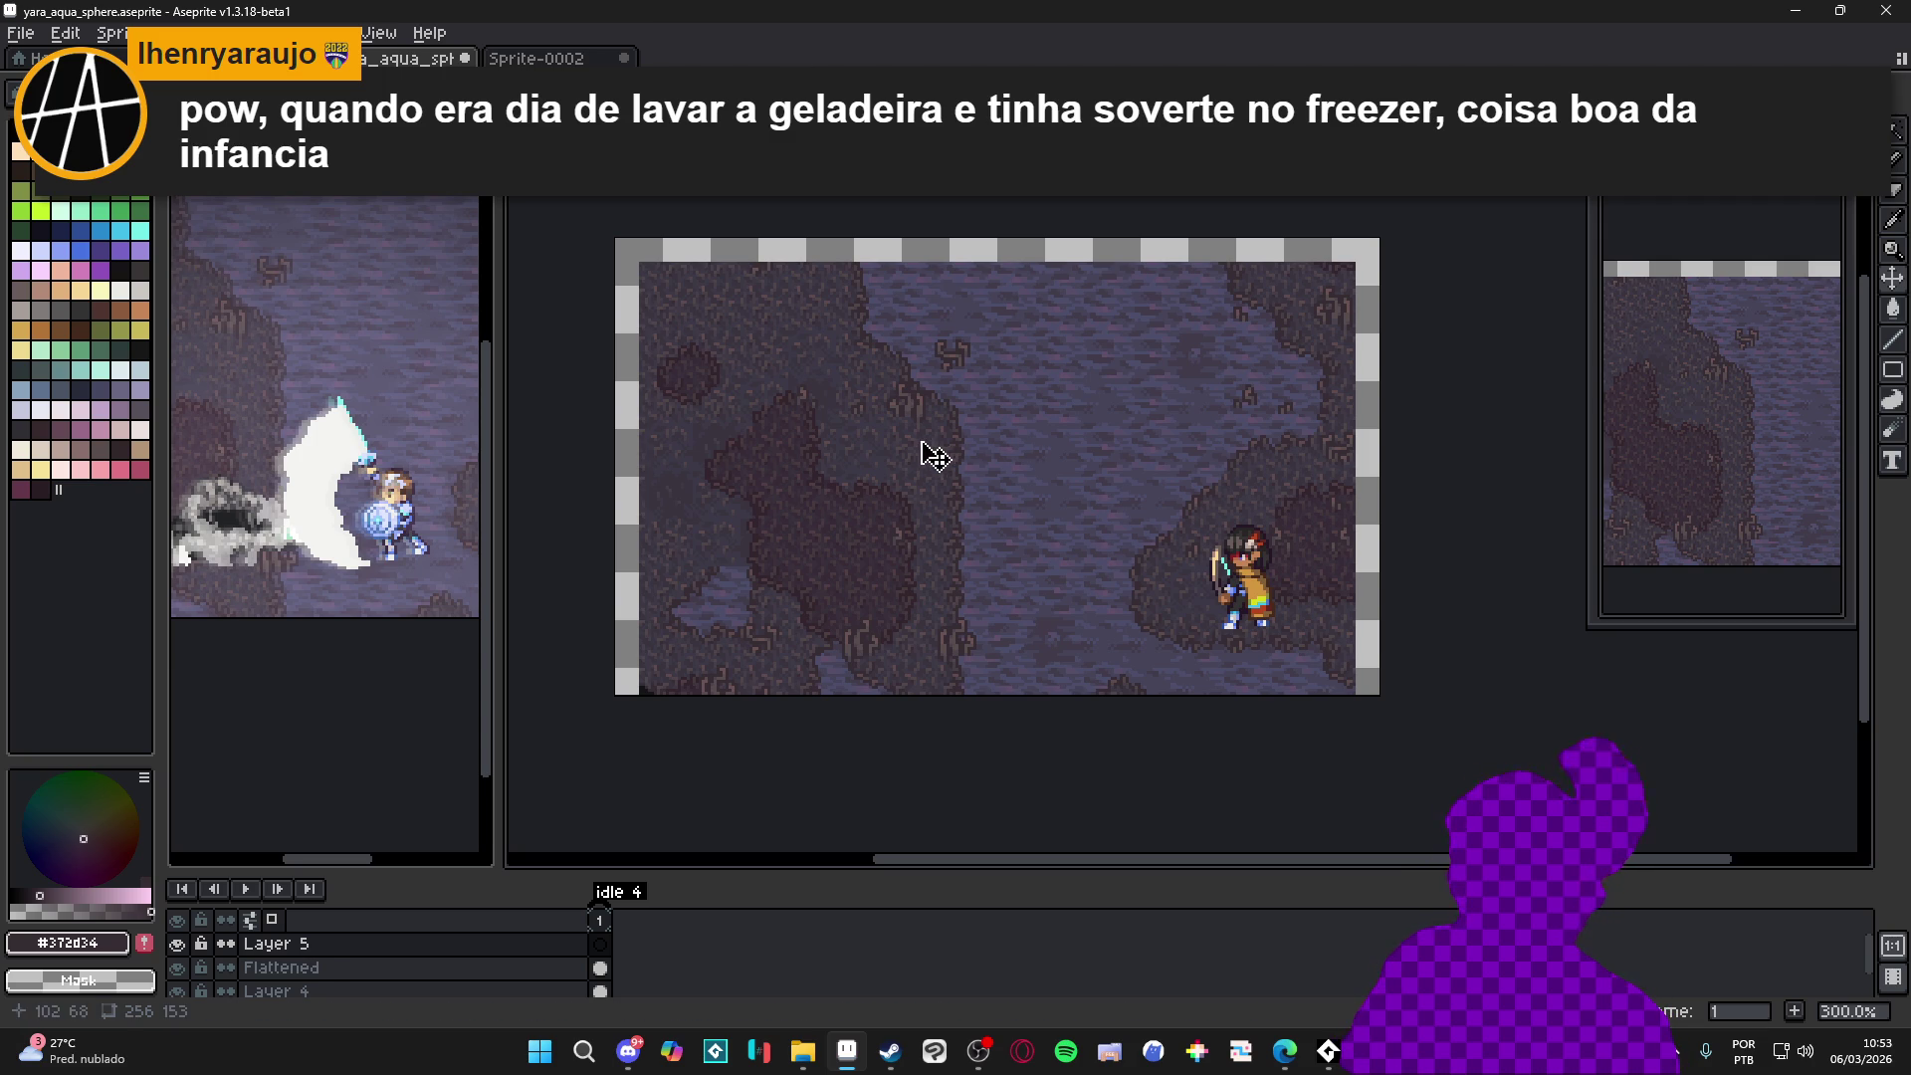
Choose a light blue palette swatch as the drawing colour, then switch away from Aseprite
click(113, 234)
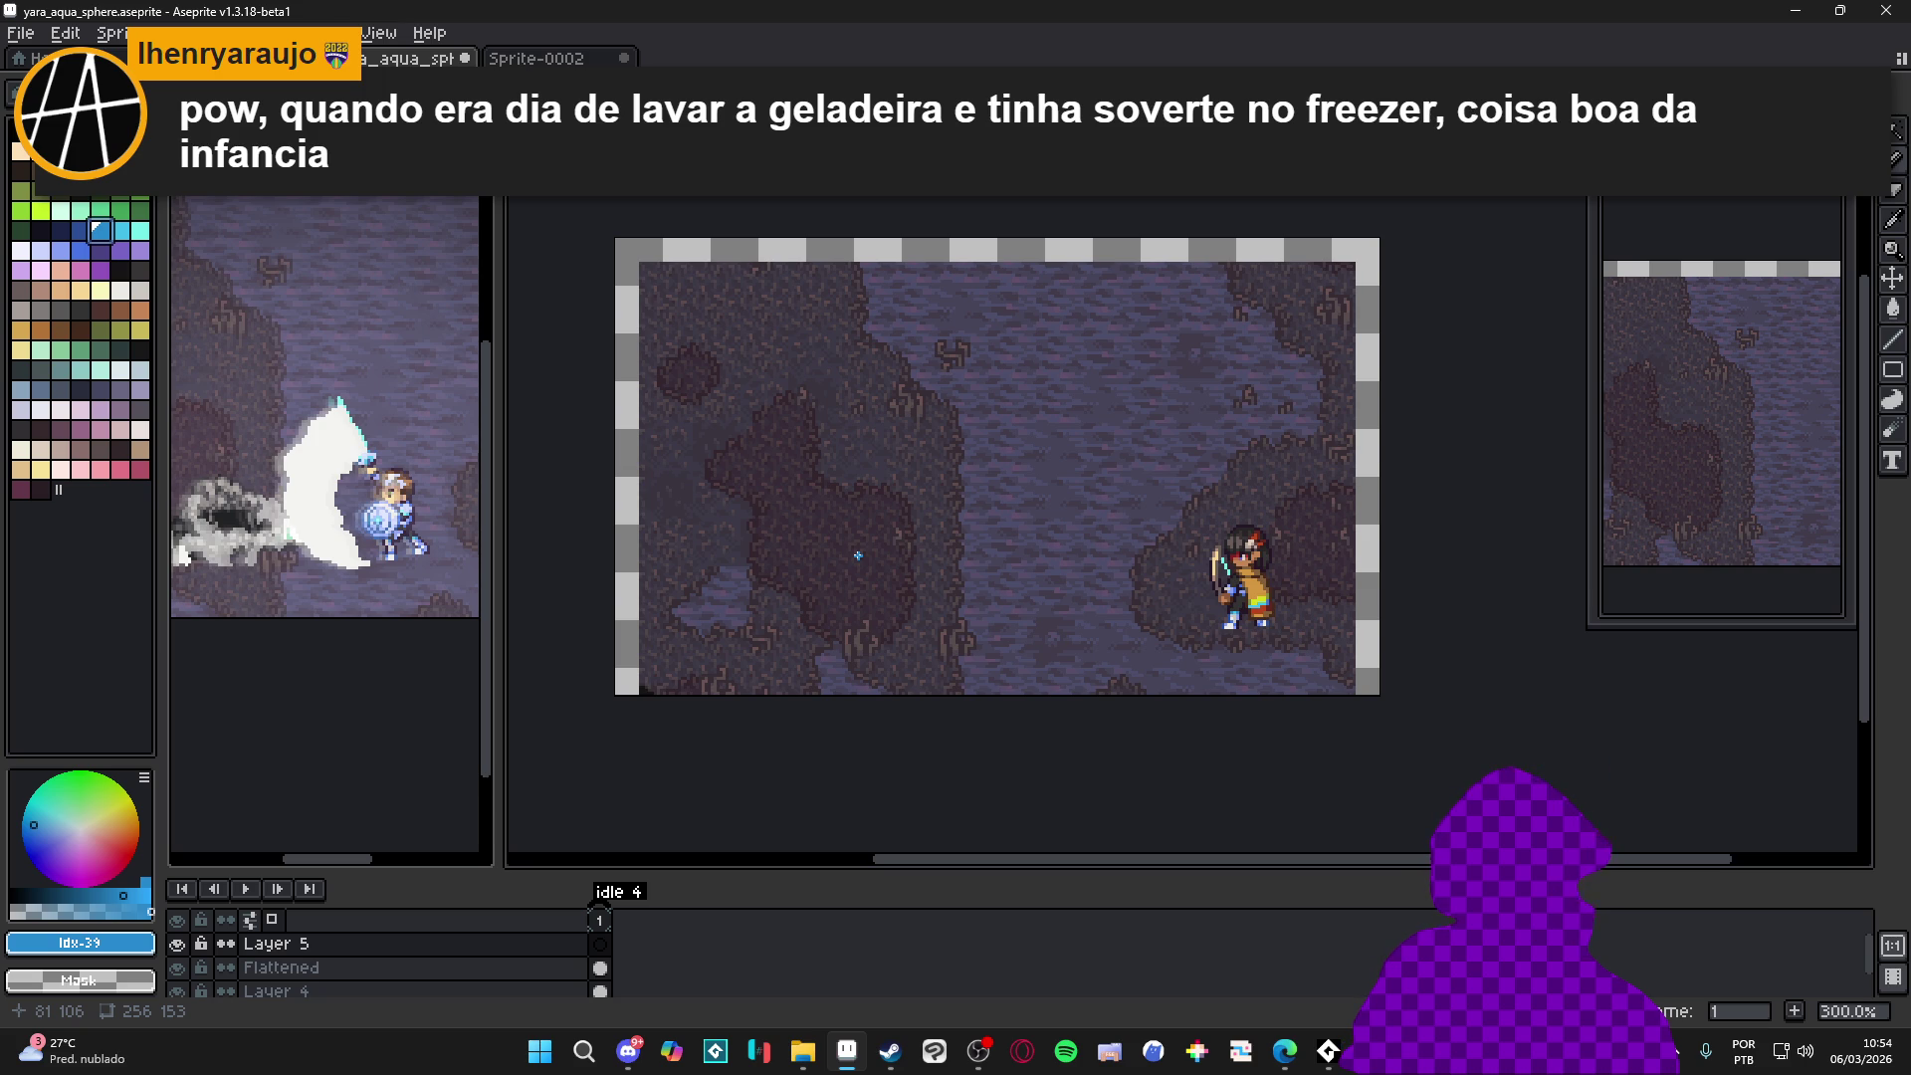
scroll(858, 555, up, 1)
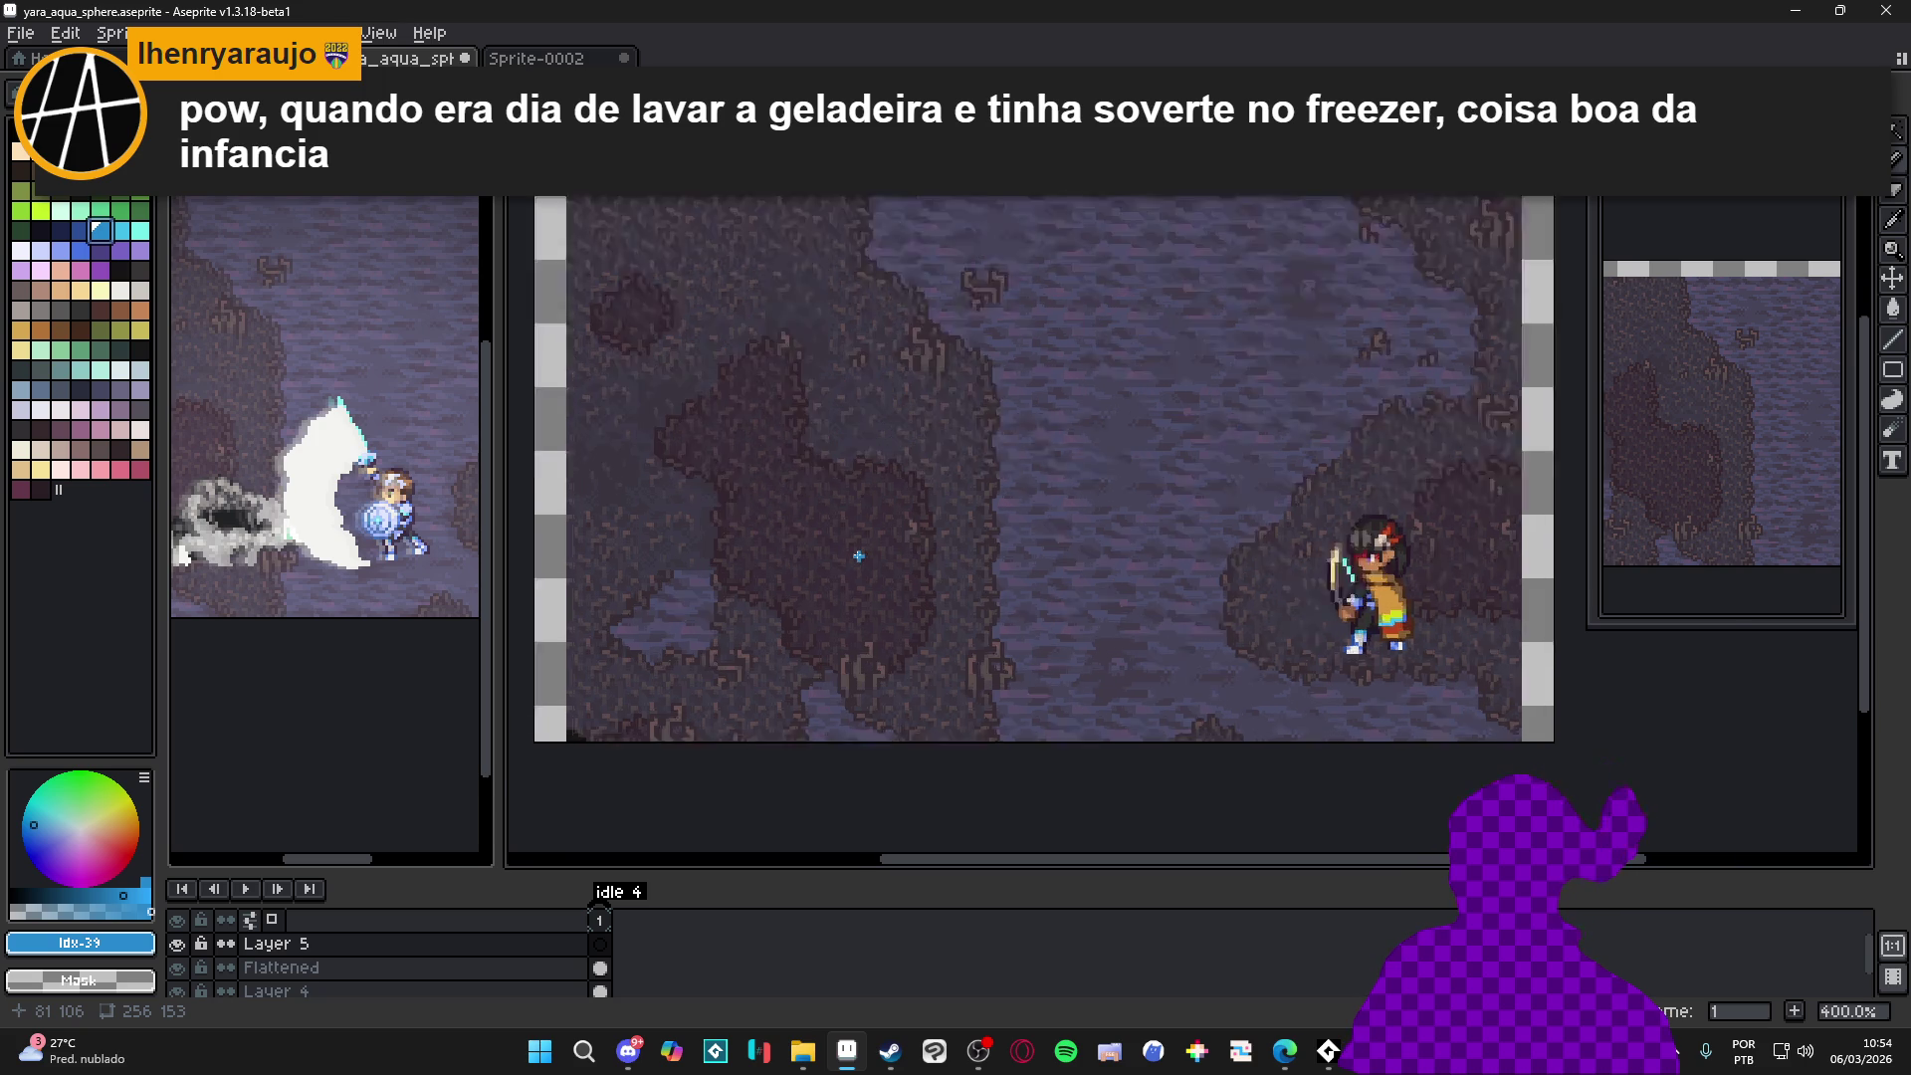
scroll(857, 555, up, 1)
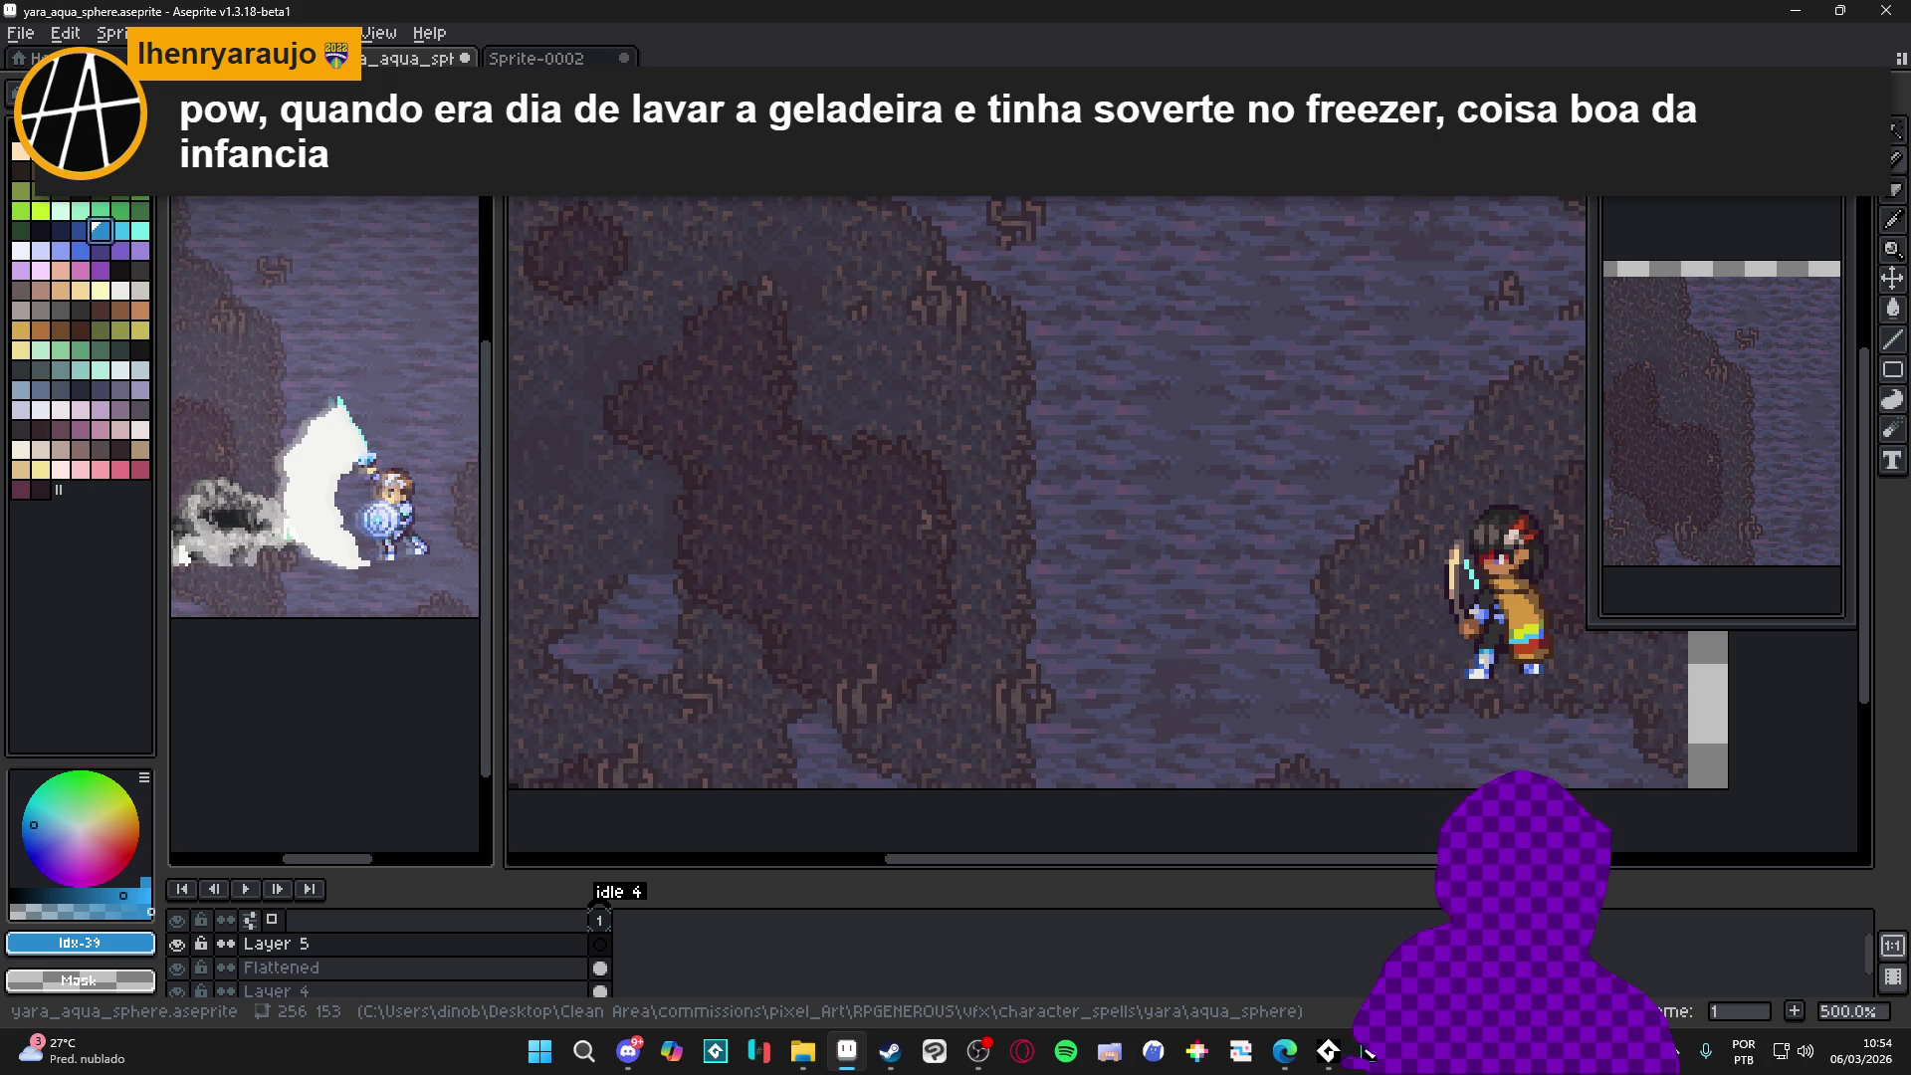
click(1365, 1052)
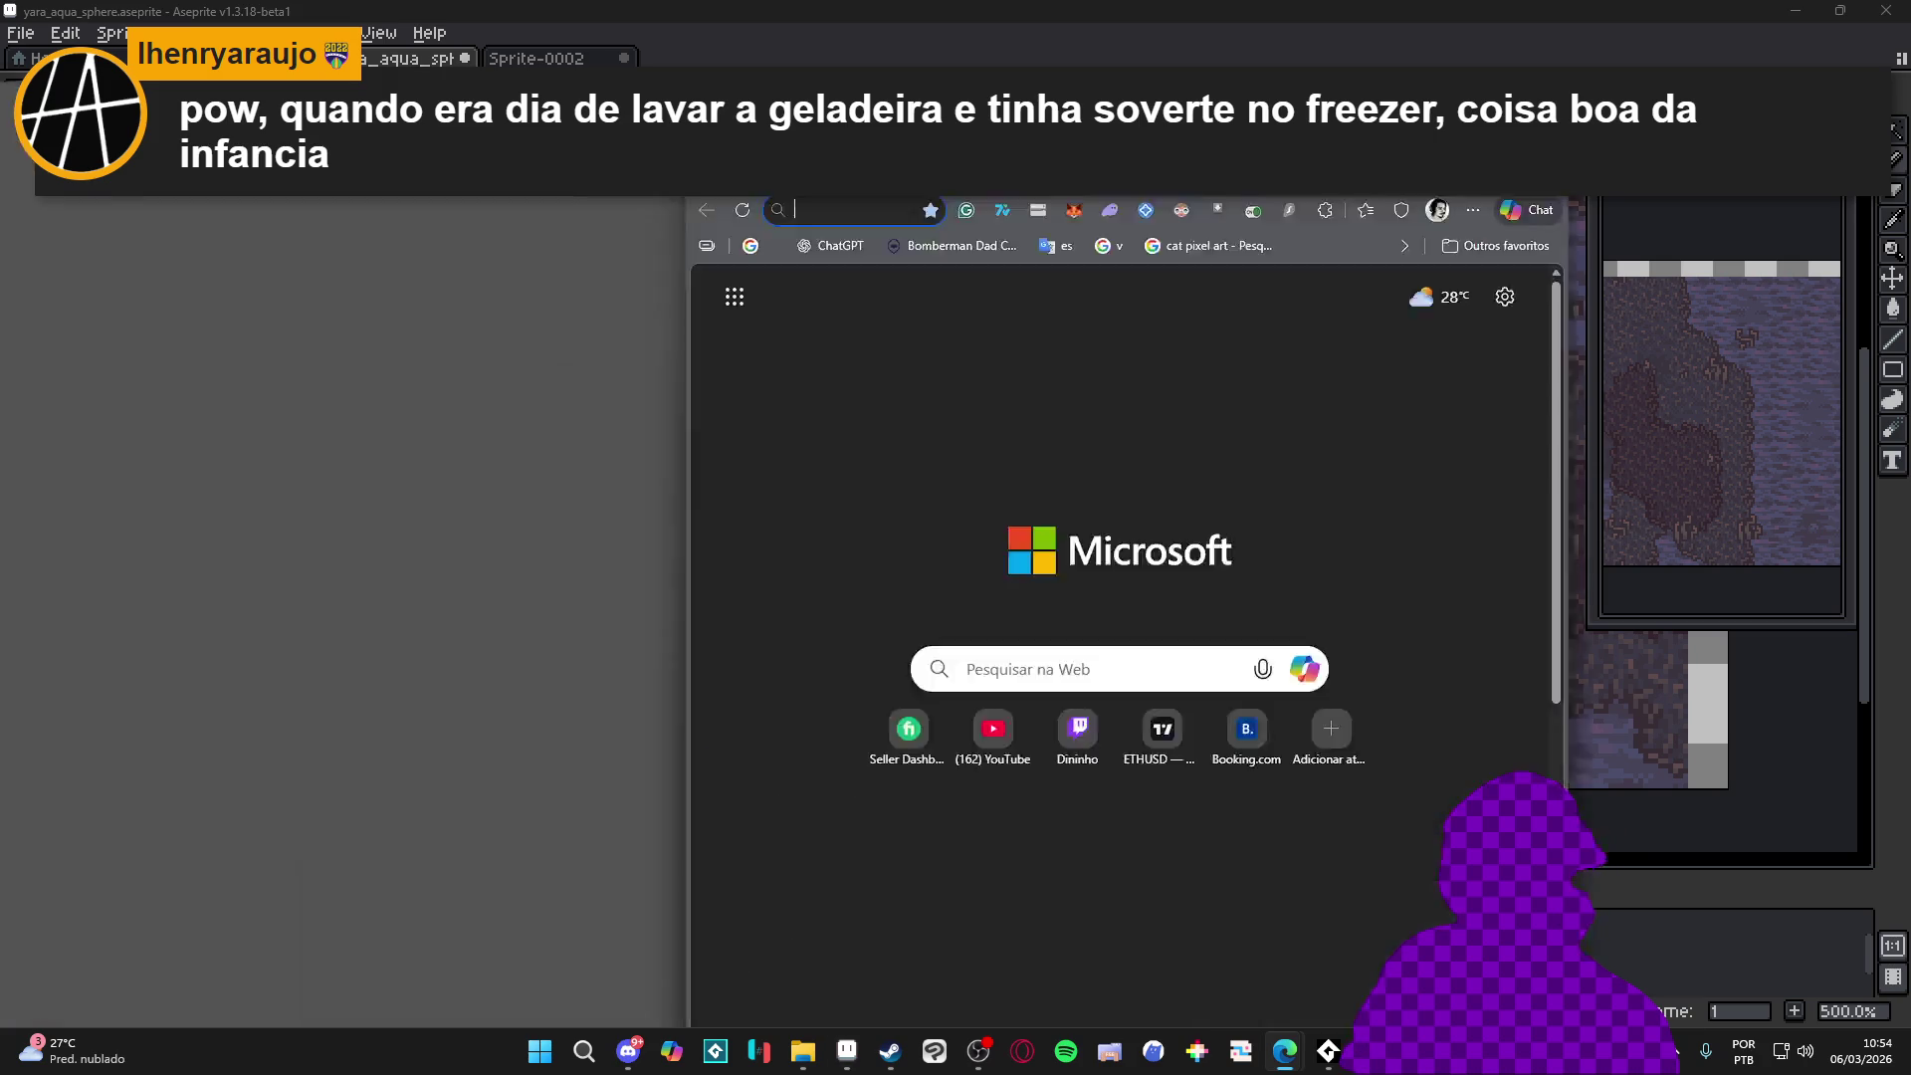
Search Google for 'water bubble vfx gif' and show the Imagens results
drag(715, 231, 716, 10)
text(water bubble vfx)
key(Return)
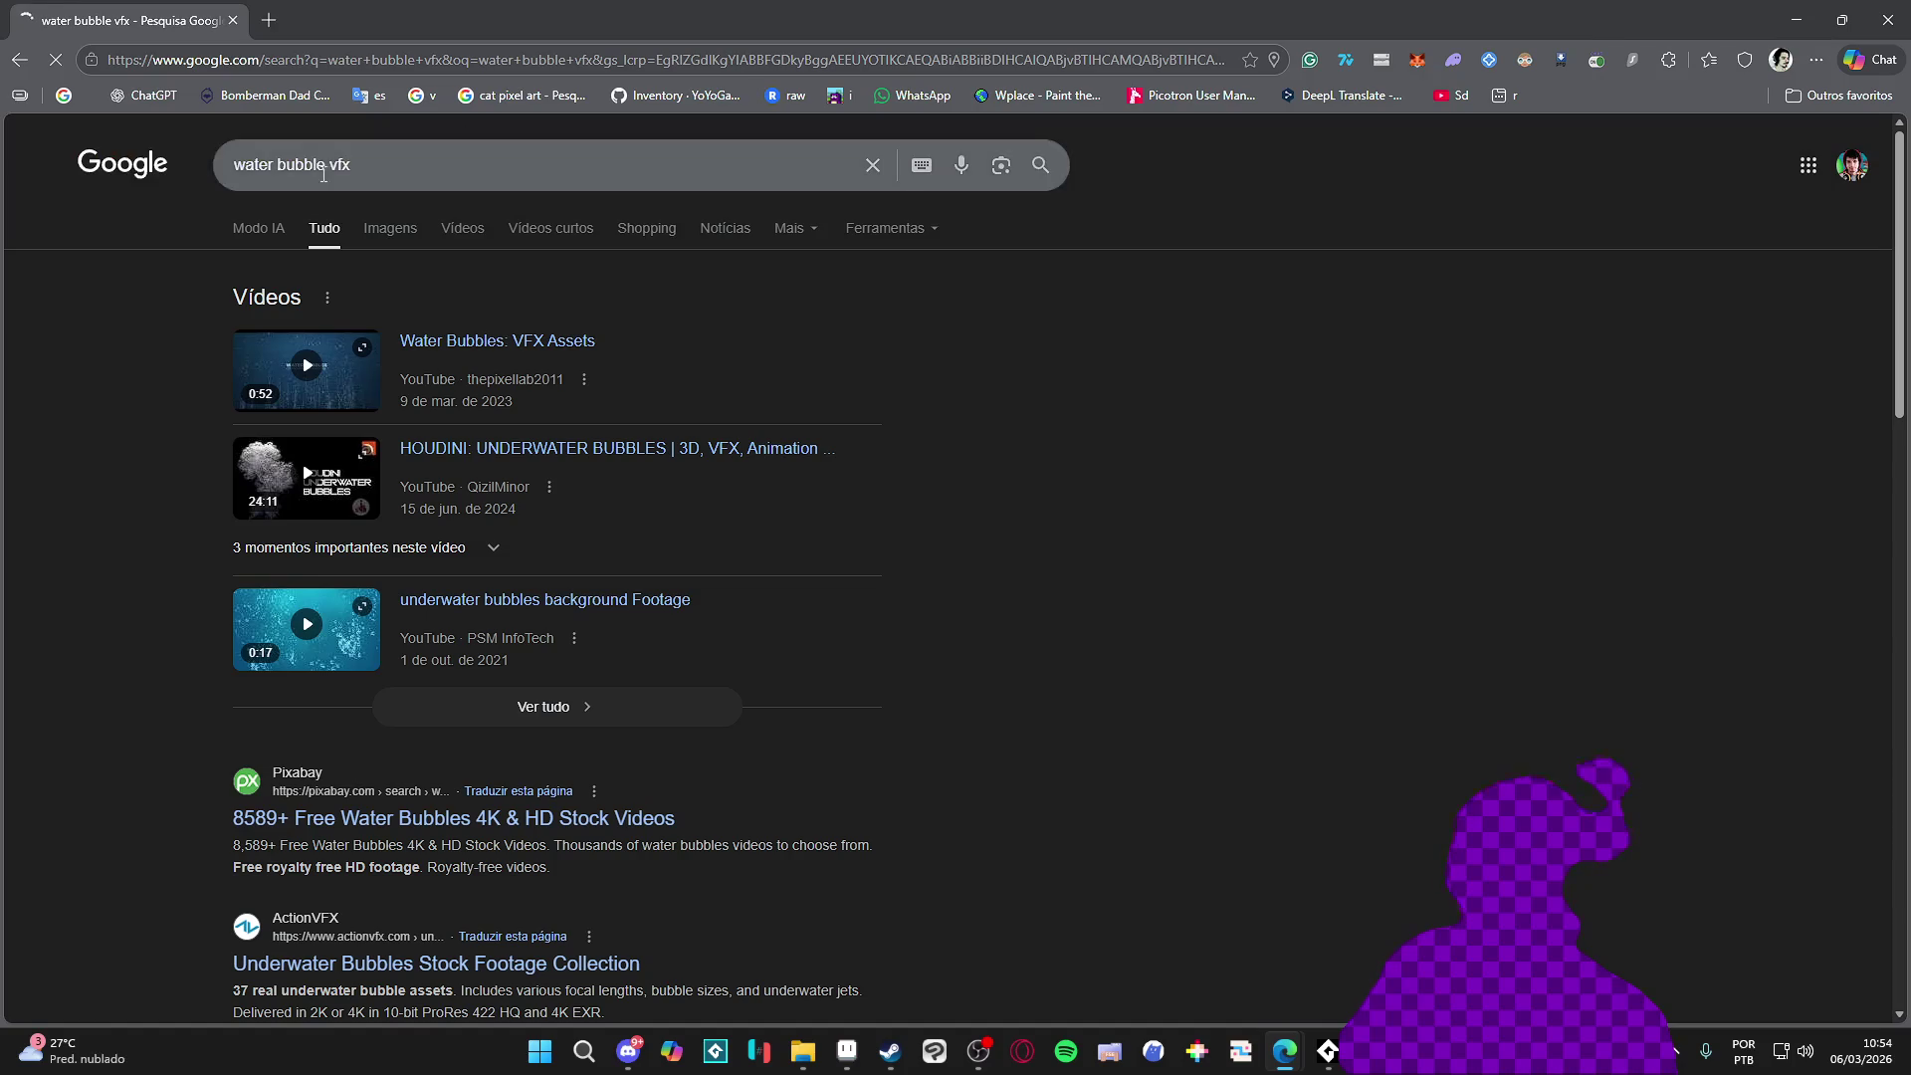
click(715, 165)
text(gif)
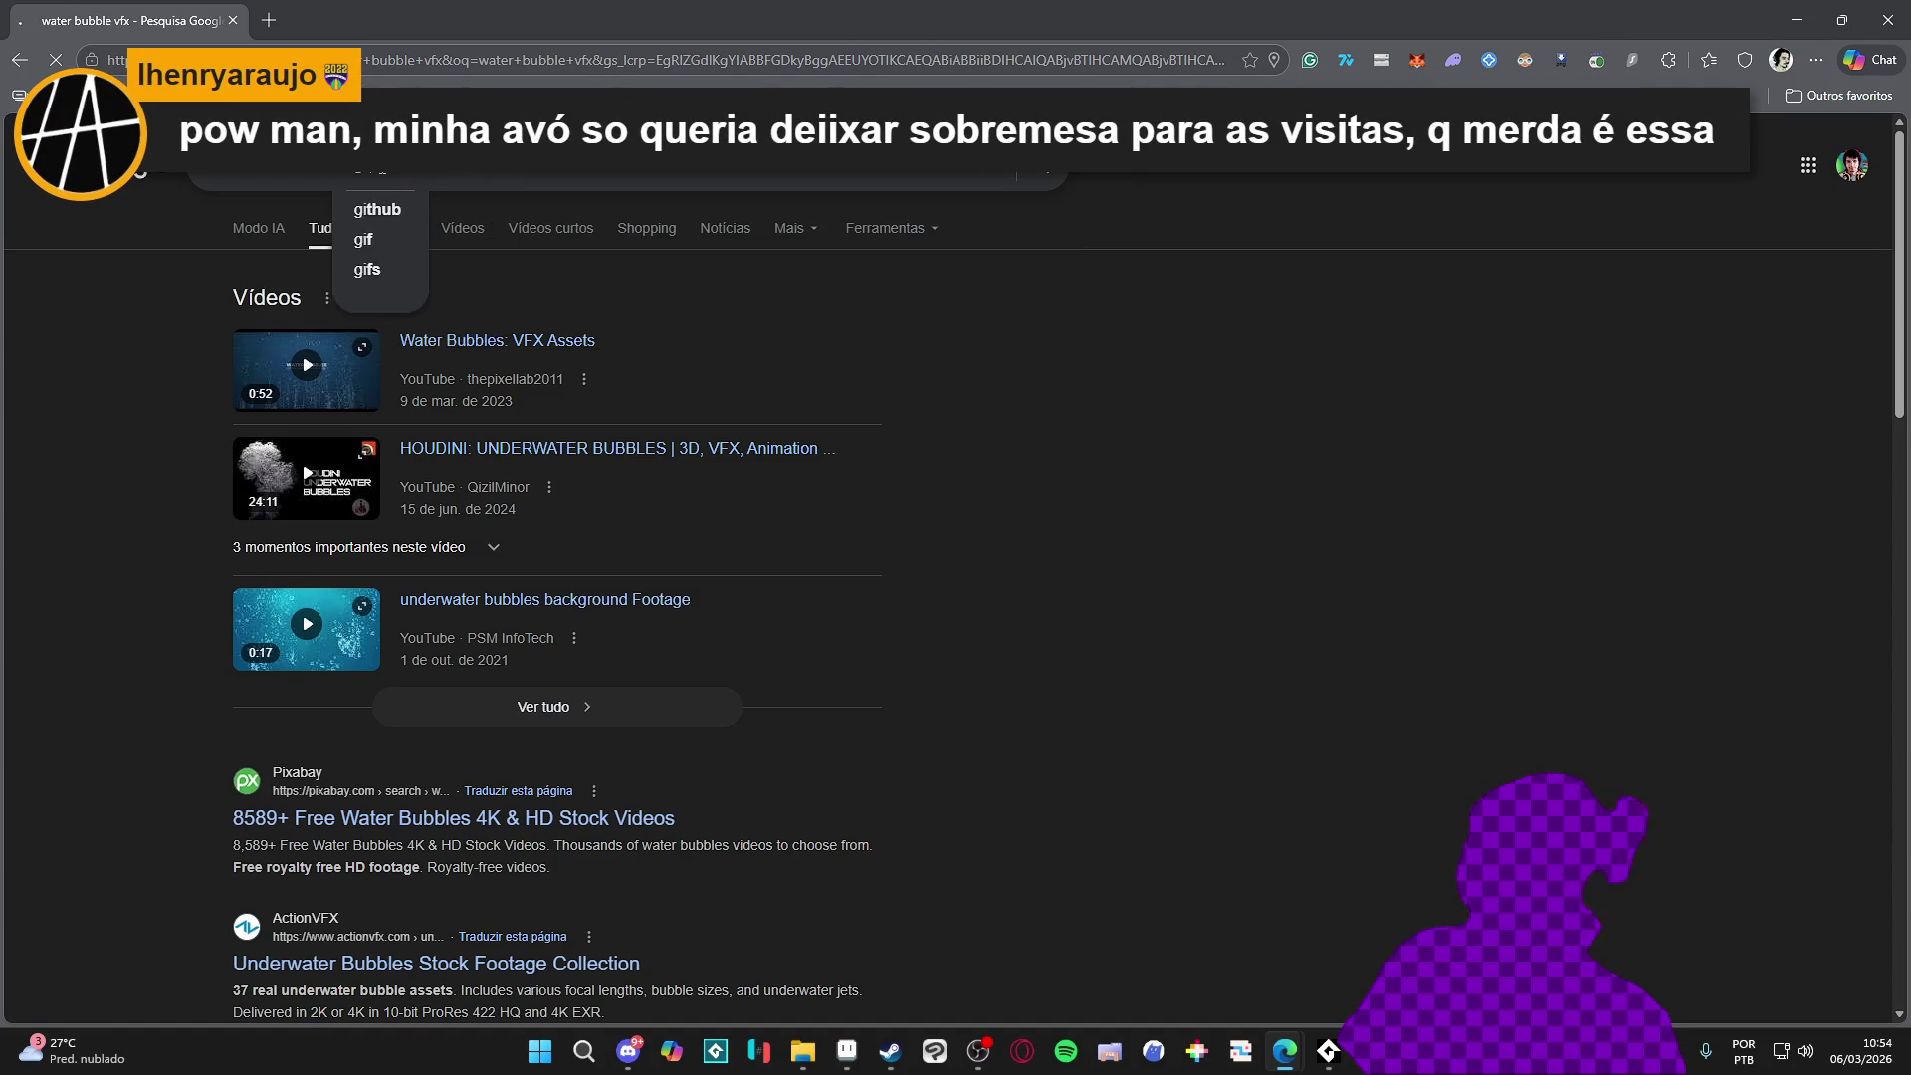
key(Return)
click(389, 226)
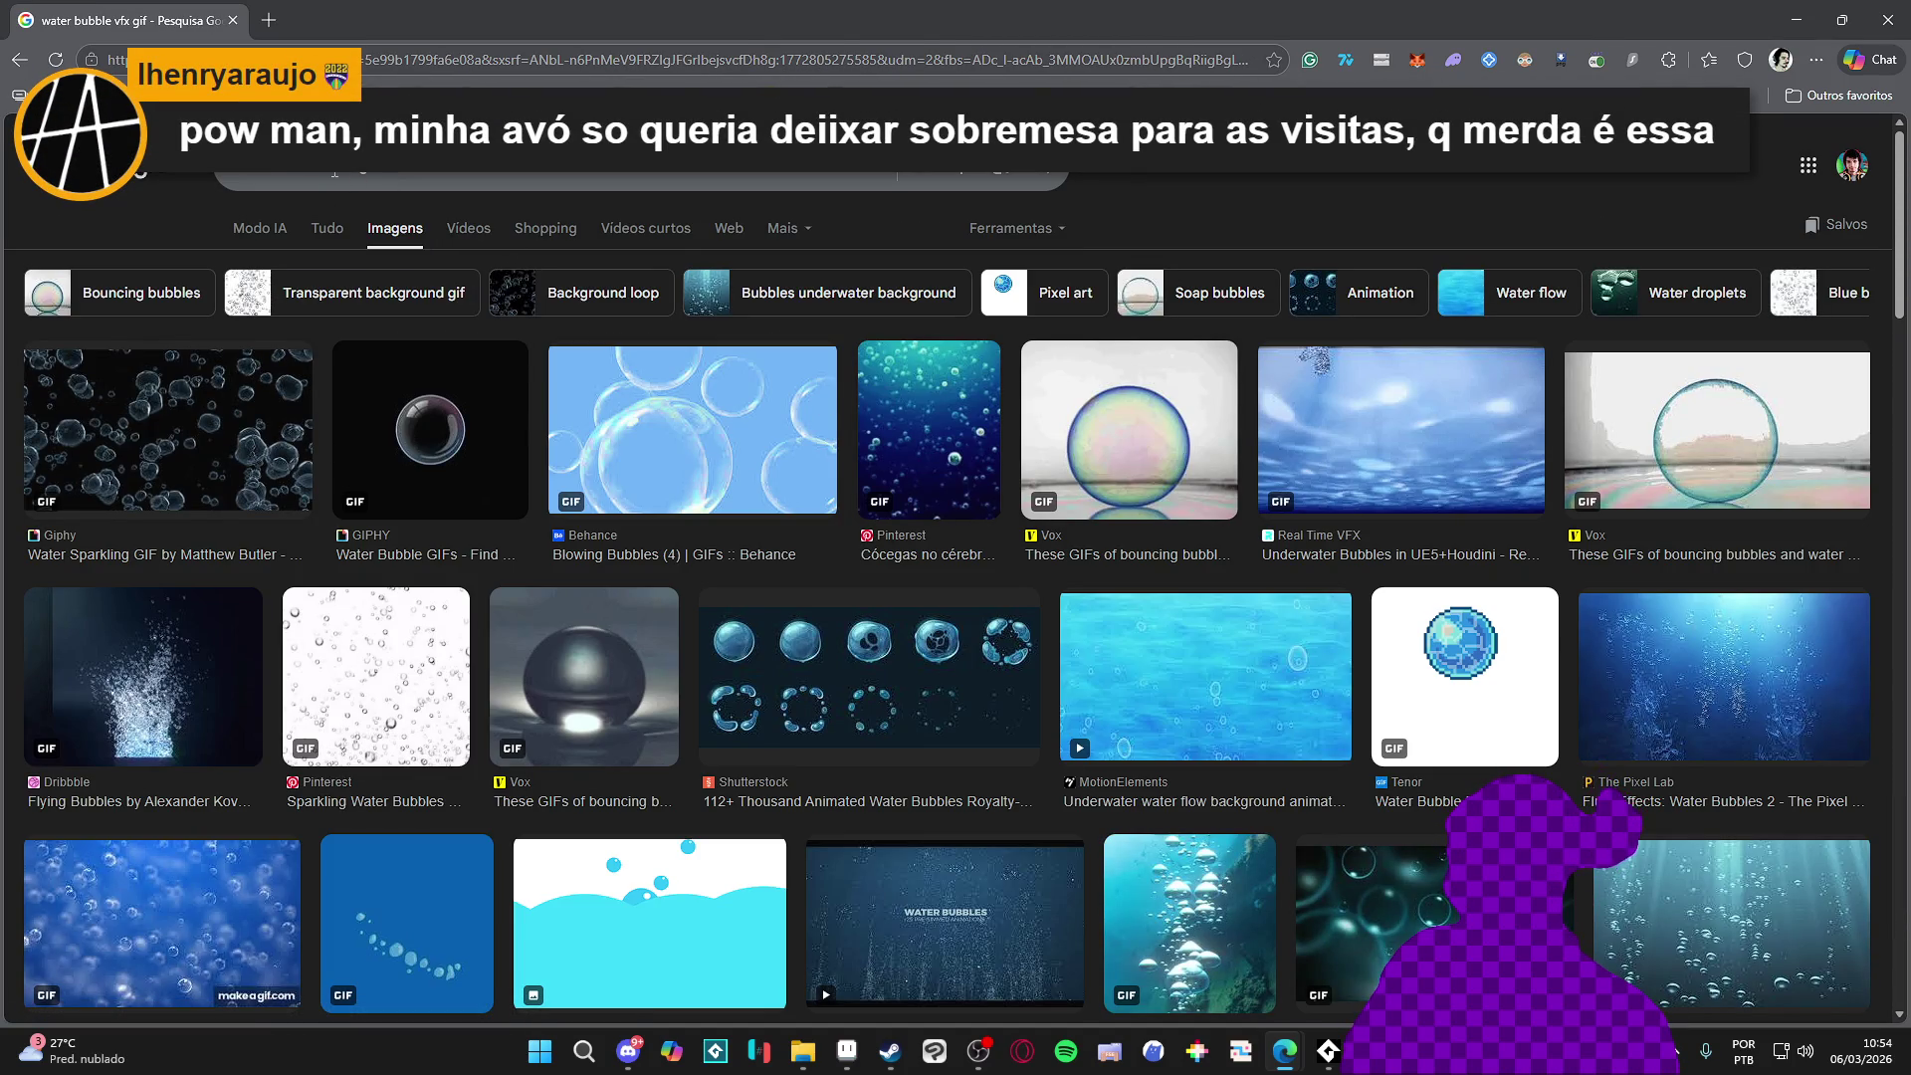
Search images for 'water attack vfx gif' and preview the FX Water effects and Toon water spell results
click(284, 175)
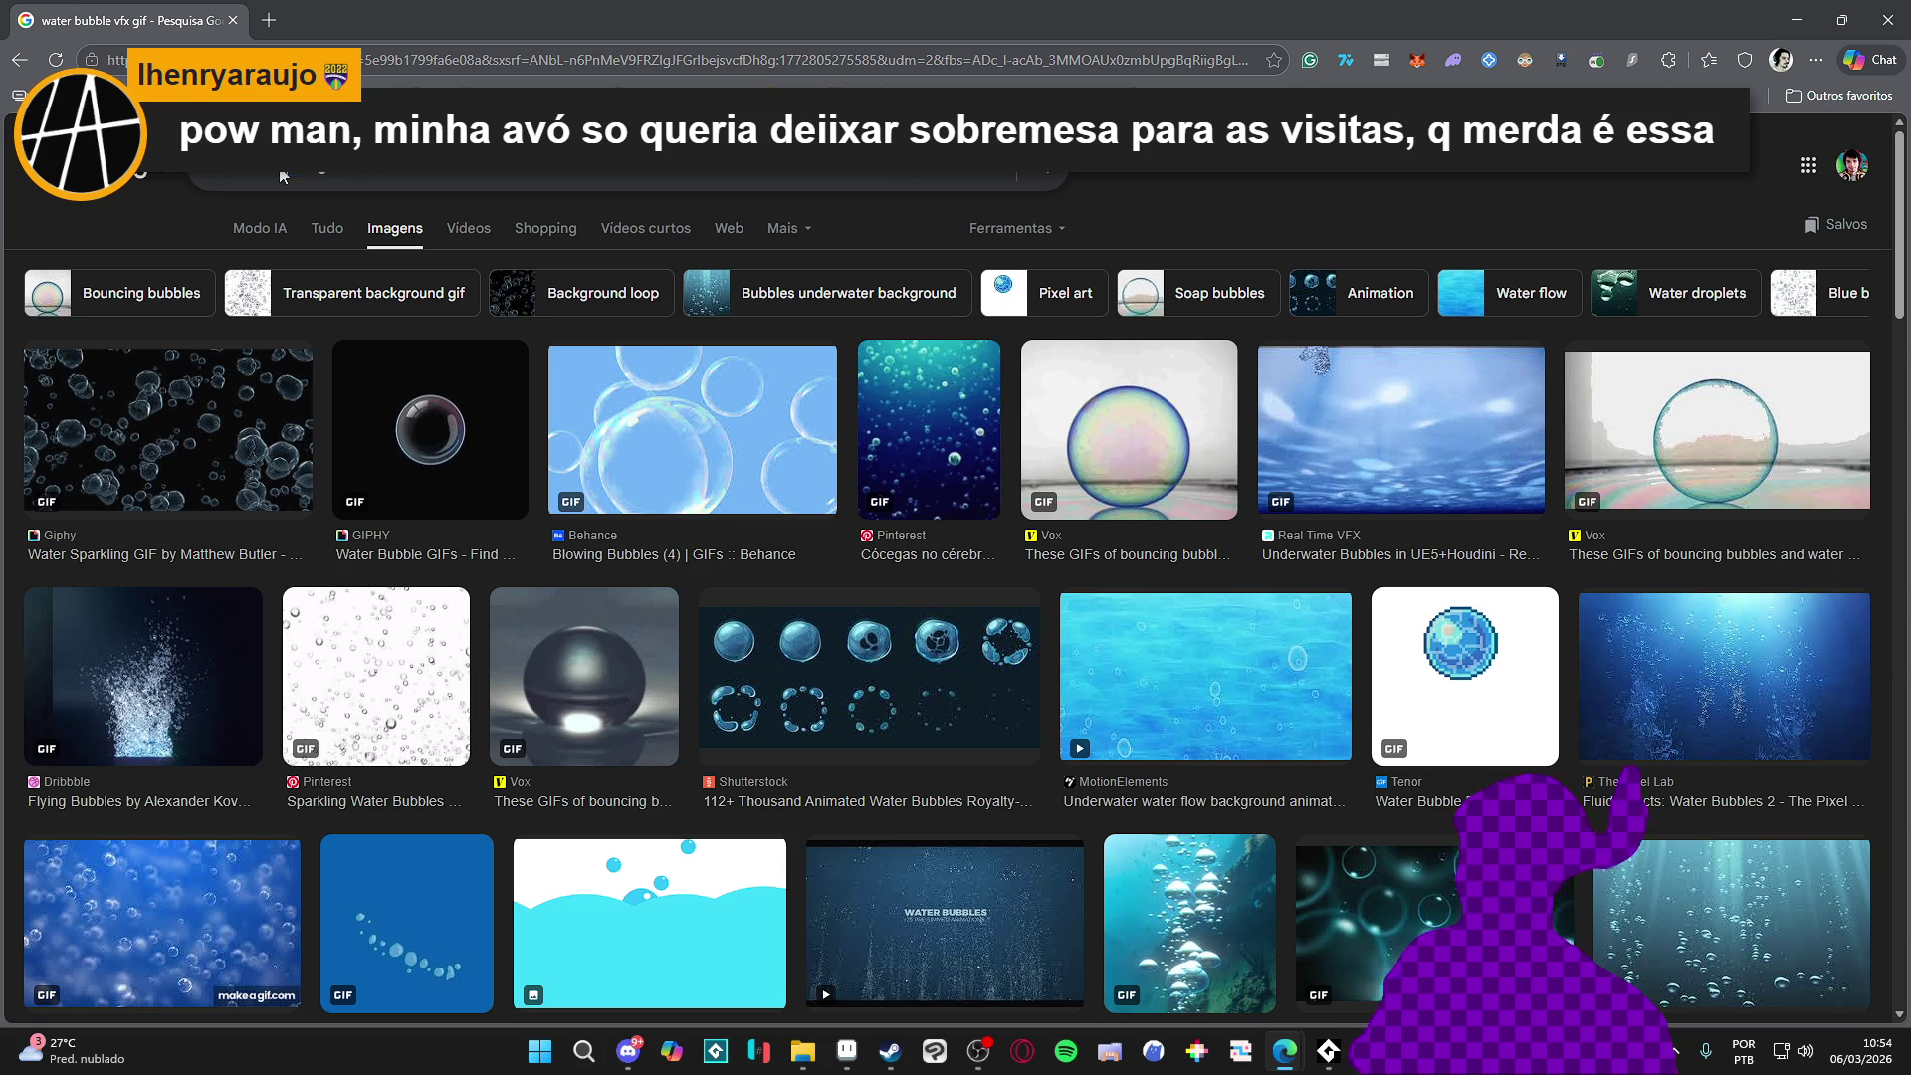
key(Return)
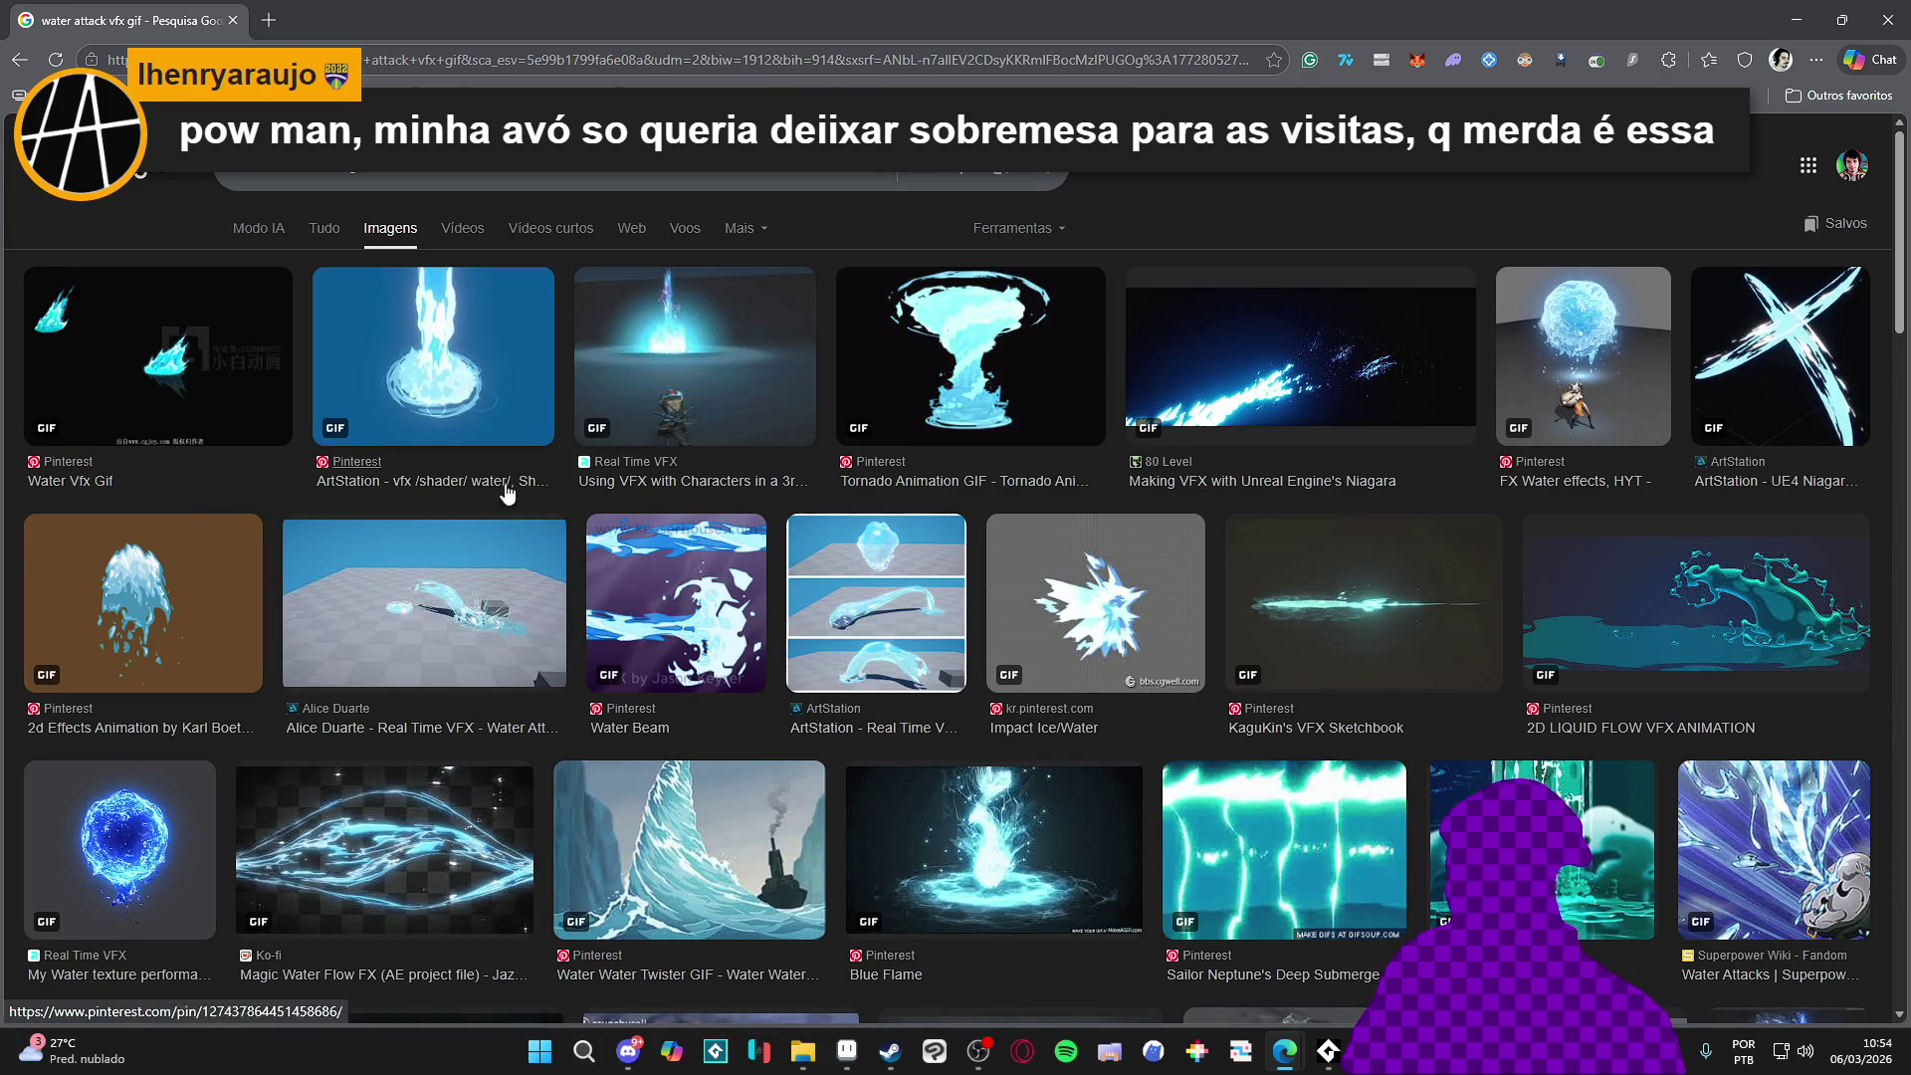
click(1571, 386)
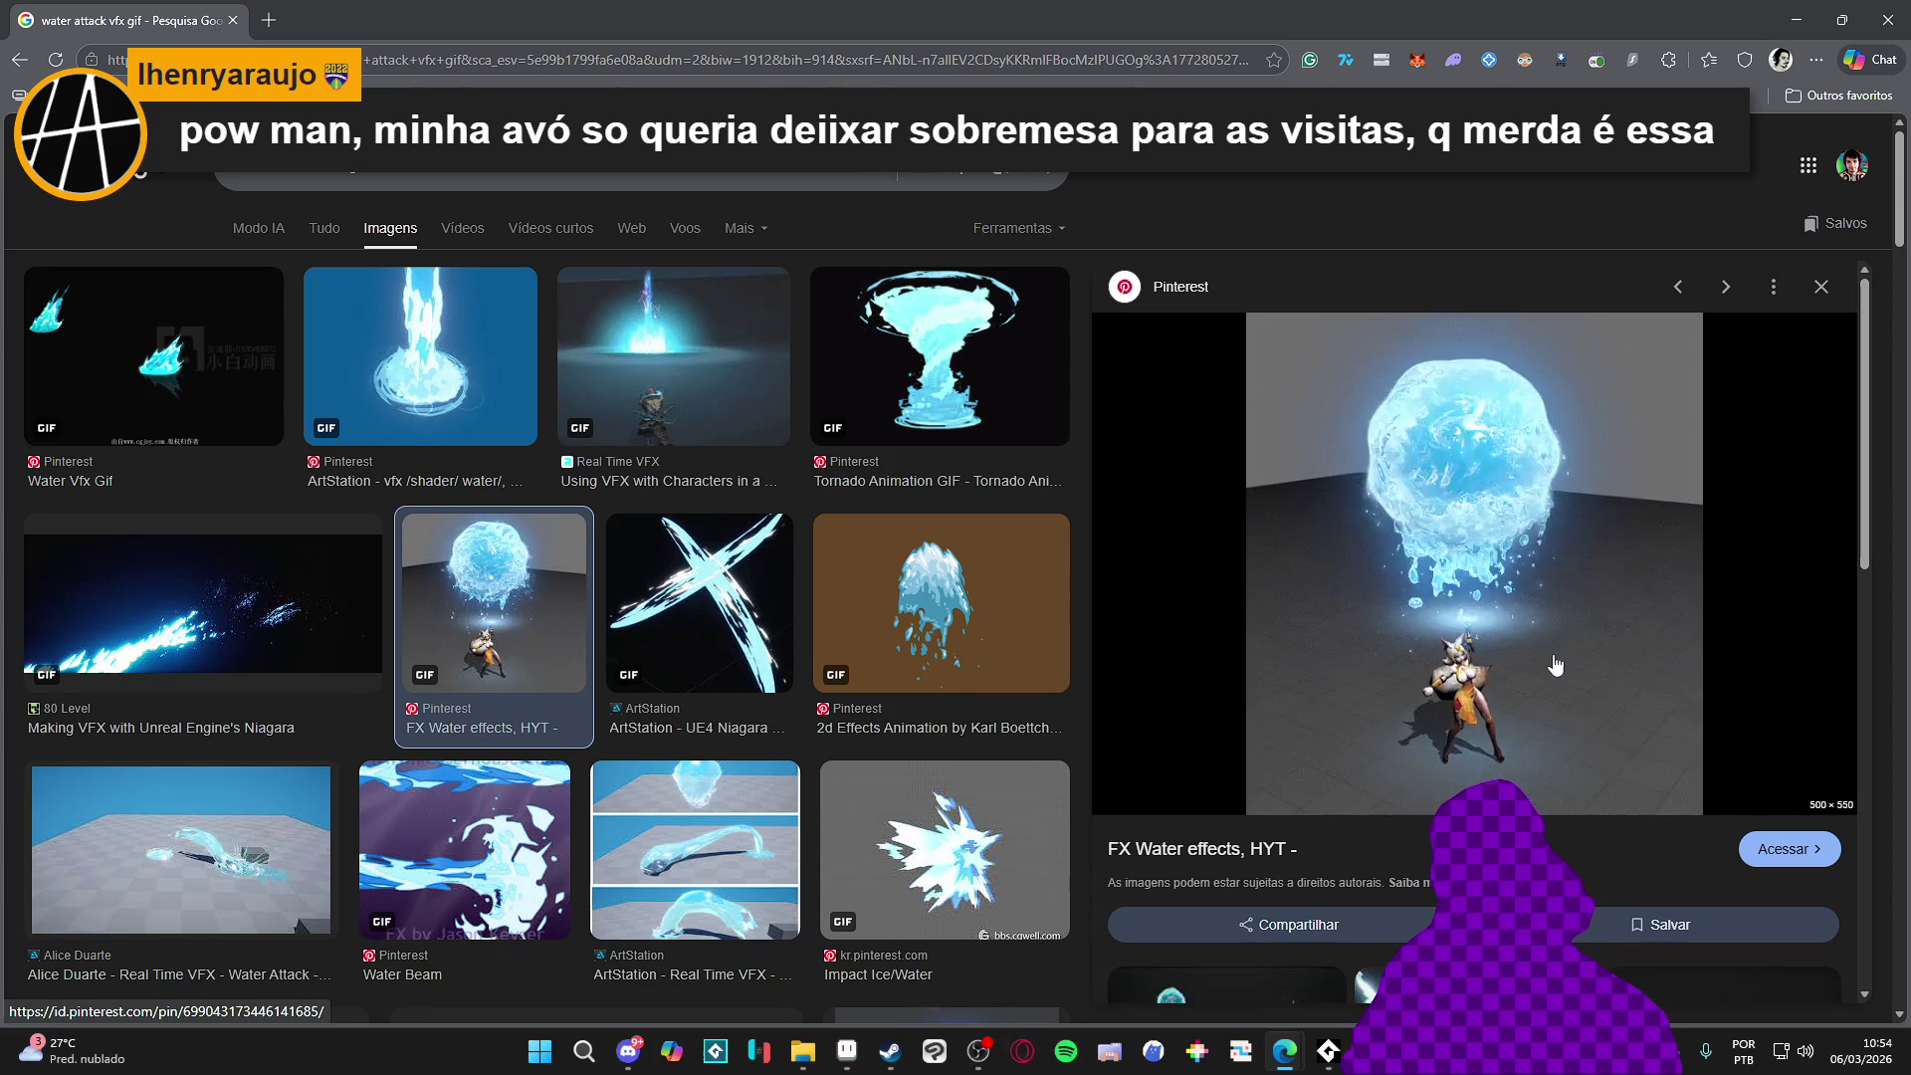
scroll(1553, 521, down, 2)
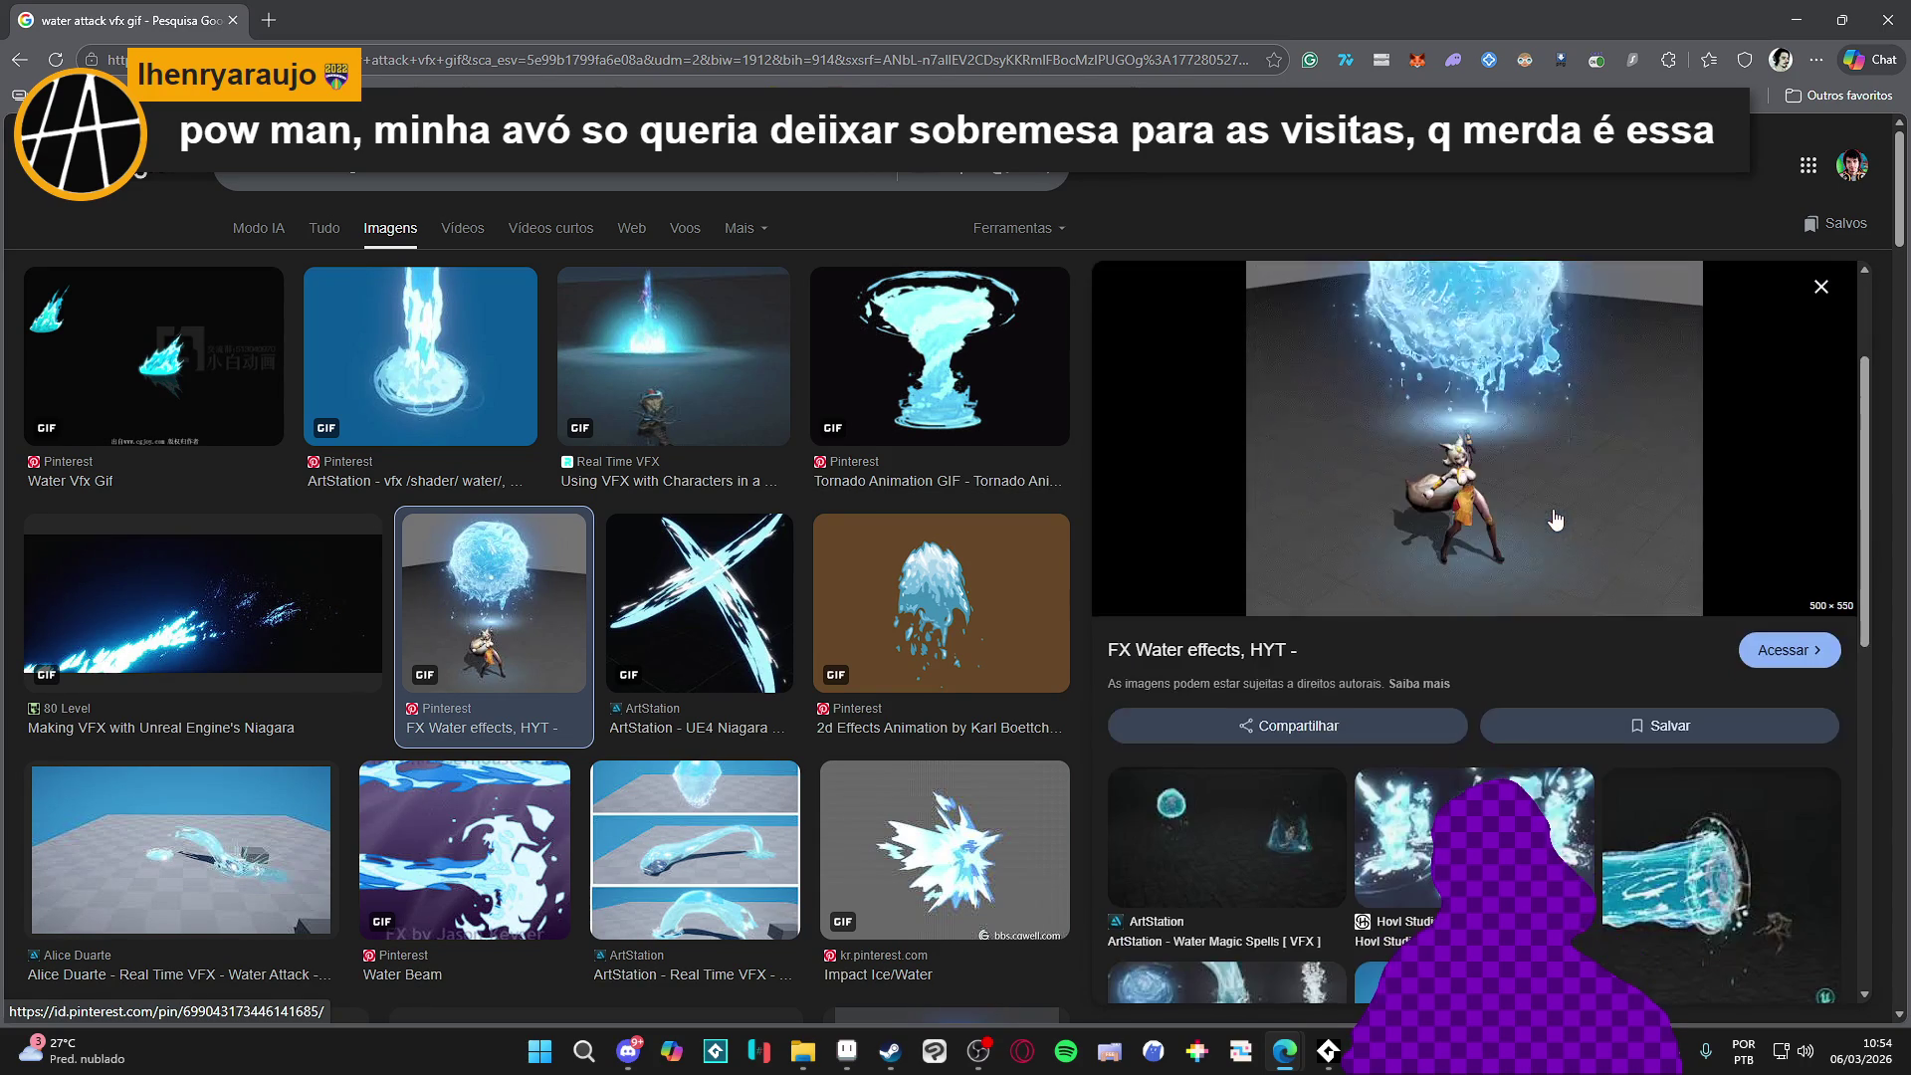
click(1395, 814)
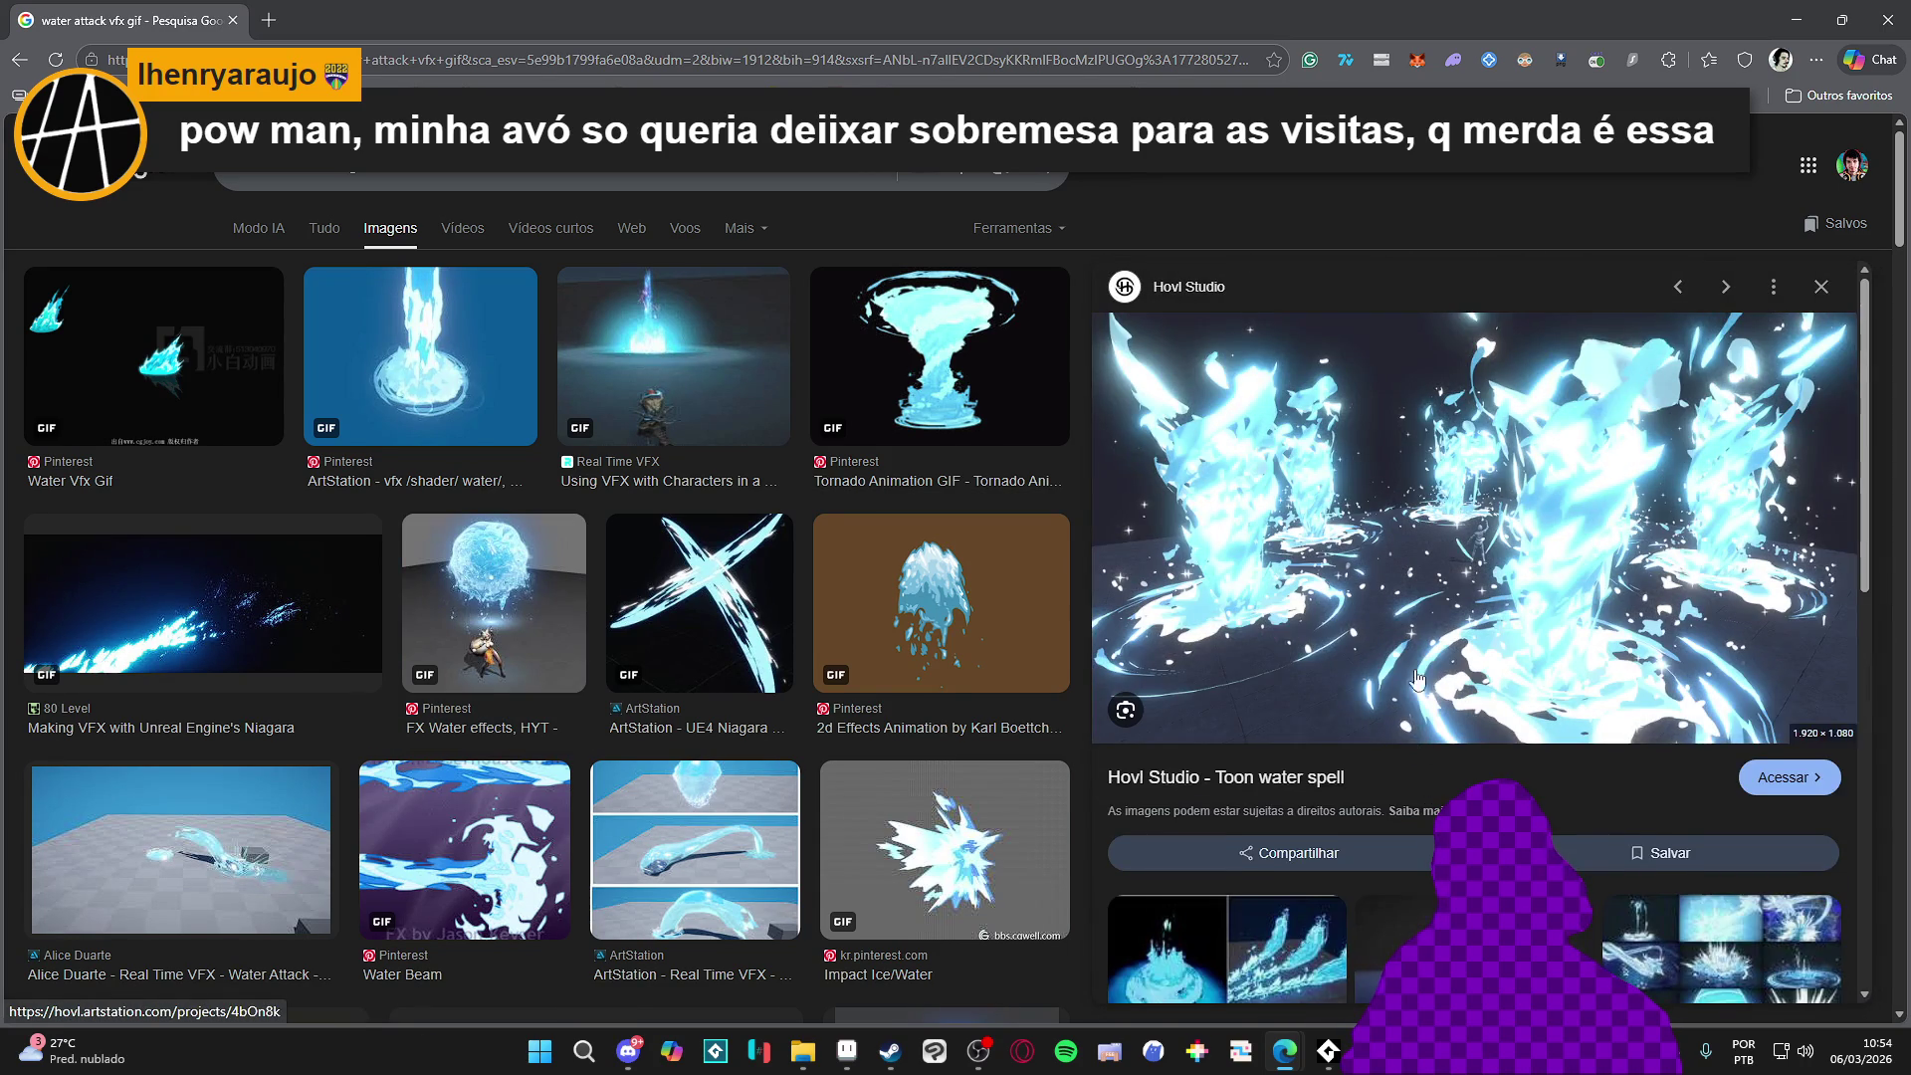
scroll(1411, 679, down, 1)
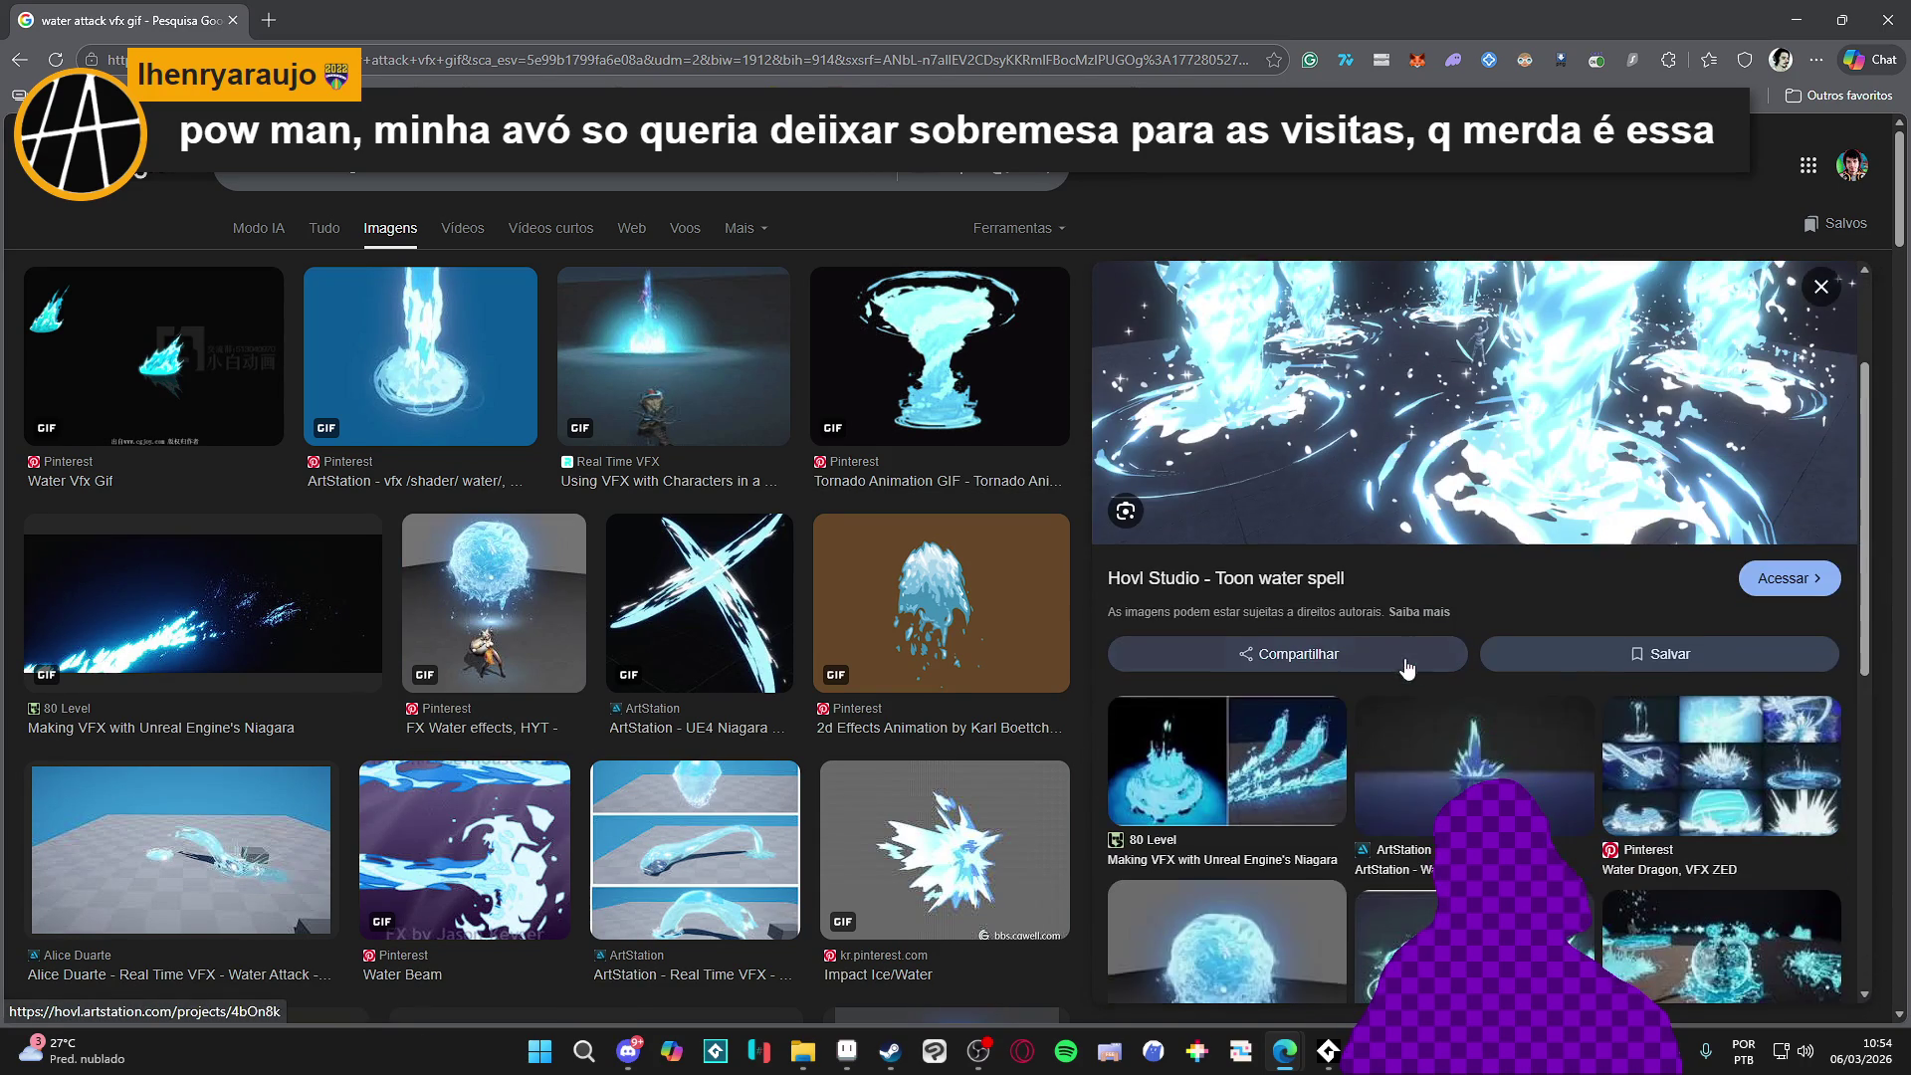
Preview the Niagara, Alice Duarte and Water Projectile images, then return to the FX Water effects, HYT preview
click(1222, 787)
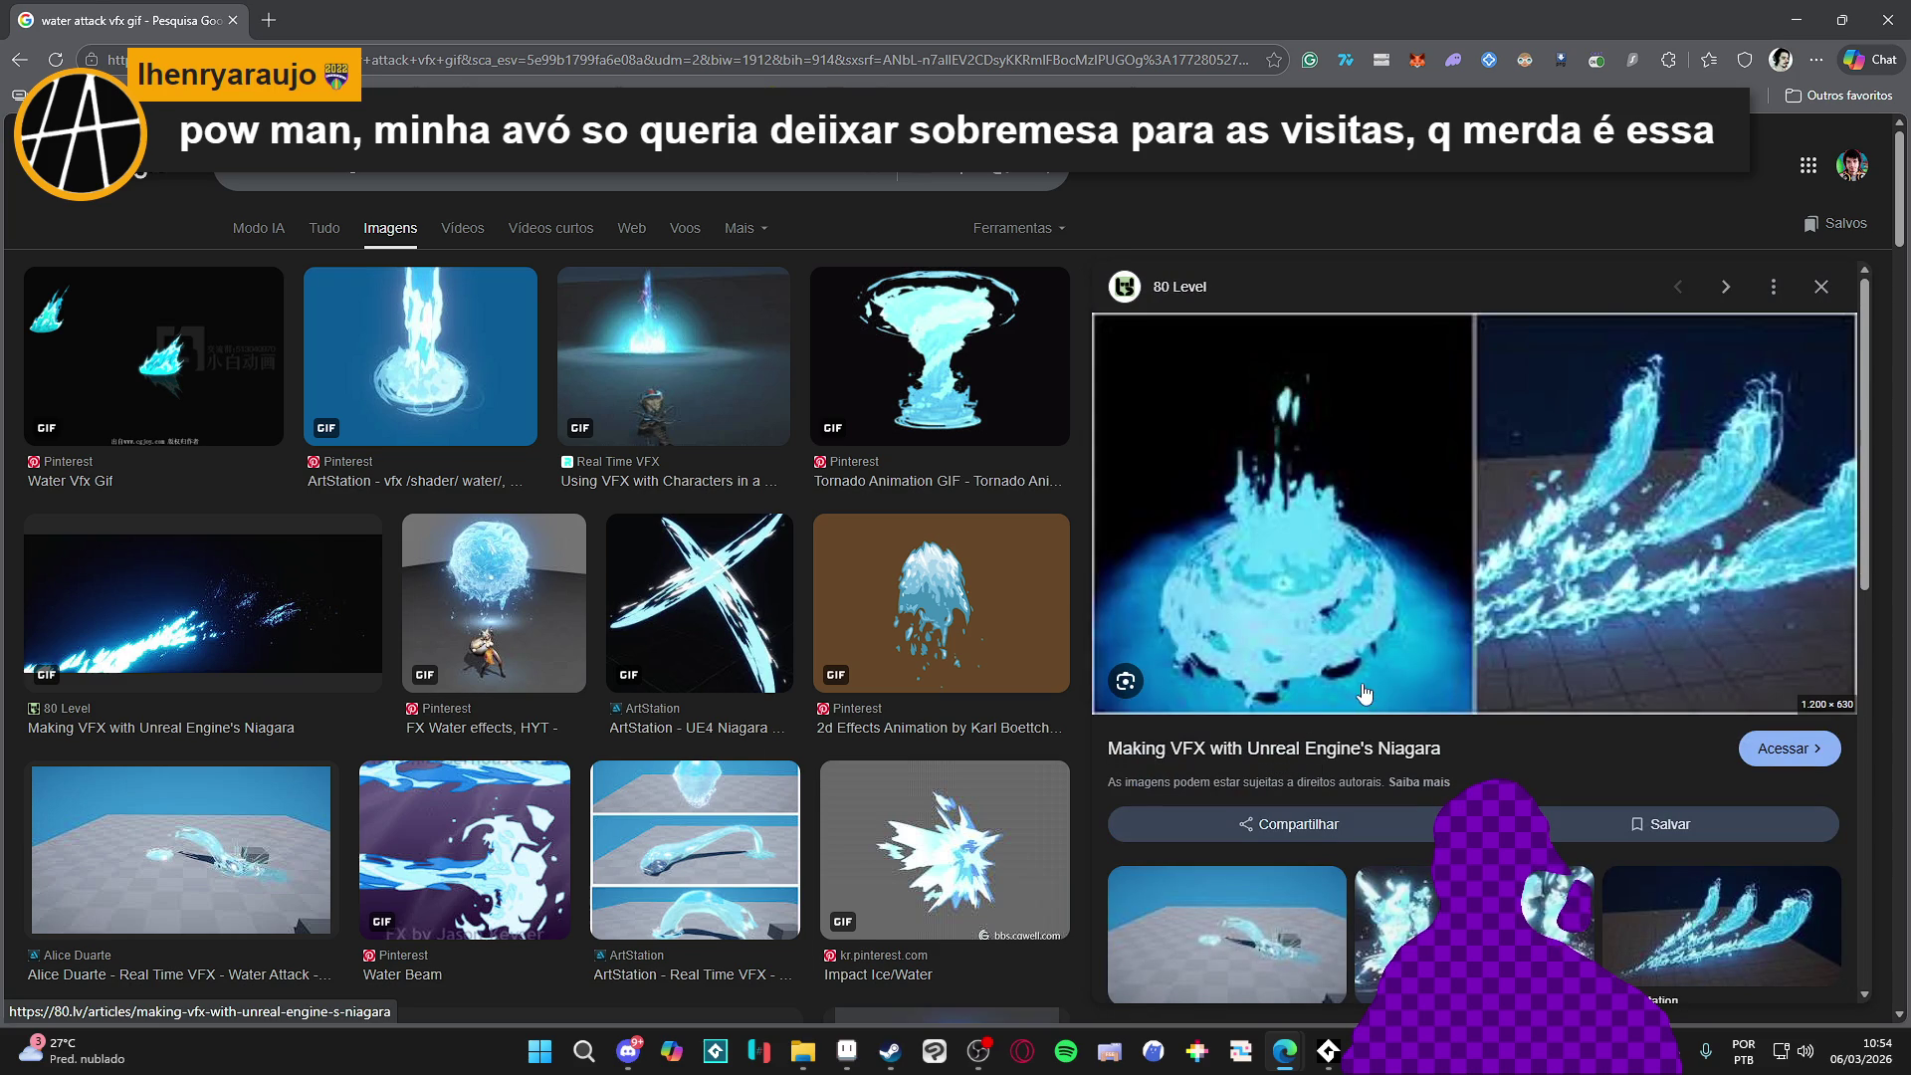
scroll(1358, 672, down, 2)
scroll(1329, 628, down, 1)
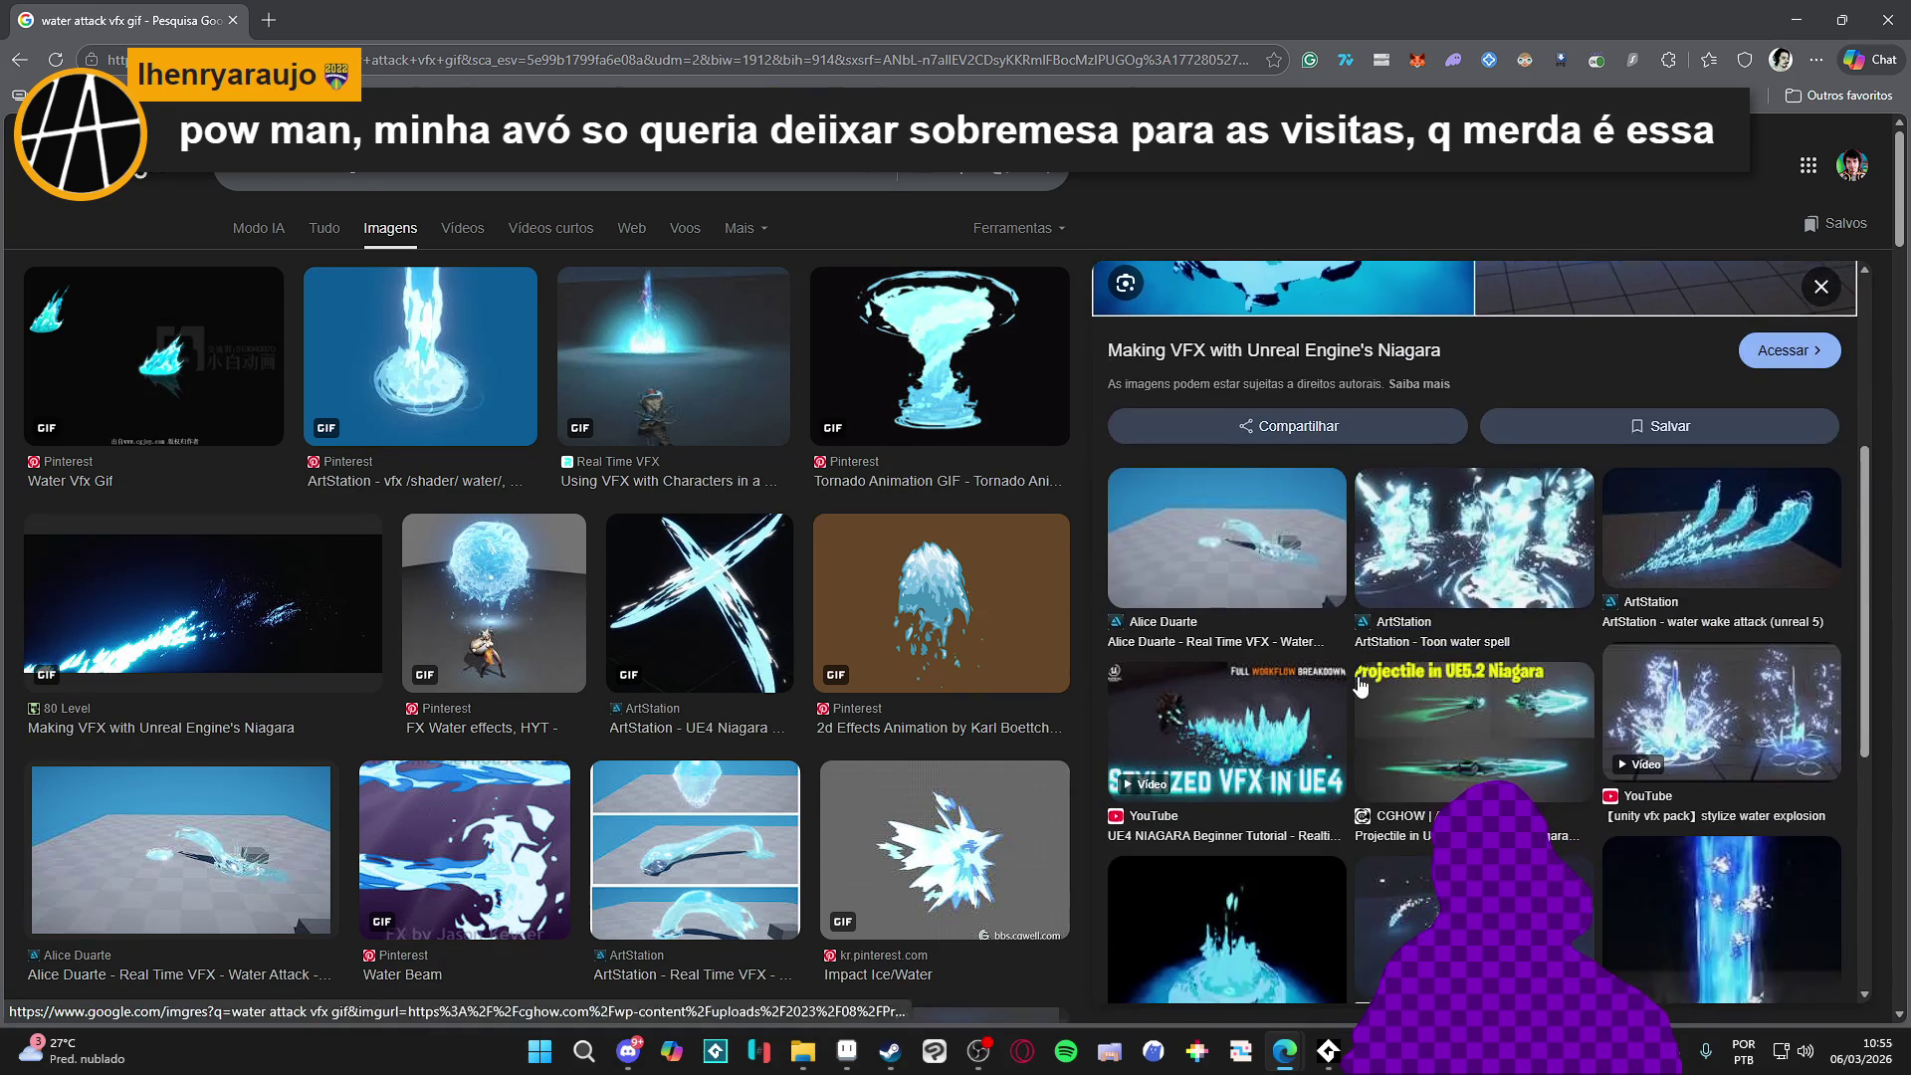
click(1280, 578)
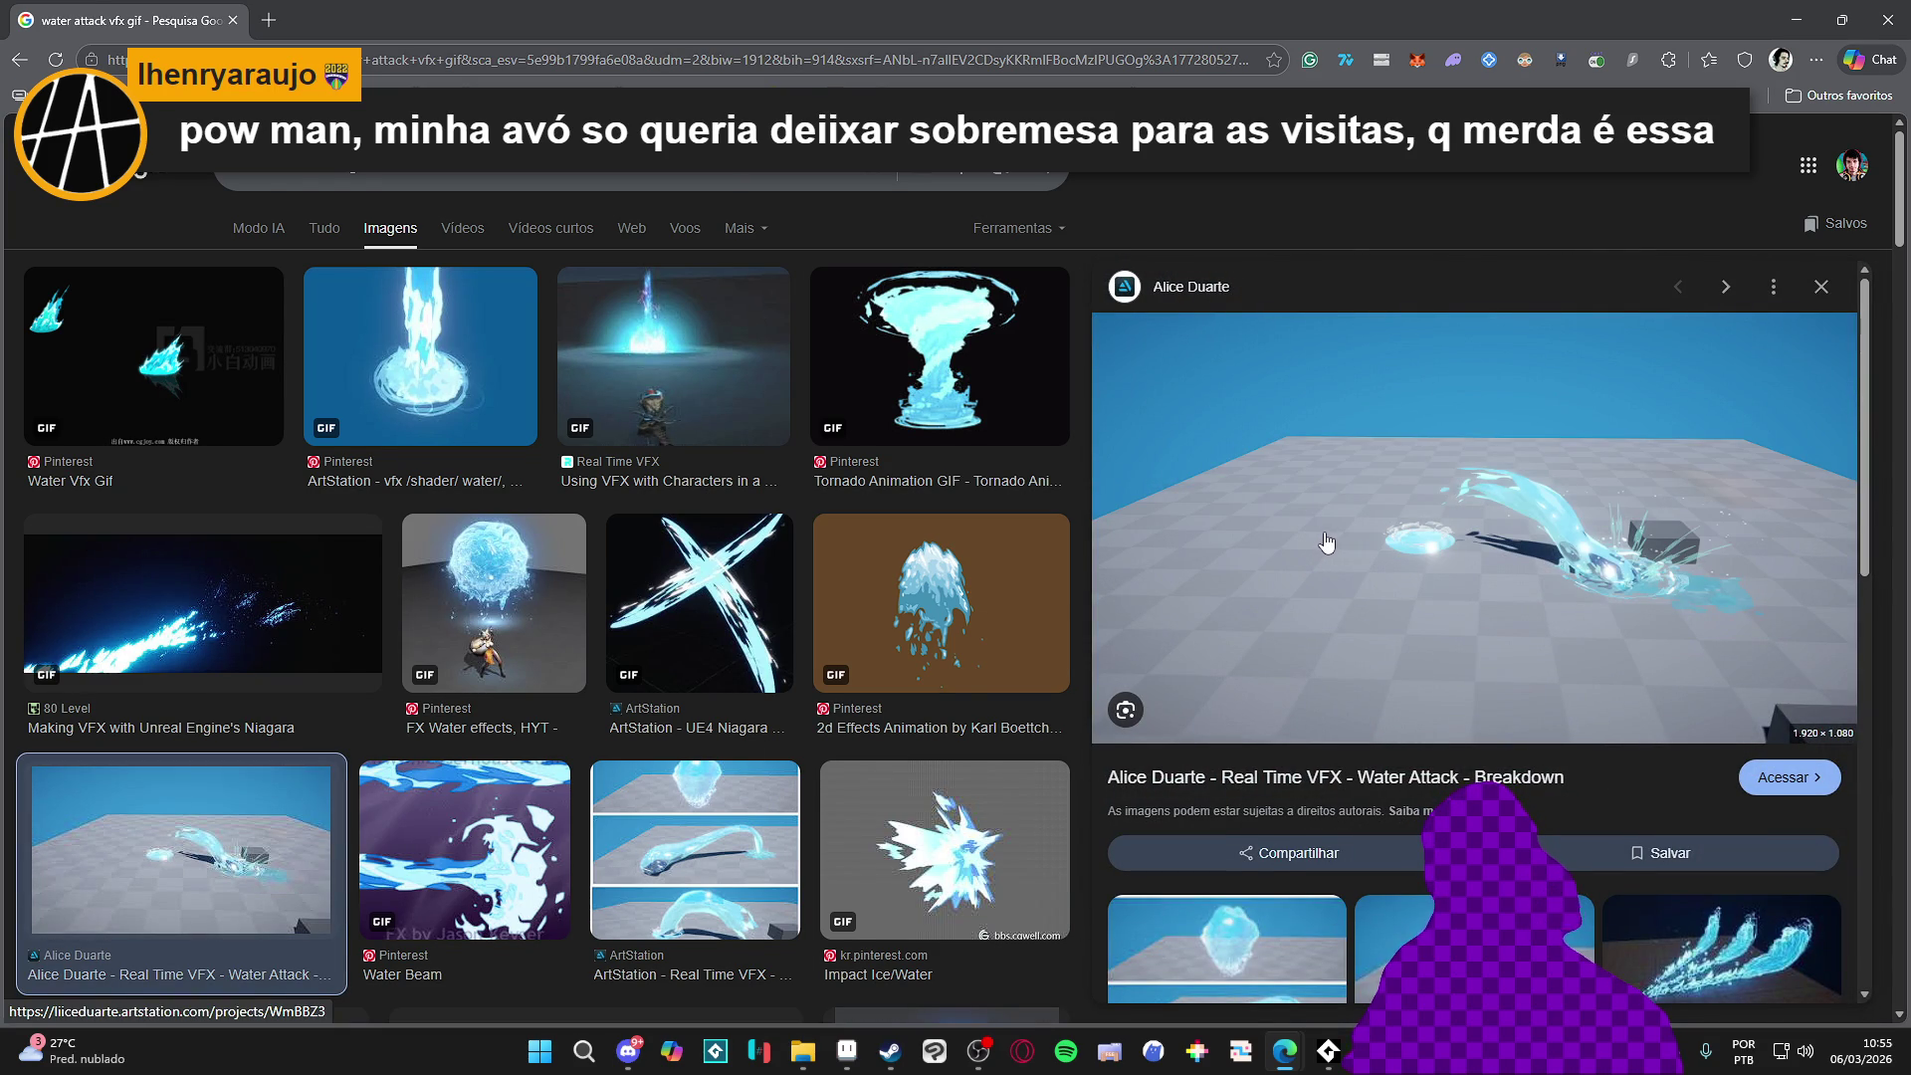
scroll(1329, 529, down, 3)
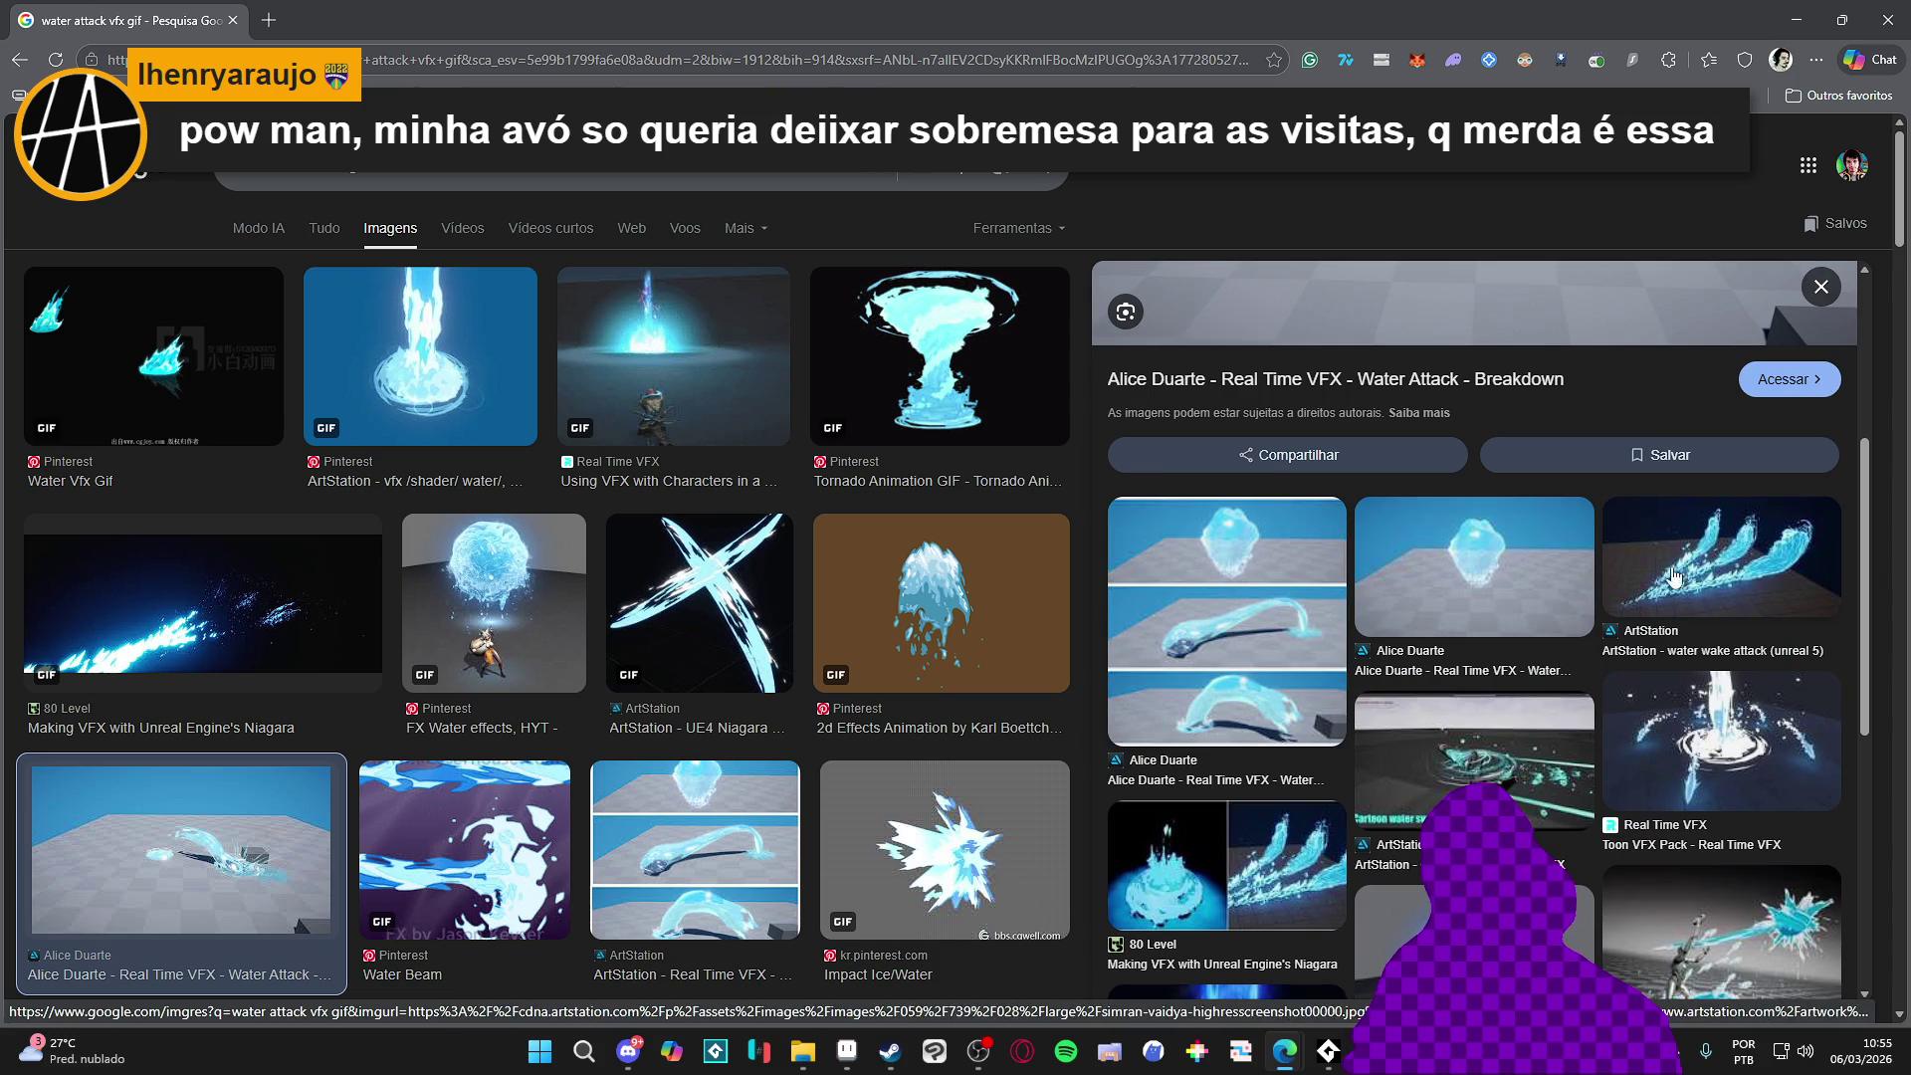
scroll(1421, 605, down, 3)
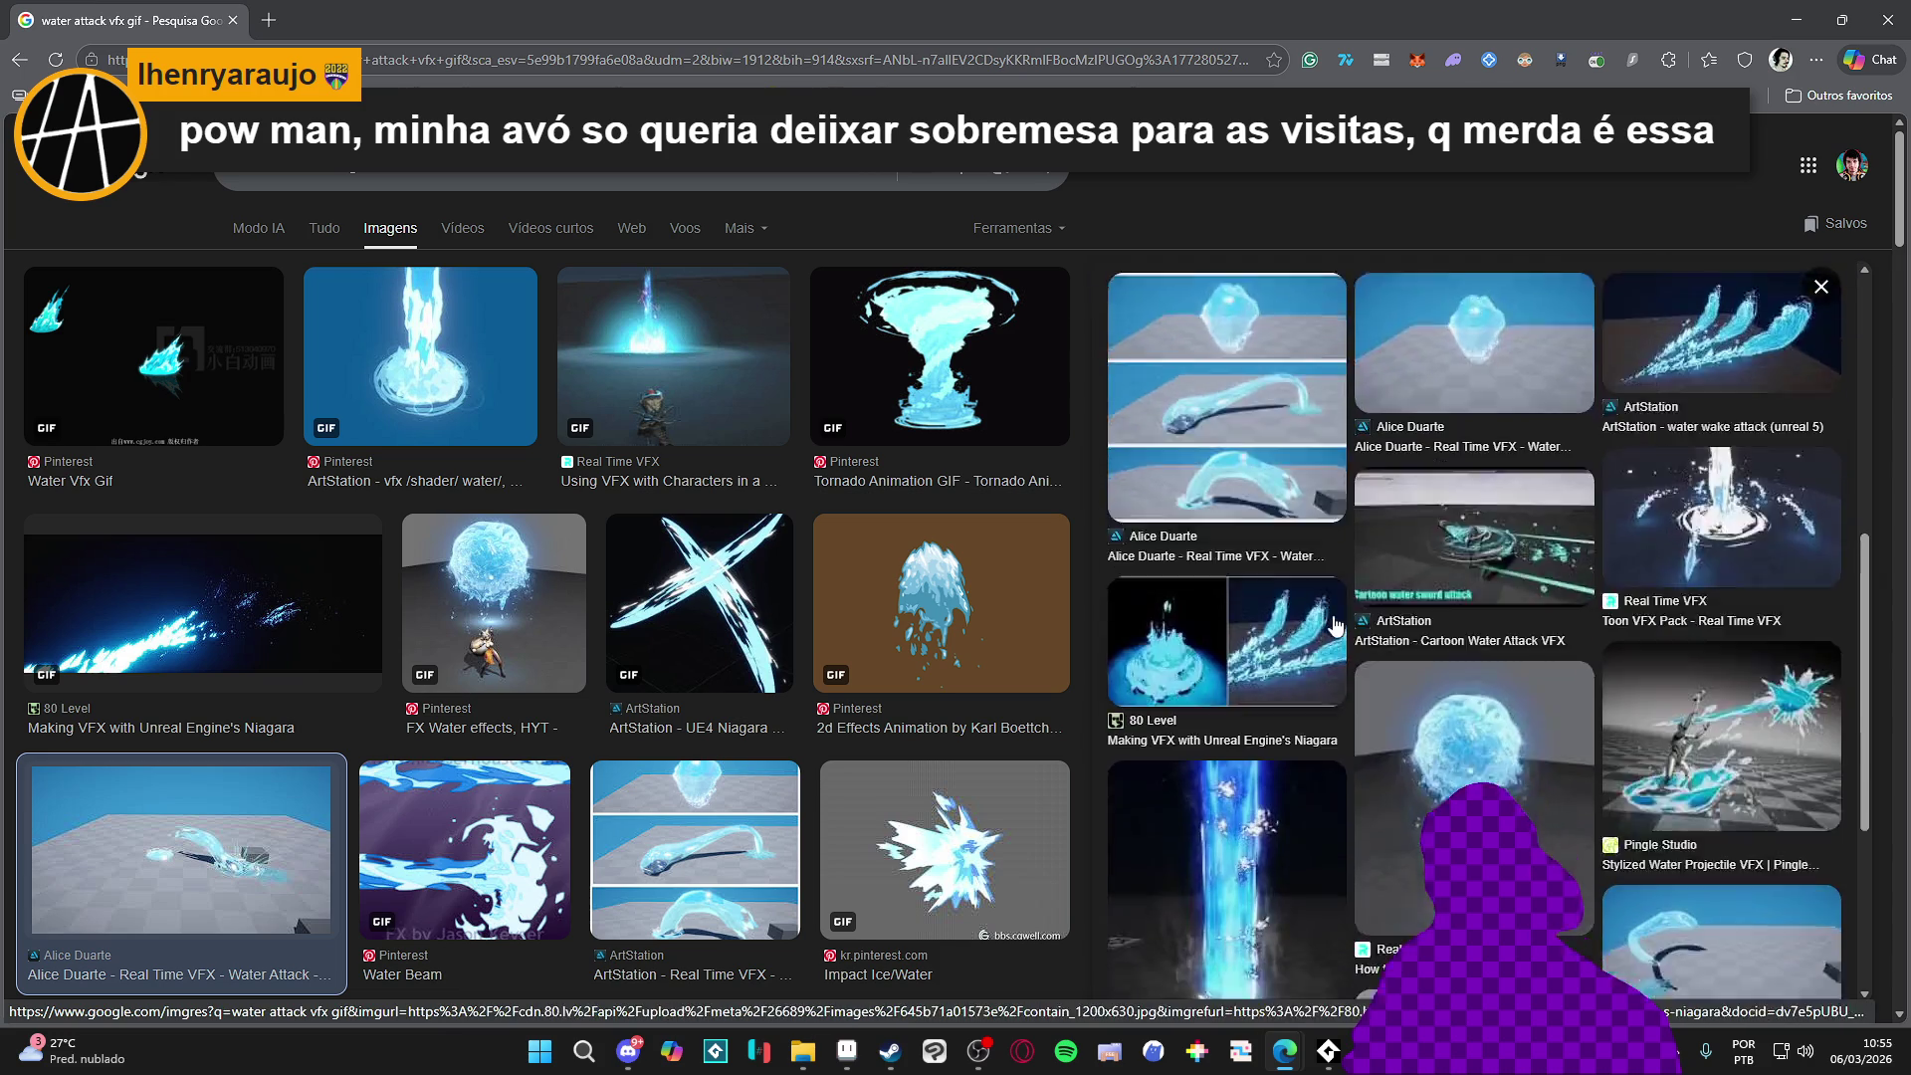
scroll(1328, 605, down, 1)
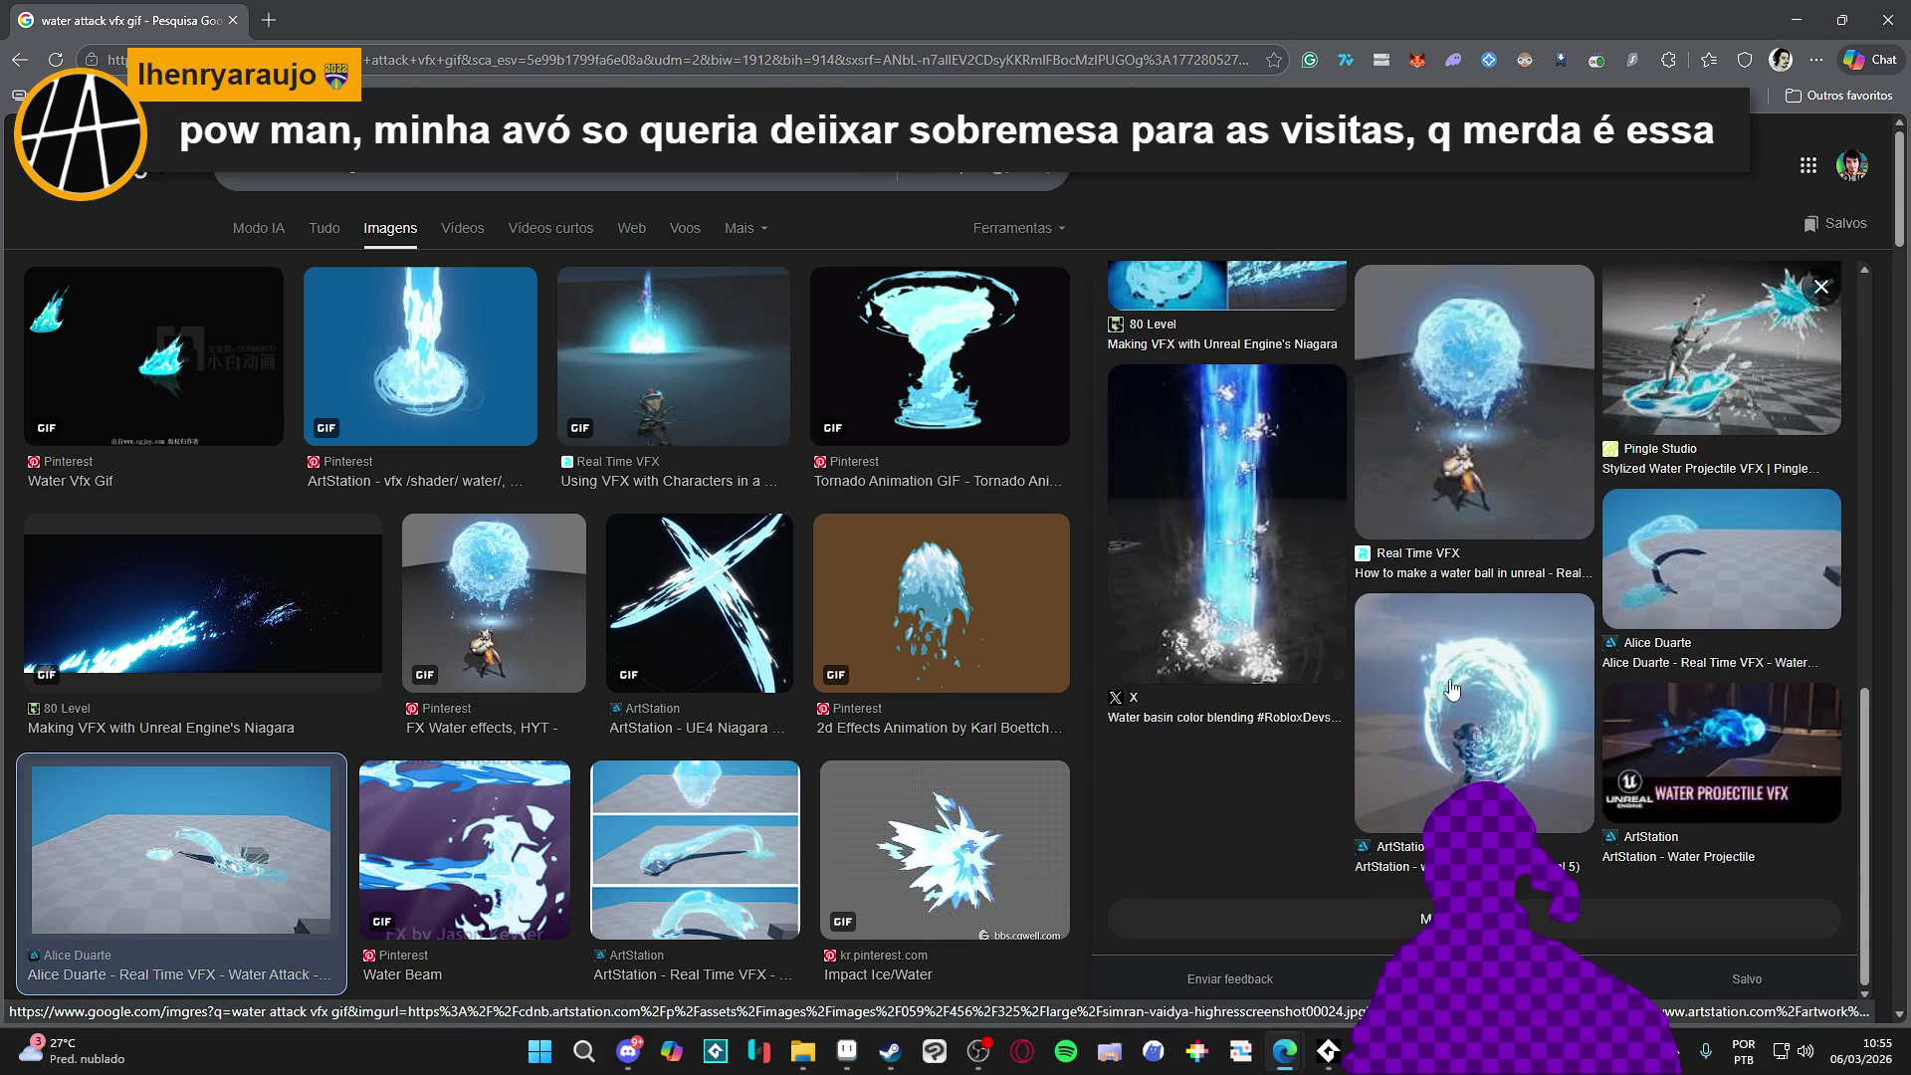
click(1672, 728)
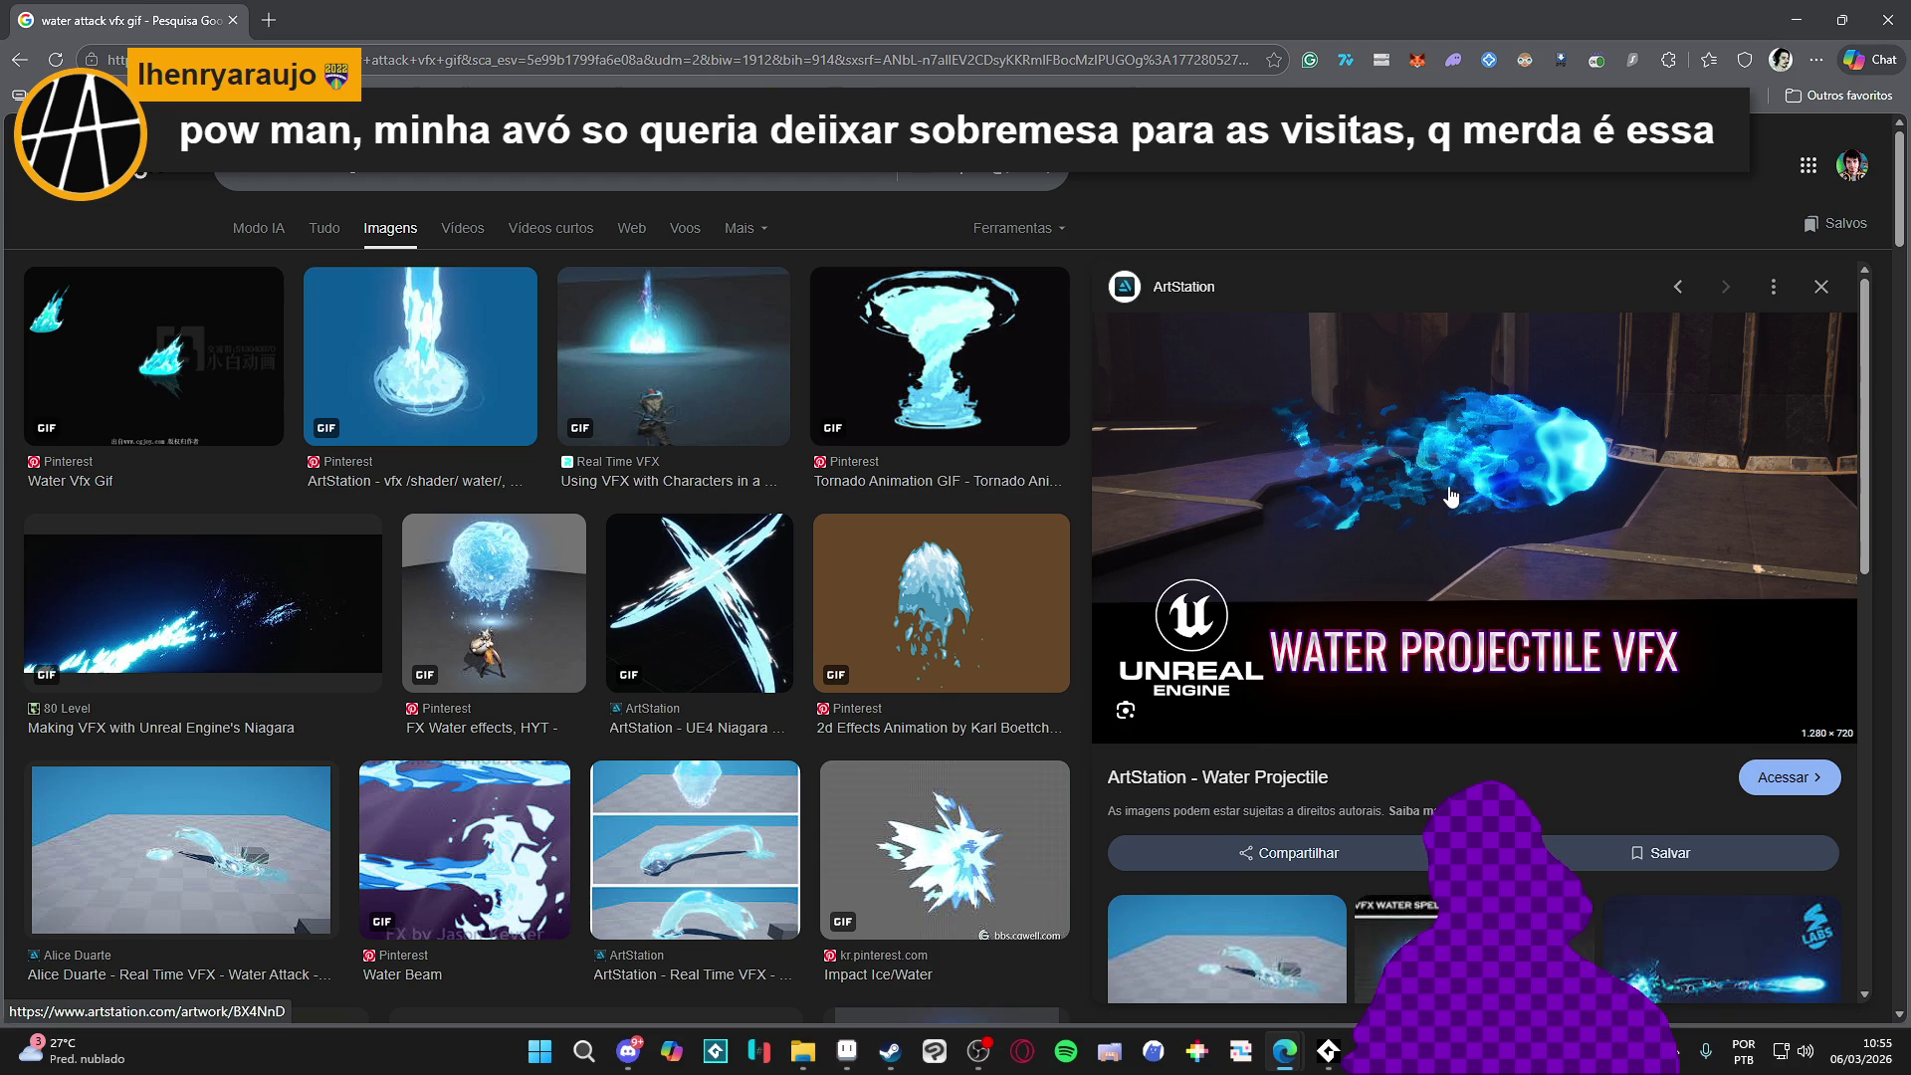
scroll(1448, 496, down, 2)
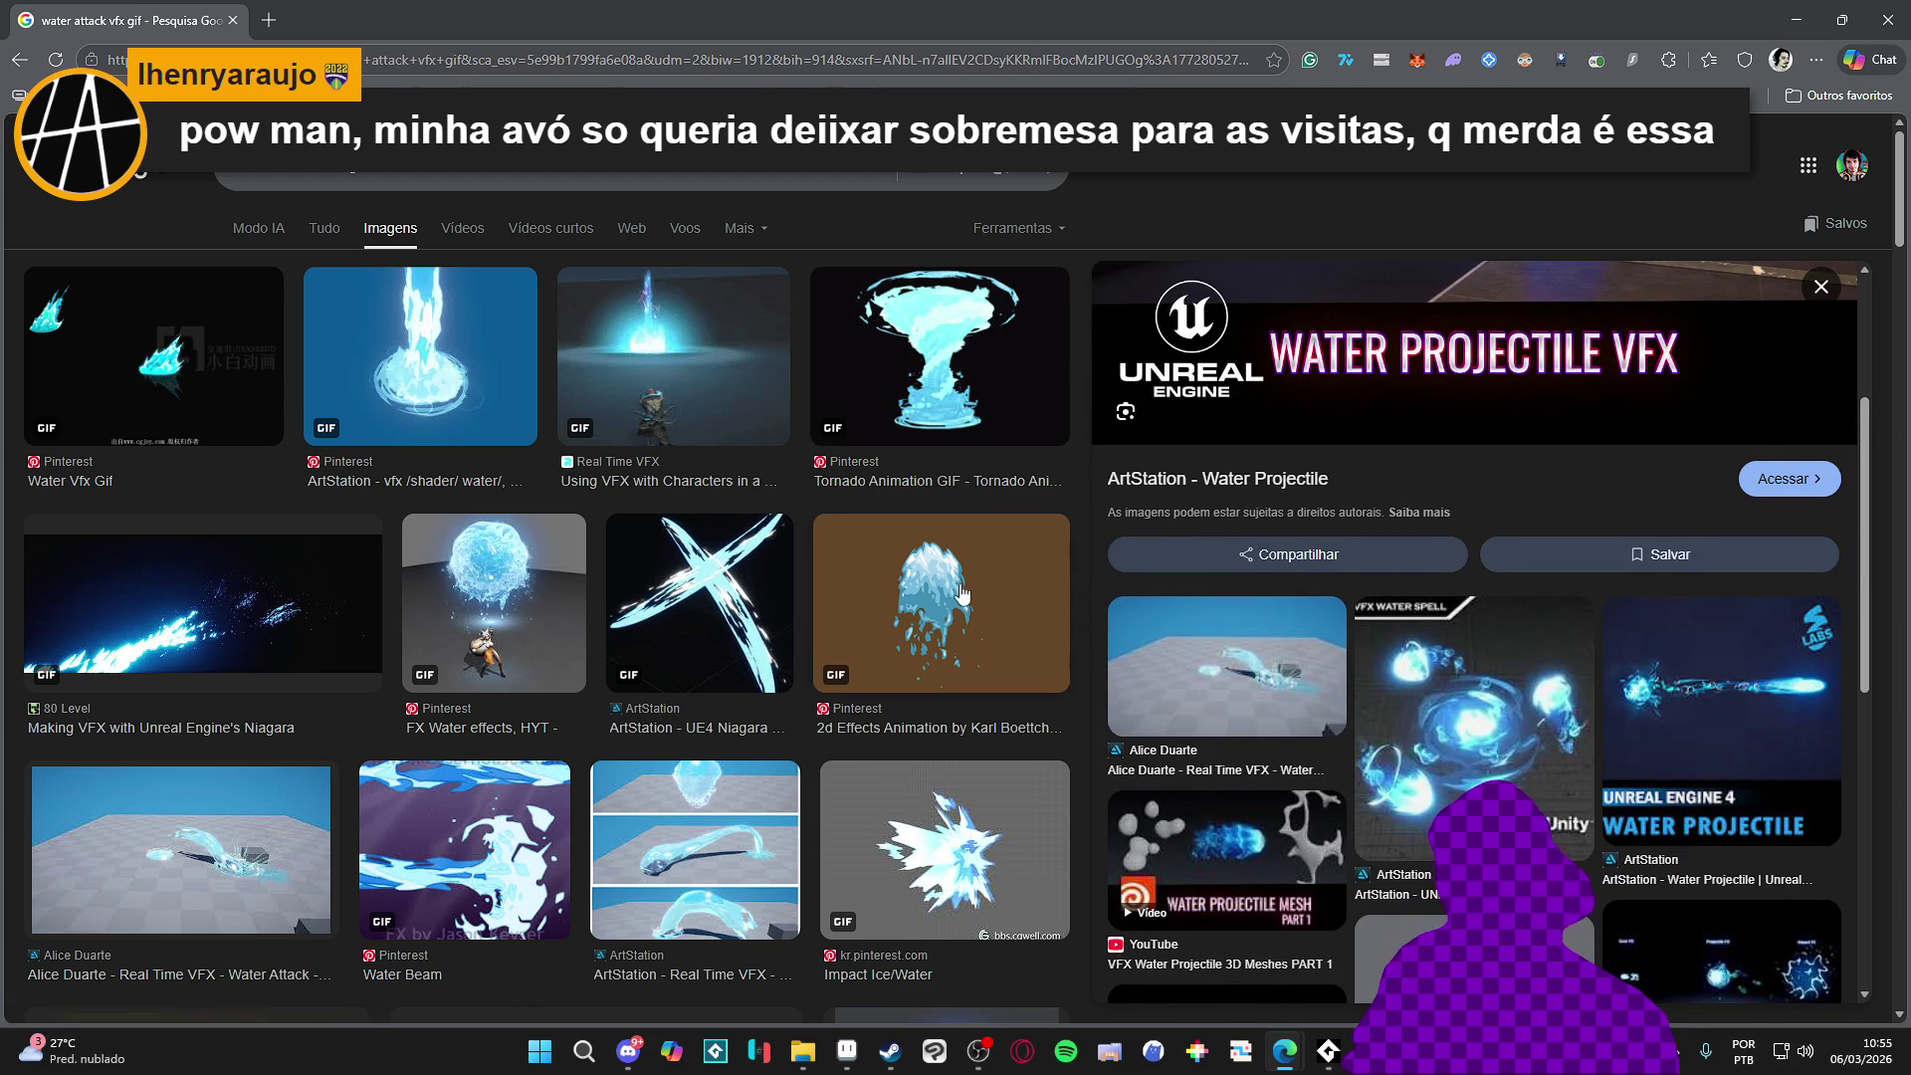
click(516, 612)
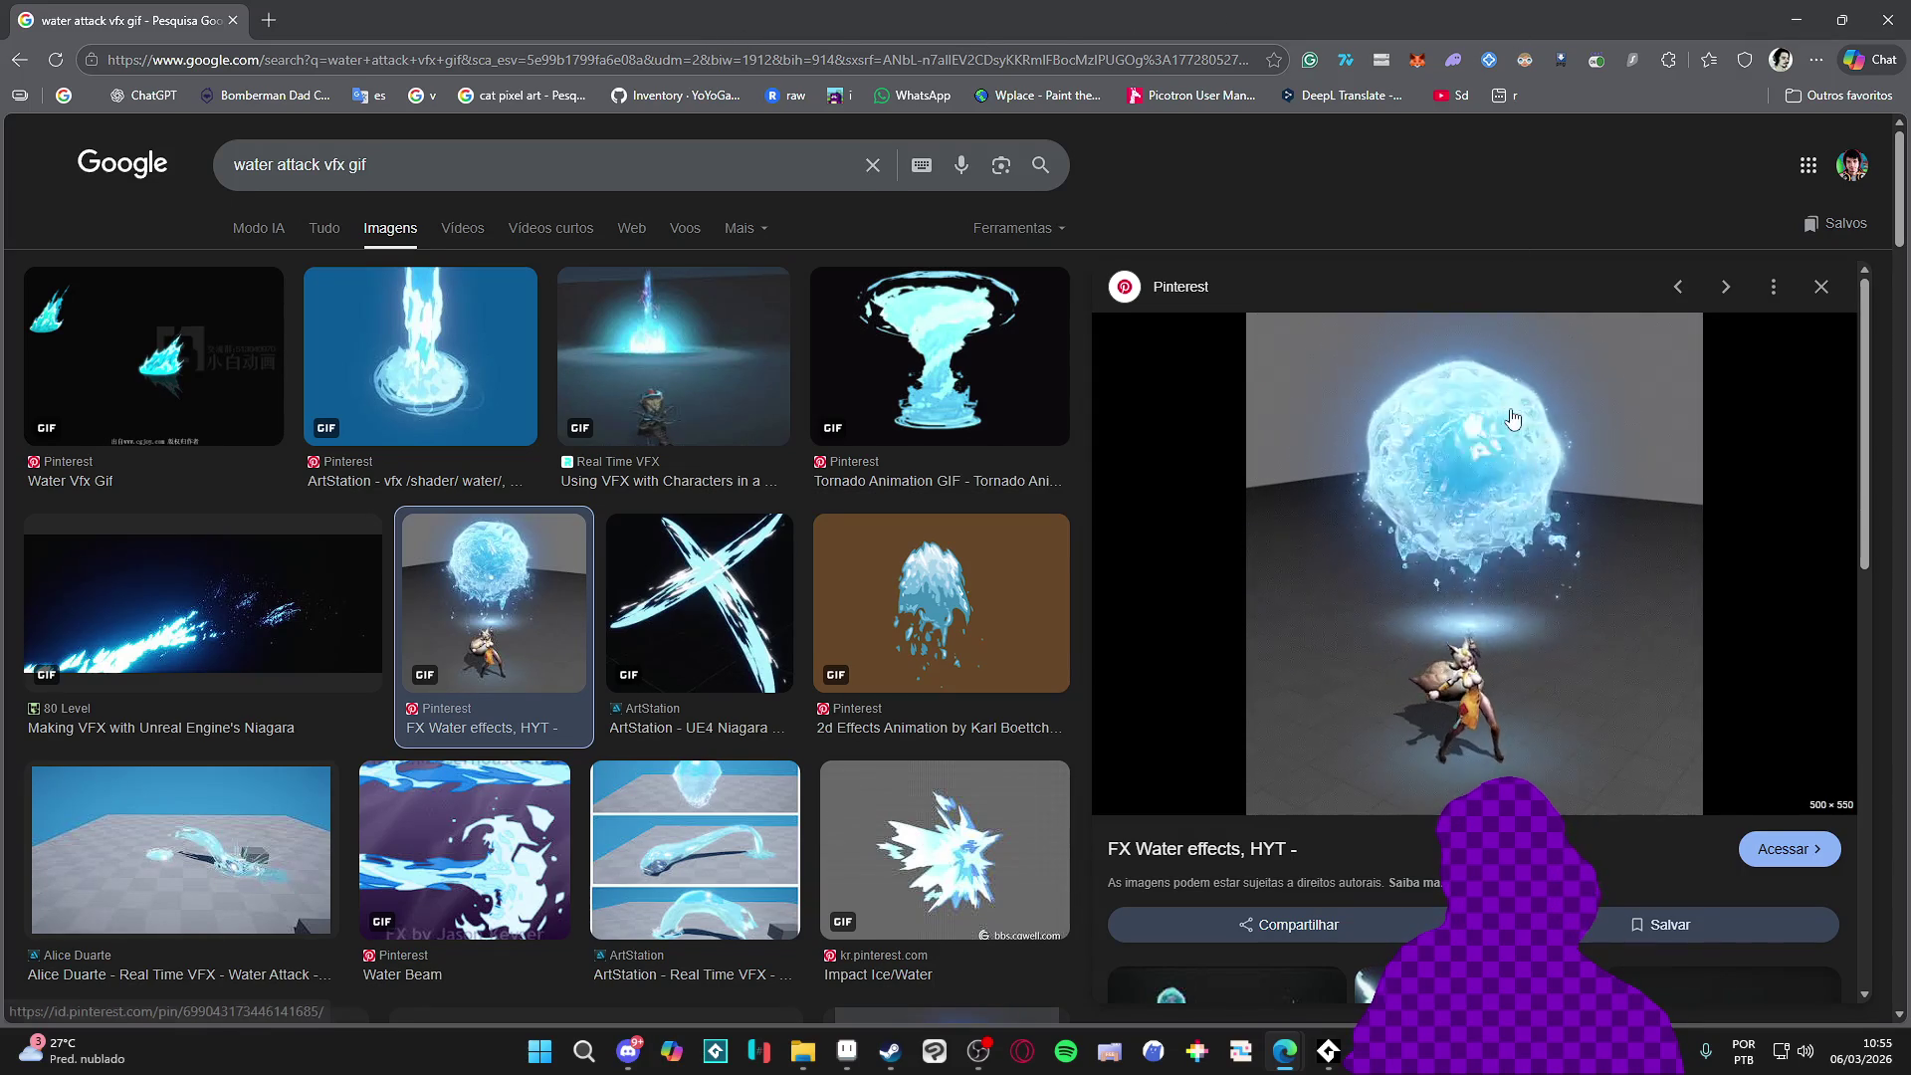
Open the water ball GIF in its own tab, close the search tab, and return to Aseprite
right_click(1496, 409)
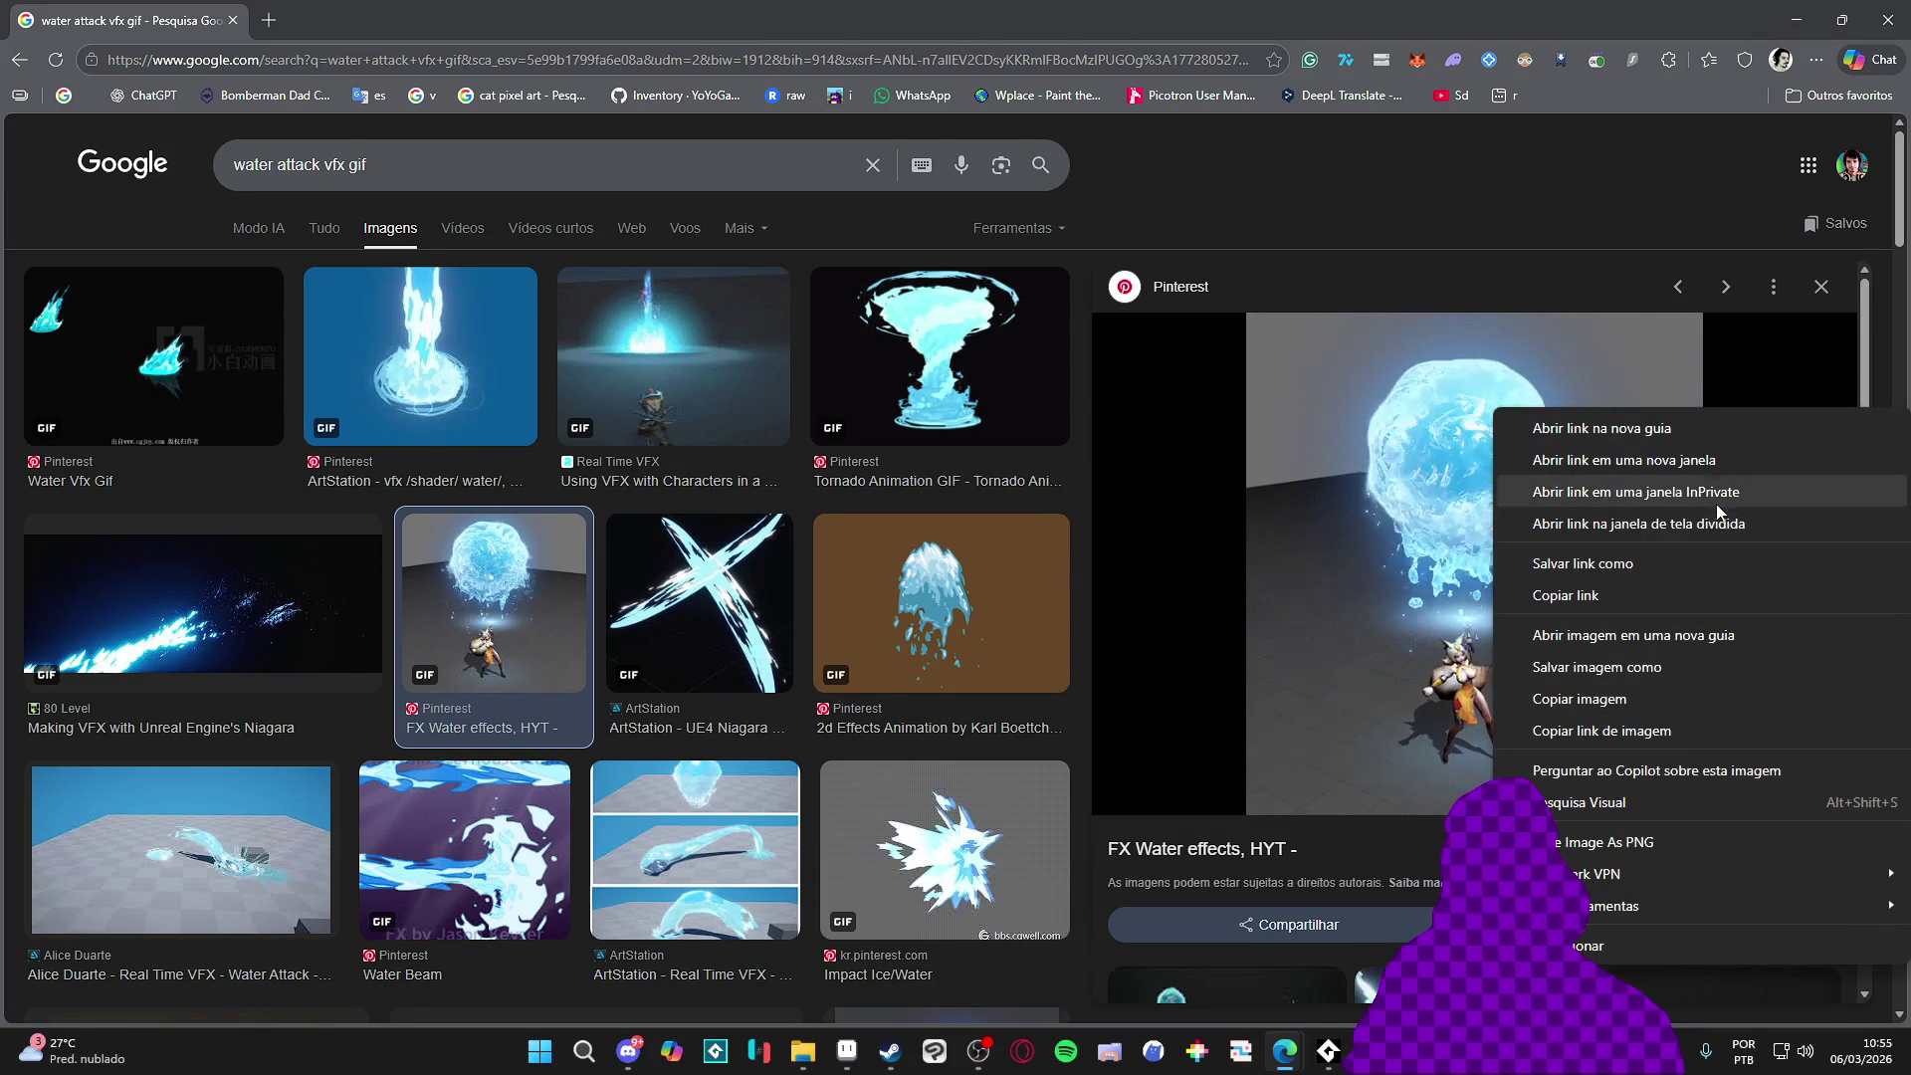
click(1641, 637)
click(360, 19)
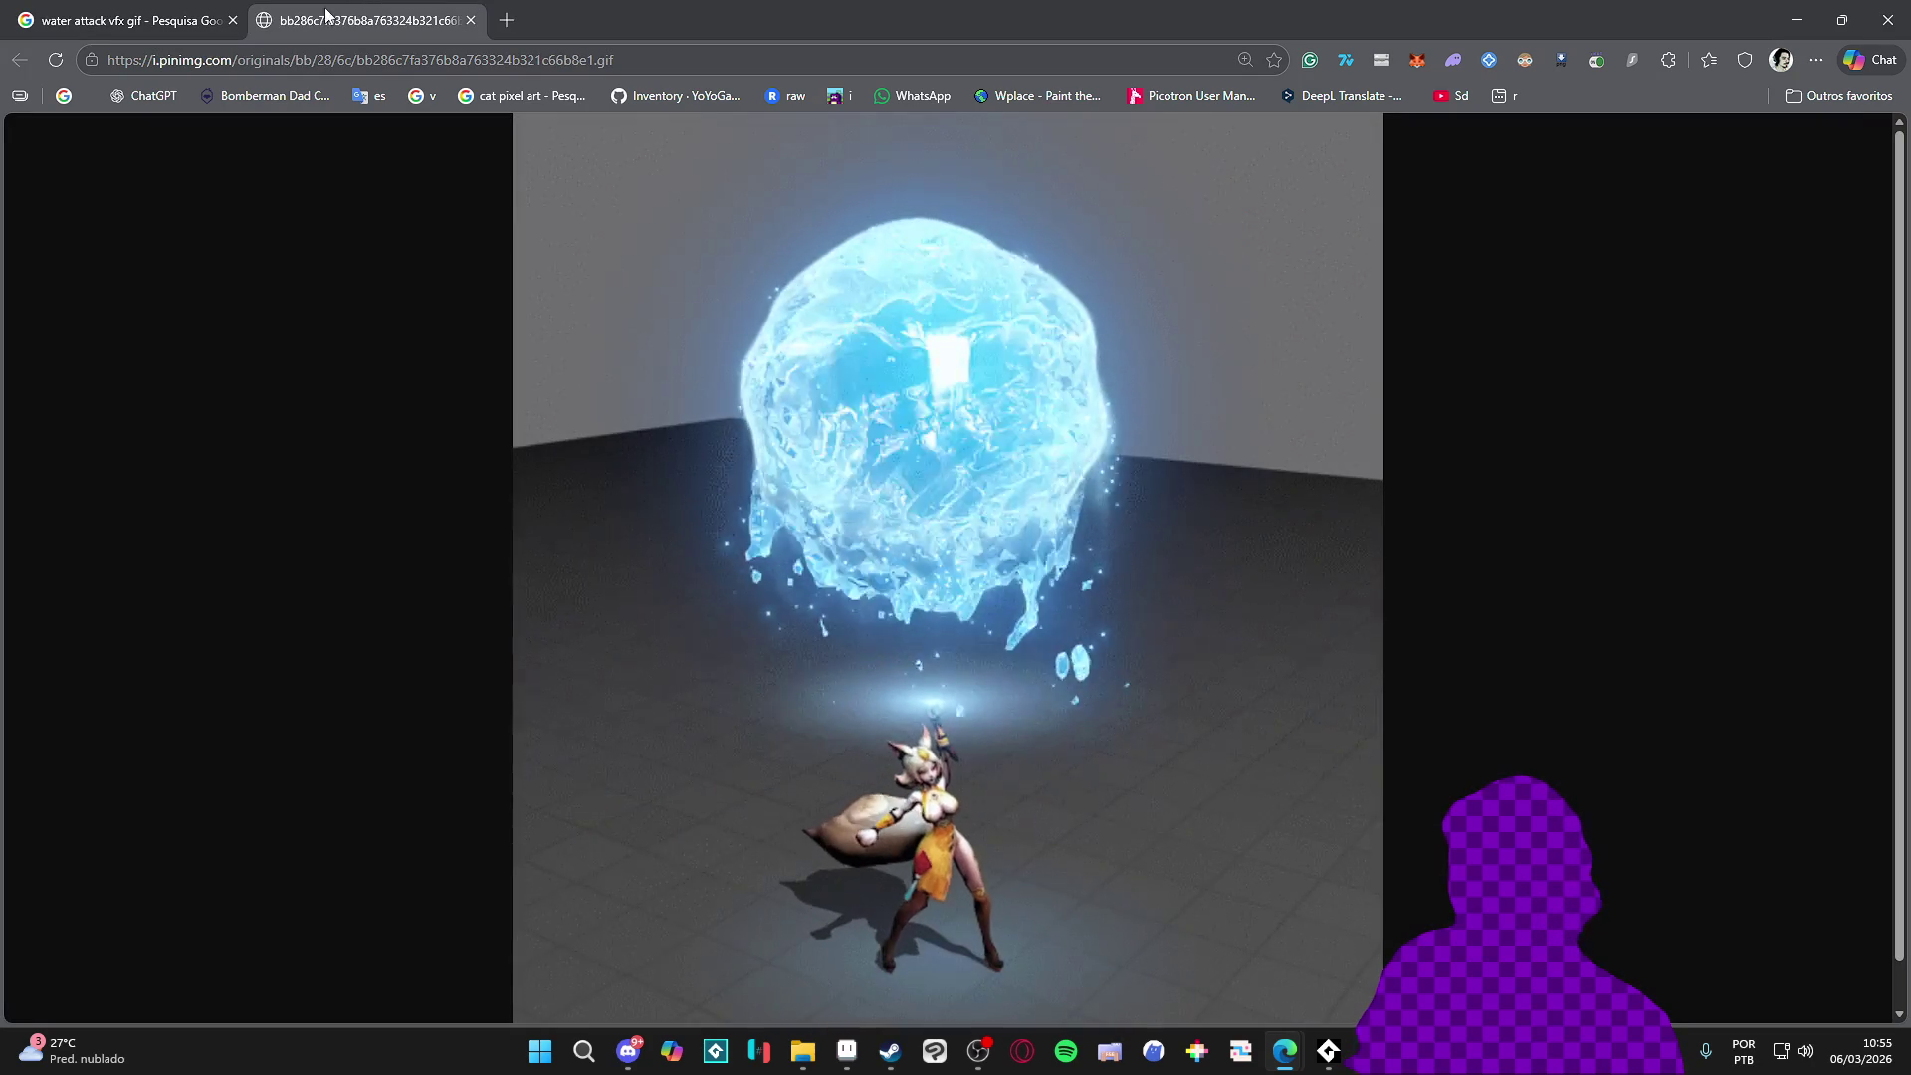
click(232, 20)
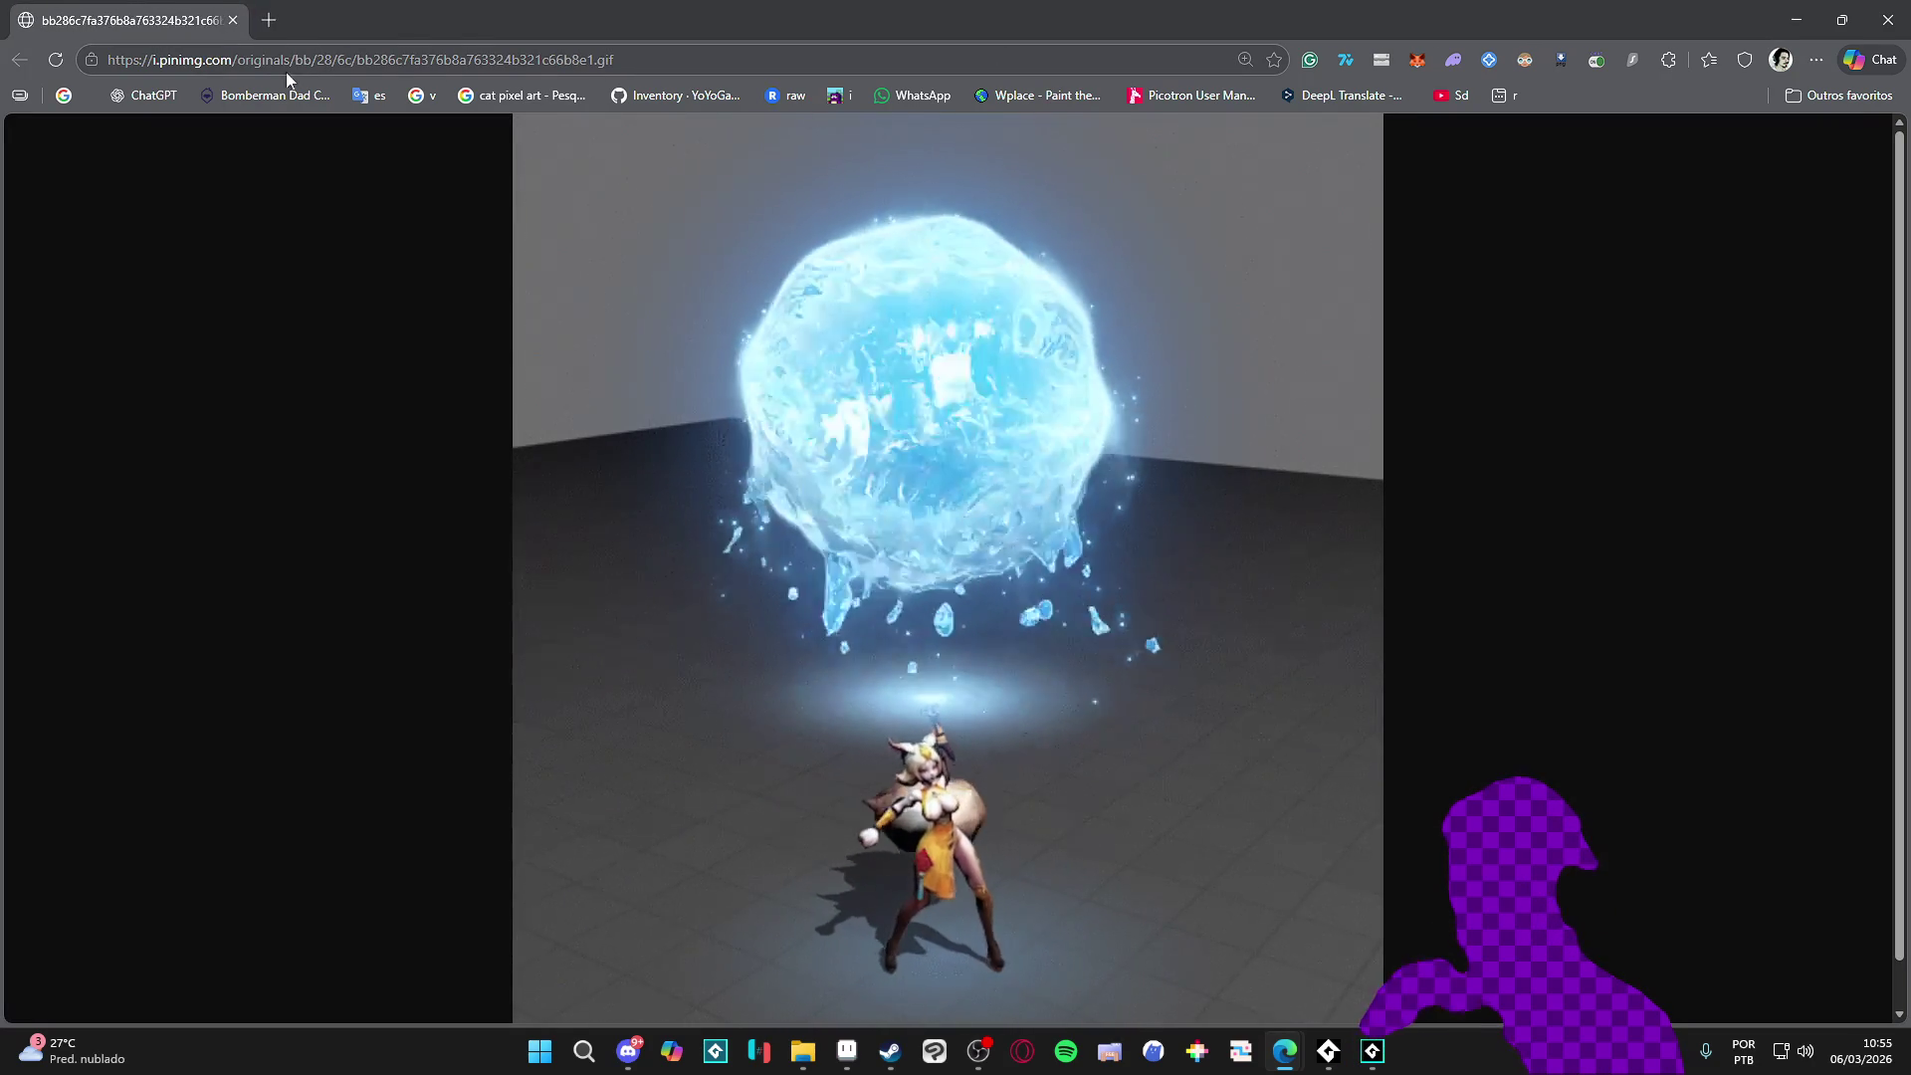
click(1327, 1051)
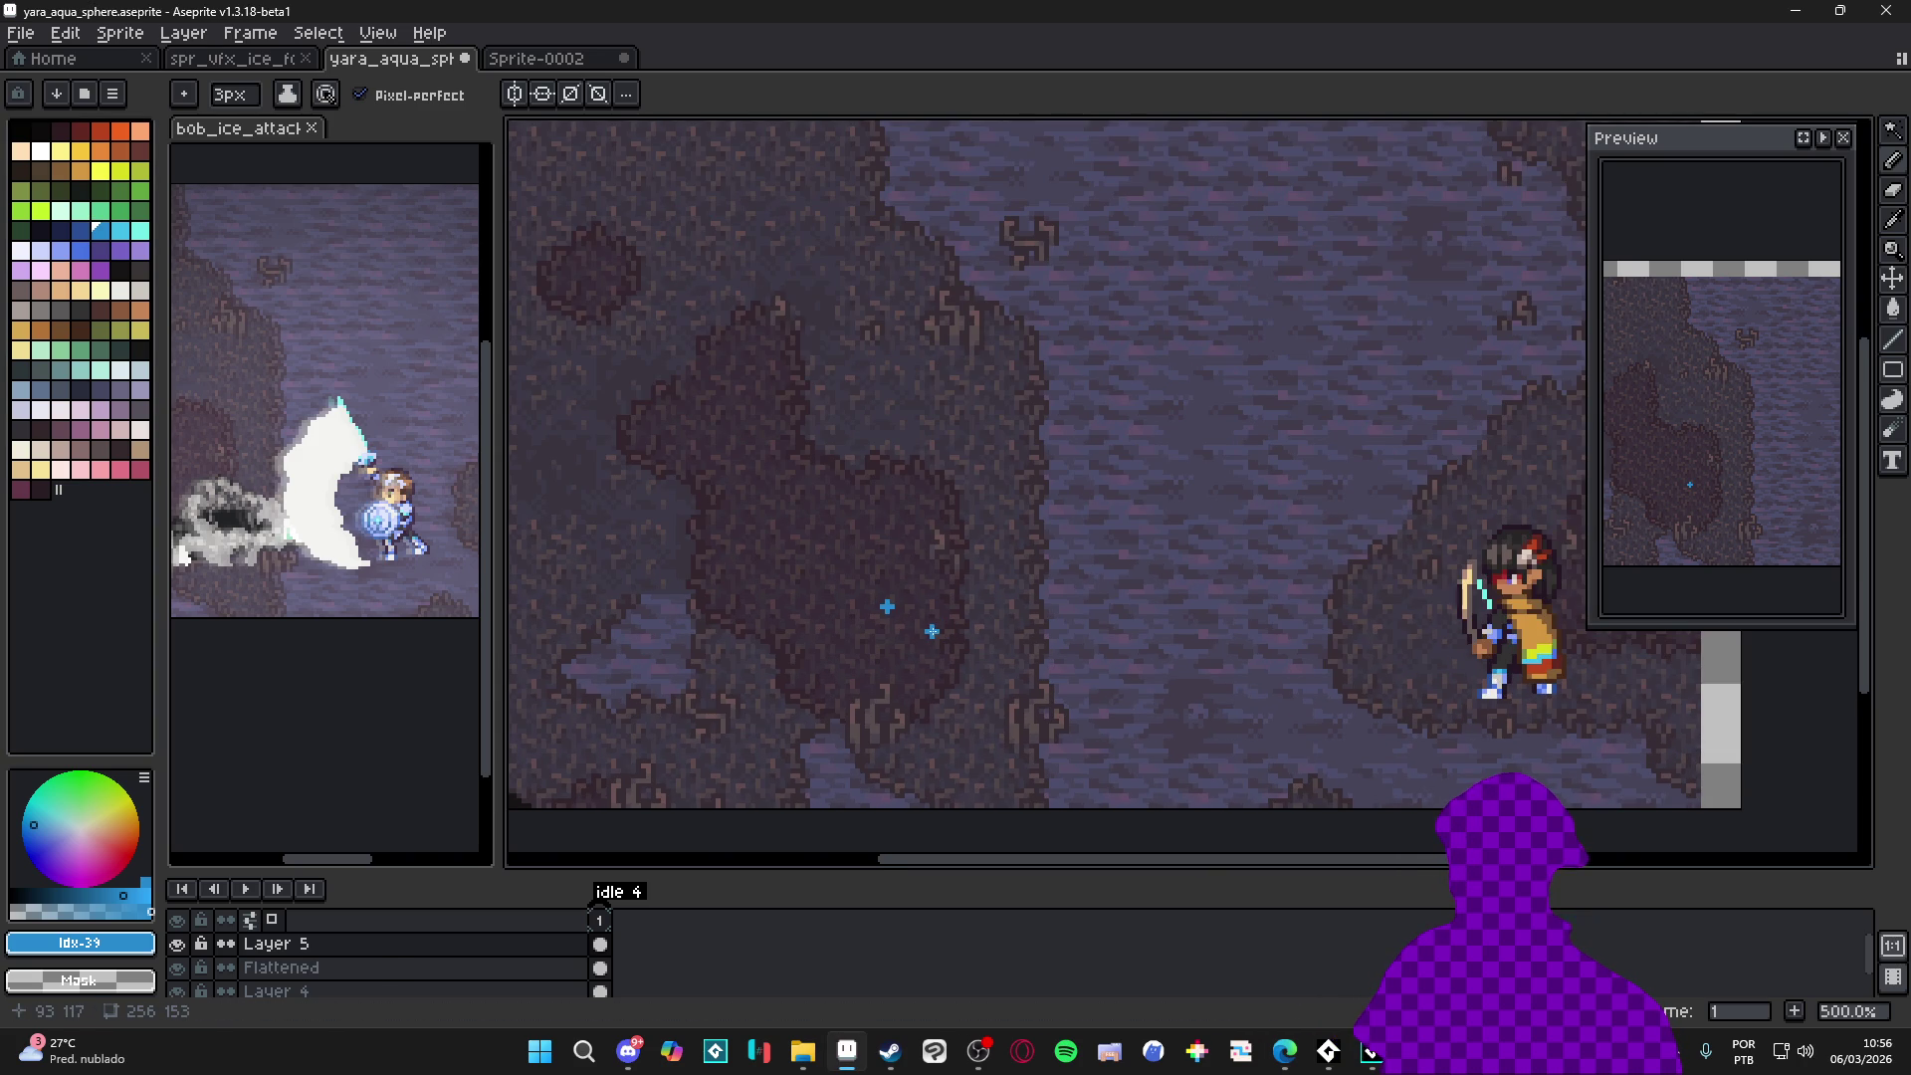
scroll(928, 601, down, 3)
scroll(927, 601, up, 3)
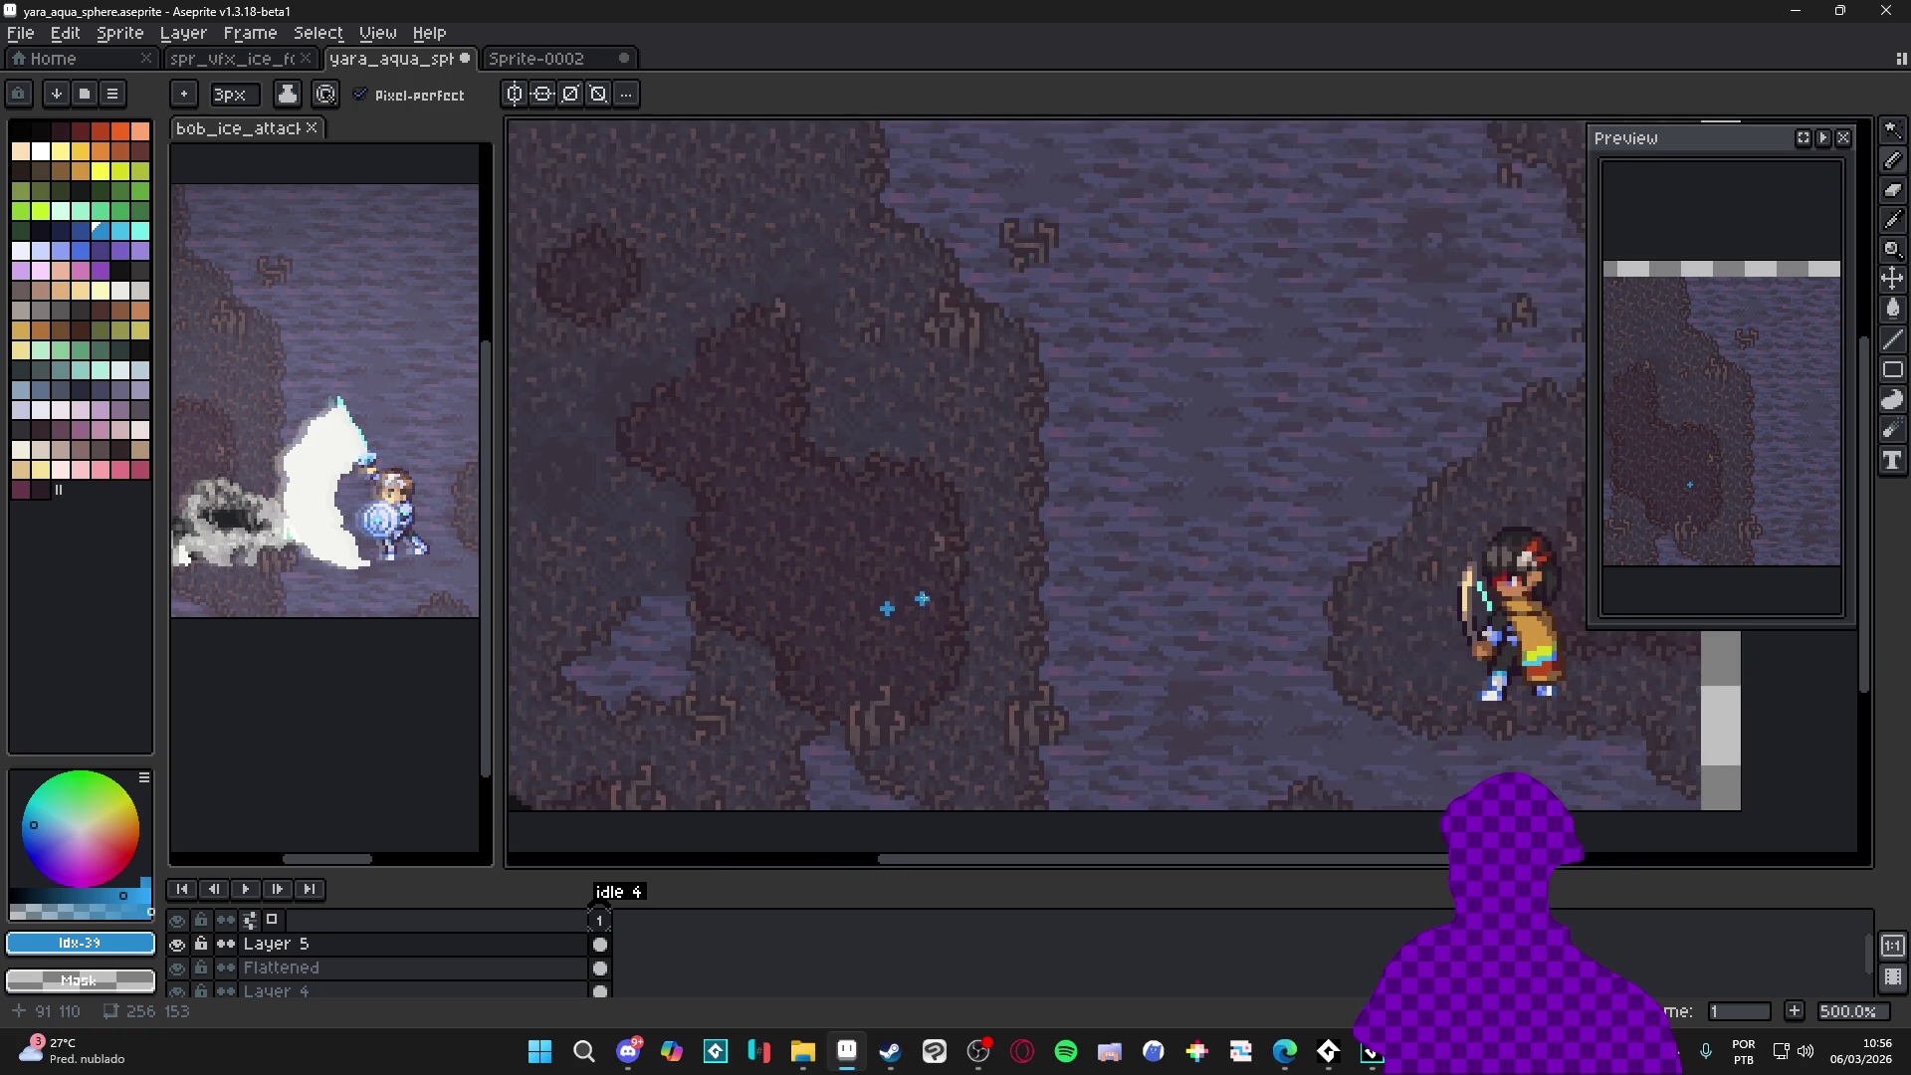
Sketch the blue ring's arcs around the sphere and close the gap at its lower right
drag(896, 385, 792, 476)
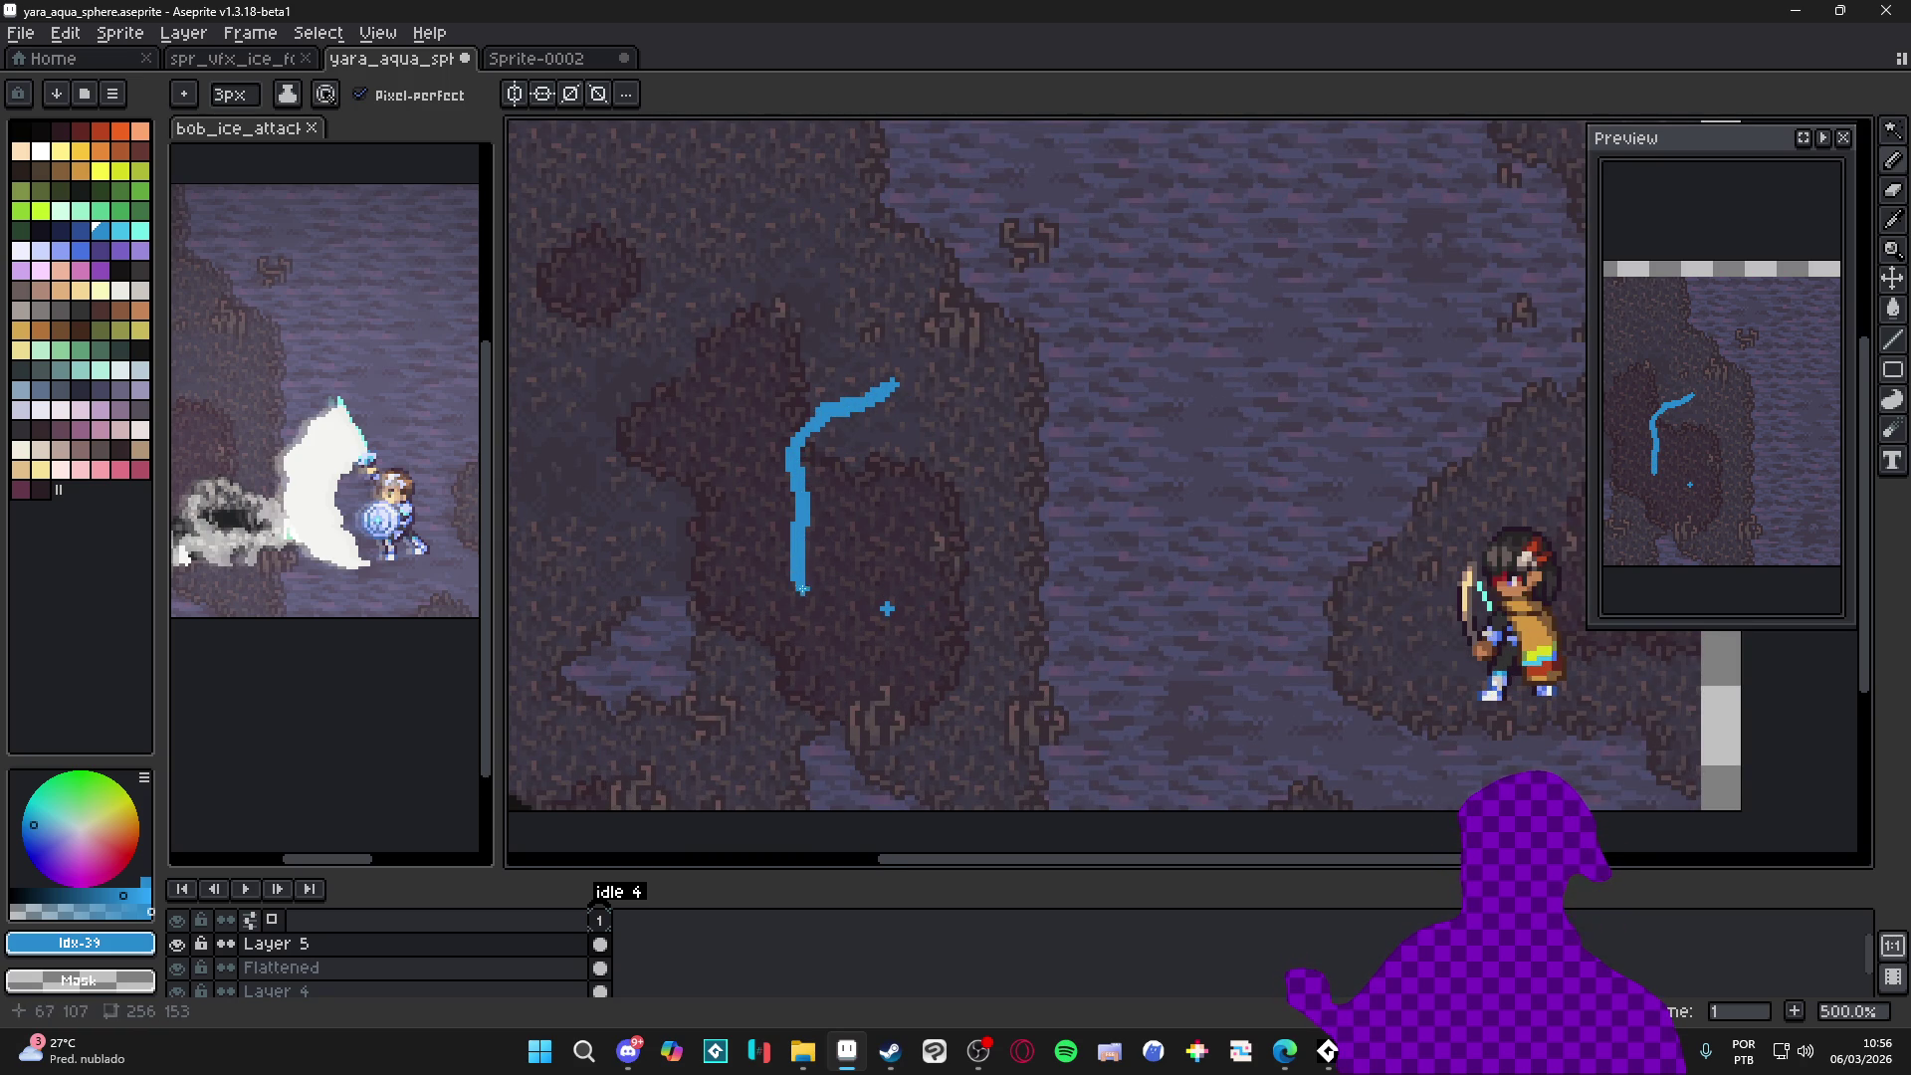
mouse_move(792, 474)
mouse_down()
mouse_move(974, 624)
mouse_move(929, 392)
mouse_move(881, 385)
mouse_up()
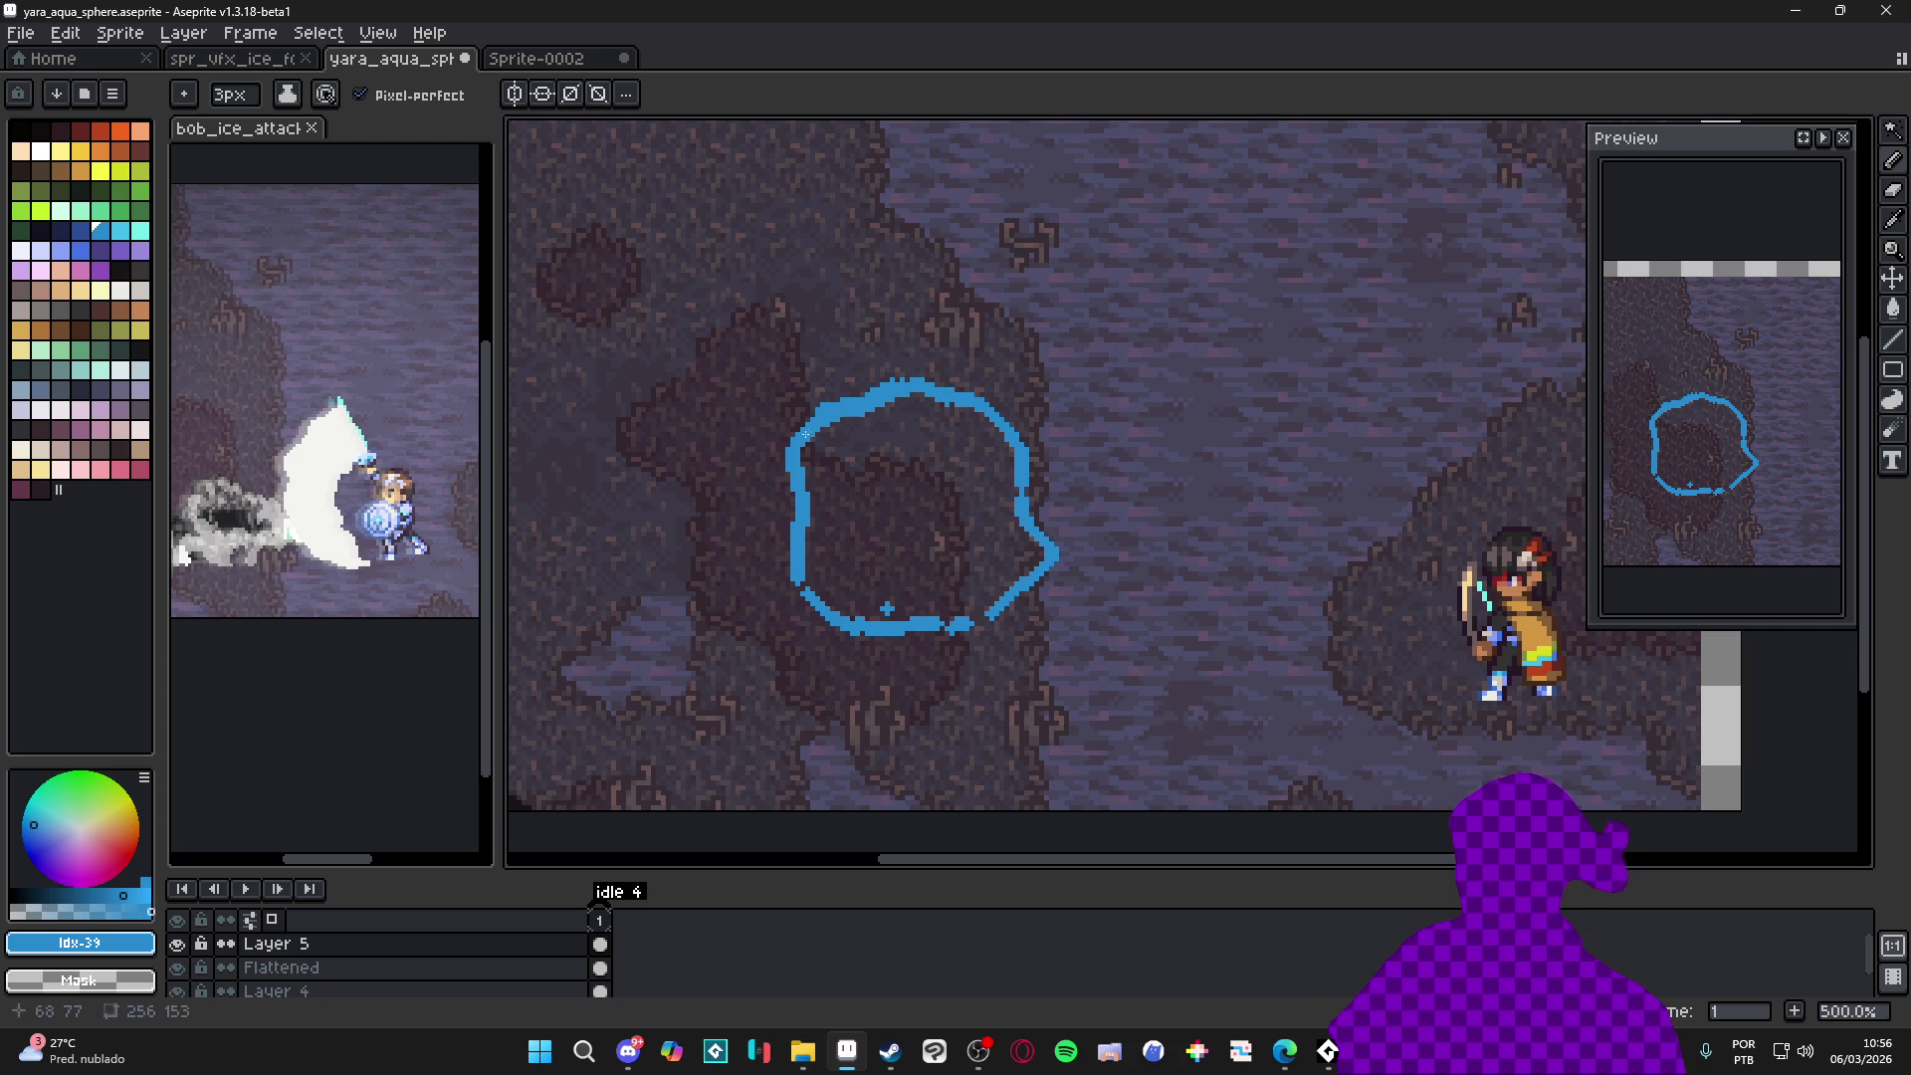
drag(958, 617, 992, 612)
drag(1026, 483, 1045, 535)
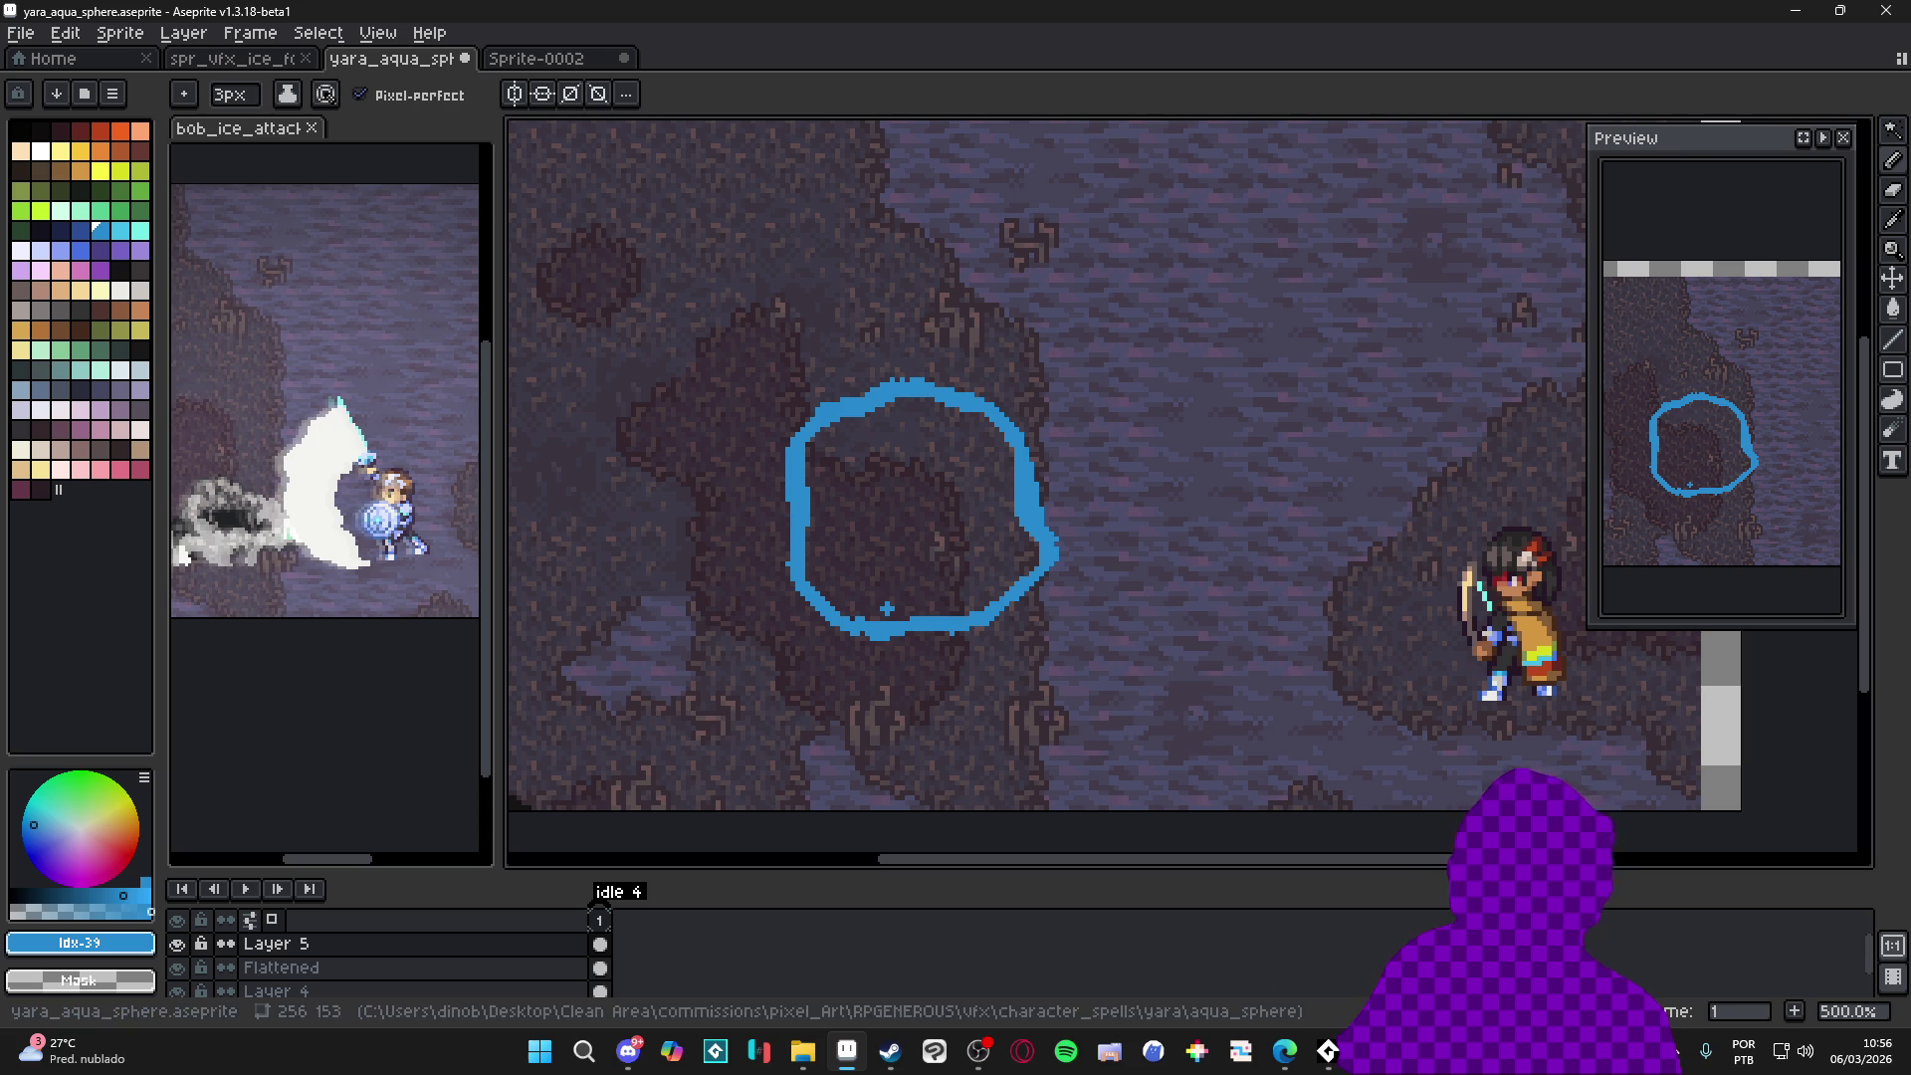
Return to the canvas and thicken the left edge of the blue ring
click(1284, 1049)
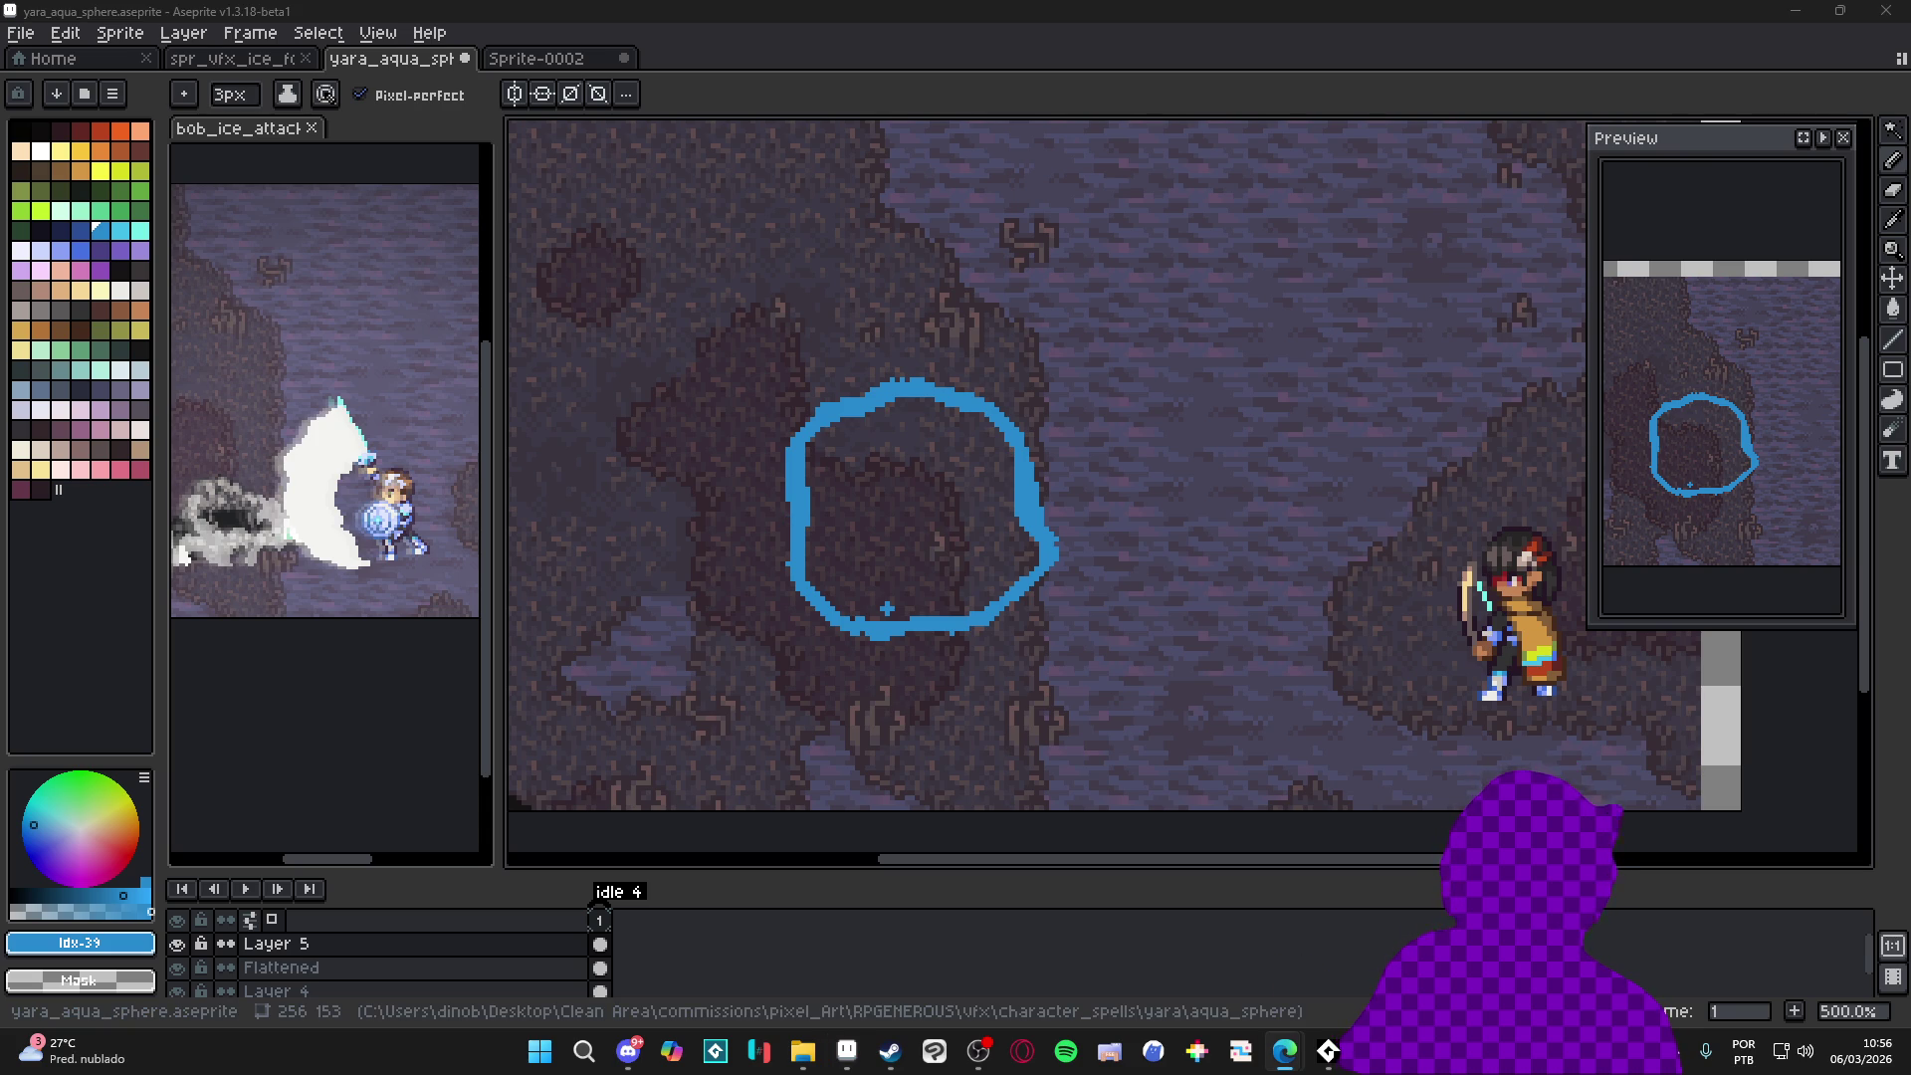
click(826, 423)
drag(798, 493, 787, 578)
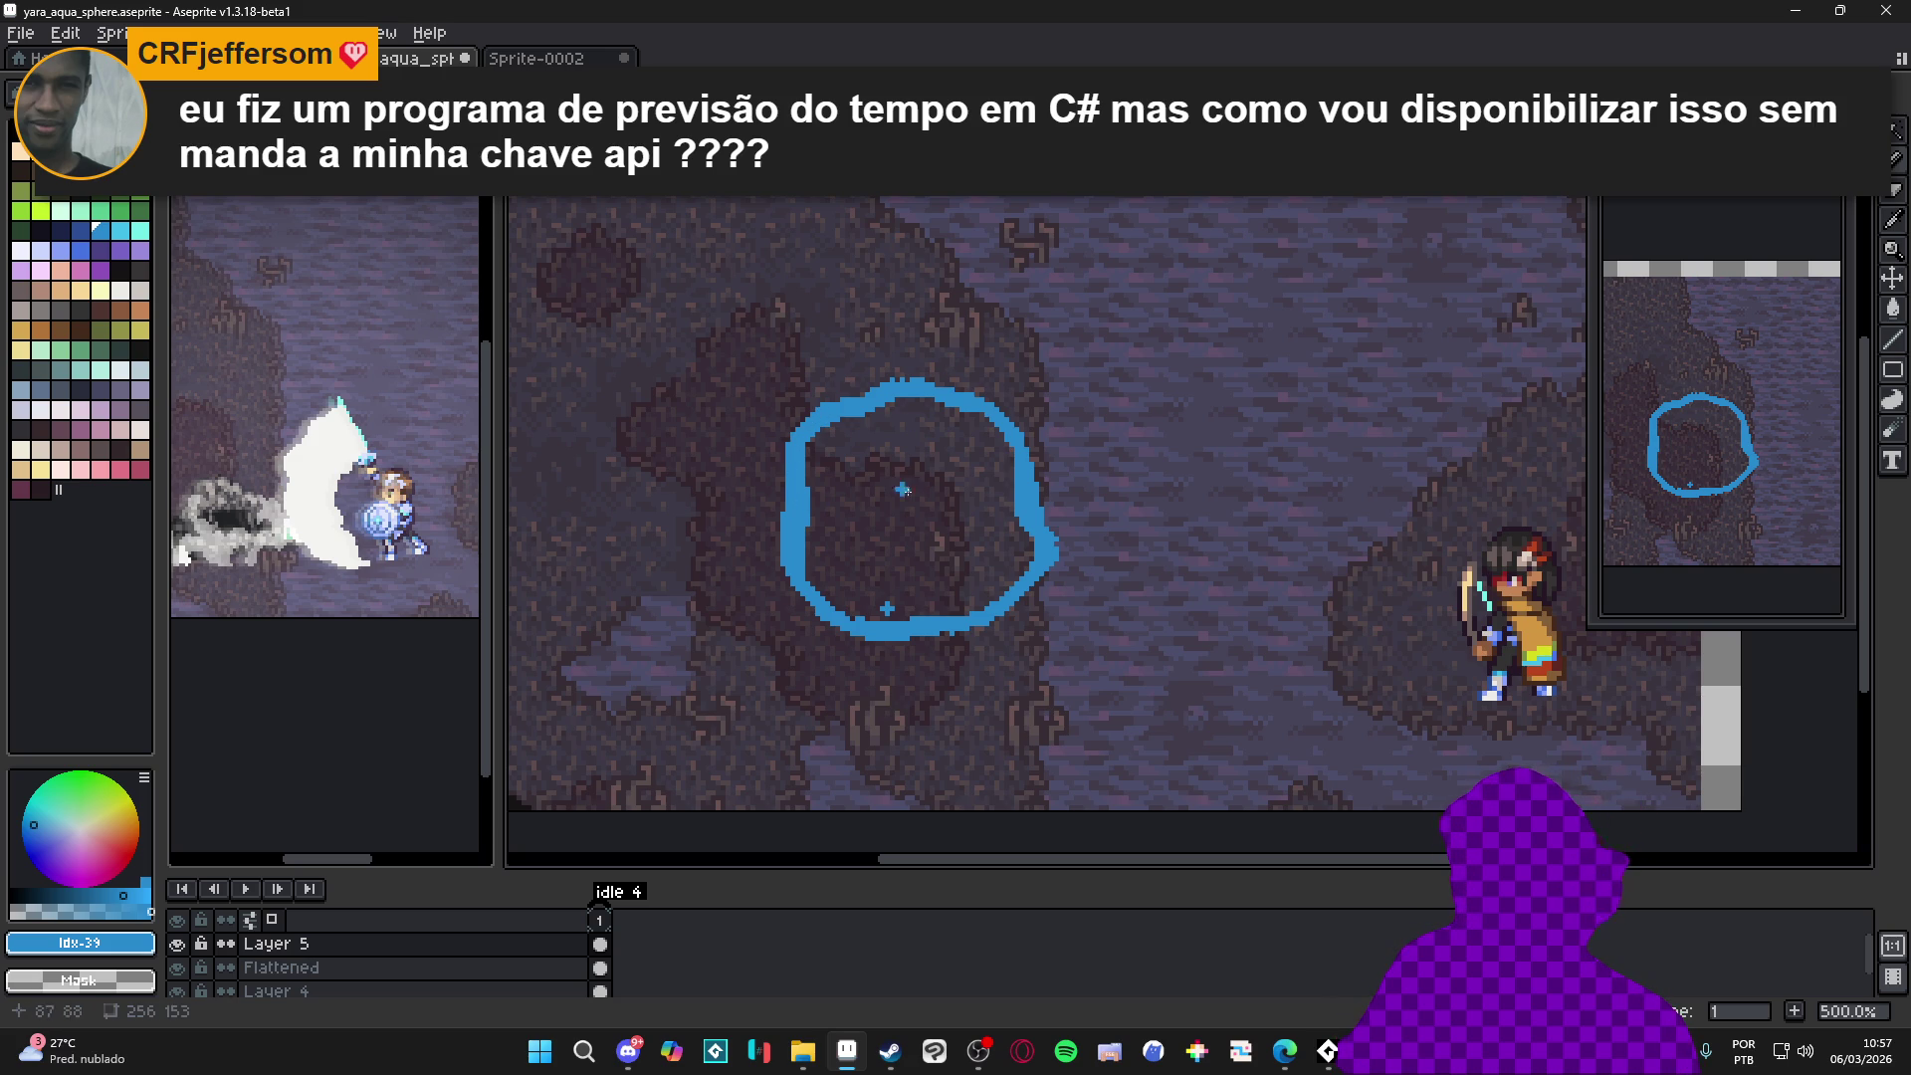
With the pencil (B), go over the ring's left side and bottom edge to thicken them
key(e)
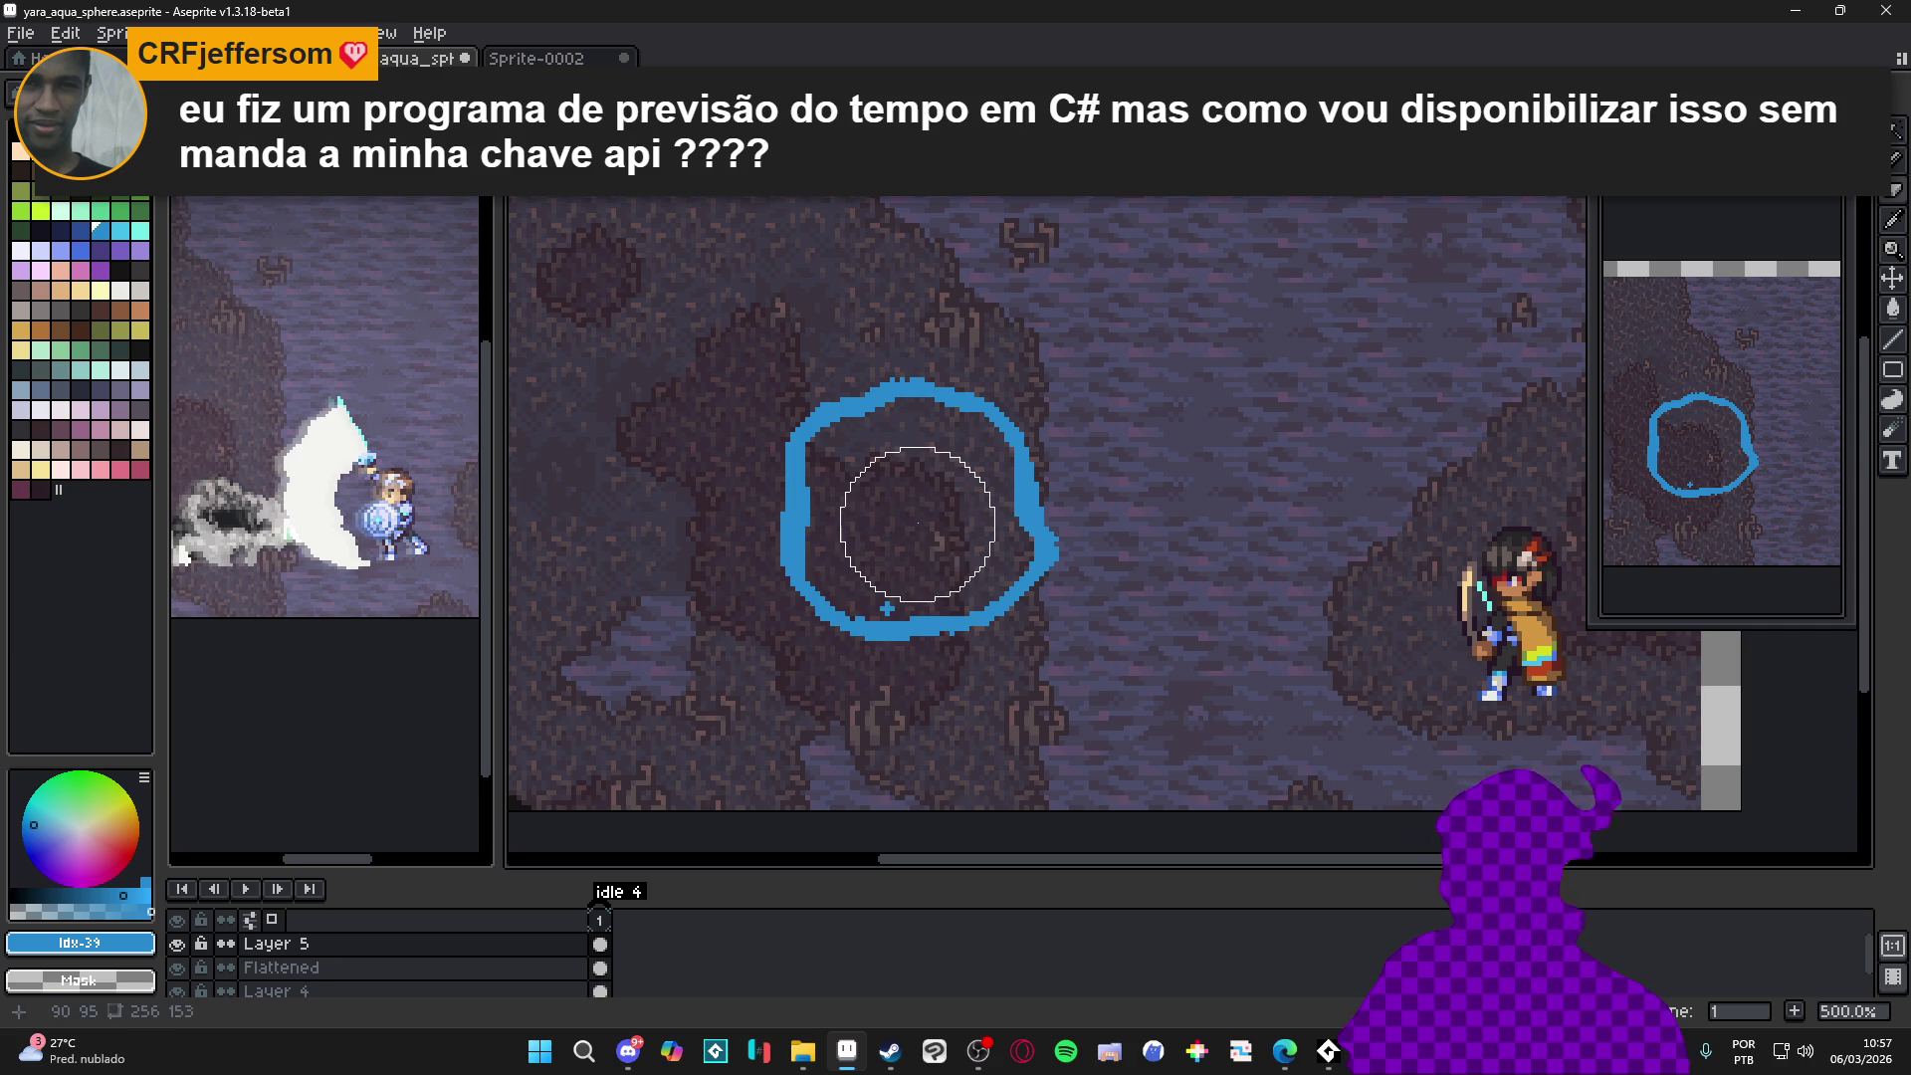
scroll(916, 524, down, 5)
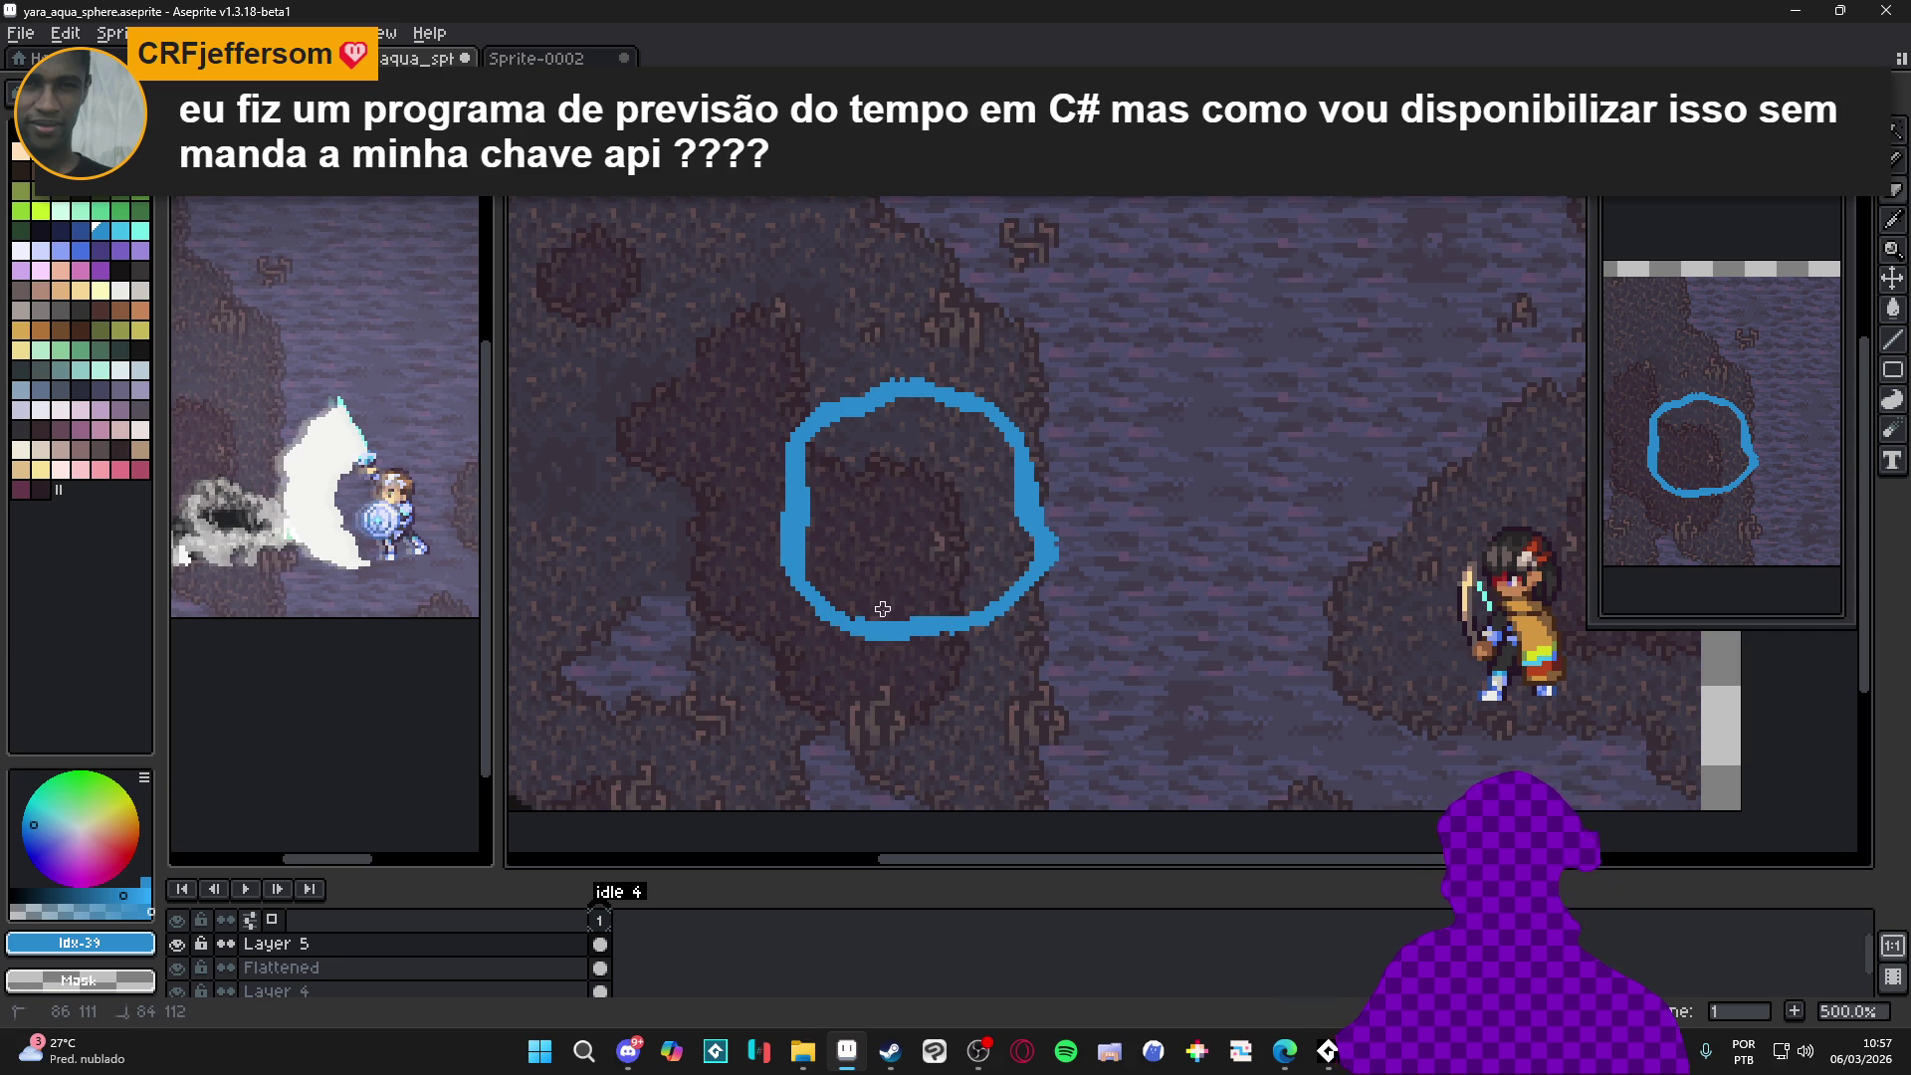
key(b)
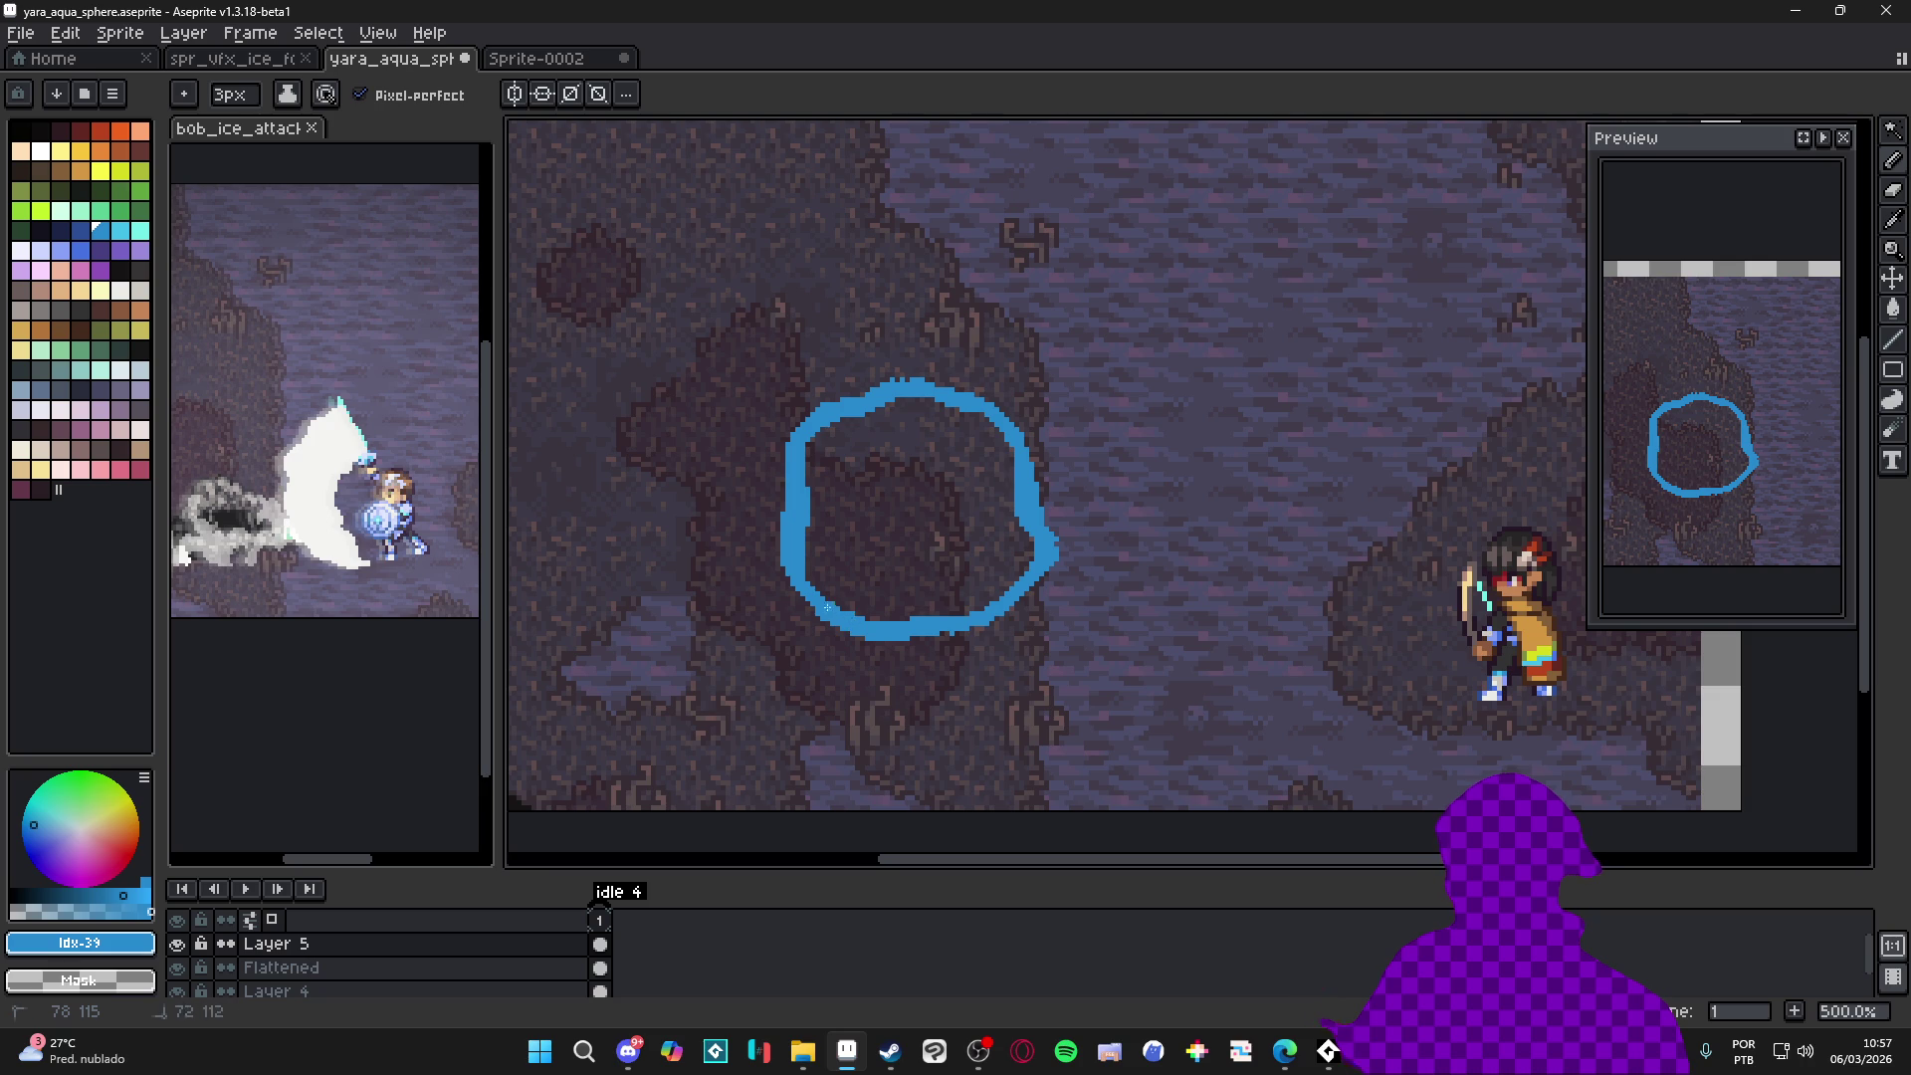
drag(813, 523, 839, 423)
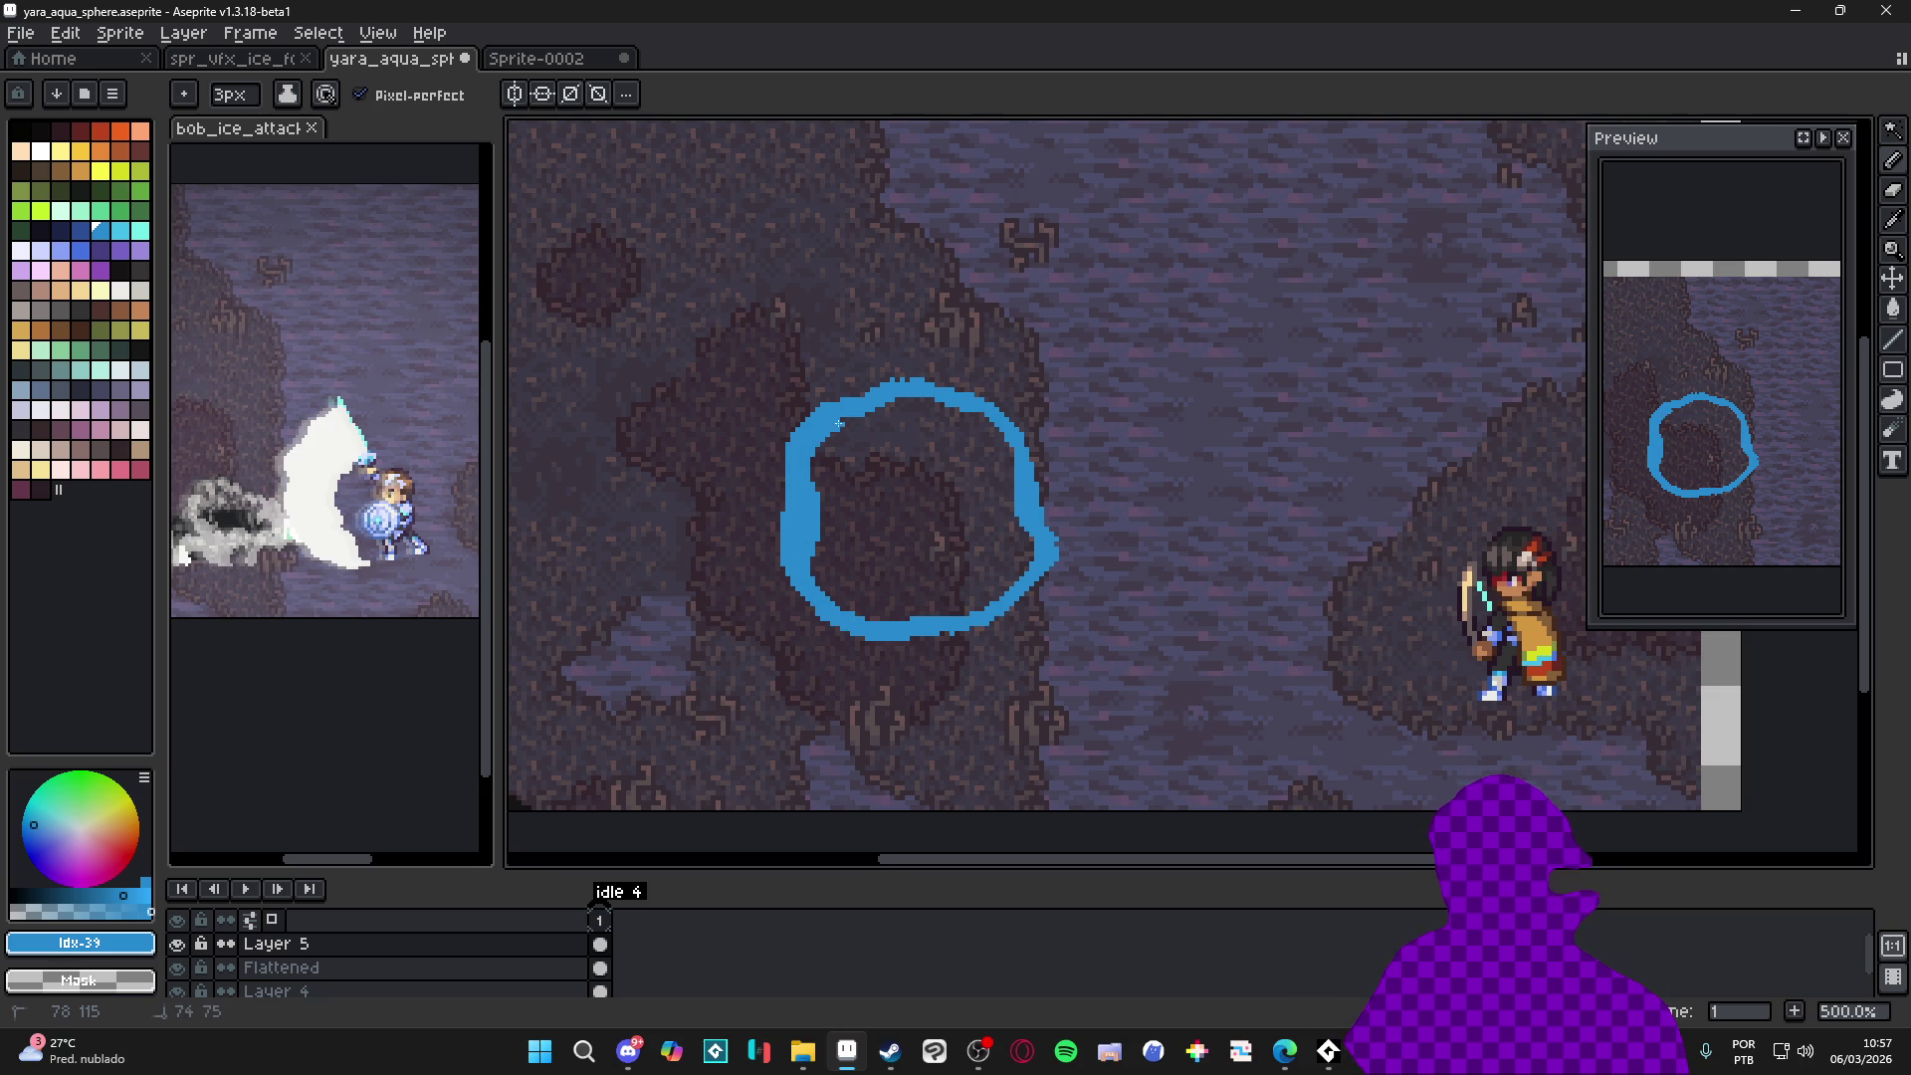
mouse_move(843, 610)
mouse_down()
mouse_move(978, 607)
mouse_move(1013, 487)
mouse_move(978, 415)
mouse_move(911, 400)
mouse_move(841, 431)
mouse_up()
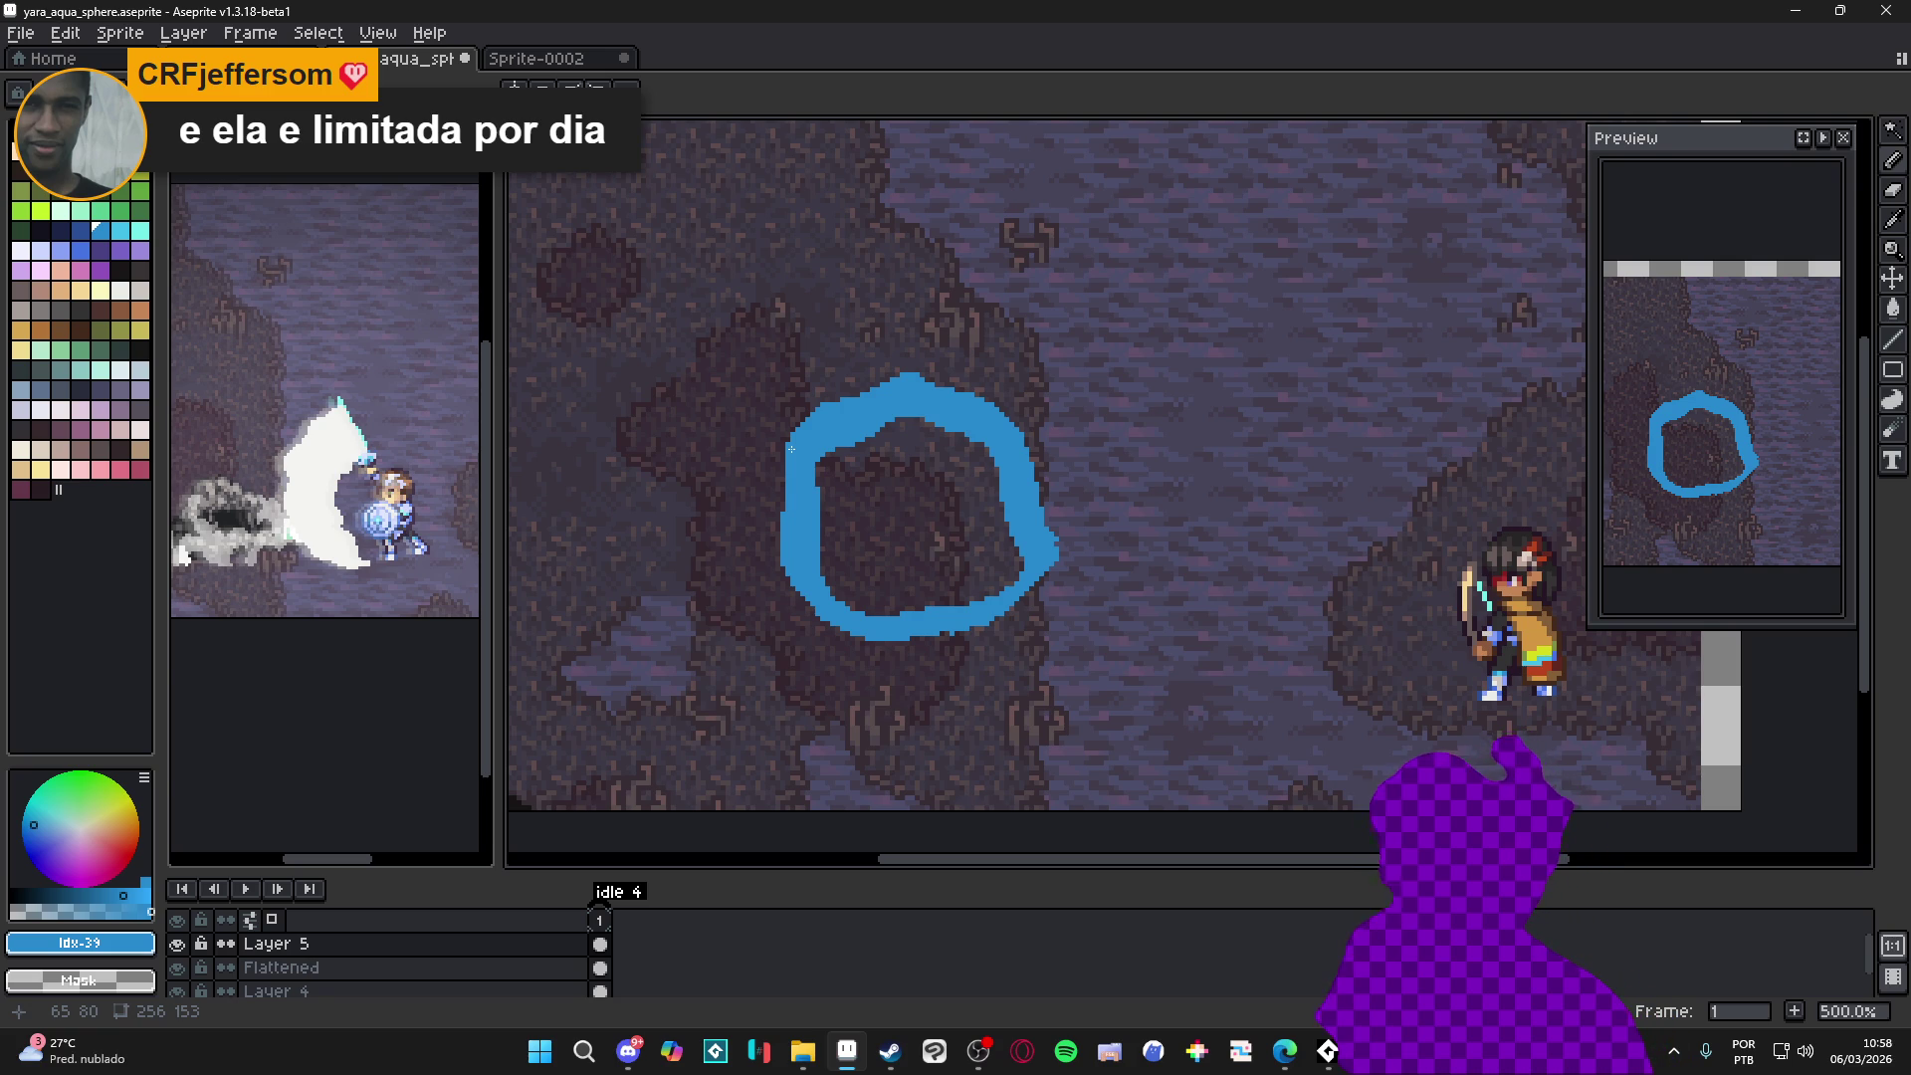
key(e)
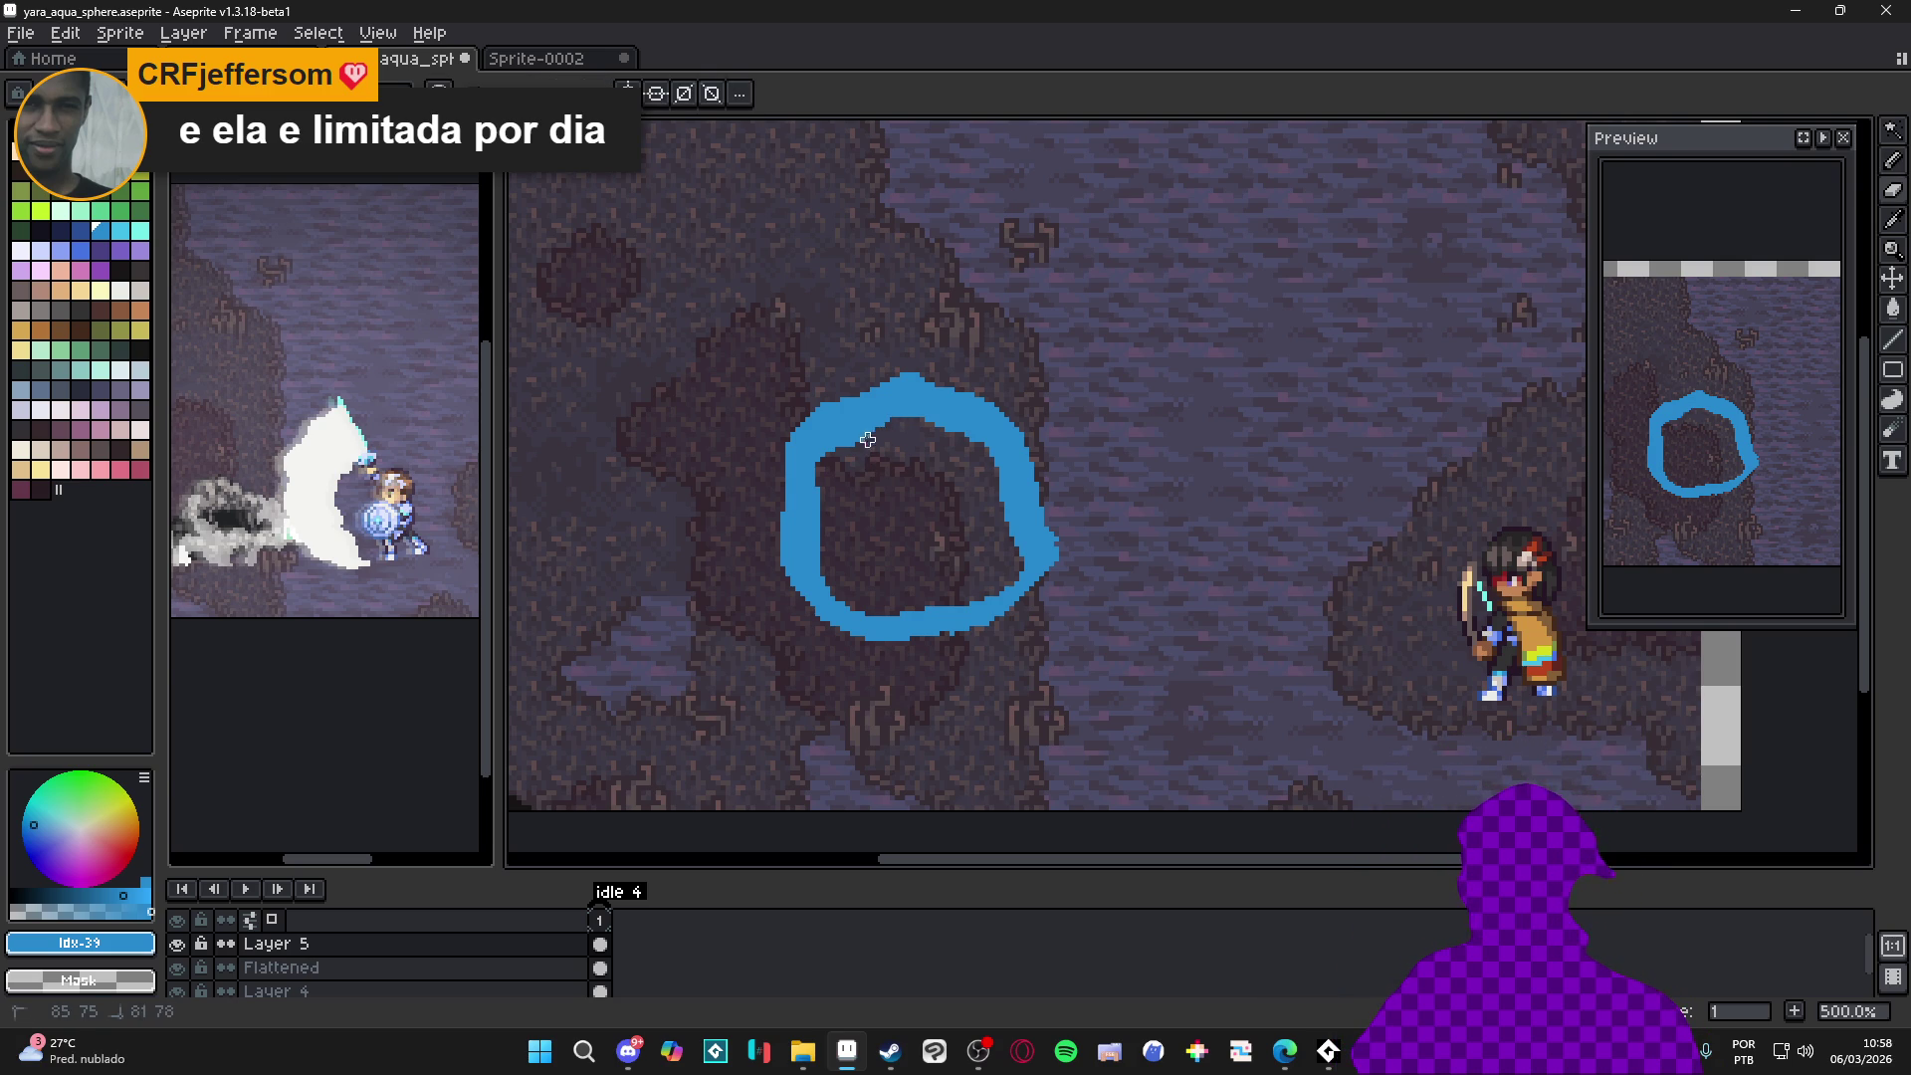
Erase stray pixels on the ring's inner edge and fill out its right side
drag(817, 496, 832, 570)
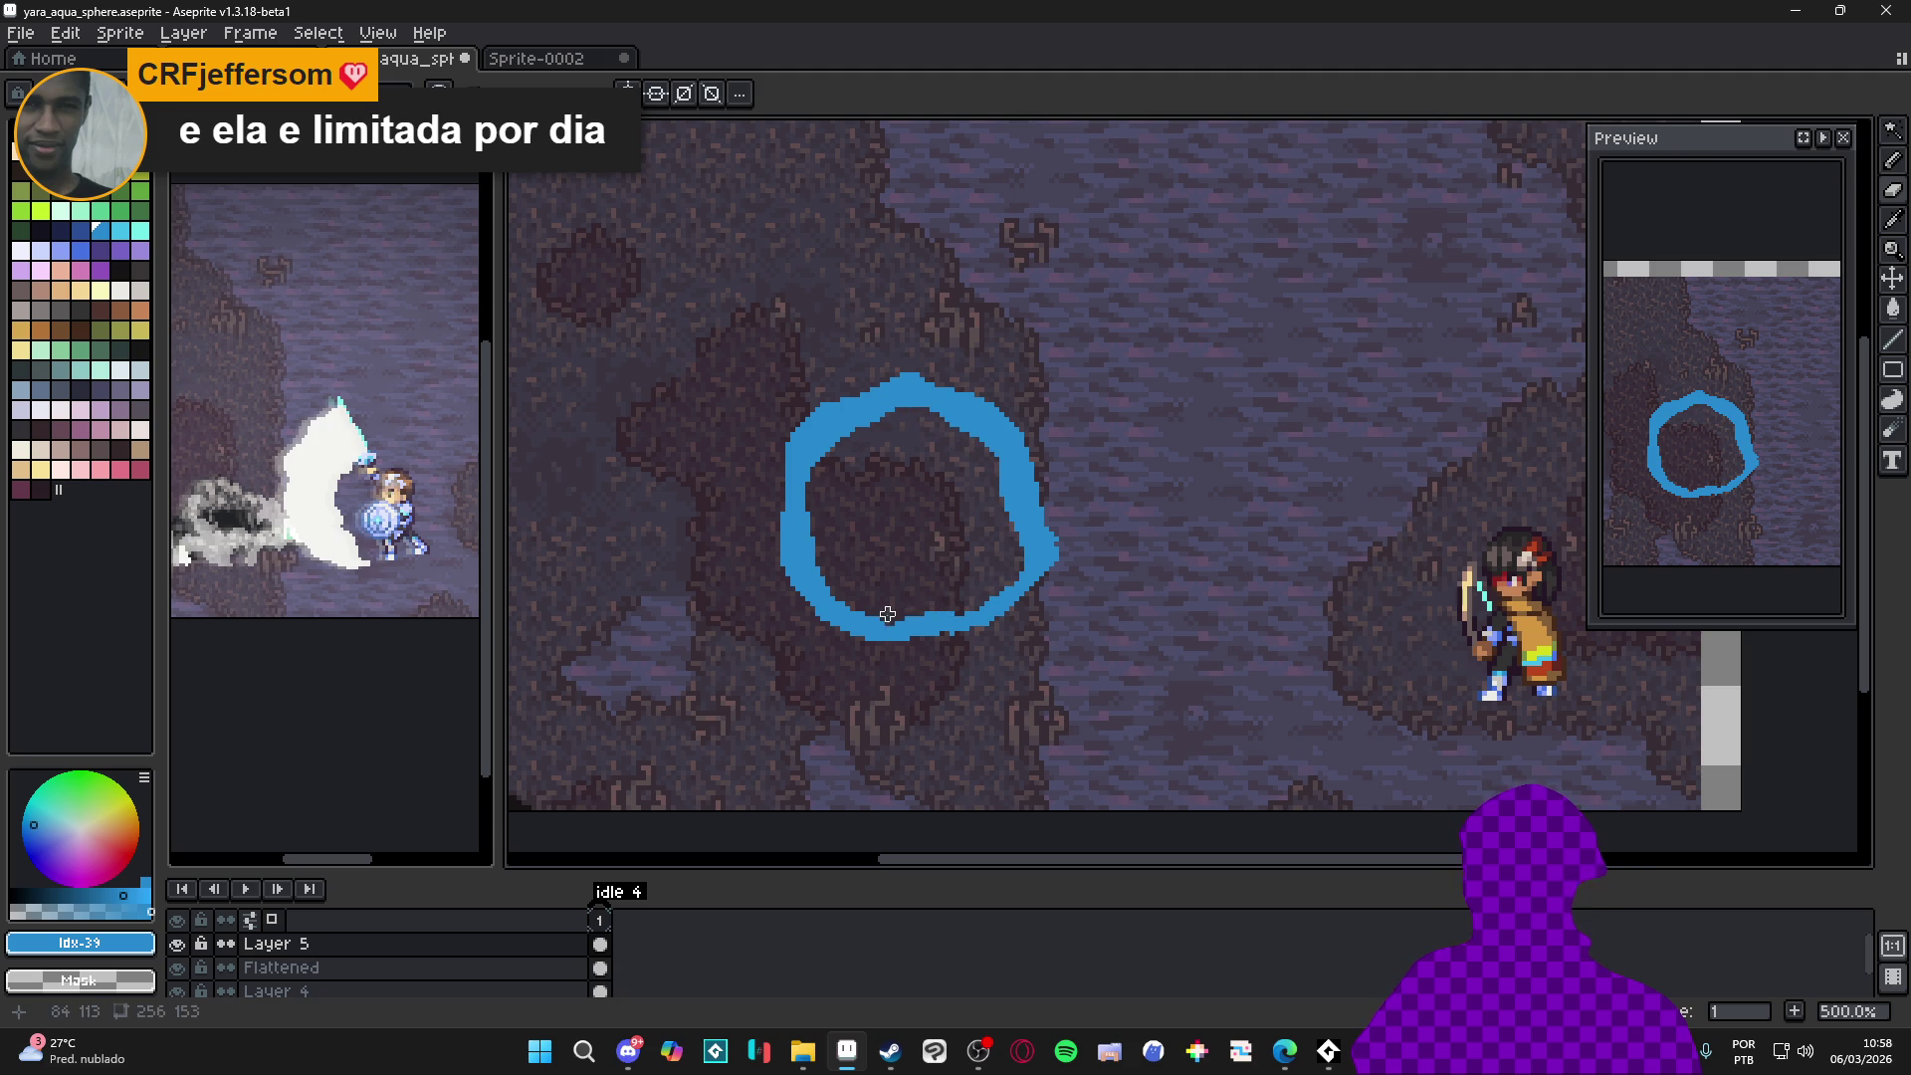
key(b)
key(v)
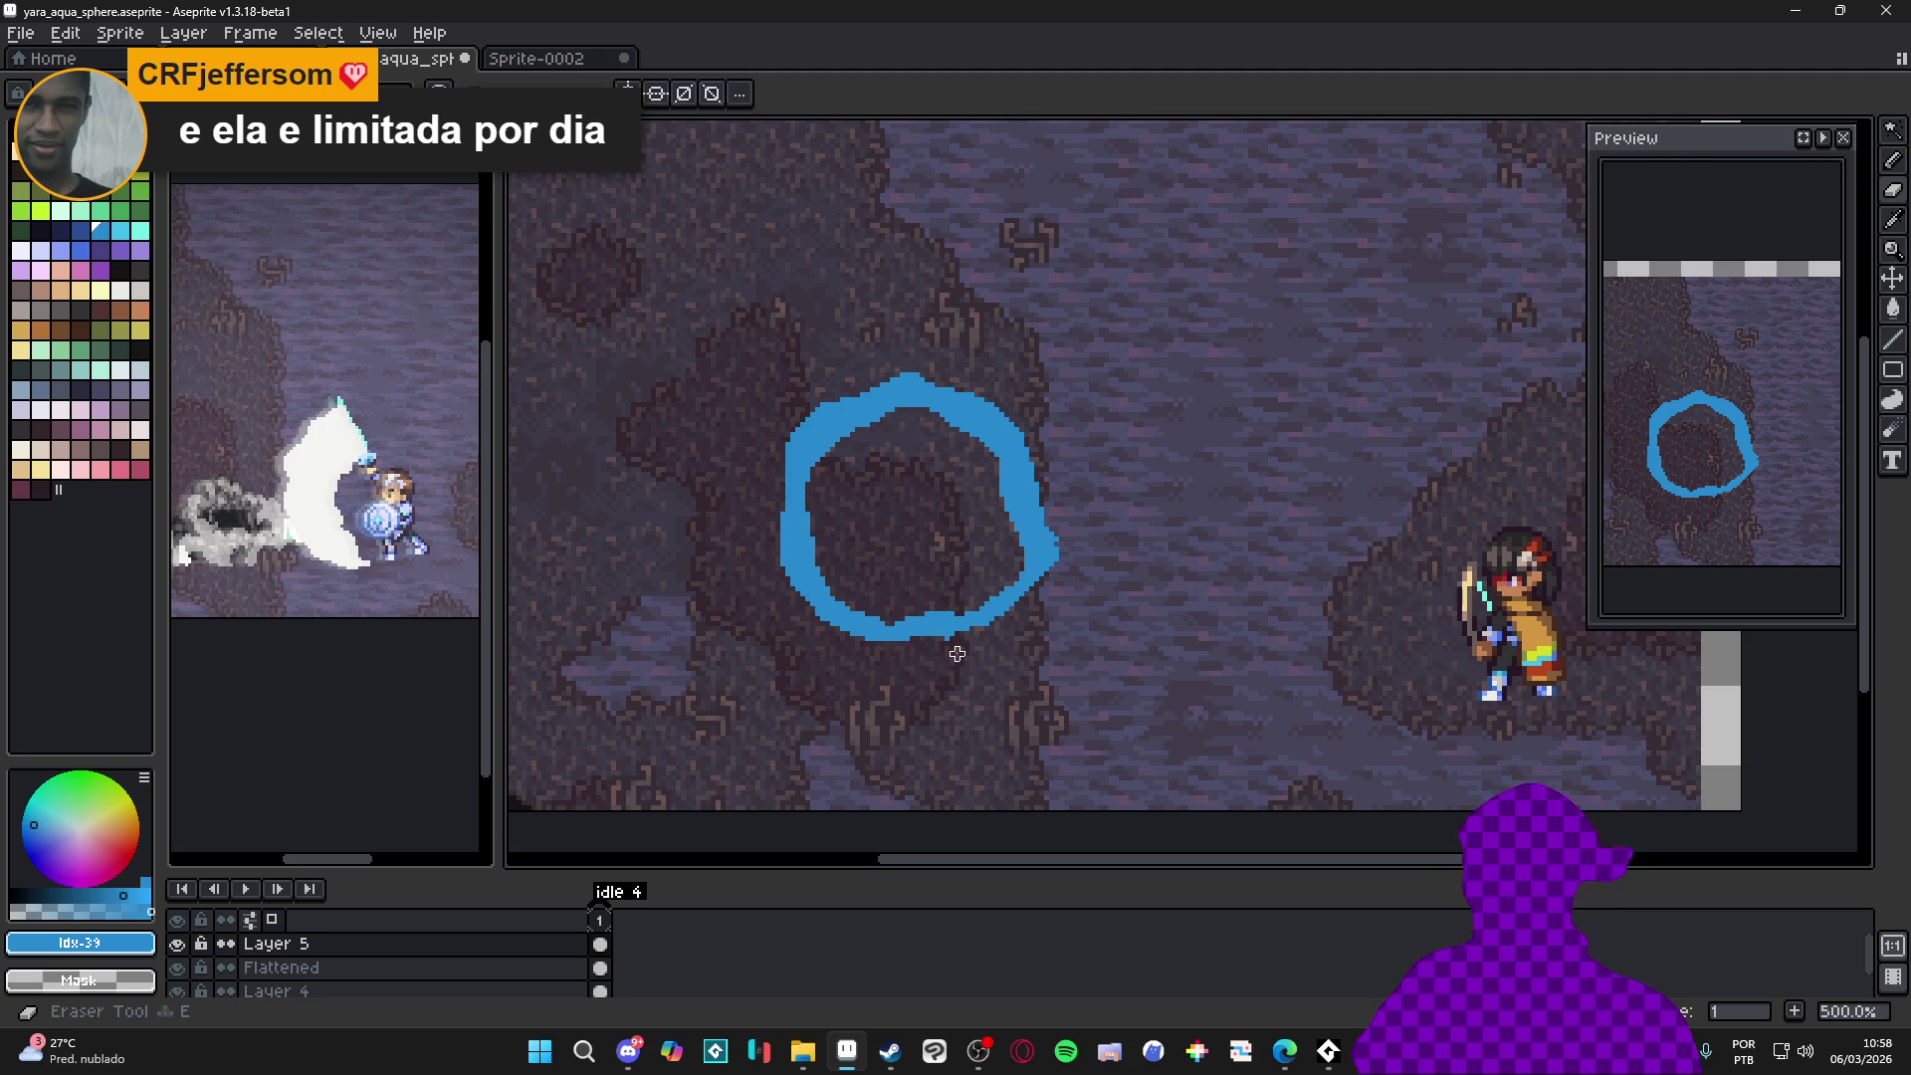
key(b)
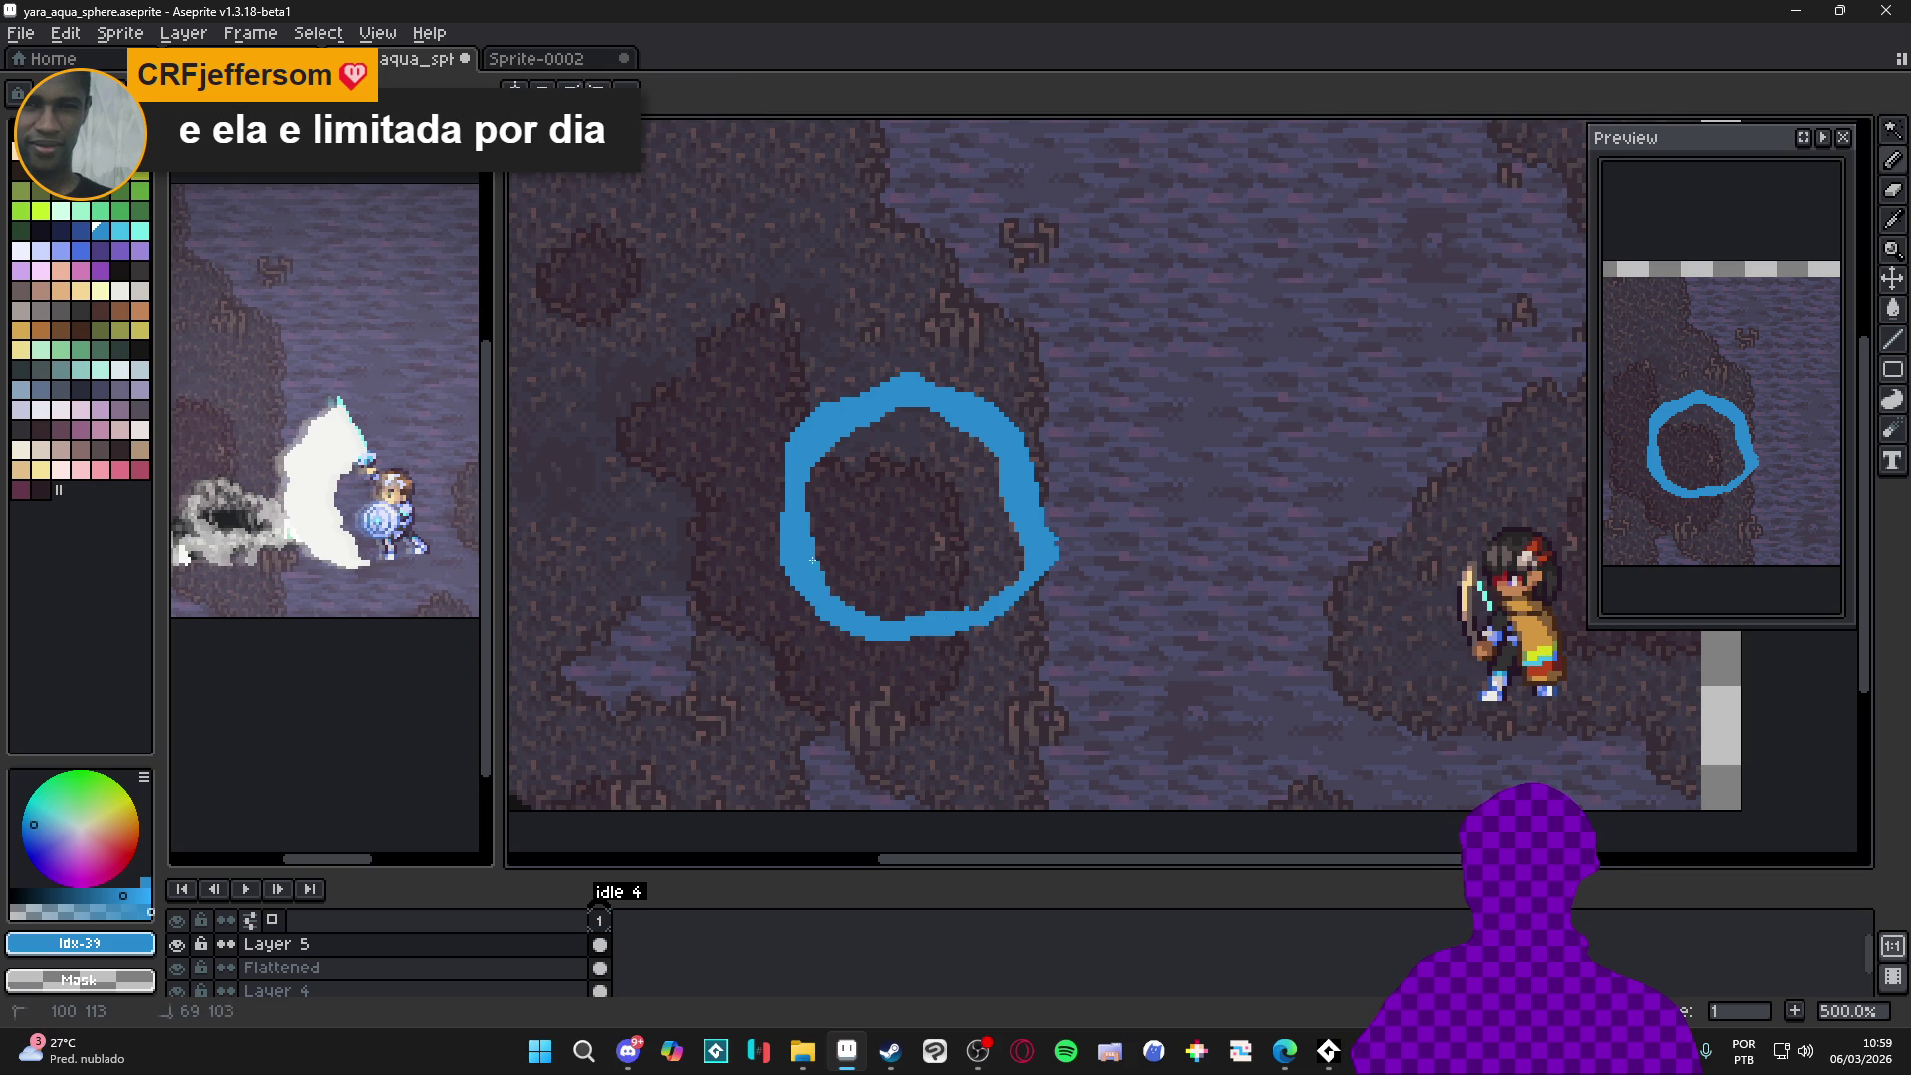
drag(821, 530, 846, 612)
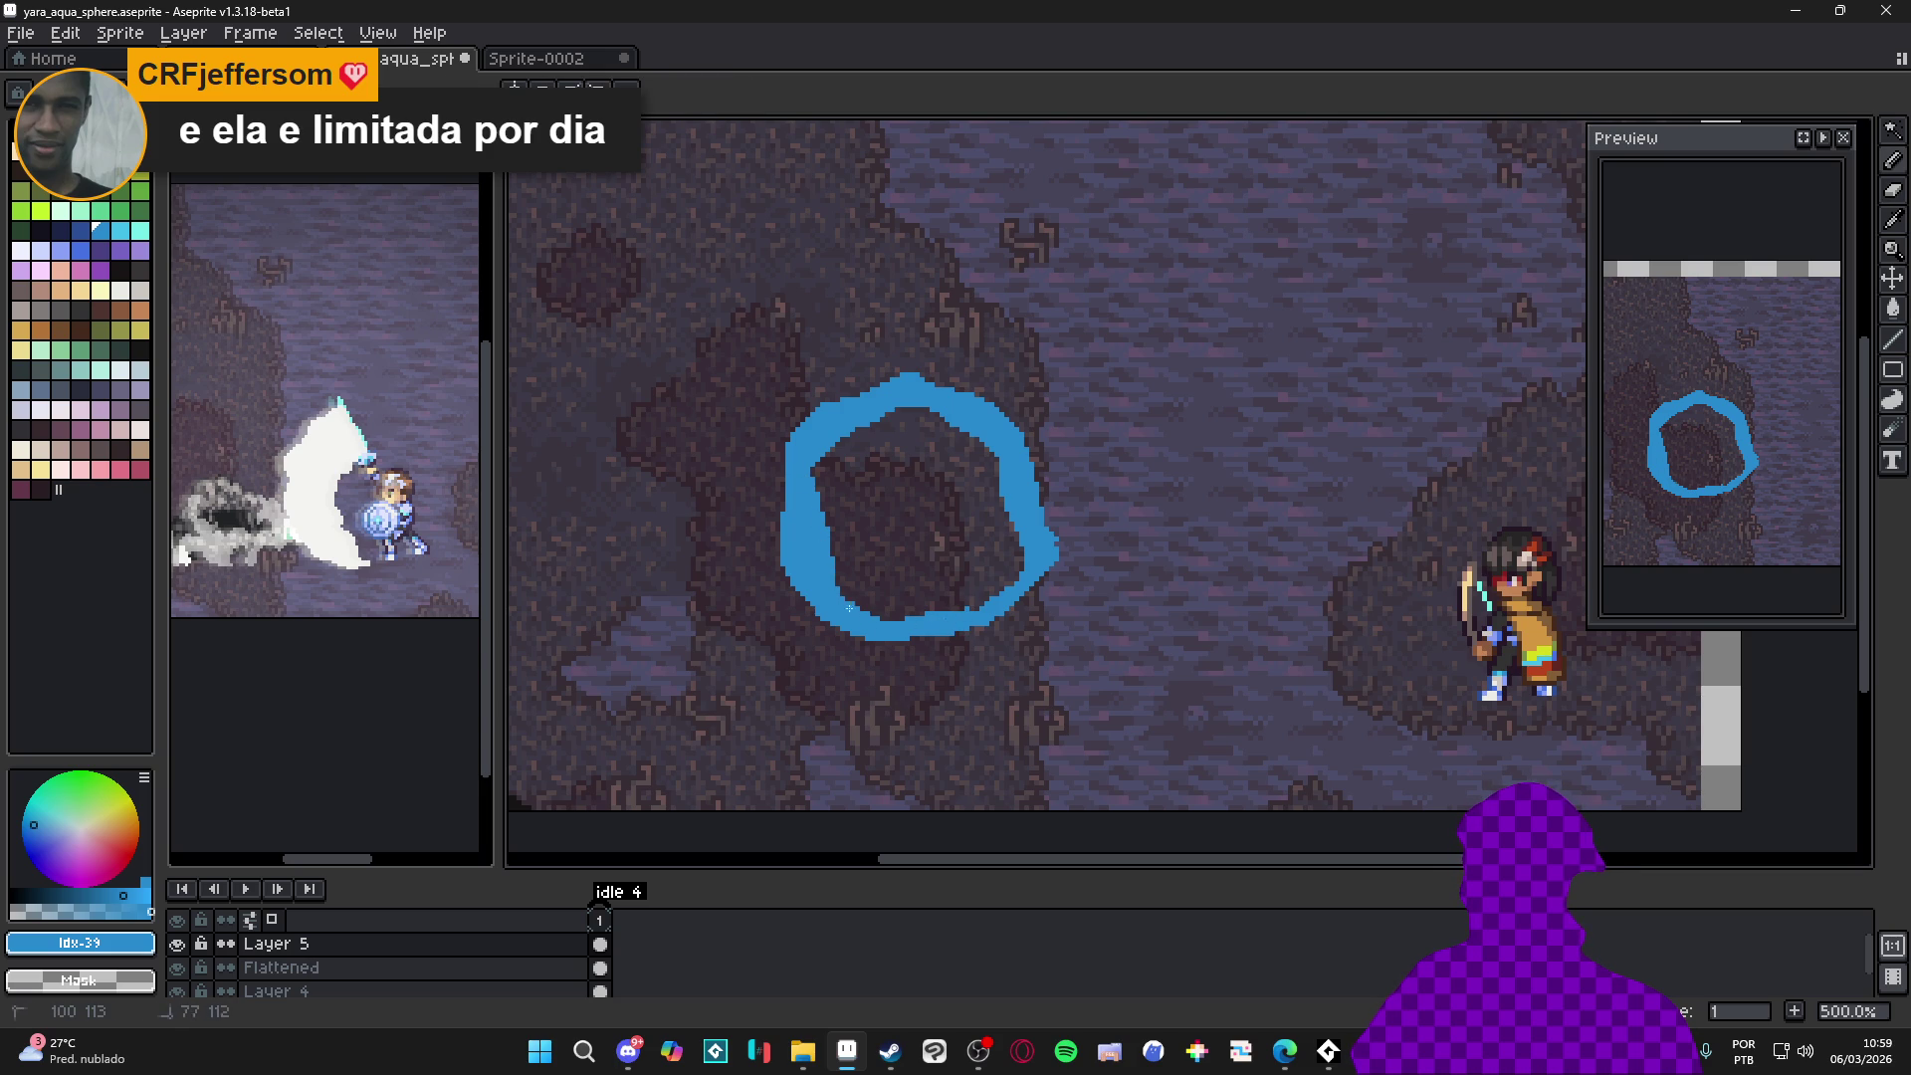
drag(818, 516, 845, 429)
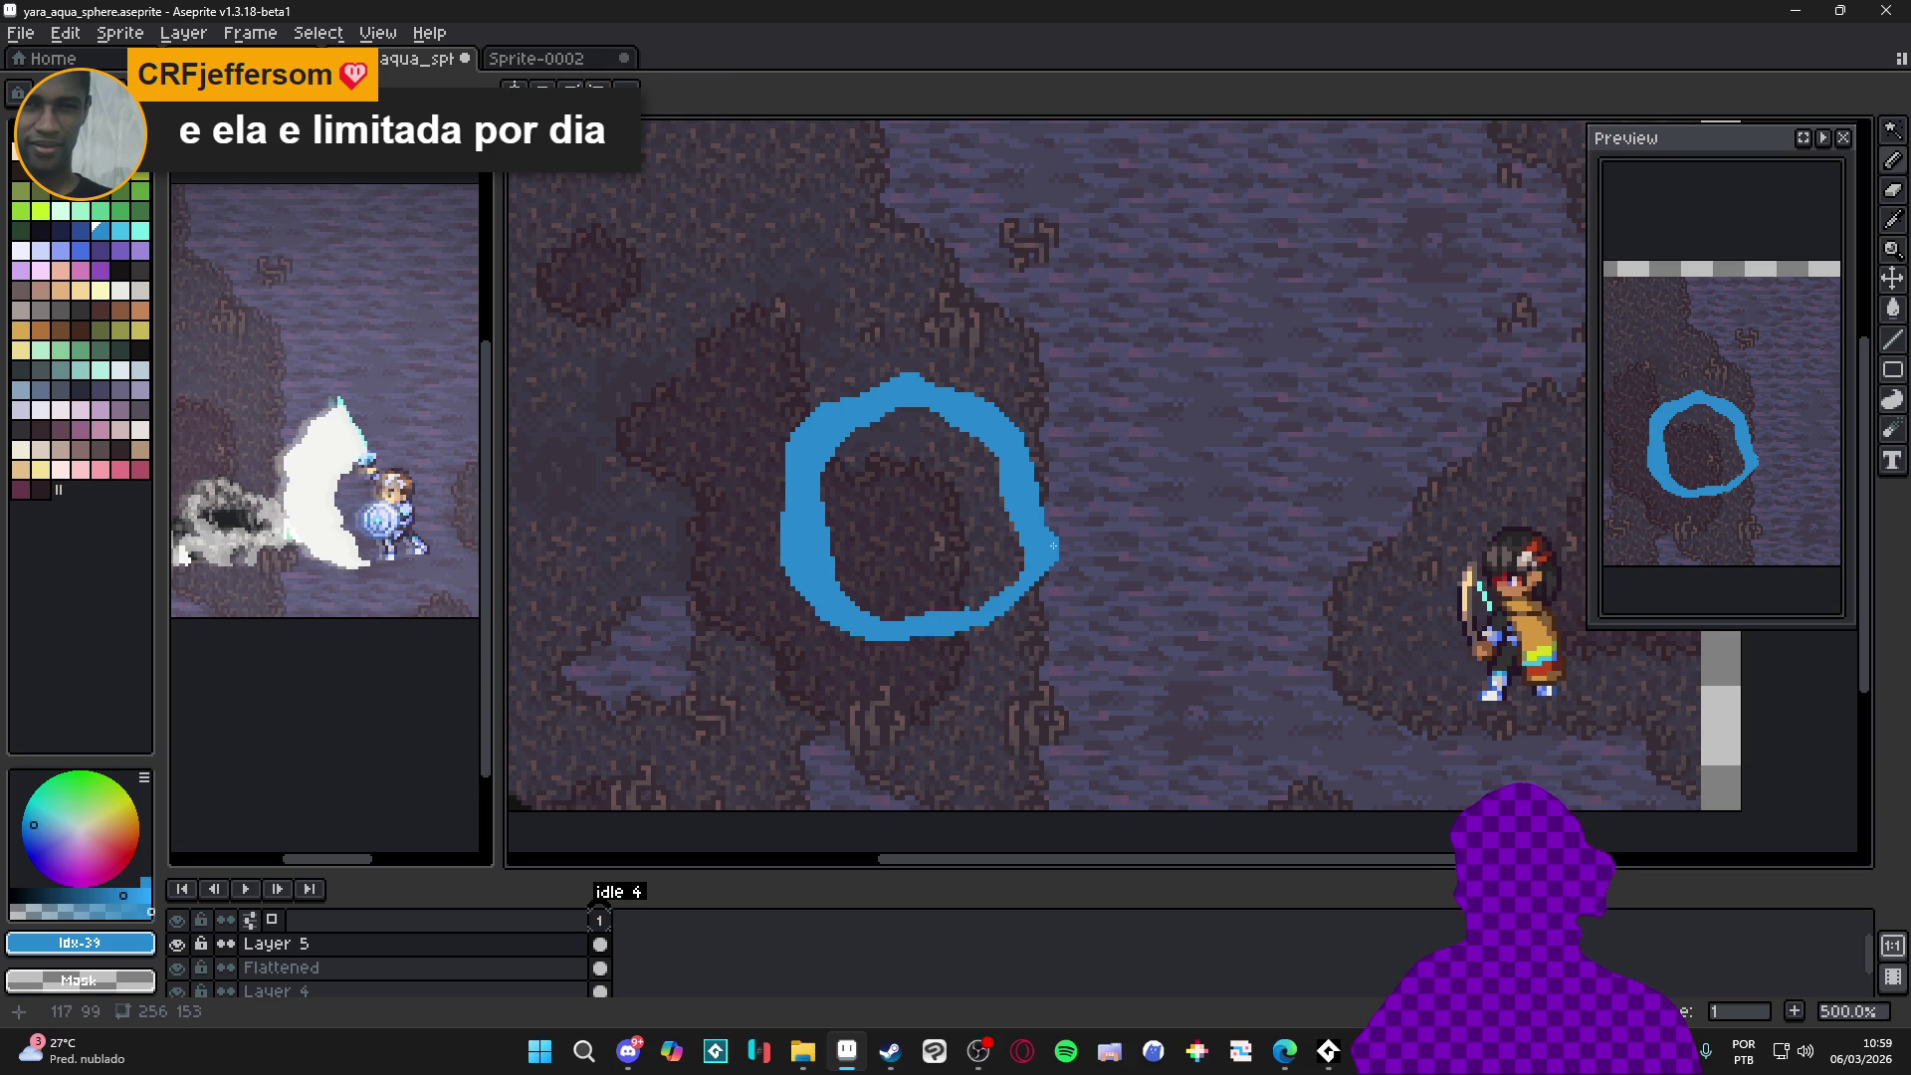
Fill the ring's interior so it becomes a solid blue sphere
key(m)
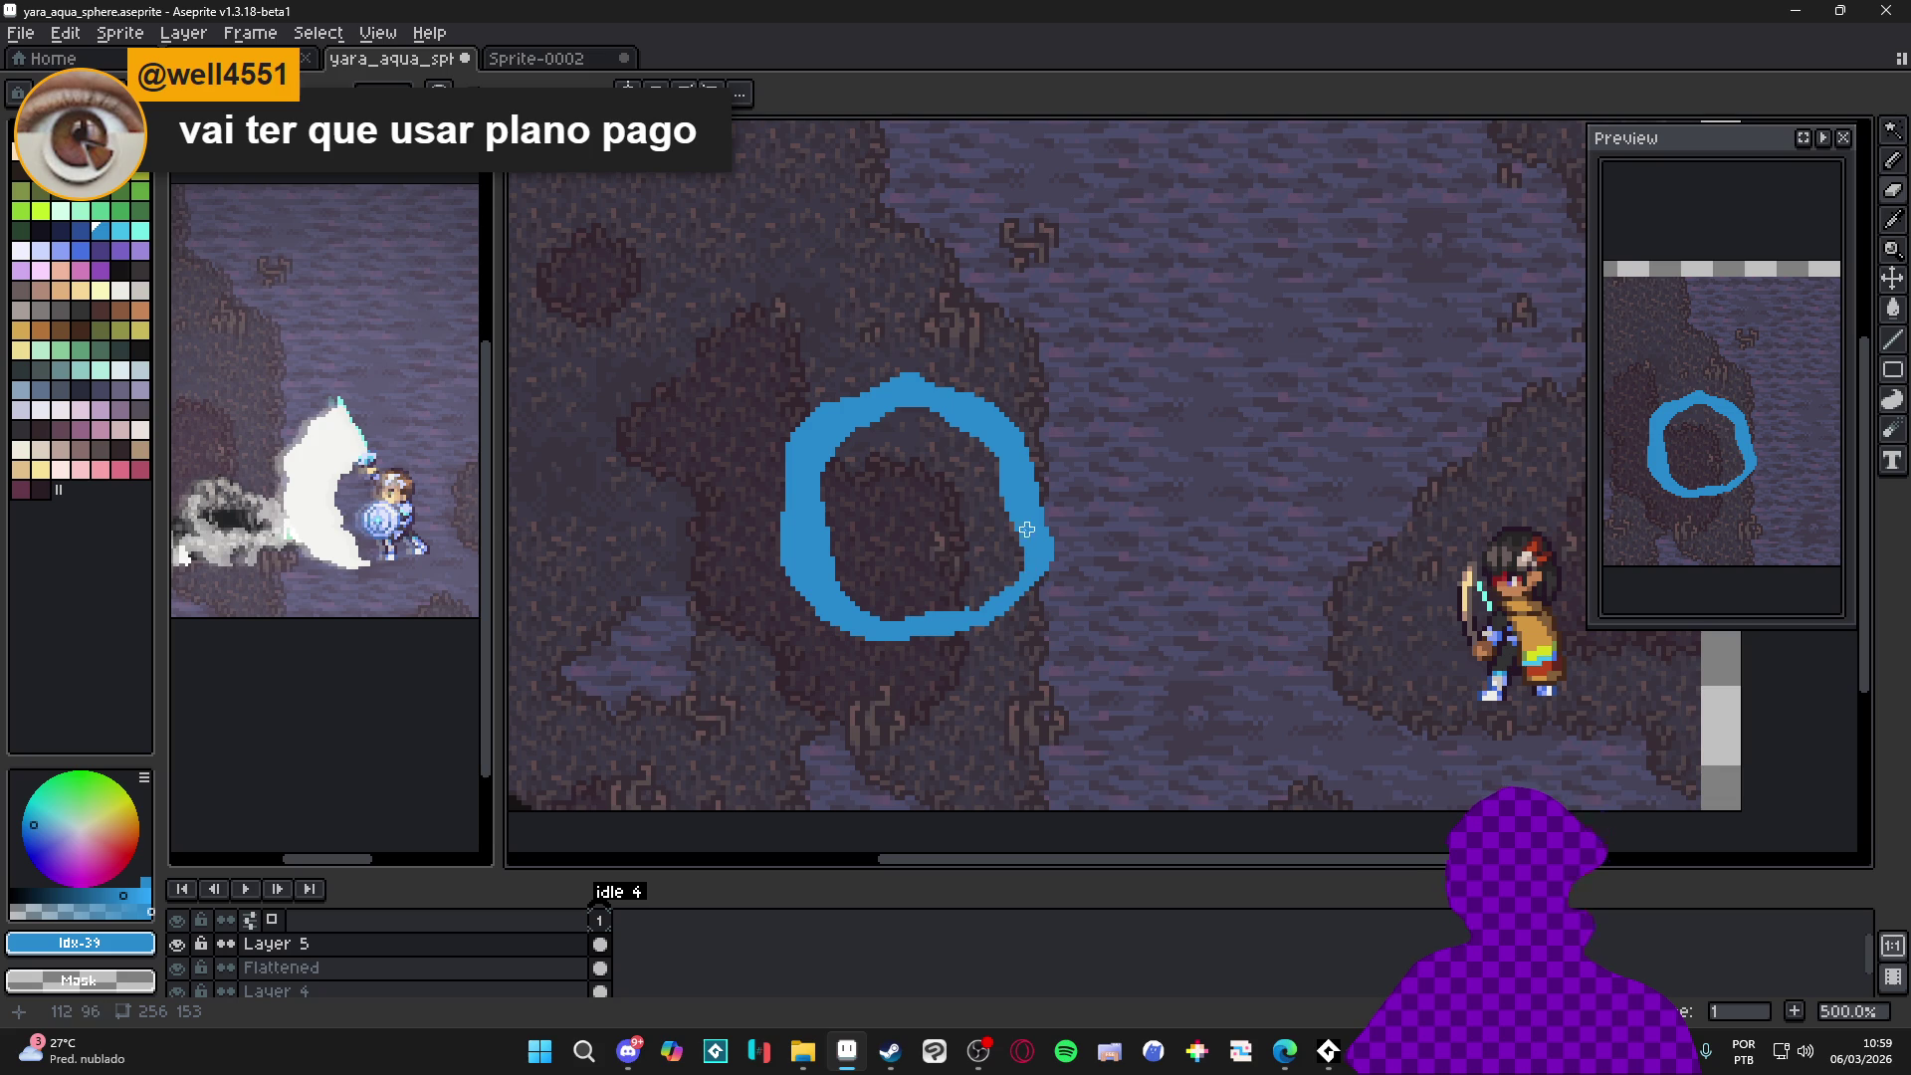
key(m)
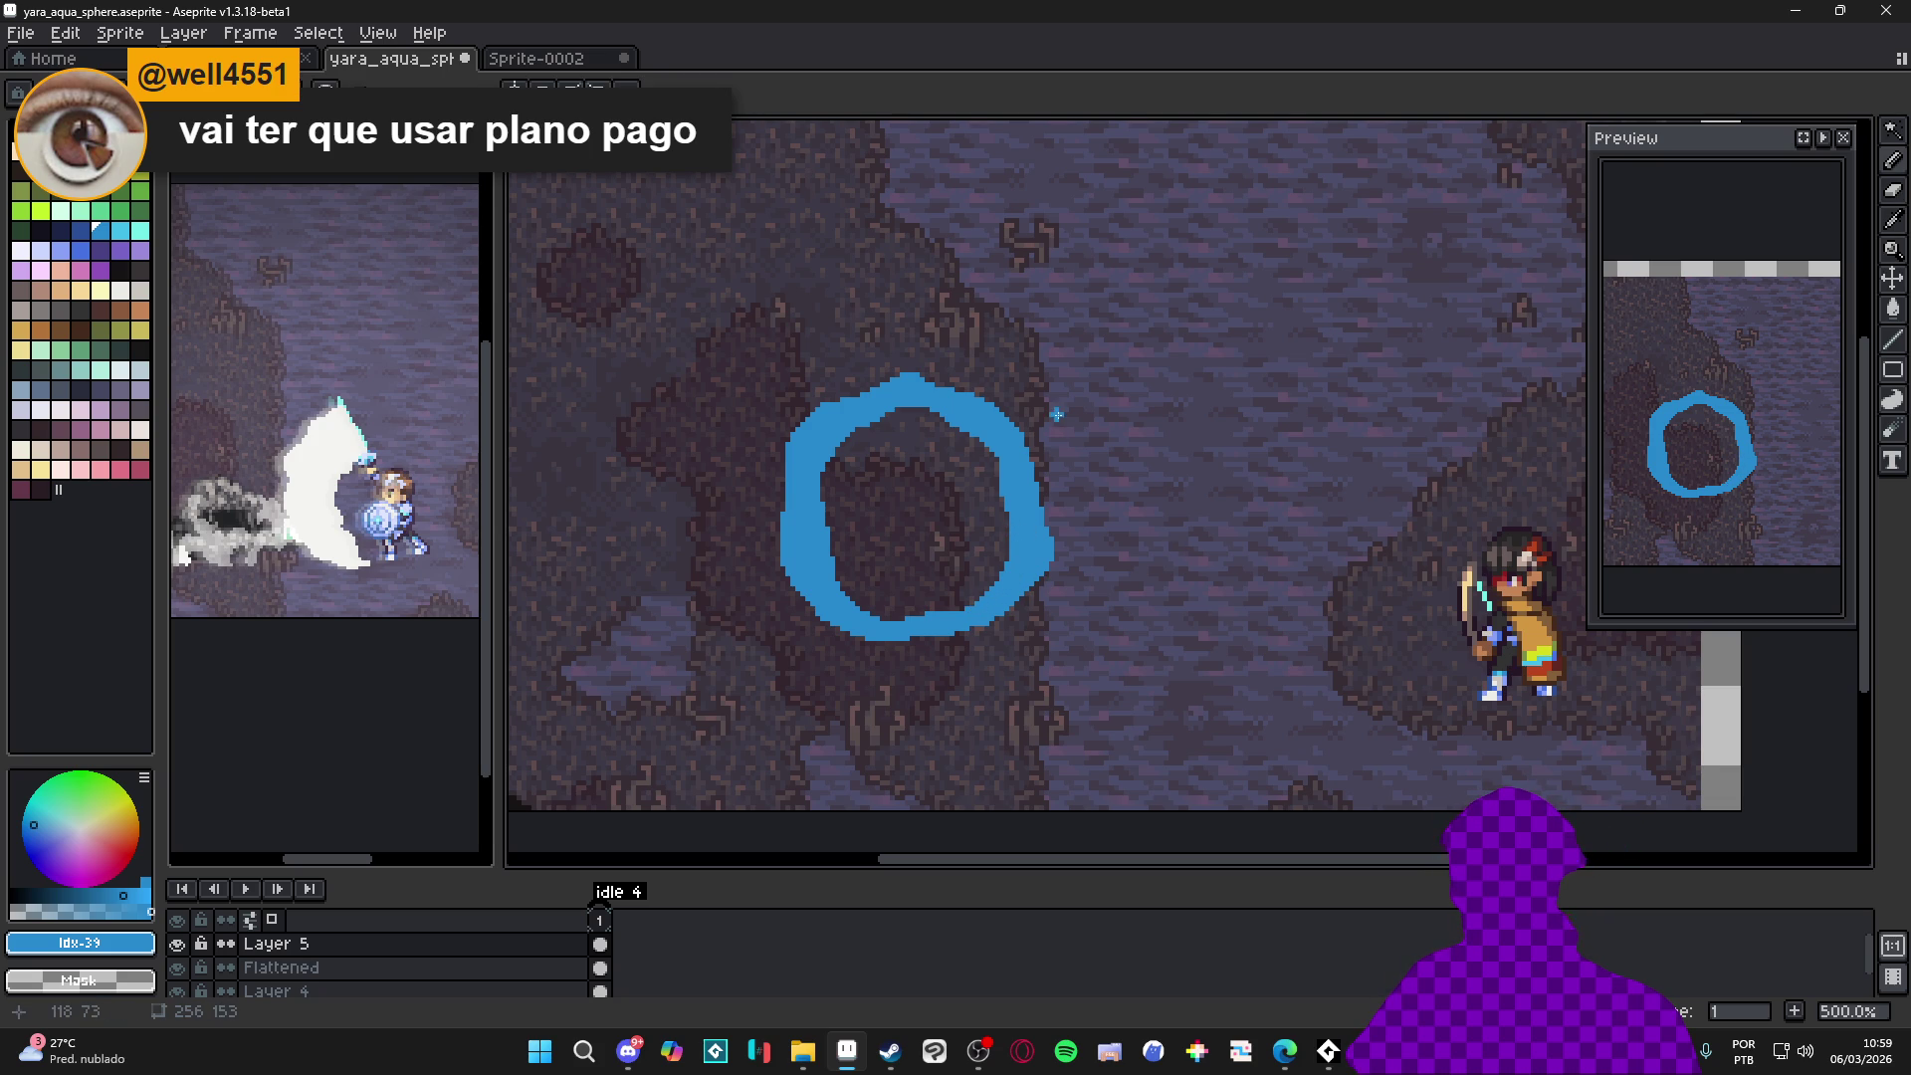
click(911, 583)
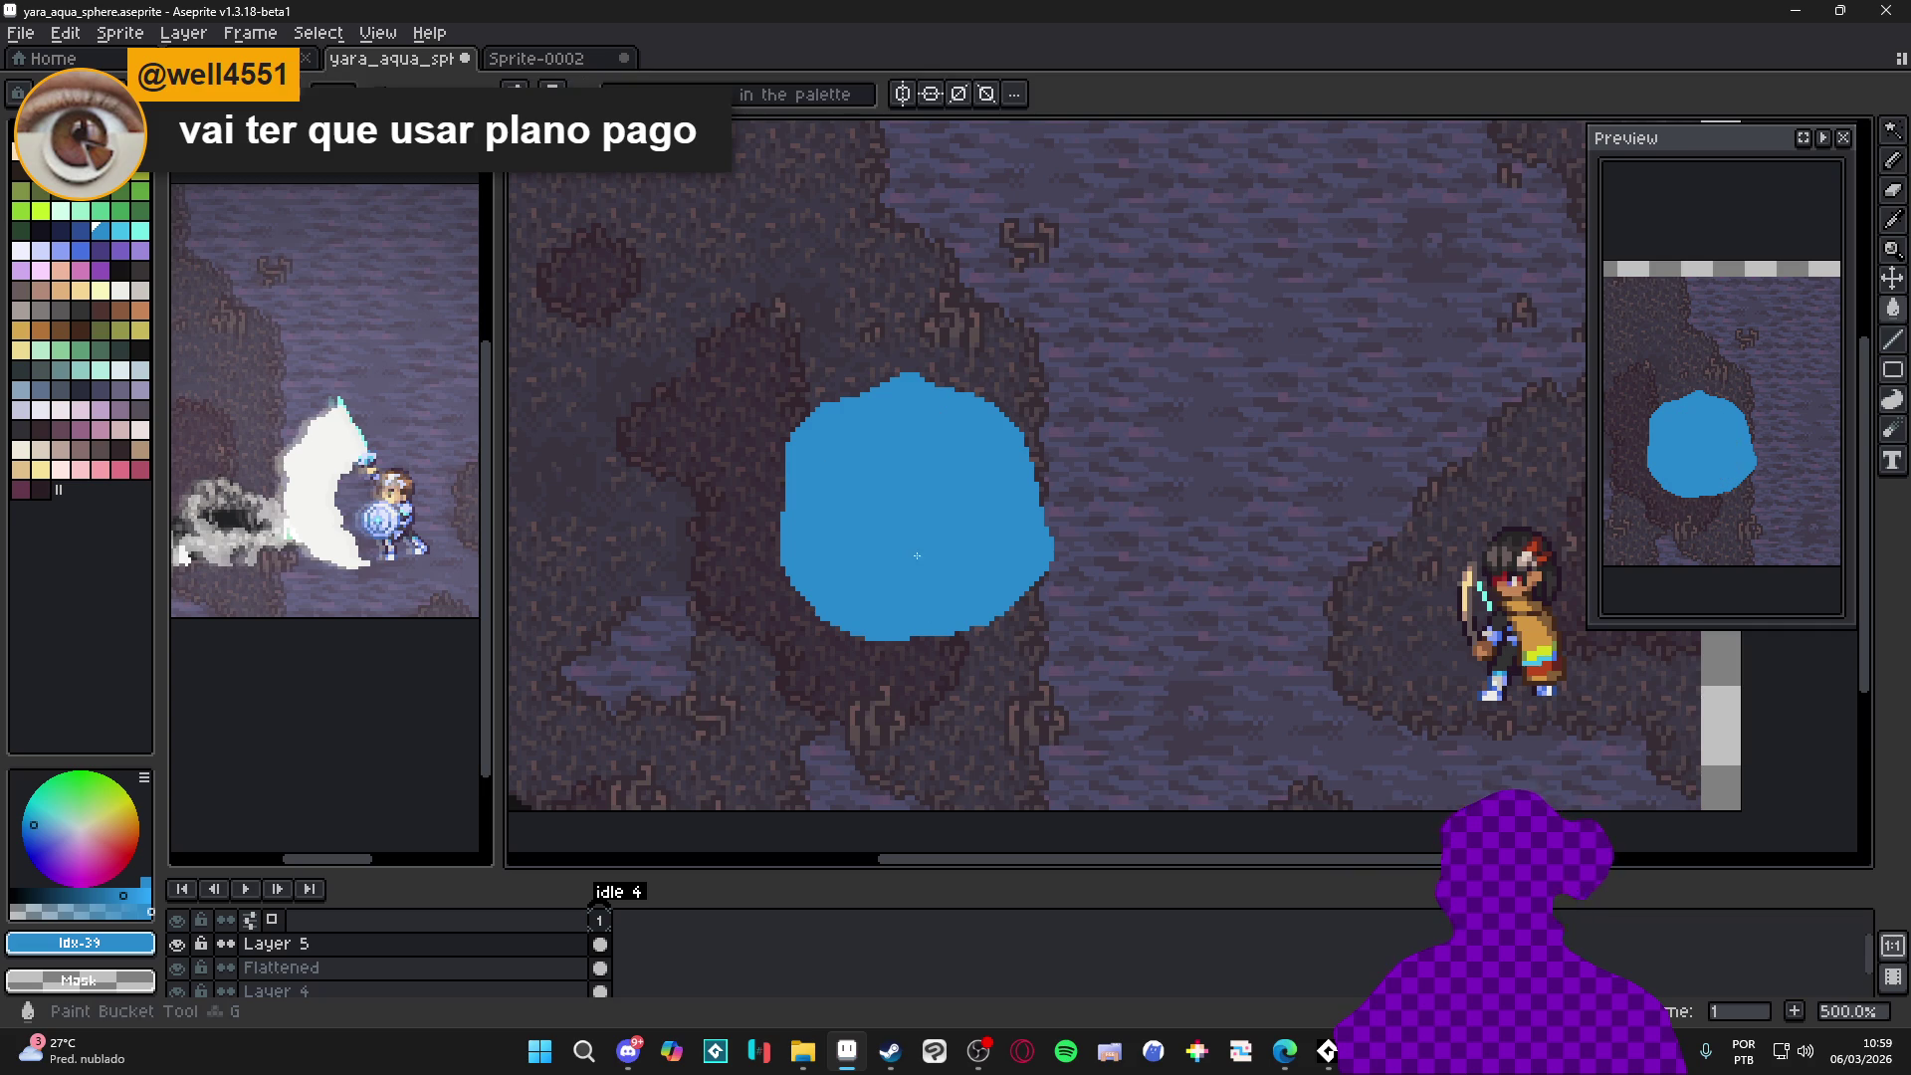
scroll(773, 737, down, 1)
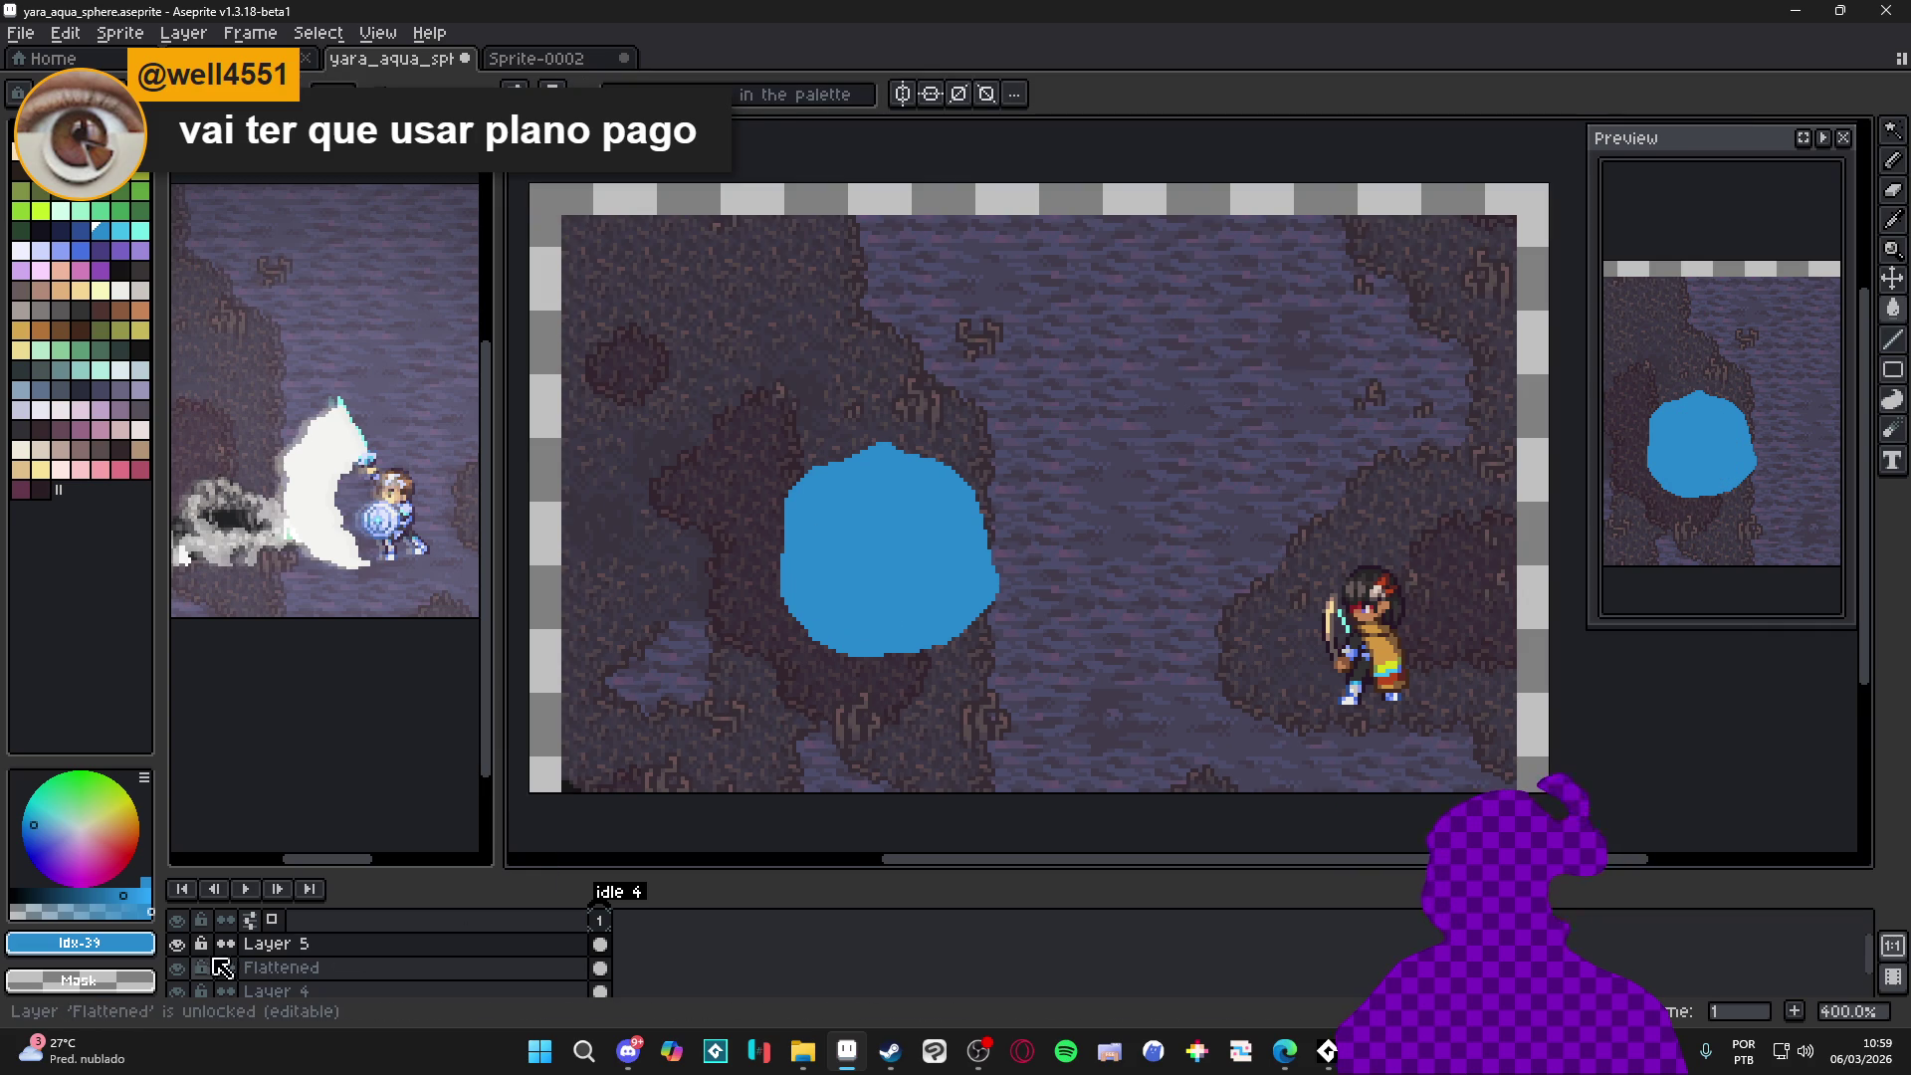
Rename Layer 5 to finall_water_bubble via Layer Properties and hide the Layer 4 background
double_click(309, 946)
text(flnall_wa)
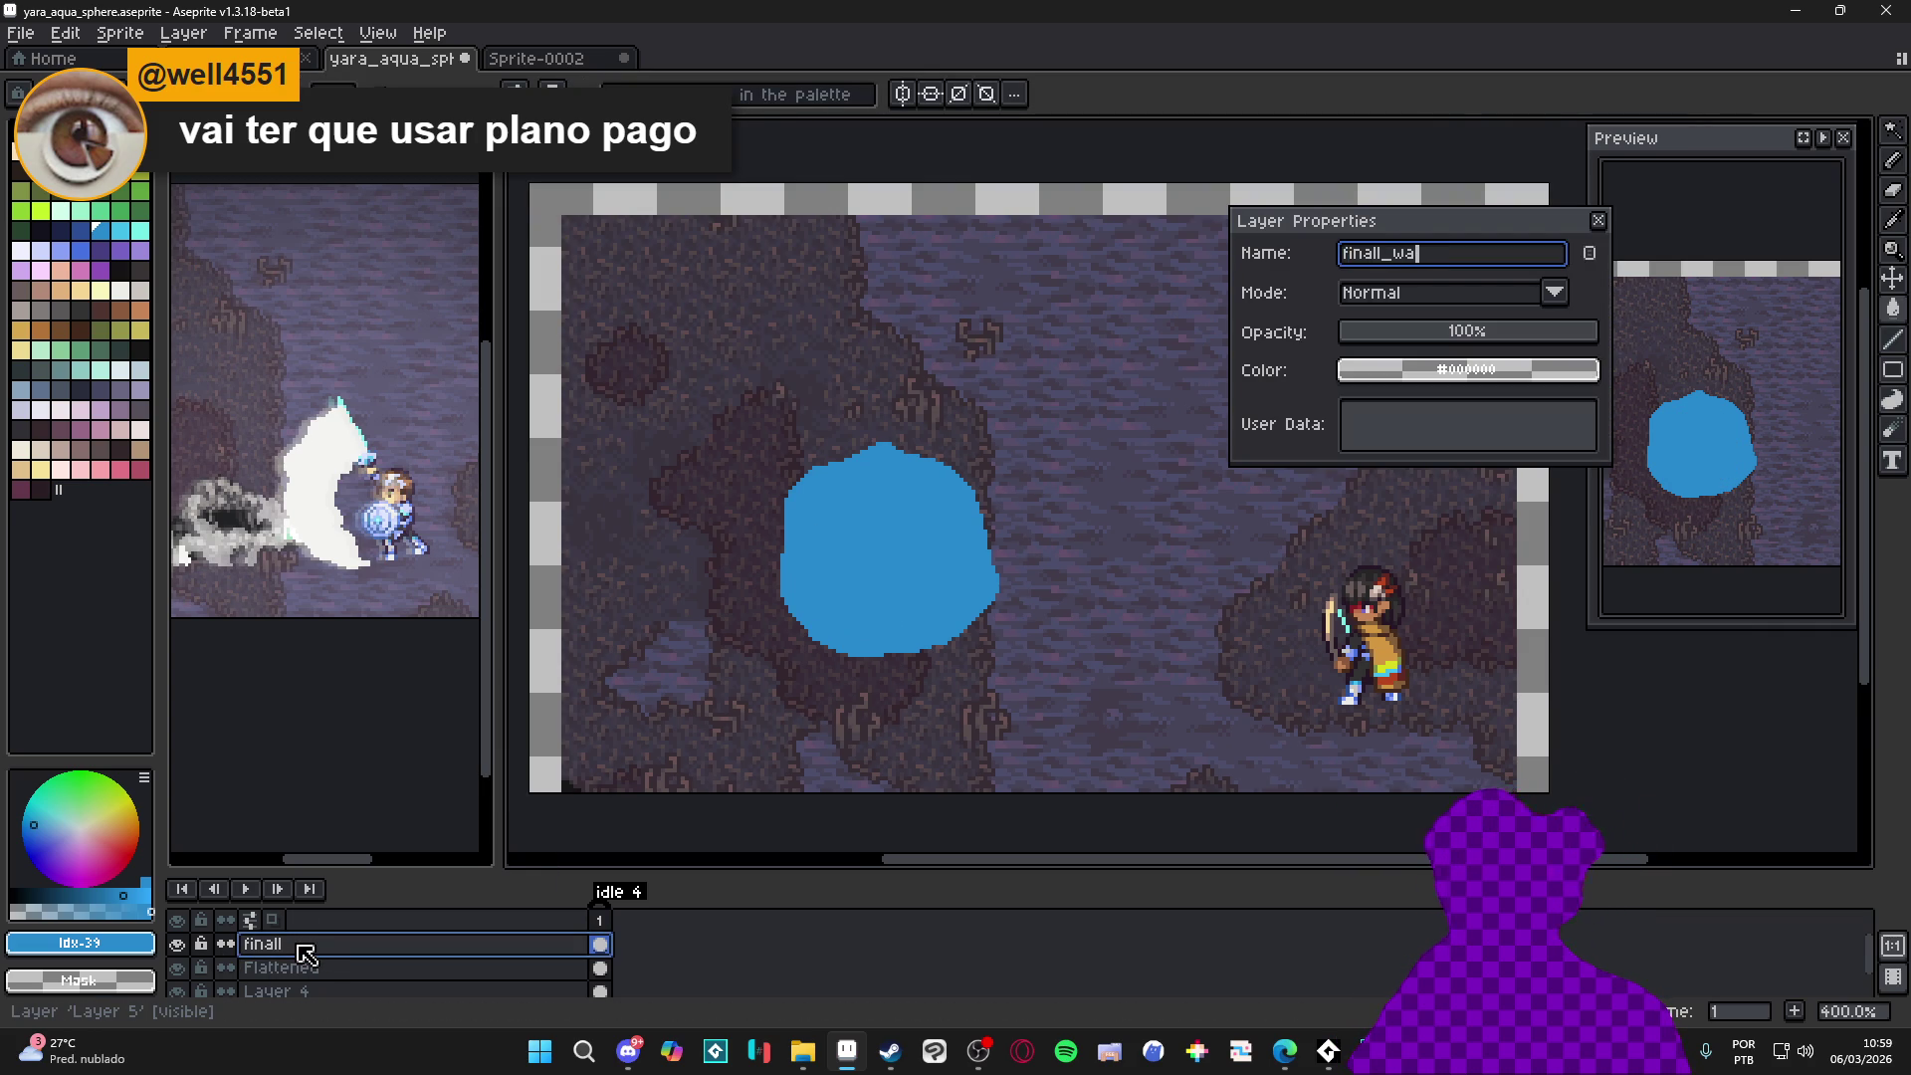
text(_bubble)
key(Return)
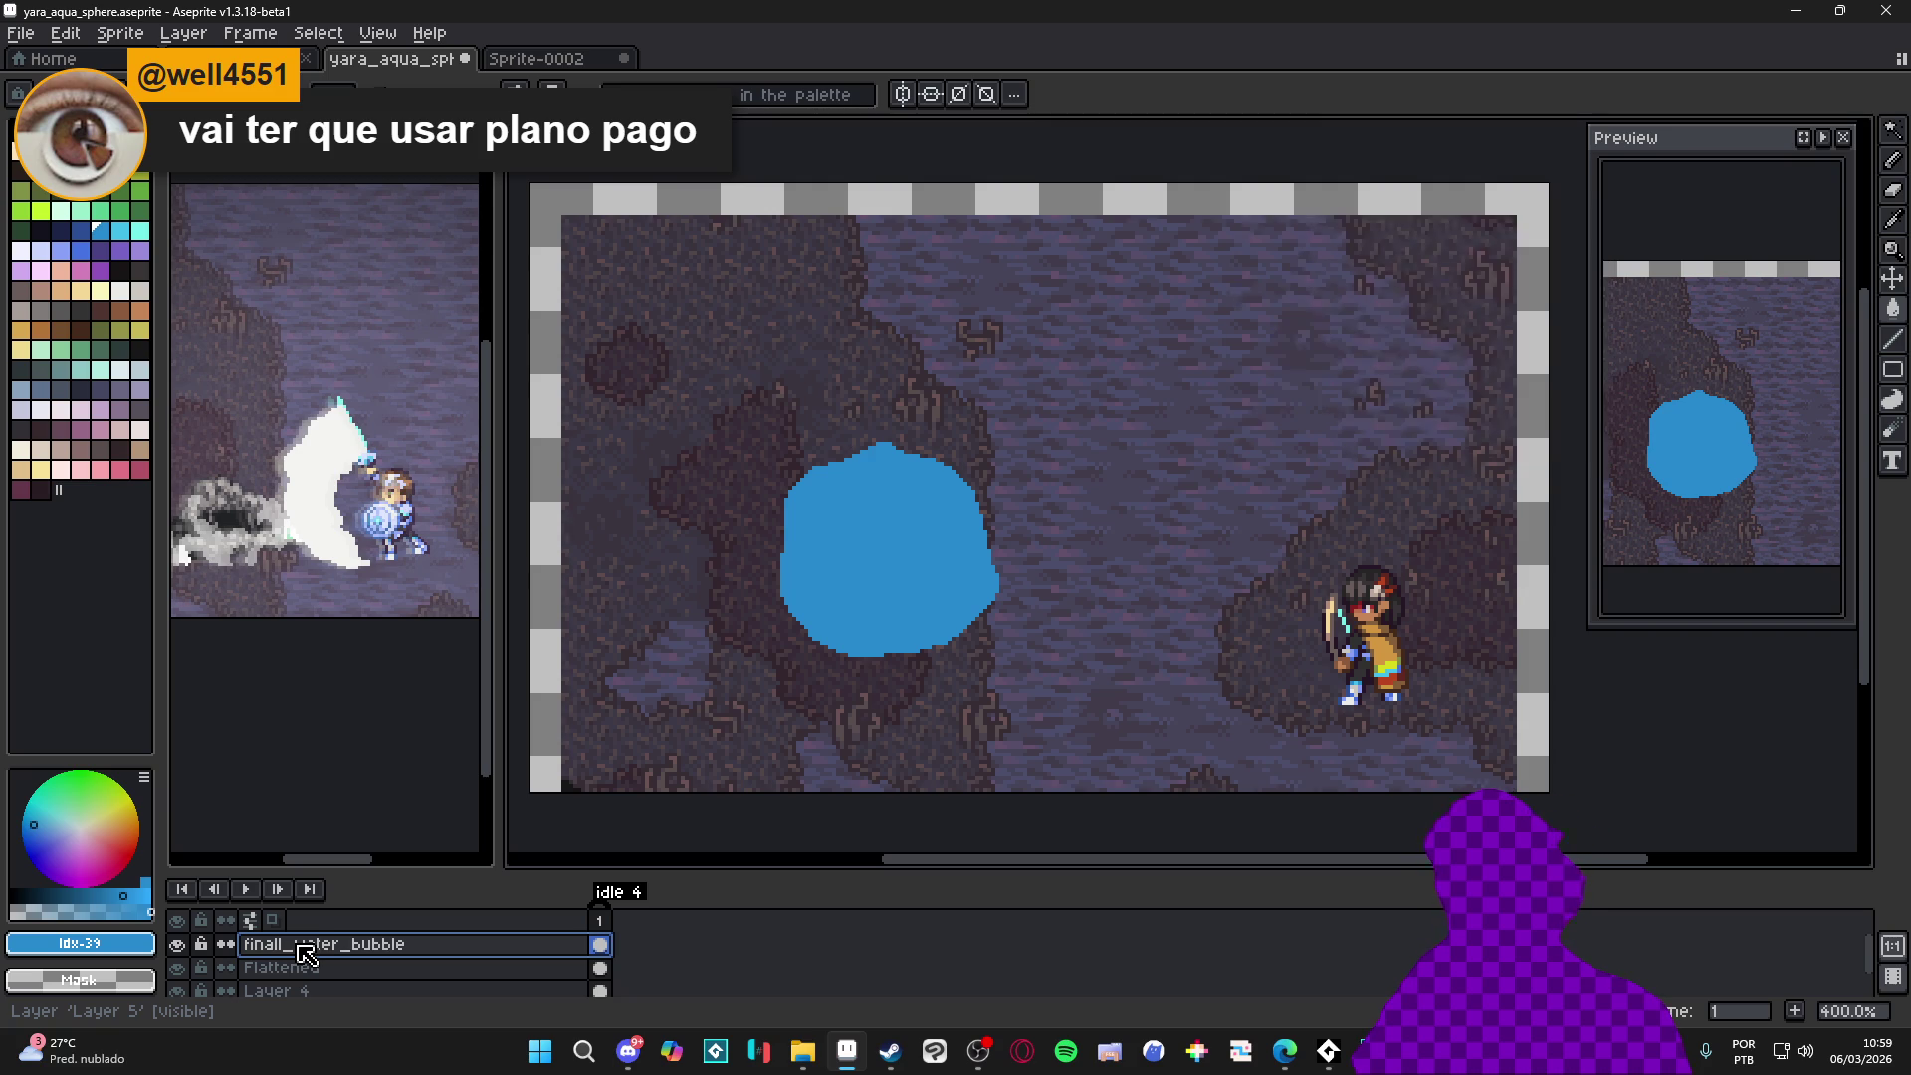
click(177, 967)
Enlarge the layers panel and leave the Layer 4 background hidden
click(178, 992)
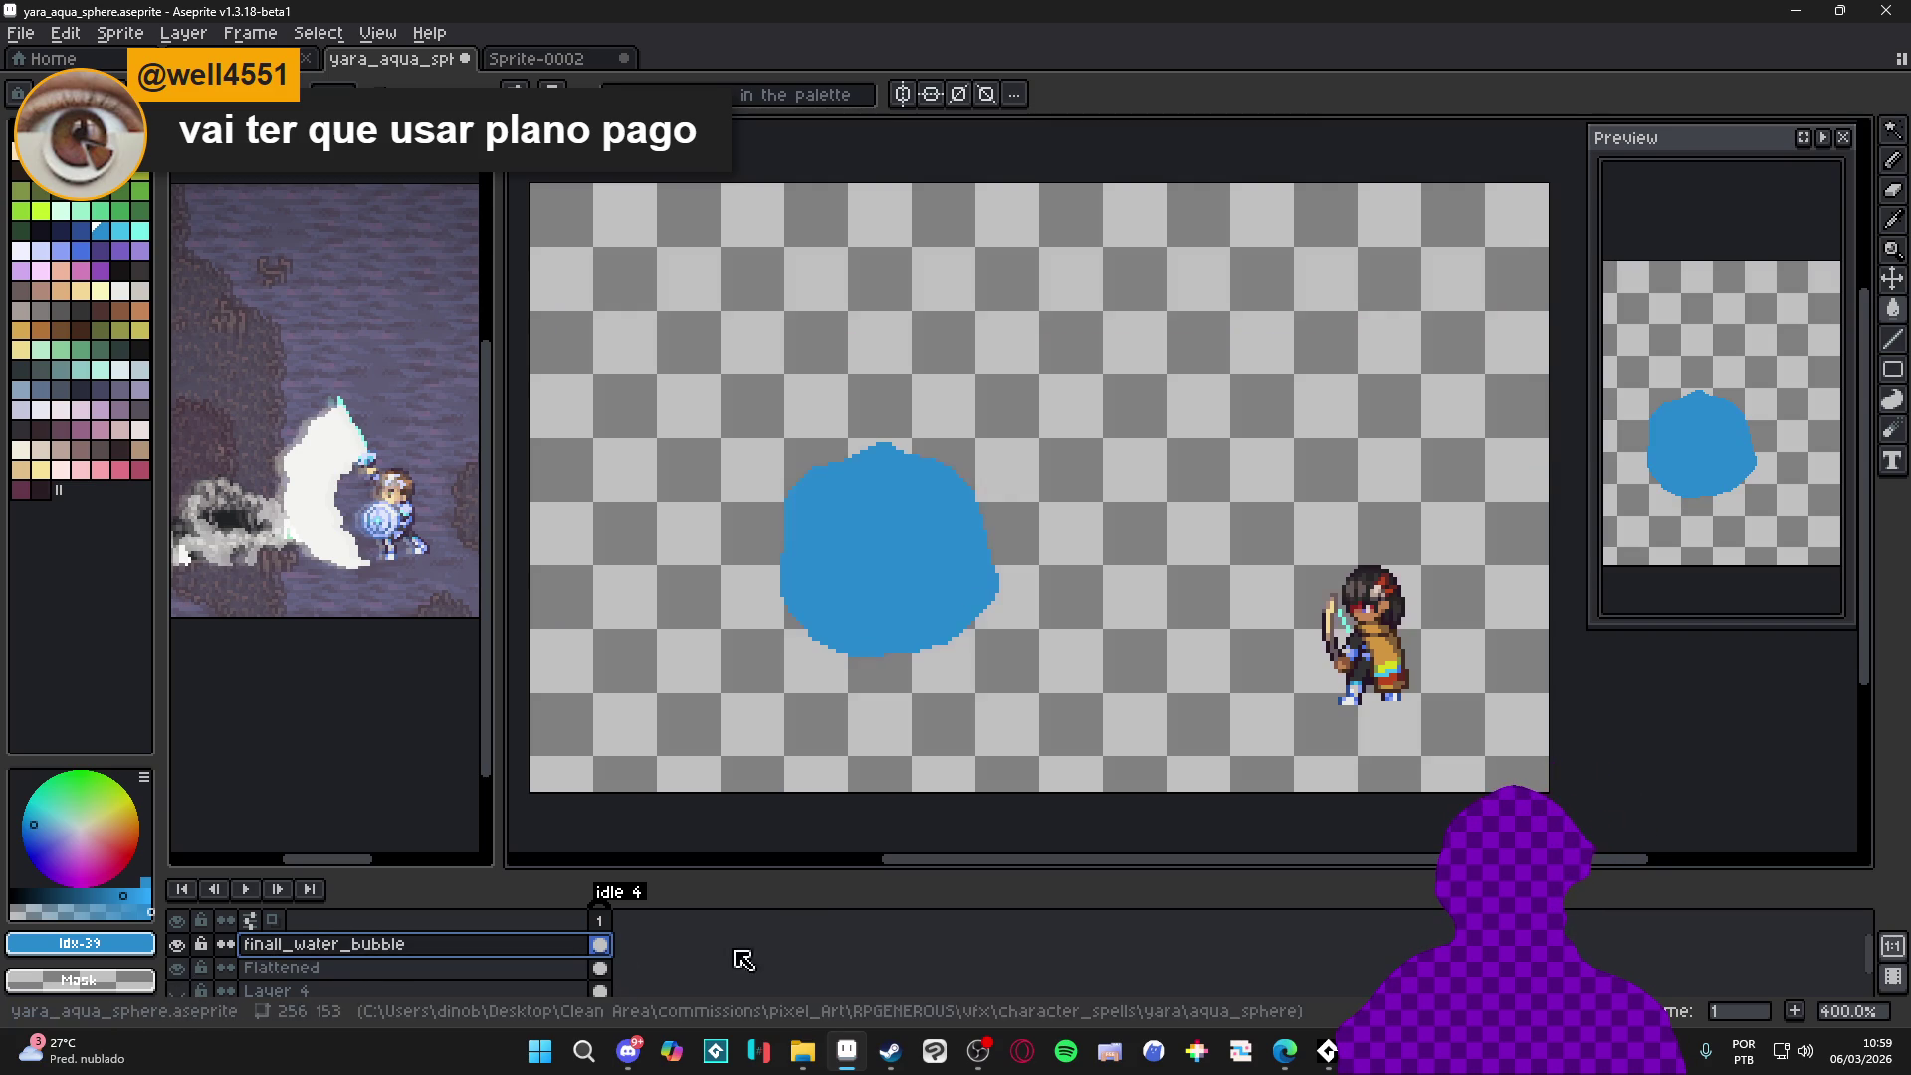
drag(792, 869, 779, 776)
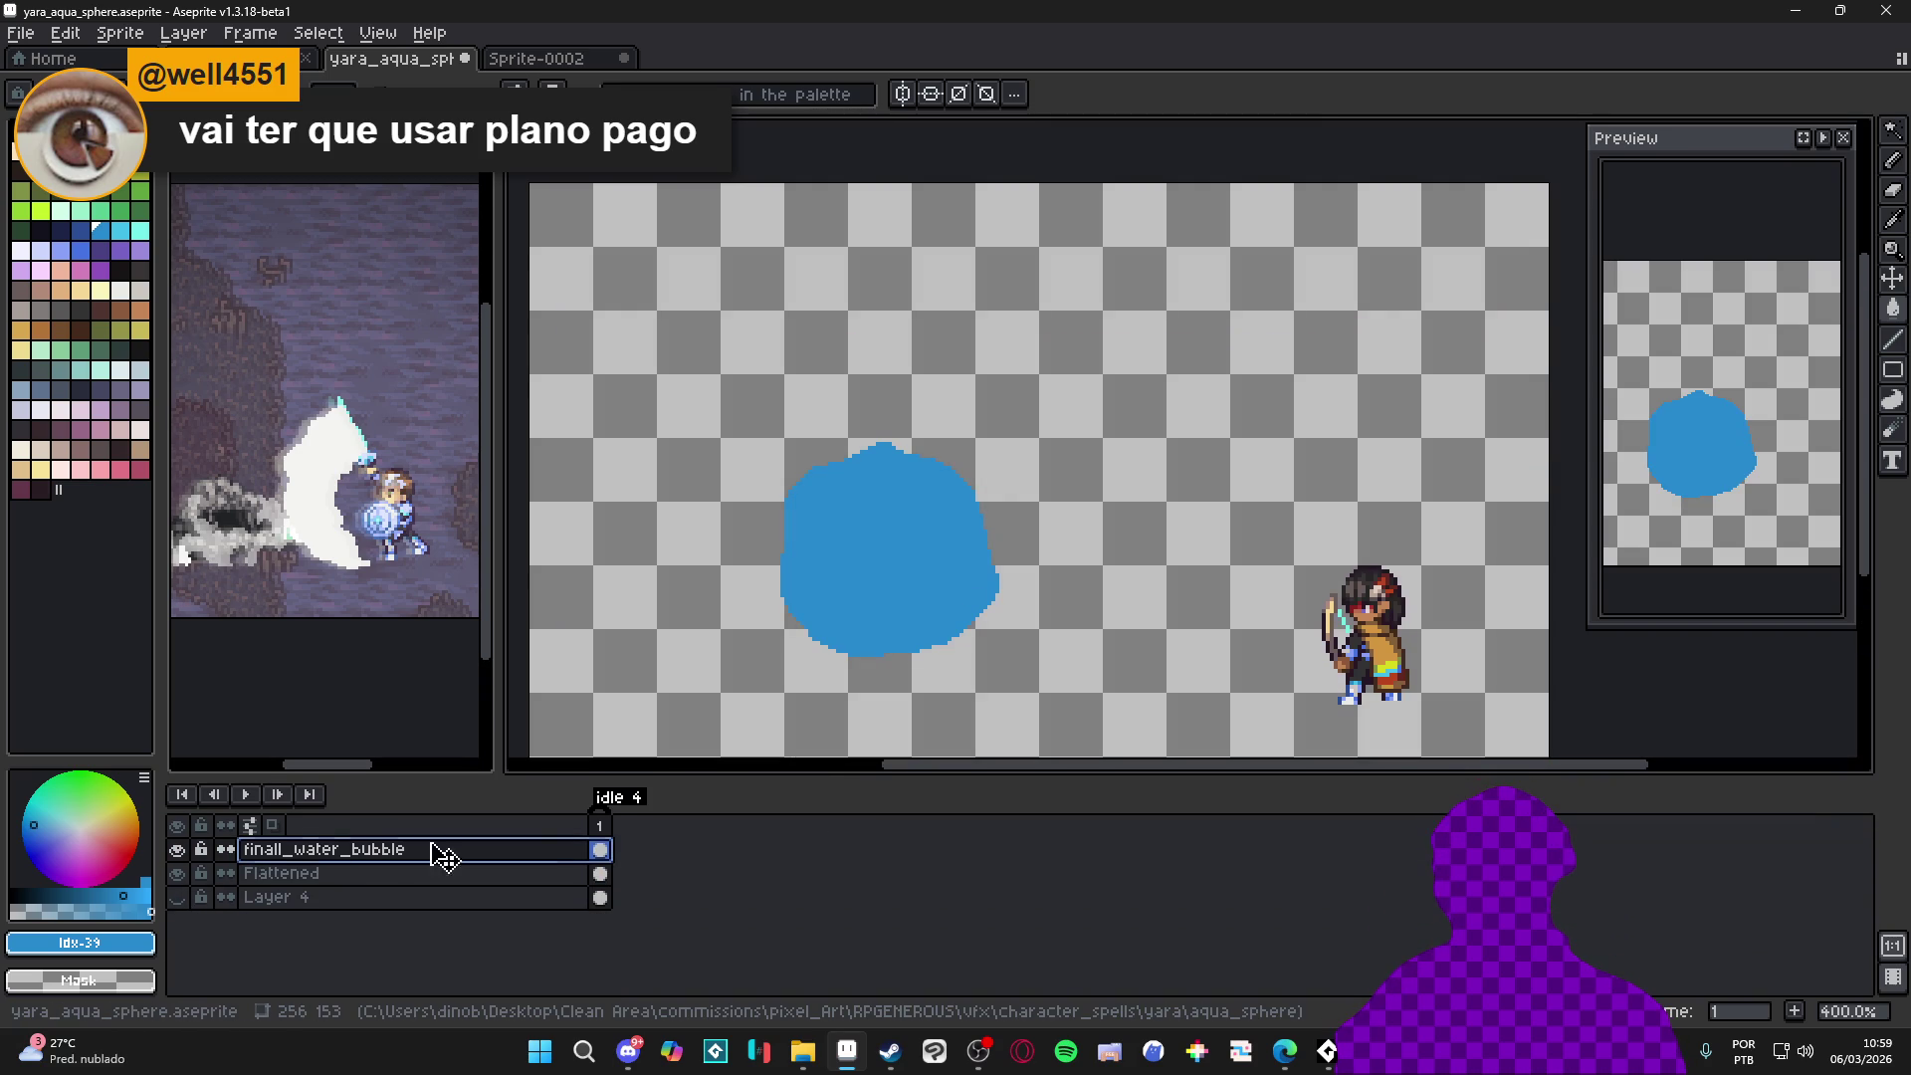
click(178, 896)
click(178, 848)
click(177, 849)
Set the finall_water_bubble layer's opacity to about 29%, keep it visible, and add a new layer above it
double_click(348, 851)
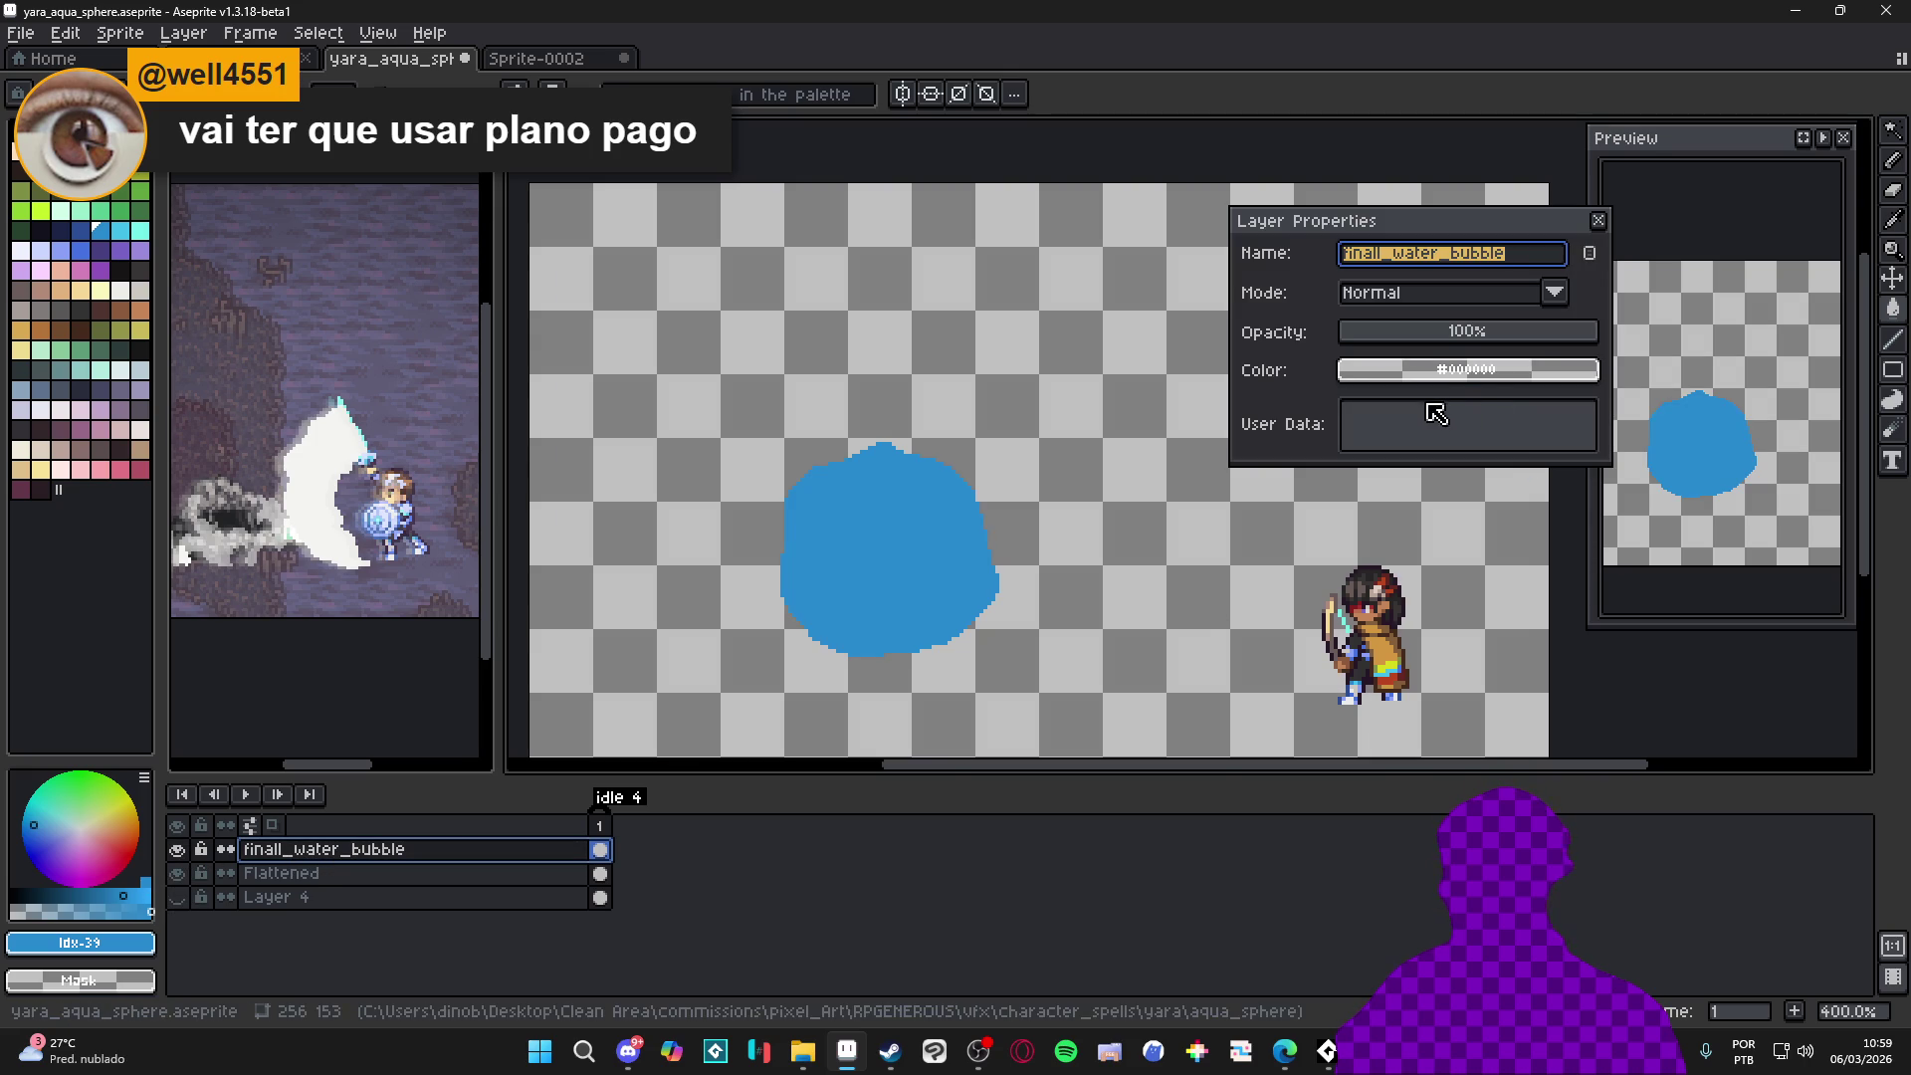
click(1426, 334)
drag(1427, 337, 1420, 338)
click(1597, 221)
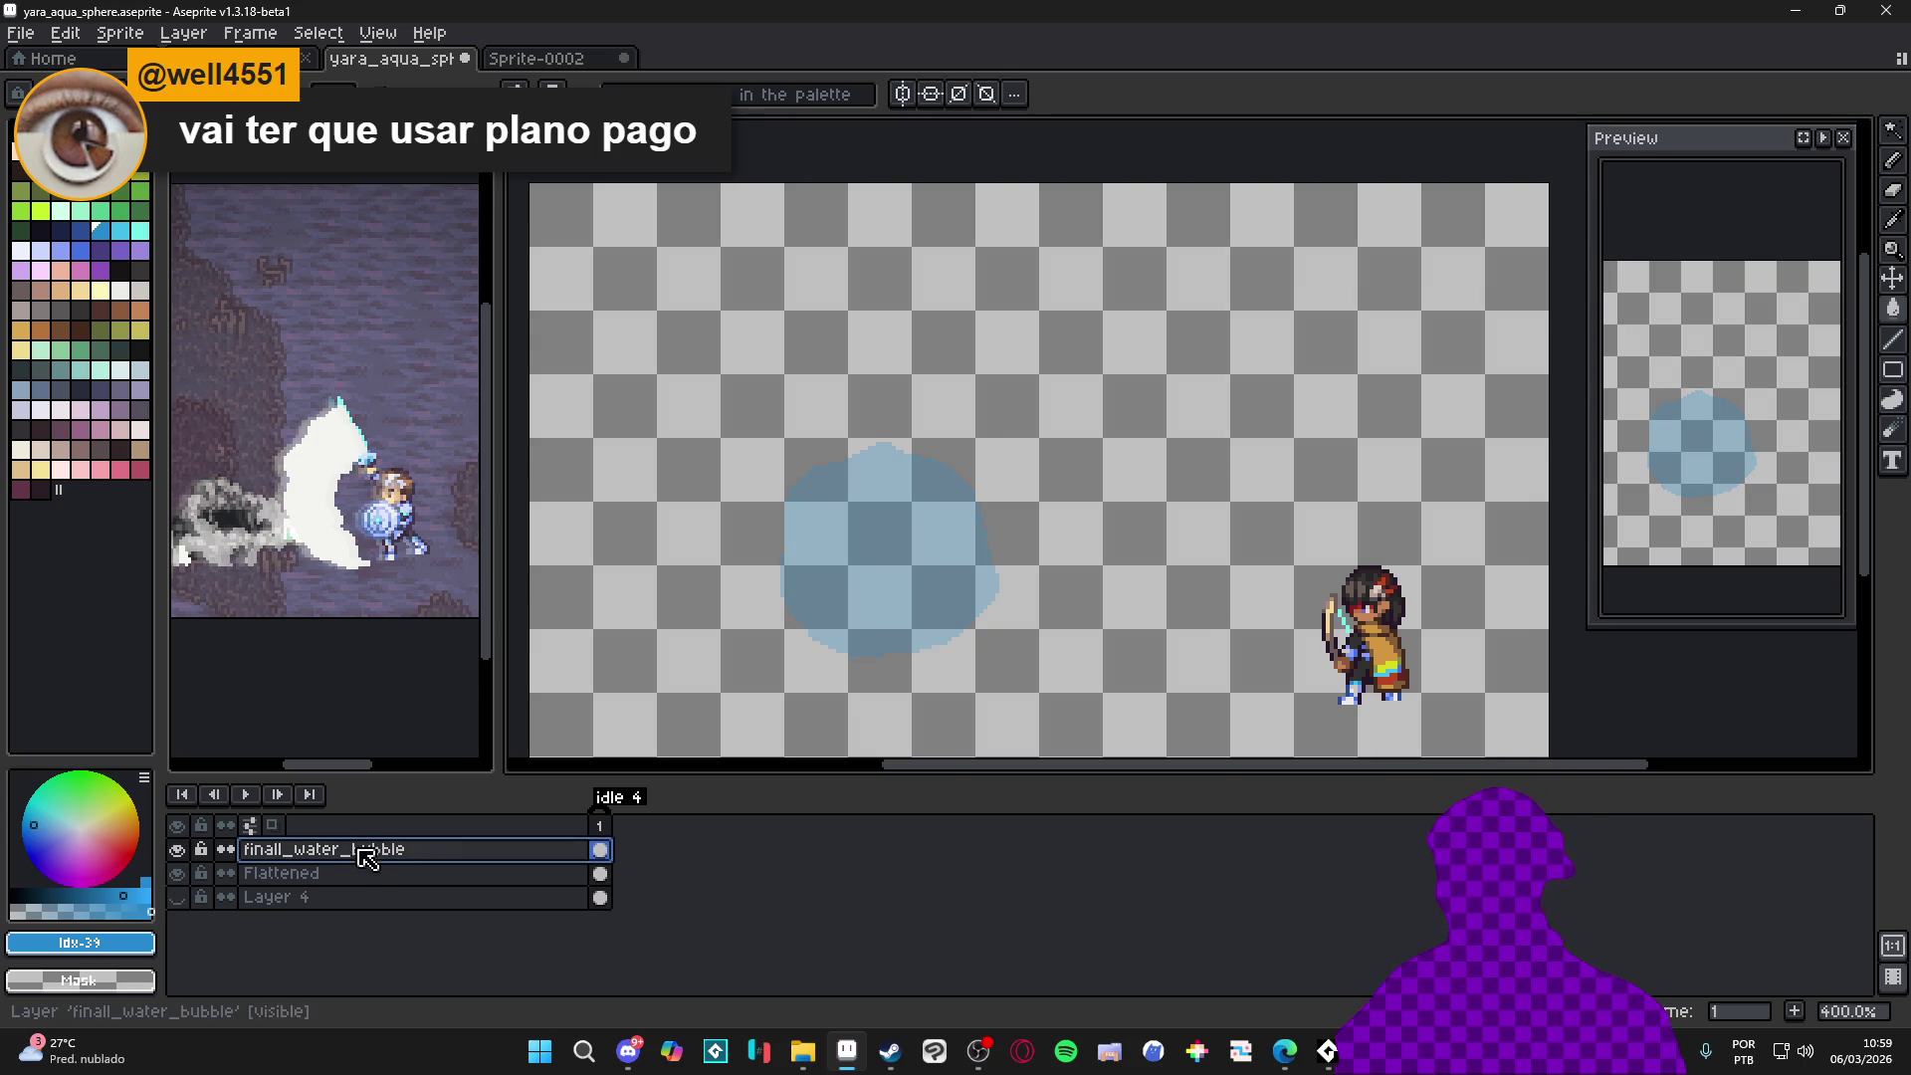
click(179, 849)
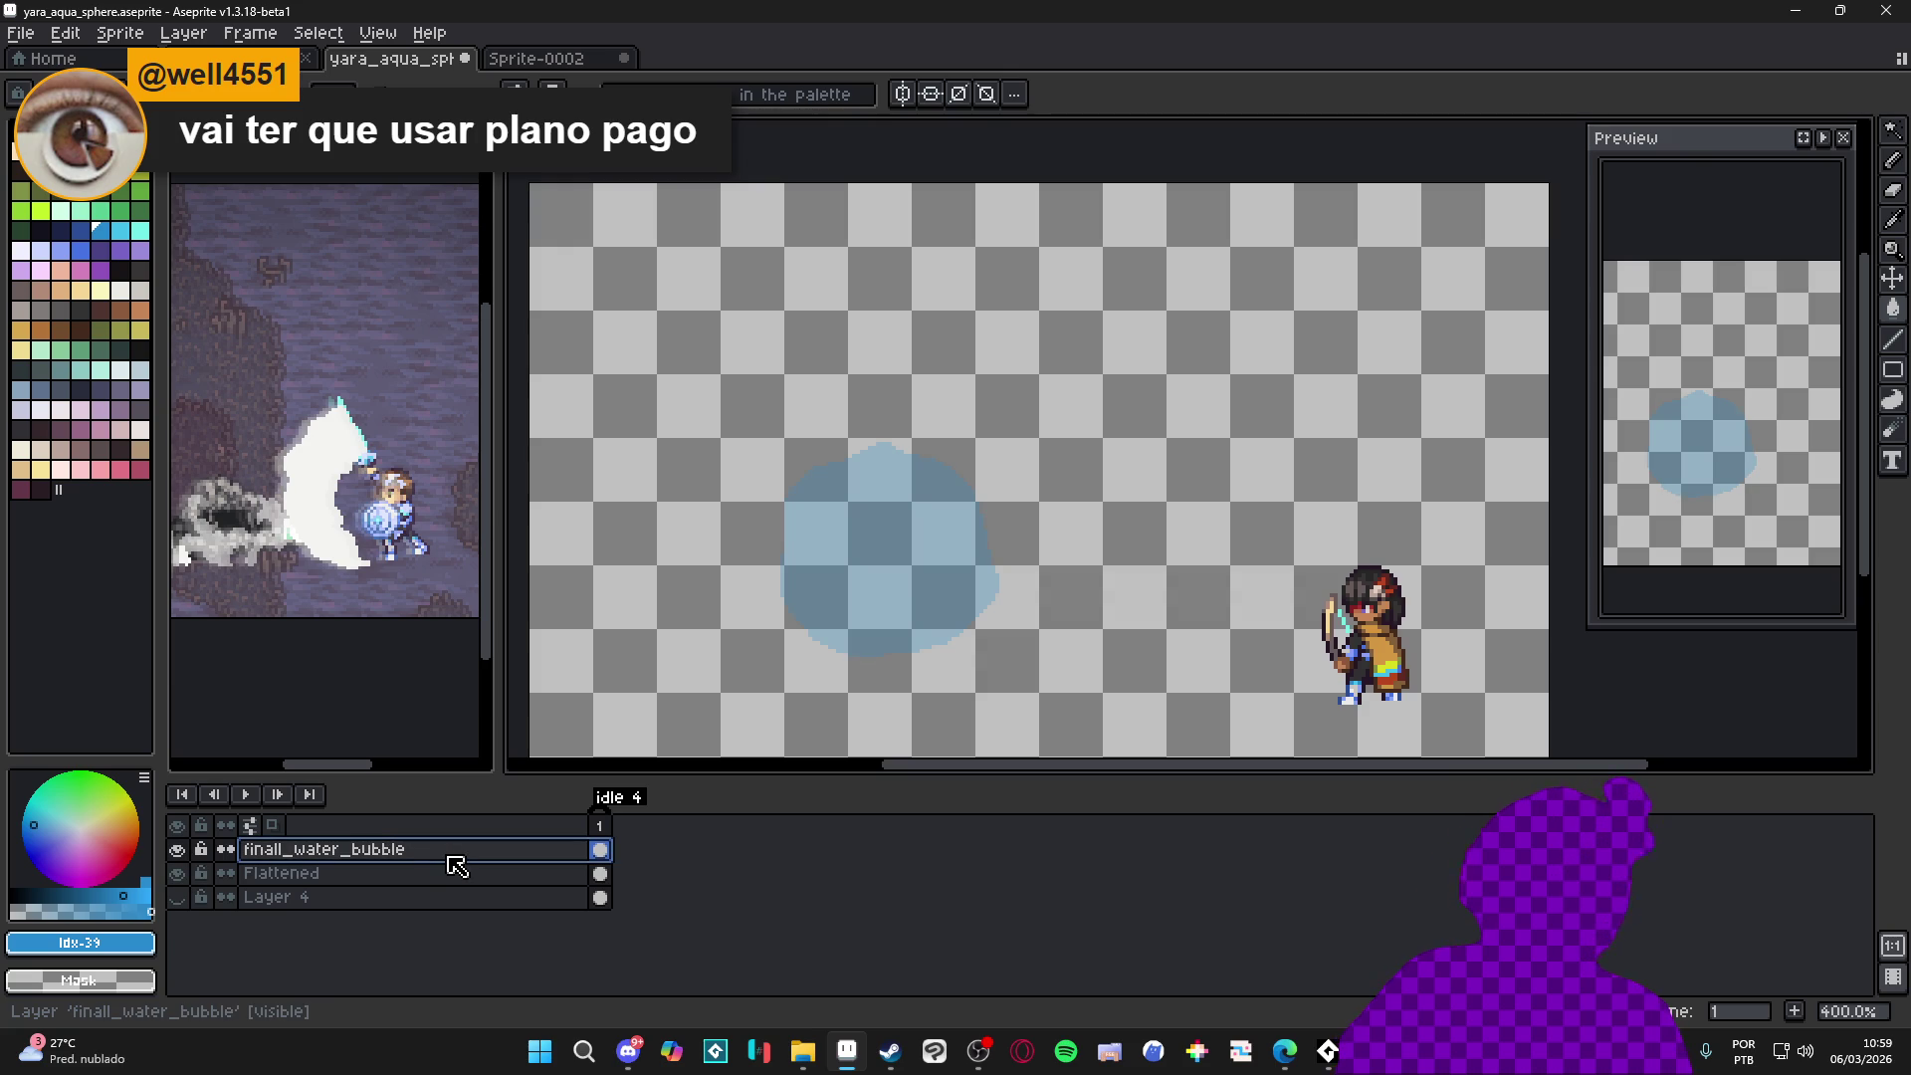
key(shift+n)
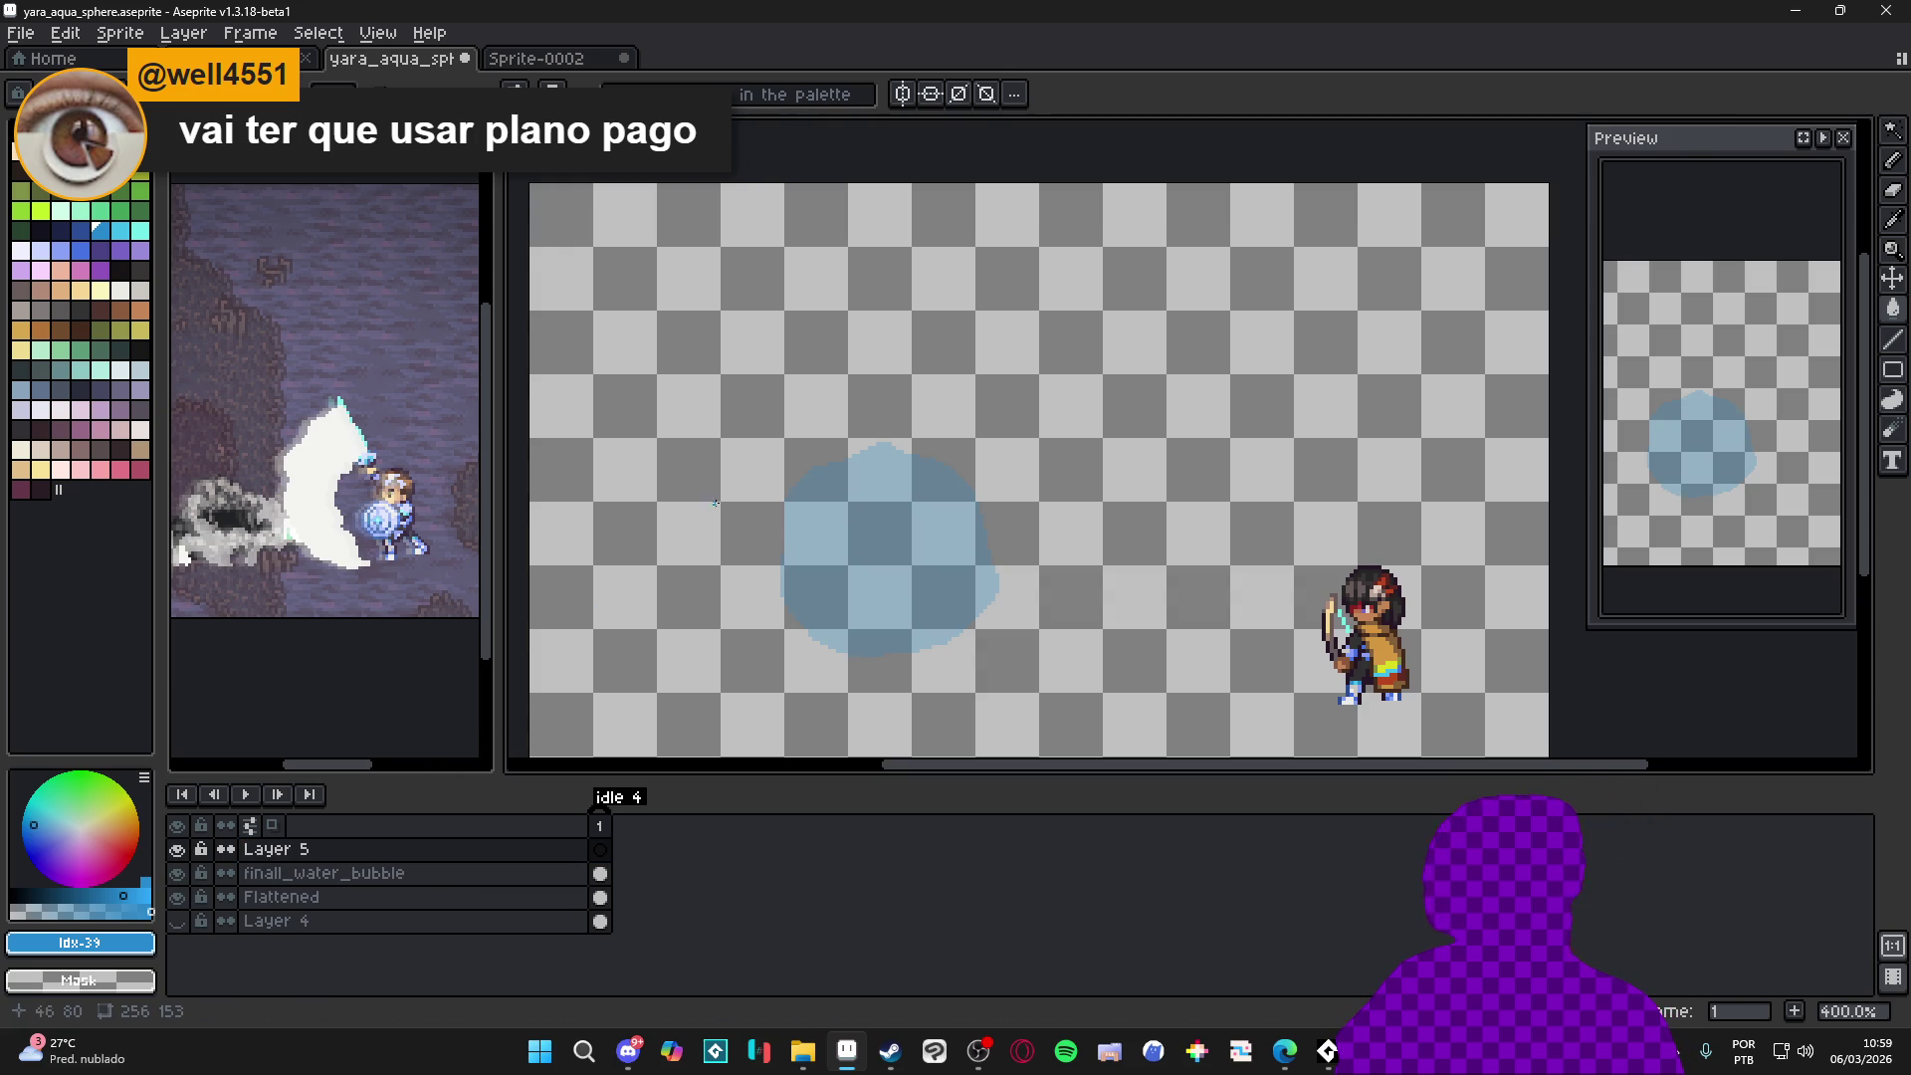
scroll(915, 556, up, 1)
scroll(914, 555, up, 1)
scroll(915, 556, up, 1)
scroll(920, 559, up, 1)
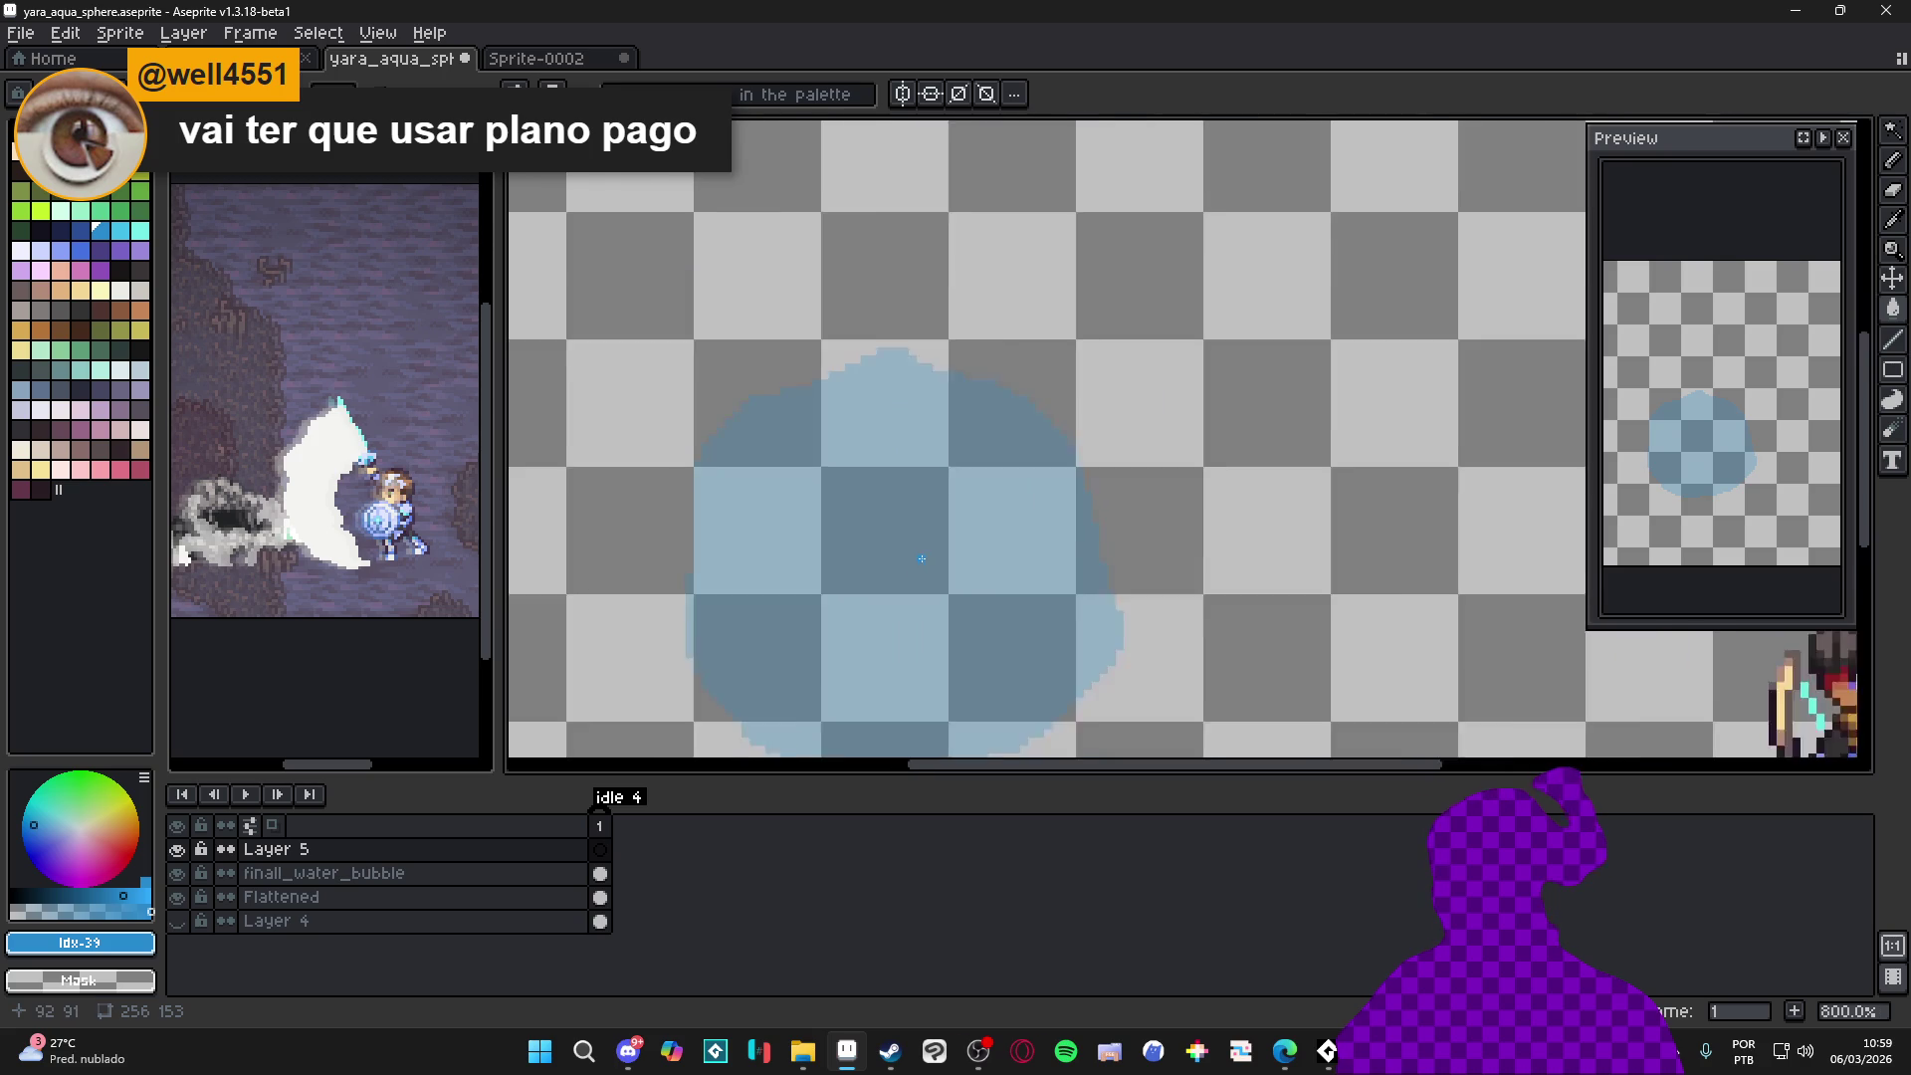
scroll(921, 558, down, 1)
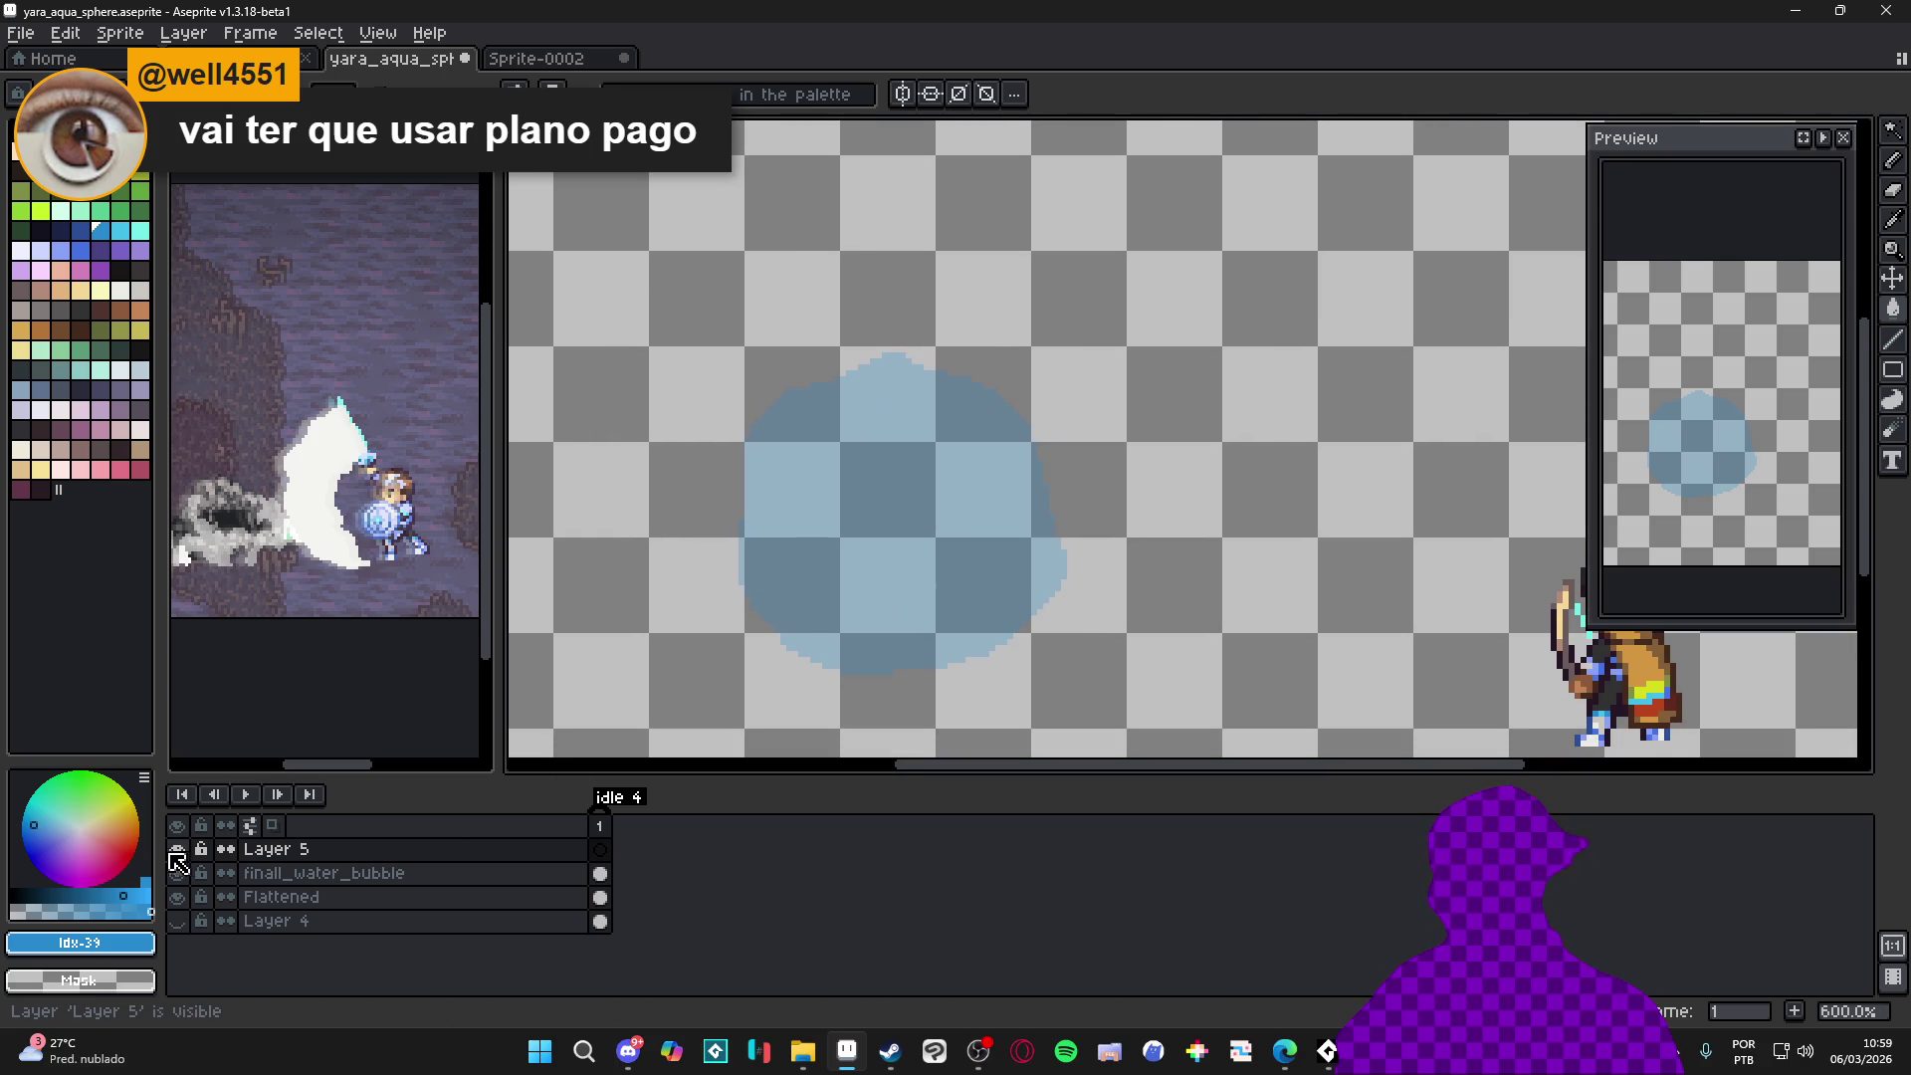